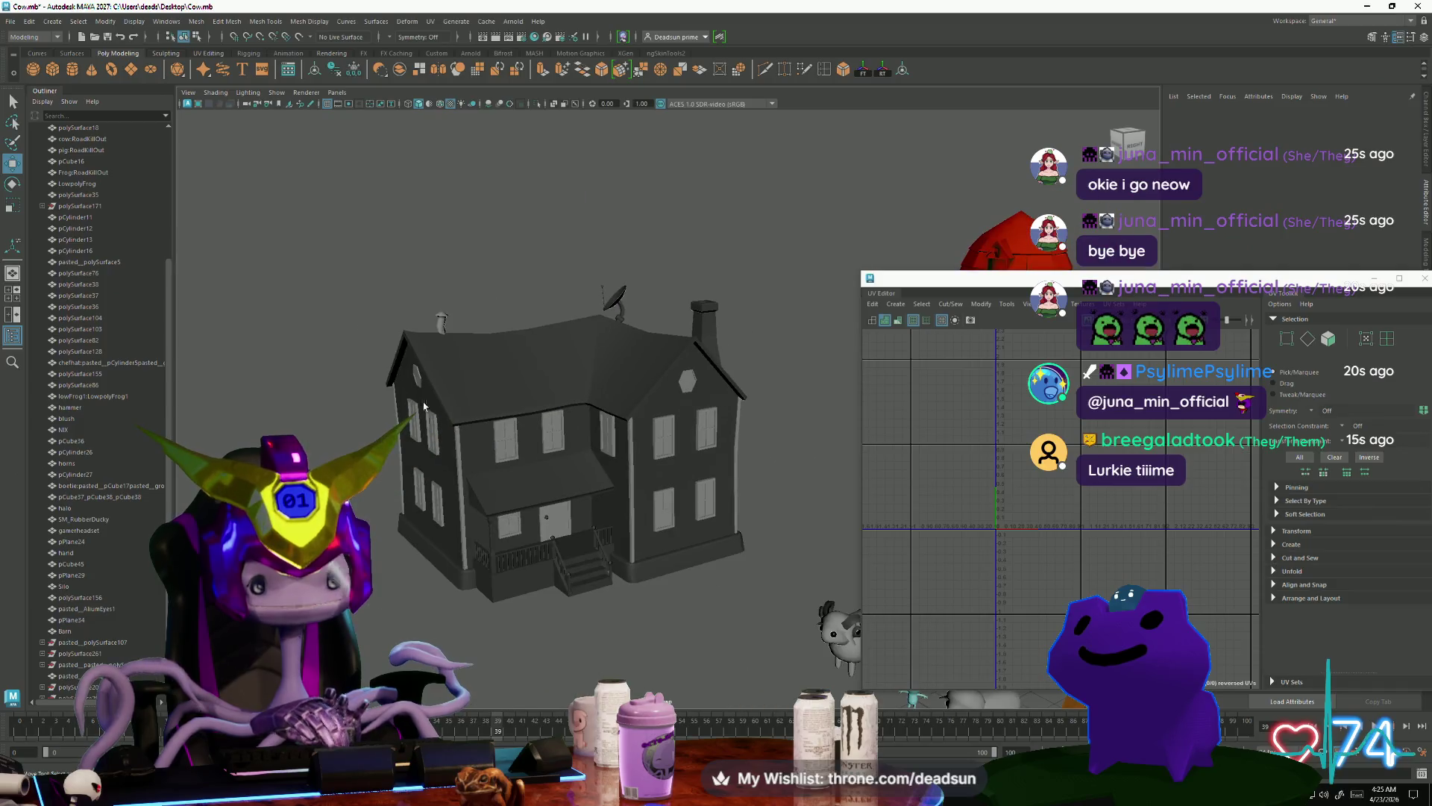
# Step: Select only the house windows and combine them into one mesh with Mesh > Combine
pyautogui.click(678, 579)
pyautogui.keyDown('shift'); pyautogui.click(655, 401); pyautogui.keyUp('shift')
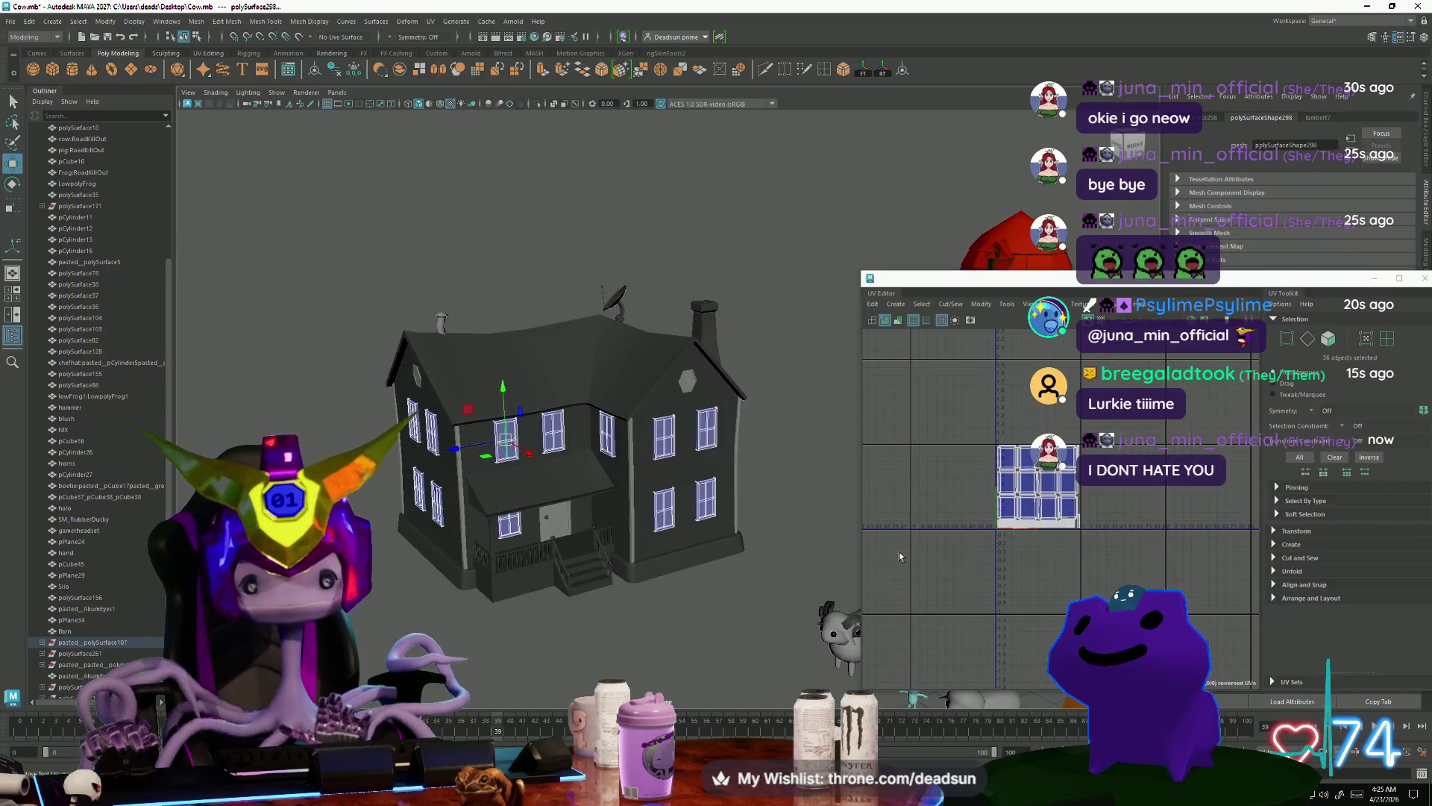
pyautogui.scroll(1, 1027, 571)
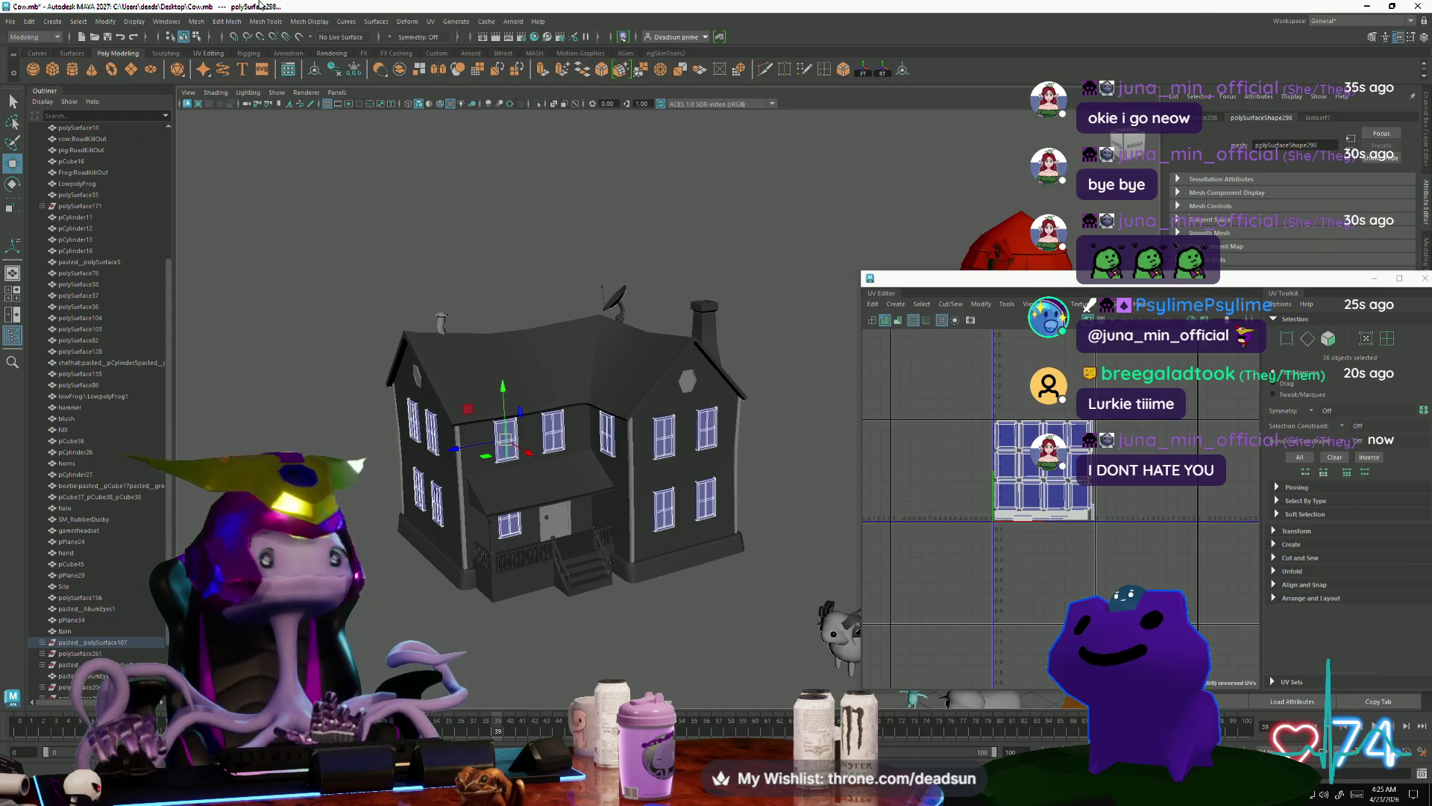
pyautogui.click(195, 21)
pyautogui.click(224, 62)
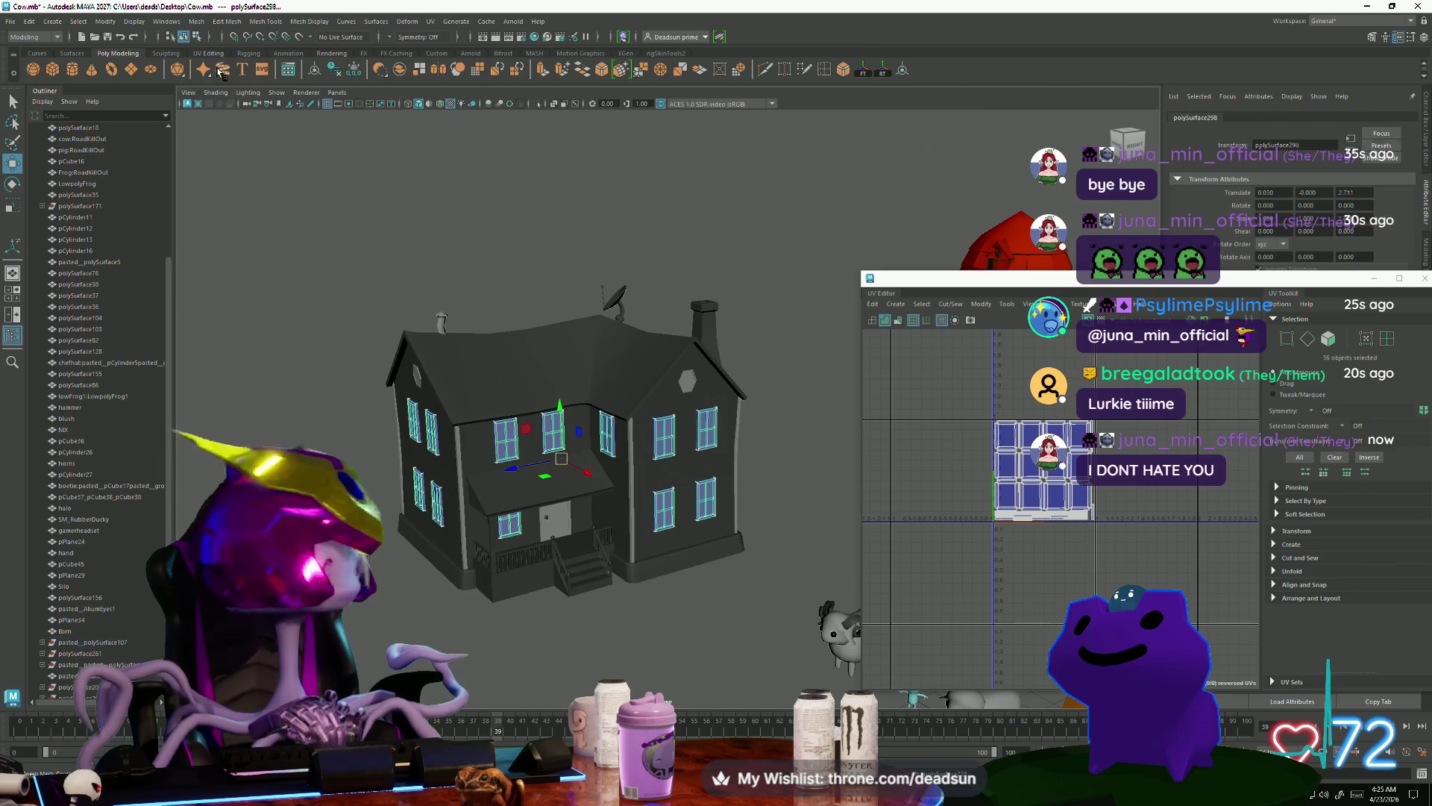
pyautogui.scroll(4, 483, 497)
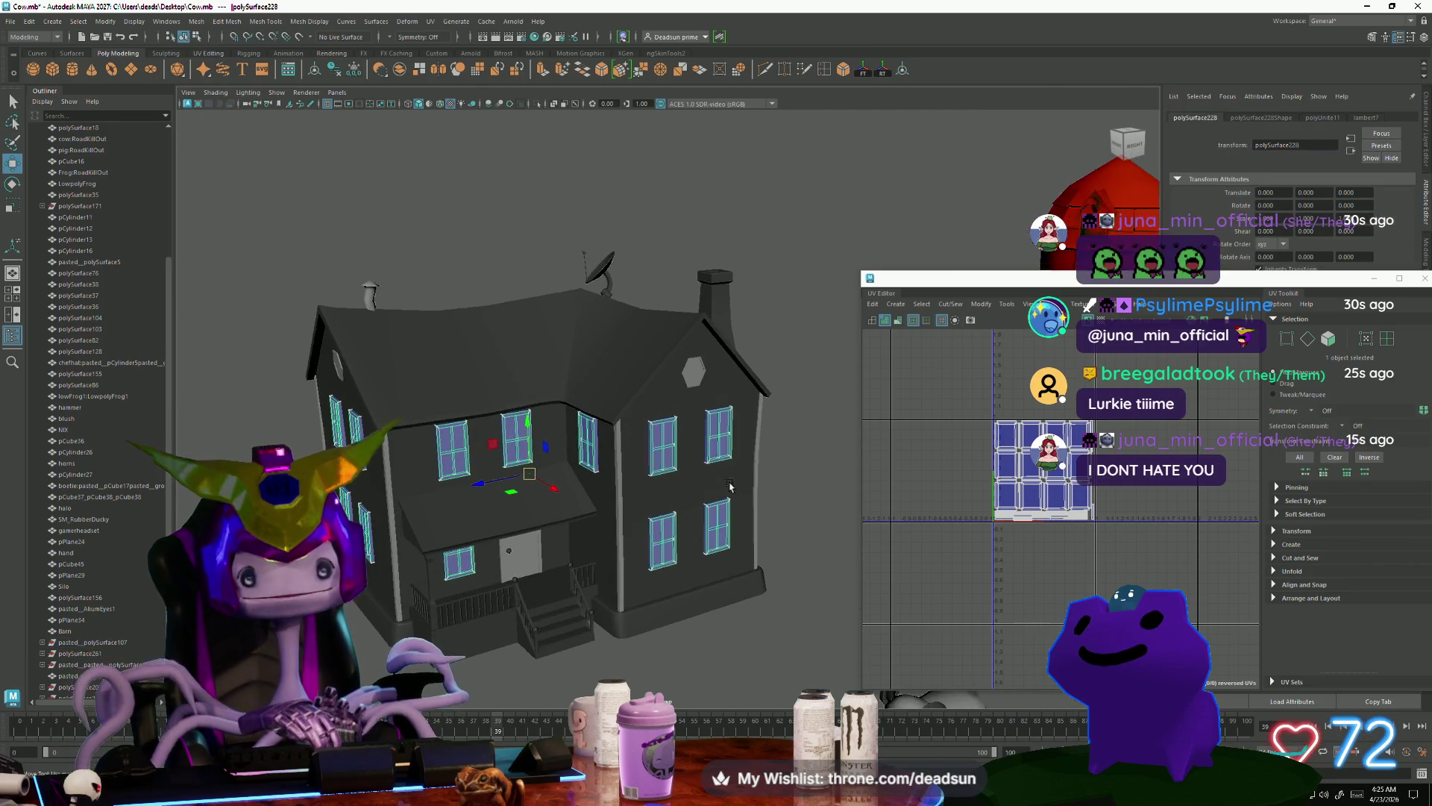
# Step: Select the combined windows mesh to display its UVs
pyautogui.keyDown('alt'); pyautogui.moveTo(485, 507); pyautogui.dragTo(595, 443); pyautogui.keyUp('alt')
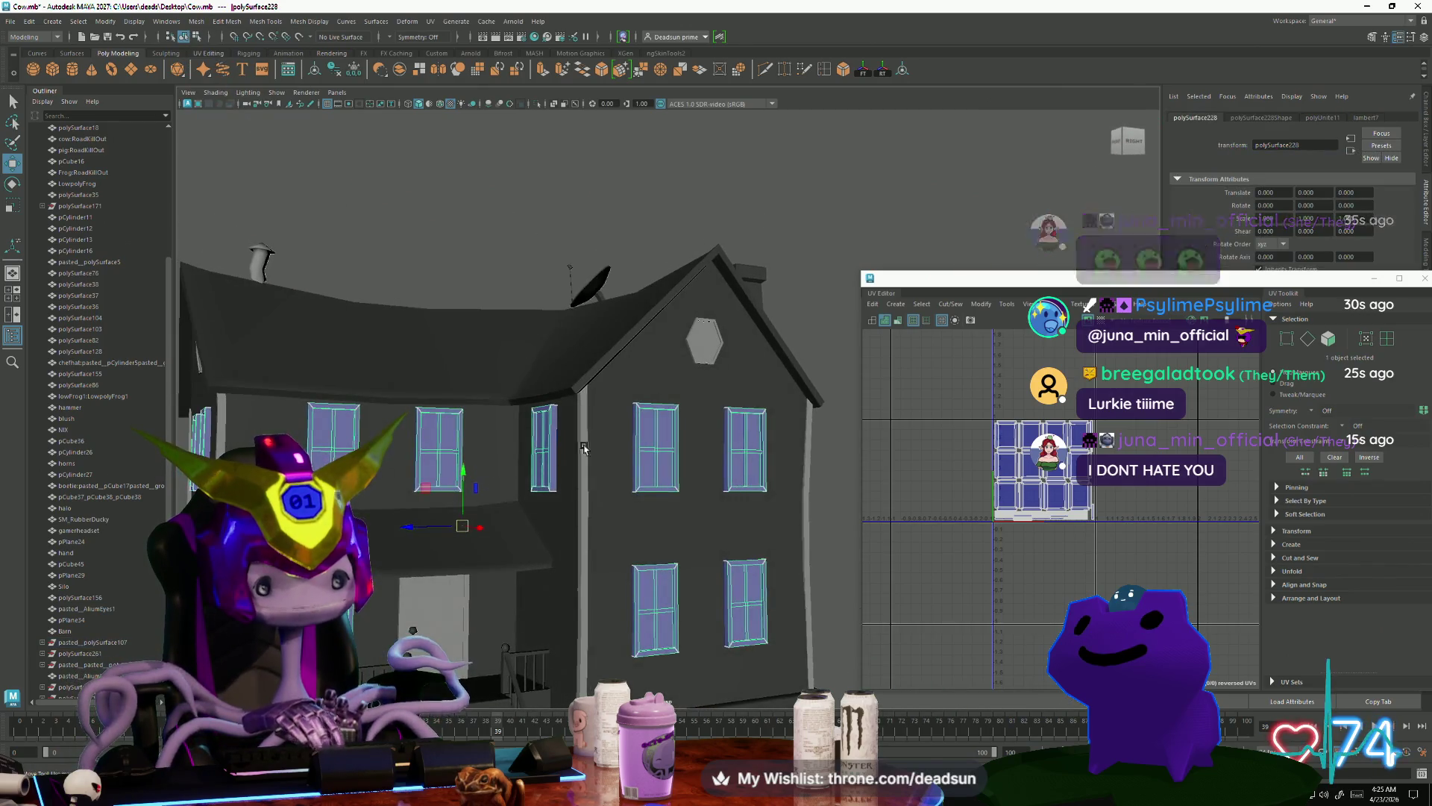
pyautogui.click(595, 443)
pyautogui.scroll(4, 595, 443)
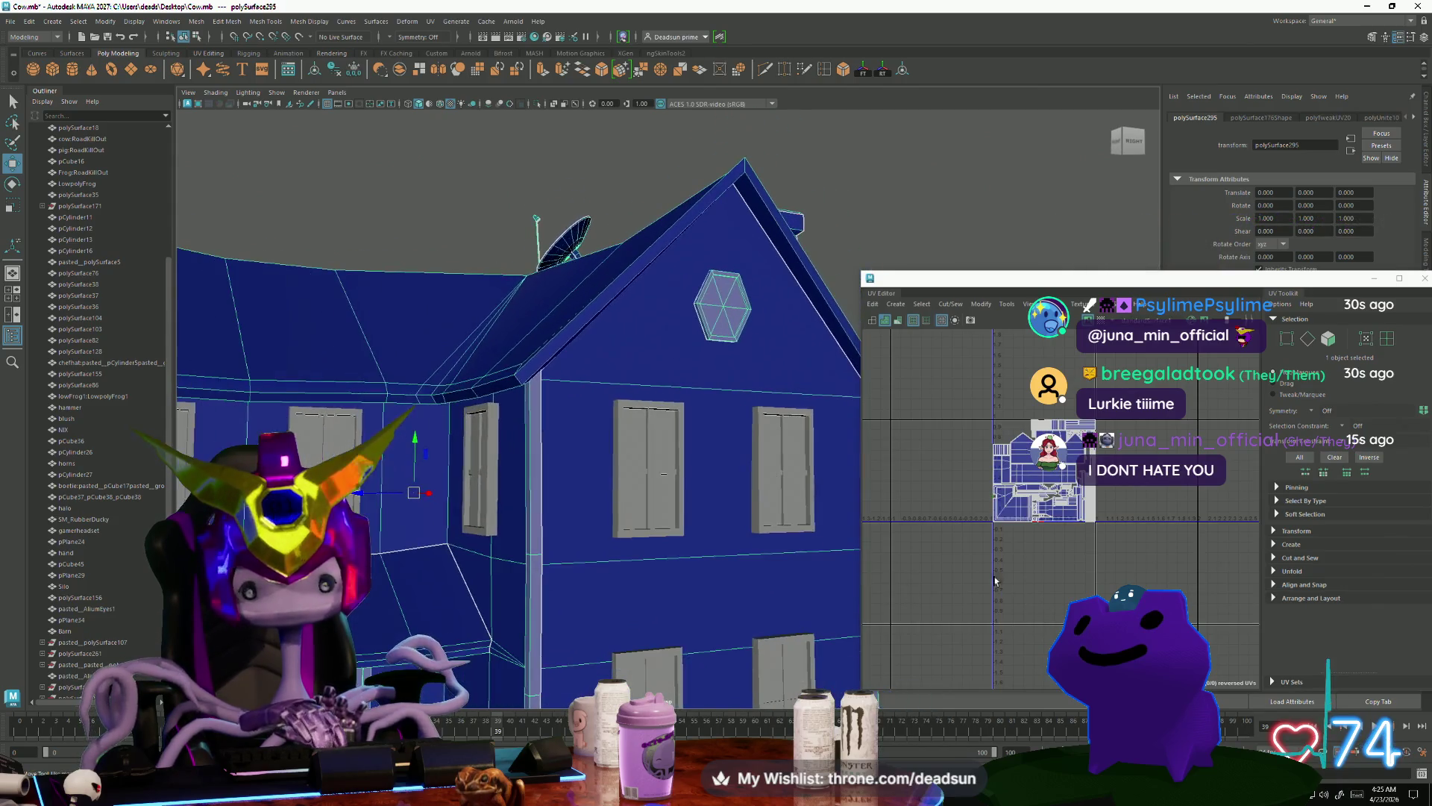
pyautogui.scroll(-5, 736, 561)
pyautogui.click(662, 464)
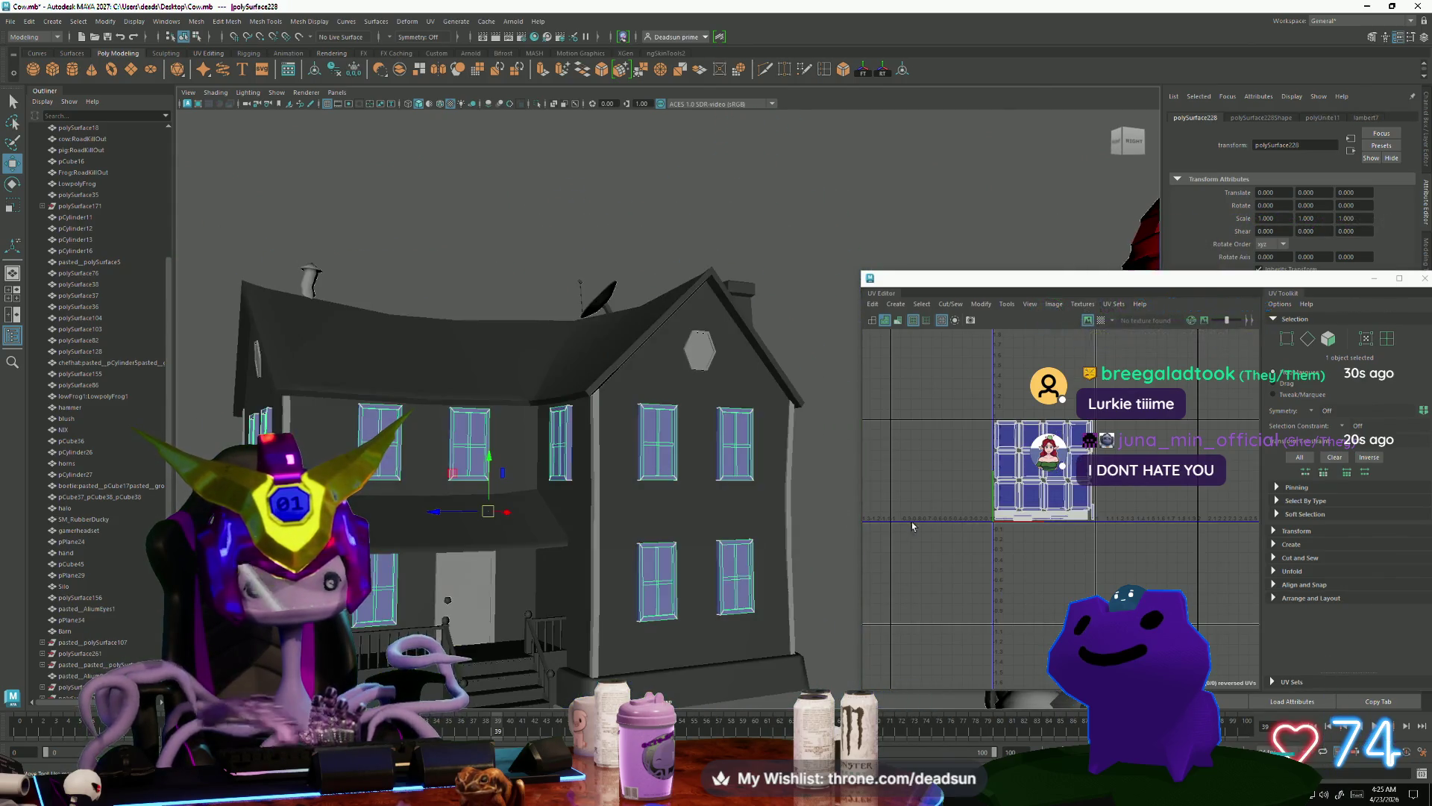
pyautogui.scroll(4, 1041, 531)
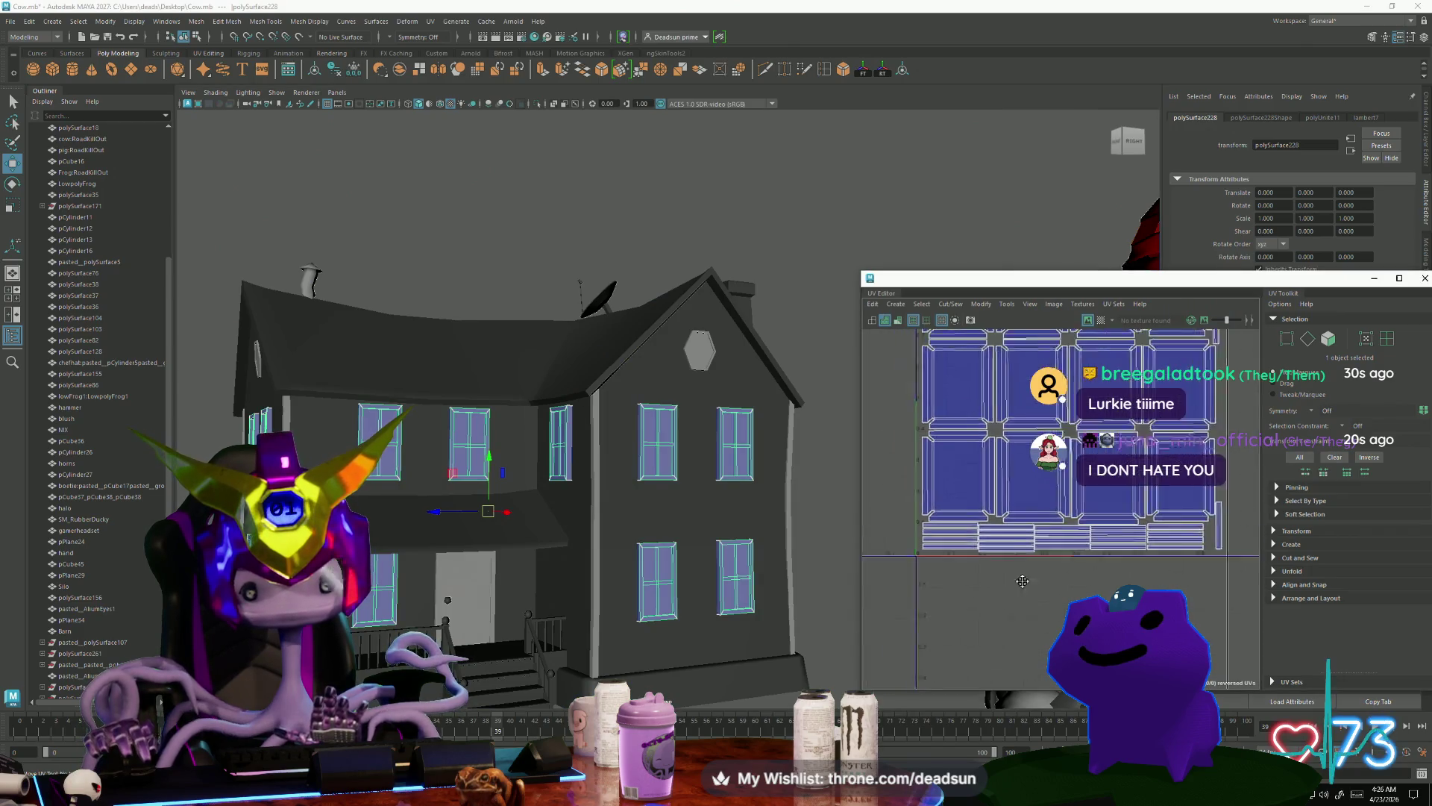
pyautogui.scroll(-3, 1002, 600)
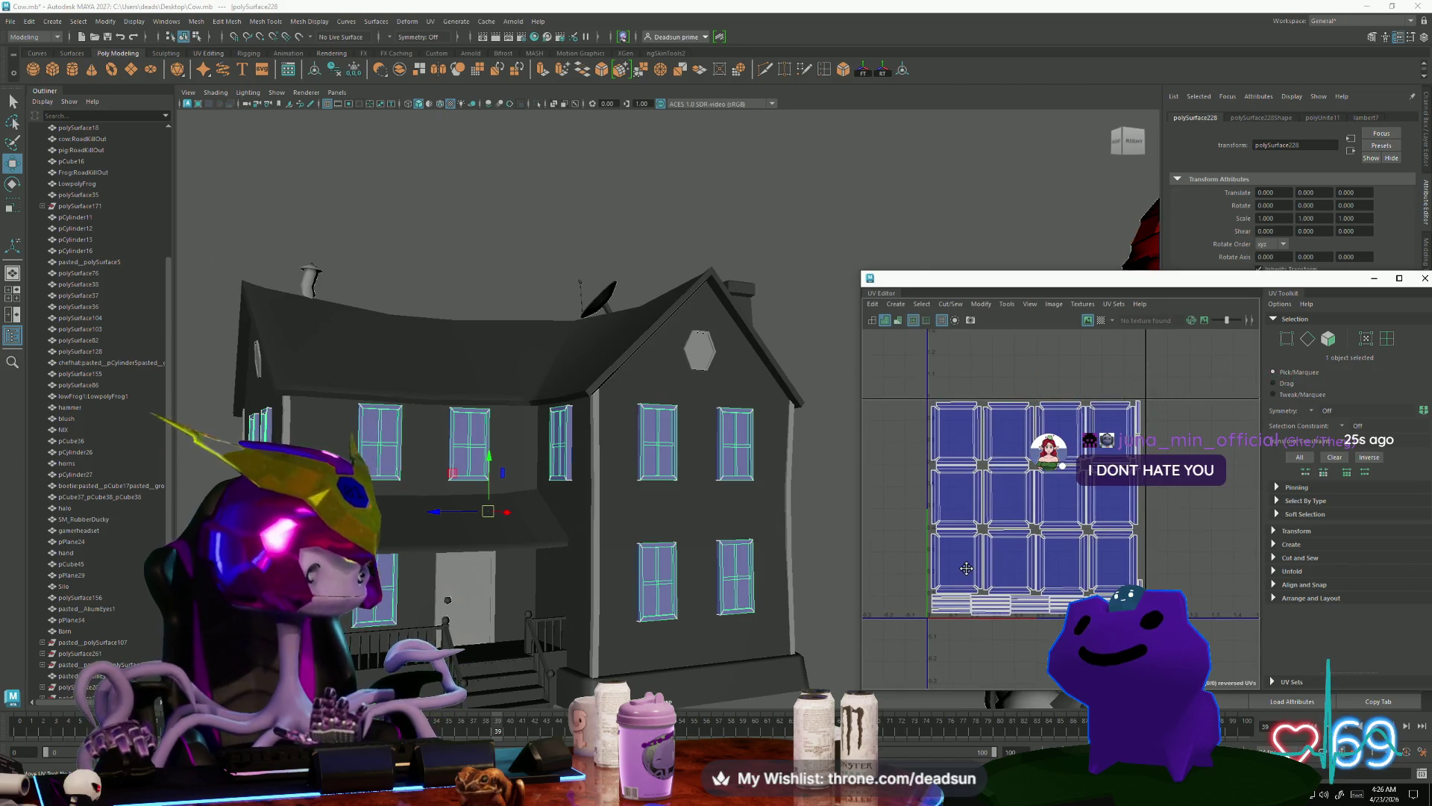
pyautogui.scroll(-2, 972, 572)
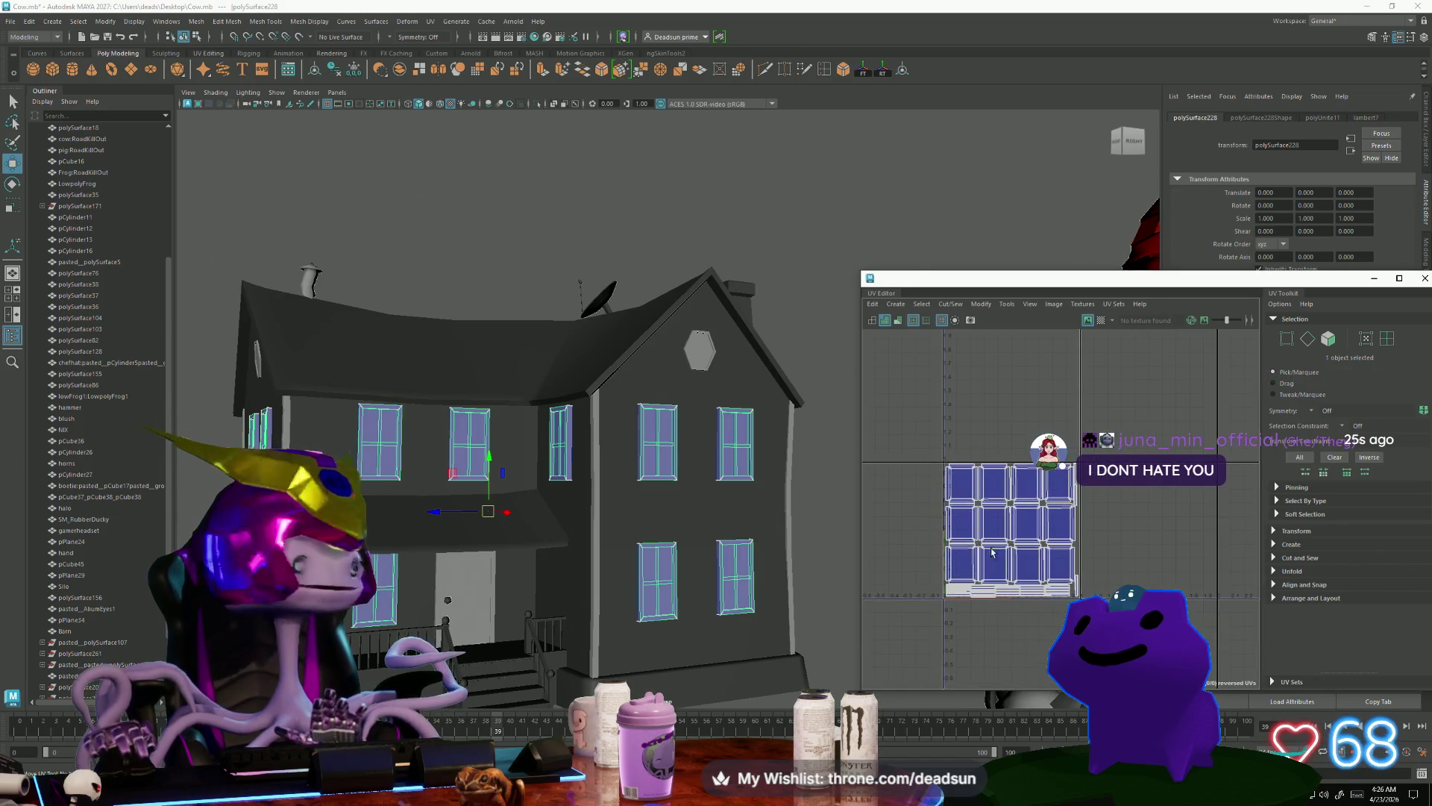
# Step: Move all window UV shells to the left in UV Shell mode, then add the house body
pyautogui.moveTo(962, 515); pyautogui.dragTo(911, 443, button='right')
pyautogui.moveTo(912, 443); pyautogui.dragTo(1082, 600)
pyautogui.moveTo(1014, 535); pyautogui.dragTo(863, 537)
pyautogui.keyDown('shift'); pyautogui.click(654, 544); pyautogui.keyUp('shift')
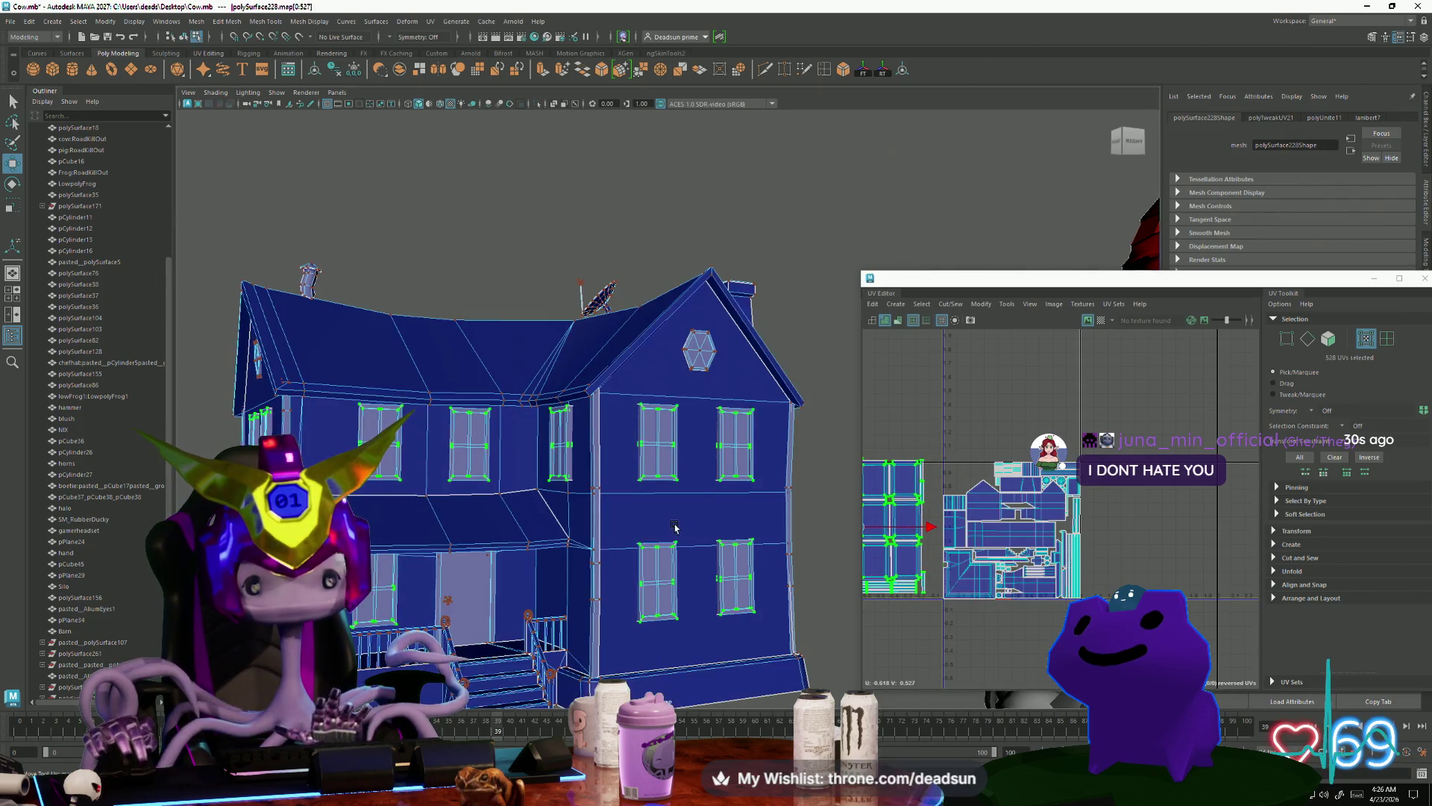
# Step: Shrink the window UV shell and slide it left beside the house layout
pyautogui.keyDown('alt'); pyautogui.moveTo(919, 559); pyautogui.dragTo(1035, 576, button='middle'); pyautogui.keyUp('alt')
pyautogui.press('e')
pyautogui.press('r')
pyautogui.moveTo(975, 544)
pyautogui.mouseDown()
pyautogui.moveTo(960, 553)
pyautogui.moveTo(1101, 531)
pyautogui.moveTo(1021, 509)
pyautogui.moveTo(1046, 476)
pyautogui.moveTo(1043, 442)
pyautogui.moveTo(1014, 449)
pyautogui.moveTo(1026, 432)
pyautogui.moveTo(1015, 420)
pyautogui.mouseUp()
pyautogui.press('w')
pyautogui.scroll(5, 1102, 531)
pyautogui.press('r')
pyautogui.press('w')
pyautogui.press('r')
pyautogui.press('w')
pyautogui.keyDown('alt'); pyautogui.moveTo(1018, 451); pyautogui.dragTo(1054, 540, button='middle'); pyautogui.keyUp('alt')
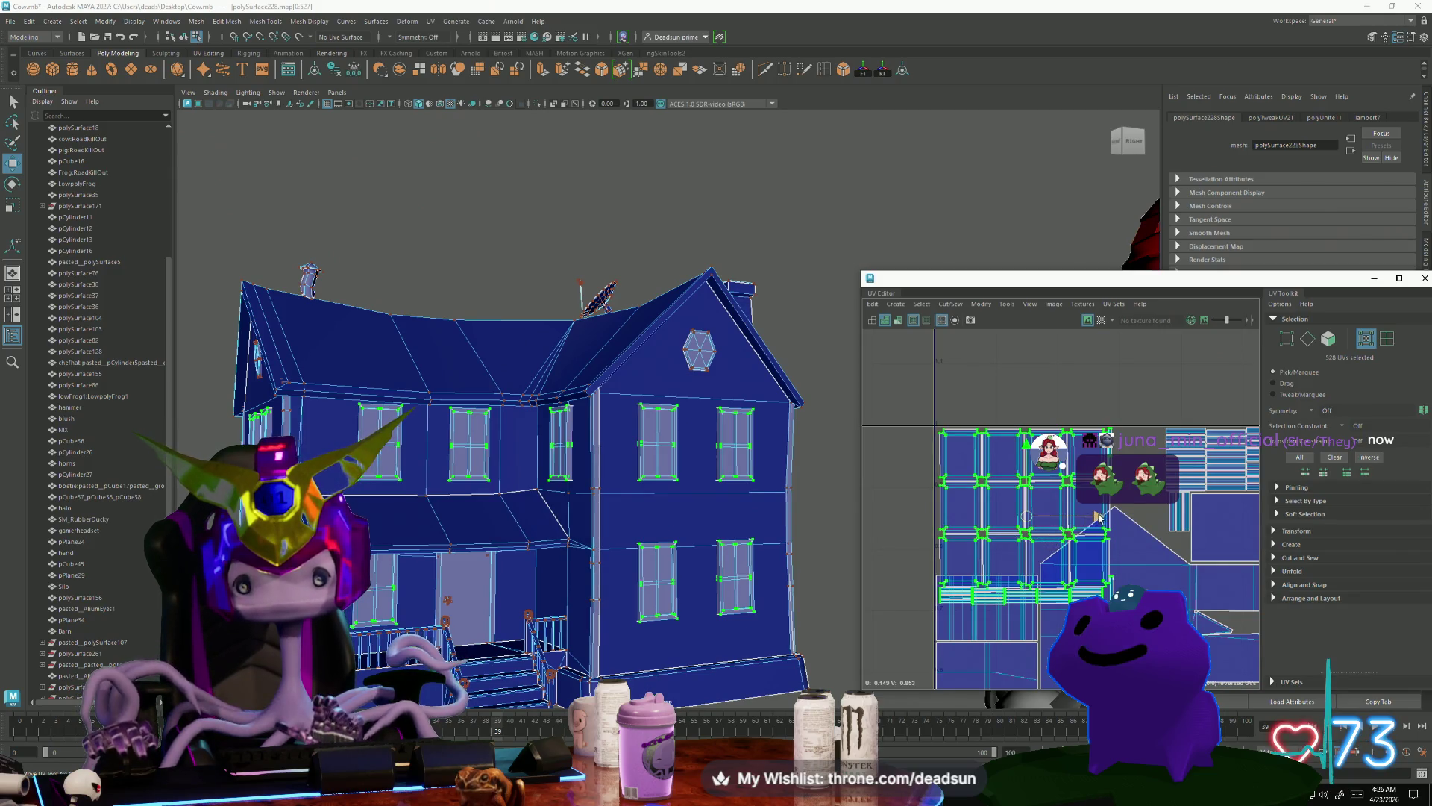
pyautogui.moveTo(1100, 516); pyautogui.dragTo(990, 516)
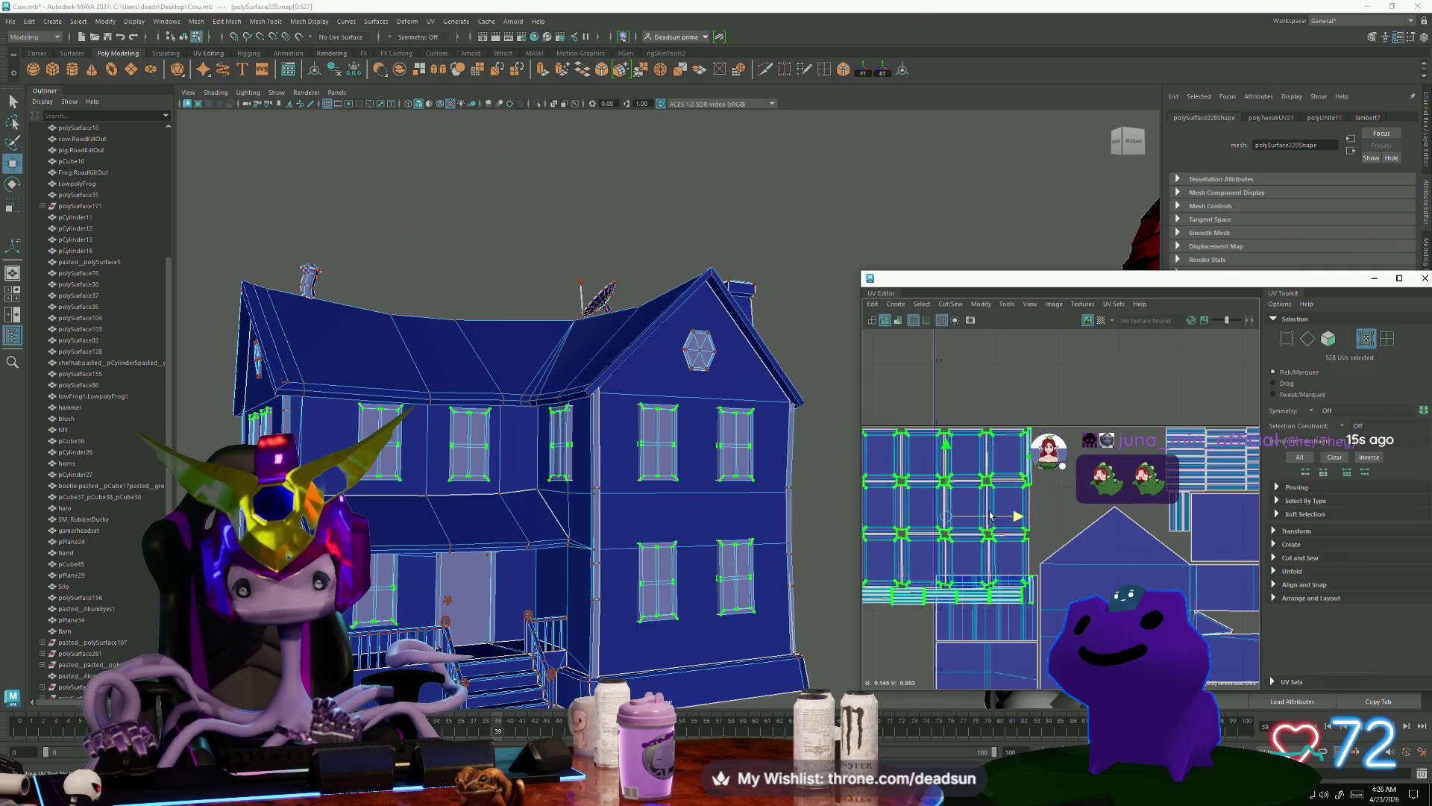
pyautogui.keyDown('alt'); pyautogui.moveTo(880, 563); pyautogui.dragTo(944, 525, button='middle'); pyautogui.keyUp('alt')
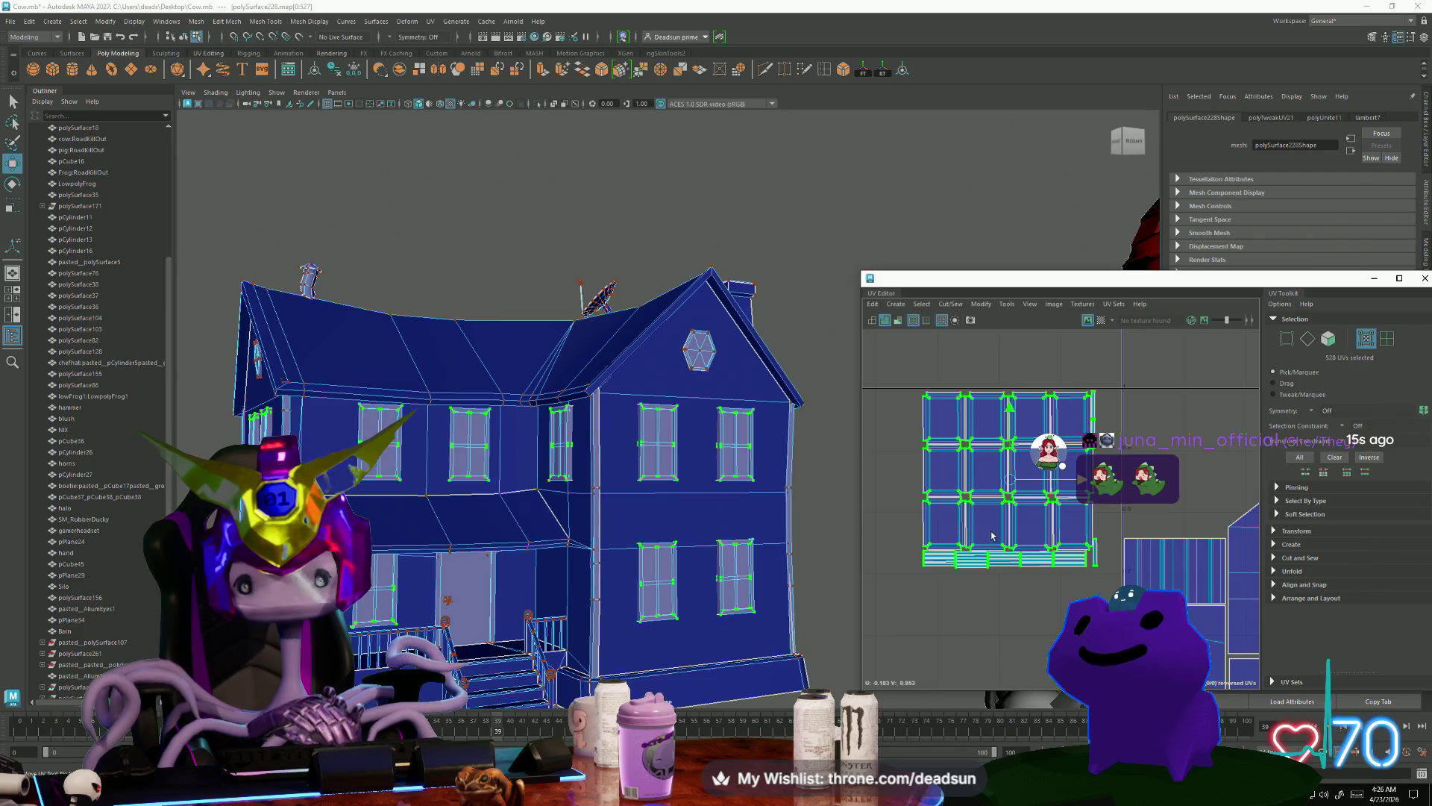
# Step: Rotate the window shell 180° so its trim strip sits on top
pyautogui.press('e')
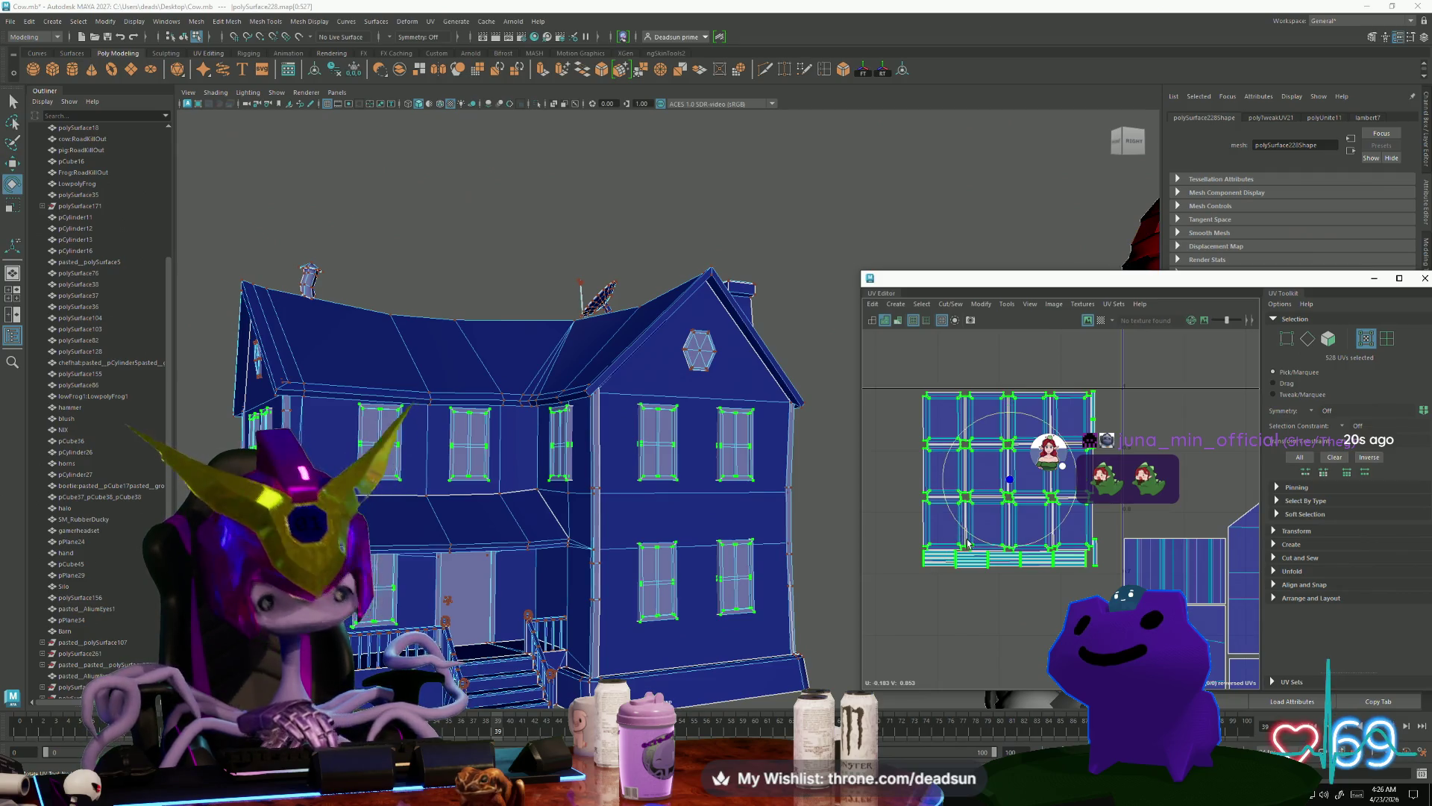
pyautogui.moveTo(967, 543)
pyautogui.mouseDown()
pyautogui.moveTo(941, 513)
pyautogui.moveTo(946, 436)
pyautogui.moveTo(1052, 415)
pyautogui.mouseUp()
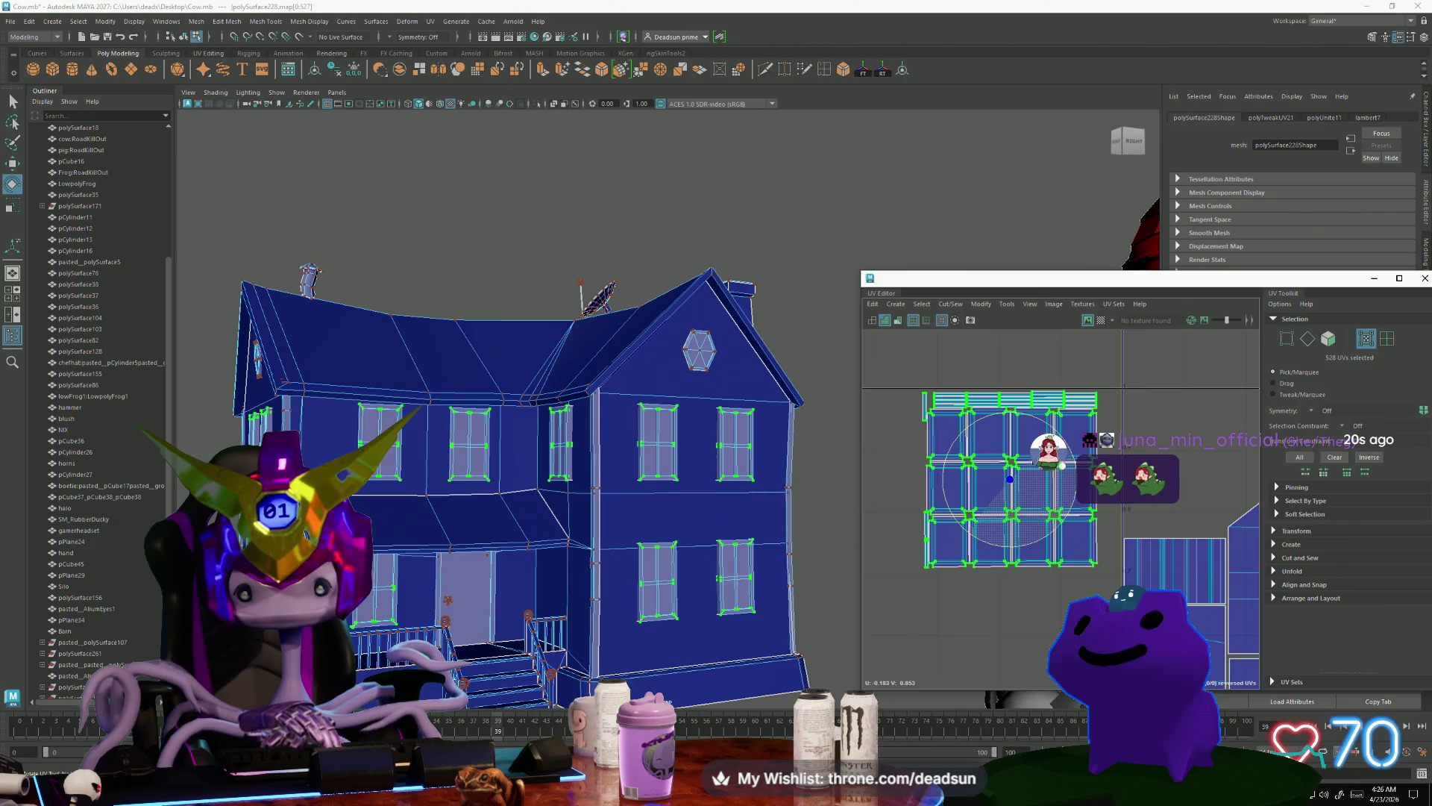
pyautogui.scroll(-1, 993, 561)
pyautogui.moveTo(988, 561)
pyautogui.keyDown('alt'); pyautogui.mouseDown(button='middle')
pyautogui.moveTo(1019, 561)
pyautogui.moveTo(993, 561)
pyautogui.mouseUp(button='middle'); pyautogui.keyUp('alt')
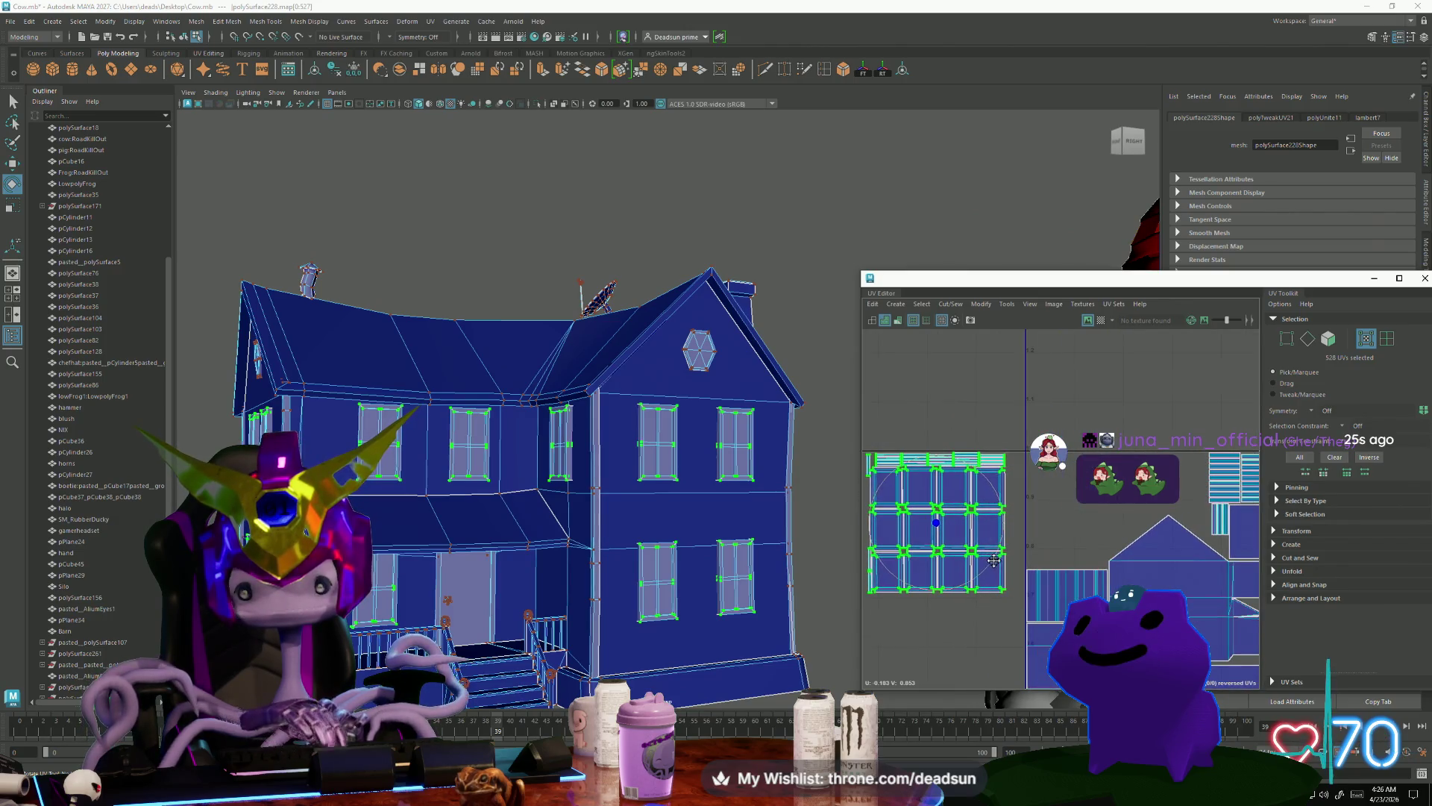
# Step: Move the window shell onto the upper left of the house UVs and shrink it slightly
pyautogui.press('w')
pyautogui.moveTo(938, 526); pyautogui.dragTo(1099, 525)
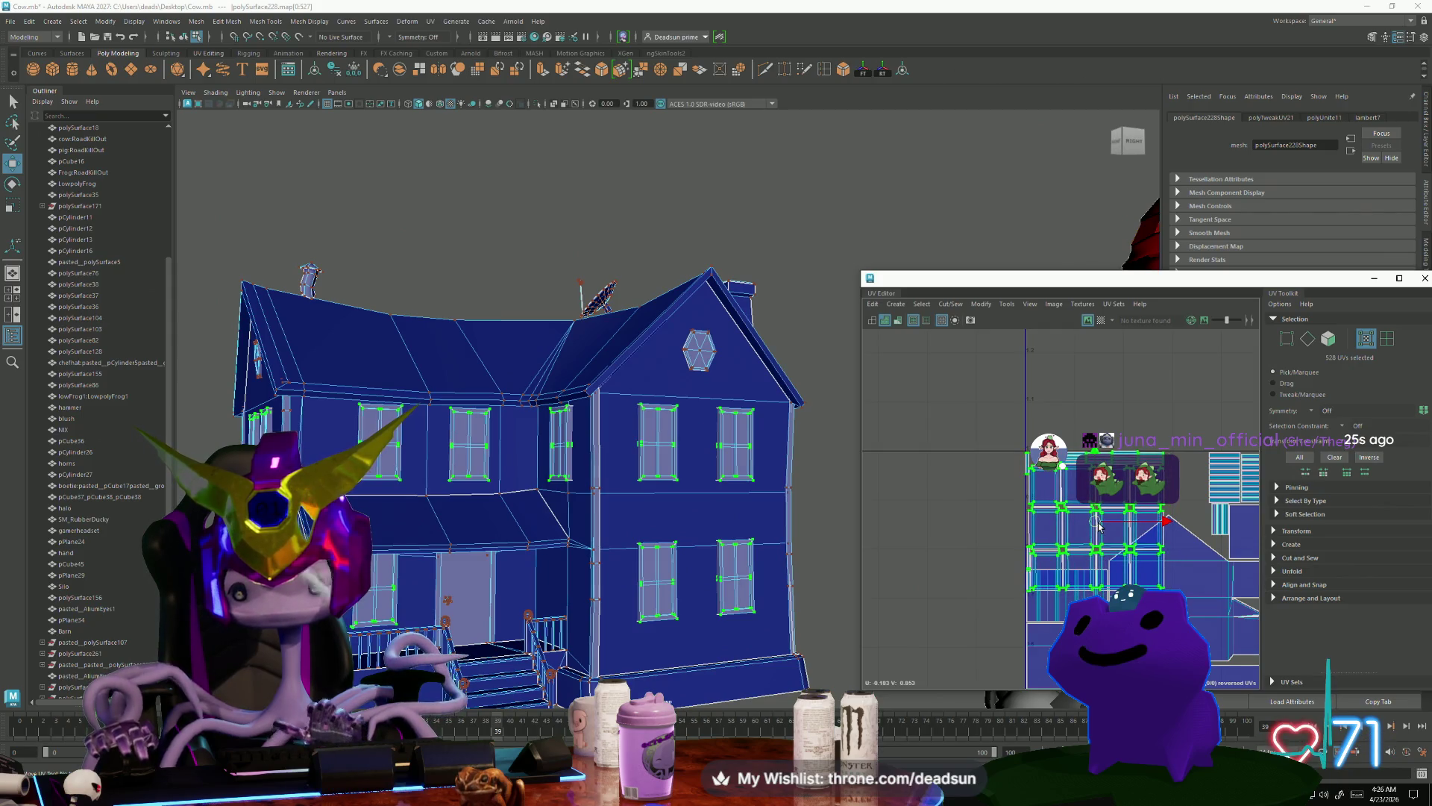
pyautogui.keyDown('alt'); pyautogui.moveTo(1099, 524); pyautogui.dragTo(1033, 548, button='middle'); pyautogui.keyUp('alt')
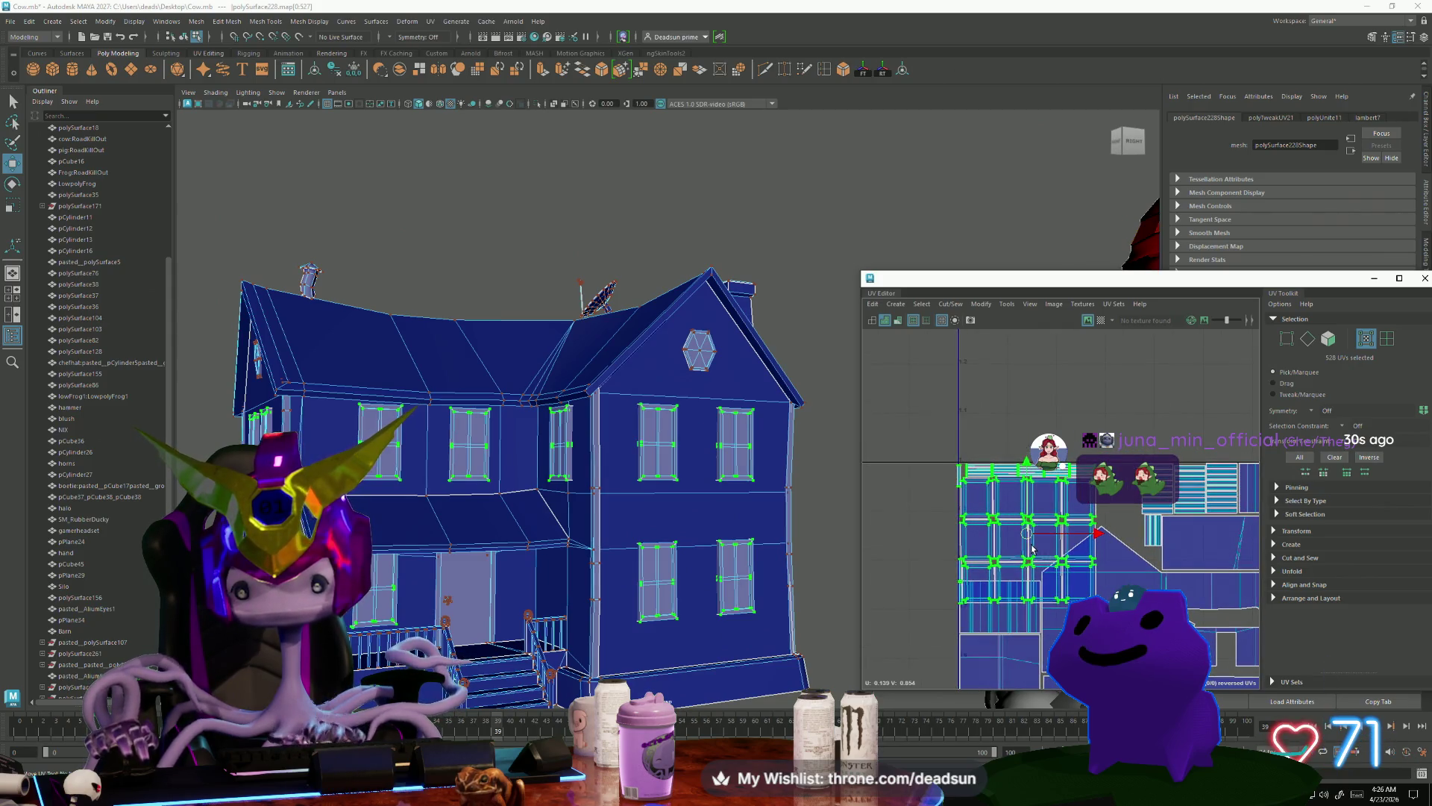
pyautogui.moveTo(1032, 542)
pyautogui.mouseDown()
pyautogui.moveTo(1044, 540)
pyautogui.moveTo(1010, 475)
pyautogui.moveTo(1042, 513)
pyautogui.moveTo(1009, 509)
pyautogui.moveTo(1025, 511)
pyautogui.mouseUp()
pyautogui.scroll(-3, 1085, 558)
pyautogui.keyDown('alt'); pyautogui.moveTo(1085, 558); pyautogui.dragTo(983, 472, button='middle'); pyautogui.keyUp('alt')
pyautogui.scroll(3, 1006, 473)
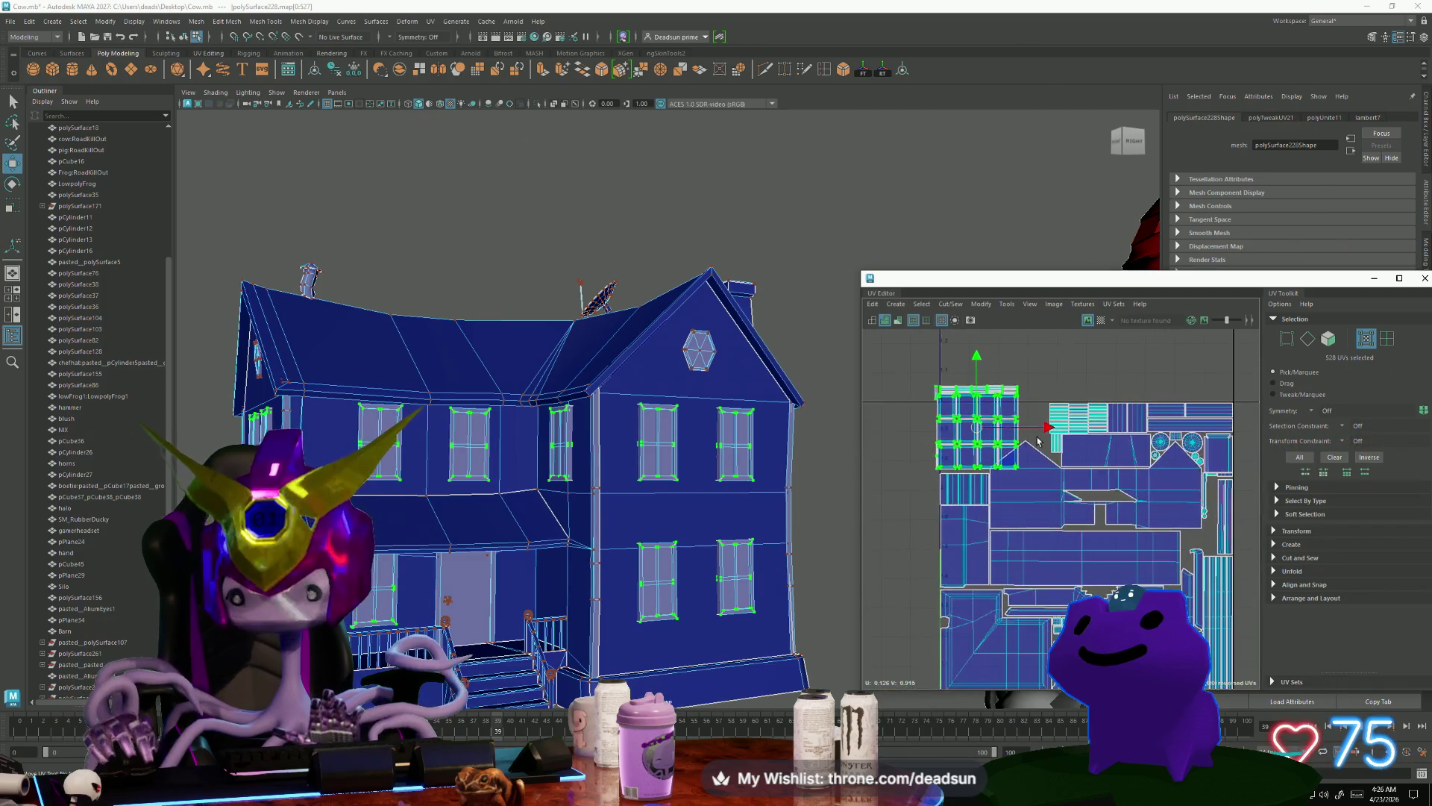
pyautogui.press('r')
pyautogui.moveTo(948, 401); pyautogui.dragTo(939, 413)
pyautogui.press('w')
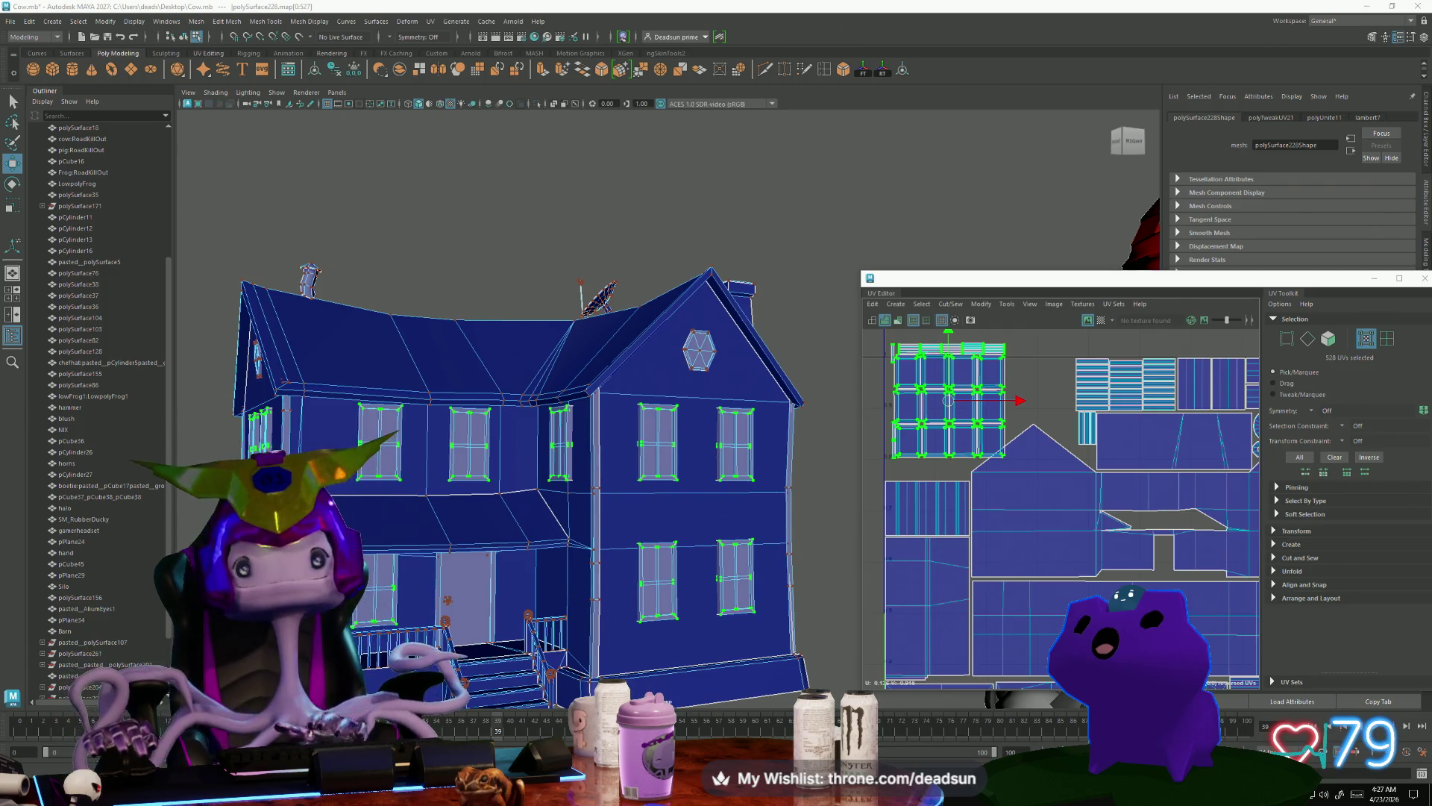
# Step: Undo the window shell transforms so its UVs fill the 0–1 tile again
pyautogui.scroll(-5, 1021, 492)
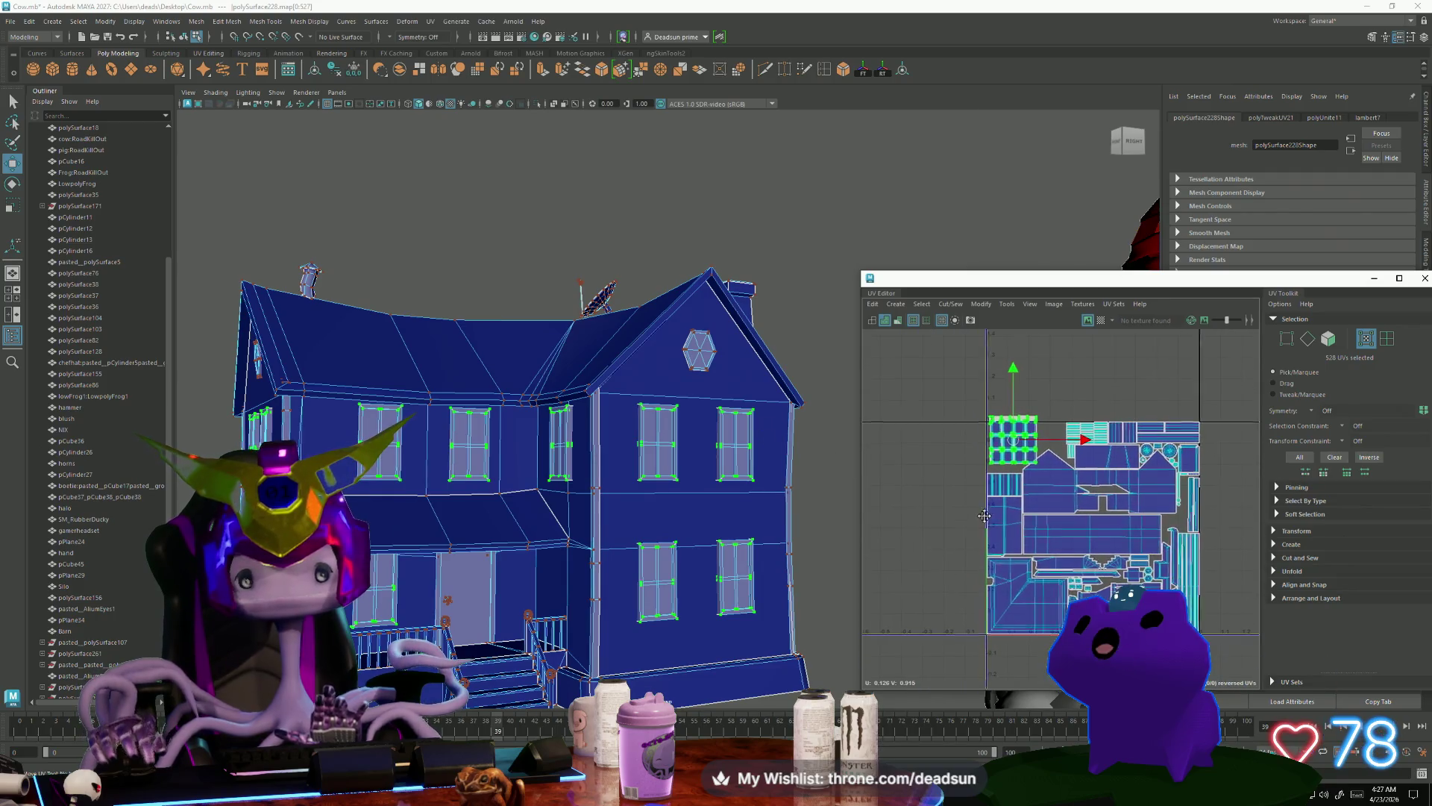
pyautogui.moveTo(933, 579); pyautogui.dragTo(766, 617, button='middle')
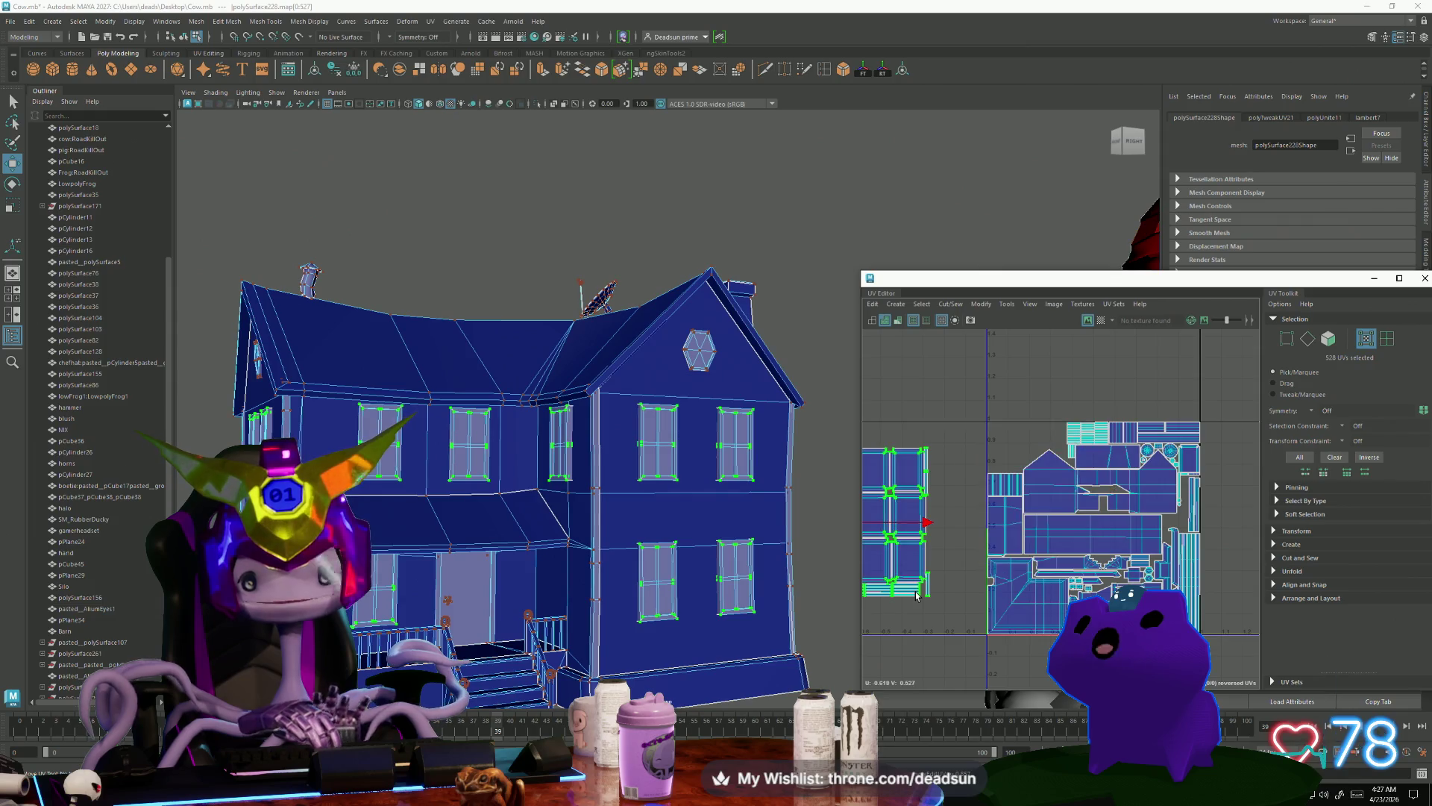
pyautogui.scroll(-1, 980, 561)
pyautogui.press('a')
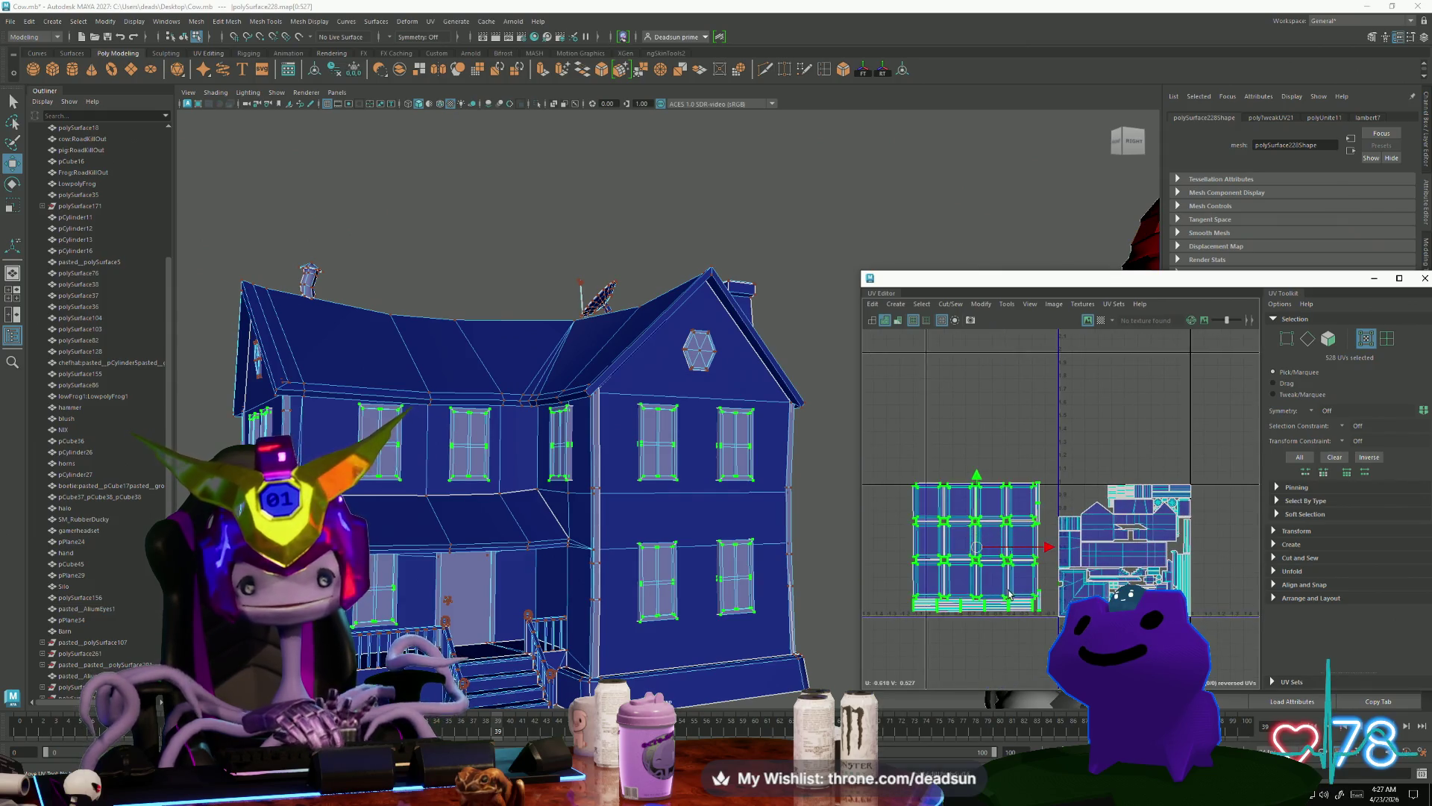
pyautogui.hotkey('ctrl', 'z')
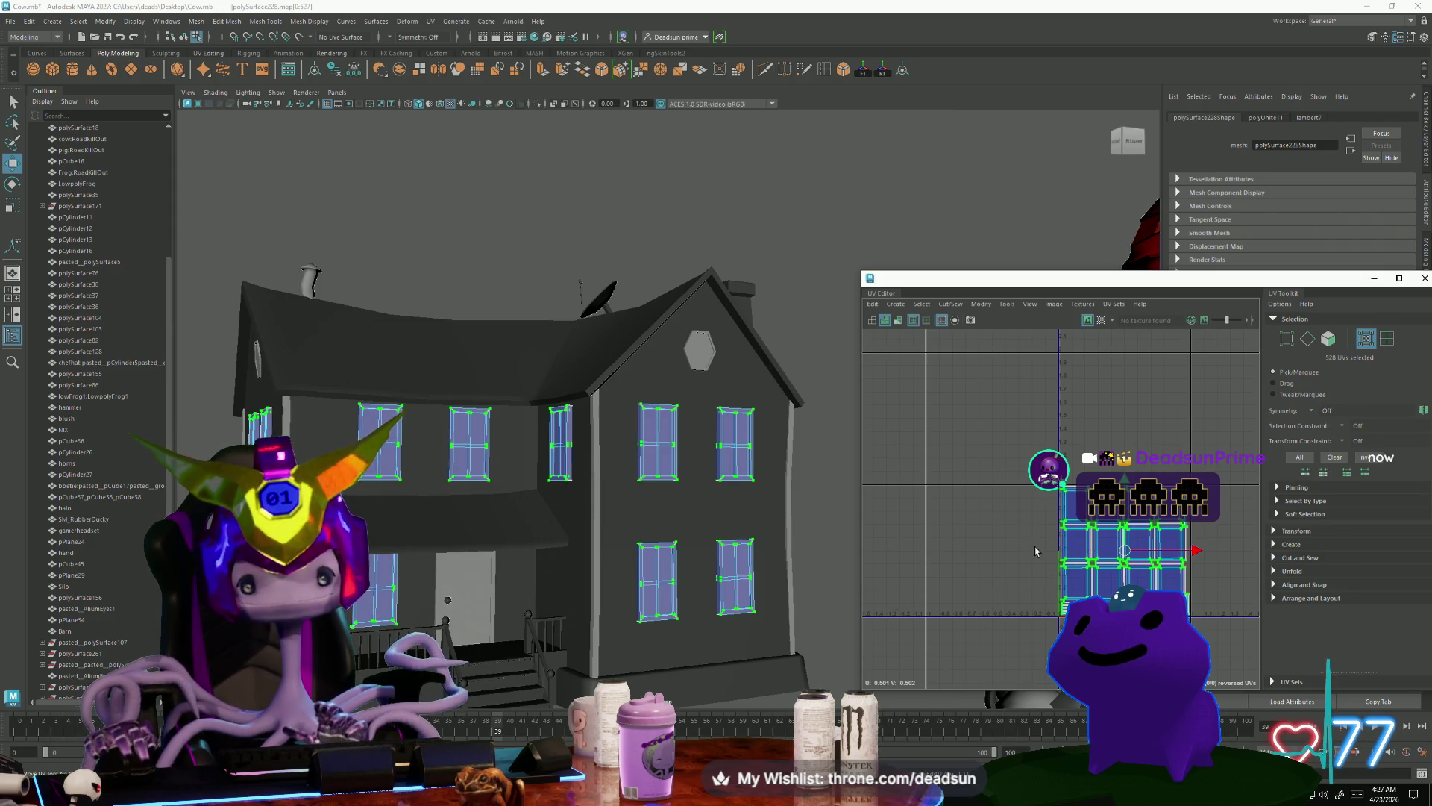
# Step: Step through Edge and UV selection modes back to Object Mode
pyautogui.scroll(5, 1036, 550)
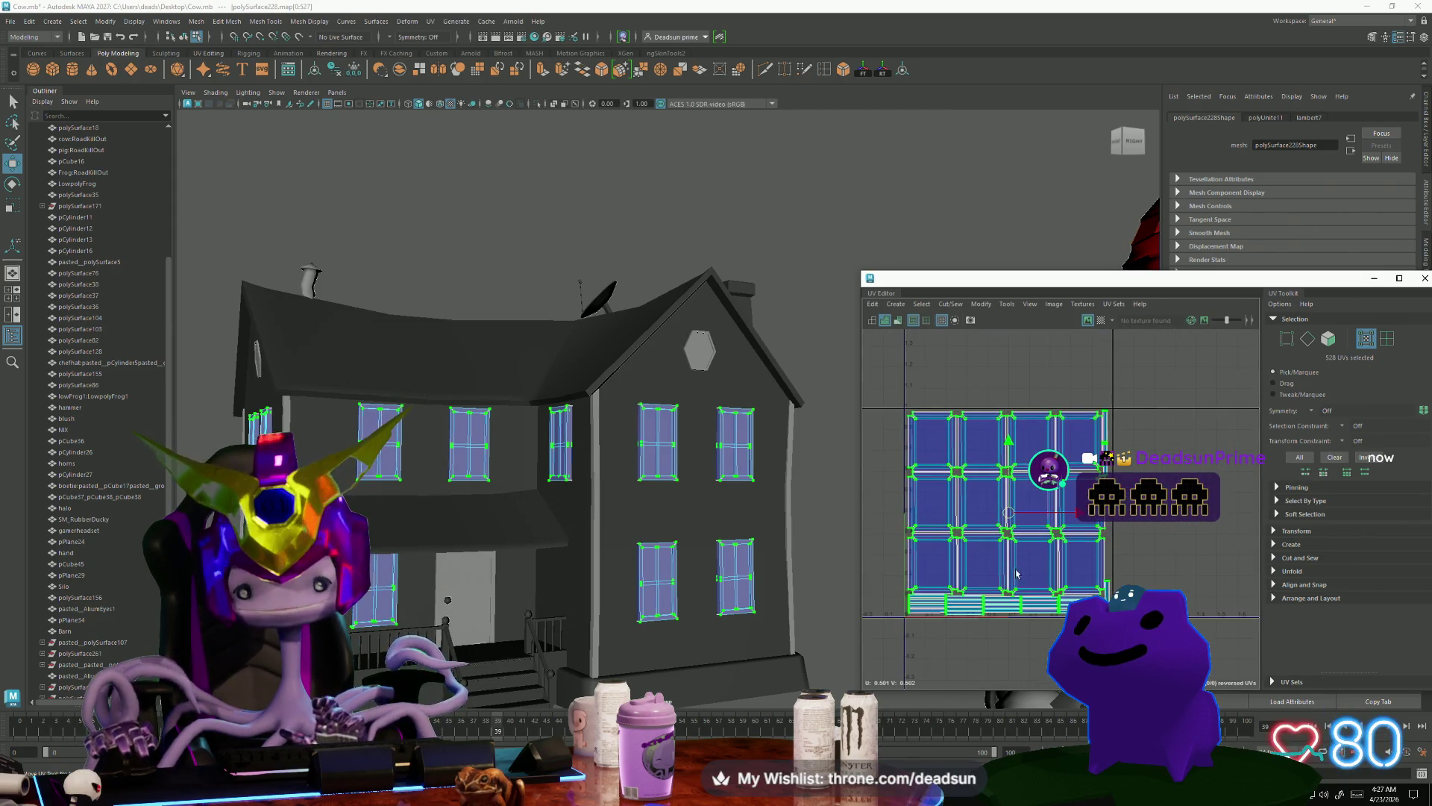
pyautogui.moveTo(946, 456)
pyautogui.mouseDown(button='right')
pyautogui.moveTo(958, 436)
pyautogui.moveTo(948, 447)
pyautogui.moveTo(947, 400)
pyautogui.mouseUp(button='right')
pyautogui.click(963, 419)
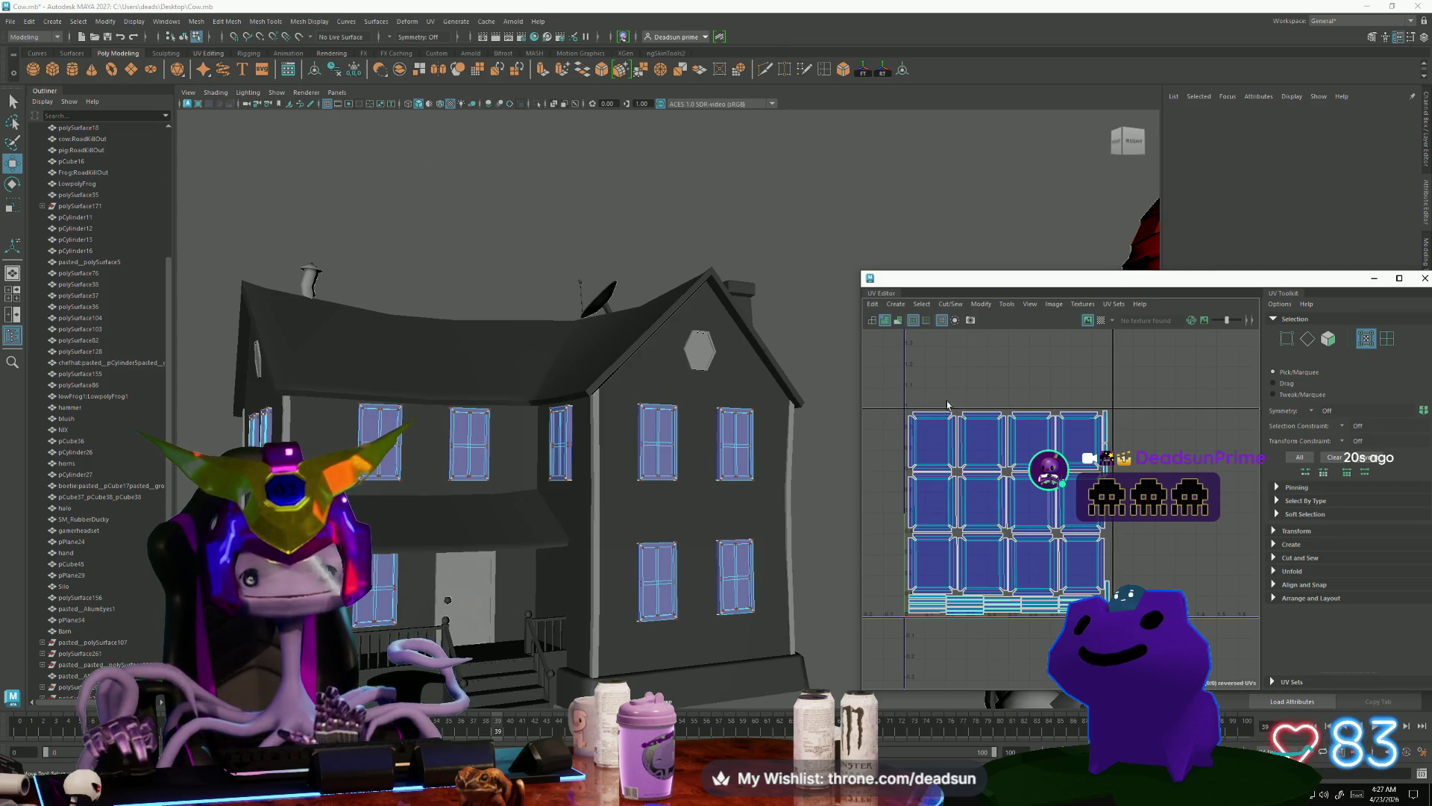
pyautogui.moveTo(705, 452); pyautogui.dragTo(782, 422, button='right')
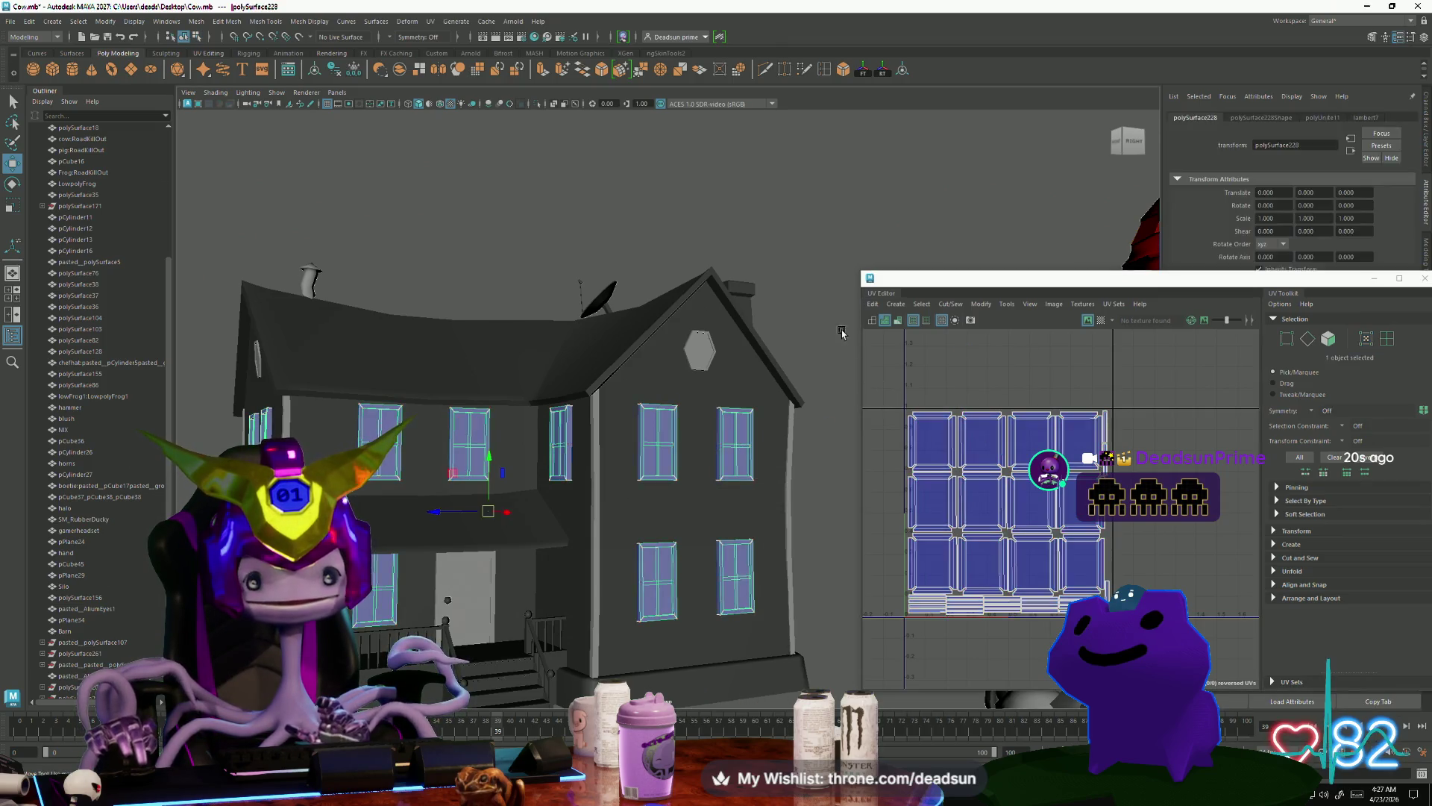
pyautogui.scroll(-3, 1034, 585)
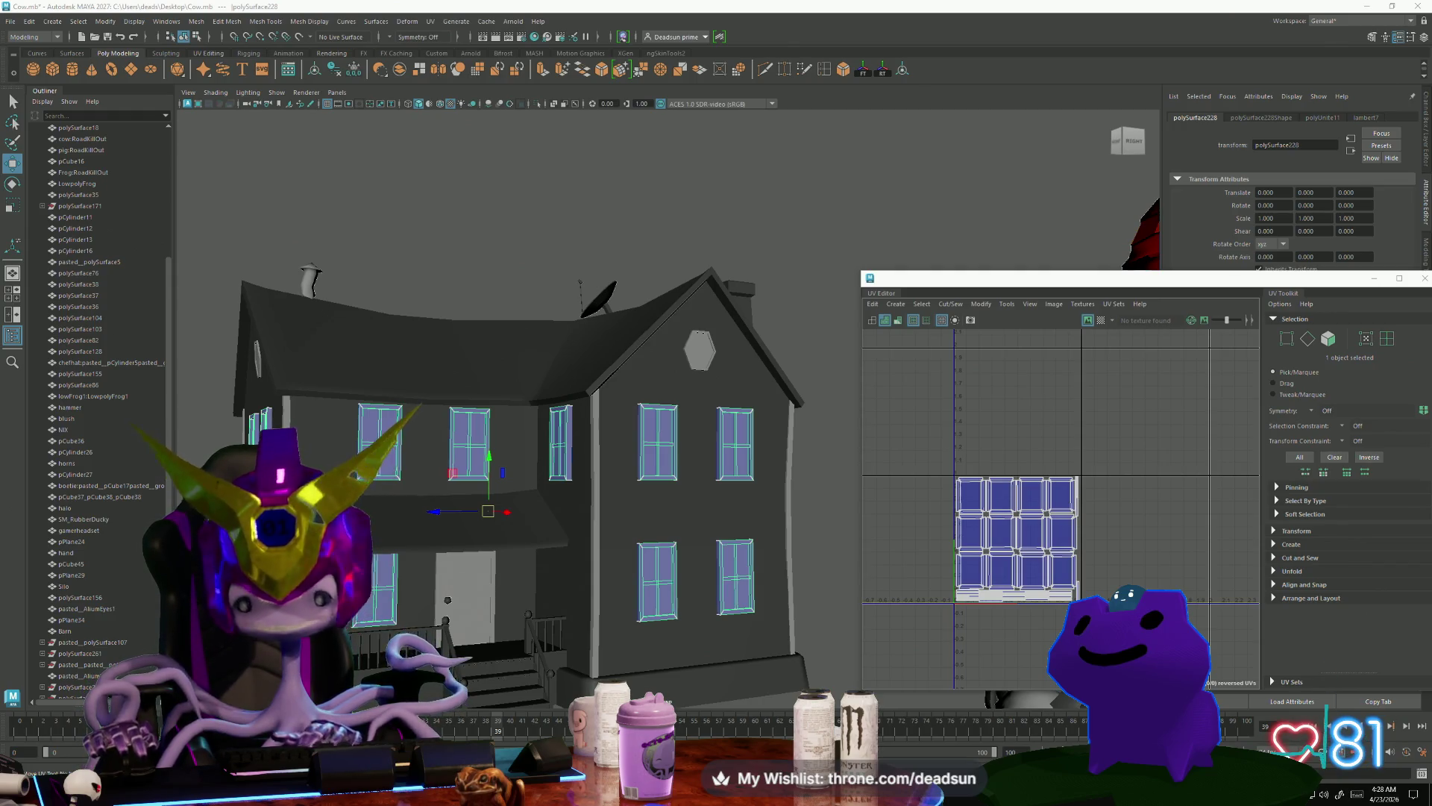
pyautogui.hotkey('alt', 'Tab')
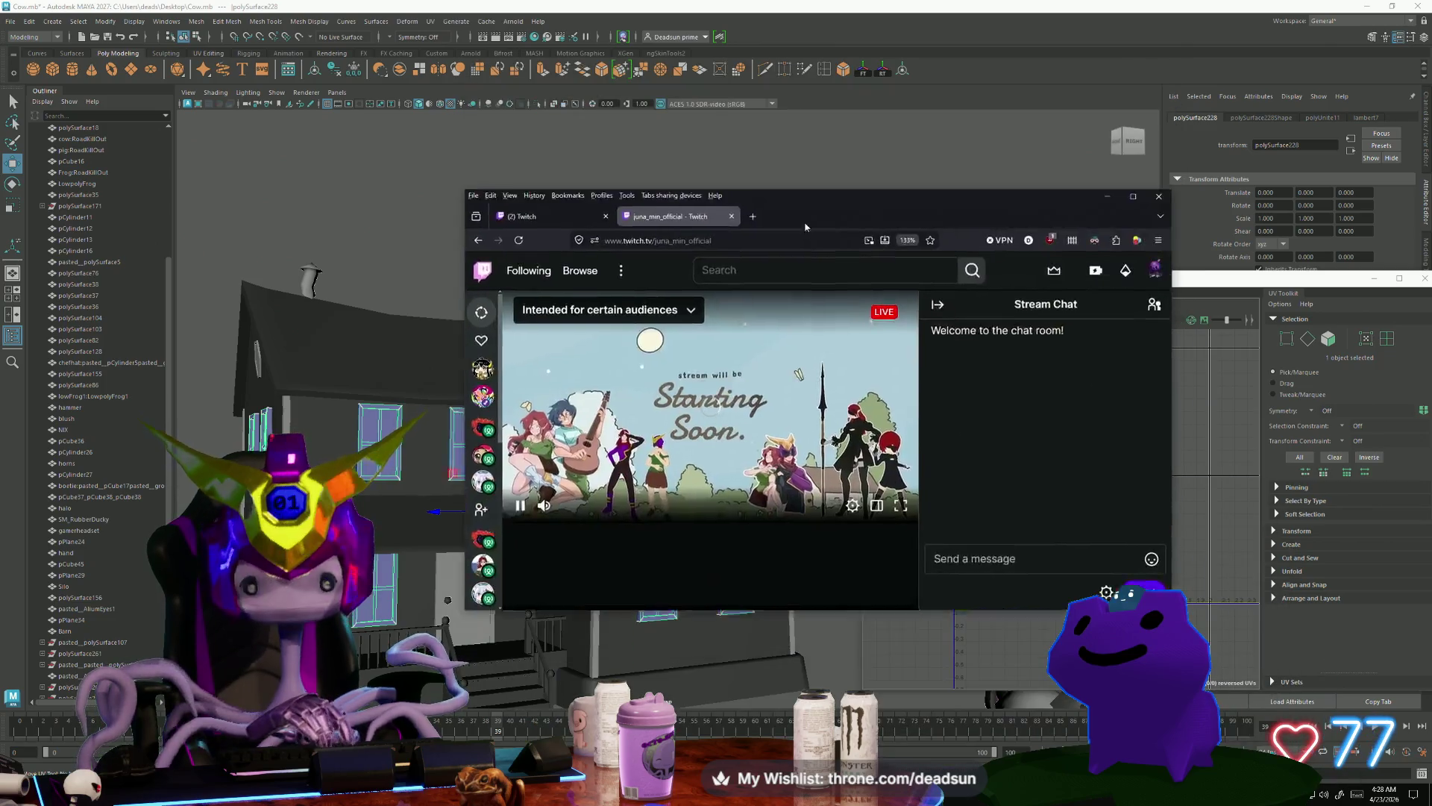
# Step: Post 'oh I see how it is... everyone.' in the stream chat
pyautogui.click(893, 569)
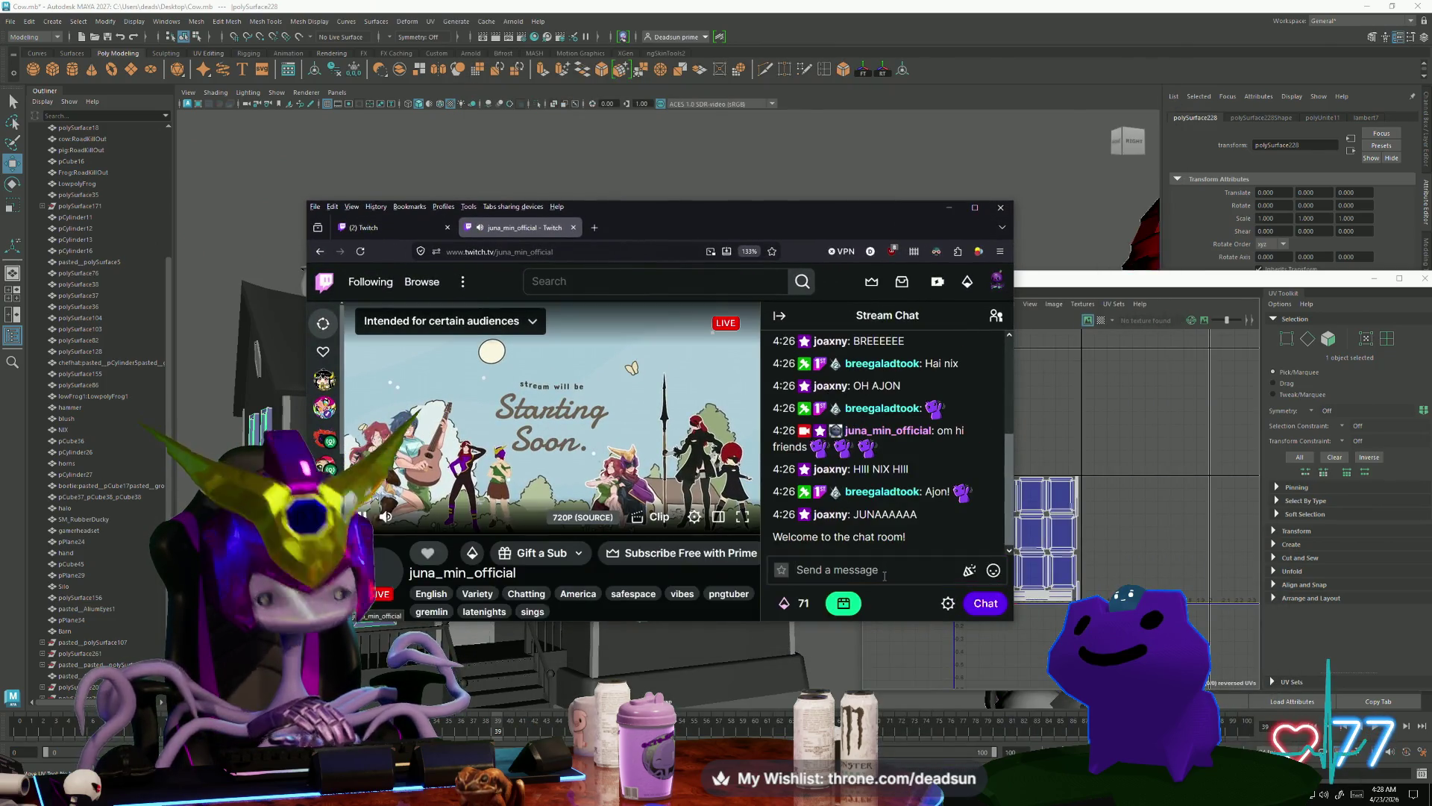
pyautogui.click(885, 574)
pyautogui.write('oh')
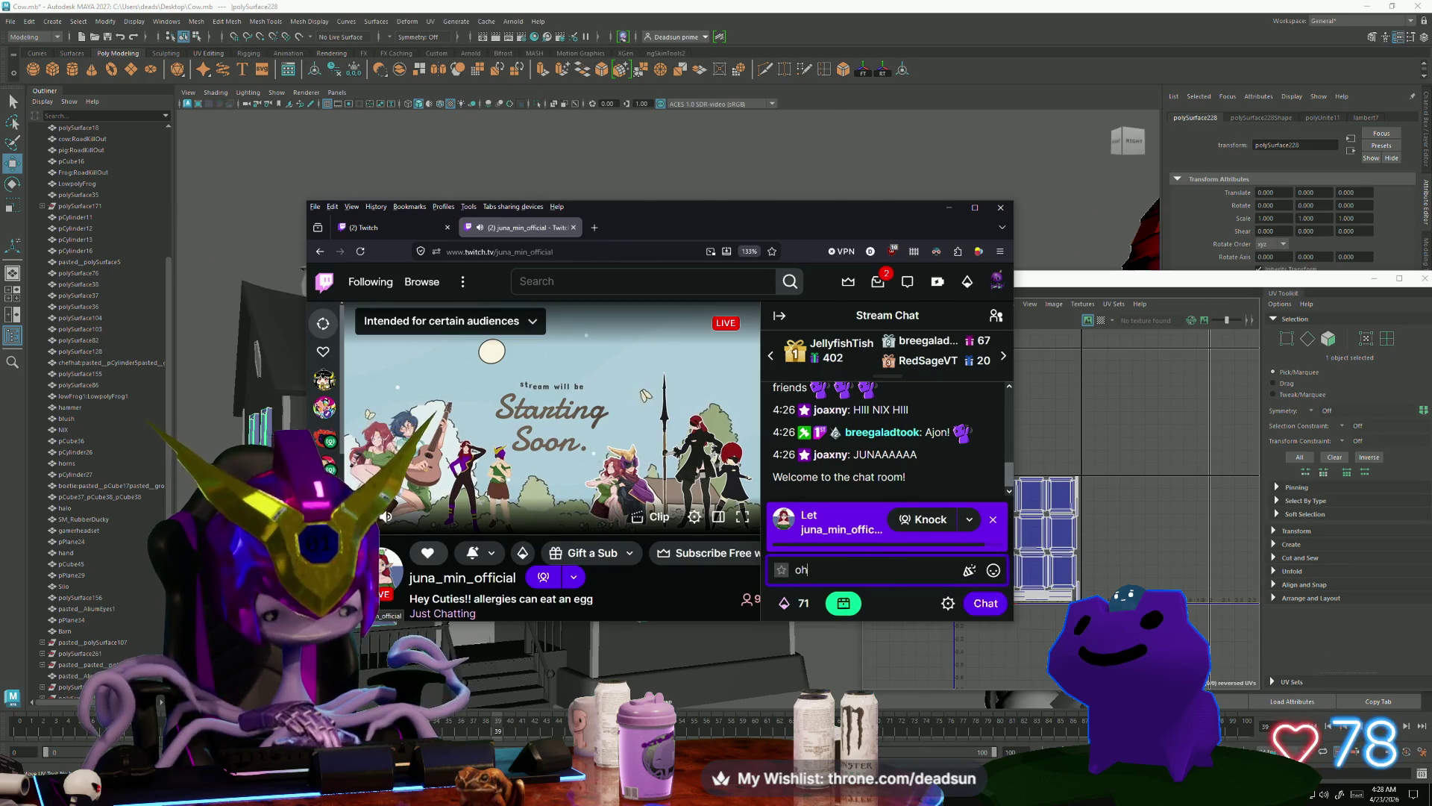
pyautogui.write(' I see how it is... everyone')
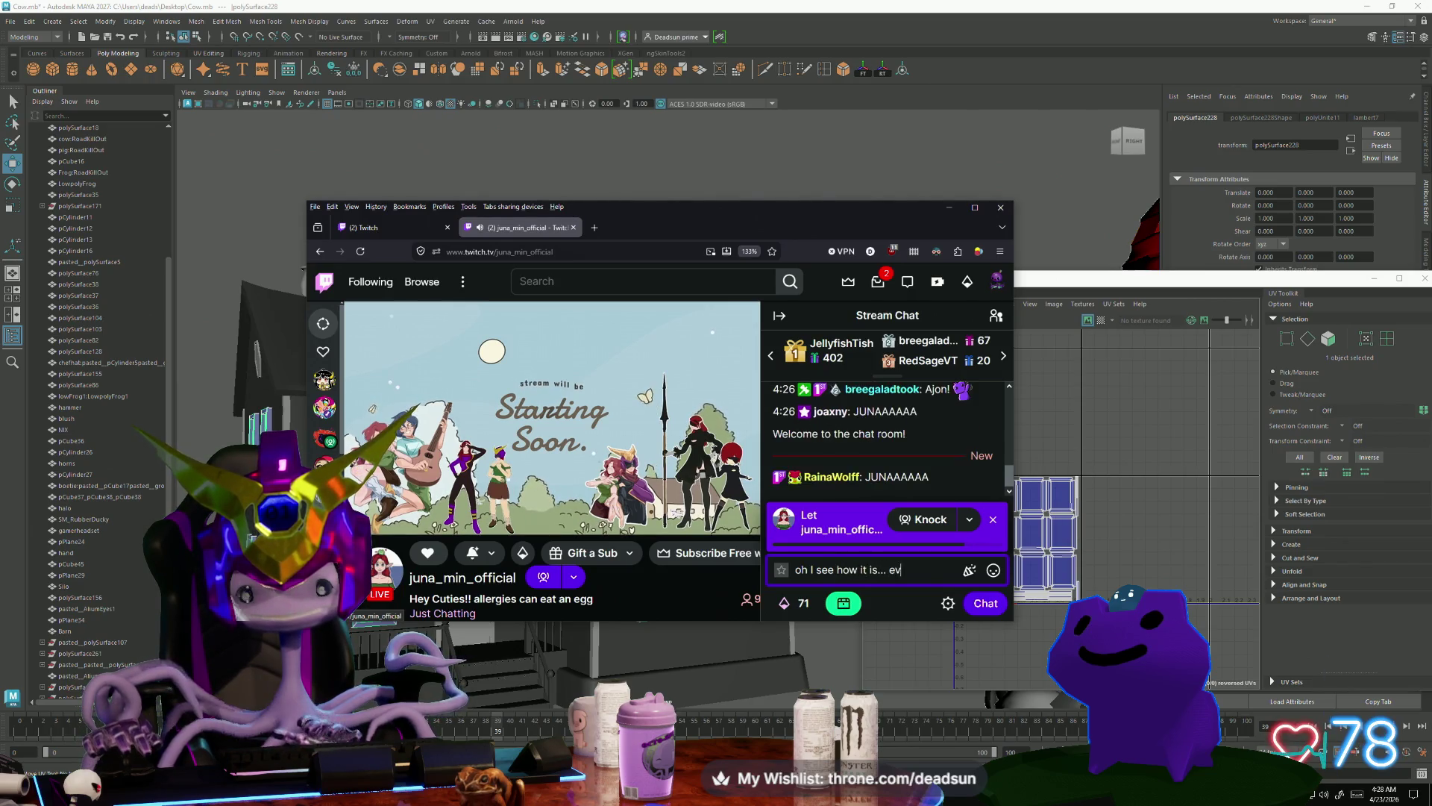
pyautogui.write('.')
pyautogui.press('Return')
# Step: Send 'wow' and a short '_;' reply in the chat
pyautogui.write('woww')
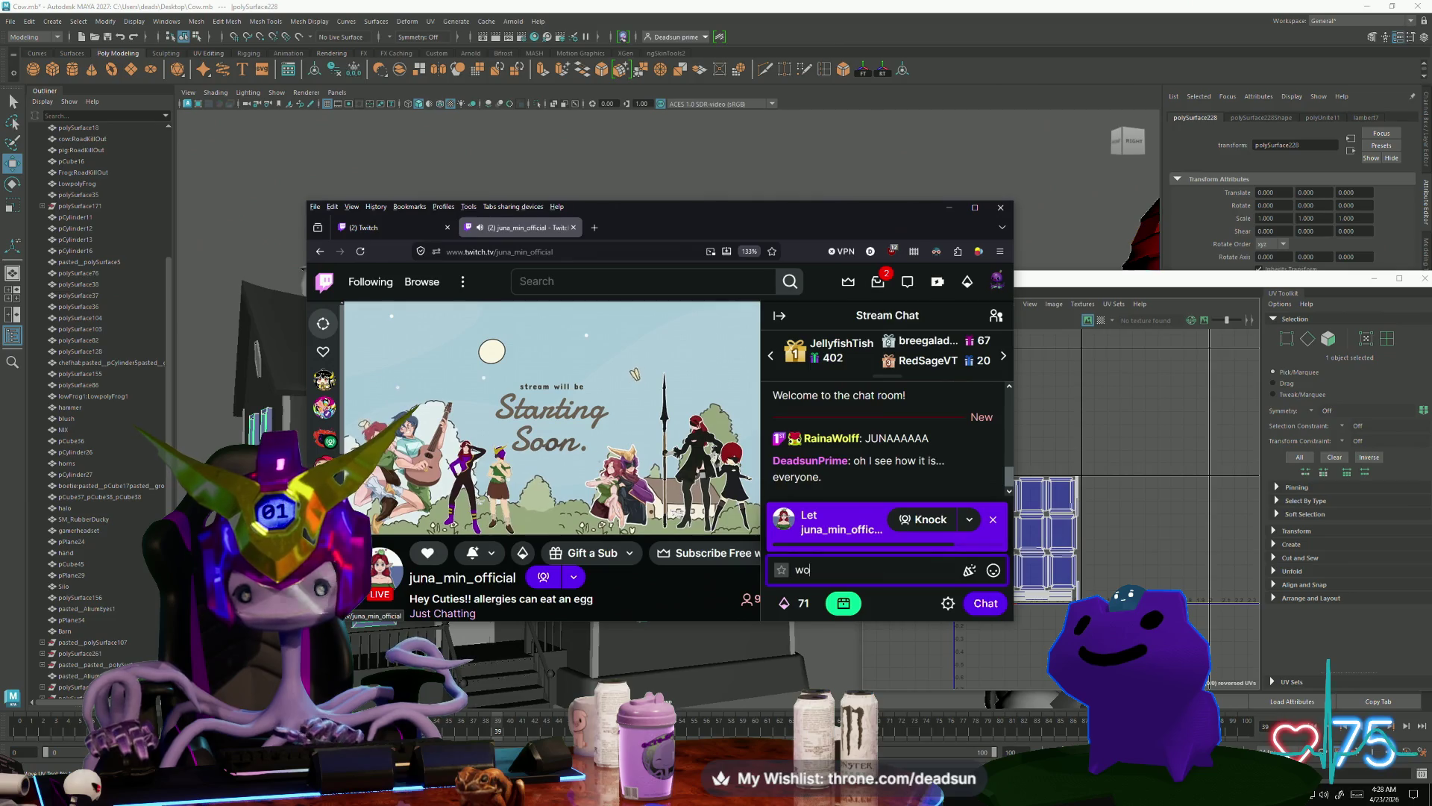
pyautogui.press('BackSpace')
pyautogui.press('Return')
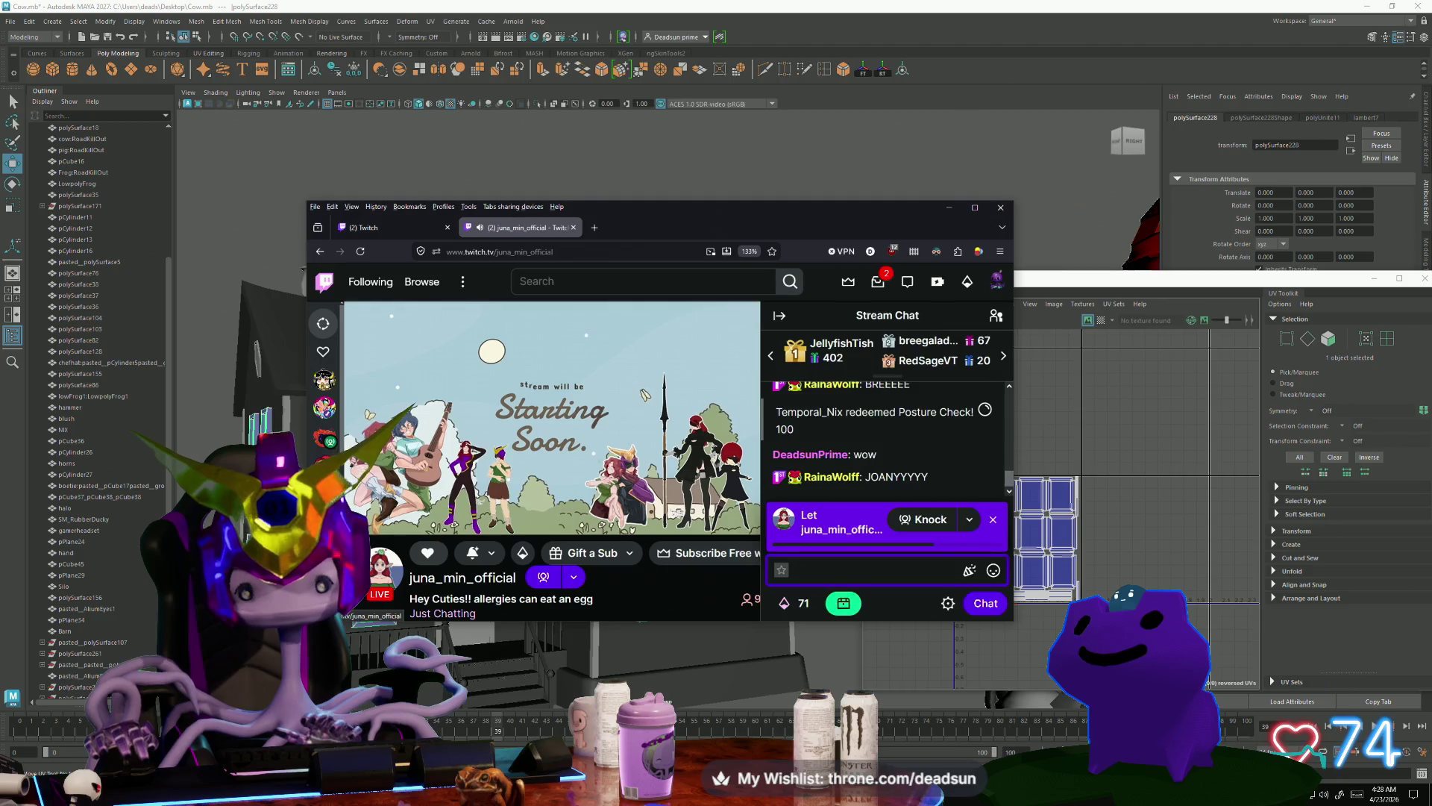
pyautogui.write('j_')
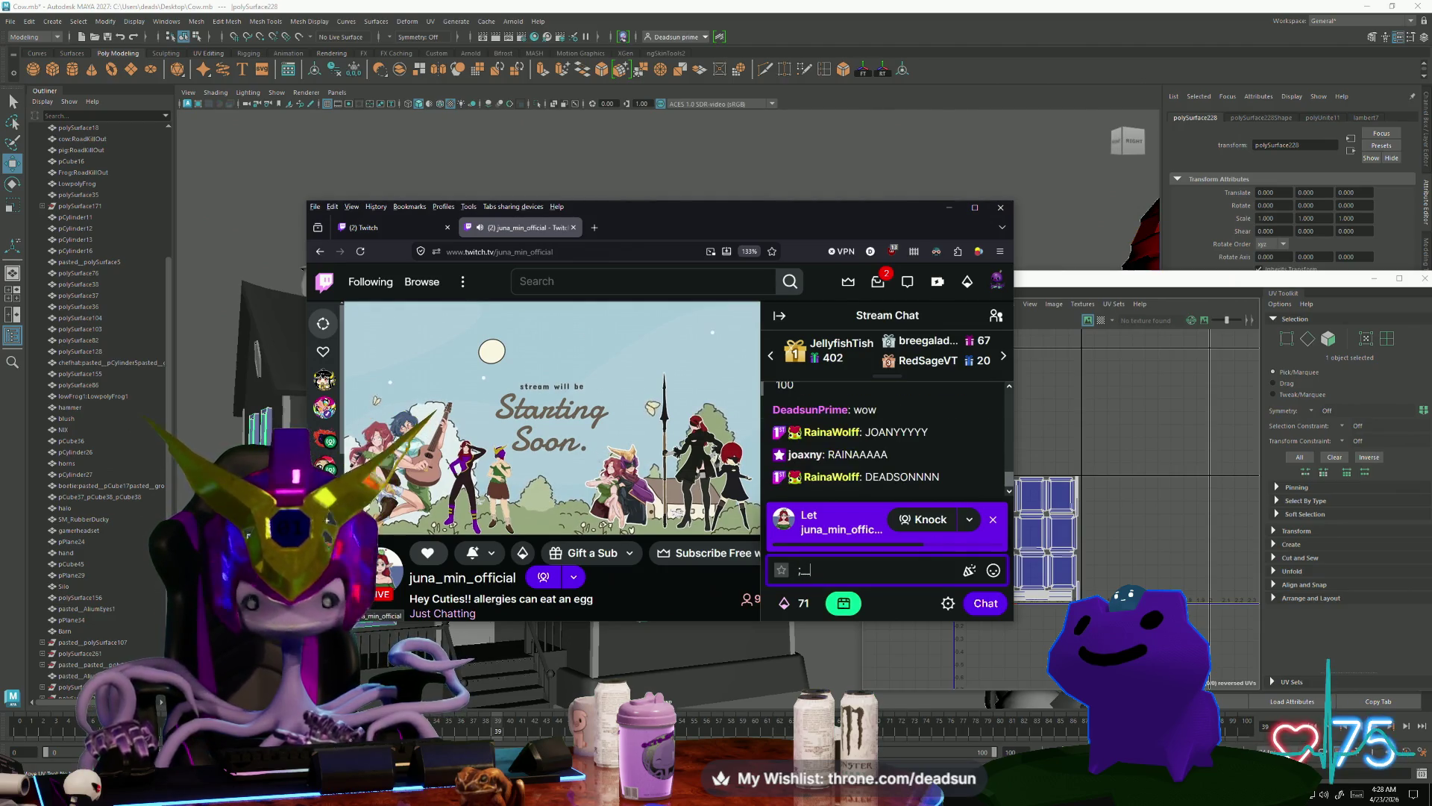
pyautogui.write(';')
pyautogui.press('Return')
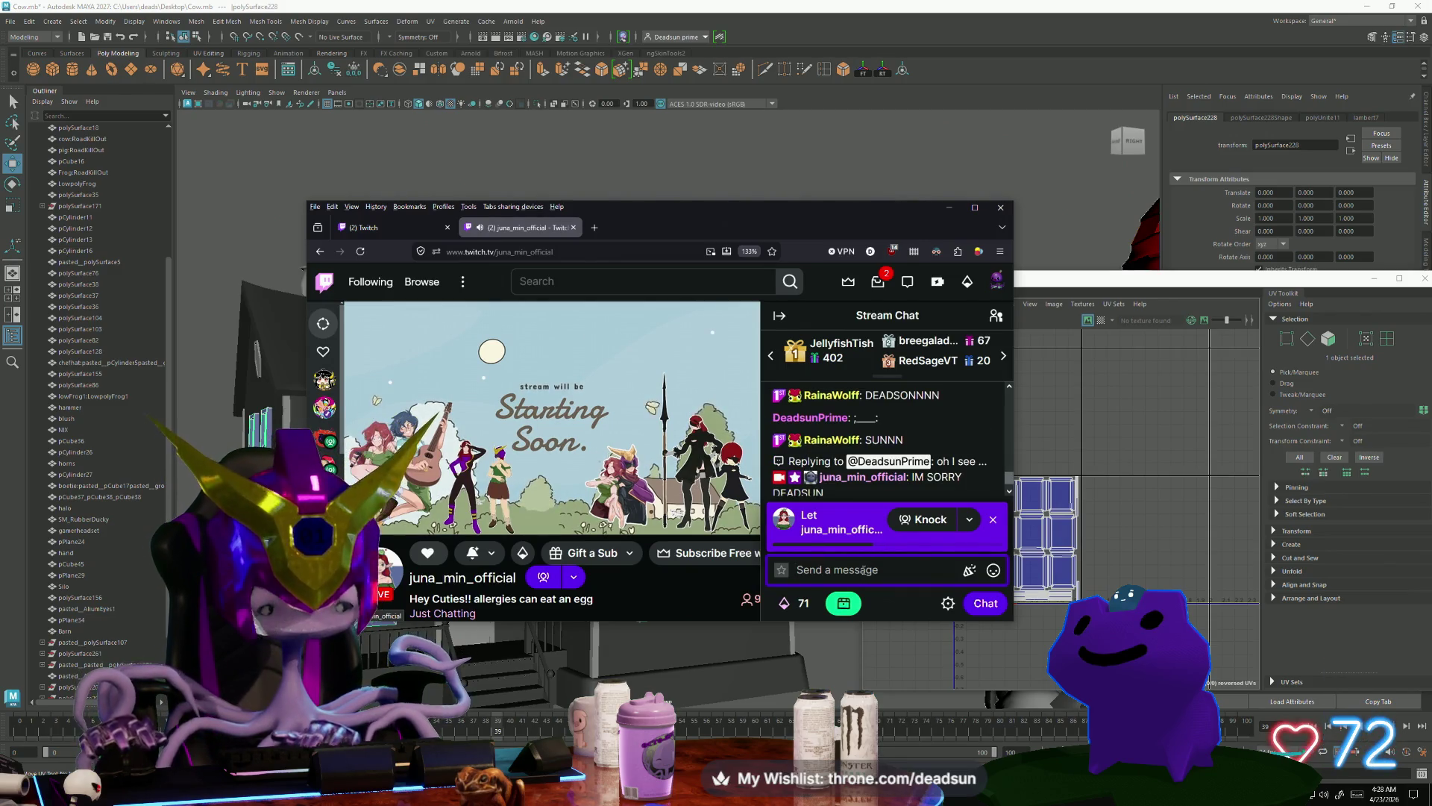
# Step: Post 'lol its okay, I will have my own stream, with black jack, and hookers', then minimize the browser
pyautogui.write(';__')
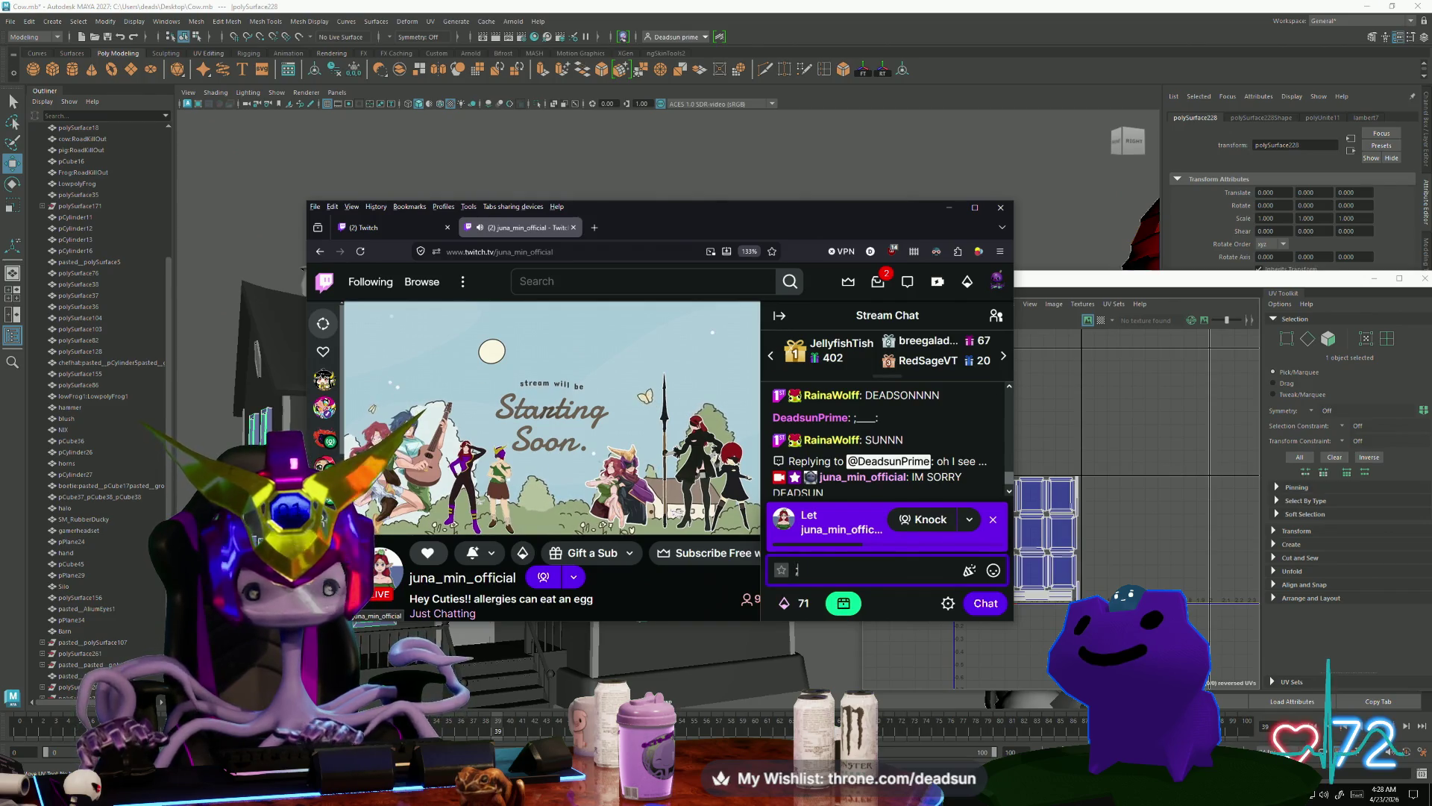
pyautogui.press('BackSpace')
pyautogui.press('BackSpace')
pyautogui.press('BackSpace')
pyautogui.write('lol')
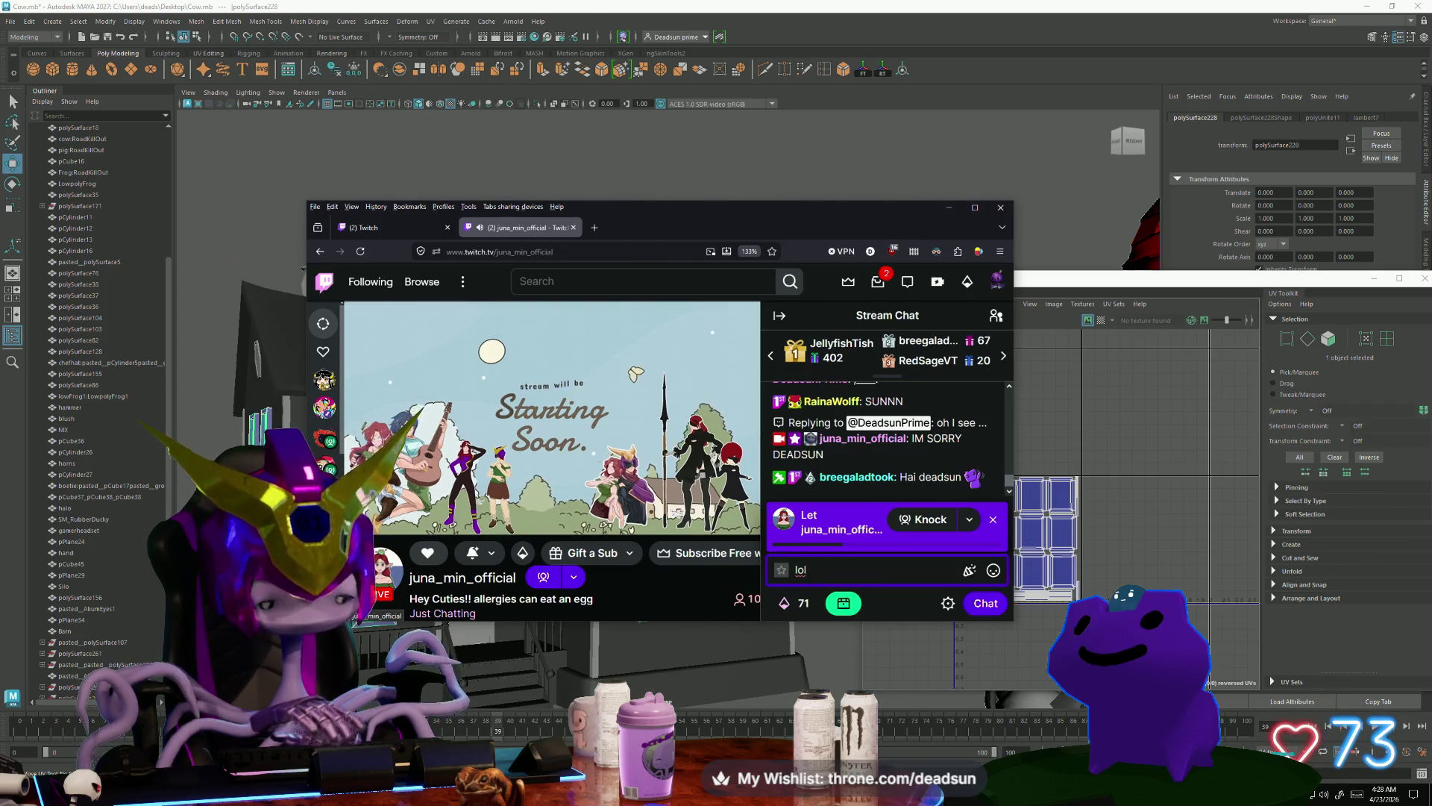
pyautogui.write(' its okay,')
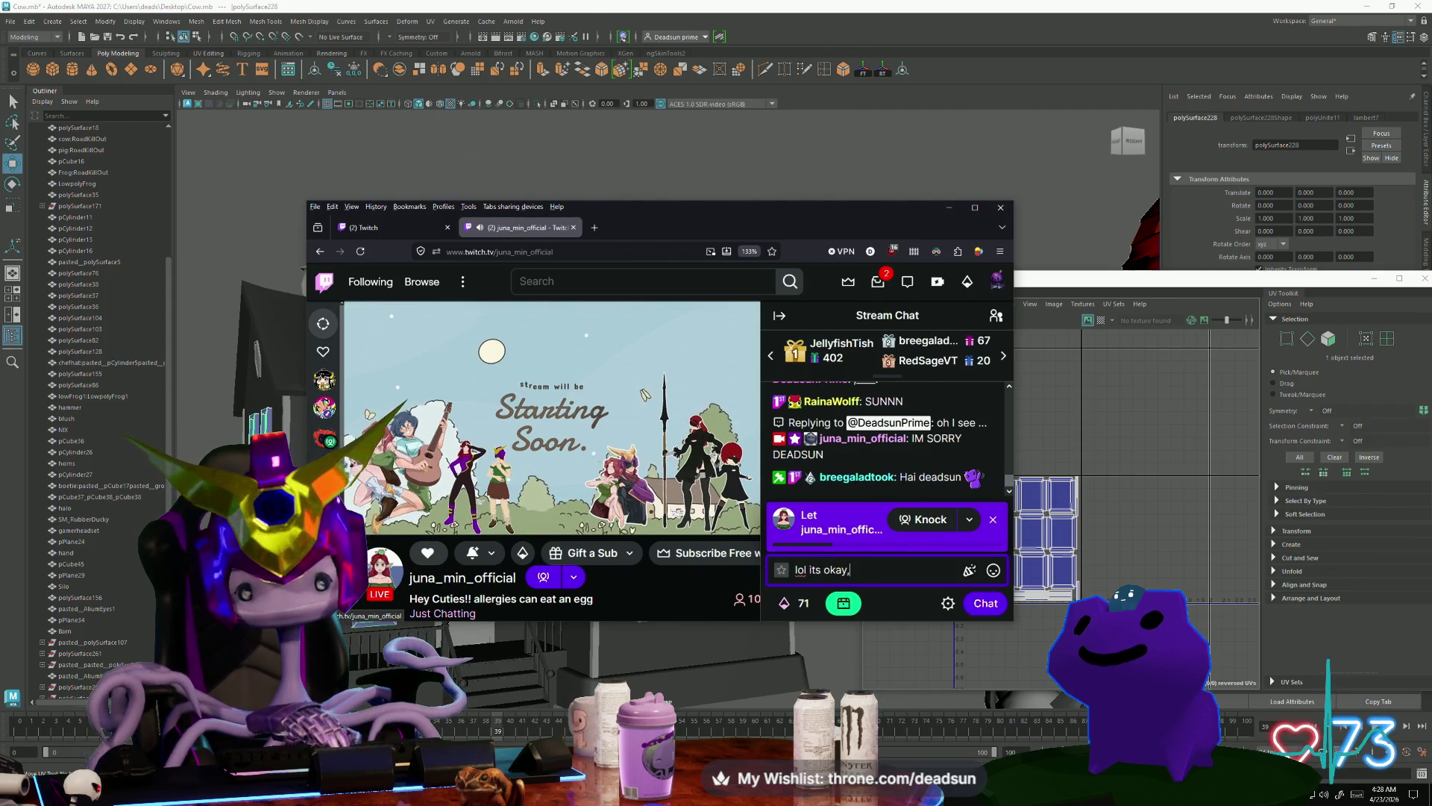
pyautogui.write(' I will have ')
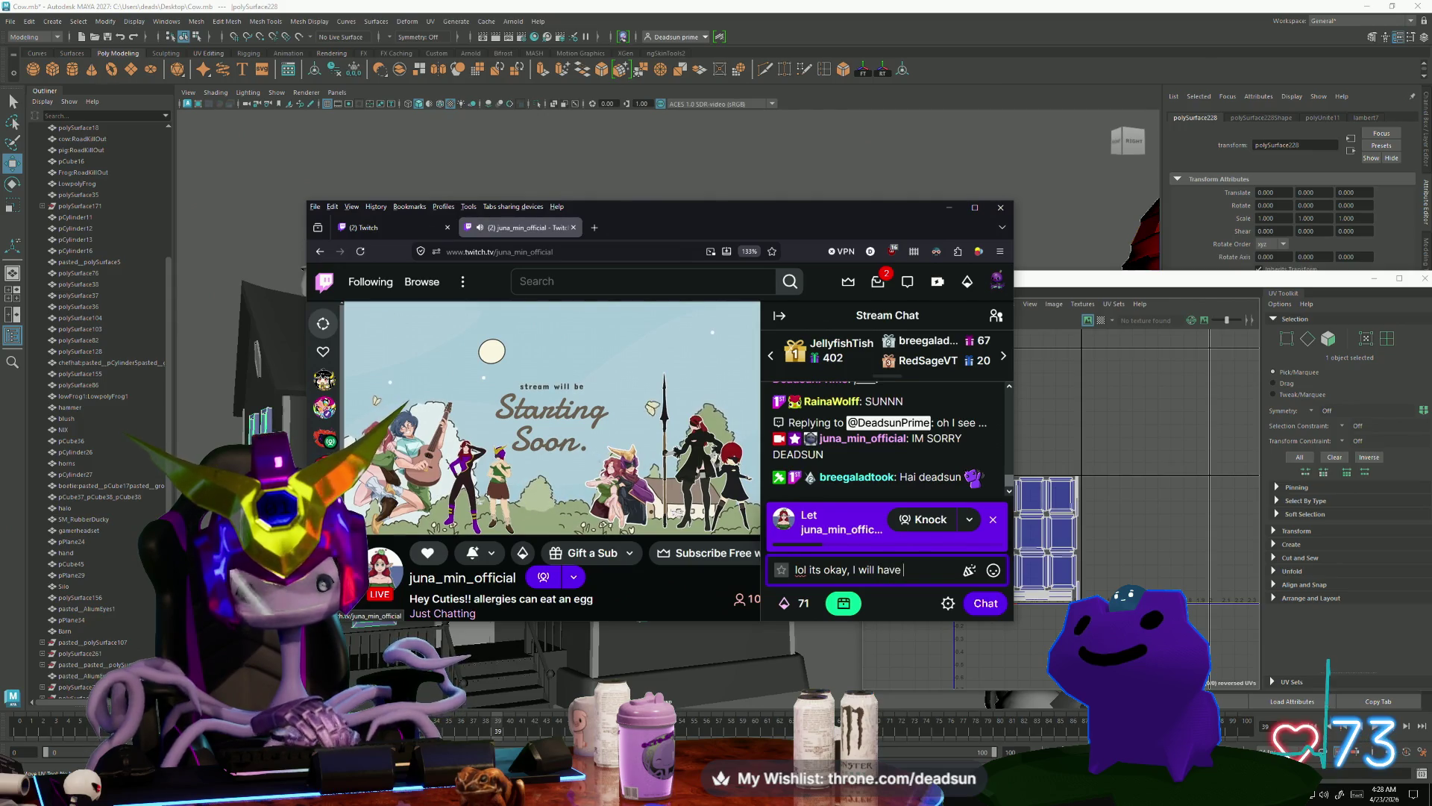
pyautogui.write('my own stream, ')
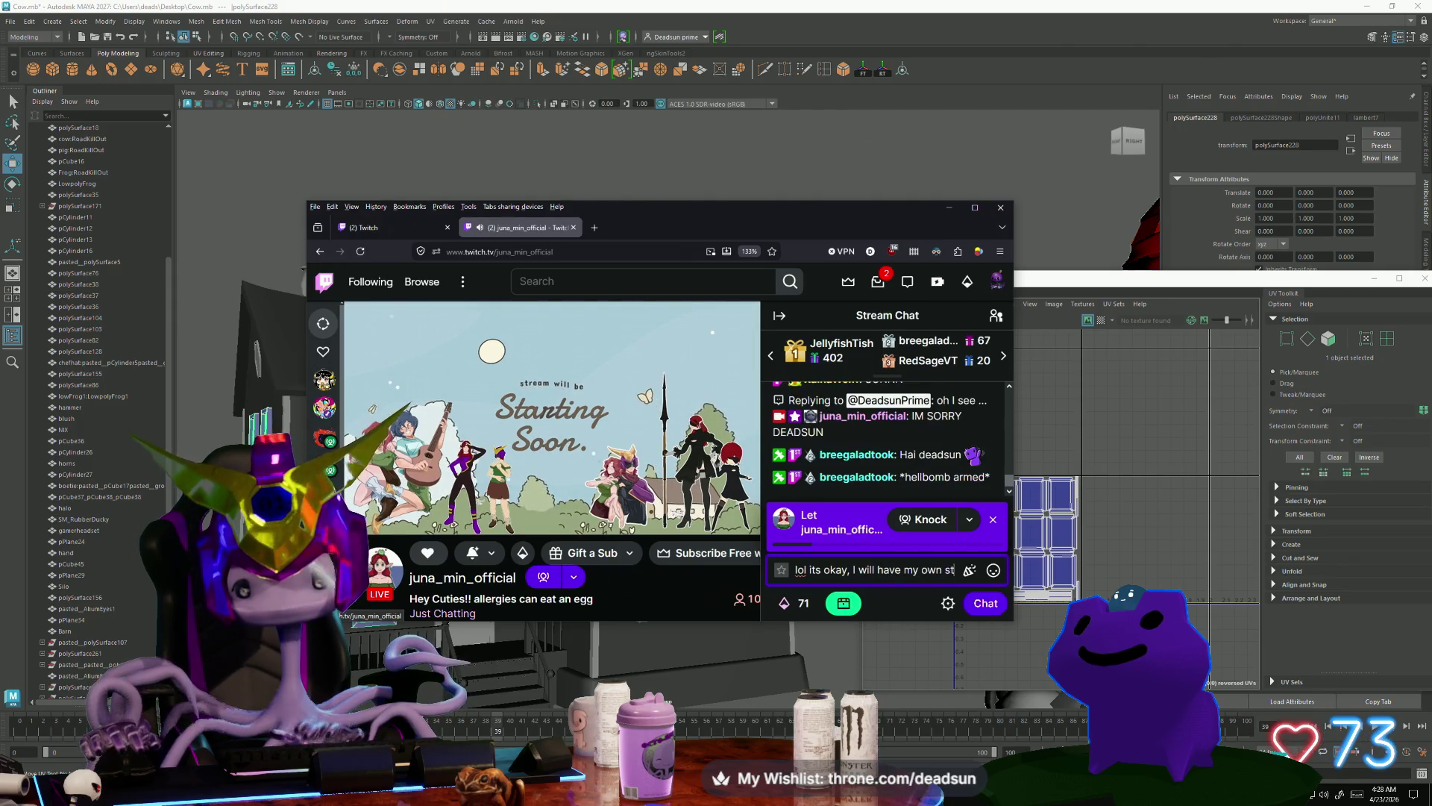
pyautogui.write('with ')
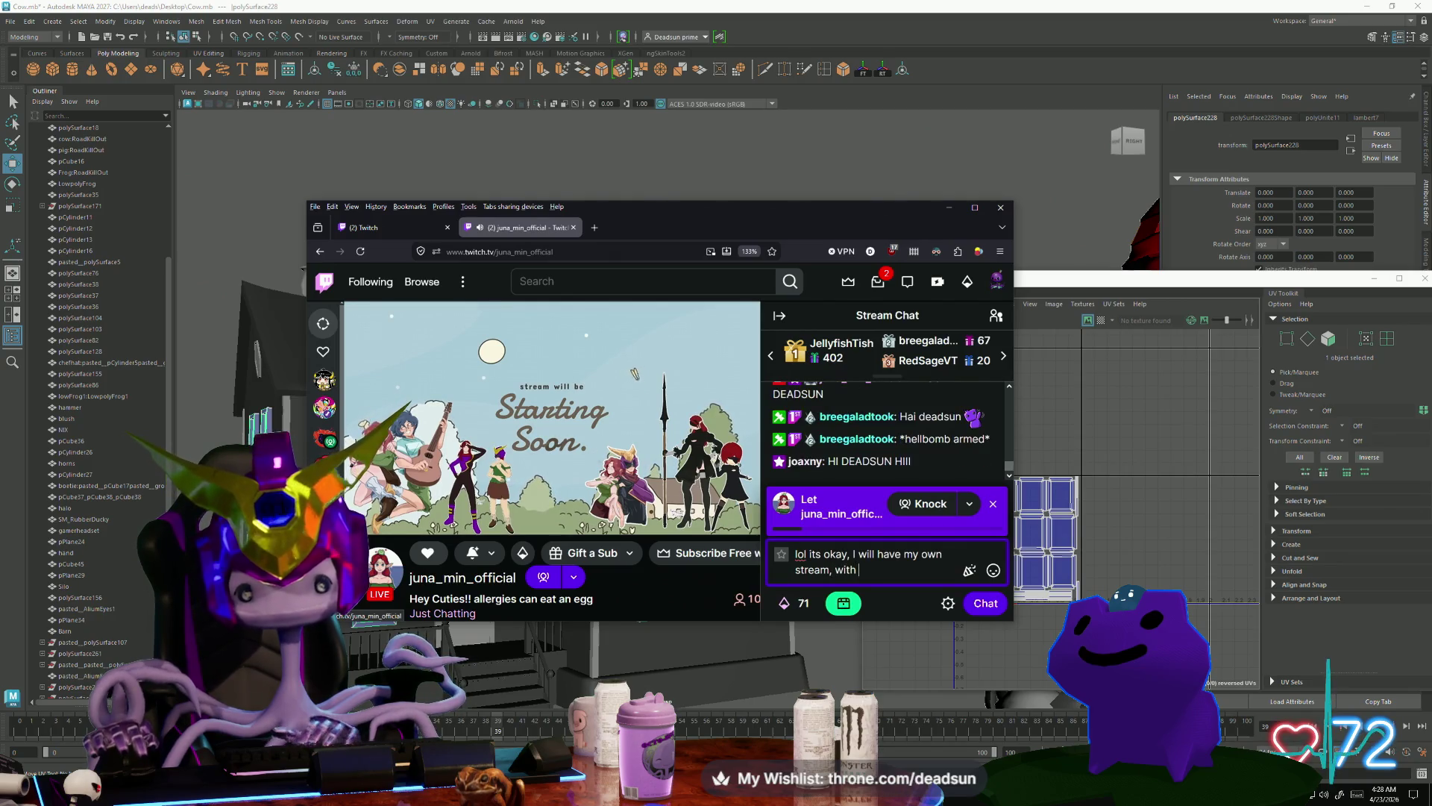
pyautogui.write('black')
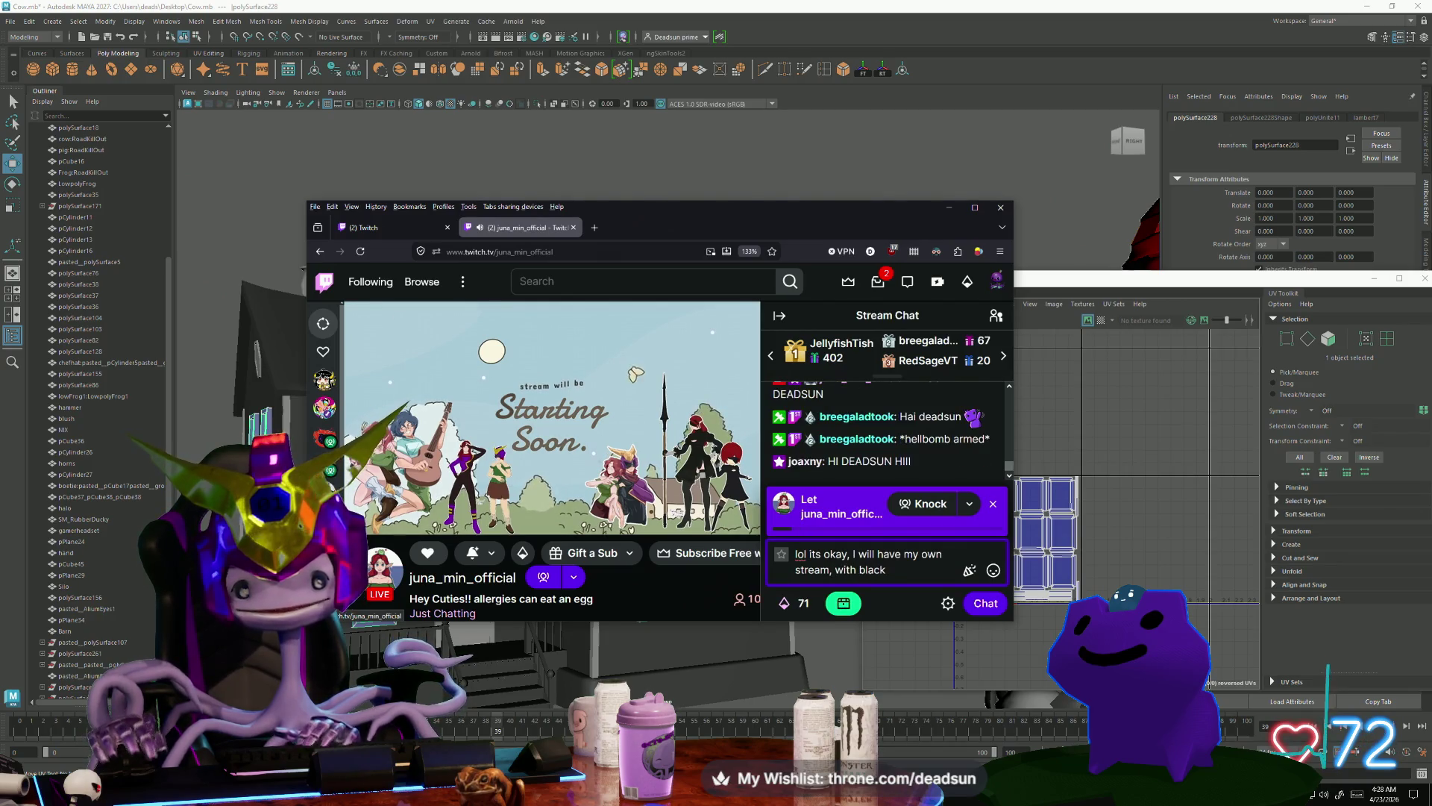
pyautogui.write(' jack,')
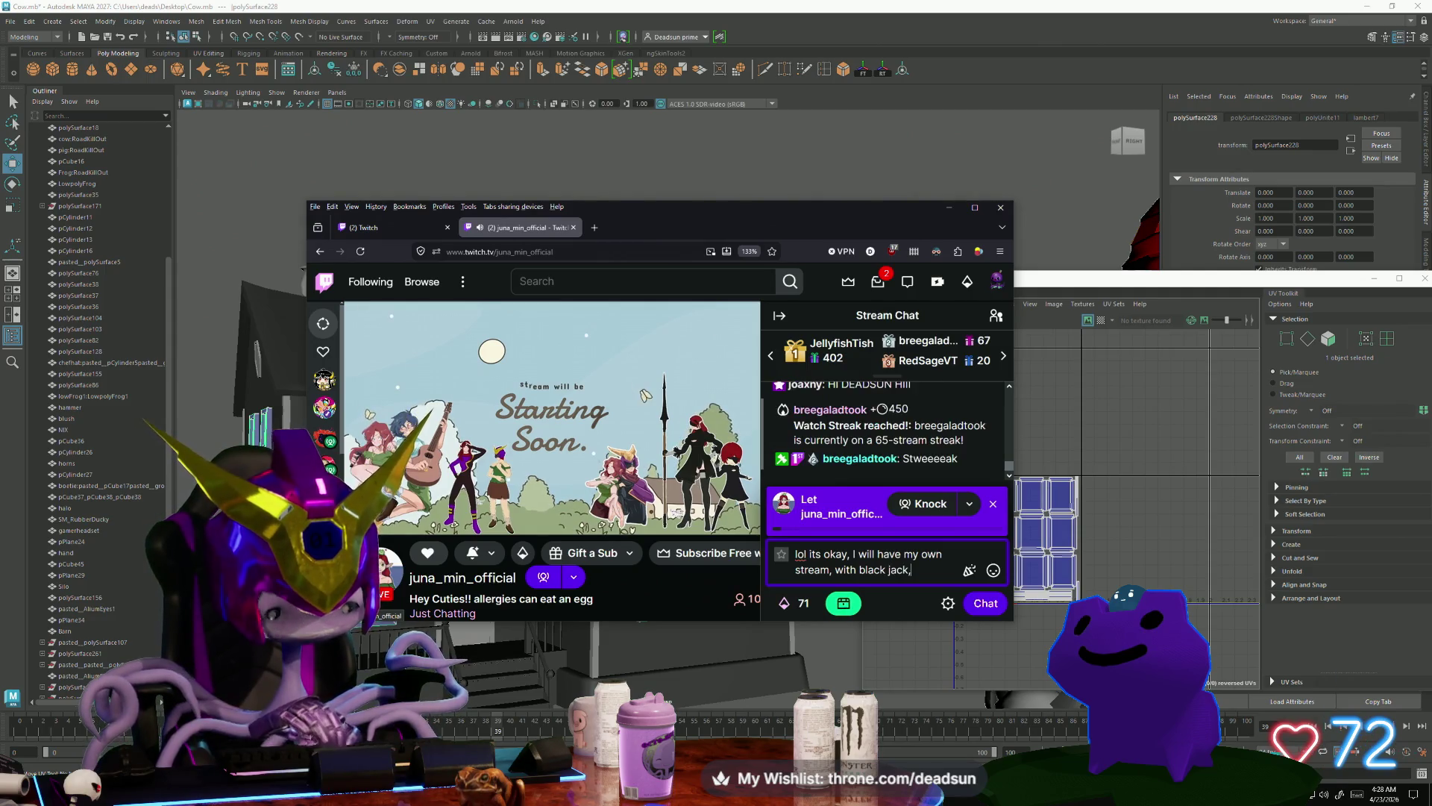
pyautogui.write(' and hookers')
pyautogui.press('Return')
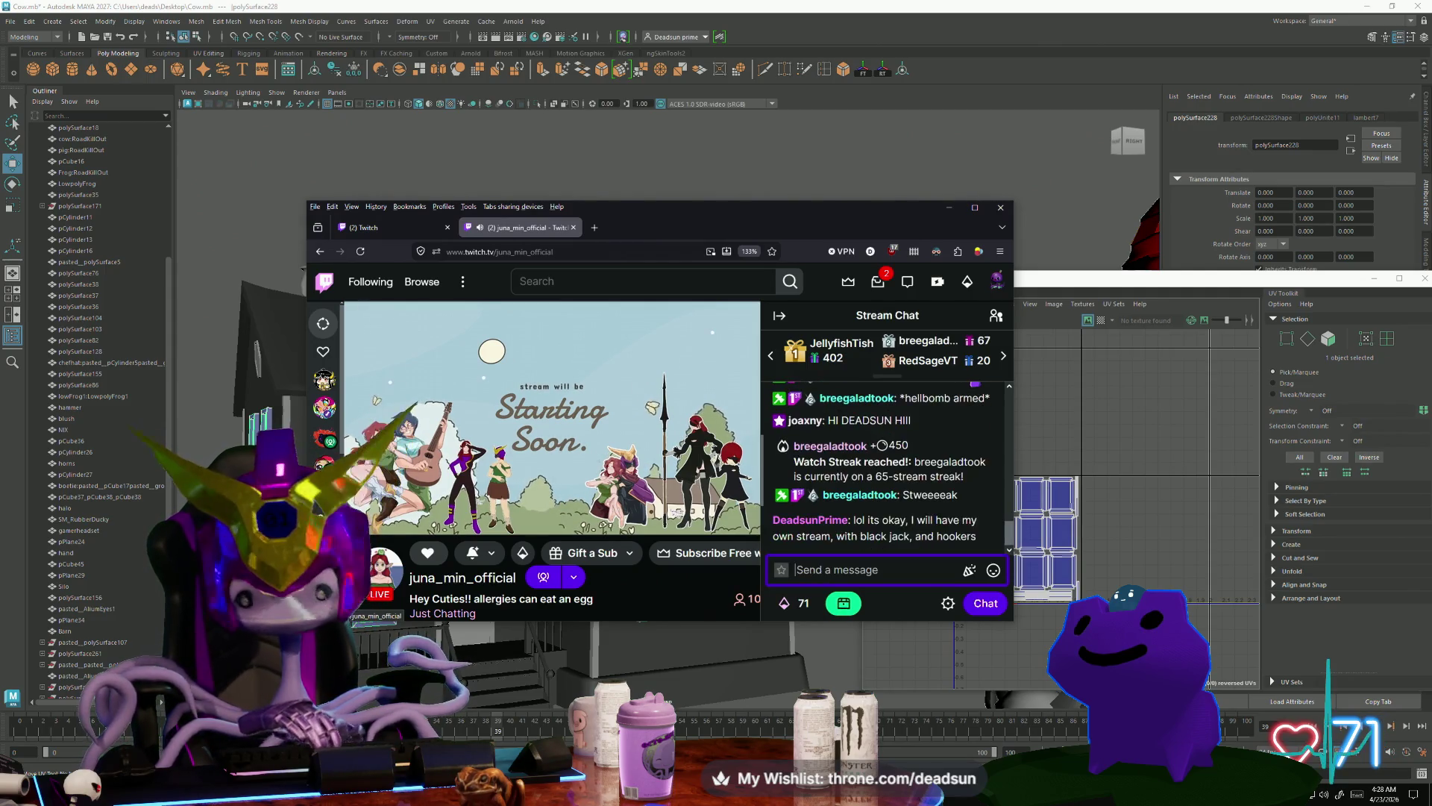
pyautogui.press('super+Down')
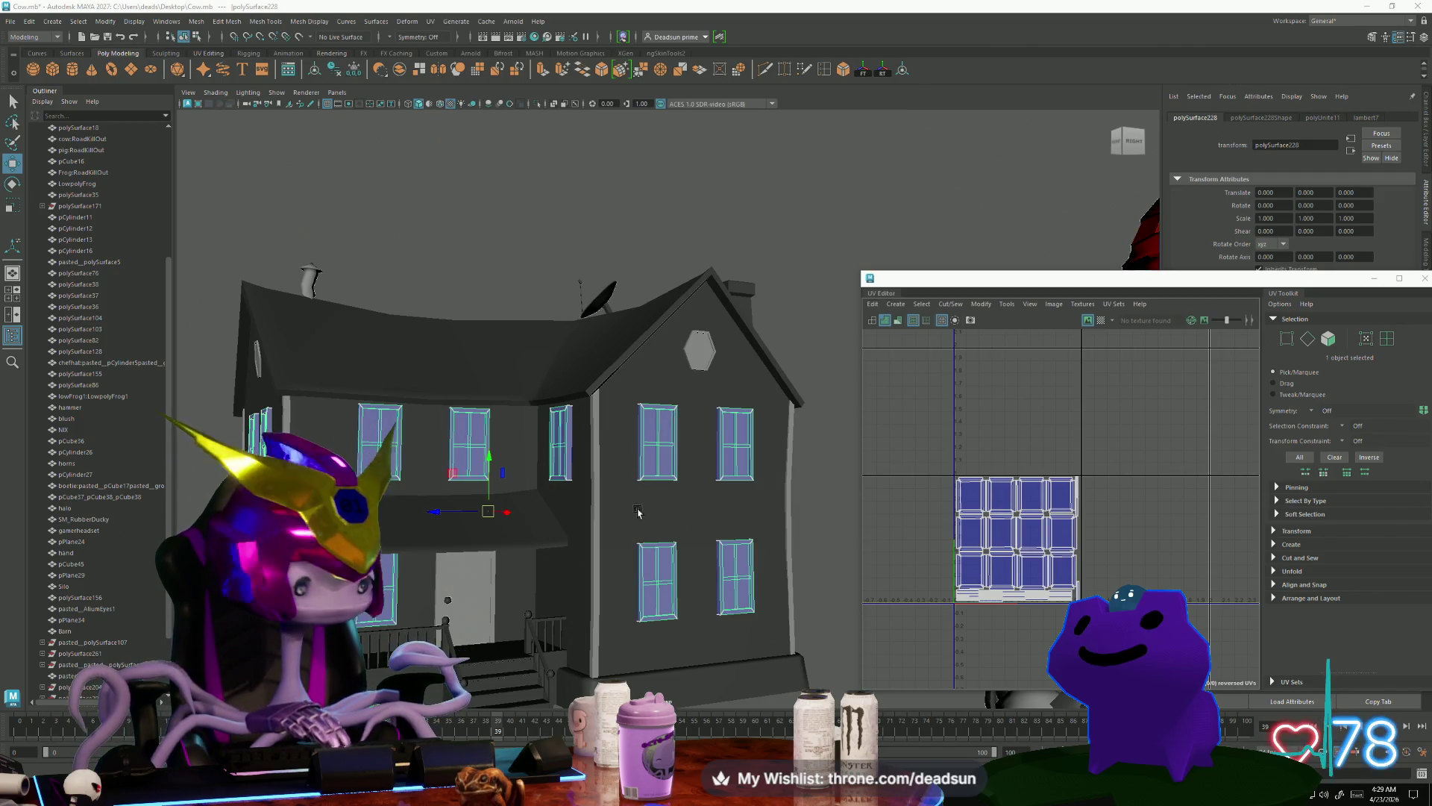
# Step: Orbit around the house and select the windows mesh to show its UVs
pyautogui.moveTo(638, 477)
pyautogui.keyDown('alt'); pyautogui.mouseDown()
pyautogui.moveTo(625, 494)
pyautogui.moveTo(590, 493)
pyautogui.mouseUp(); pyautogui.keyUp('alt')
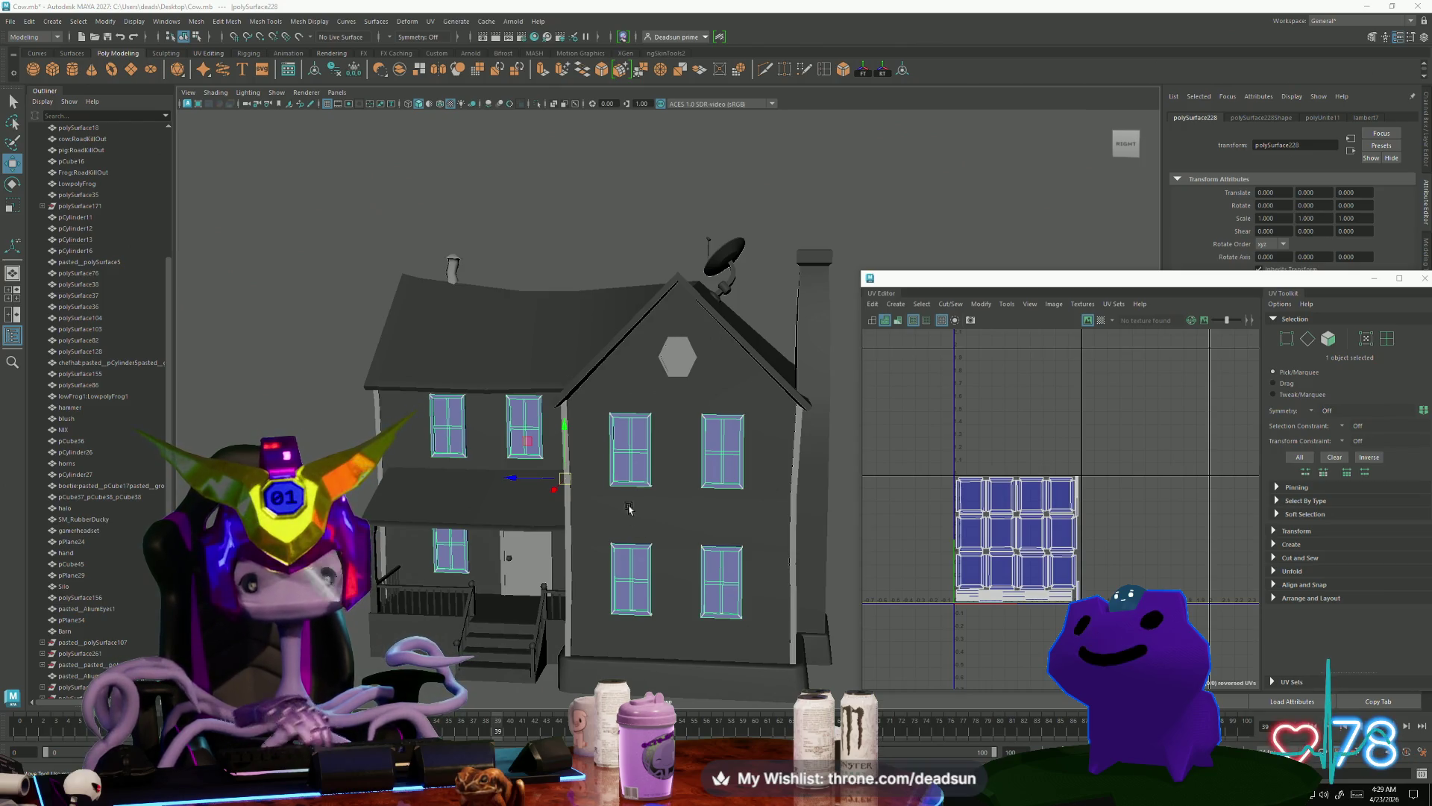
pyautogui.keyDown('alt'); pyautogui.moveTo(672, 491); pyautogui.dragTo(681, 502); pyautogui.keyUp('alt')
pyautogui.moveTo(681, 502)
pyautogui.mouseDown(button='right')
pyautogui.moveTo(705, 436)
pyautogui.moveTo(790, 332)
pyautogui.mouseUp(button='right')
pyautogui.click(661, 453)
pyautogui.moveTo(662, 452)
pyautogui.keyDown('alt'); pyautogui.mouseDown()
pyautogui.moveTo(548, 547)
pyautogui.moveTo(475, 507)
pyautogui.moveTo(543, 648)
pyautogui.moveTo(404, 467)
pyautogui.mouseUp(); pyautogui.keyUp('alt')
pyautogui.click(196, 24)
pyautogui.click(212, 337)
pyautogui.scroll(-5, 211, 337)
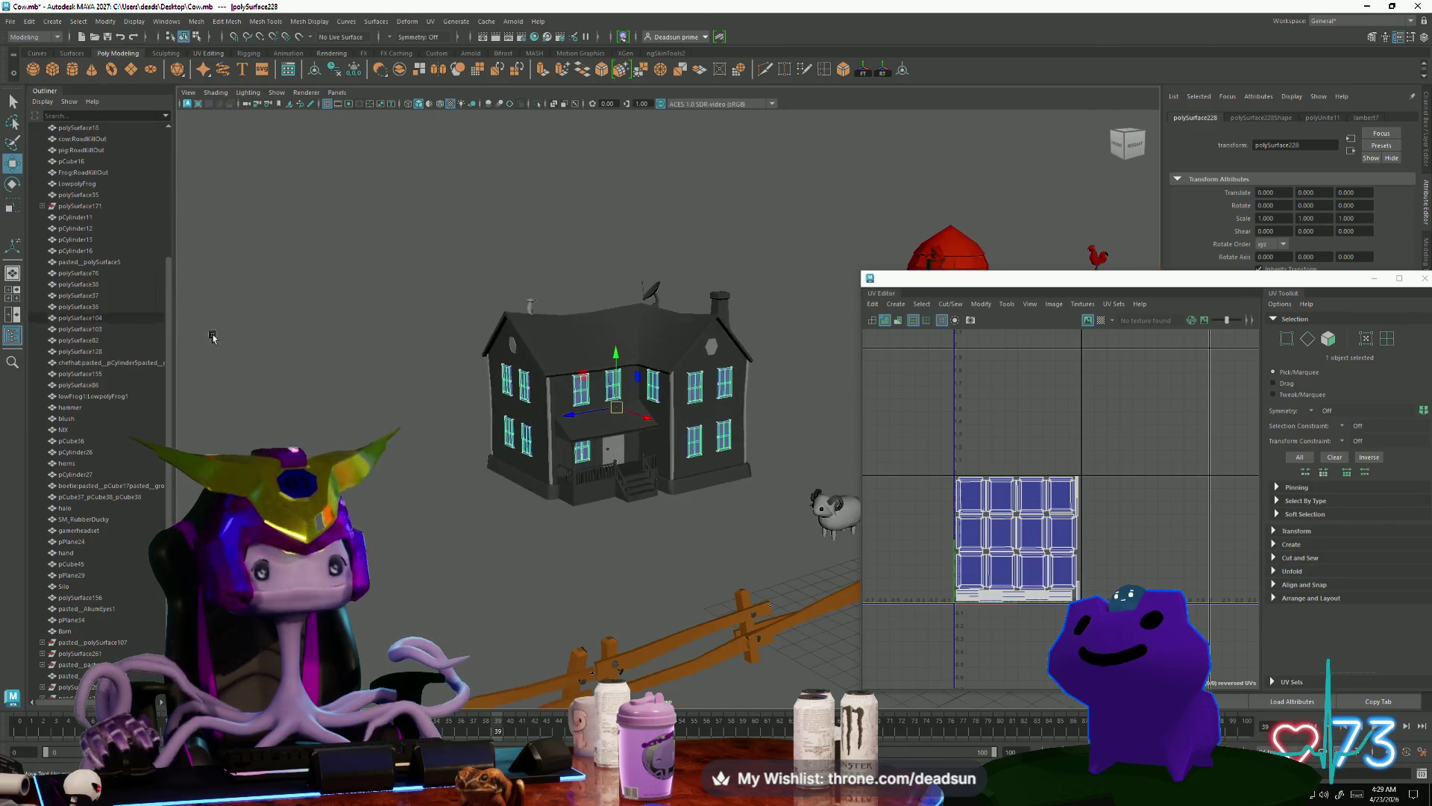
pyautogui.scroll(5, 212, 337)
# Step: Select the whole house so its body UVs appear alongside the window grid
pyautogui.click(681, 595)
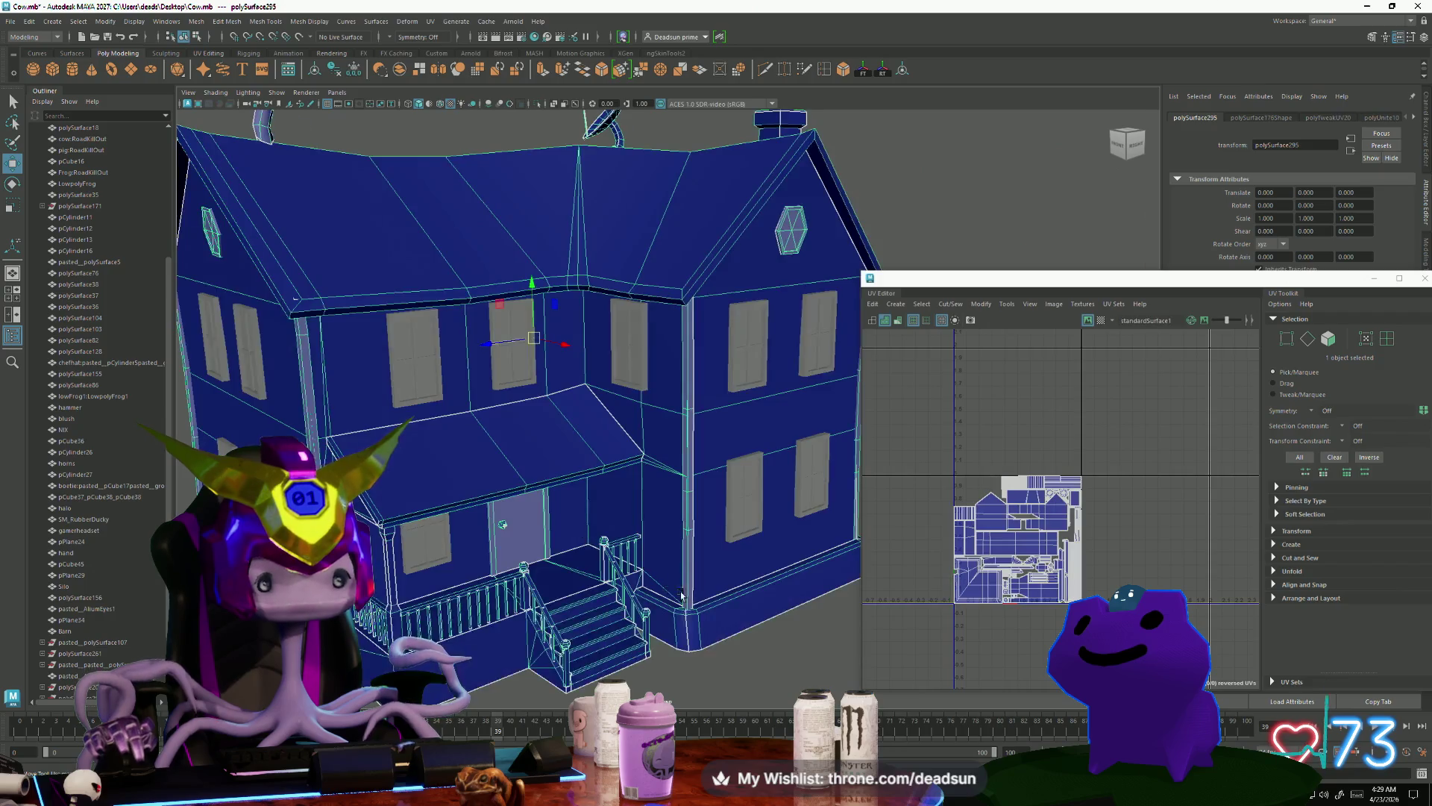
pyautogui.scroll(-5, 681, 595)
pyautogui.click(623, 550)
pyautogui.moveTo(624, 550)
pyautogui.keyDown('alt'); pyautogui.mouseDown()
pyautogui.moveTo(550, 550)
pyautogui.moveTo(575, 544)
pyautogui.mouseUp(); pyautogui.keyUp('alt')
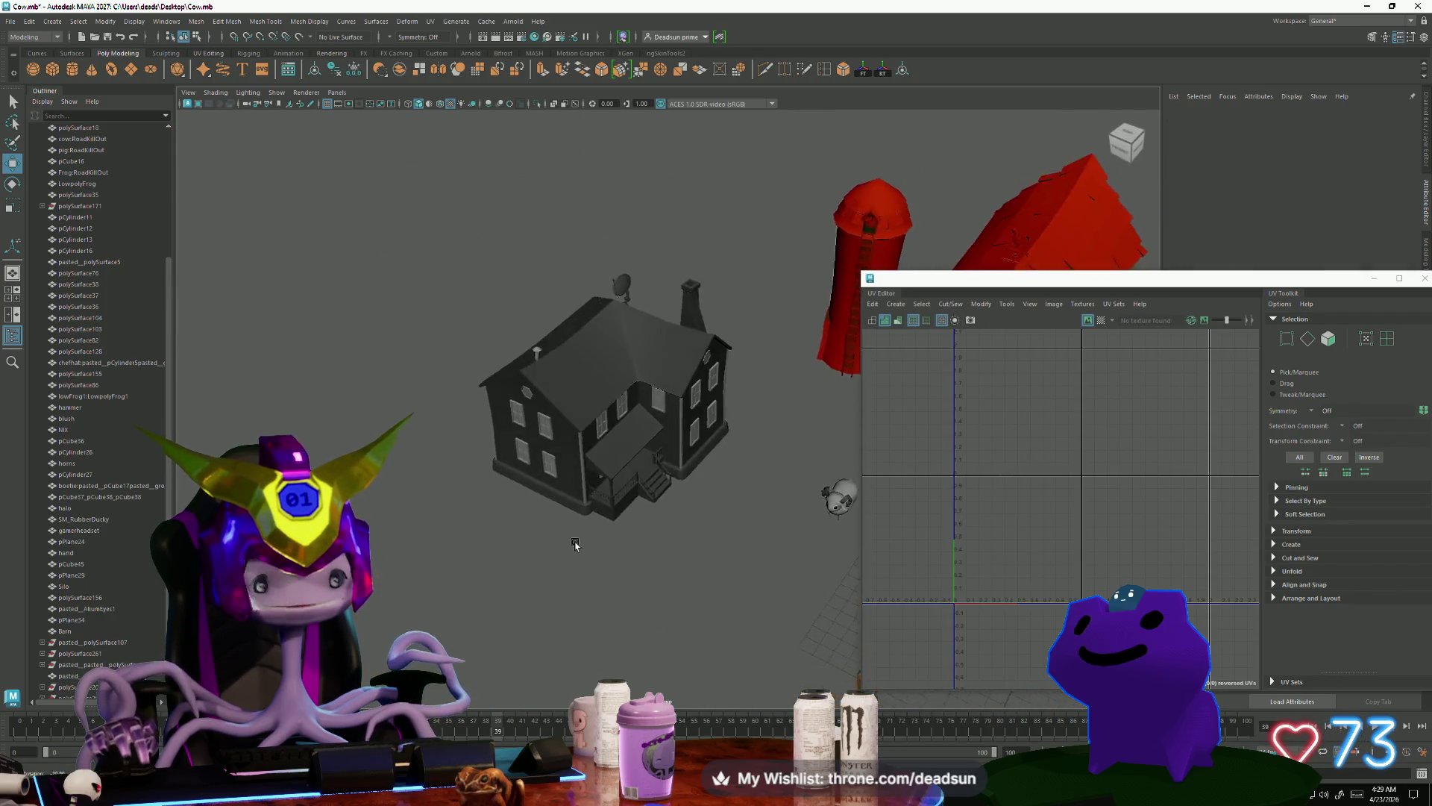
pyautogui.scroll(5, 556, 528)
pyautogui.click(538, 507)
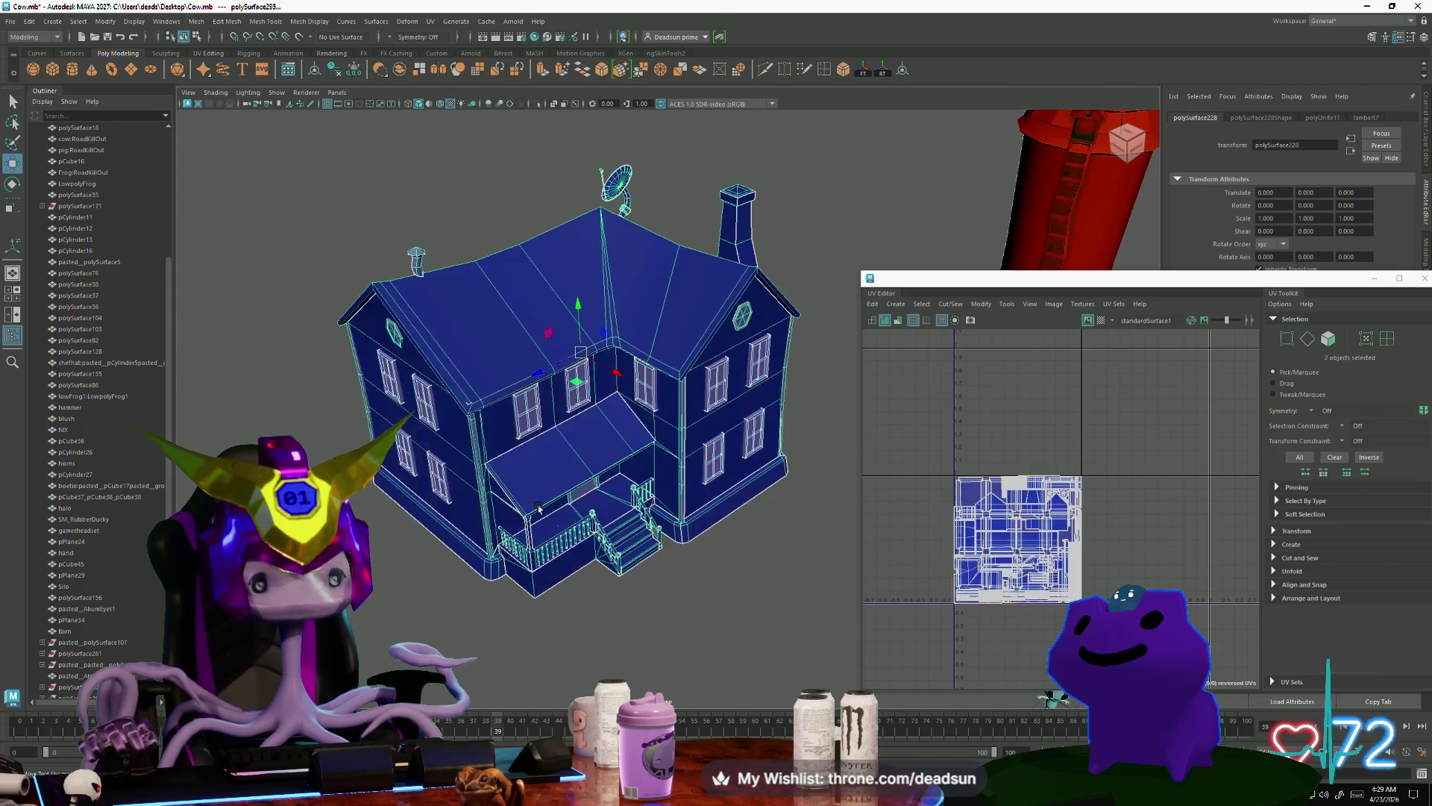
pyautogui.scroll(-3, 601, 578)
pyautogui.moveTo(555, 590)
pyautogui.keyDown('alt'); pyautogui.mouseDown()
pyautogui.moveTo(589, 552)
pyautogui.moveTo(574, 526)
pyautogui.moveTo(593, 545)
pyautogui.moveTo(575, 585)
pyautogui.moveTo(486, 471)
pyautogui.mouseUp(); pyautogui.keyUp('alt')
# Step: Export the selected house as the FBX file 'farmhouse' via File > Export Selection
pyautogui.click(6, 22)
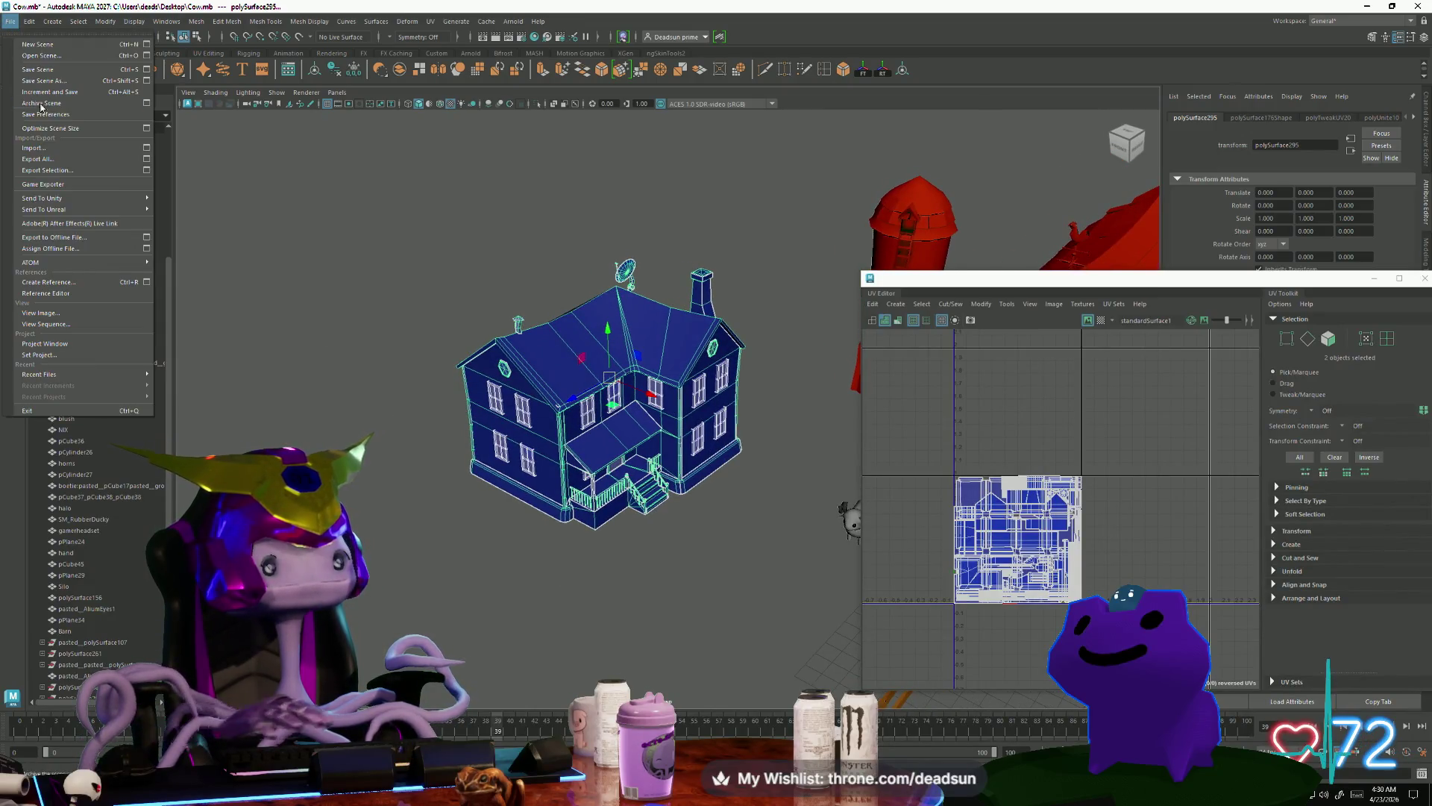
pyautogui.click(61, 175)
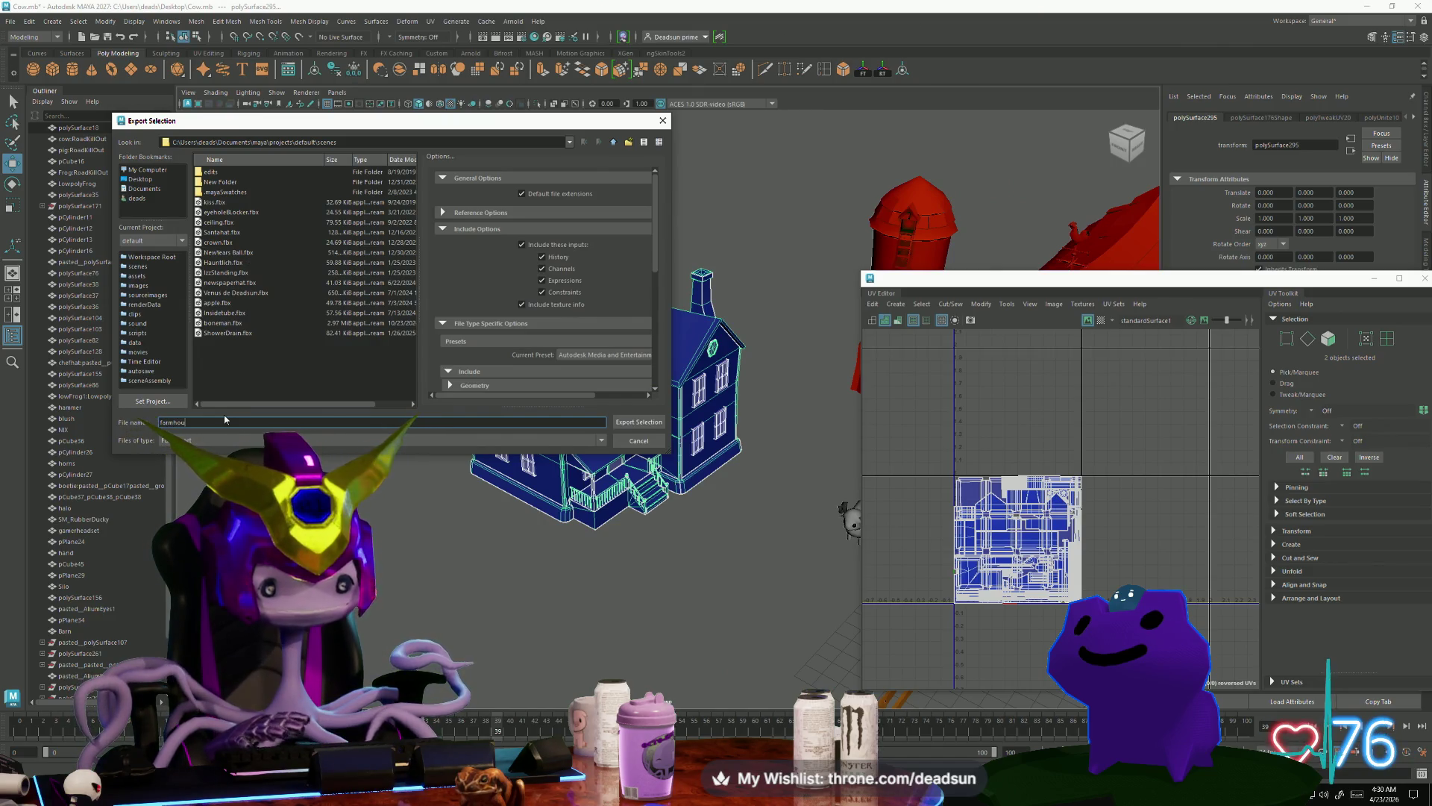
pyautogui.click(627, 423)
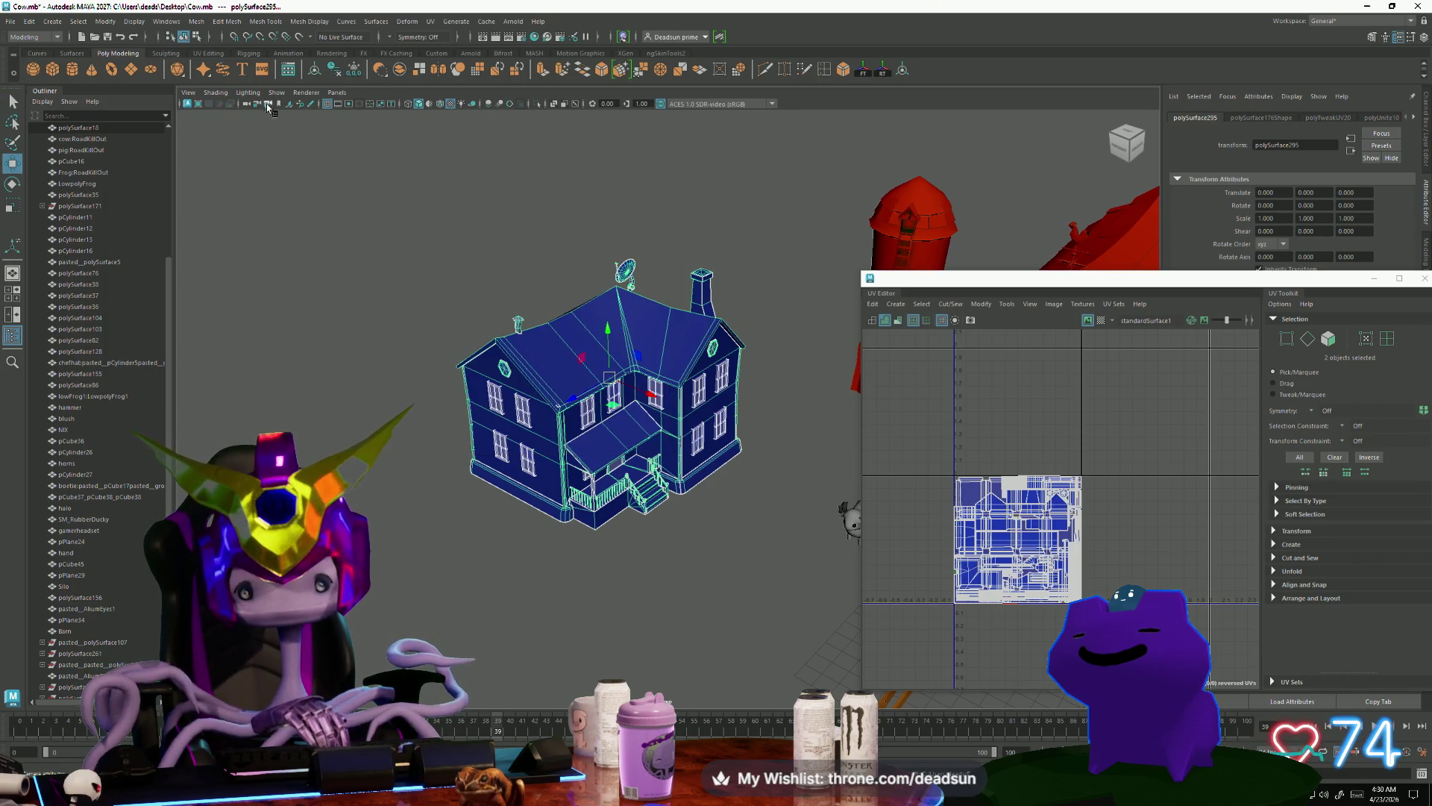
pyautogui.click(11, 21)
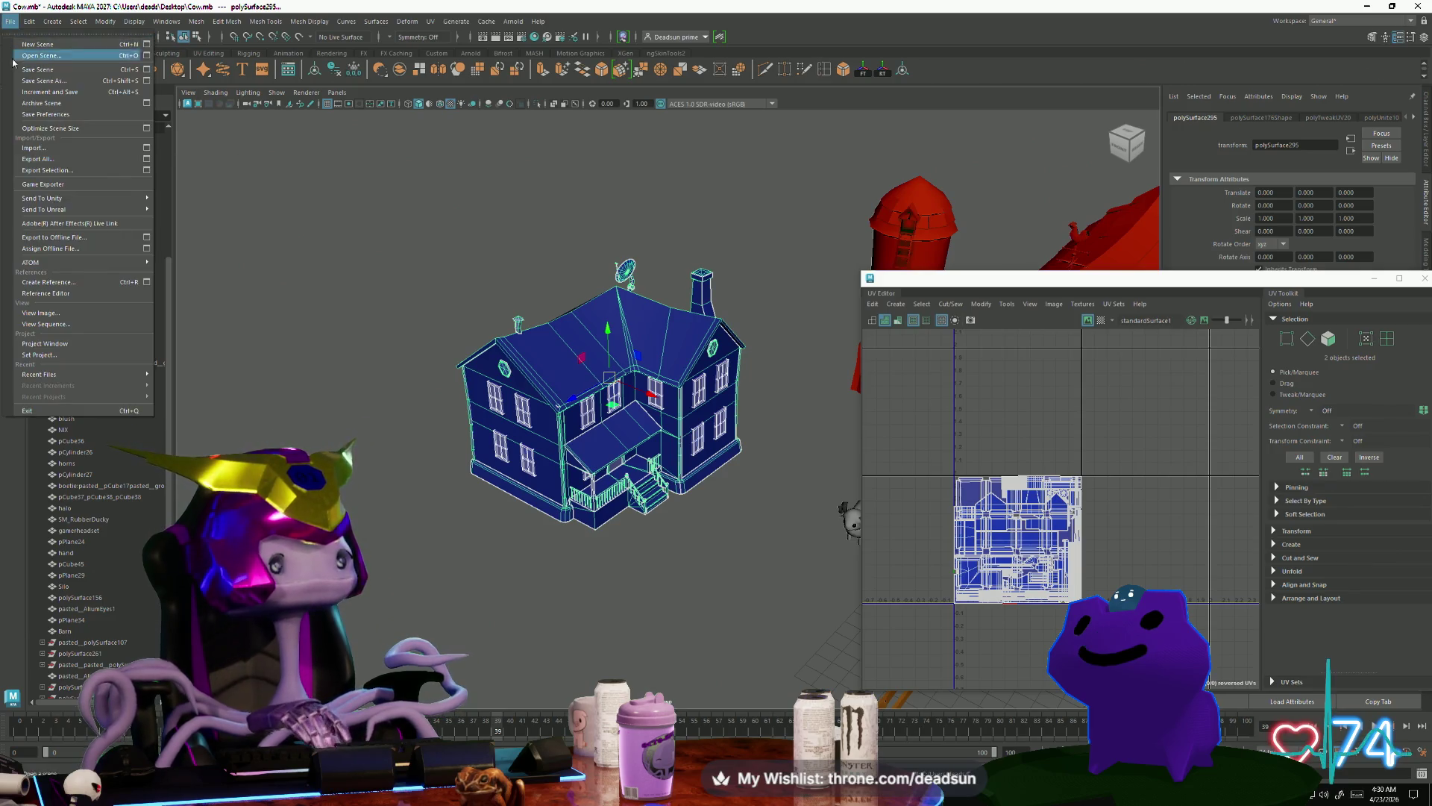
pyautogui.press('Escape')
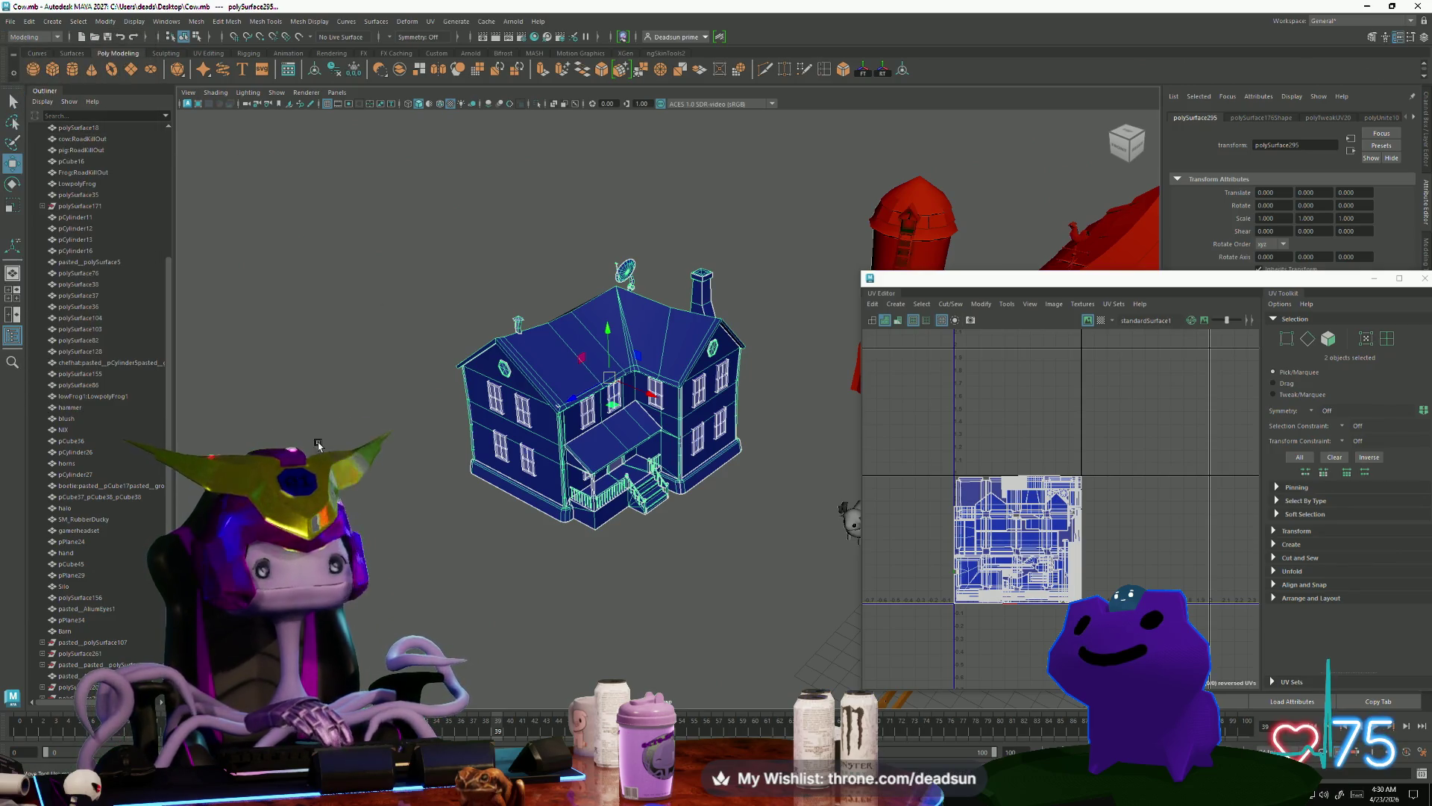
pyautogui.click(590, 503)
pyautogui.moveTo(590, 503)
pyautogui.keyDown('alt'); pyautogui.mouseDown()
pyautogui.moveTo(496, 502)
pyautogui.moveTo(591, 575)
pyautogui.moveTo(611, 566)
pyautogui.moveTo(597, 537)
pyautogui.moveTo(597, 582)
pyautogui.mouseUp(); pyautogui.keyUp('alt')
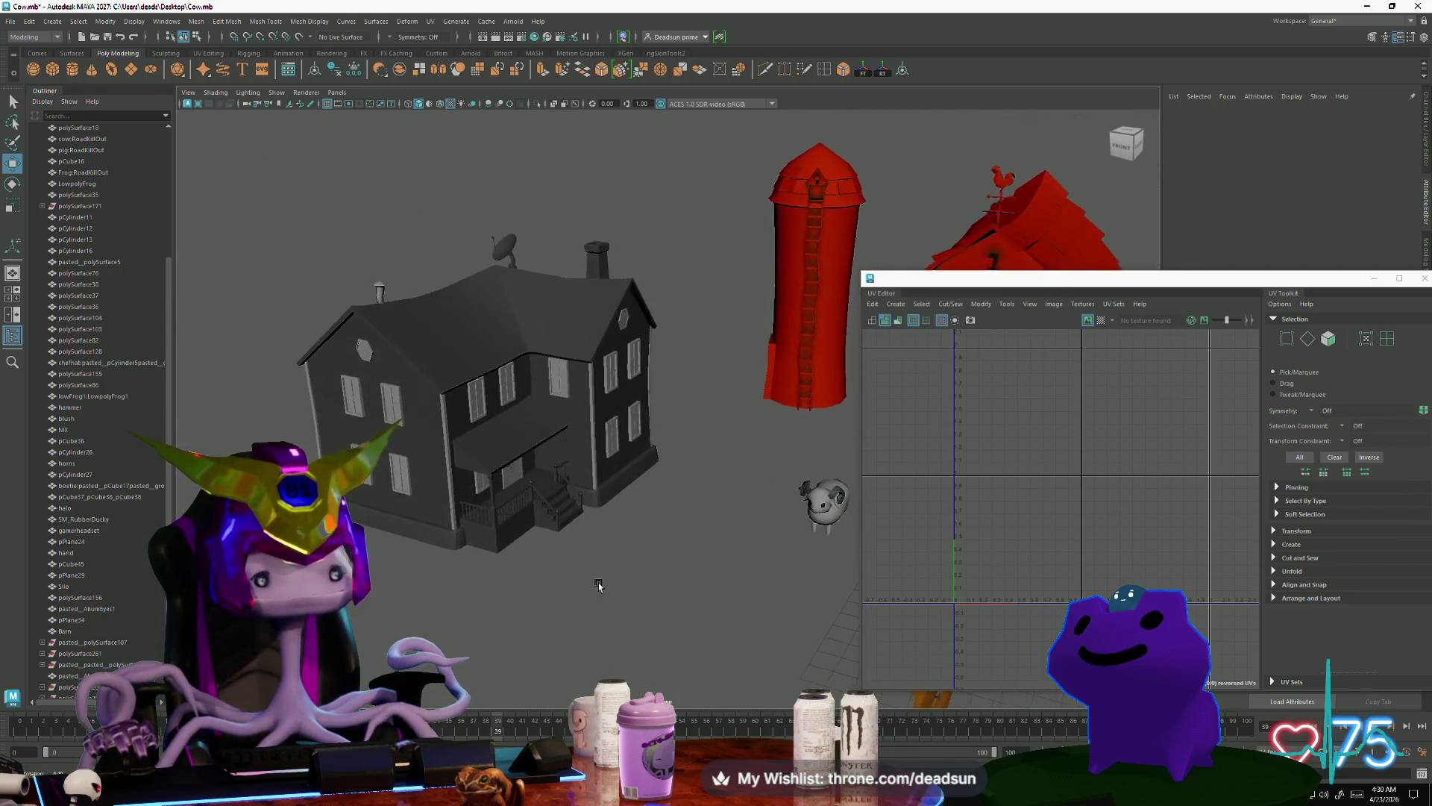
pyautogui.keyDown('alt'); pyautogui.moveTo(597, 582); pyautogui.dragTo(875, 642, button='right'); pyautogui.keyUp('alt')
pyautogui.moveTo(875, 643)
pyautogui.keyDown('alt'); pyautogui.mouseDown()
pyautogui.moveTo(709, 567)
pyautogui.moveTo(605, 499)
pyautogui.moveTo(615, 522)
pyautogui.mouseUp(); pyautogui.keyUp('alt')
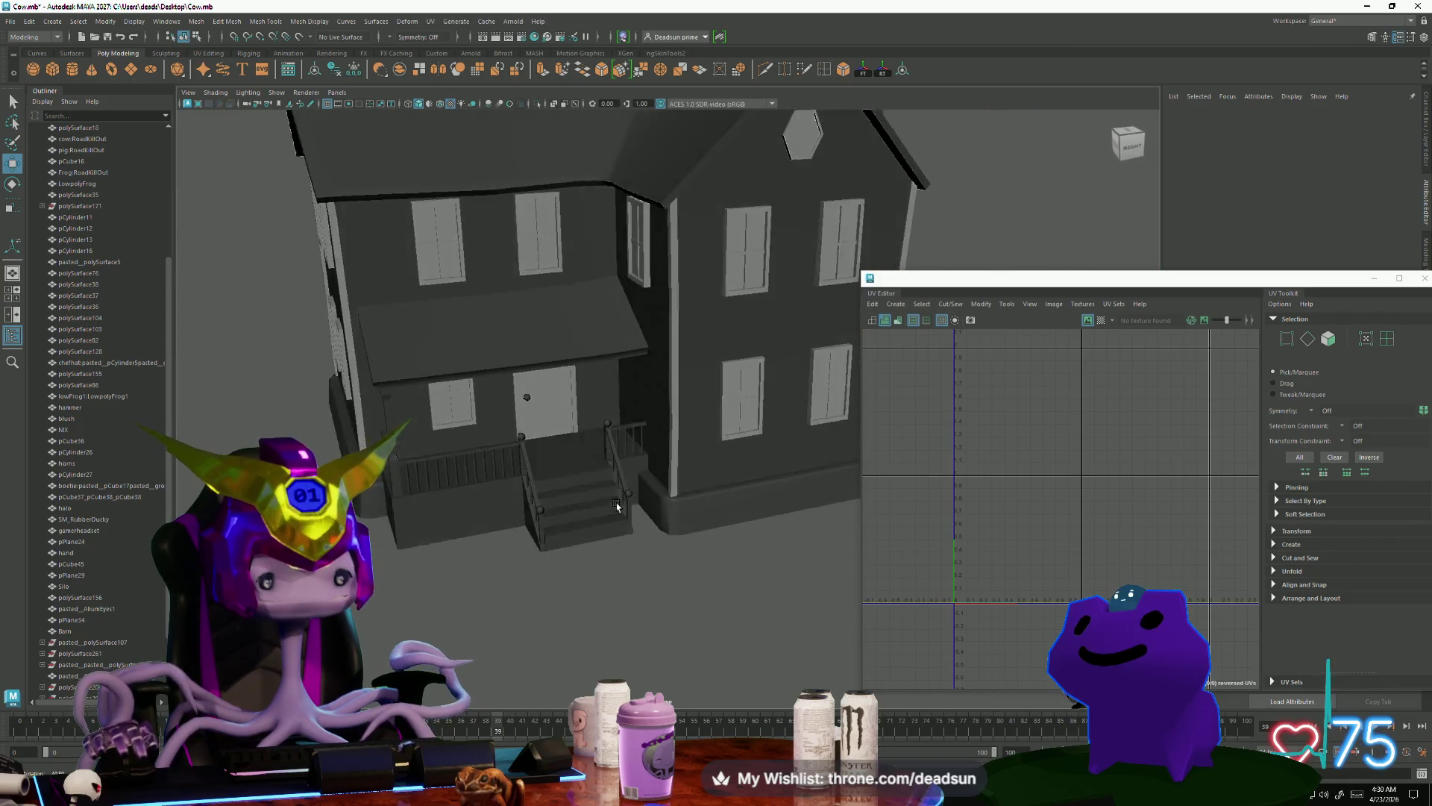
pyautogui.scroll(3, 620, 554)
pyautogui.scroll(3, 619, 554)
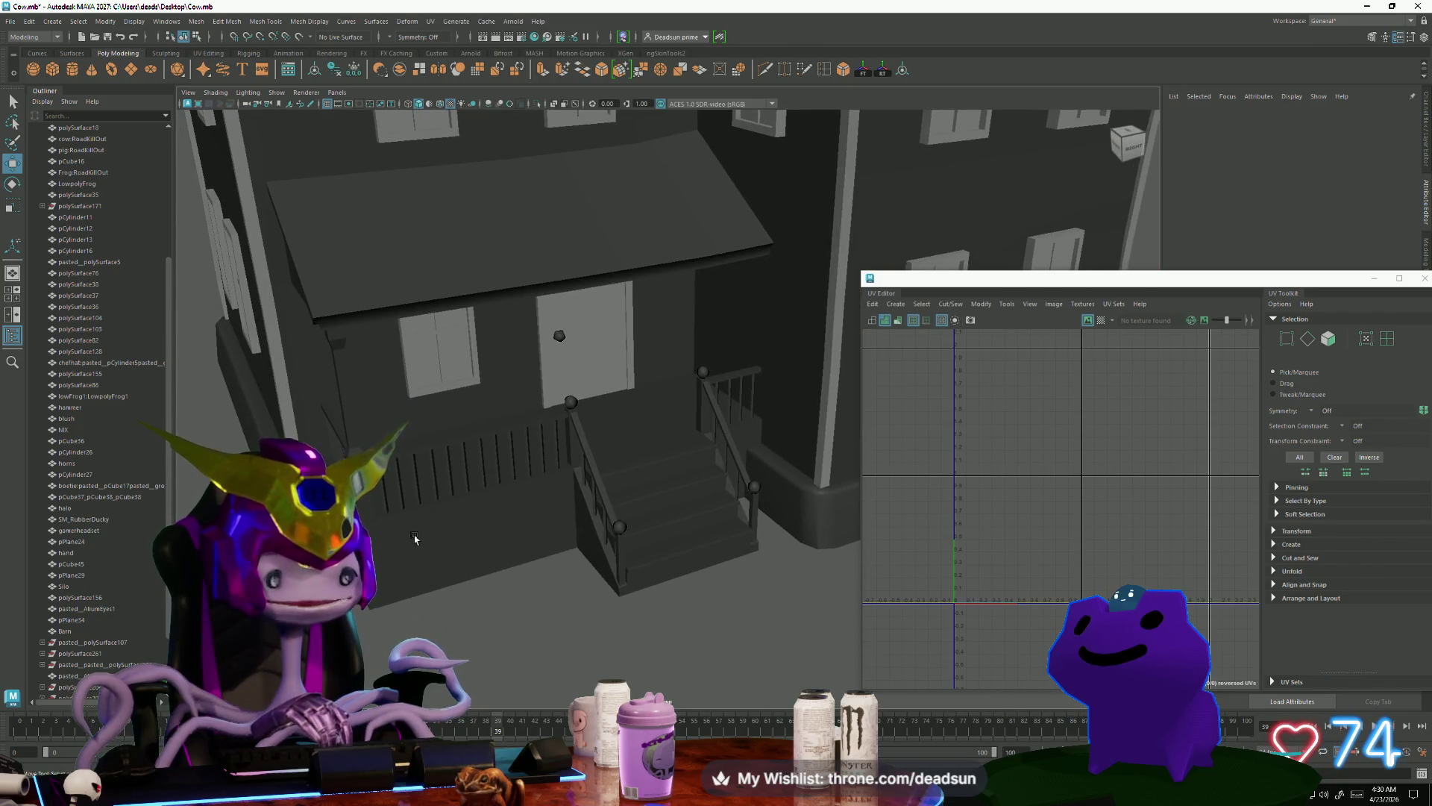
pyautogui.scroll(1, 525, 573)
pyautogui.scroll(-10, 525, 572)
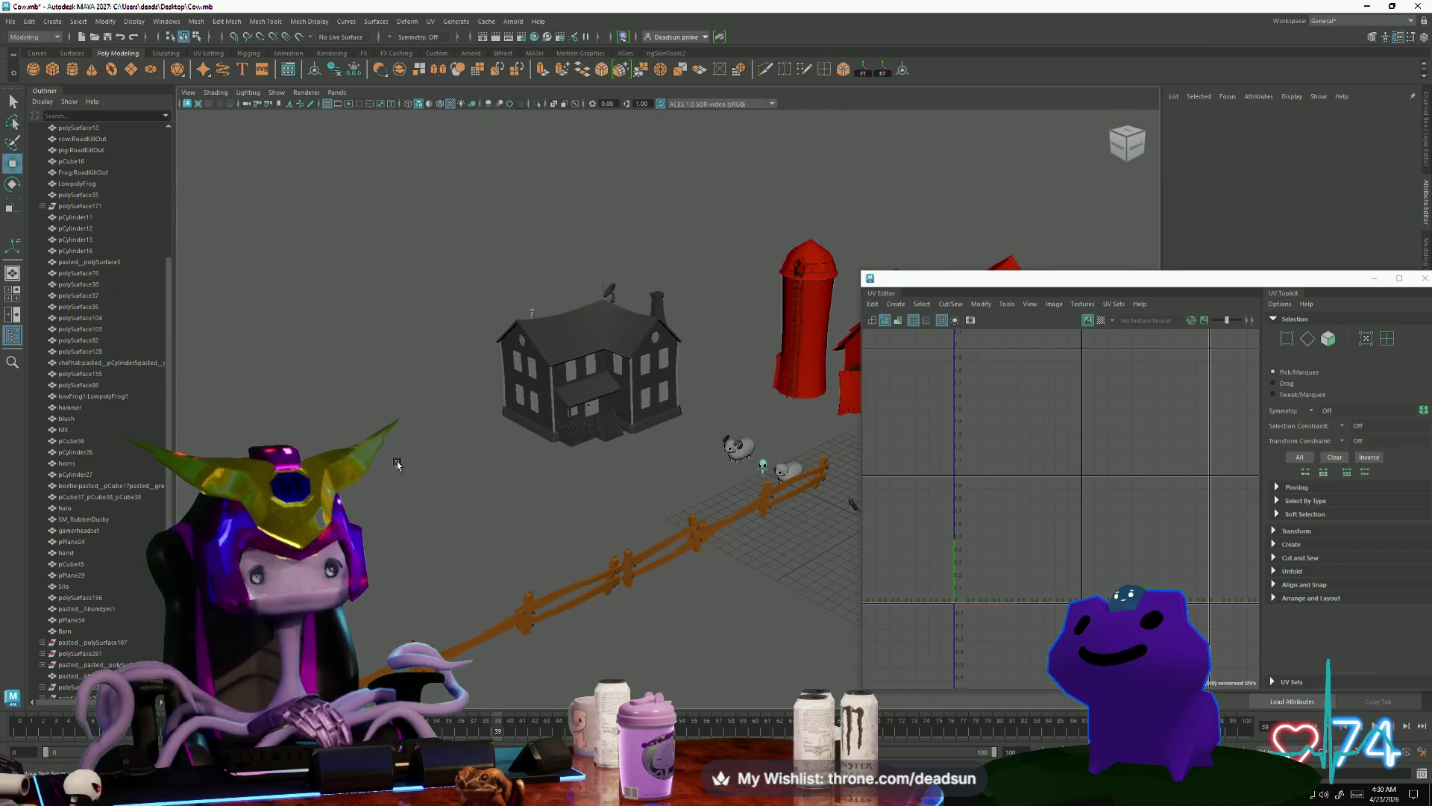
pyautogui.moveTo(593, 544)
pyautogui.keyDown('alt'); pyautogui.mouseDown()
pyautogui.moveTo(436, 526)
pyautogui.moveTo(548, 559)
pyautogui.moveTo(659, 481)
pyautogui.moveTo(437, 507)
pyautogui.moveTo(490, 557)
pyautogui.moveTo(398, 532)
pyautogui.moveTo(427, 589)
pyautogui.moveTo(407, 600)
pyautogui.mouseUp(); pyautogui.keyUp('alt')
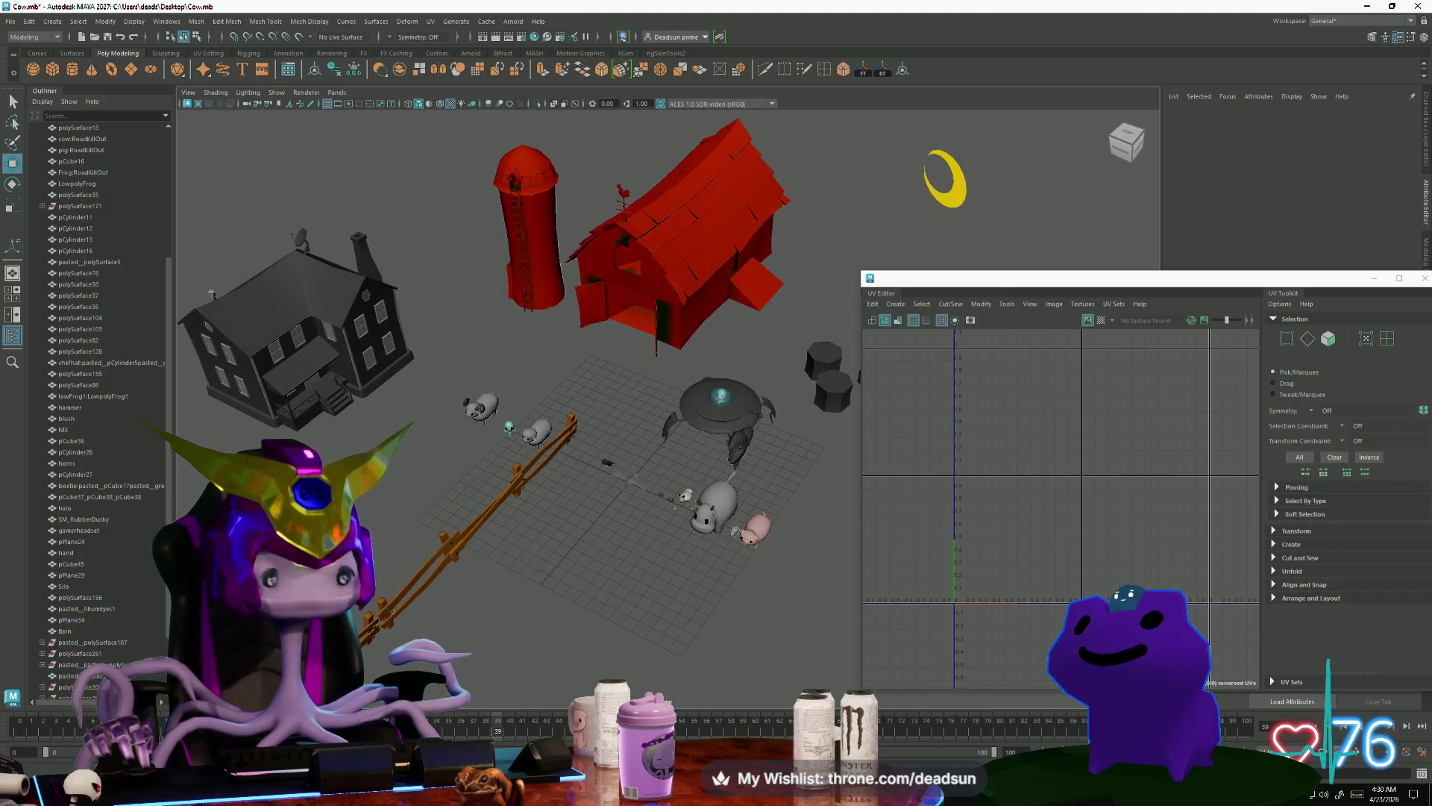
# Step: Launch Substance 3D Painter 2025 from the Steam tray icon's menu
pyautogui.click(1298, 793)
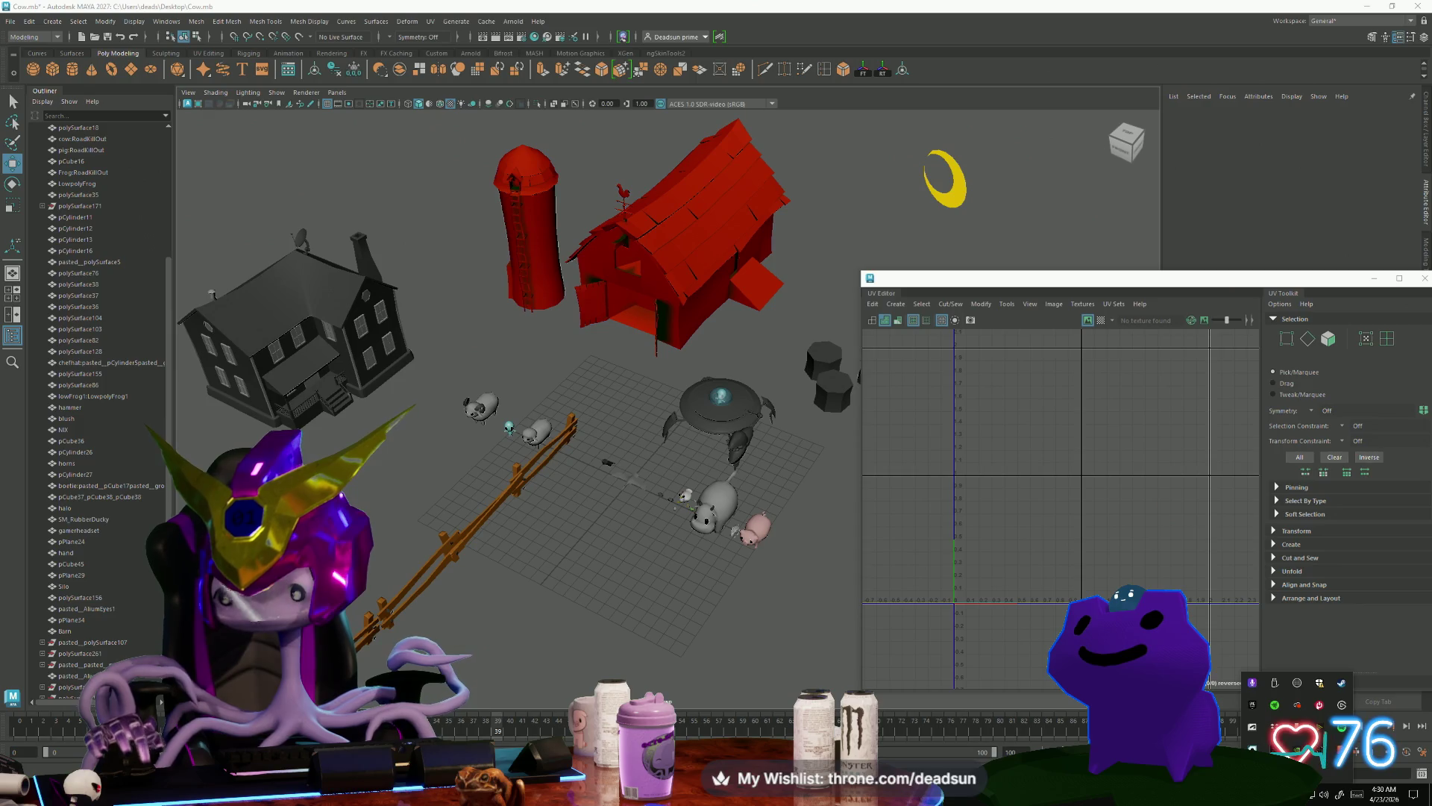
pyautogui.rightClick(1341, 687)
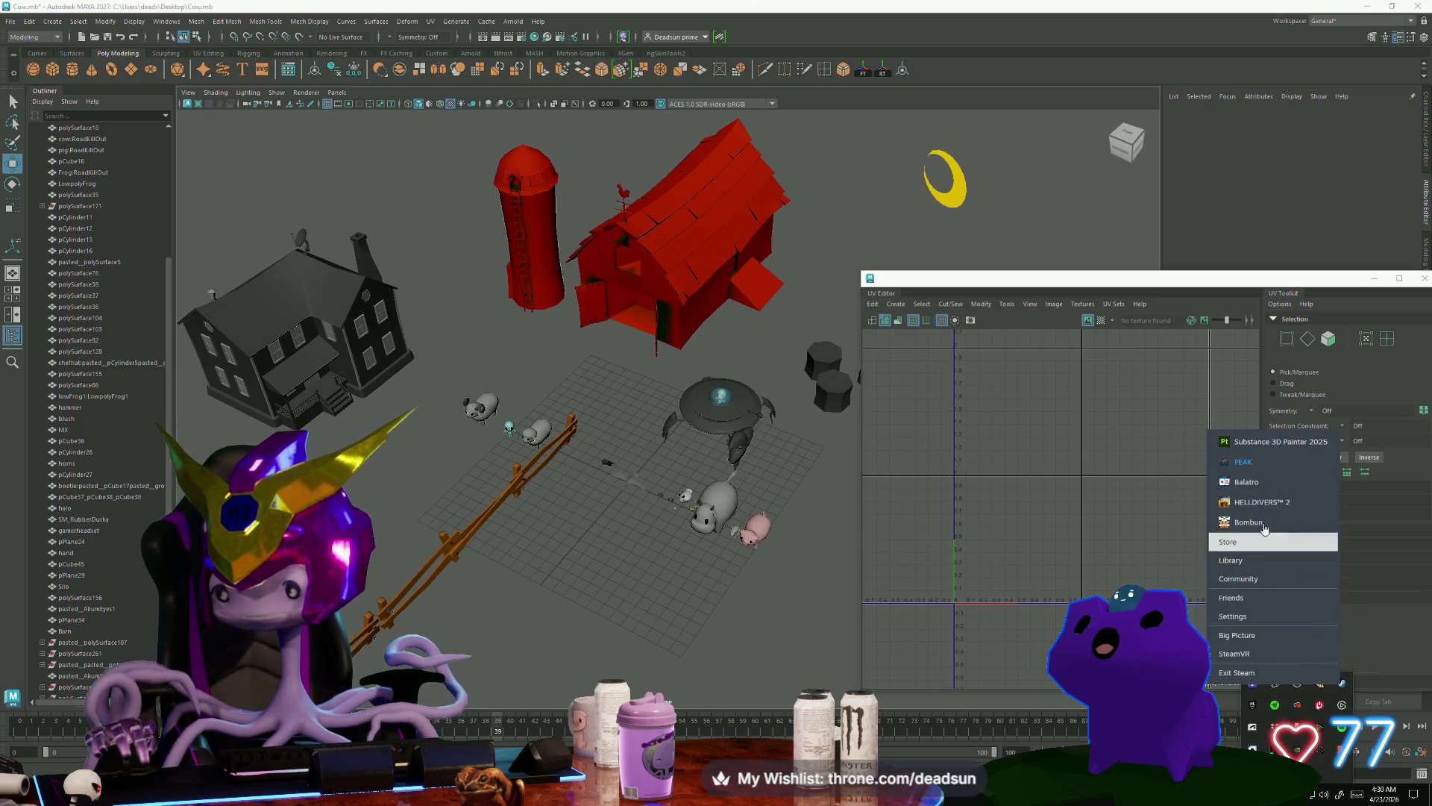
pyautogui.click(1287, 446)
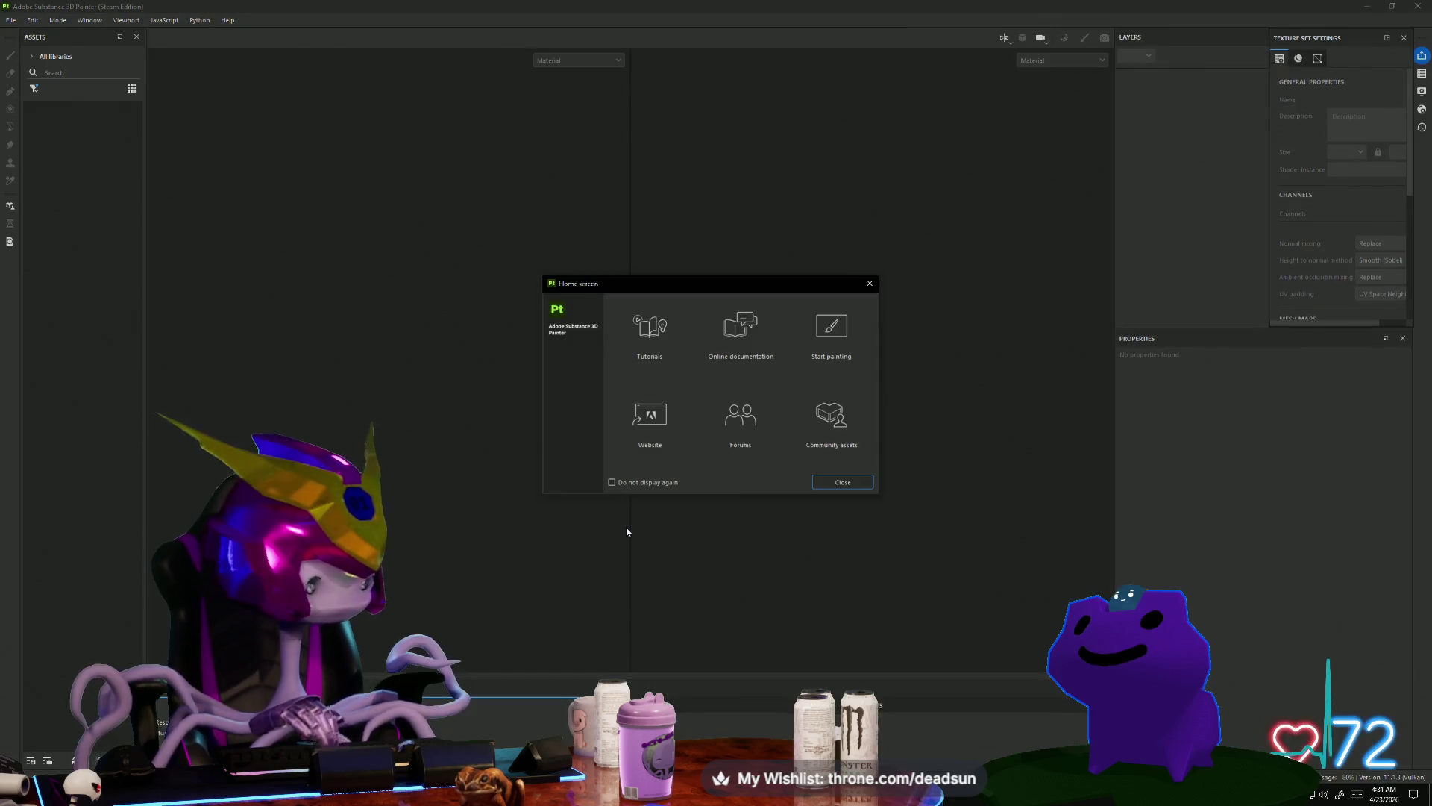
# Step: Start a new Painter project with silo.fbx from the Desktop, then bring a Maya window forward
pyautogui.click(870, 283)
pyautogui.click(32, 20)
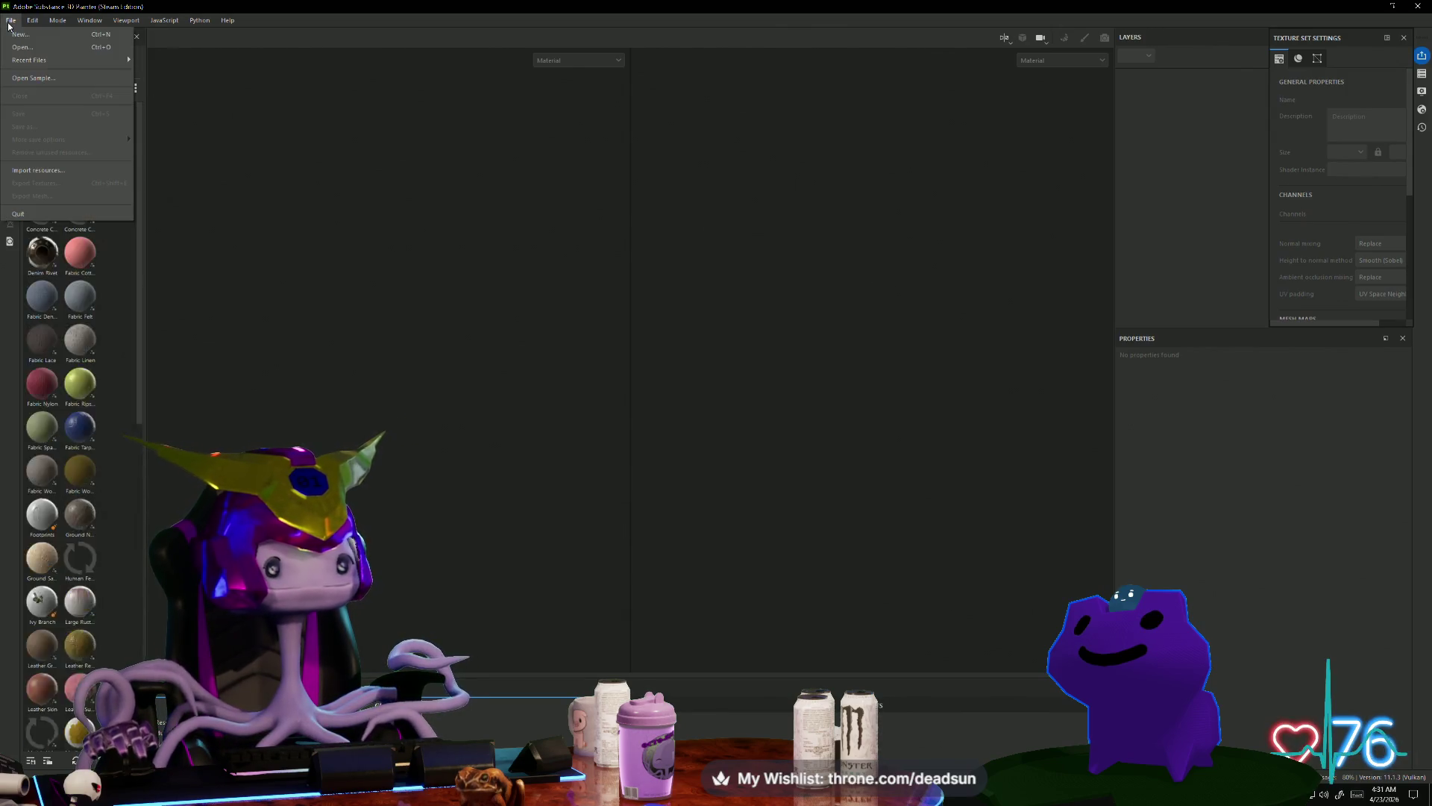
pyautogui.click(18, 39)
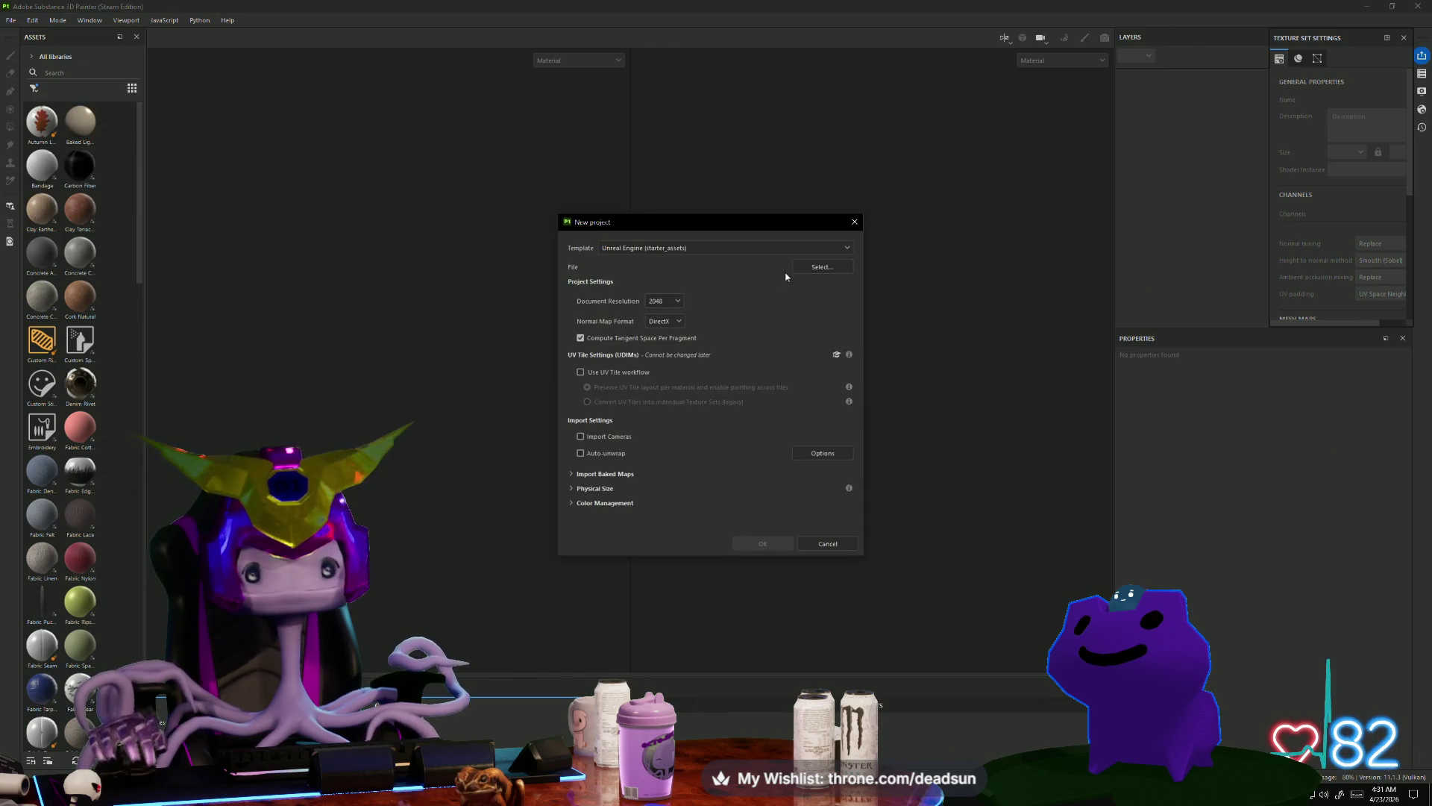
pyautogui.click(820, 266)
pyautogui.scroll(-1, 885, 457)
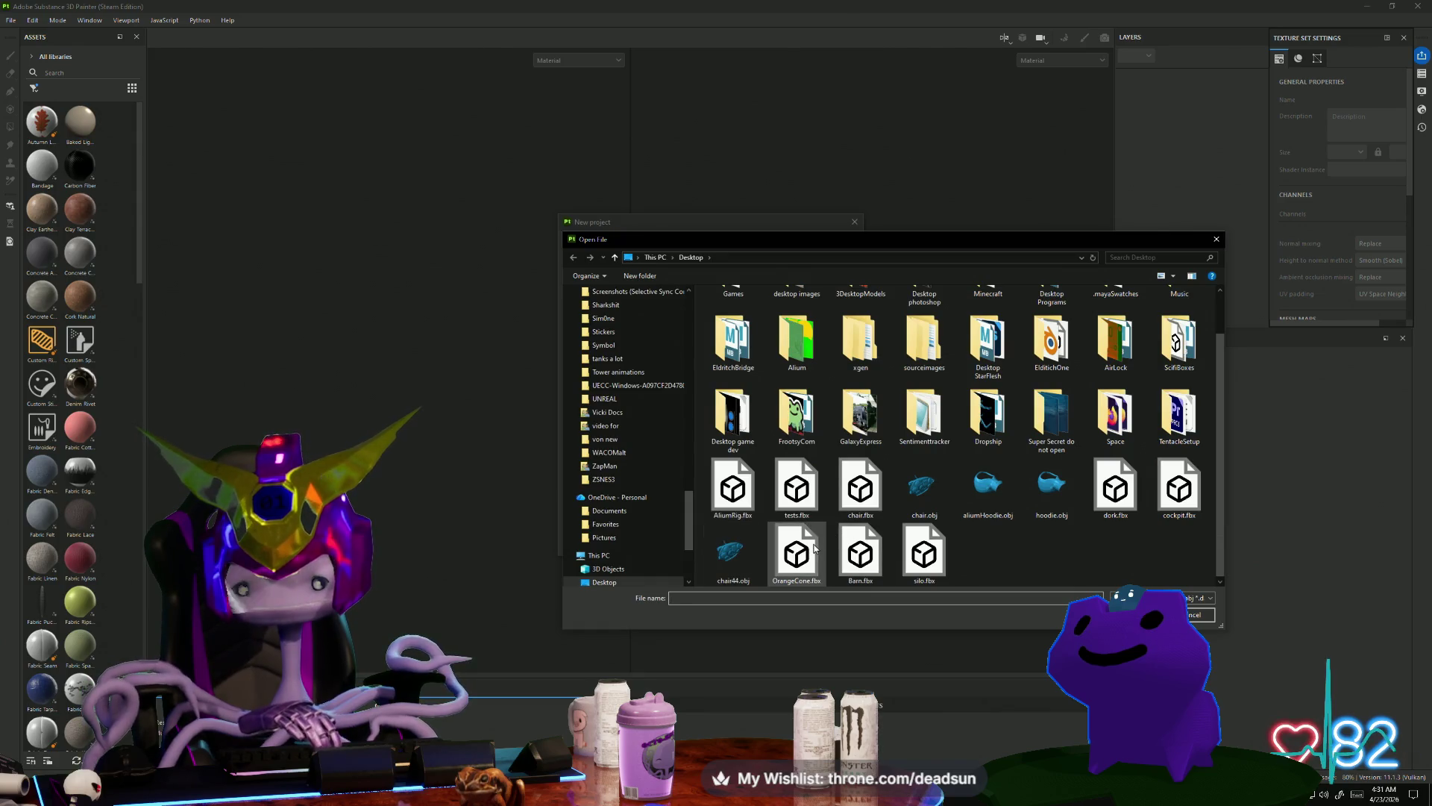
pyautogui.press('Up')
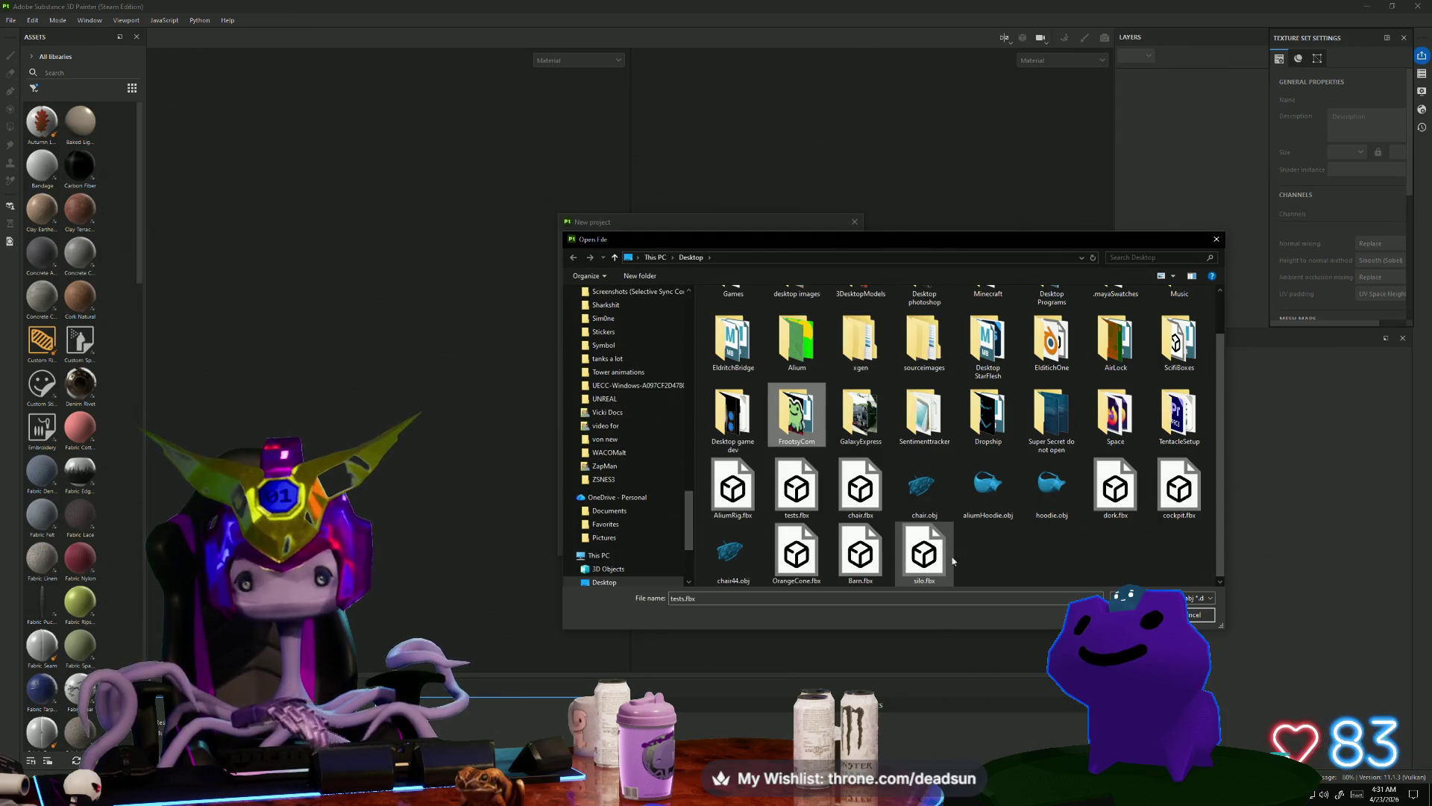
pyautogui.click(929, 555)
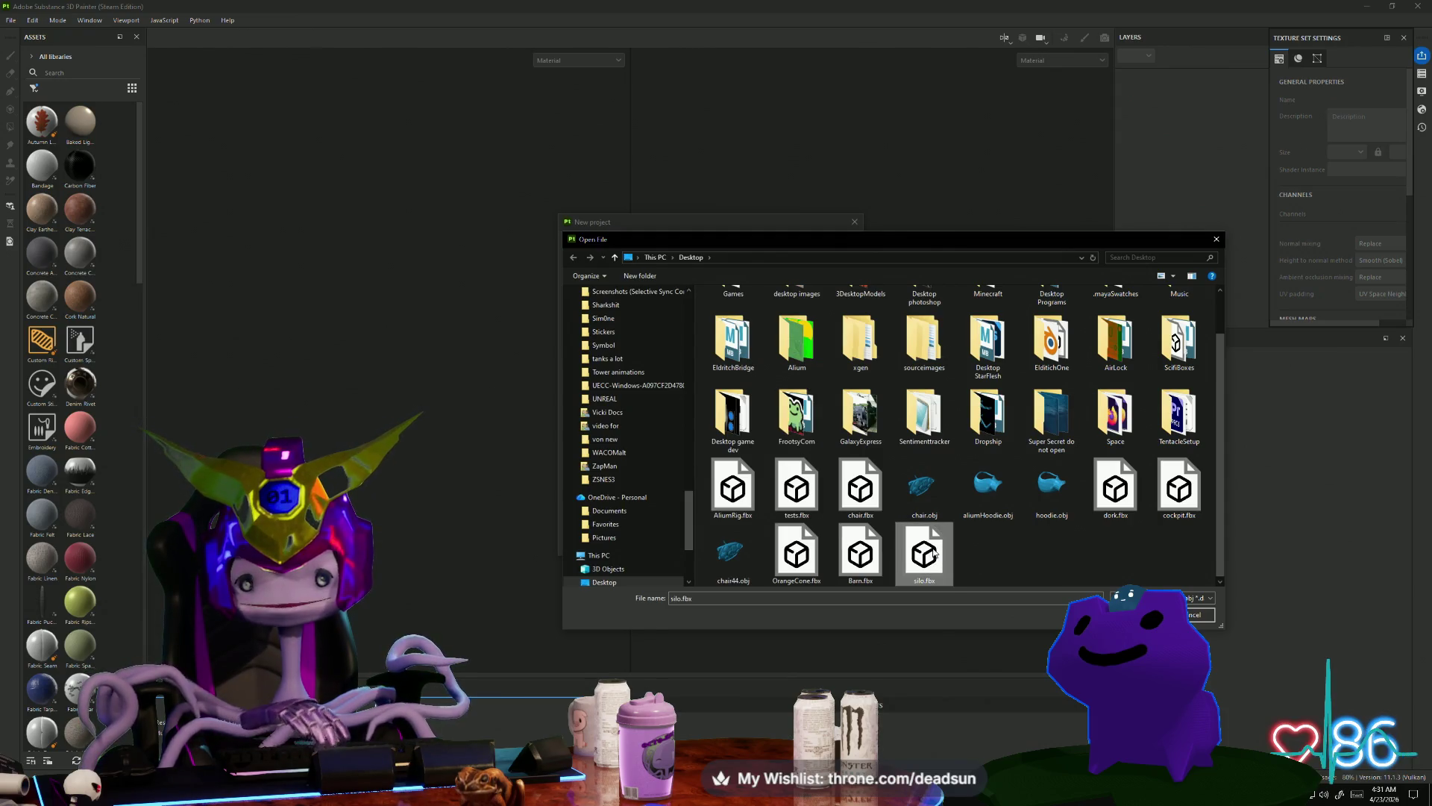
pyautogui.click(553, 698)
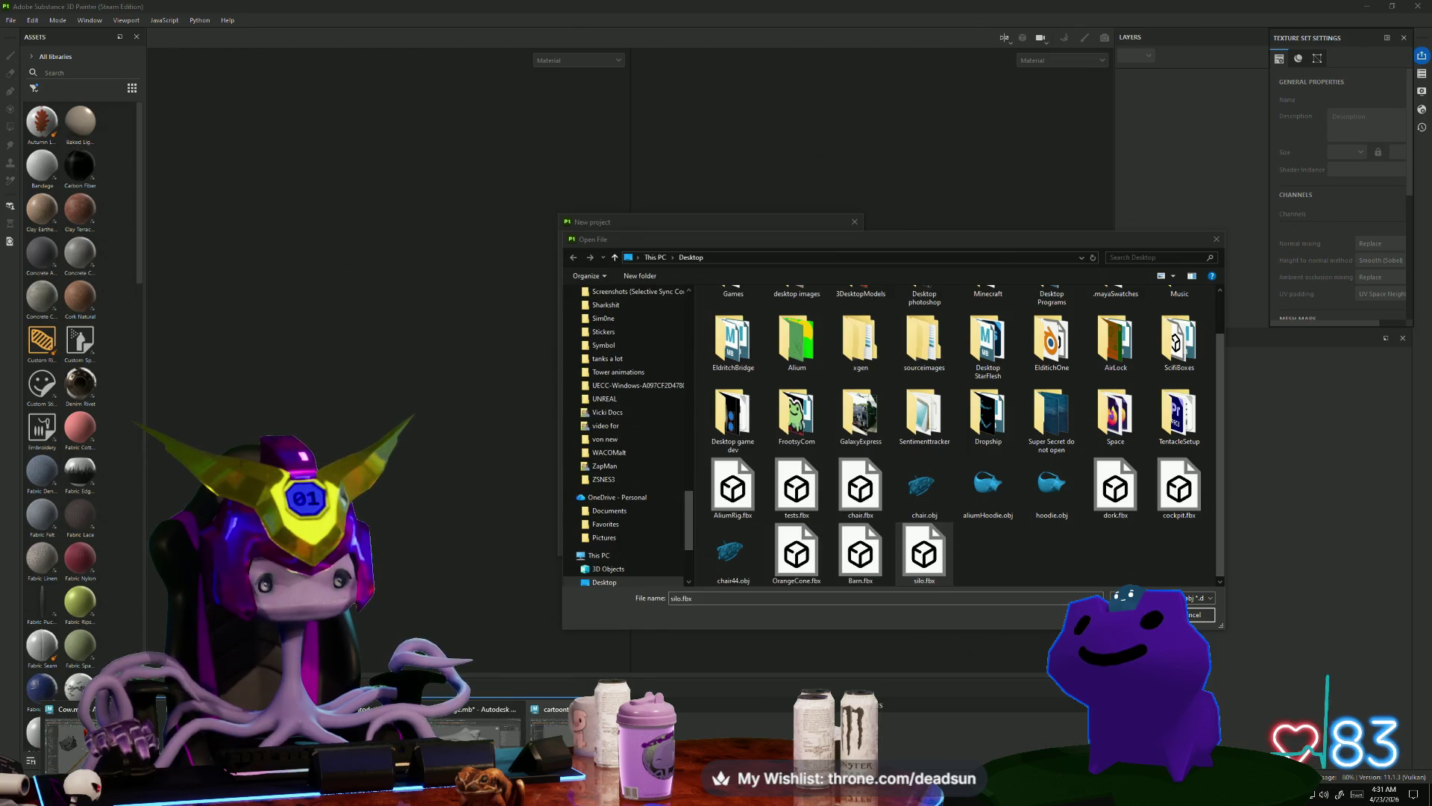
pyautogui.click(556, 727)
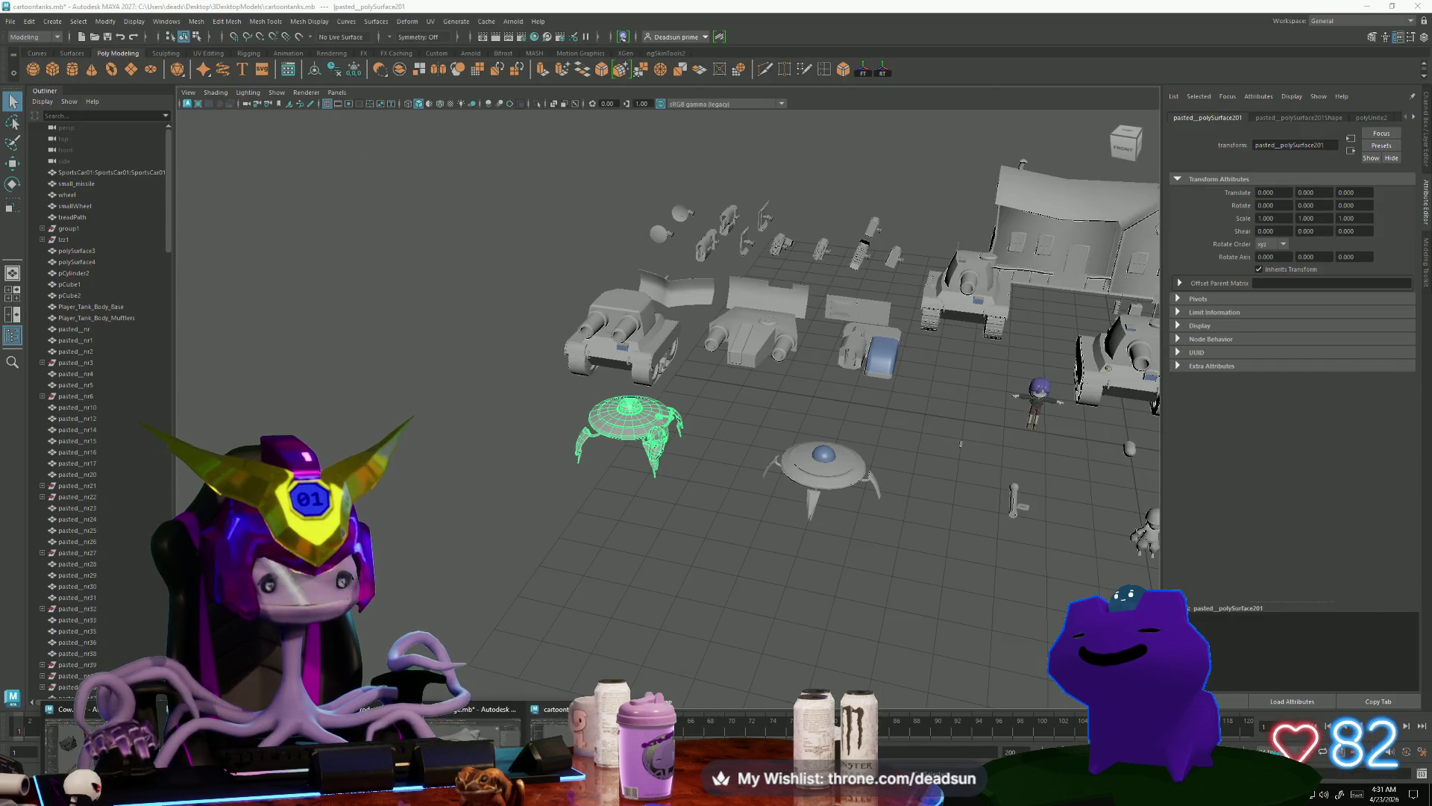
# Step: Export the selected farmhouse from Cow.mb to the Desktop as farmhouse.fbx
pyautogui.click(71, 735)
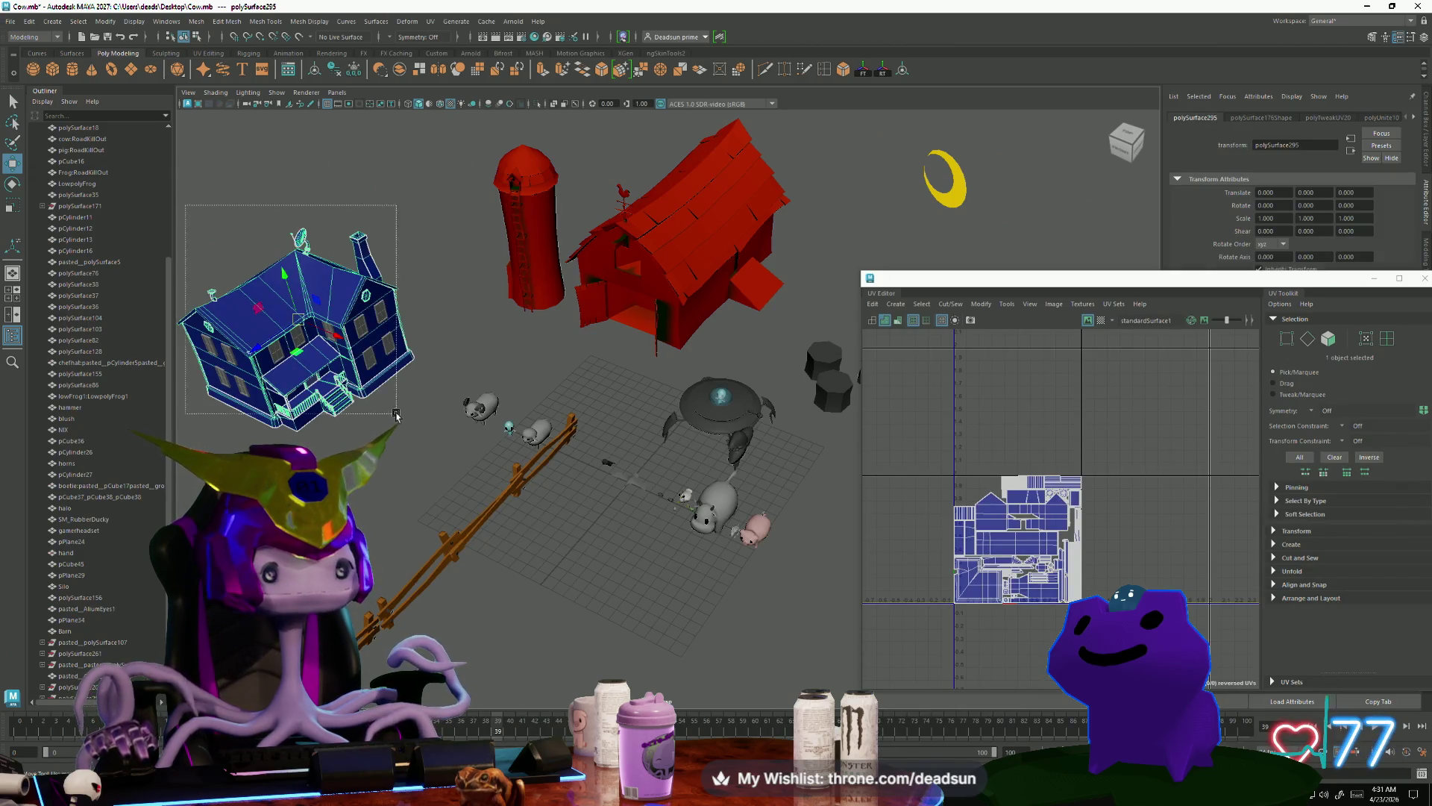
pyautogui.keyDown('shift'); pyautogui.click(299, 328); pyautogui.keyUp('shift')
pyautogui.click(11, 21)
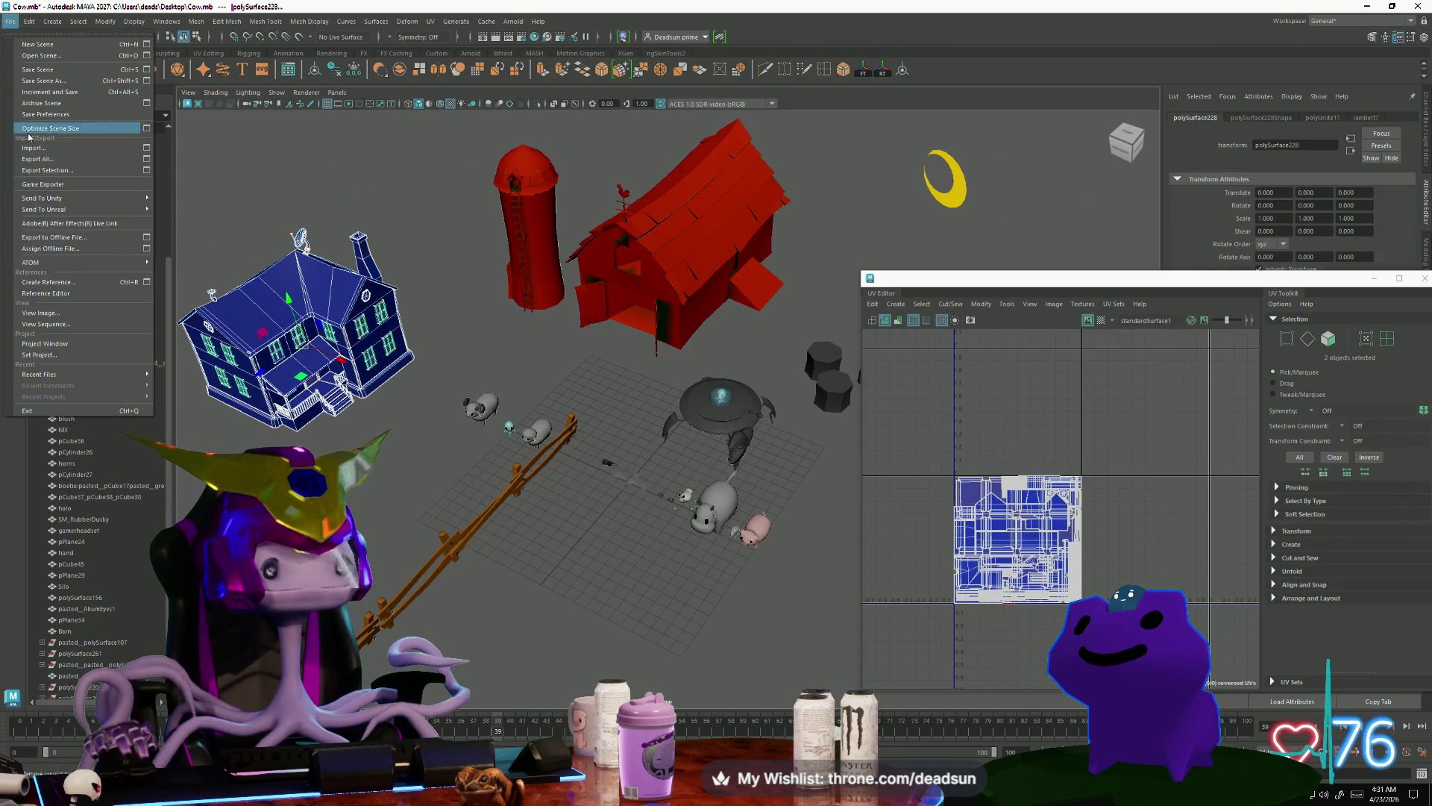
pyautogui.click(67, 171)
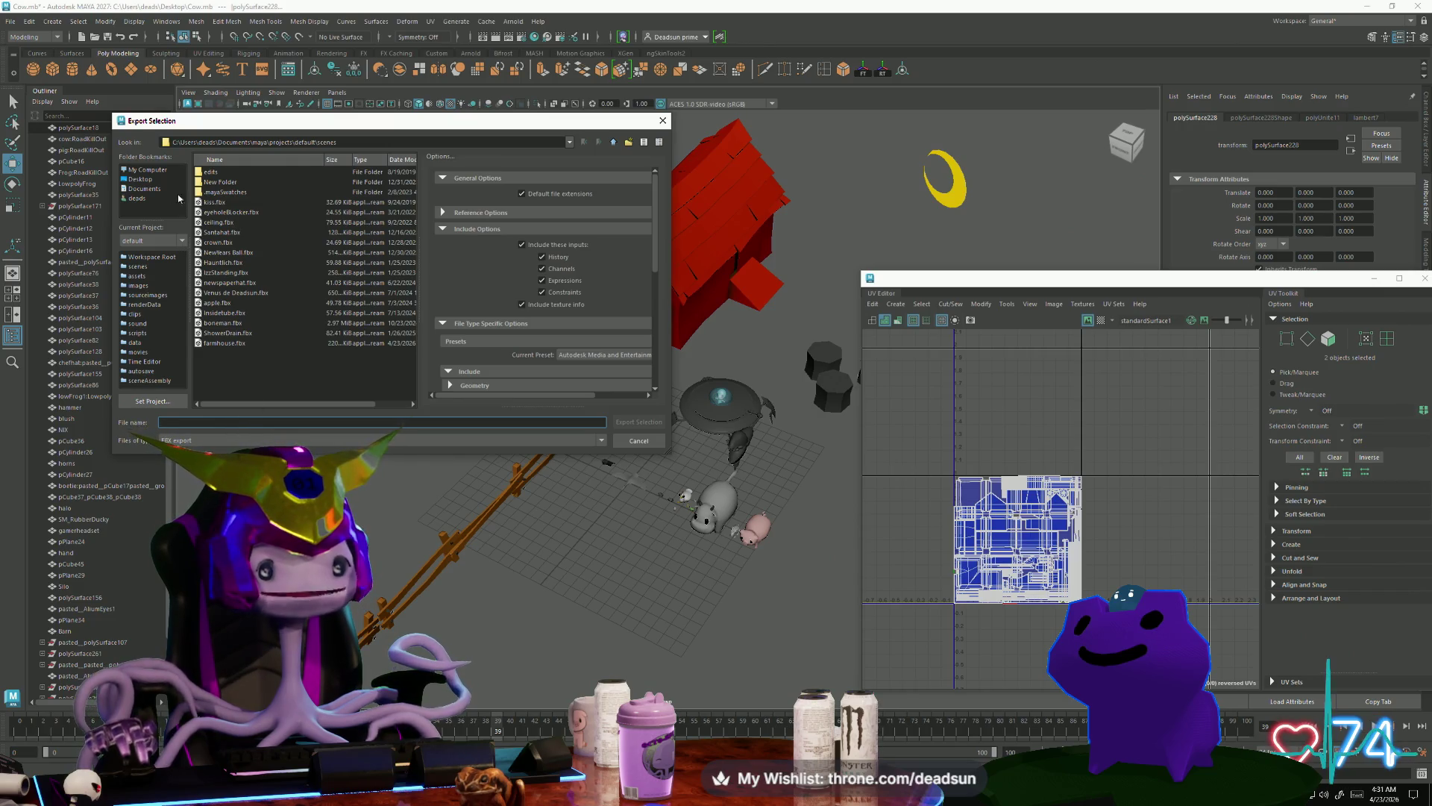
pyautogui.click(141, 179)
pyautogui.click(211, 422)
pyautogui.write('farmhouse')
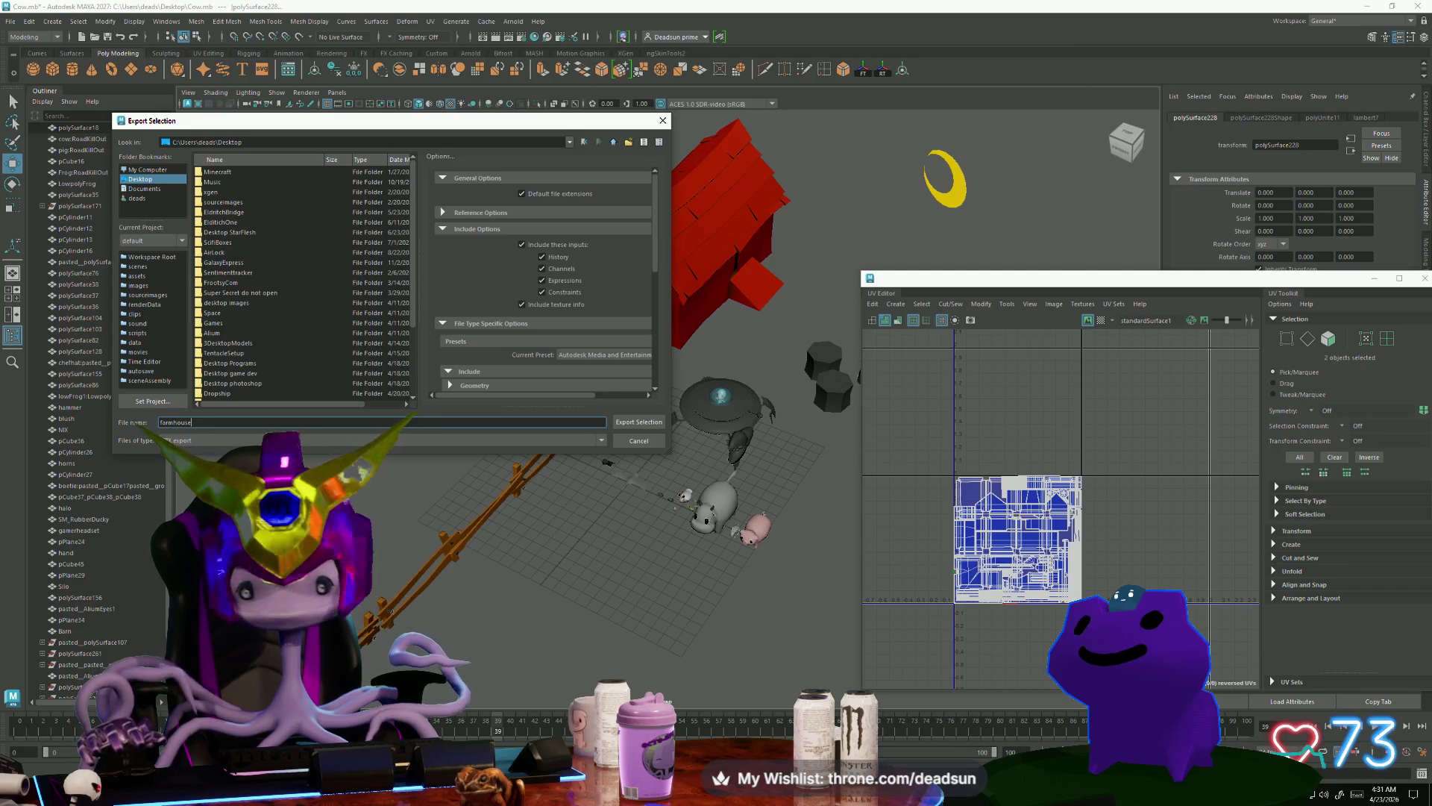
pyautogui.click(622, 422)
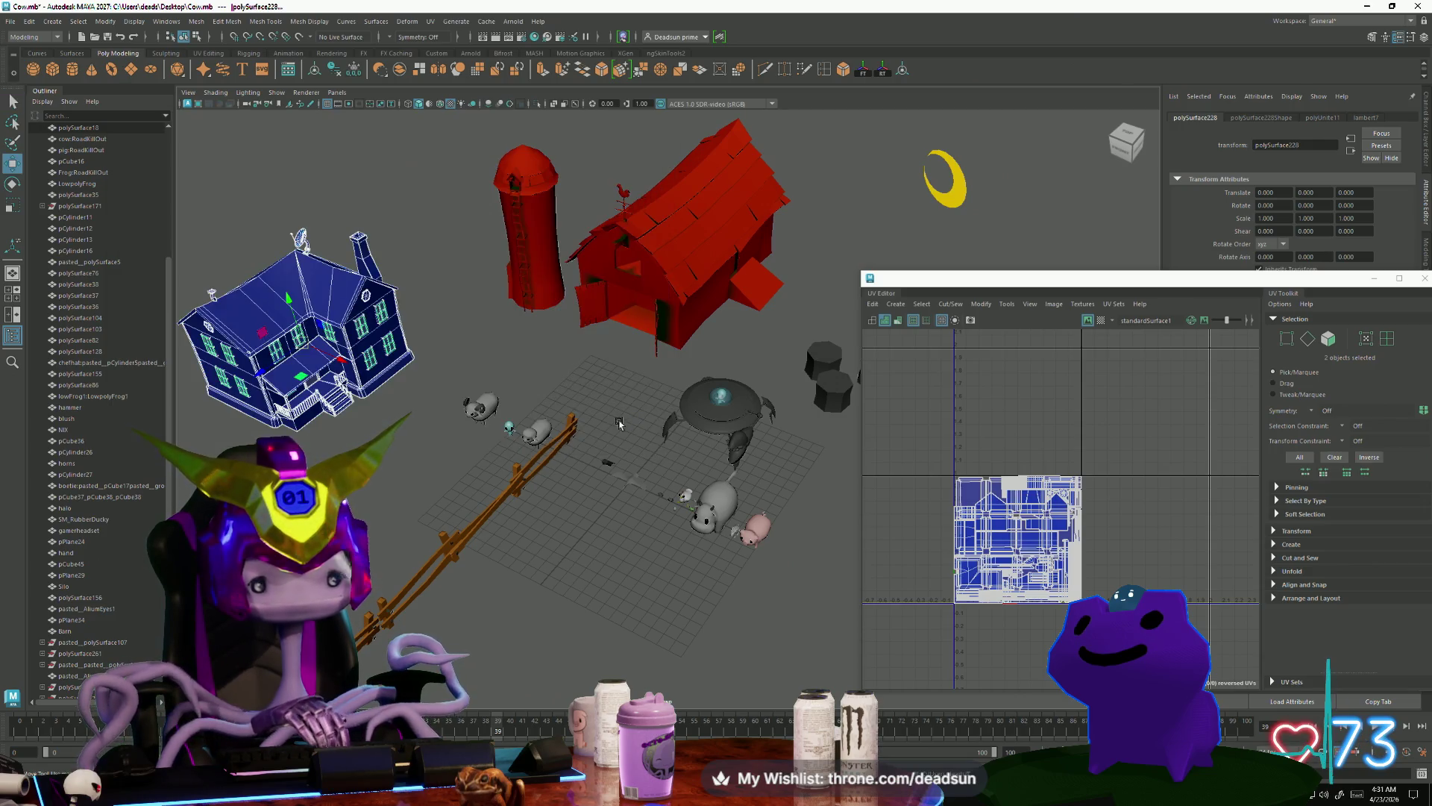
pyautogui.hotkey('alt', 'Tab')
pyautogui.press('Tab')
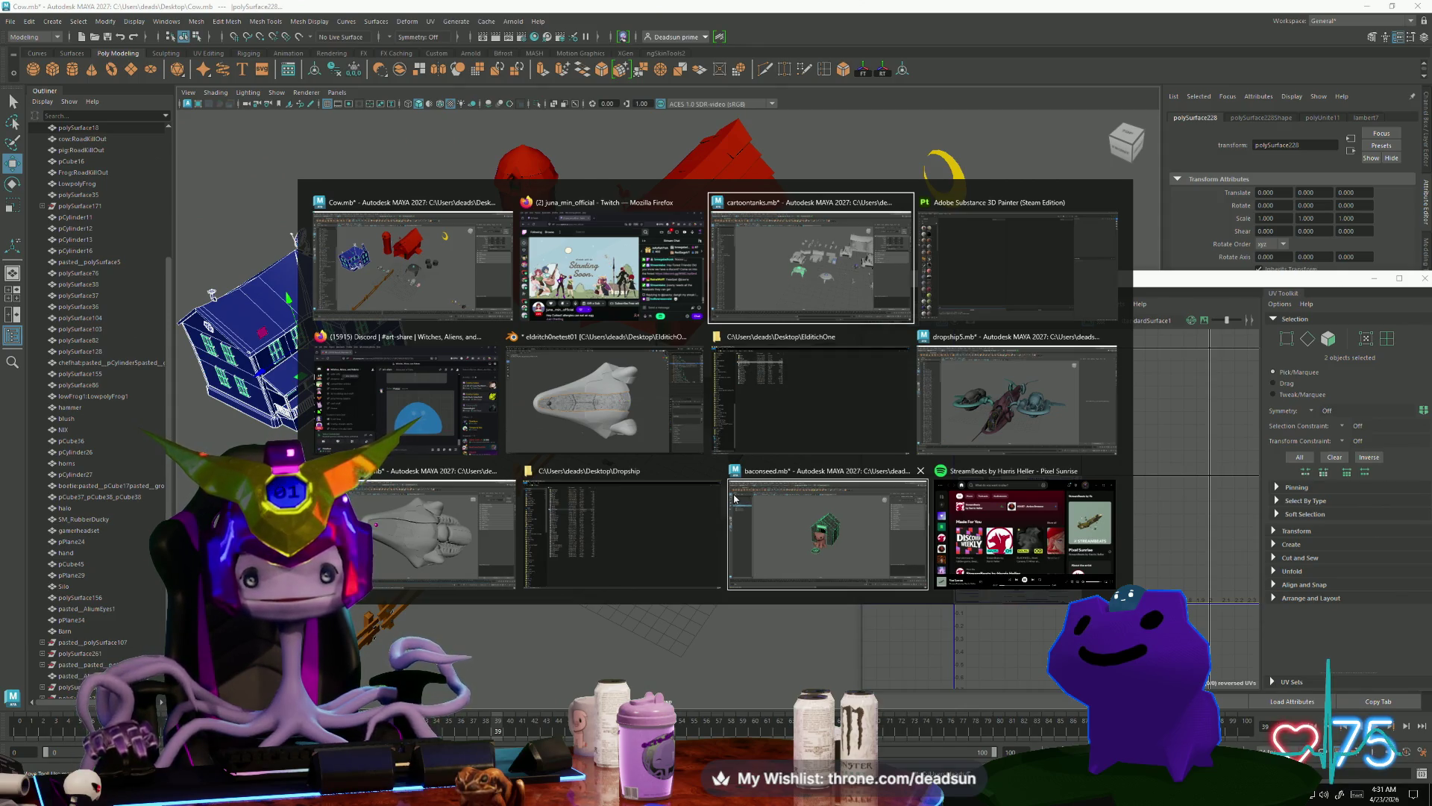
# Step: Create a new Painter project from farmhouse.fbx and orbit the house upright
pyautogui.click(968, 236)
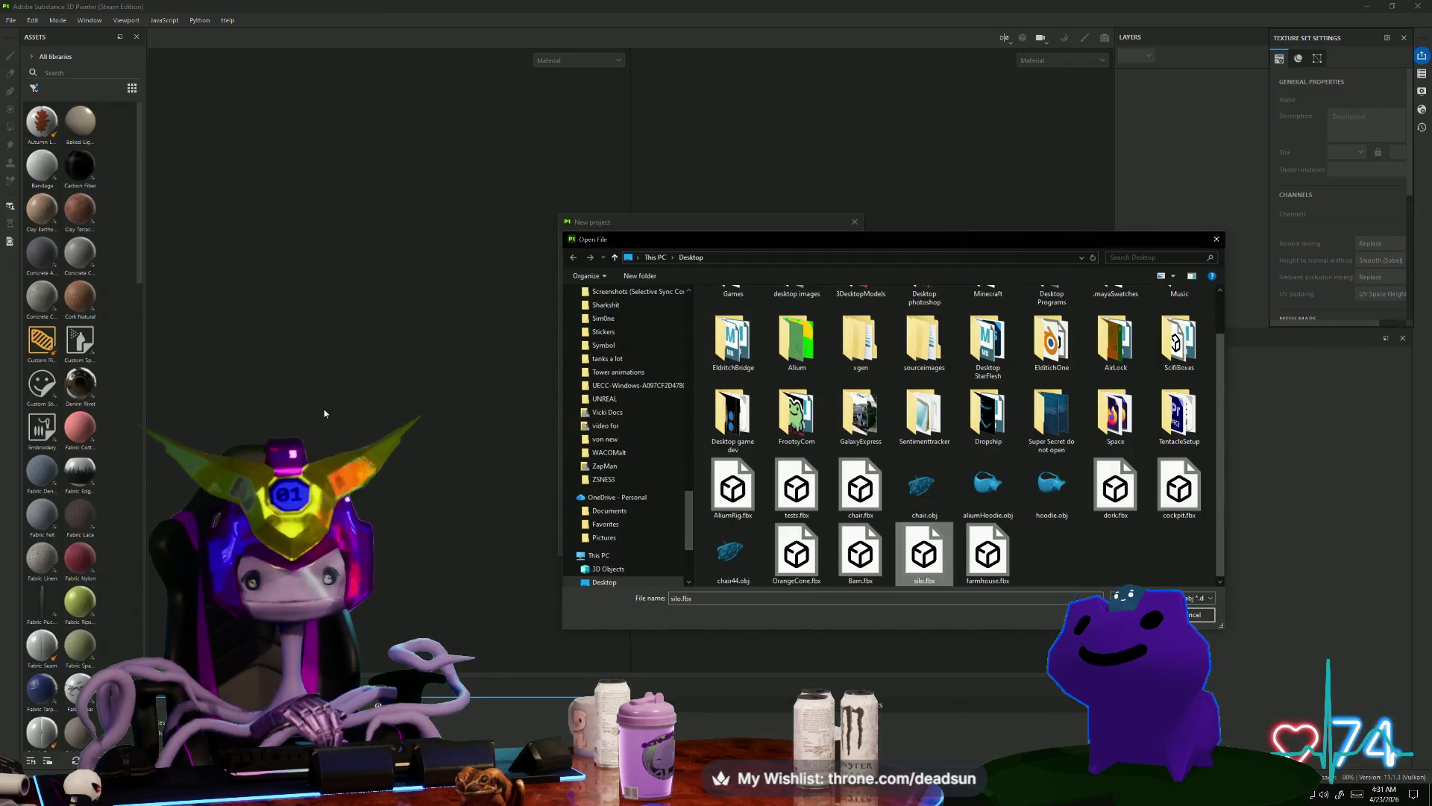
pyautogui.click(989, 555)
pyautogui.press('Return')
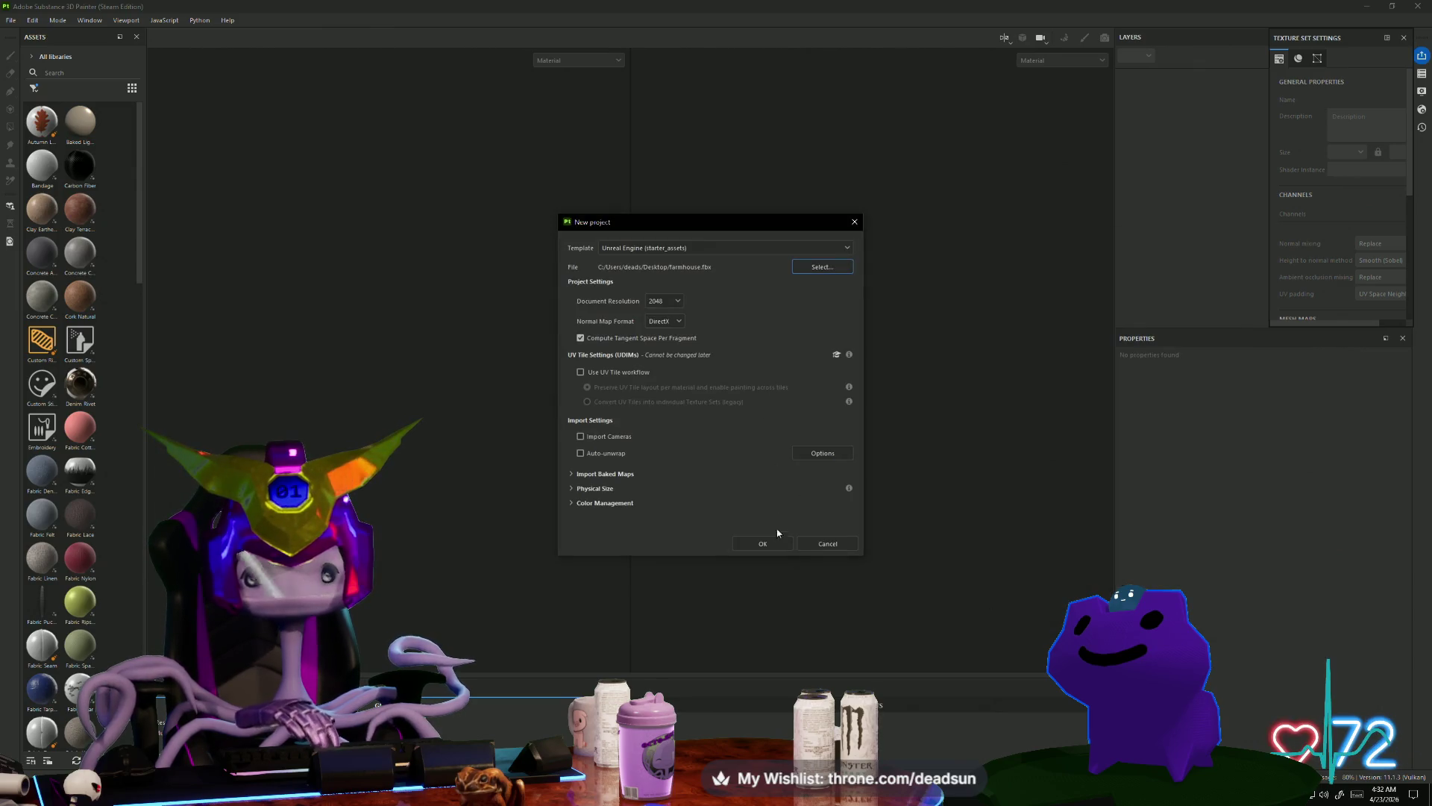
pyautogui.click(779, 546)
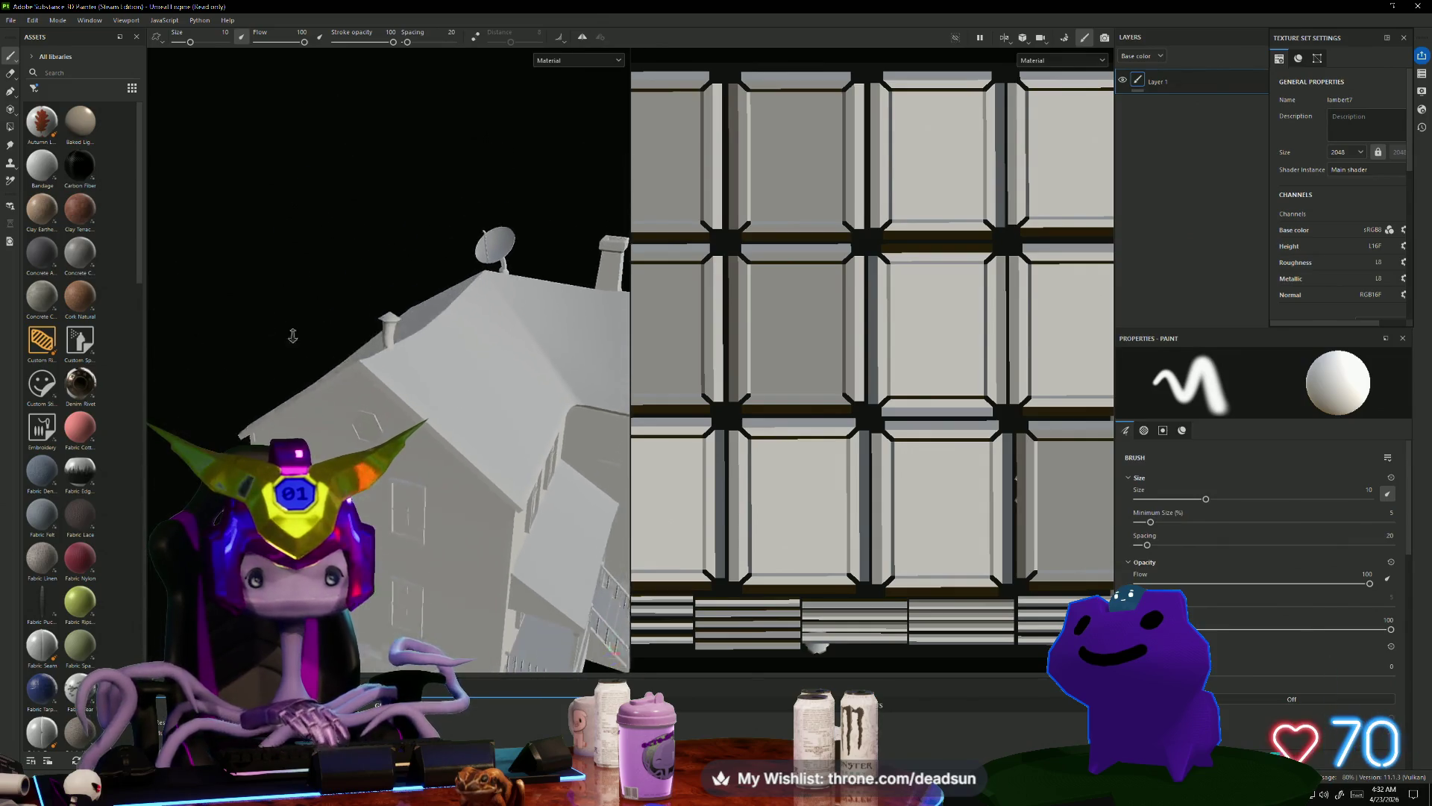
pyautogui.scroll(-5, 860, 542)
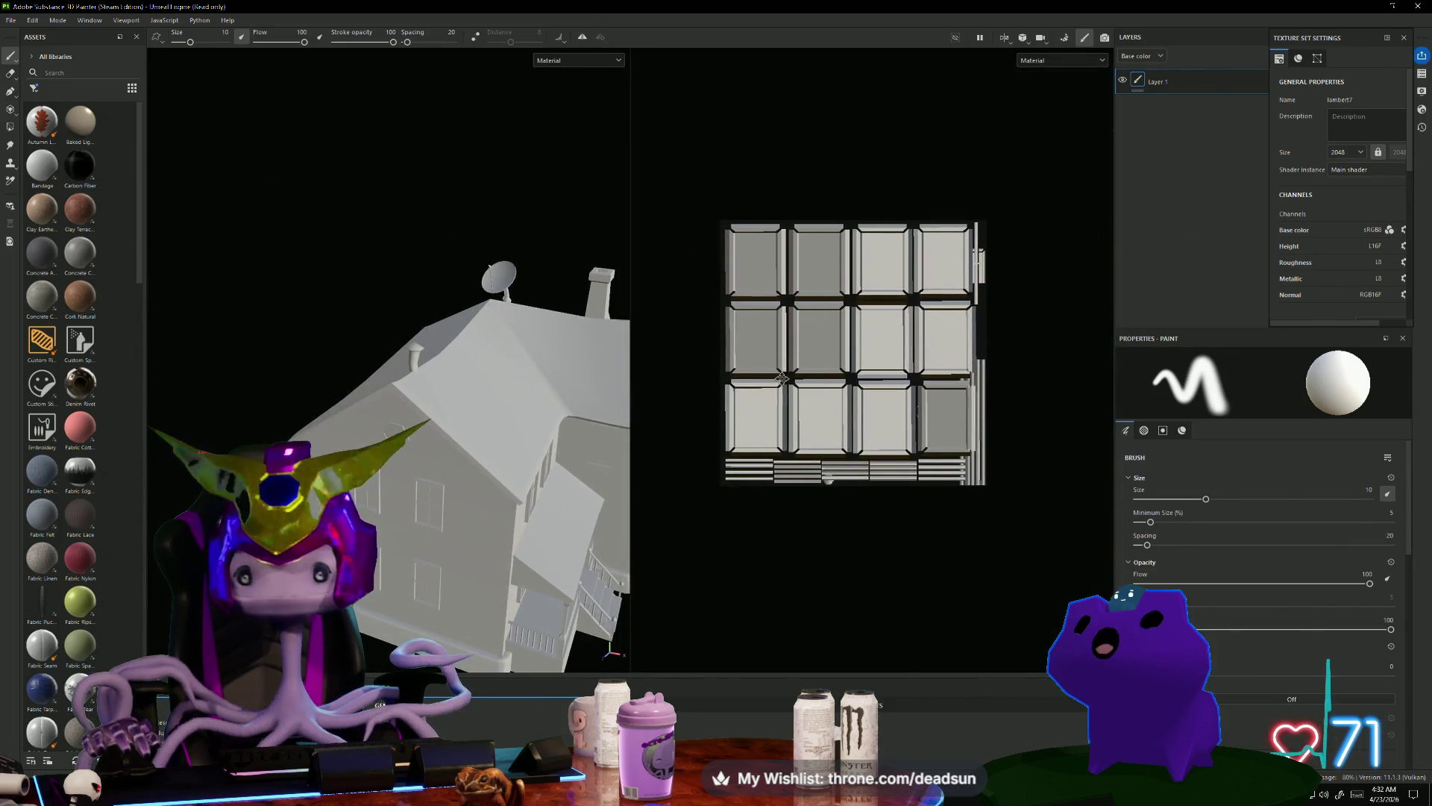
pyautogui.moveTo(755, 391); pyautogui.dragTo(763, 398, button='middle')
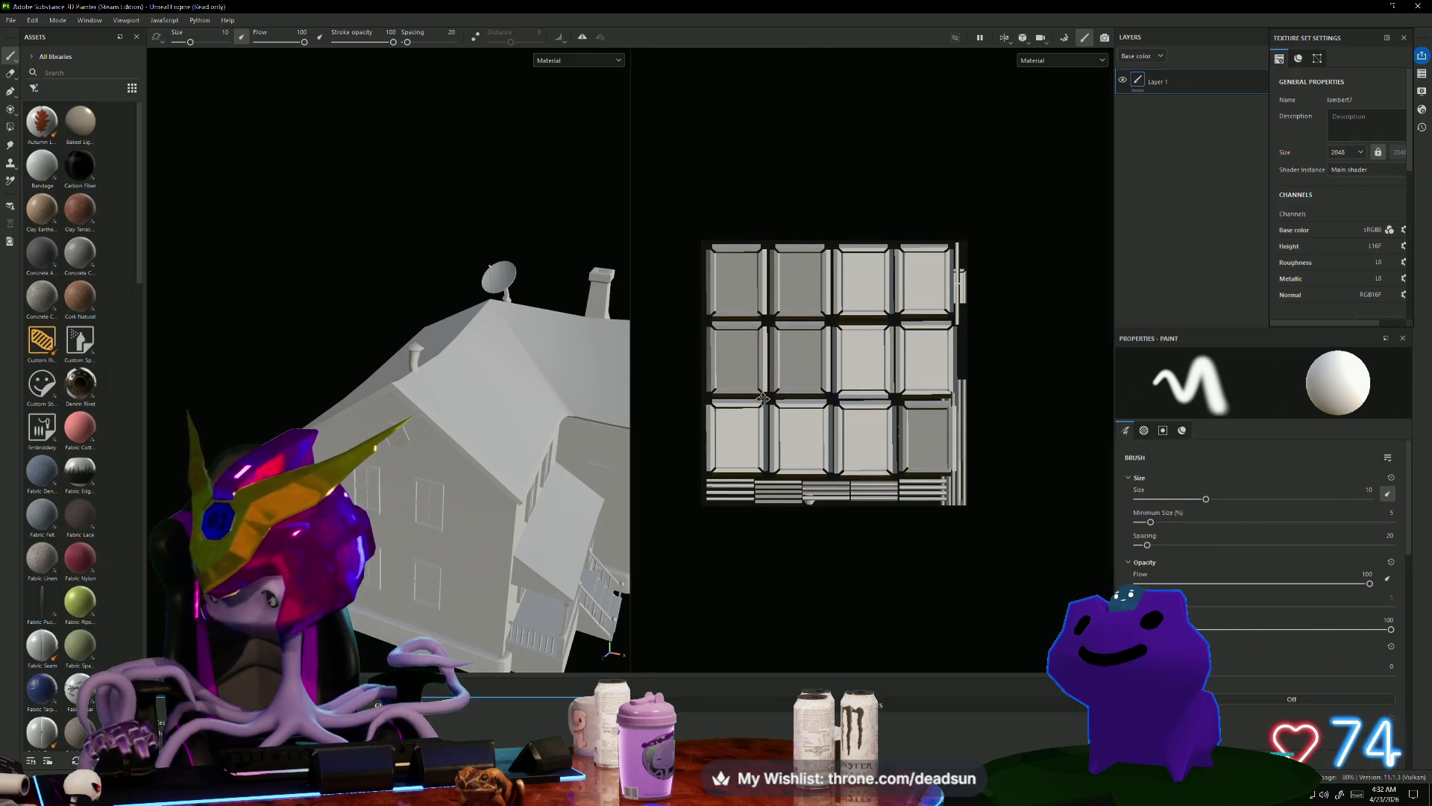
pyautogui.keyDown('alt'); pyautogui.moveTo(619, 514); pyautogui.dragTo(585, 520); pyautogui.keyUp('alt')
pyautogui.hotkey('alt', 'Tab')
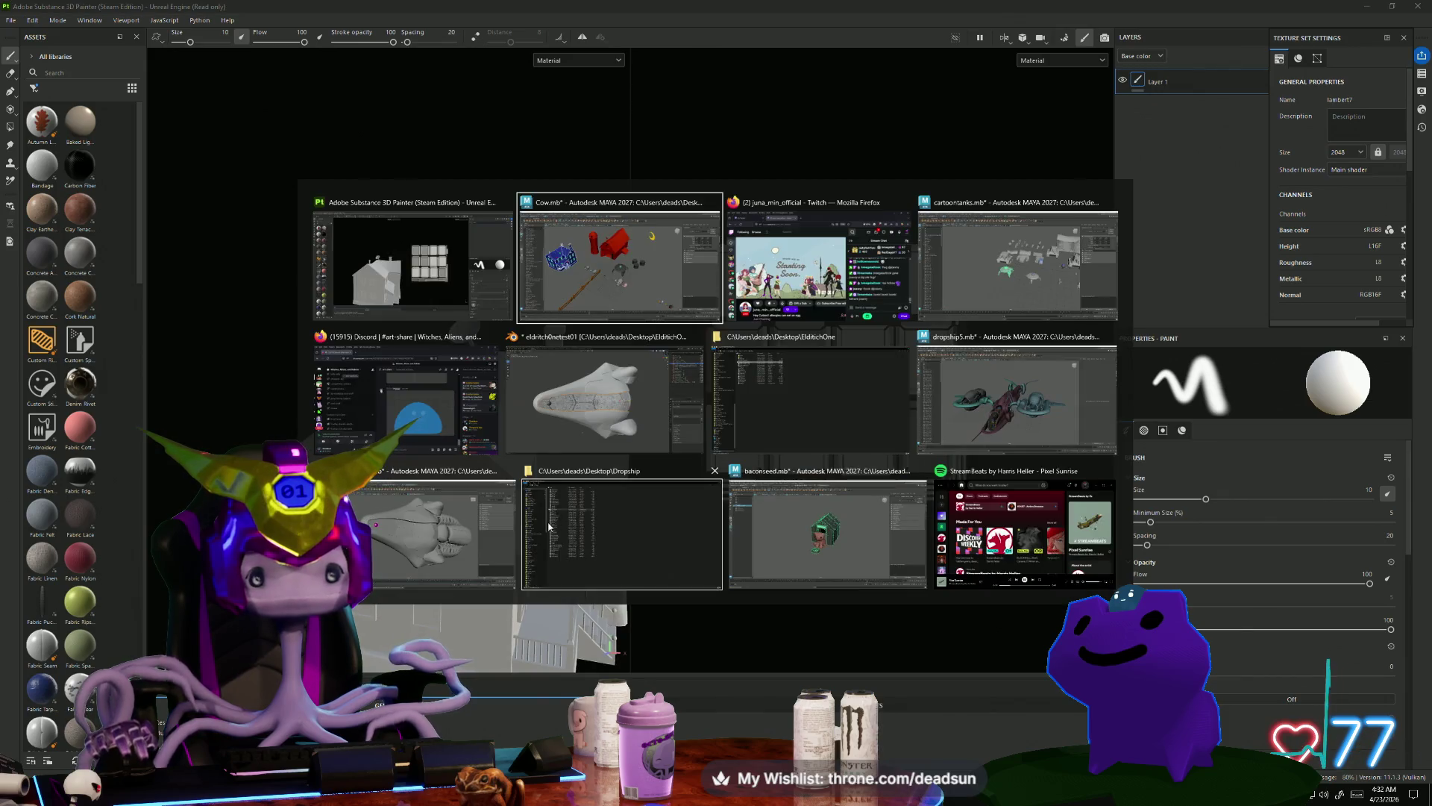
pyautogui.press('f')
pyautogui.scroll(3, 343, 391)
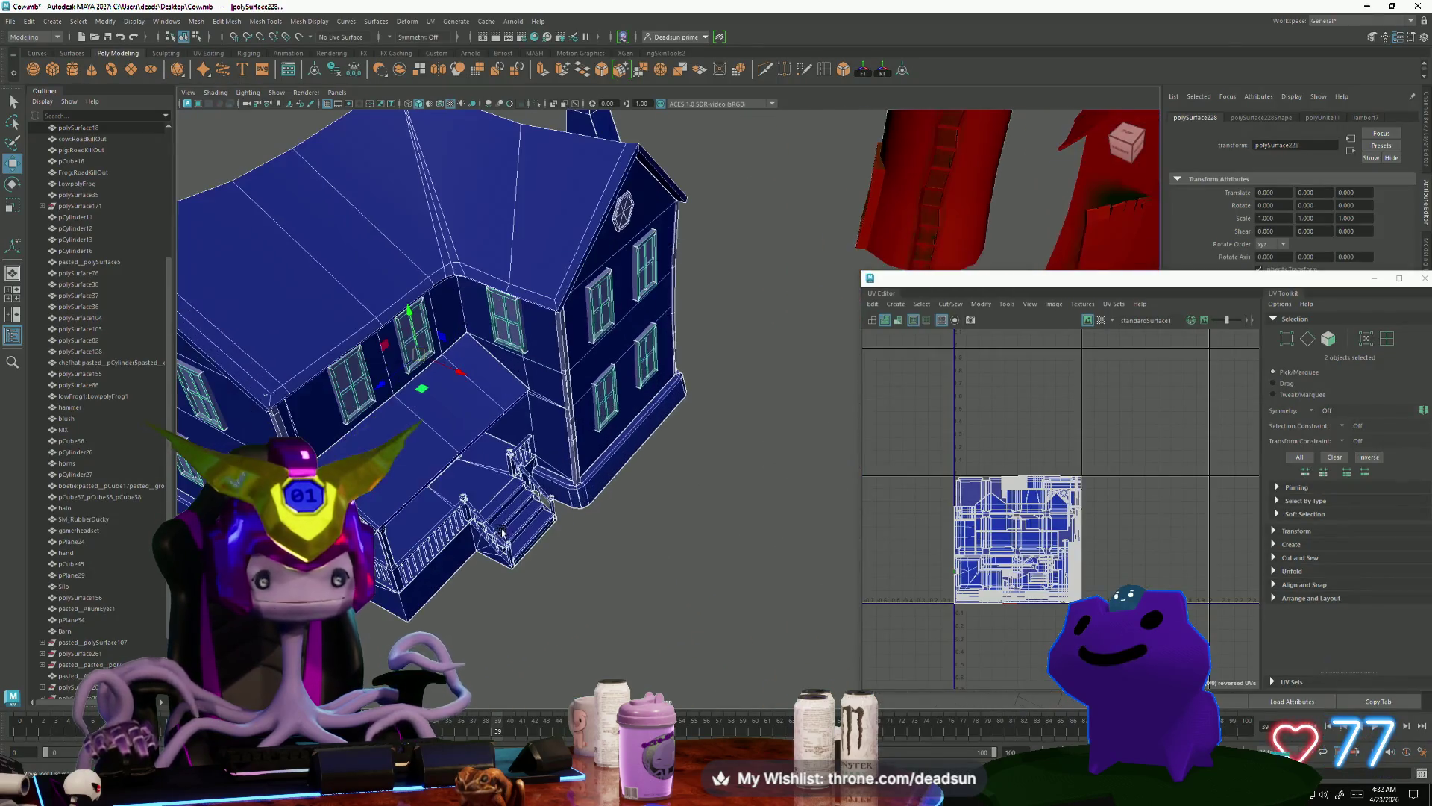
pyautogui.click(343, 392)
pyautogui.moveTo(354, 396)
pyautogui.mouseDown(button='right')
pyautogui.moveTo(357, 426)
pyautogui.moveTo(377, 427)
pyautogui.mouseUp(button='right')
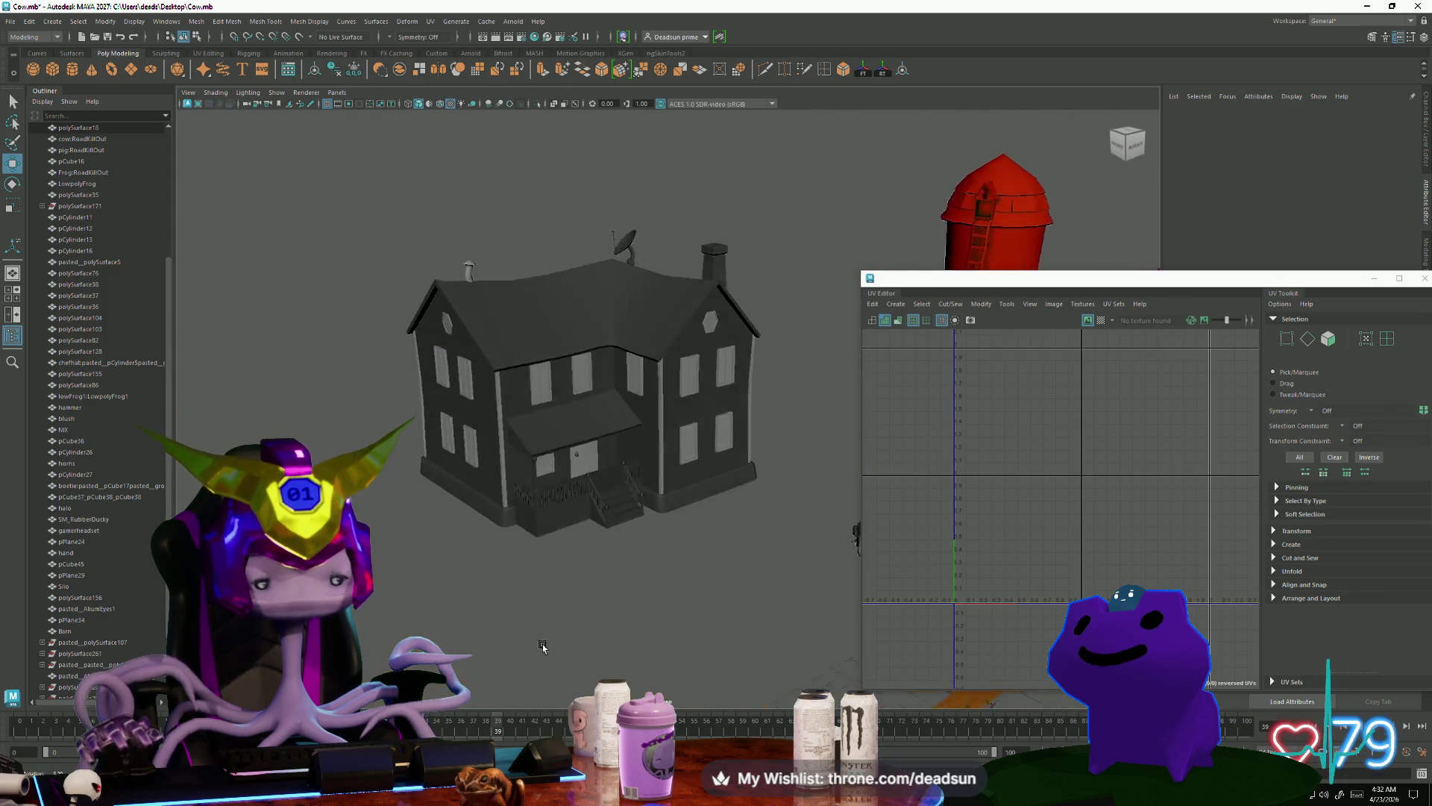
pyautogui.hotkey('alt', 'Tab')
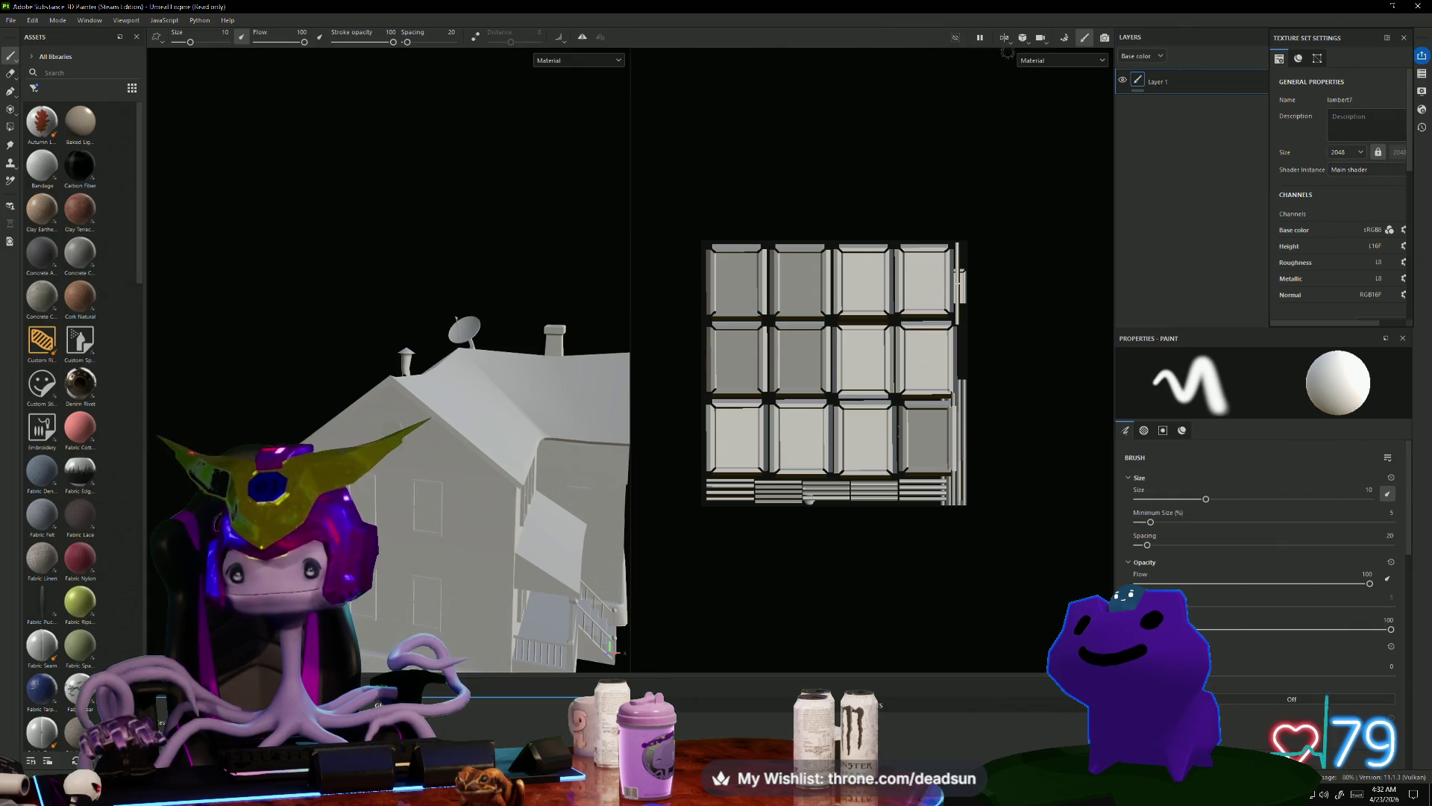
pyautogui.click(1066, 38)
pyautogui.moveTo(883, 491)
pyautogui.keyDown('alt'); pyautogui.mouseDown()
pyautogui.moveTo(767, 432)
pyautogui.moveTo(790, 457)
pyautogui.moveTo(802, 441)
pyautogui.moveTo(618, 289)
pyautogui.mouseUp(); pyautogui.keyUp('alt')
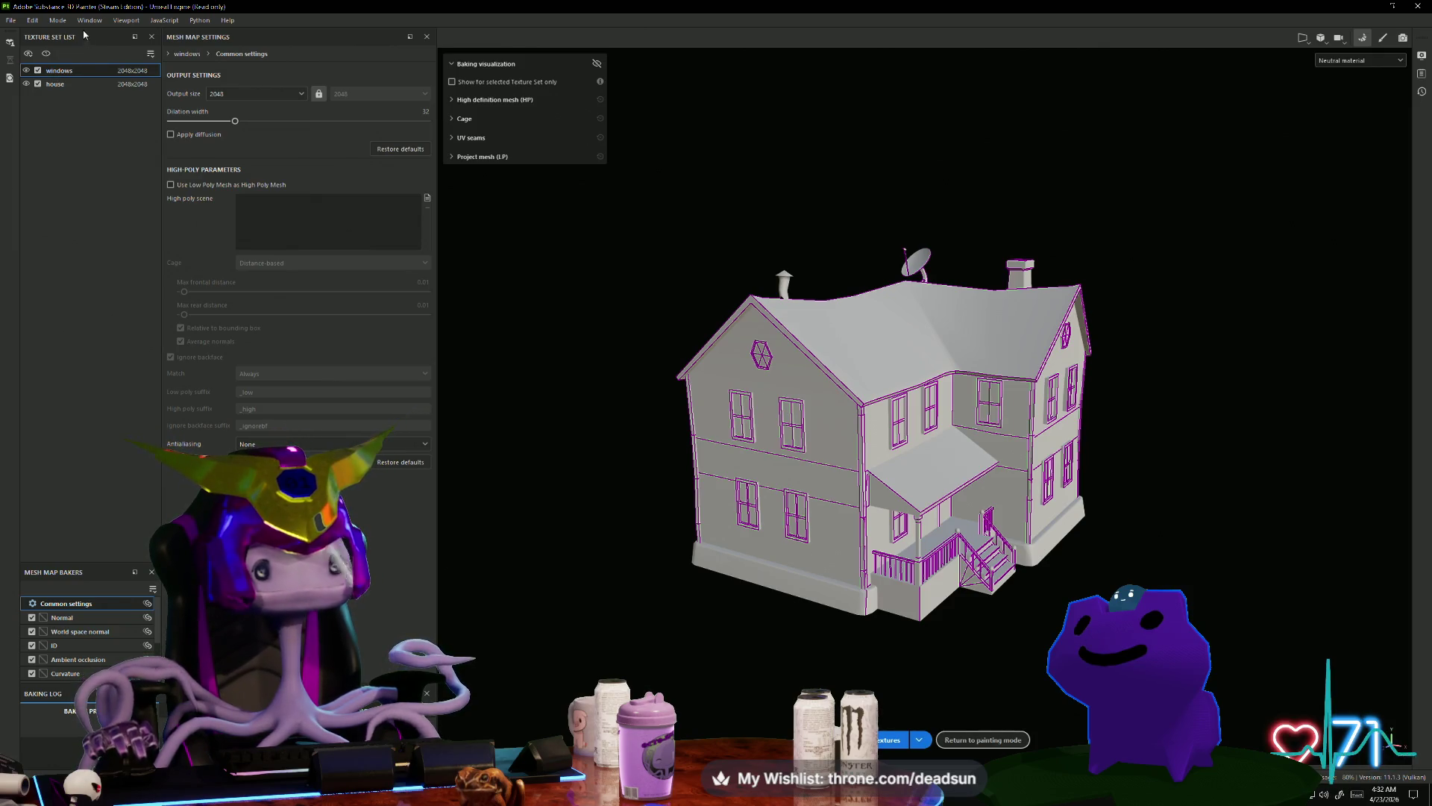
pyautogui.click(881, 743)
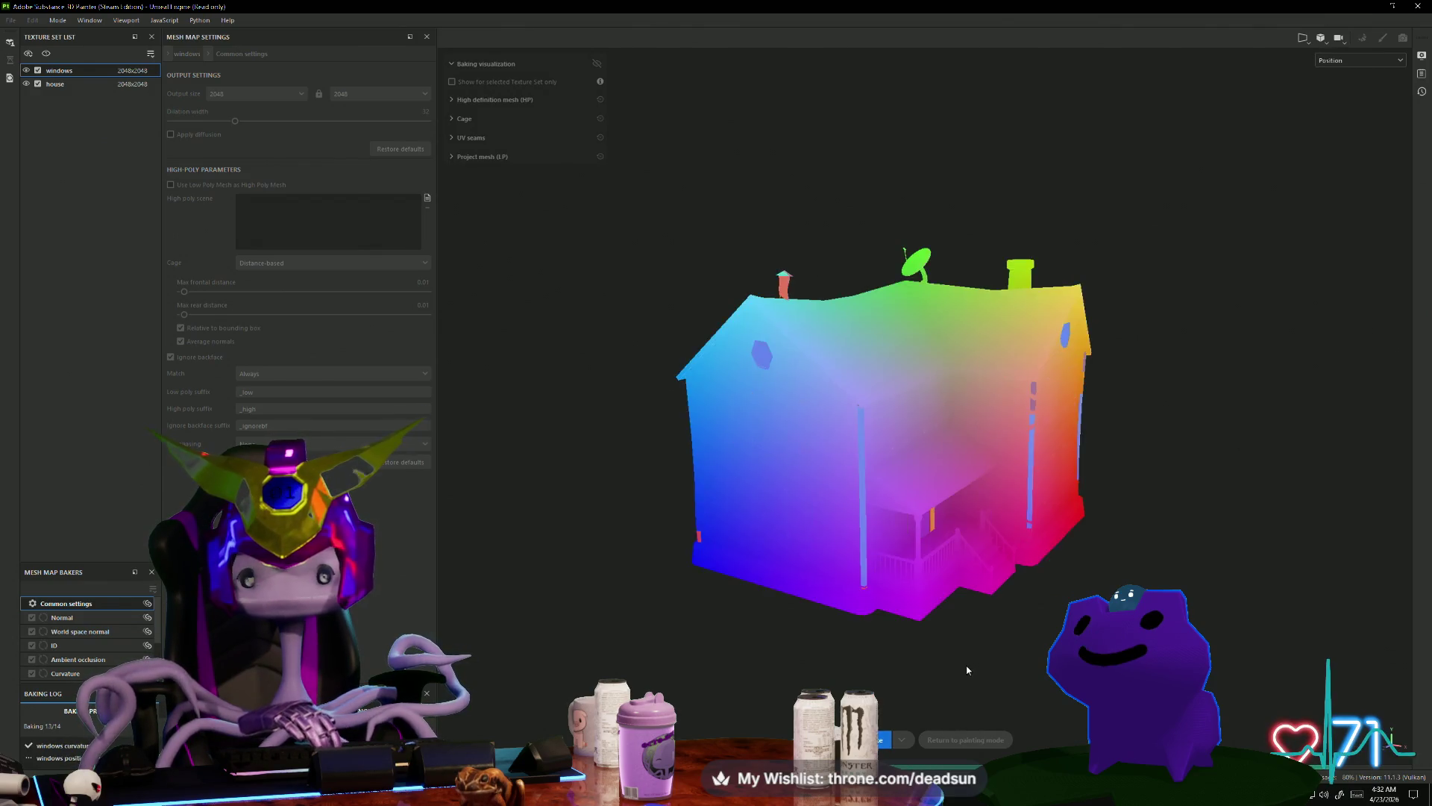
pyautogui.scroll(10, 992, 669)
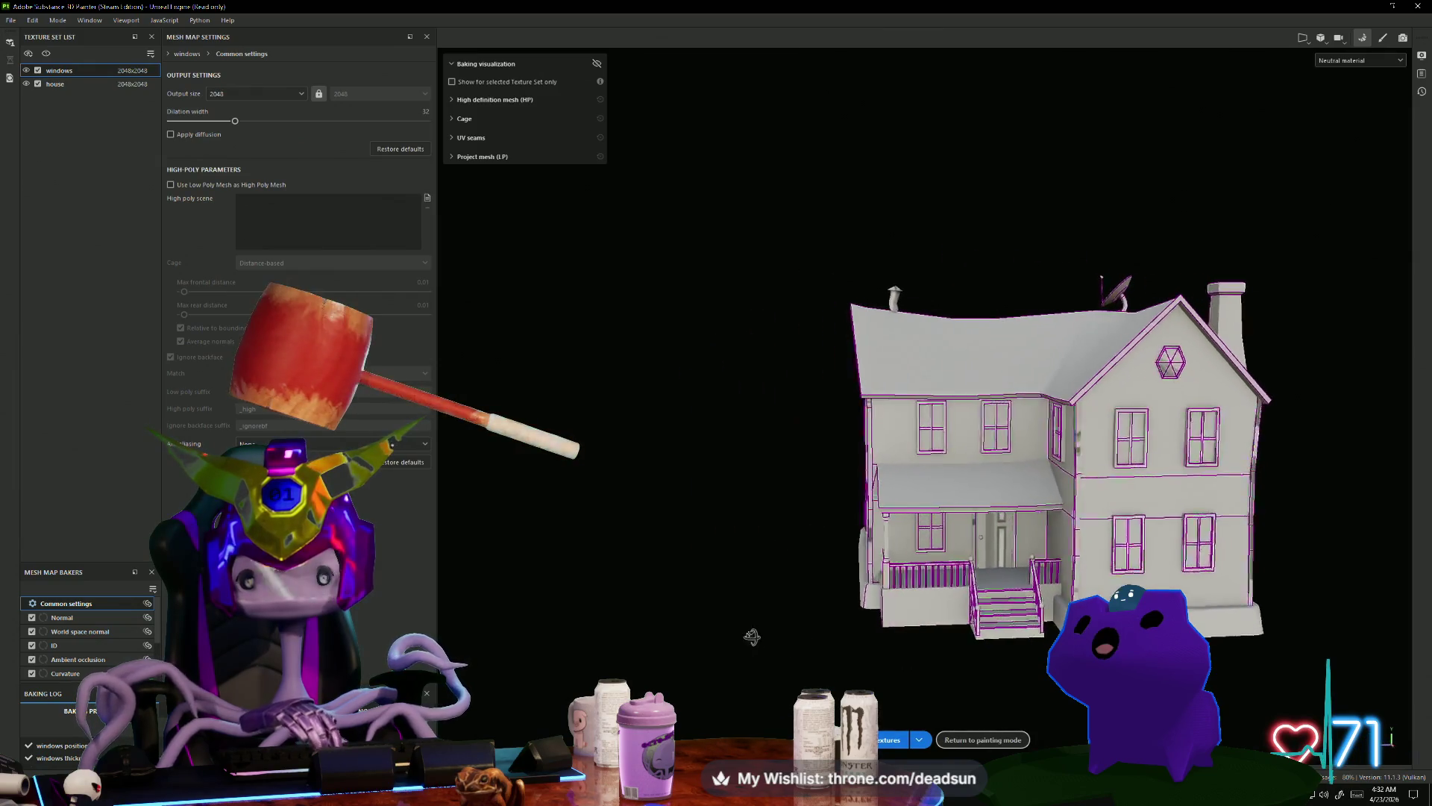
pyautogui.scroll(-5, 931, 599)
pyautogui.keyDown('alt'); pyautogui.moveTo(930, 599); pyautogui.dragTo(774, 486); pyautogui.keyUp('alt')
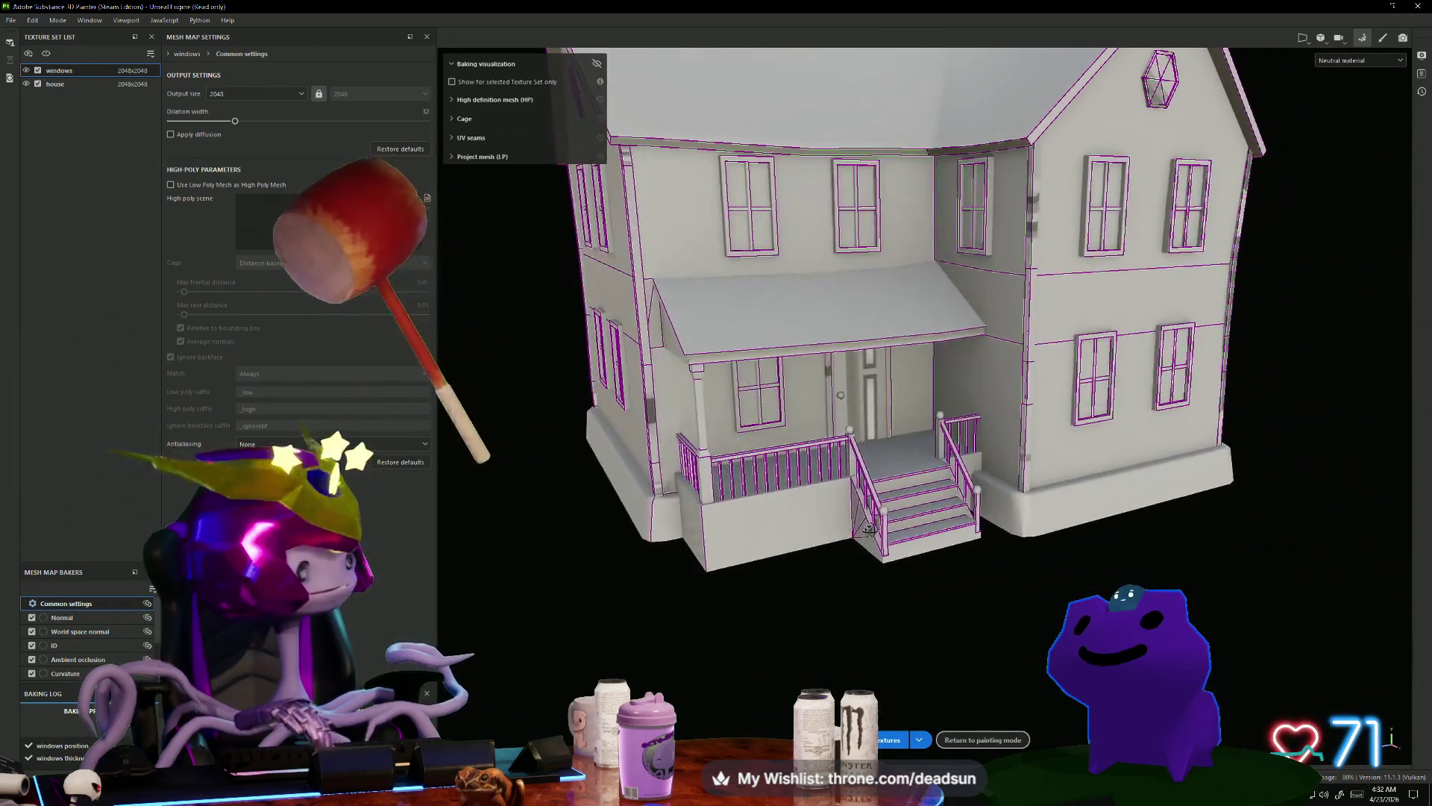
pyautogui.scroll(5, 774, 486)
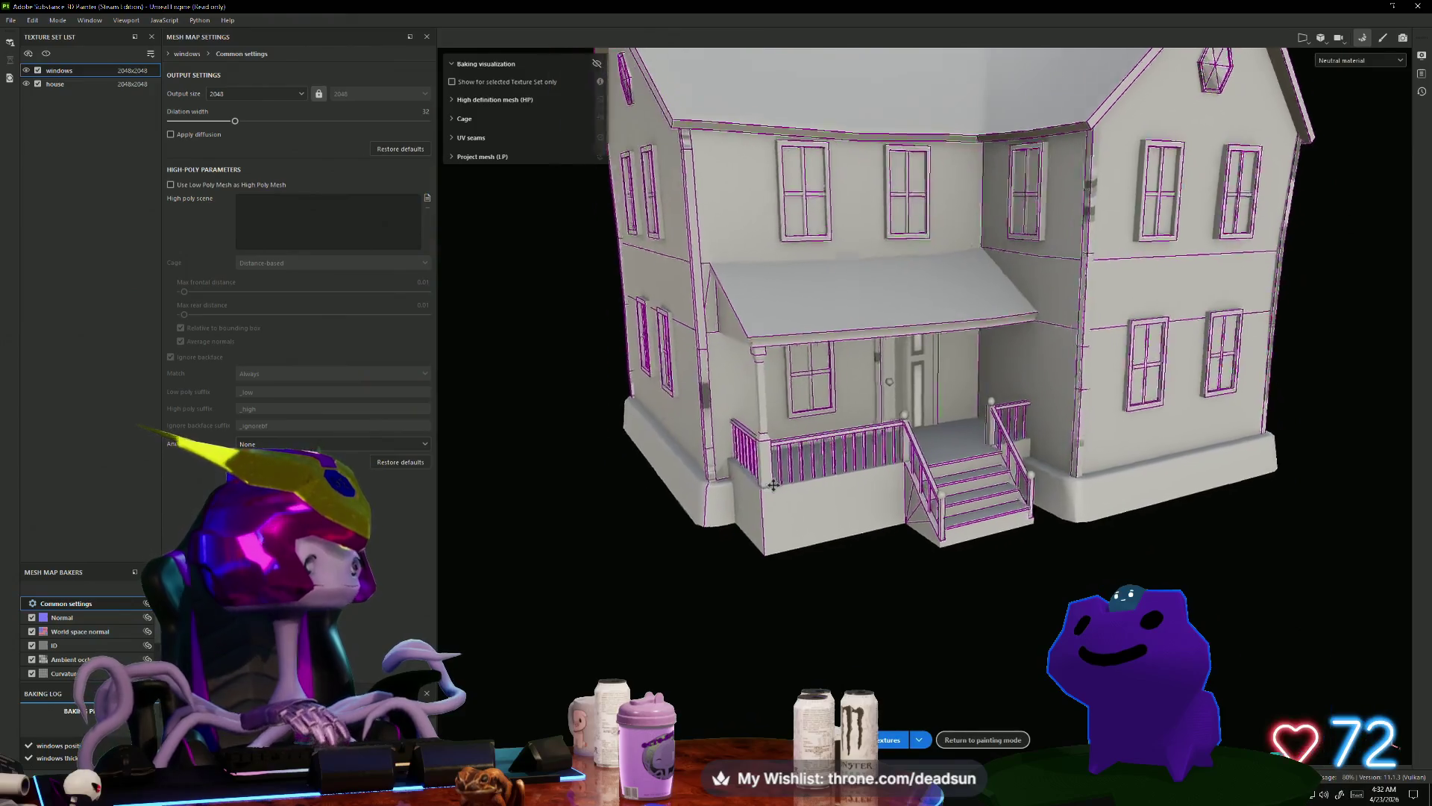
pyautogui.scroll(5, 774, 485)
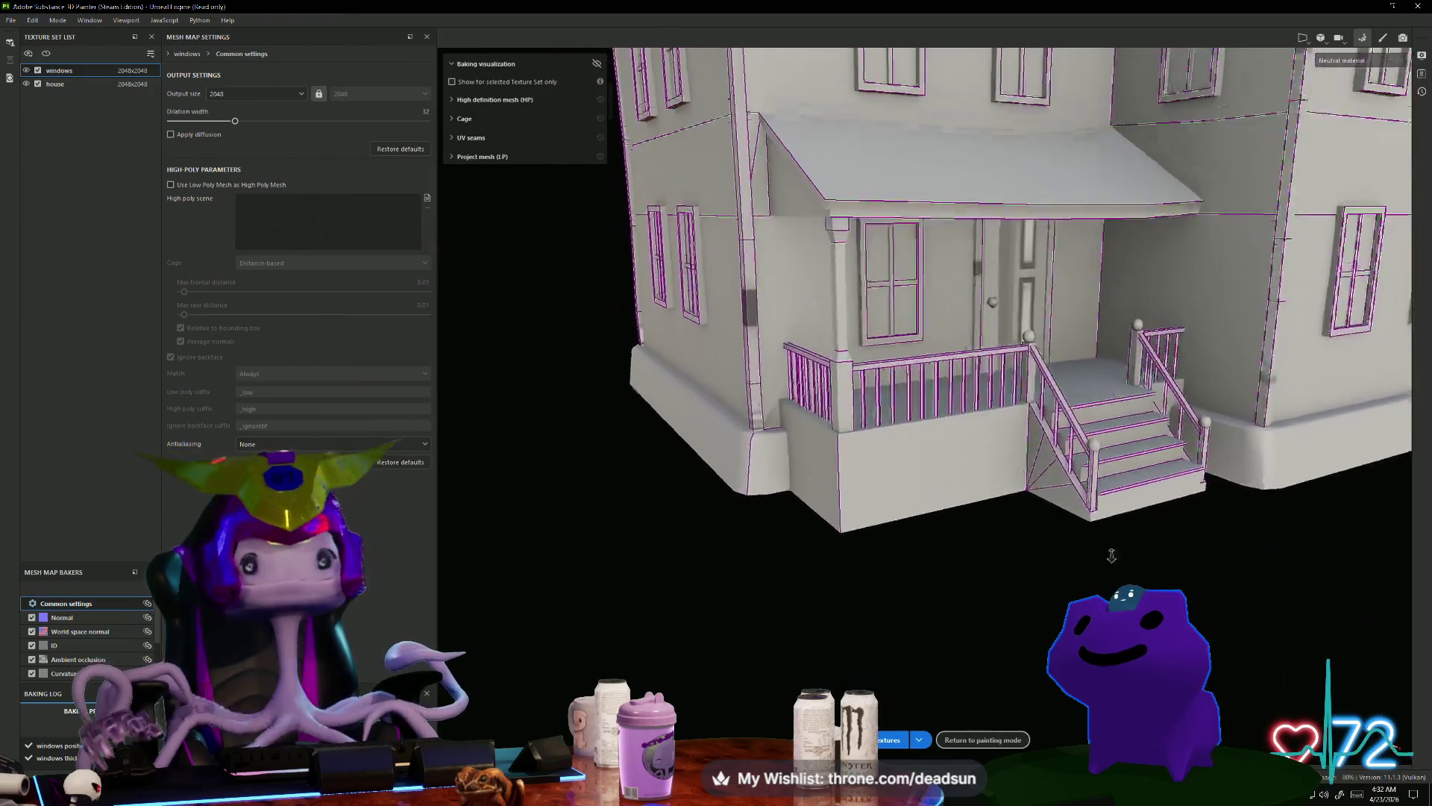
pyautogui.moveTo(774, 486)
pyautogui.keyDown('alt'); pyautogui.mouseDown()
pyautogui.moveTo(1246, 502)
pyautogui.moveTo(1261, 485)
pyautogui.mouseUp(); pyautogui.keyUp('alt')
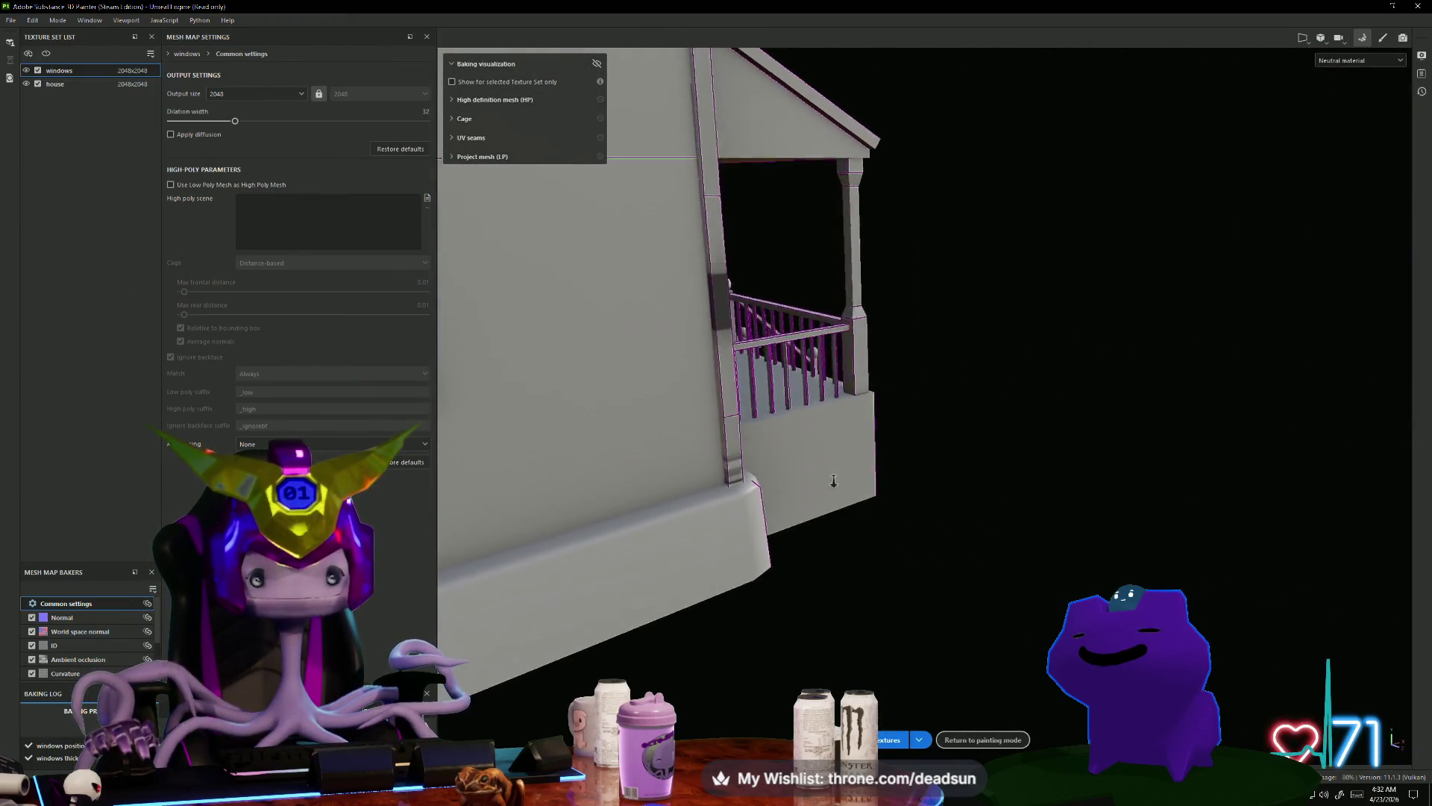
pyautogui.scroll(4, 906, 508)
pyautogui.scroll(-4, 906, 509)
pyautogui.keyDown('alt'); pyautogui.moveTo(906, 508); pyautogui.dragTo(802, 293); pyautogui.keyUp('alt')
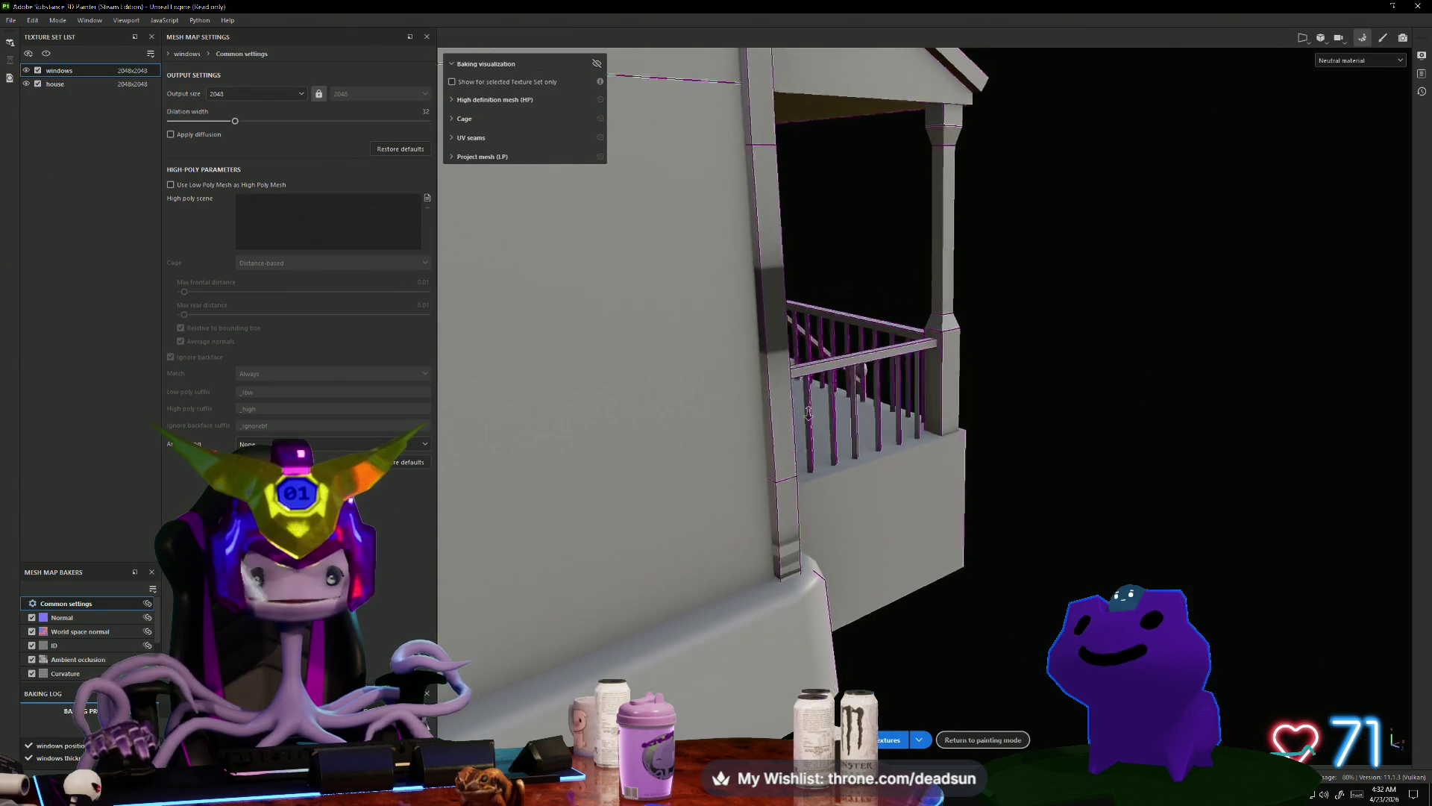
pyautogui.keyDown('alt'); pyautogui.moveTo(839, 372); pyautogui.dragTo(954, 428, button='middle'); pyautogui.keyUp('alt')
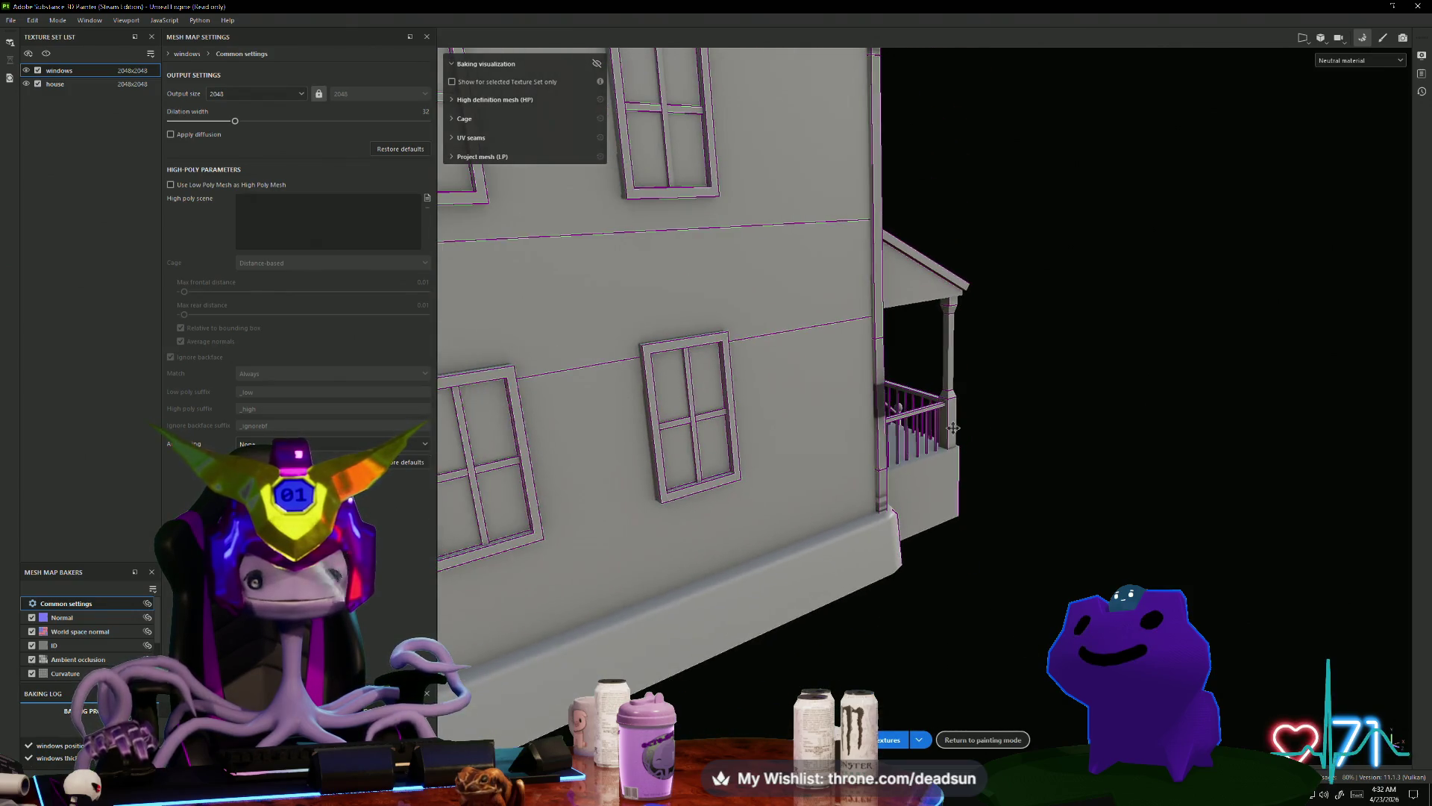
pyautogui.scroll(-5, 1154, 534)
pyautogui.moveTo(1154, 534)
pyautogui.keyDown('alt'); pyautogui.mouseDown()
pyautogui.moveTo(805, 611)
pyautogui.moveTo(1010, 534)
pyautogui.moveTo(1064, 547)
pyautogui.moveTo(820, 582)
pyautogui.moveTo(543, 579)
pyautogui.moveTo(693, 454)
pyautogui.moveTo(522, 502)
pyautogui.mouseUp(); pyautogui.keyUp('alt')
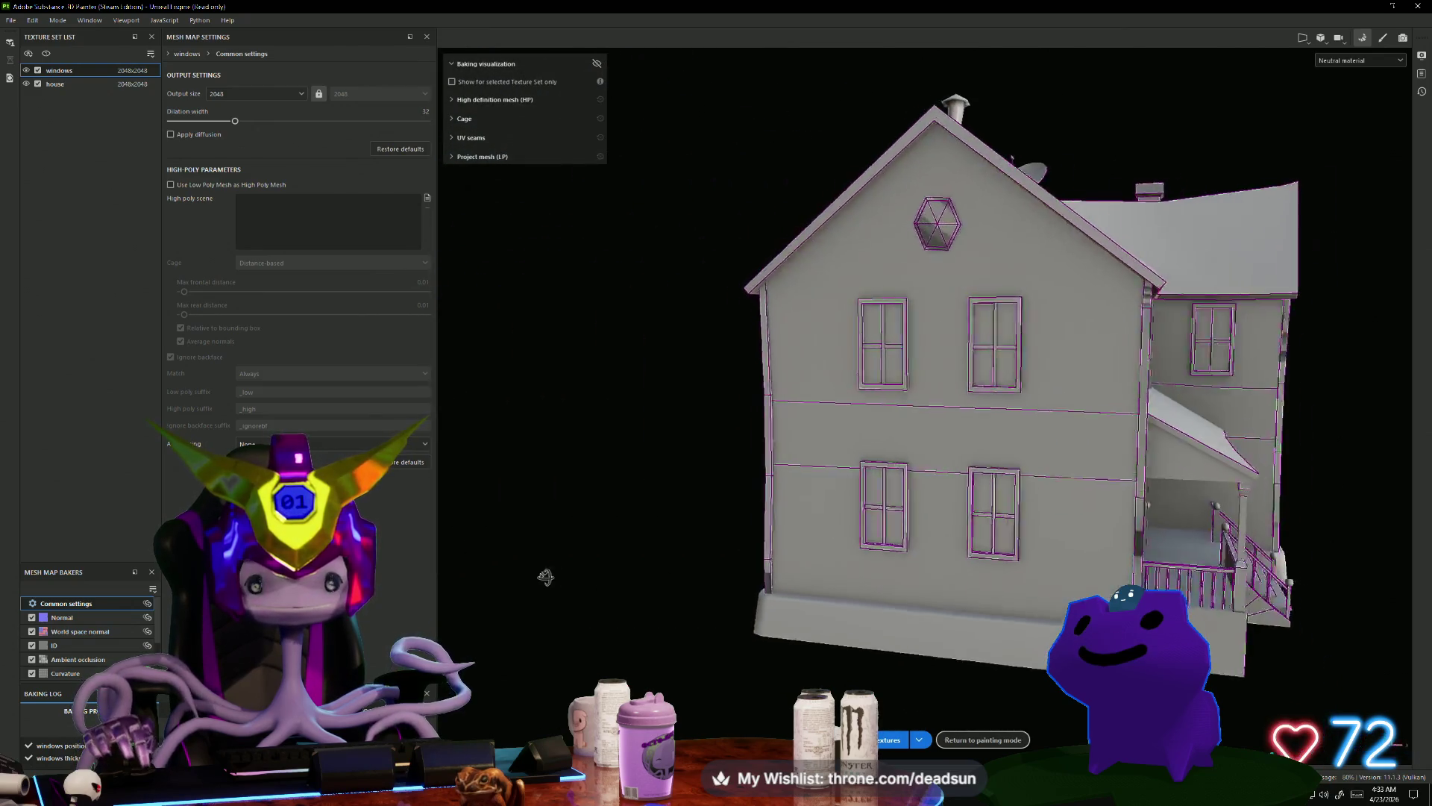
pyautogui.scroll(4, 544, 579)
pyautogui.scroll(5, 848, 420)
pyautogui.scroll(-2, 849, 420)
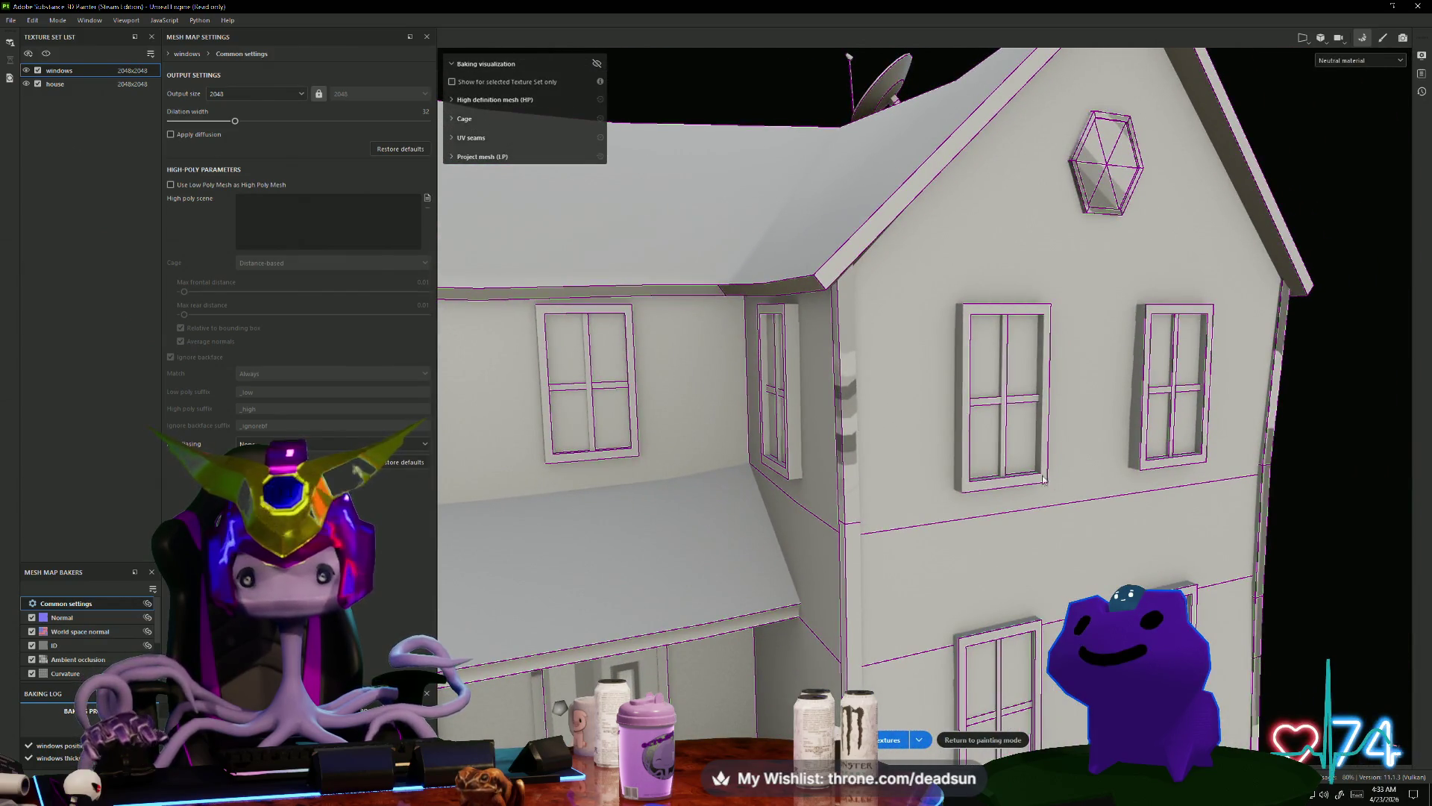
pyautogui.scroll(-5, 1043, 480)
pyautogui.moveTo(970, 470)
pyautogui.keyDown('alt'); pyautogui.mouseDown()
pyautogui.moveTo(607, 423)
pyautogui.moveTo(706, 457)
pyautogui.moveTo(691, 457)
pyautogui.moveTo(895, 478)
pyautogui.moveTo(1380, 497)
pyautogui.moveTo(1300, 473)
pyautogui.mouseUp(); pyautogui.keyUp('alt')
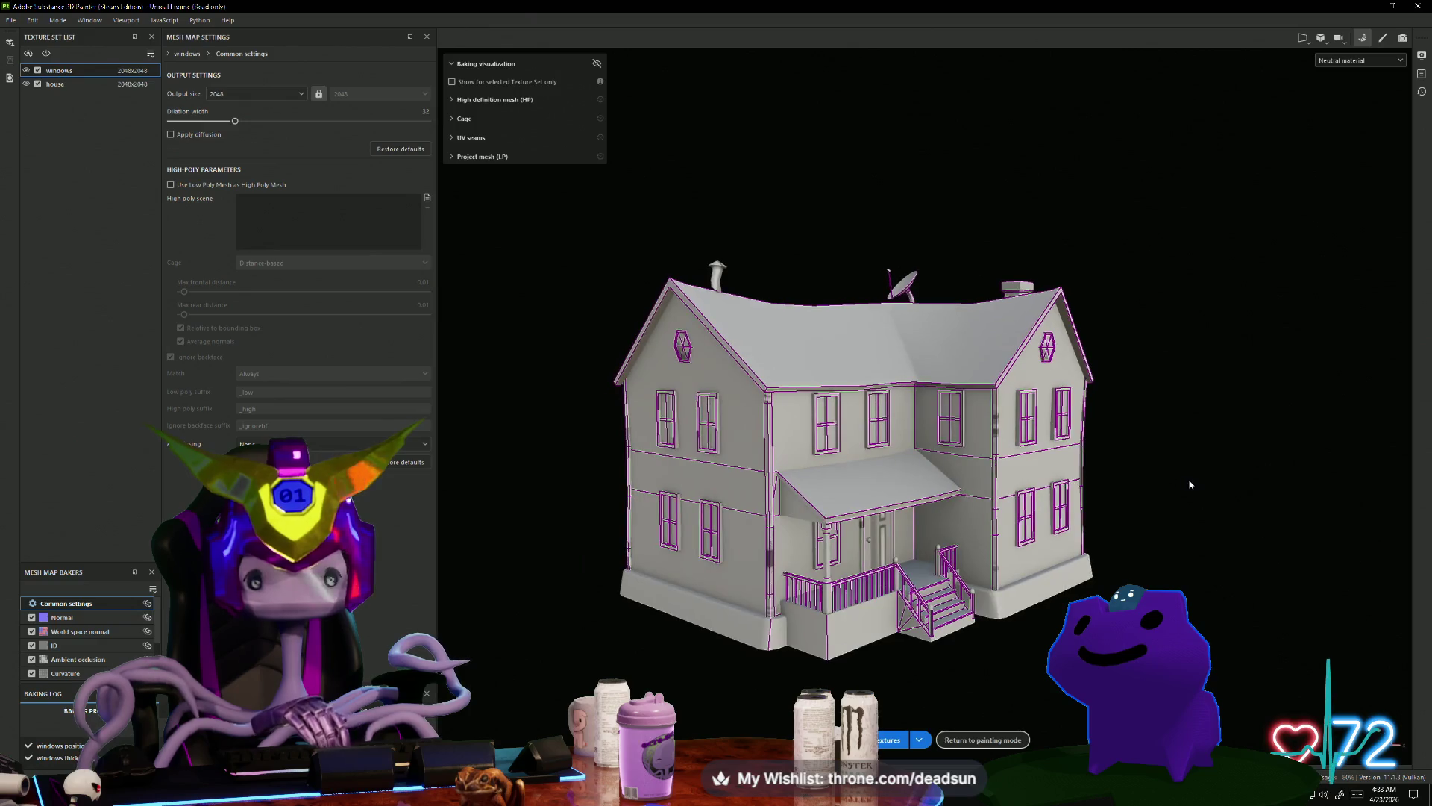
pyautogui.keyDown('alt'); pyautogui.moveTo(919, 486); pyautogui.dragTo(727, 557); pyautogui.keyUp('alt')
pyautogui.keyDown('alt'); pyautogui.moveTo(720, 534); pyautogui.dragTo(862, 534, button='right'); pyautogui.keyUp('alt')
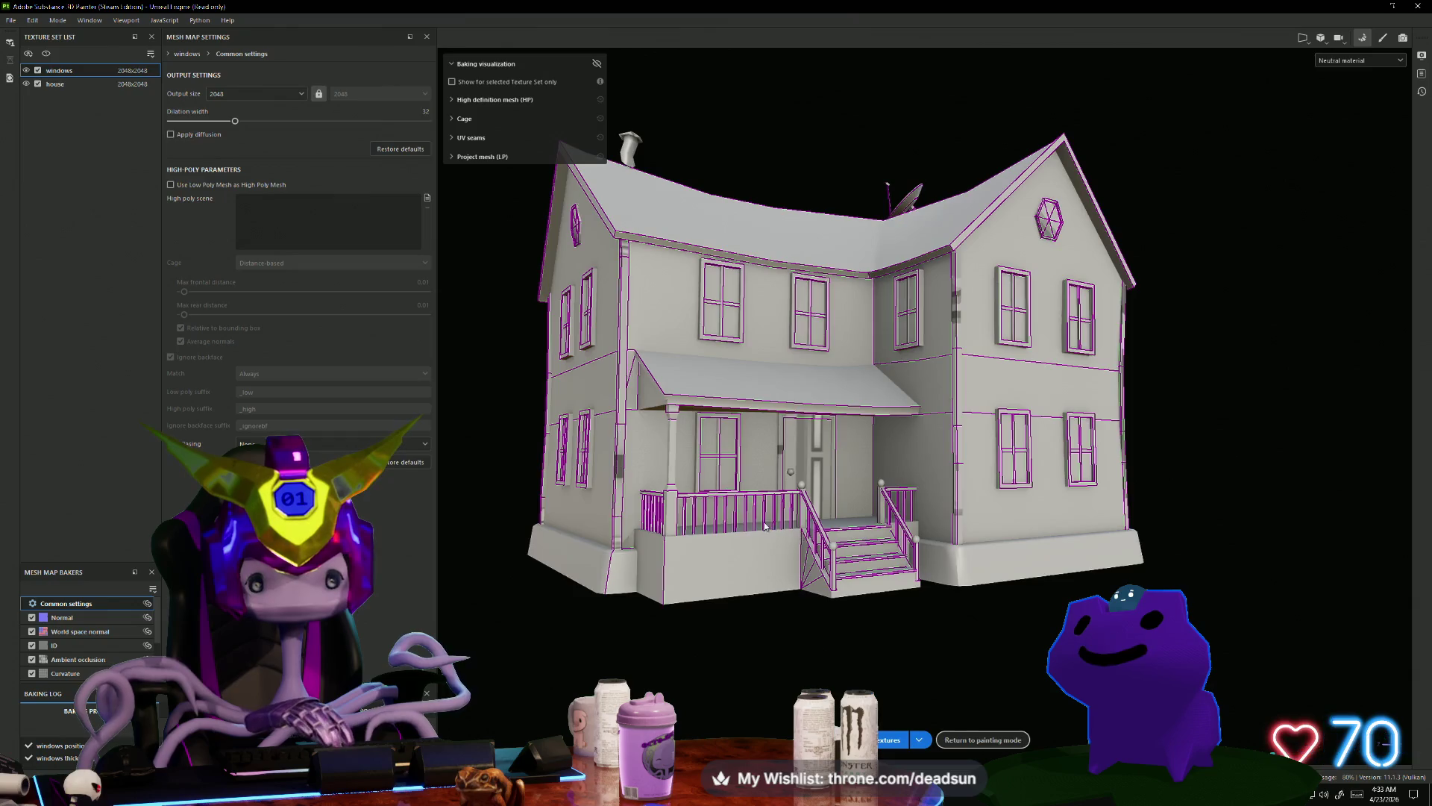
pyautogui.moveTo(764, 527)
pyautogui.keyDown('alt'); pyautogui.mouseDown(button='right')
pyautogui.moveTo(776, 647)
pyautogui.moveTo(741, 656)
pyautogui.moveTo(1345, 640)
pyautogui.moveTo(1119, 641)
pyautogui.mouseUp(button='right'); pyautogui.keyUp('alt')
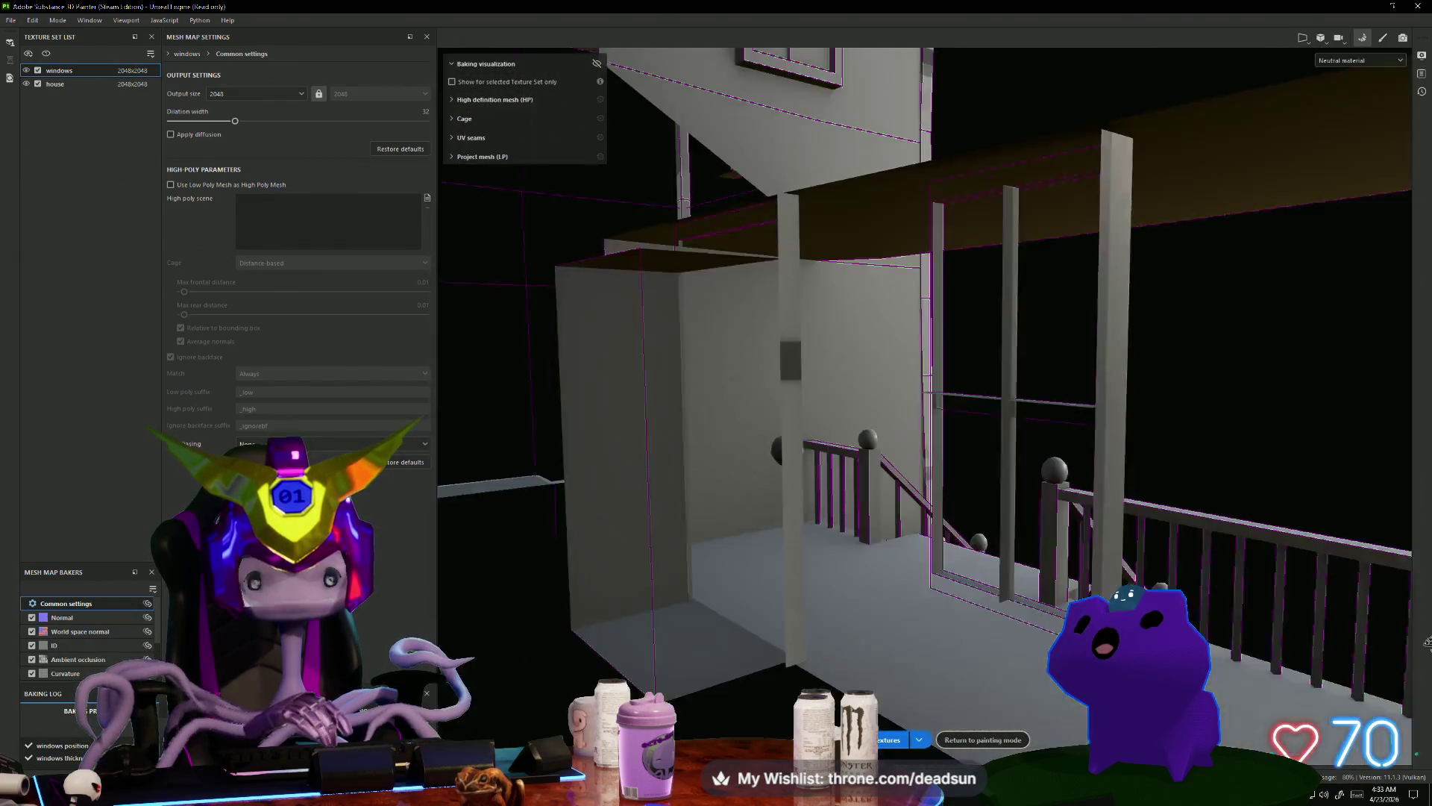
pyautogui.keyDown('alt'); pyautogui.moveTo(1119, 641); pyautogui.dragTo(800, 616); pyautogui.keyUp('alt')
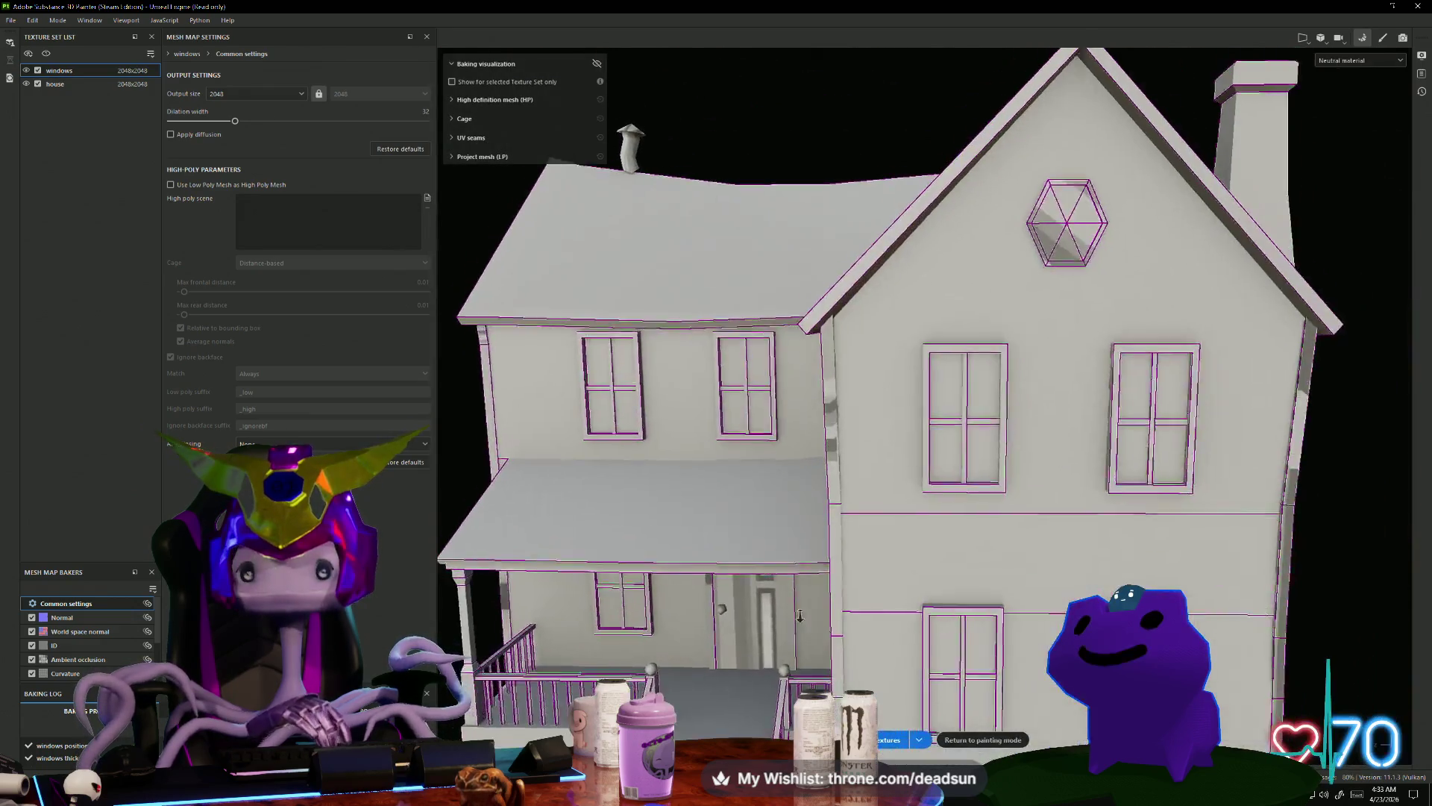
pyautogui.keyDown('alt'); pyautogui.moveTo(800, 616); pyautogui.dragTo(834, 644, button='right'); pyautogui.keyUp('alt')
pyautogui.moveTo(834, 644)
pyautogui.keyDown('alt'); pyautogui.mouseDown()
pyautogui.moveTo(938, 729)
pyautogui.moveTo(998, 606)
pyautogui.moveTo(651, 610)
pyautogui.moveTo(897, 728)
pyautogui.moveTo(1020, 590)
pyautogui.mouseUp(); pyautogui.keyUp('alt')
pyautogui.moveTo(1273, 551)
pyautogui.keyDown('alt'); pyautogui.mouseDown()
pyautogui.moveTo(858, 550)
pyautogui.moveTo(430, 517)
pyautogui.mouseUp(); pyautogui.keyUp('alt')
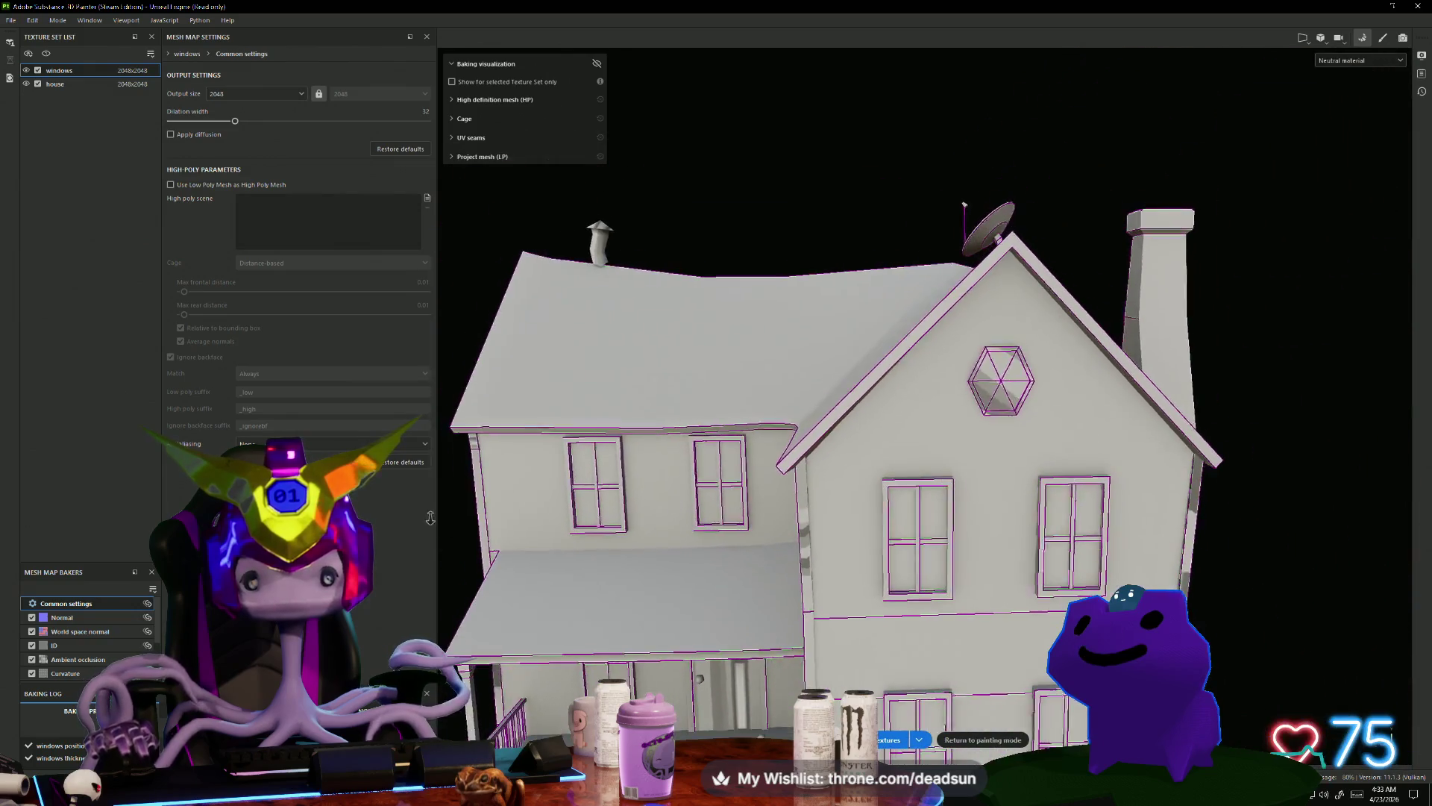
pyautogui.press('f')
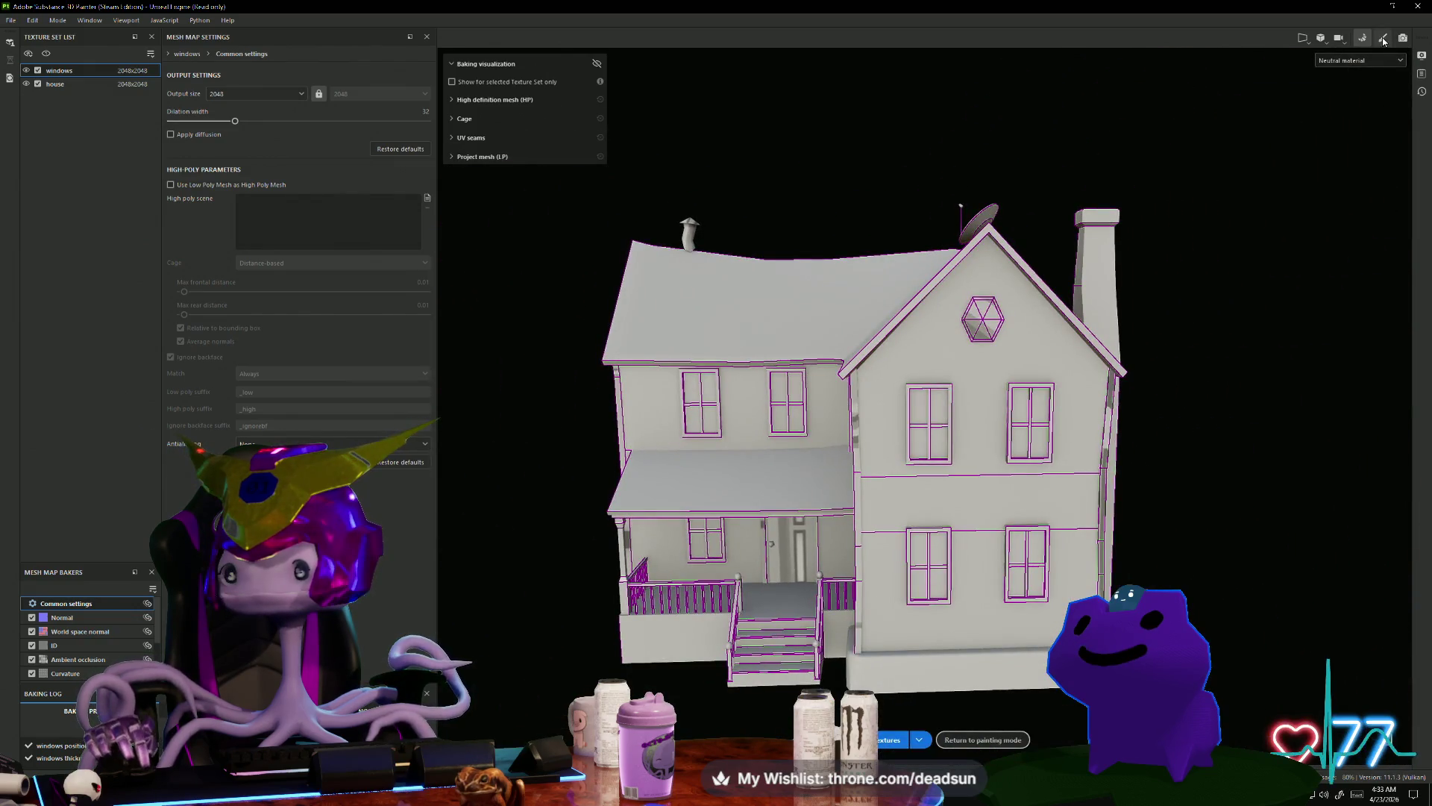
pyautogui.hotkey('alt', 'Tab')
# Step: Select the farmhouse, pick a corner column face and frame its UV shell
pyautogui.click(658, 521)
pyautogui.scroll(10, 841, 494)
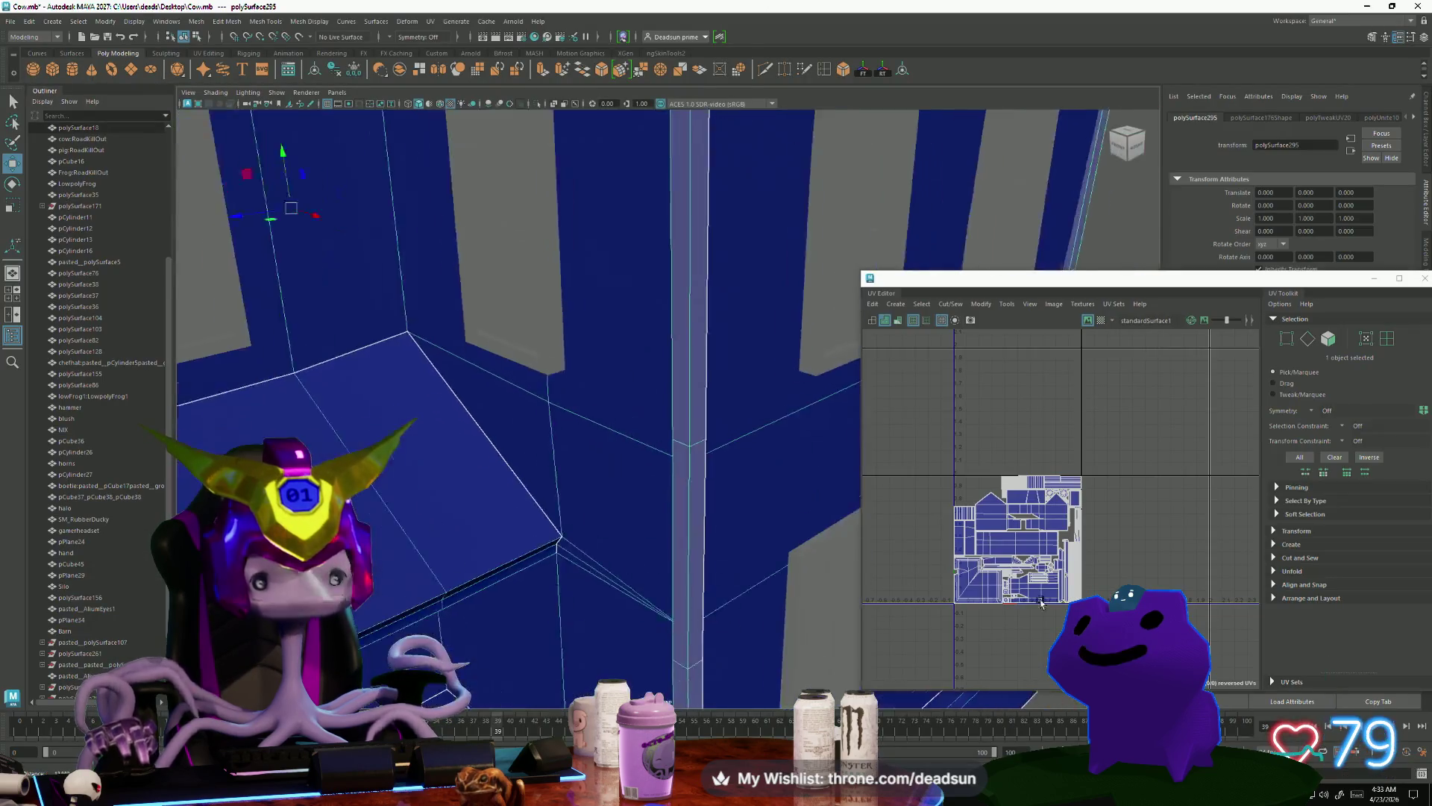
pyautogui.keyDown('alt'); pyautogui.moveTo(842, 493); pyautogui.dragTo(446, 349); pyautogui.keyUp('alt')
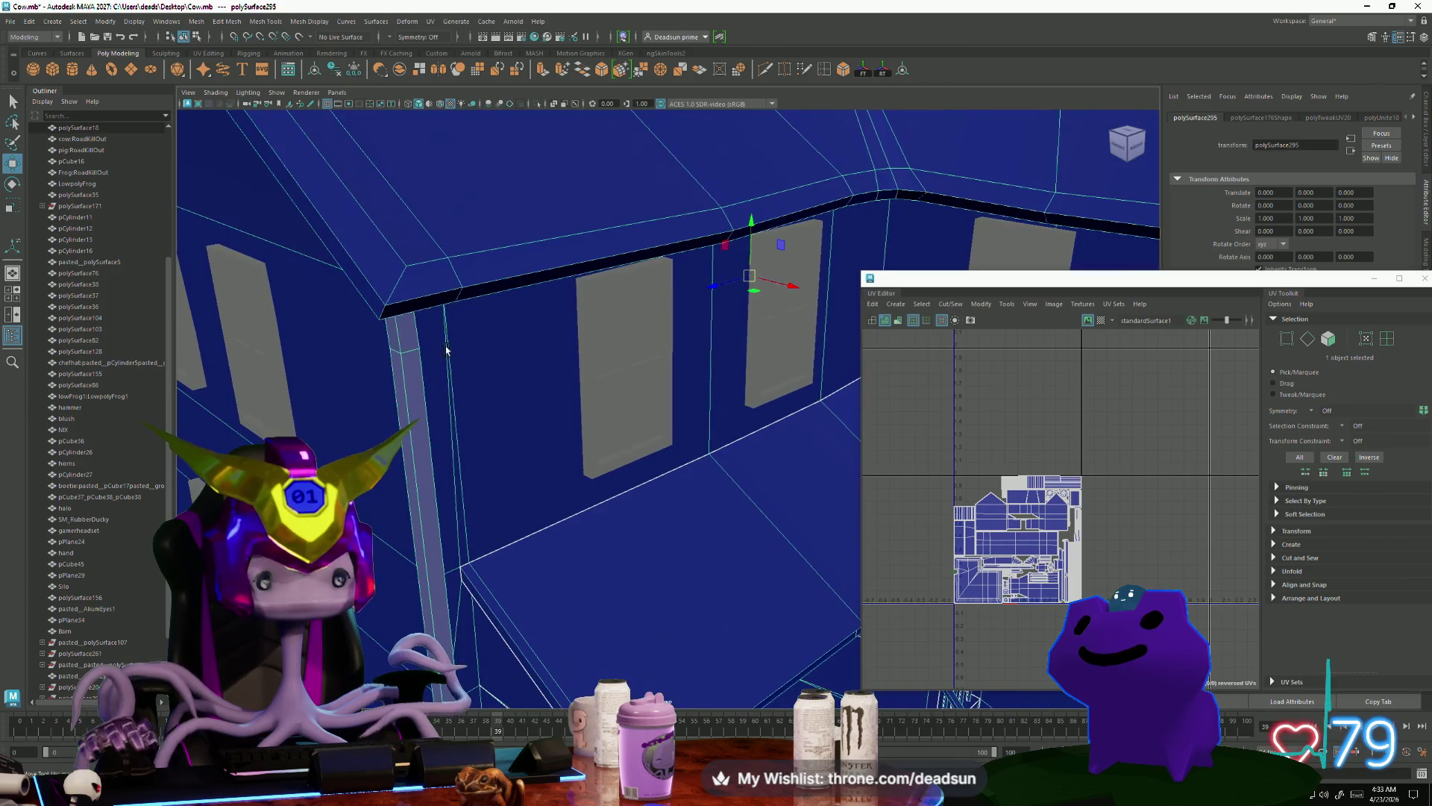
pyautogui.moveTo(395, 340); pyautogui.dragTo(400, 321, button='right')
pyautogui.click(406, 344)
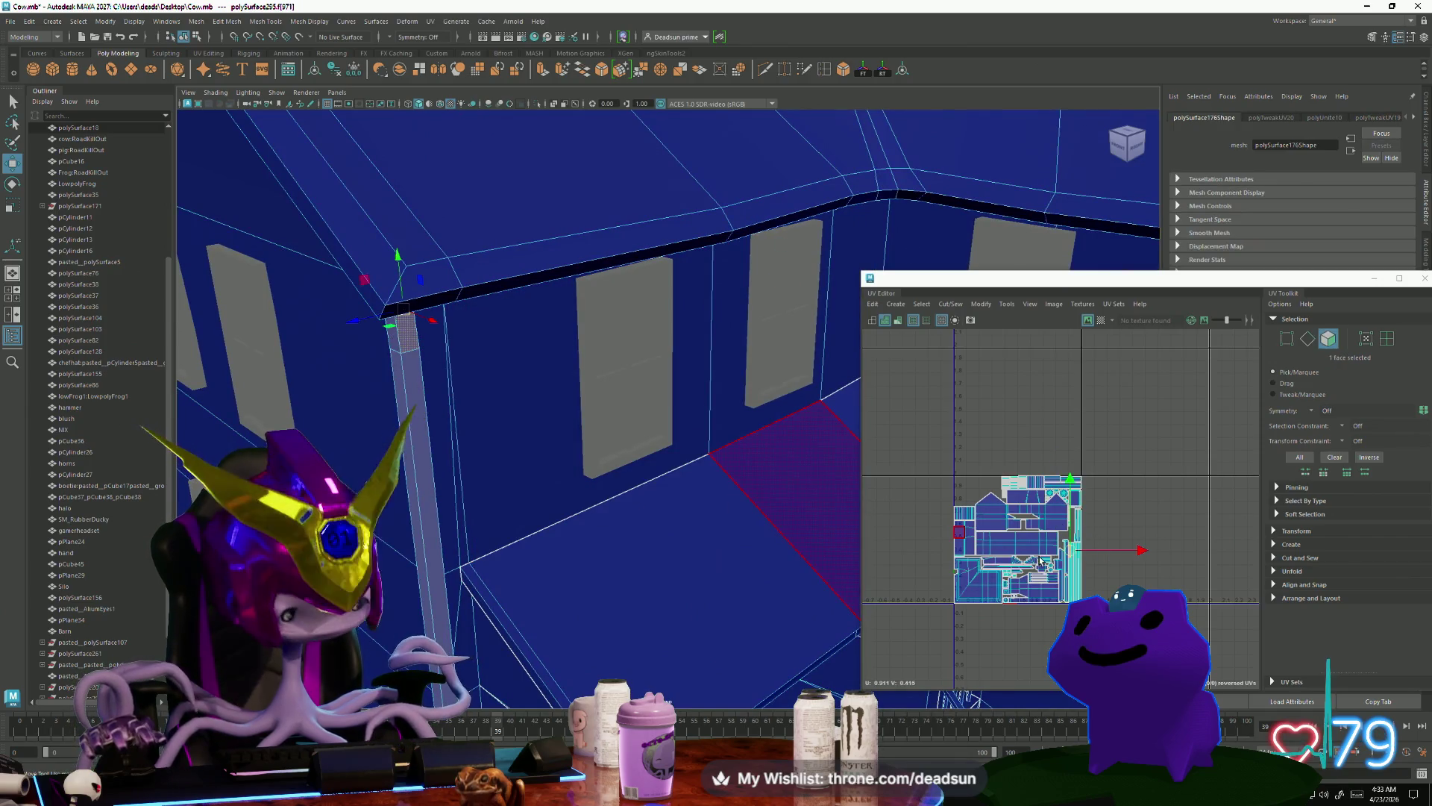
pyautogui.press('f')
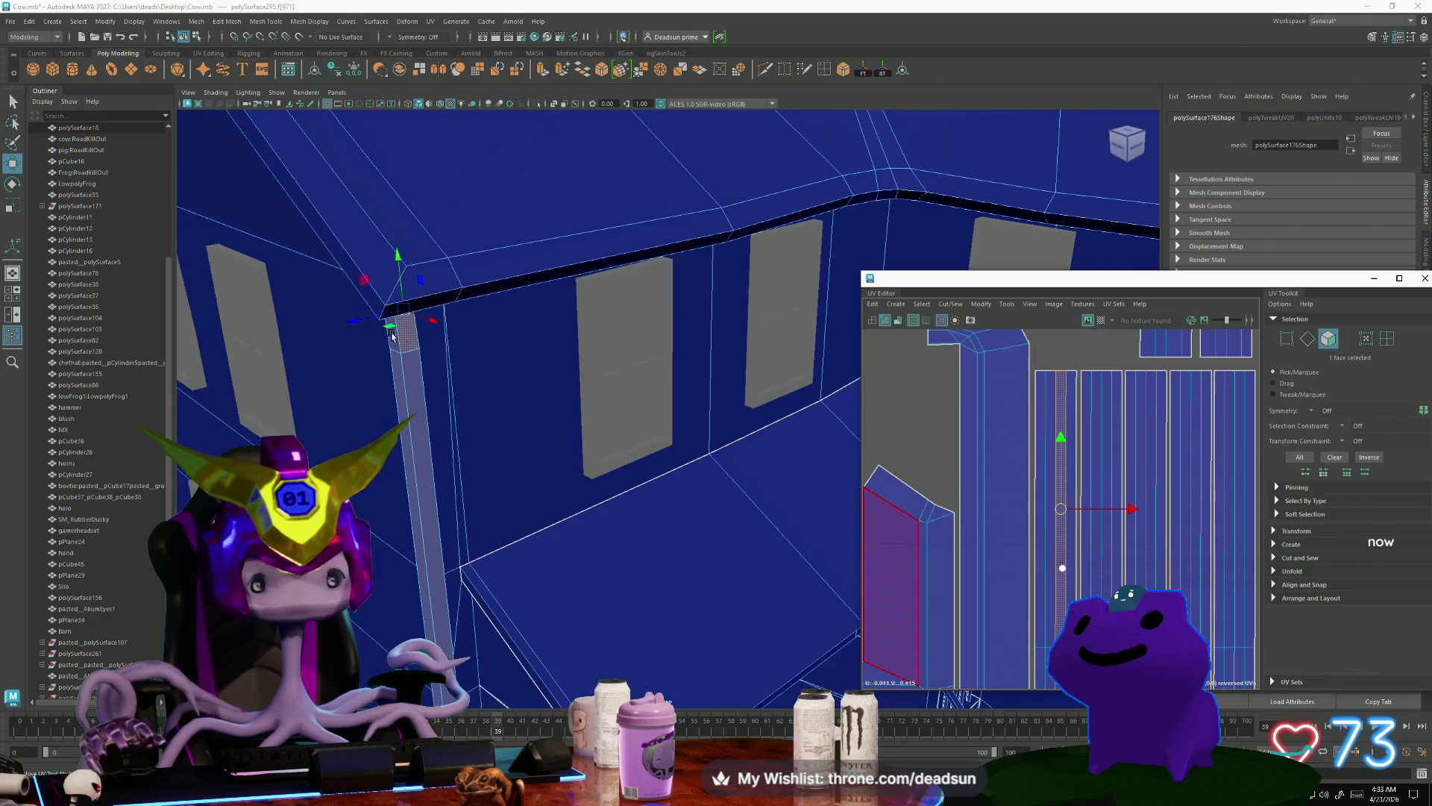
# Step: Pick the column face near the eaves and box-select the column shell's top UVs
pyautogui.moveTo(394, 337)
pyautogui.keyDown('alt'); pyautogui.mouseDown()
pyautogui.moveTo(536, 502)
pyautogui.moveTo(473, 362)
pyautogui.mouseUp(); pyautogui.keyUp('alt')
pyautogui.click(473, 360)
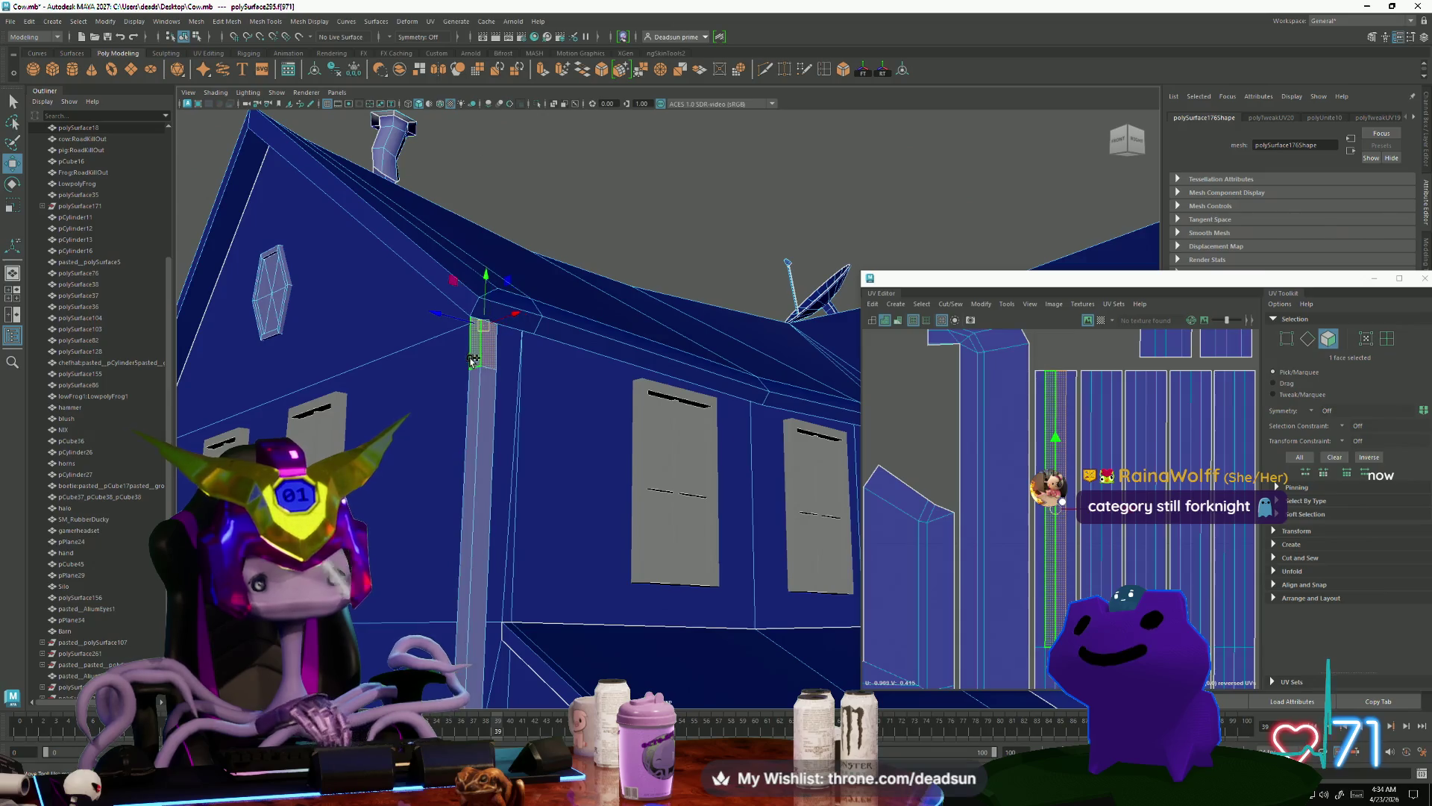
pyautogui.moveTo(1034, 363); pyautogui.dragTo(1079, 389)
pyautogui.scroll(-3, 1059, 406)
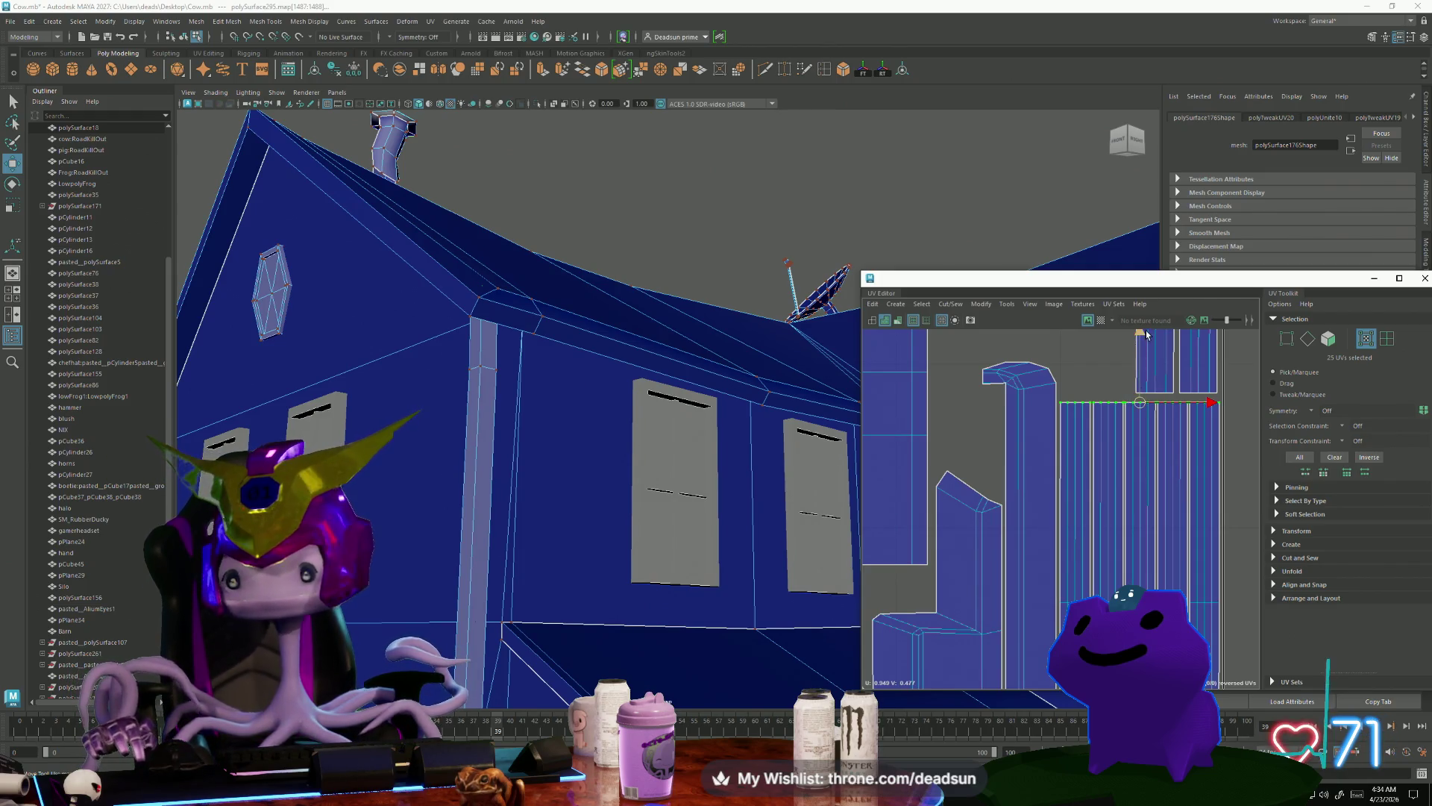
# Step: Move the column strip's top UV row down within the tile
pyautogui.moveTo(1140, 332); pyautogui.dragTo(1172, 429)
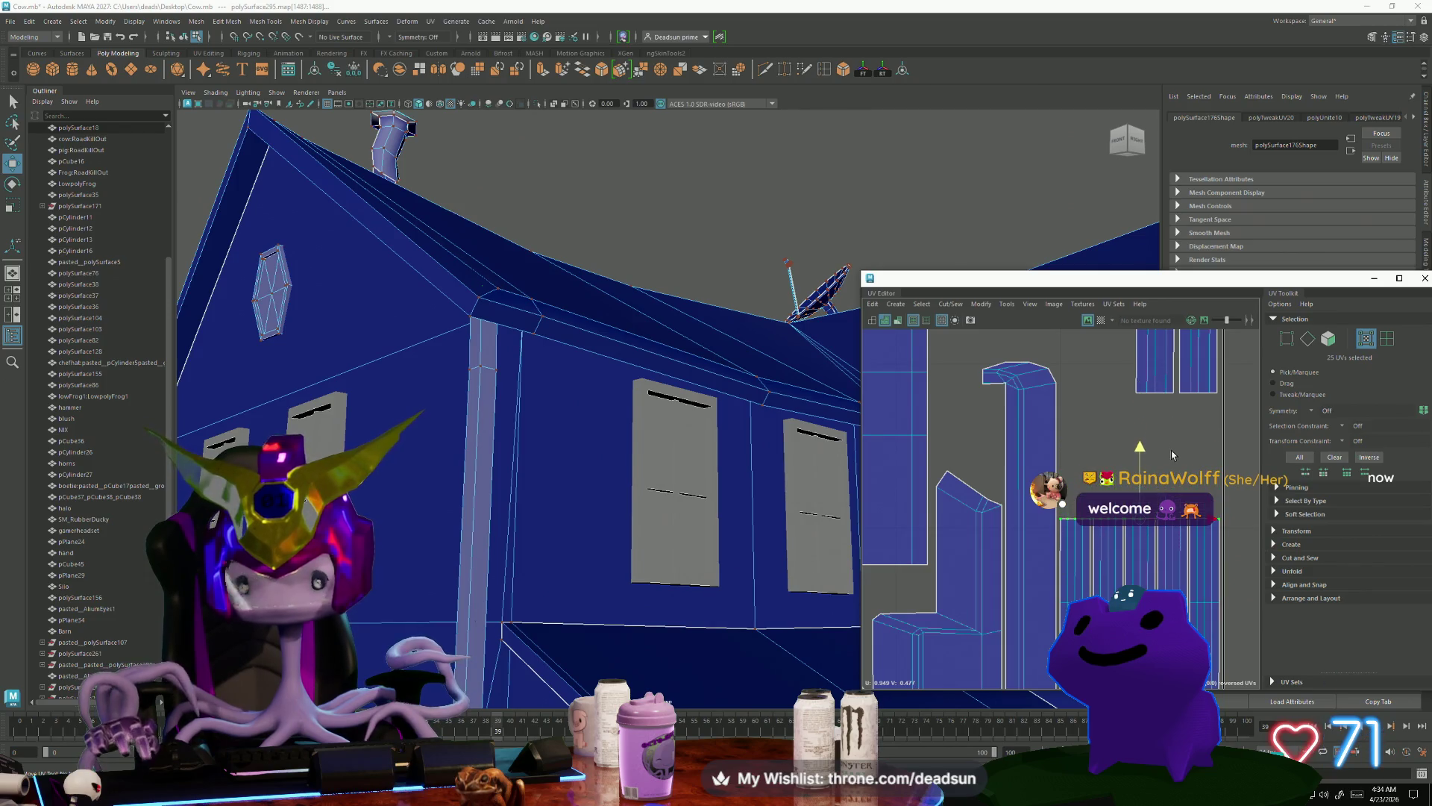
pyautogui.scroll(-5, 1171, 450)
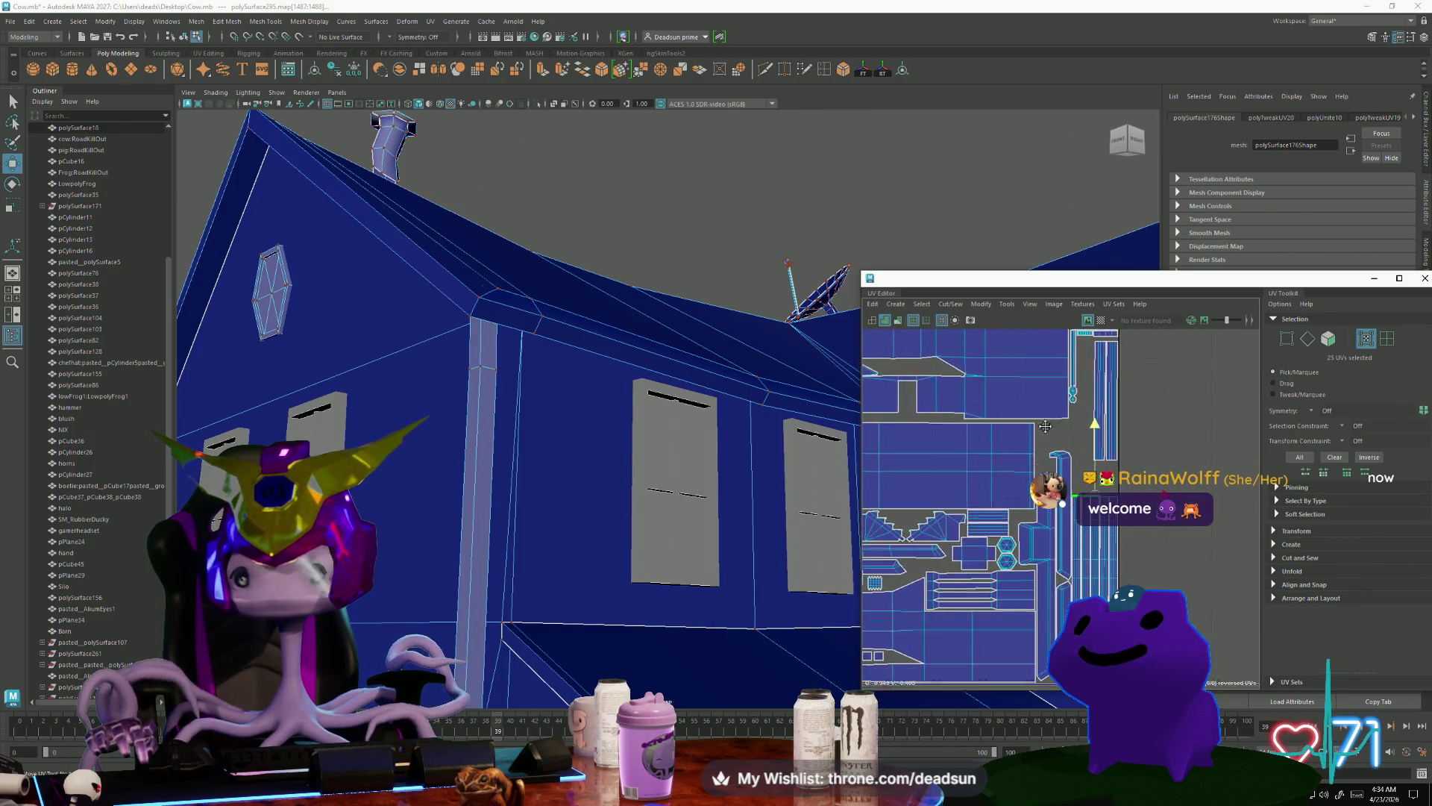
pyautogui.scroll(-3, 1045, 426)
pyautogui.keyDown('alt'); pyautogui.moveTo(573, 595); pyautogui.dragTo(628, 542); pyautogui.keyUp('alt')
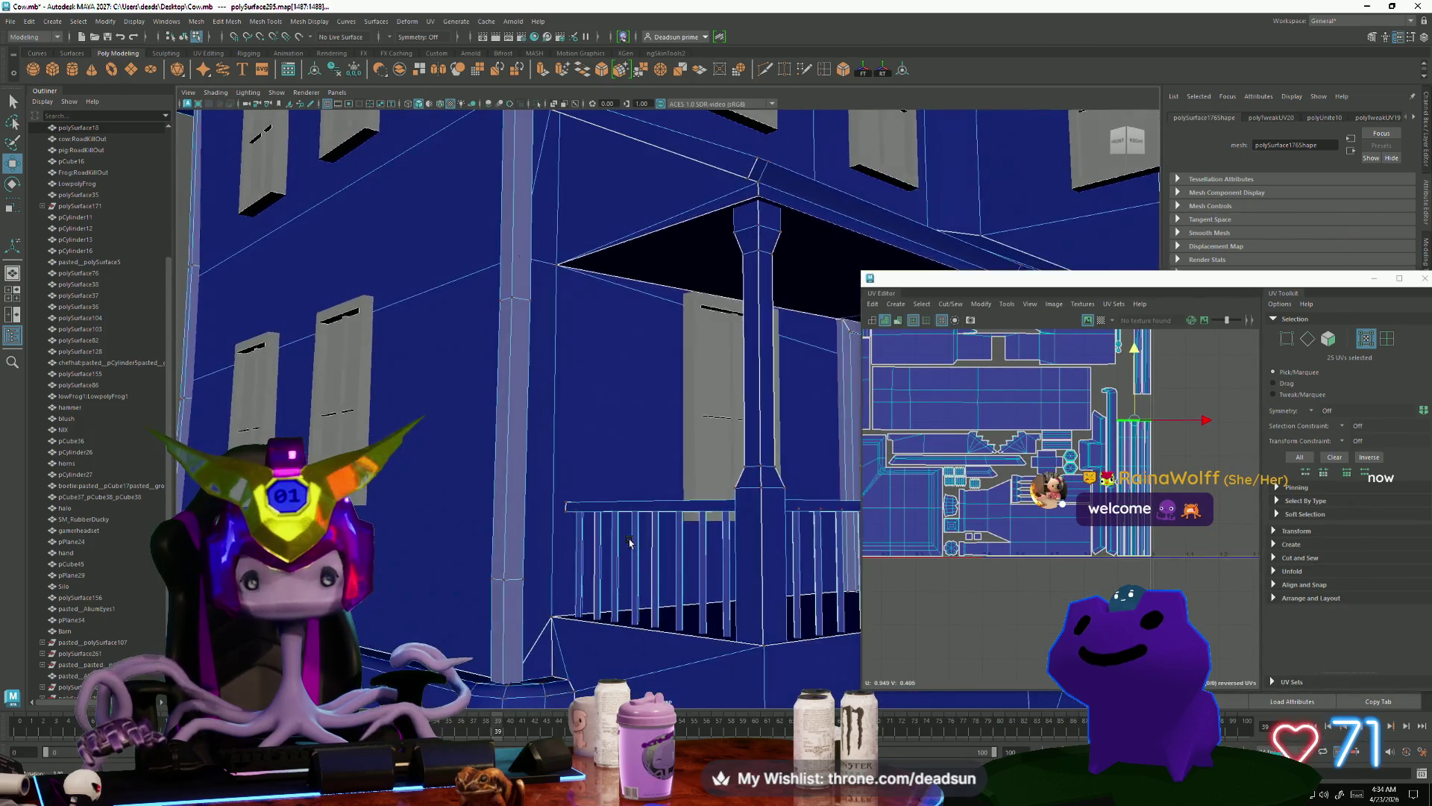
pyautogui.scroll(5, 1064, 532)
# Step: Box-select the top UVs of the neighbouring trim strips as well
pyautogui.moveTo(1157, 600); pyautogui.dragTo(1040, 582)
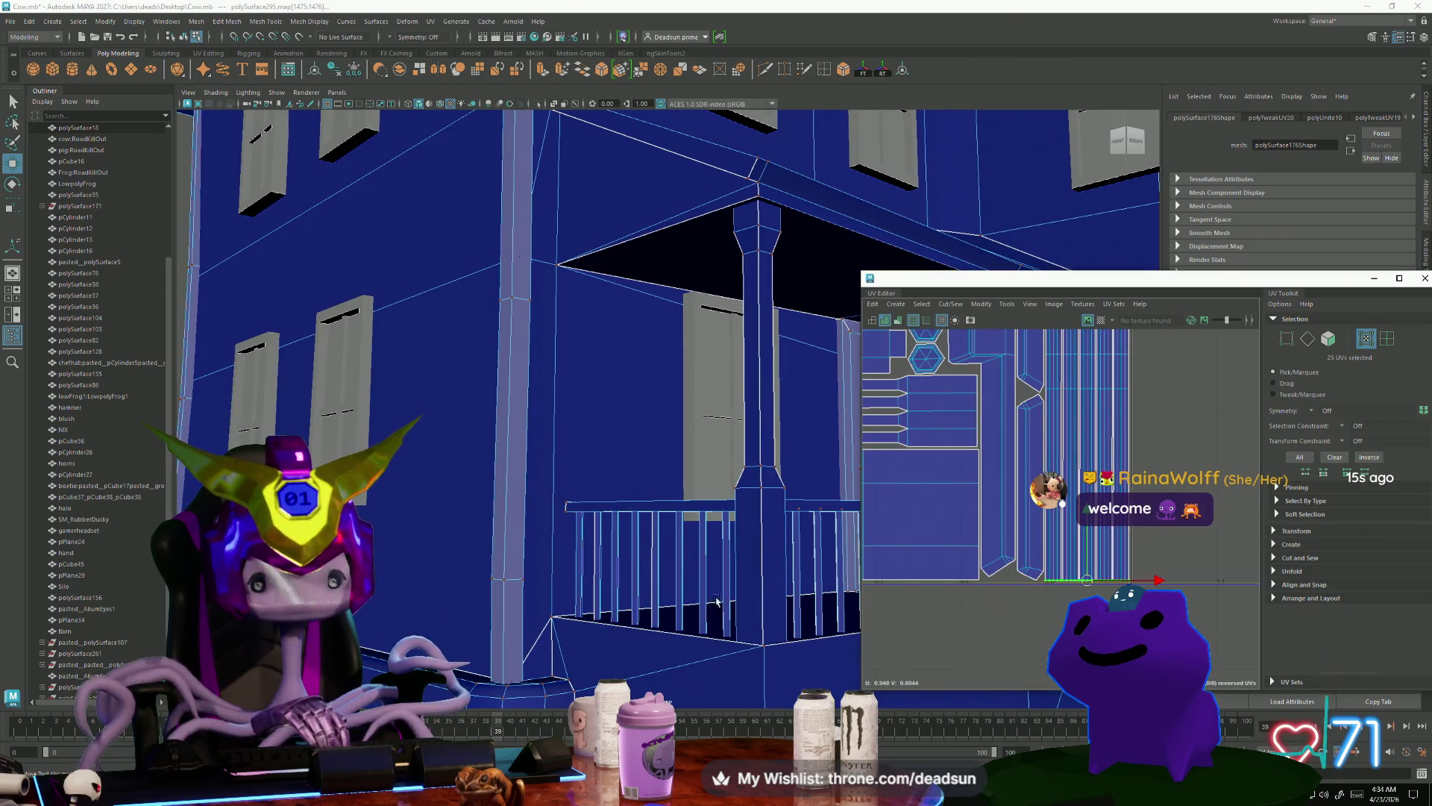
pyautogui.moveTo(535, 651)
pyautogui.keyDown('alt'); pyautogui.mouseDown()
pyautogui.moveTo(554, 612)
pyautogui.moveTo(581, 635)
pyautogui.moveTo(417, 472)
pyautogui.mouseUp(); pyautogui.keyUp('alt')
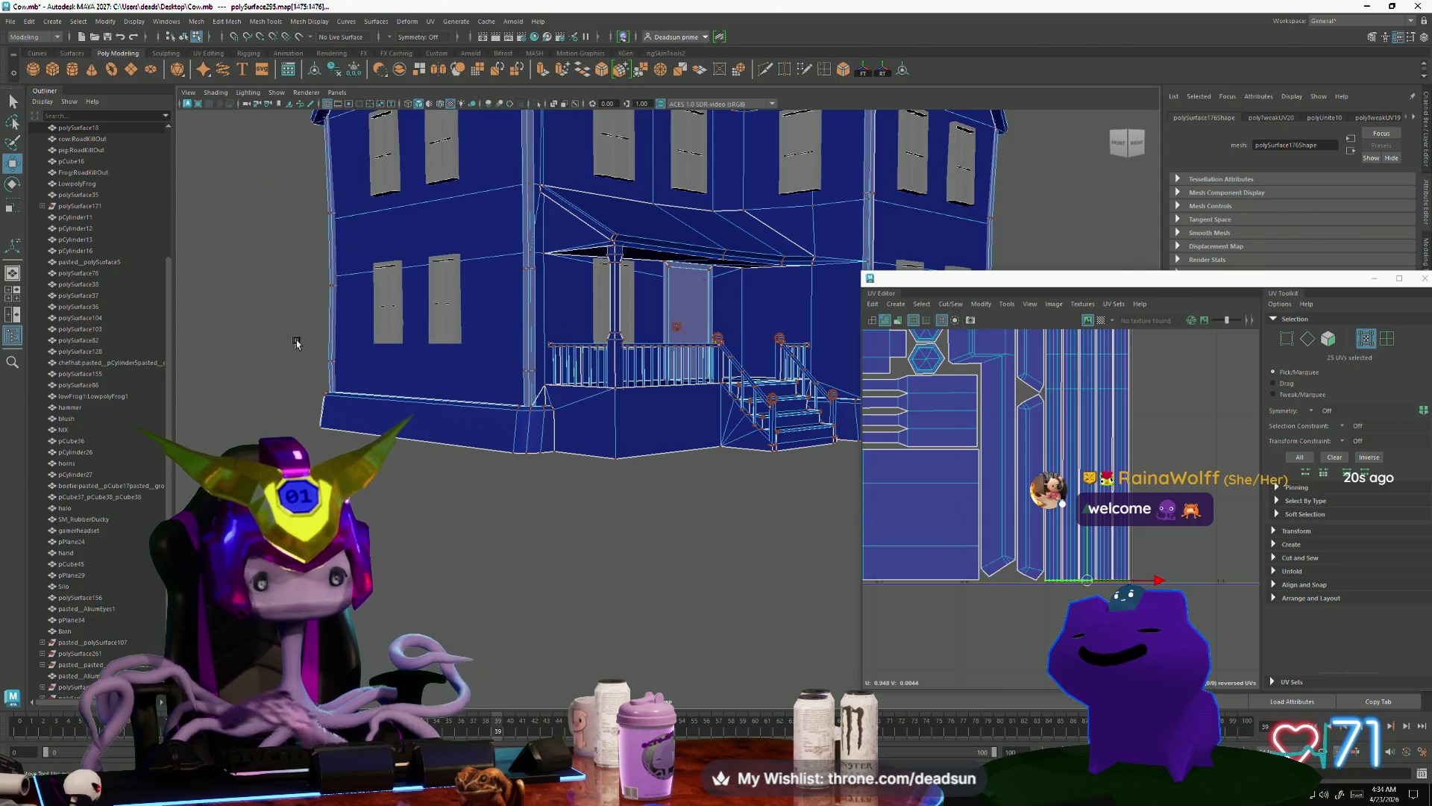
pyautogui.moveTo(1150, 413); pyautogui.dragTo(1044, 381)
pyautogui.scroll(-3, 1044, 447)
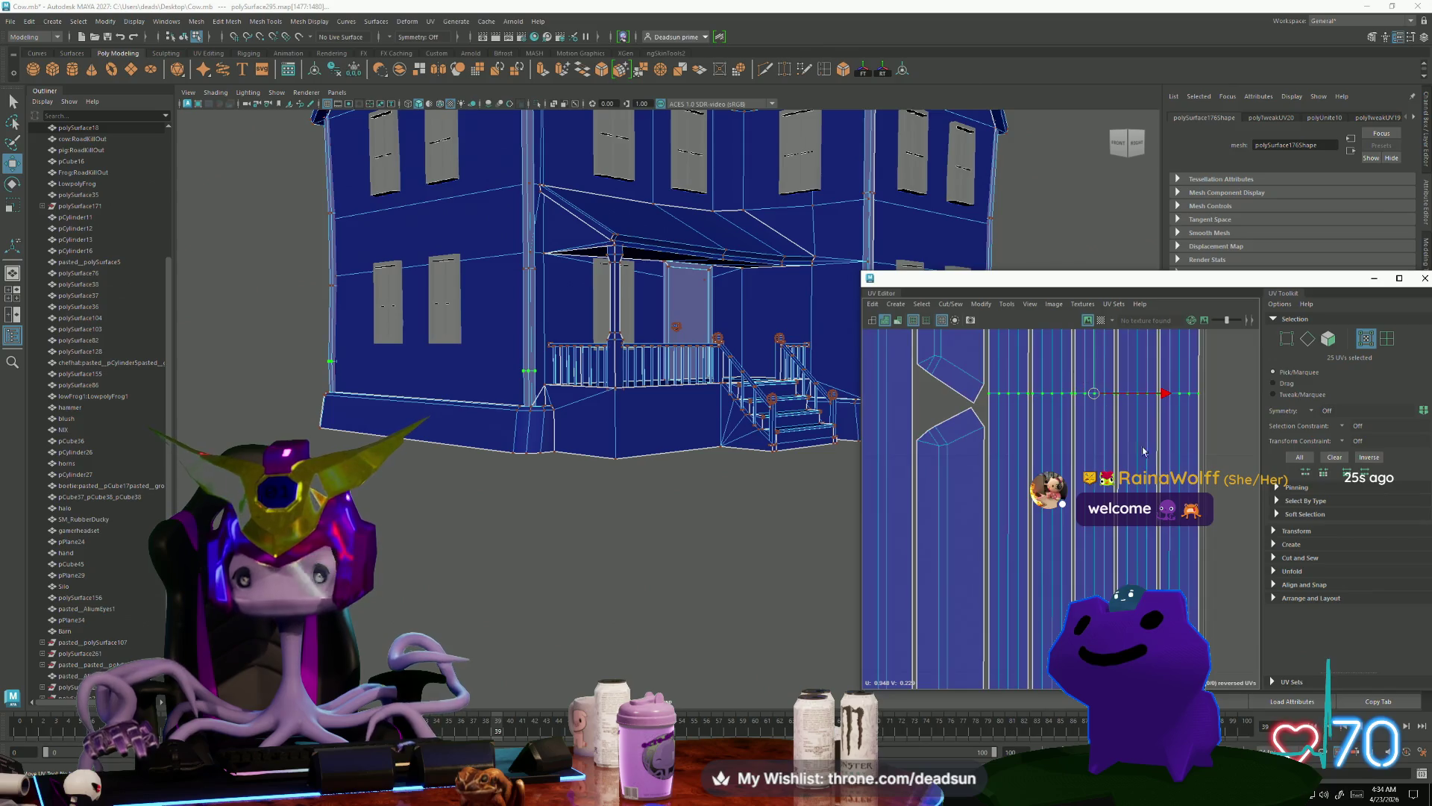
pyautogui.scroll(-1, 1107, 439)
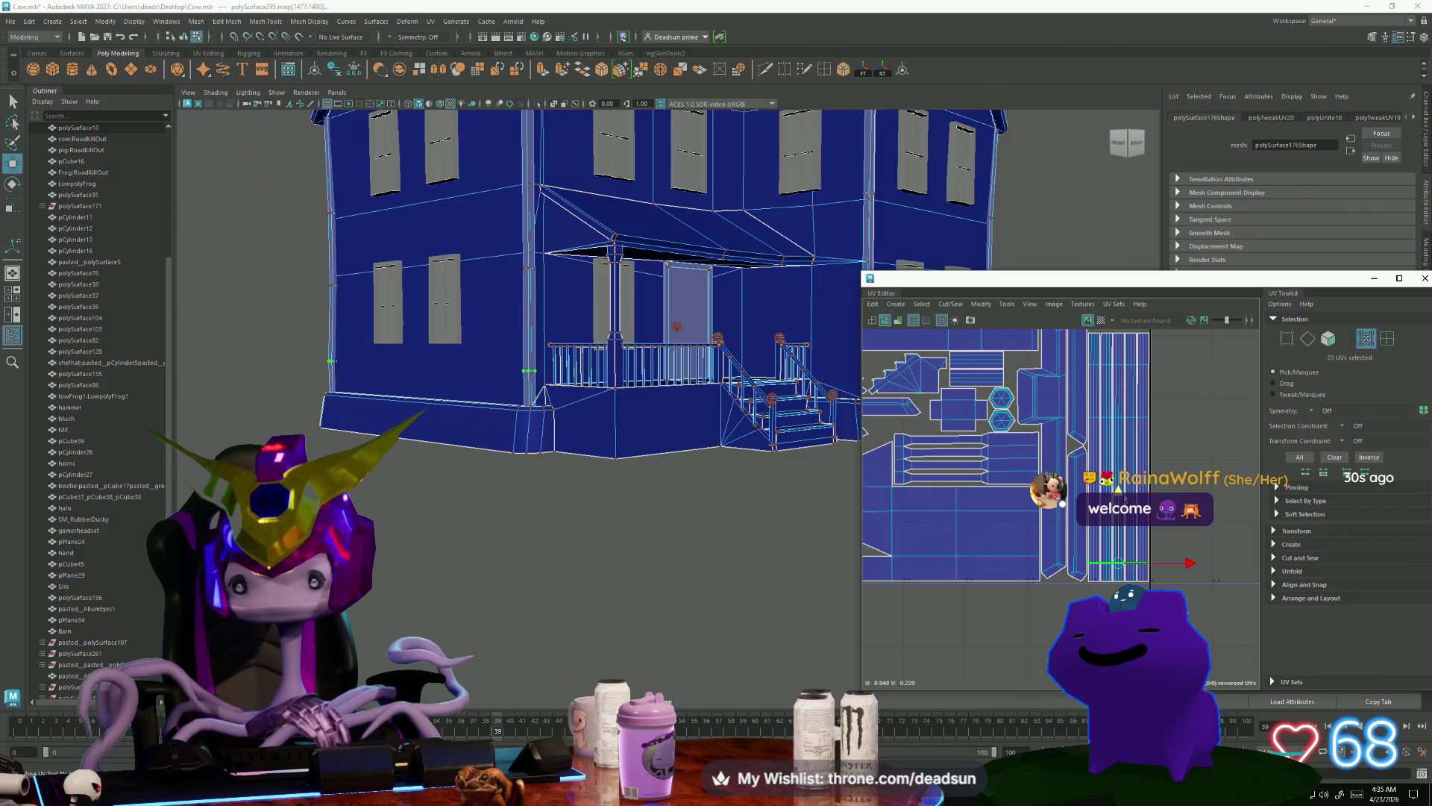
pyautogui.keyDown('alt'); pyautogui.moveTo(1041, 403); pyautogui.dragTo(1025, 494, button='middle'); pyautogui.keyUp('alt')
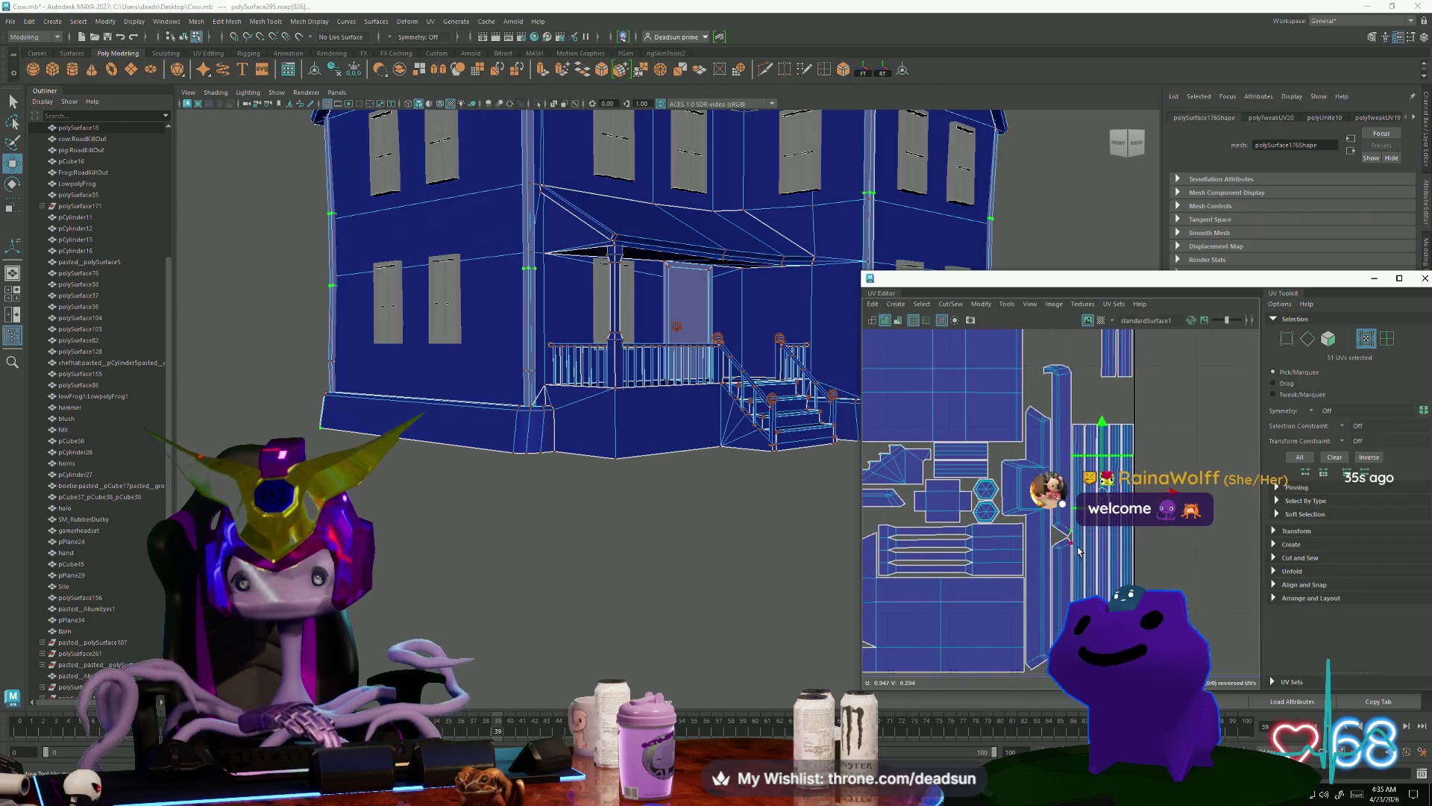
# Step: Pan the UV view across the lower shells and check the roof and chimneys
pyautogui.scroll(3, 1074, 545)
pyautogui.scroll(-2, 1158, 551)
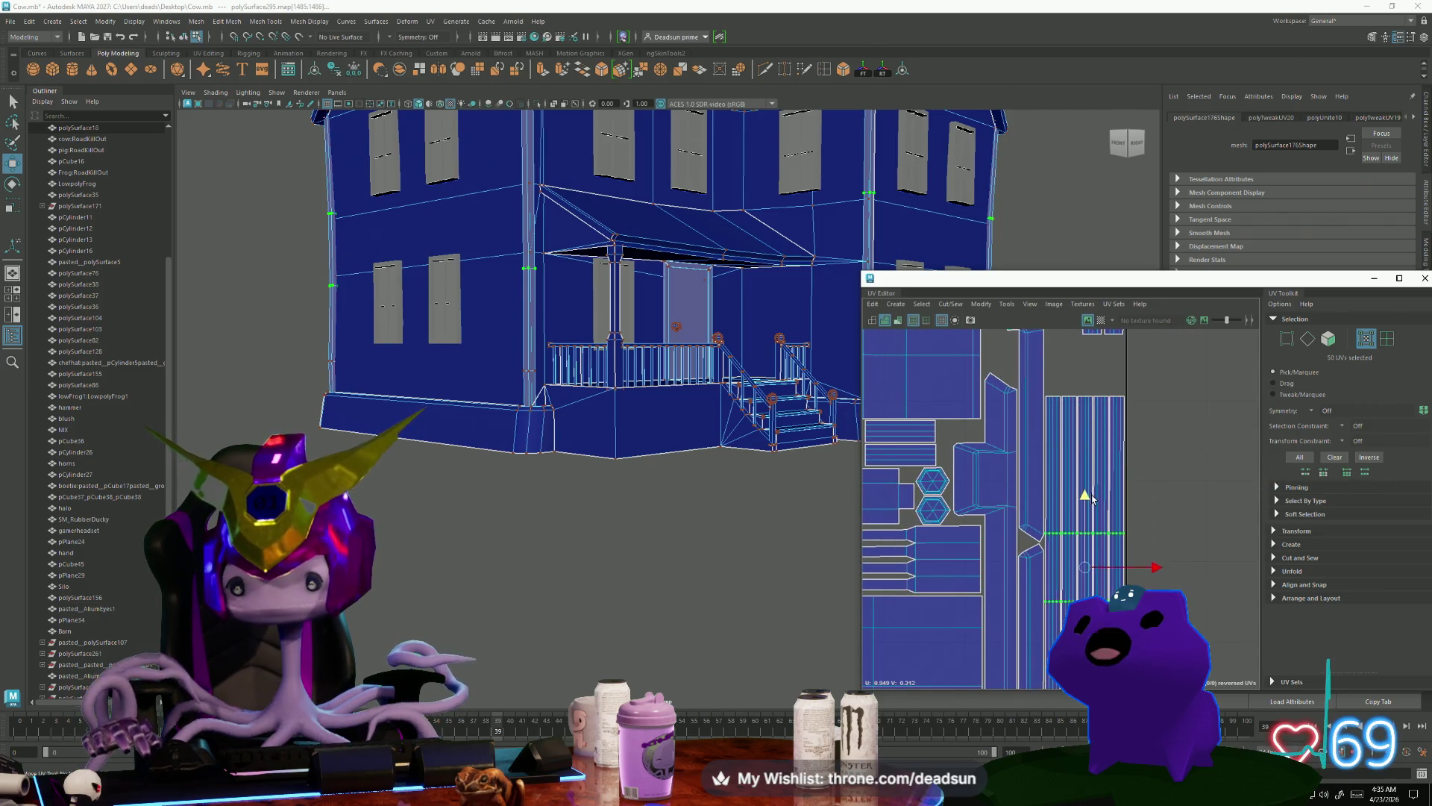
pyautogui.scroll(-1, 1095, 492)
pyautogui.keyDown('alt'); pyautogui.moveTo(1080, 512); pyautogui.dragTo(1042, 567, button='middle'); pyautogui.keyUp('alt')
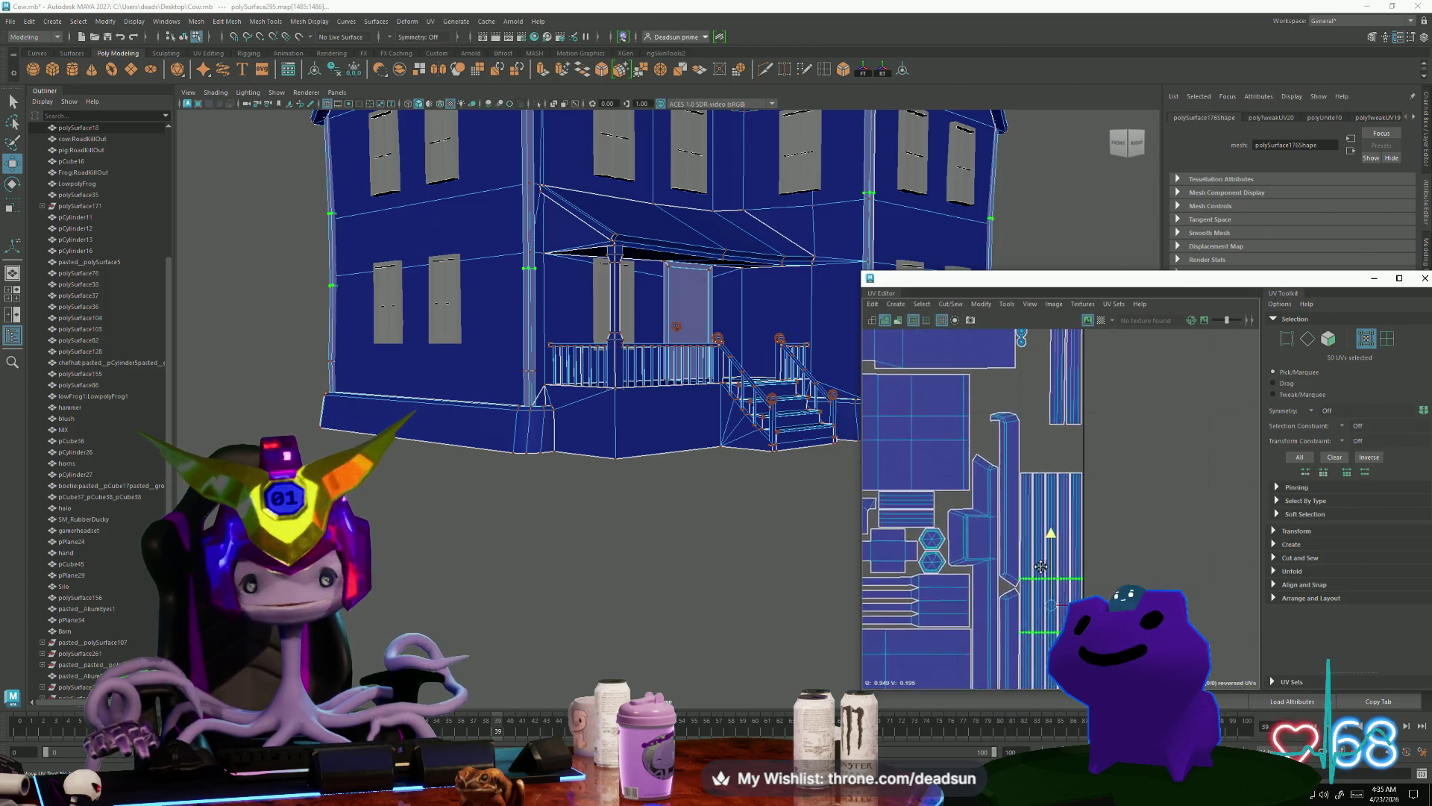
pyautogui.scroll(-1, 1044, 568)
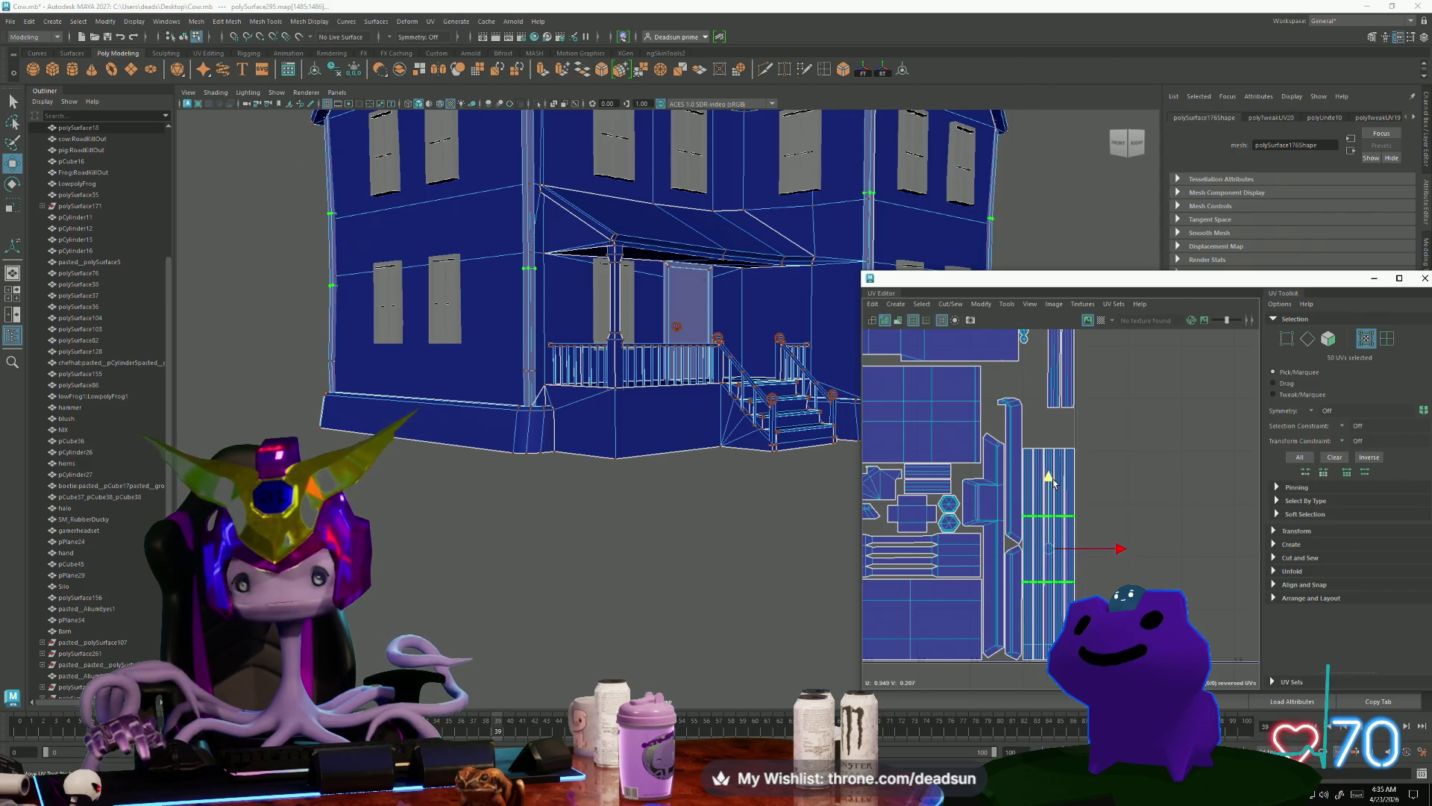
pyautogui.scroll(-3, 709, 447)
pyautogui.moveTo(708, 448)
pyautogui.keyDown('alt'); pyautogui.mouseDown()
pyautogui.moveTo(671, 507)
pyautogui.moveTo(636, 641)
pyautogui.moveTo(616, 633)
pyautogui.mouseUp(); pyautogui.keyUp('alt')
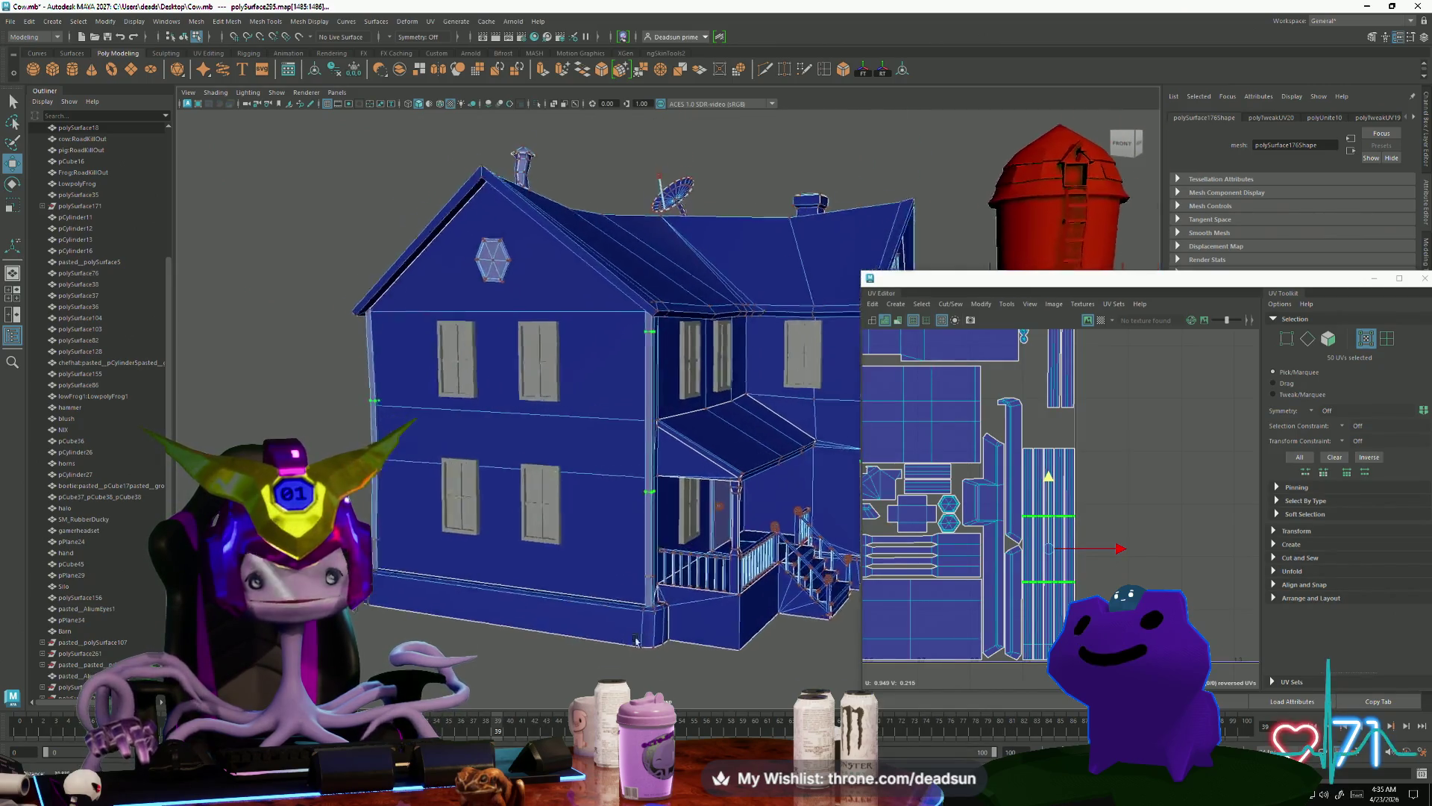
pyautogui.scroll(5, 597, 627)
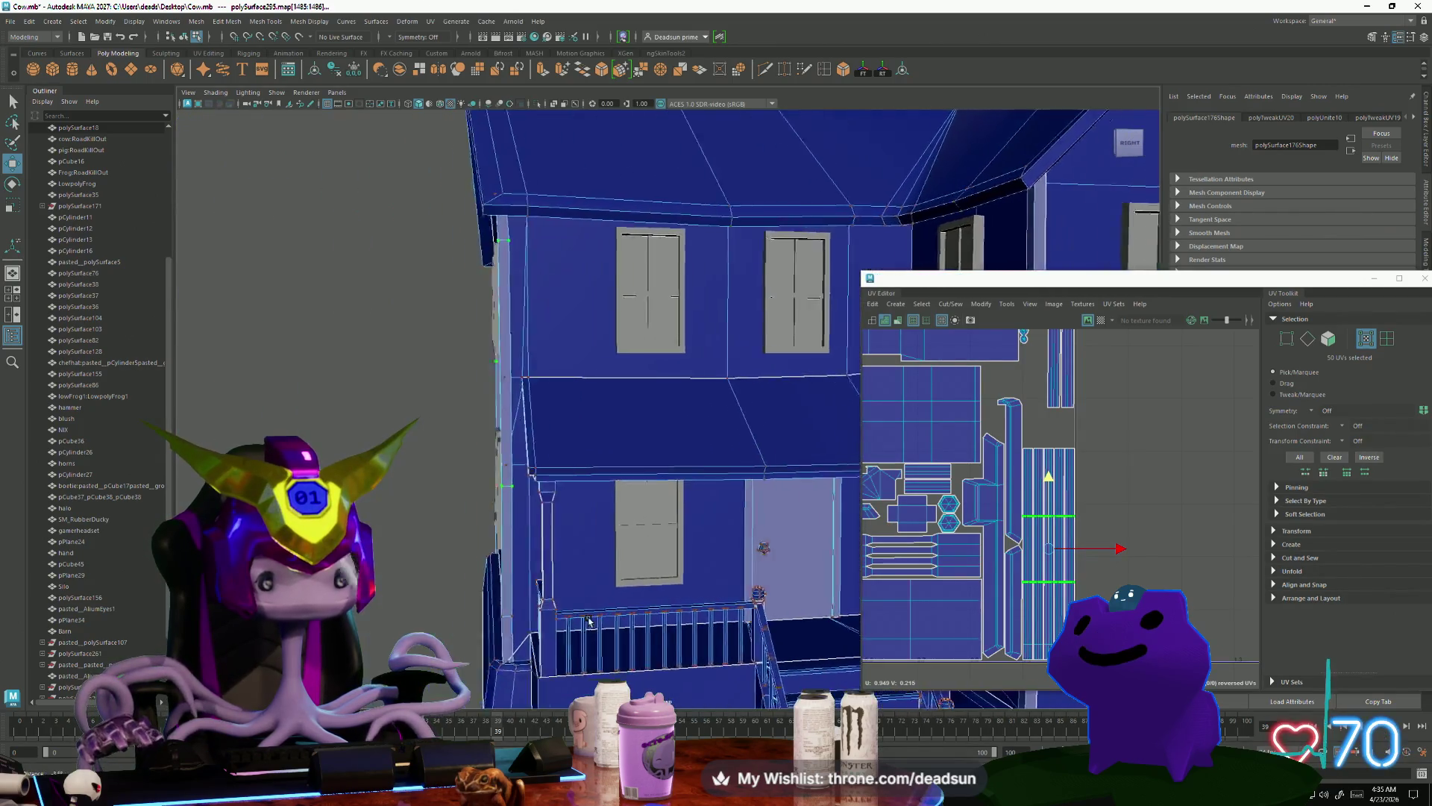
pyautogui.scroll(-2, 590, 621)
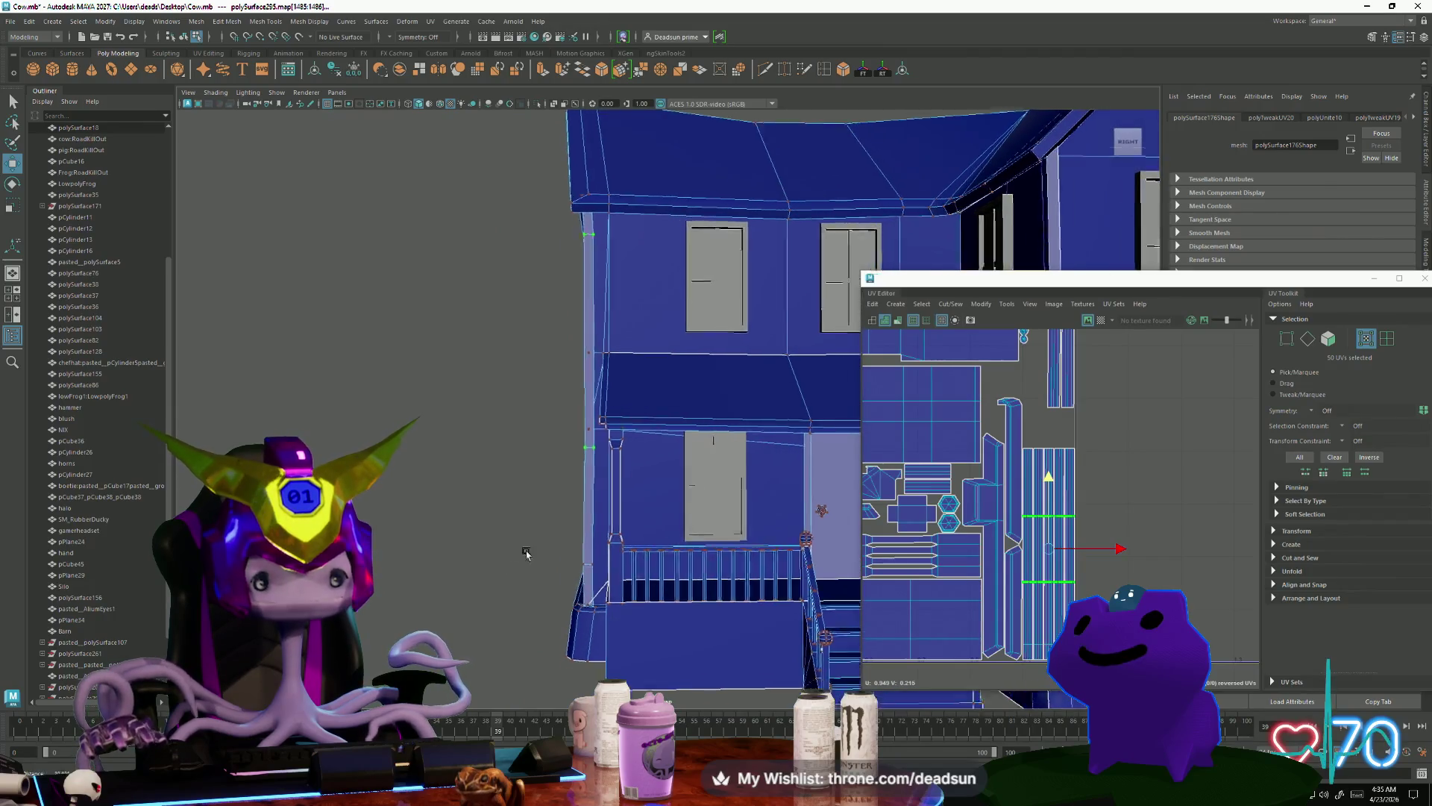
pyautogui.scroll(4, 526, 553)
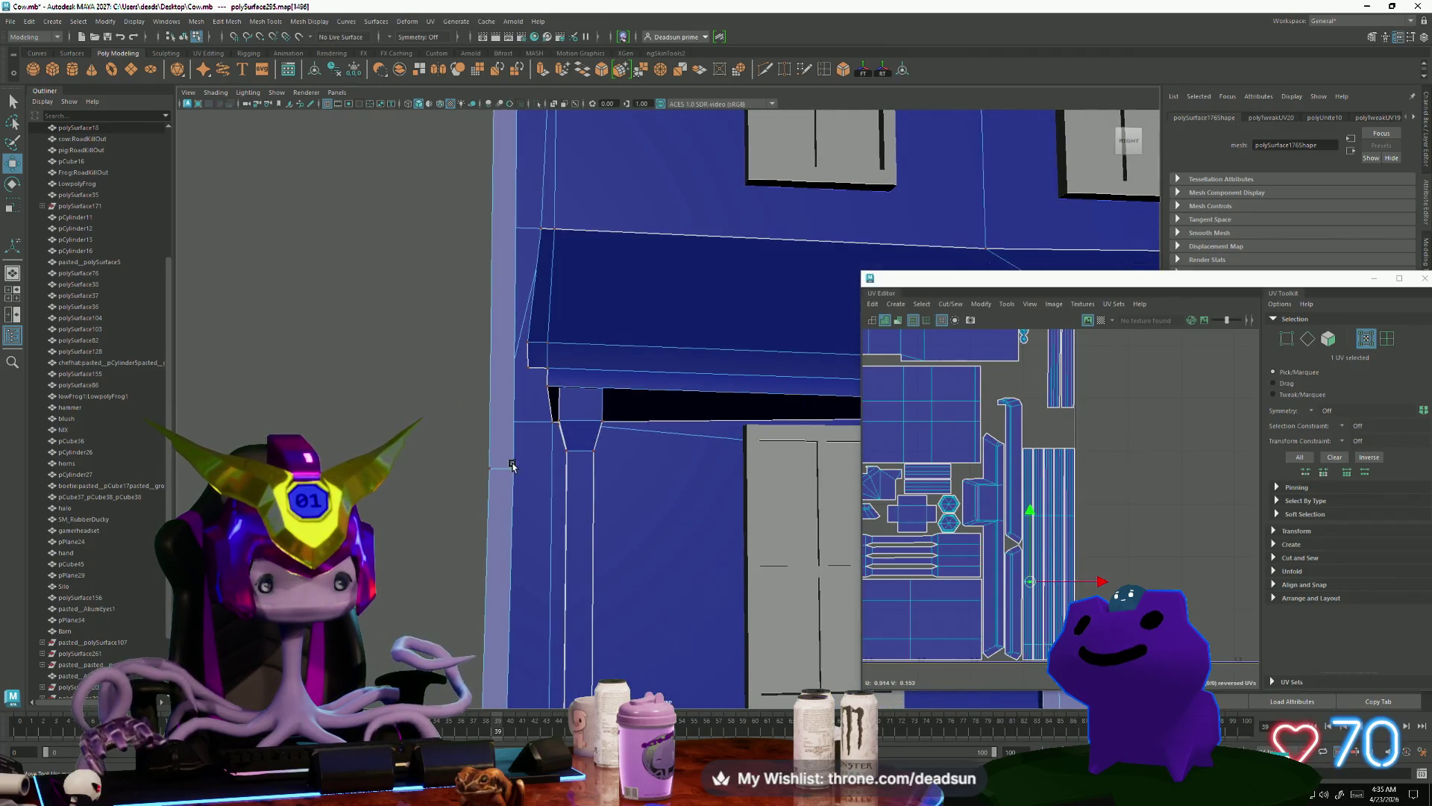
pyautogui.moveTo(495, 511); pyautogui.dragTo(460, 511, button='right')
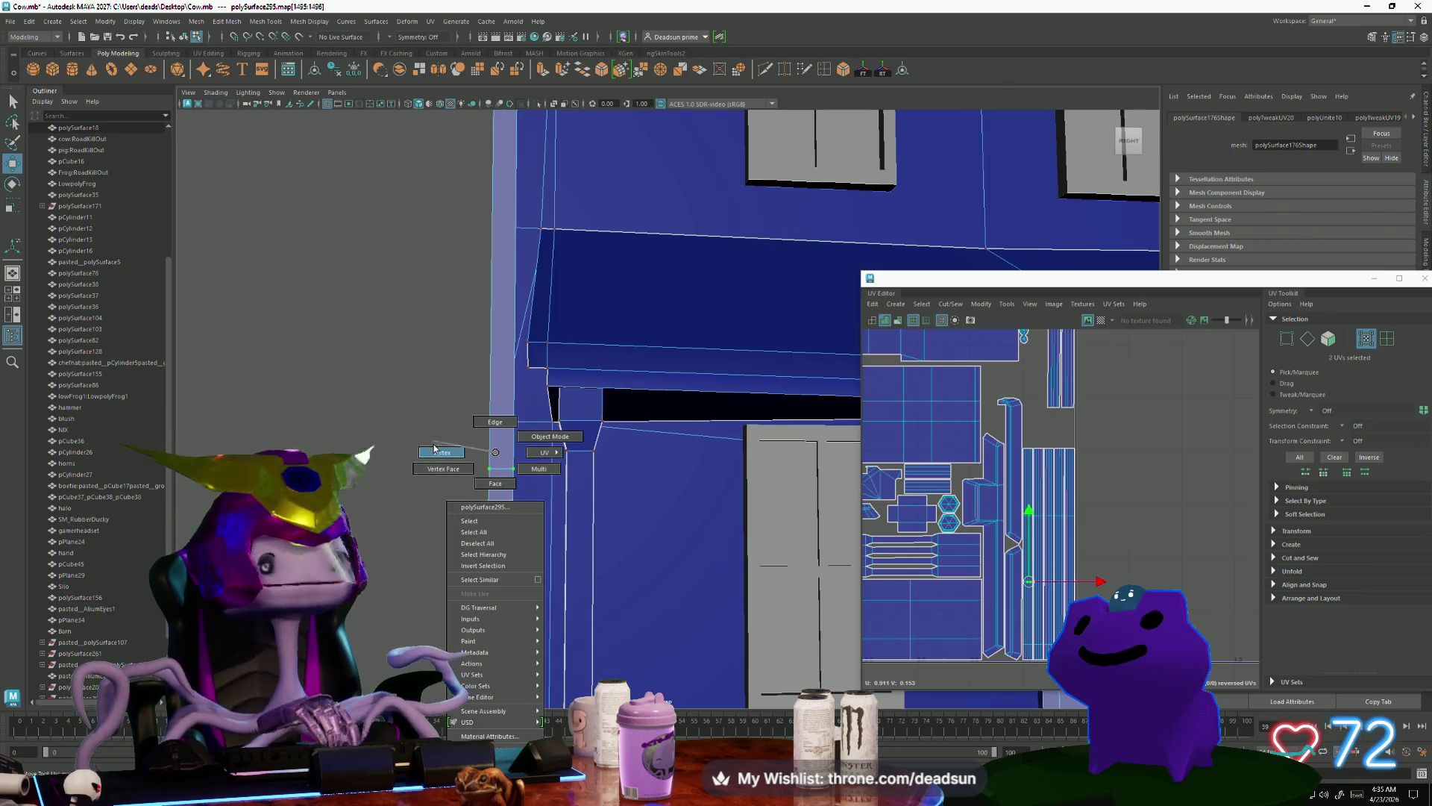
# Step: Switch the mesh to vertex mode and save the scene
pyautogui.moveTo(435, 448); pyautogui.dragTo(440, 451, button='right')
pyautogui.click(9, 21)
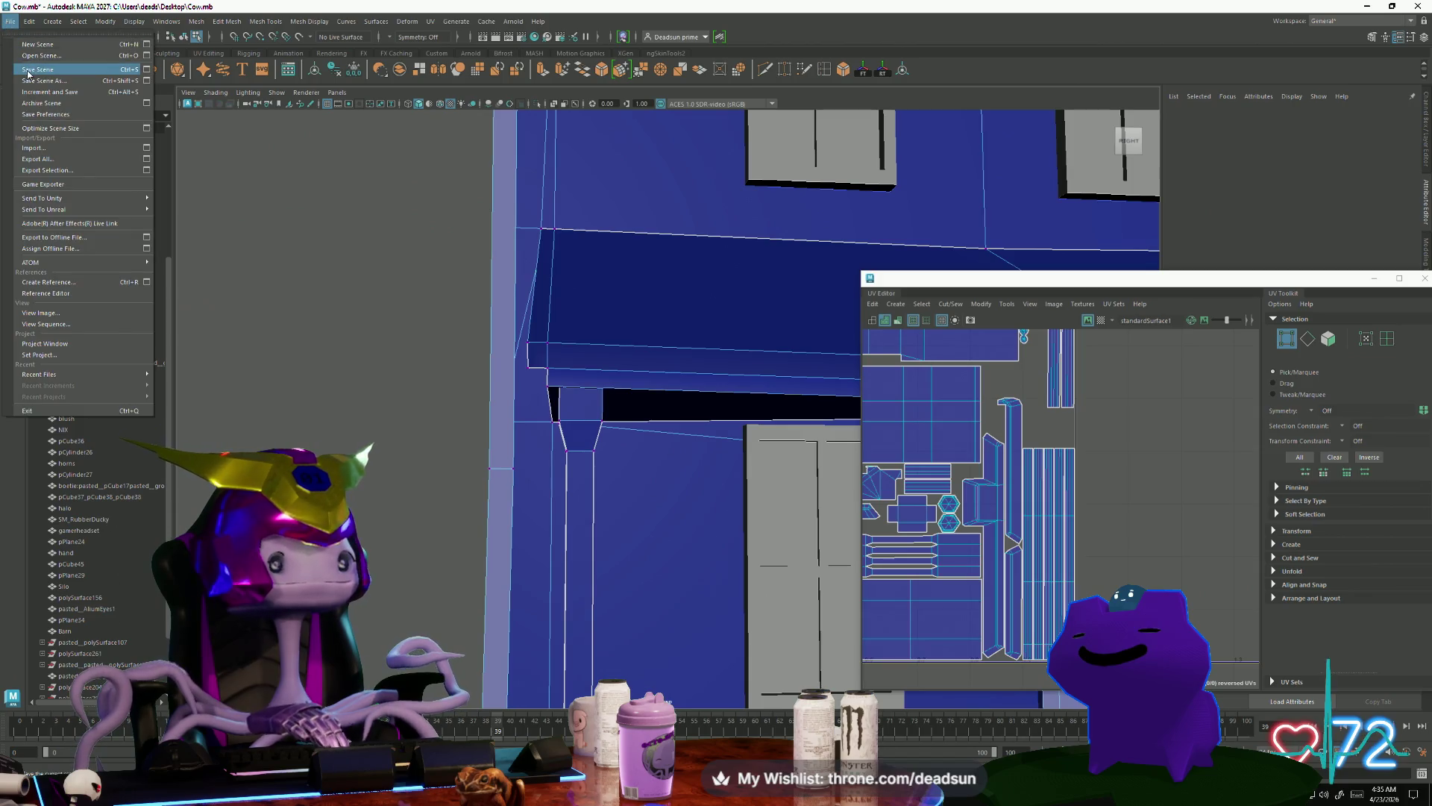
pyautogui.click(28, 71)
# Step: Slide the selected beam-corner trim strip left along X
pyautogui.moveTo(331, 323)
pyautogui.keyDown('alt'); pyautogui.mouseDown()
pyautogui.moveTo(403, 418)
pyautogui.moveTo(439, 424)
pyautogui.mouseUp(); pyautogui.keyUp('alt')
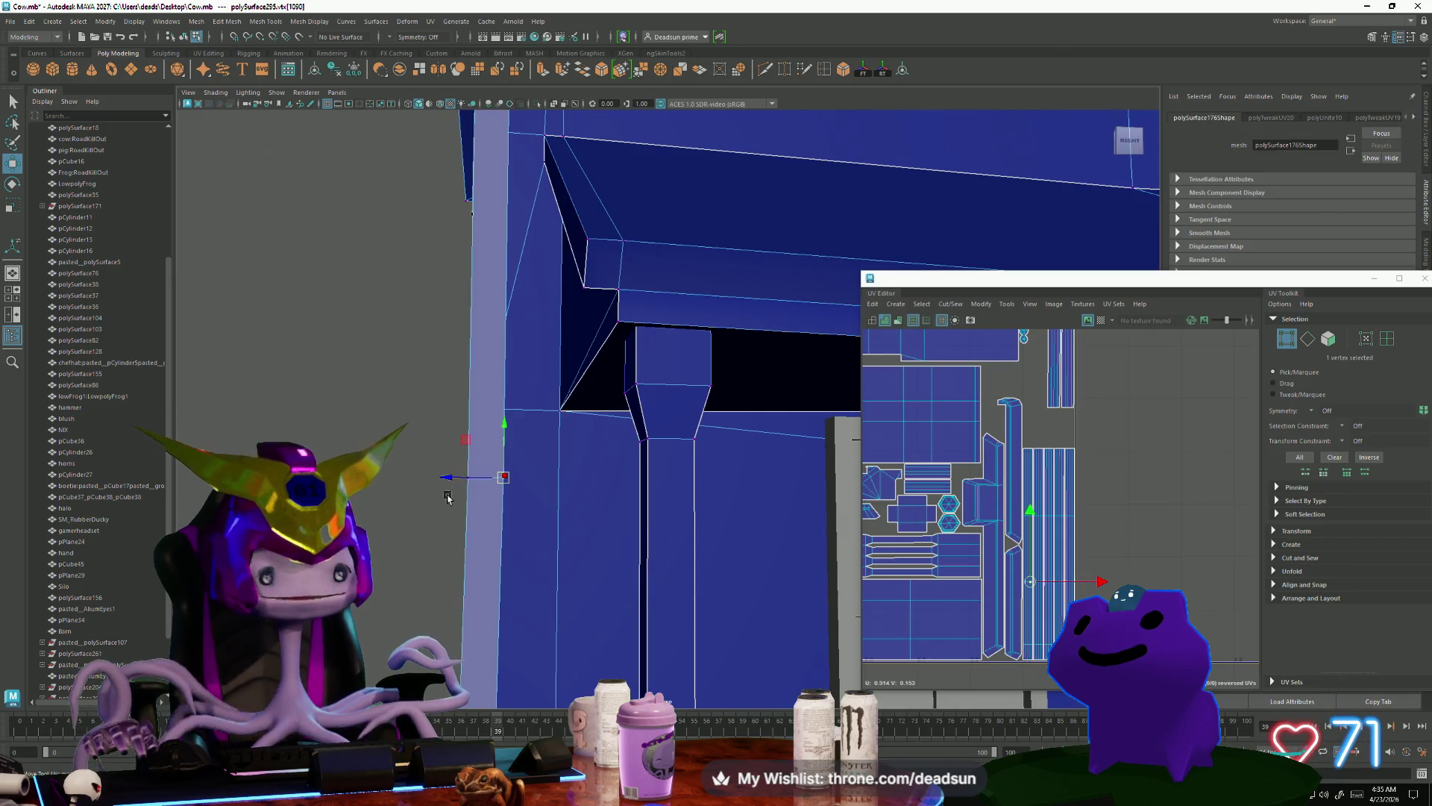
pyautogui.scroll(5, 471, 492)
pyautogui.keyDown('alt'); pyautogui.moveTo(509, 534); pyautogui.dragTo(416, 490); pyautogui.keyUp('alt')
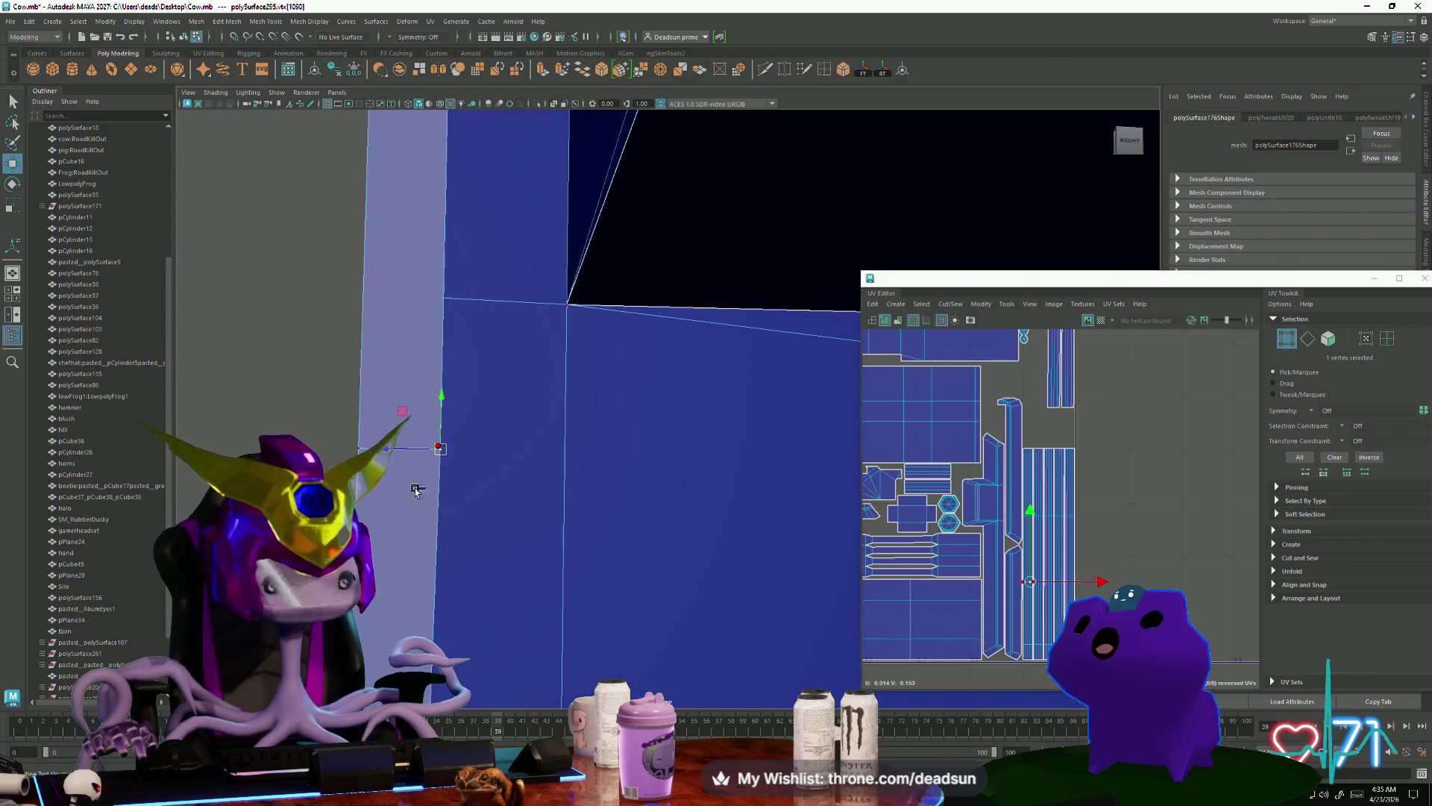
pyautogui.moveTo(340, 450); pyautogui.dragTo(328, 452)
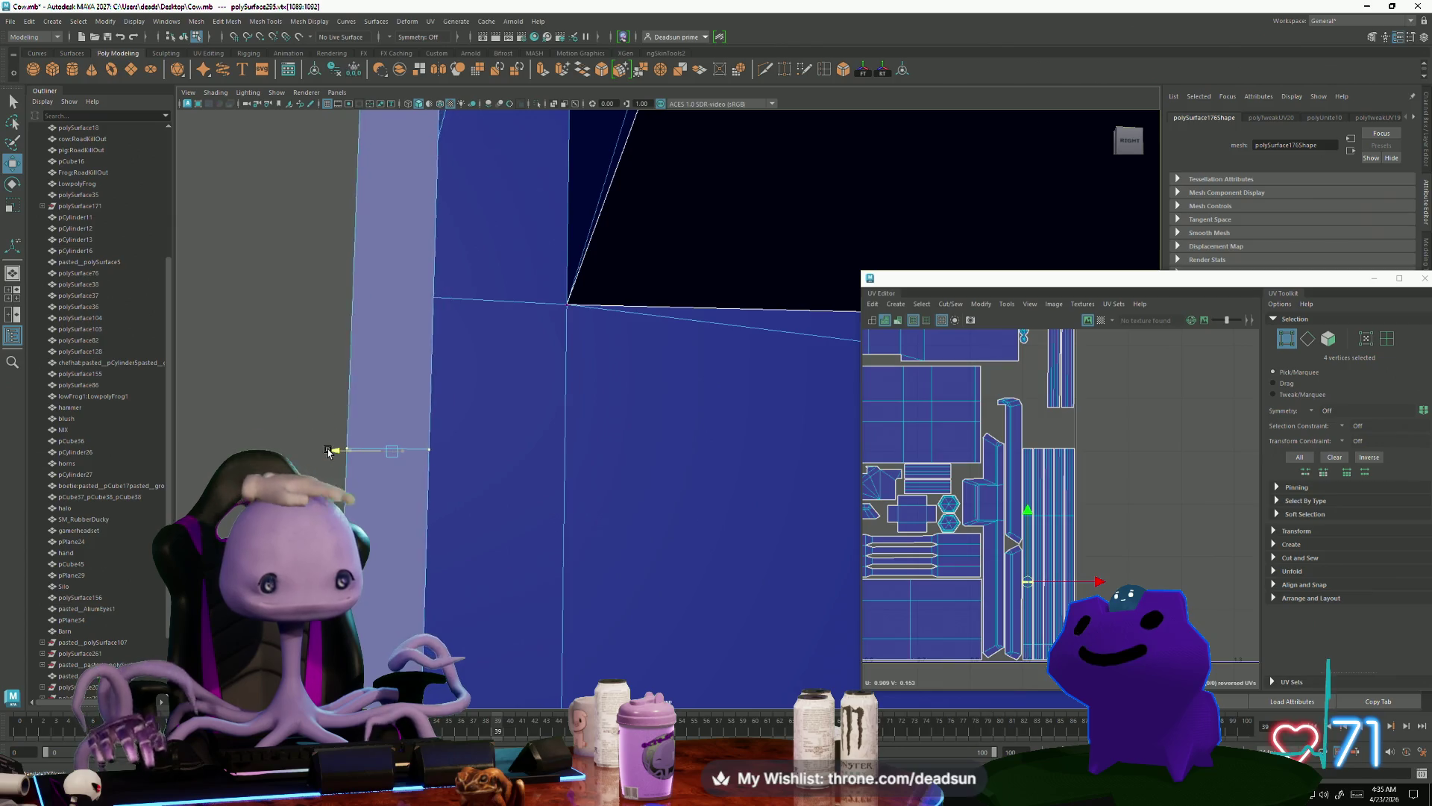
pyautogui.scroll(-5, 483, 479)
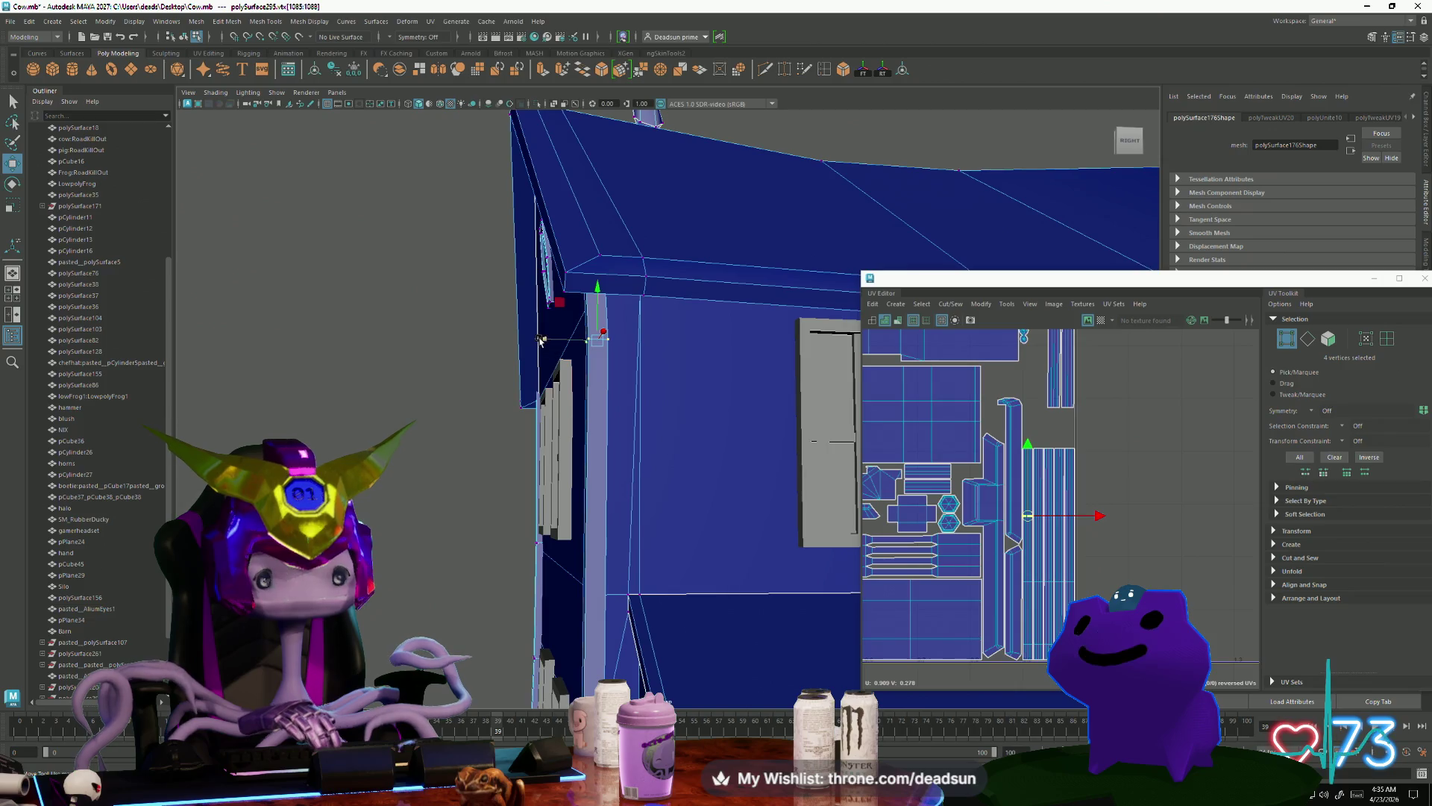
pyautogui.moveTo(684, 408)
pyautogui.keyDown('alt'); pyautogui.mouseDown()
pyautogui.moveTo(635, 490)
pyautogui.moveTo(558, 518)
pyautogui.moveTo(572, 515)
pyautogui.mouseUp(); pyautogui.keyUp('alt')
pyautogui.press('f')
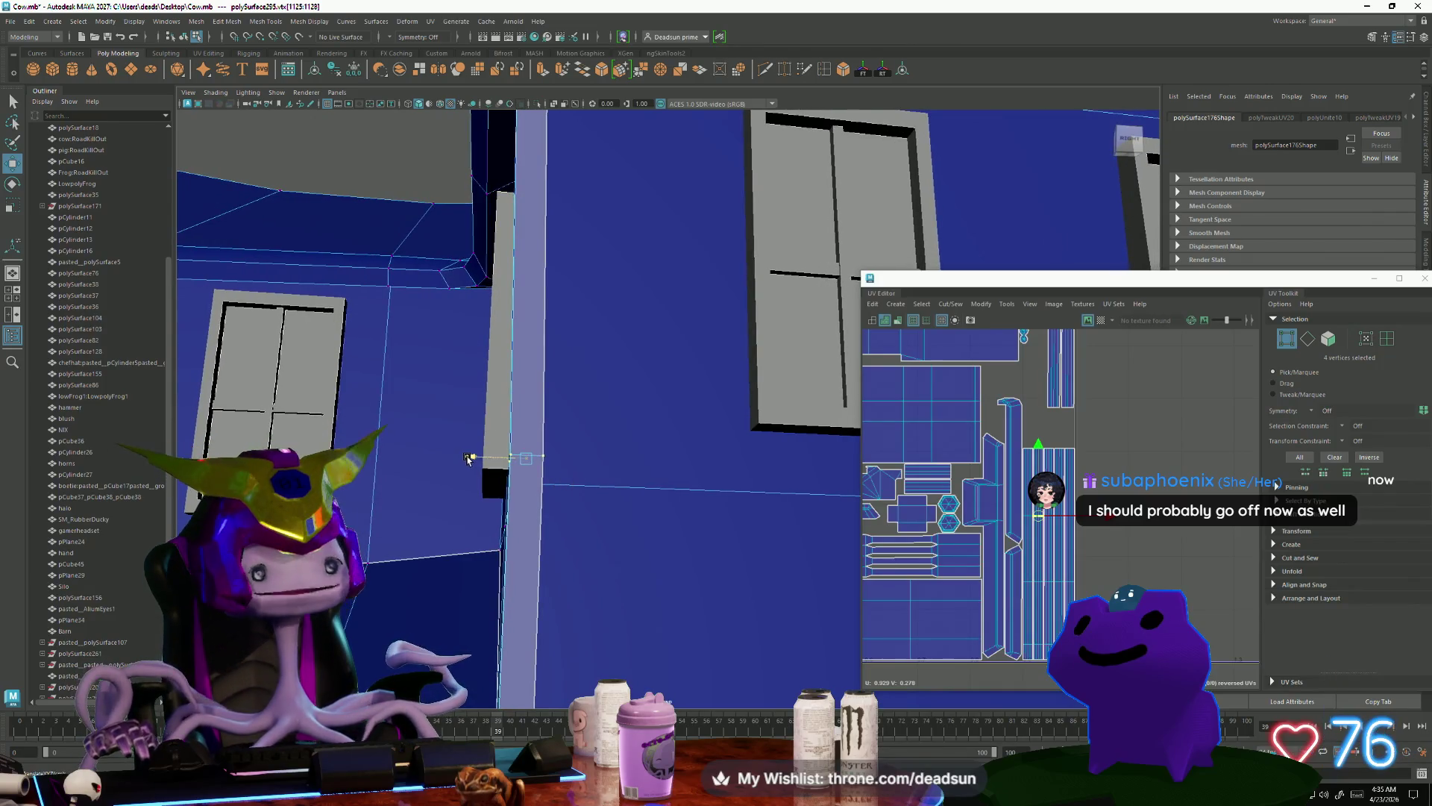
pyautogui.scroll(-5, 473, 453)
# Step: Select the vertices along the wall corner edge and check them from several angles
pyautogui.keyDown('alt'); pyautogui.moveTo(496, 501); pyautogui.dragTo(732, 499); pyautogui.keyUp('alt')
pyautogui.scroll(5, 737, 498)
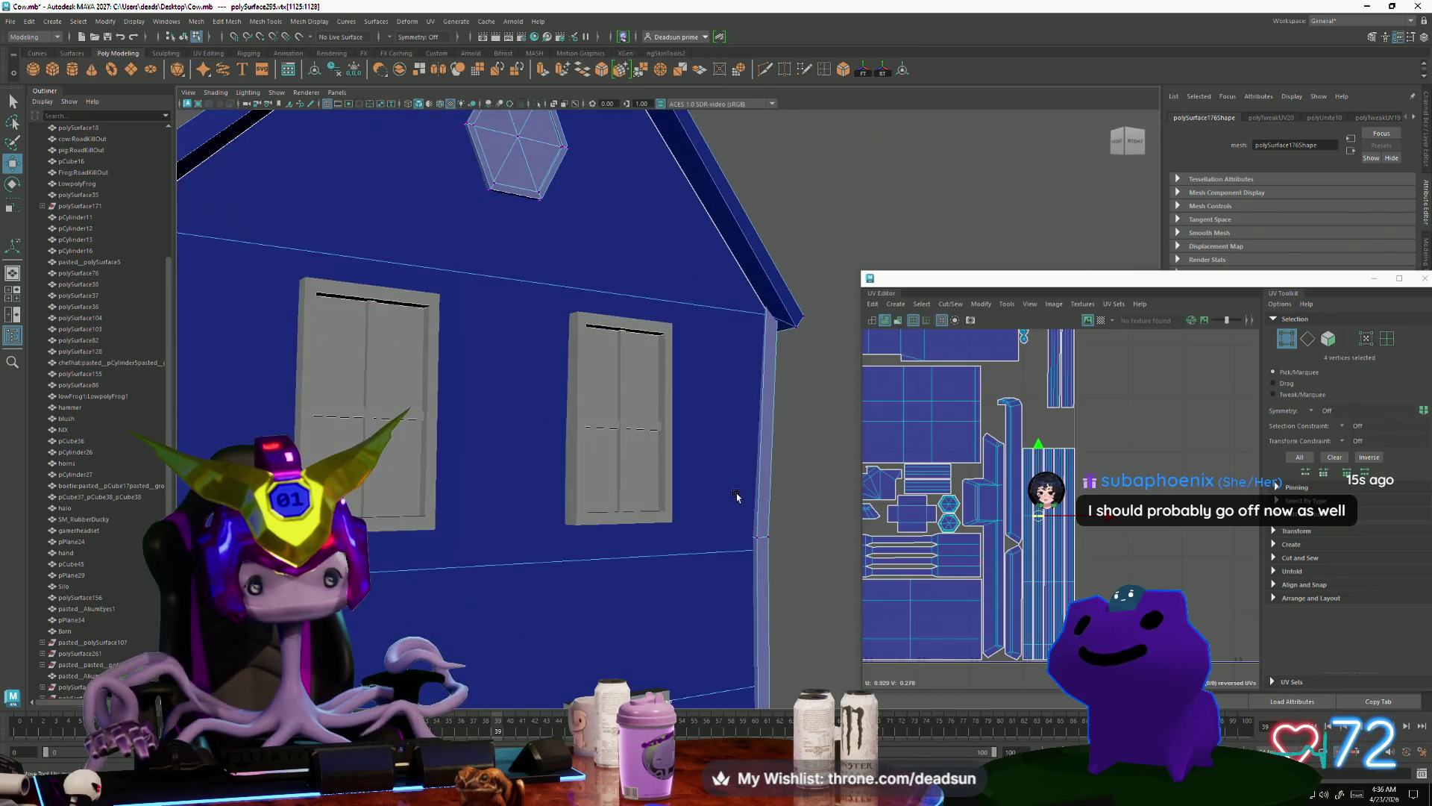
pyautogui.moveTo(773, 553); pyautogui.dragTo(773, 553)
pyautogui.keyDown('alt'); pyautogui.moveTo(773, 553); pyautogui.dragTo(753, 442); pyautogui.keyUp('alt')
pyautogui.keyDown('alt'); pyautogui.moveTo(732, 525); pyautogui.dragTo(740, 537); pyautogui.keyUp('alt')
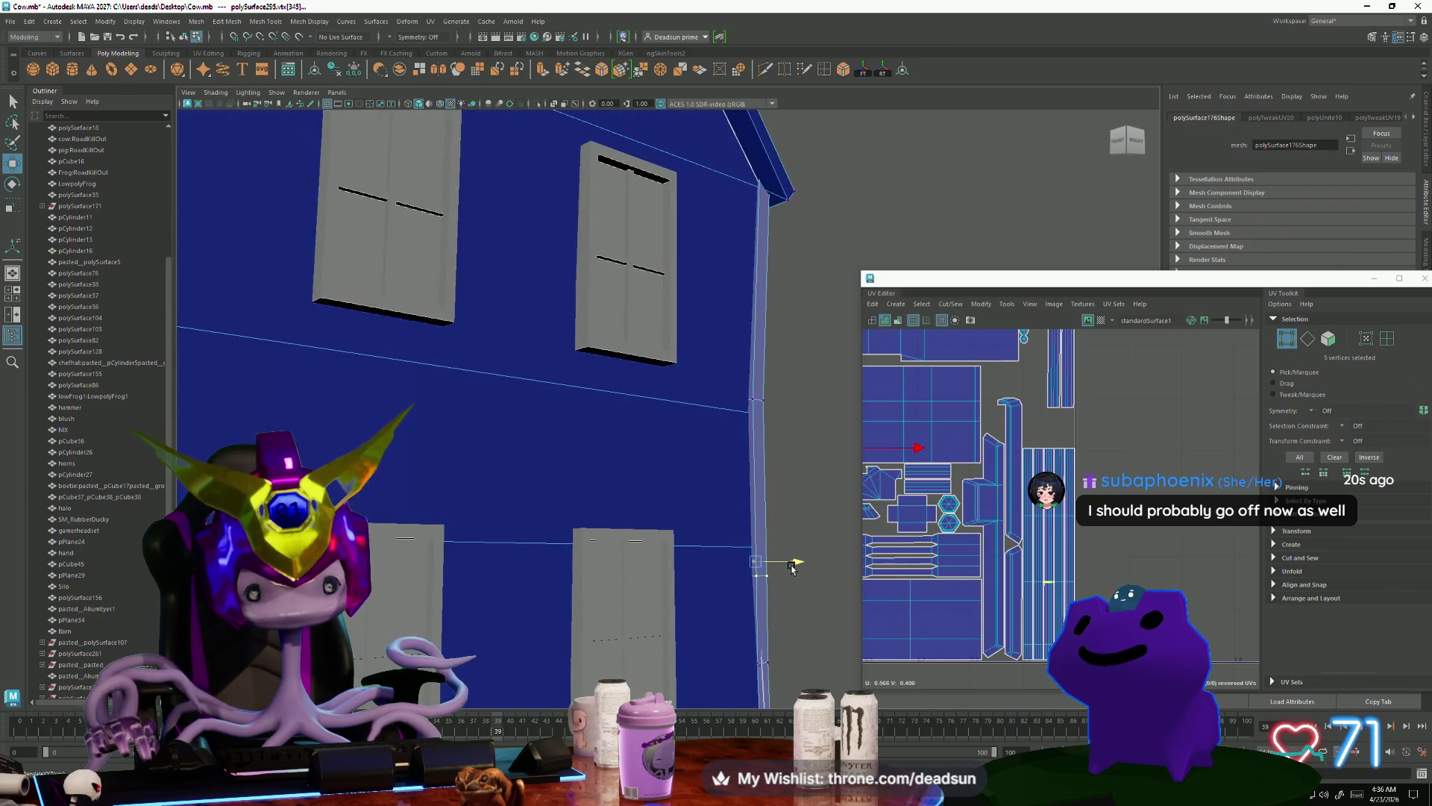
pyautogui.keyDown('alt'); pyautogui.moveTo(779, 607); pyautogui.dragTo(752, 476); pyautogui.keyUp('alt')
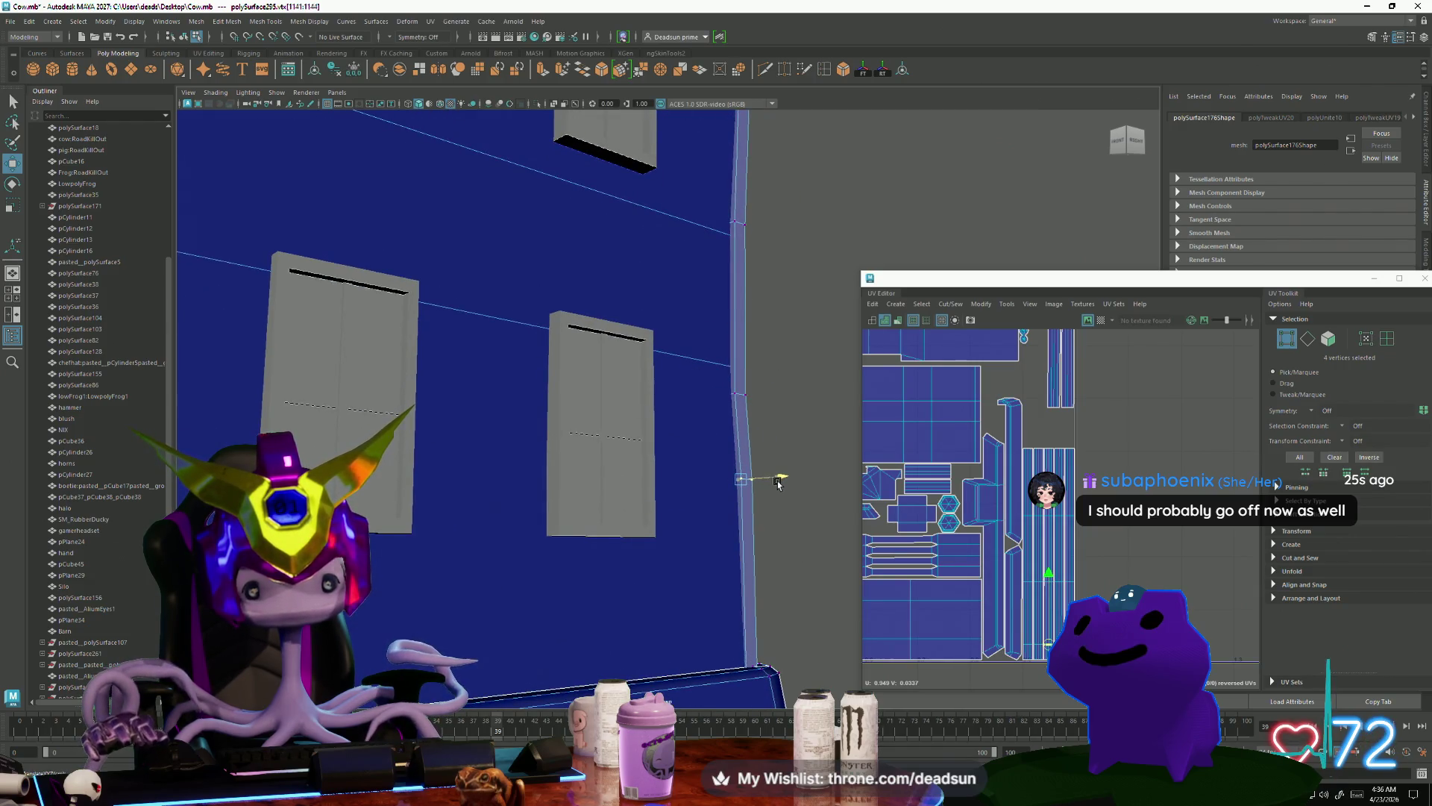
pyautogui.scroll(-10, 778, 487)
pyautogui.moveTo(746, 492)
pyautogui.keyDown('alt'); pyautogui.mouseDown()
pyautogui.moveTo(523, 515)
pyautogui.moveTo(694, 526)
pyautogui.moveTo(900, 449)
pyautogui.moveTo(812, 539)
pyautogui.moveTo(518, 534)
pyautogui.moveTo(530, 610)
pyautogui.moveTo(1146, 521)
pyautogui.moveTo(996, 493)
pyautogui.moveTo(858, 518)
pyautogui.mouseUp(); pyautogui.keyUp('alt')
# Step: Switch over to Substance Painter
pyautogui.hotkey('alt', 'Tab')
pyautogui.scroll(3, 900, 448)
pyautogui.scroll(-3, 900, 448)
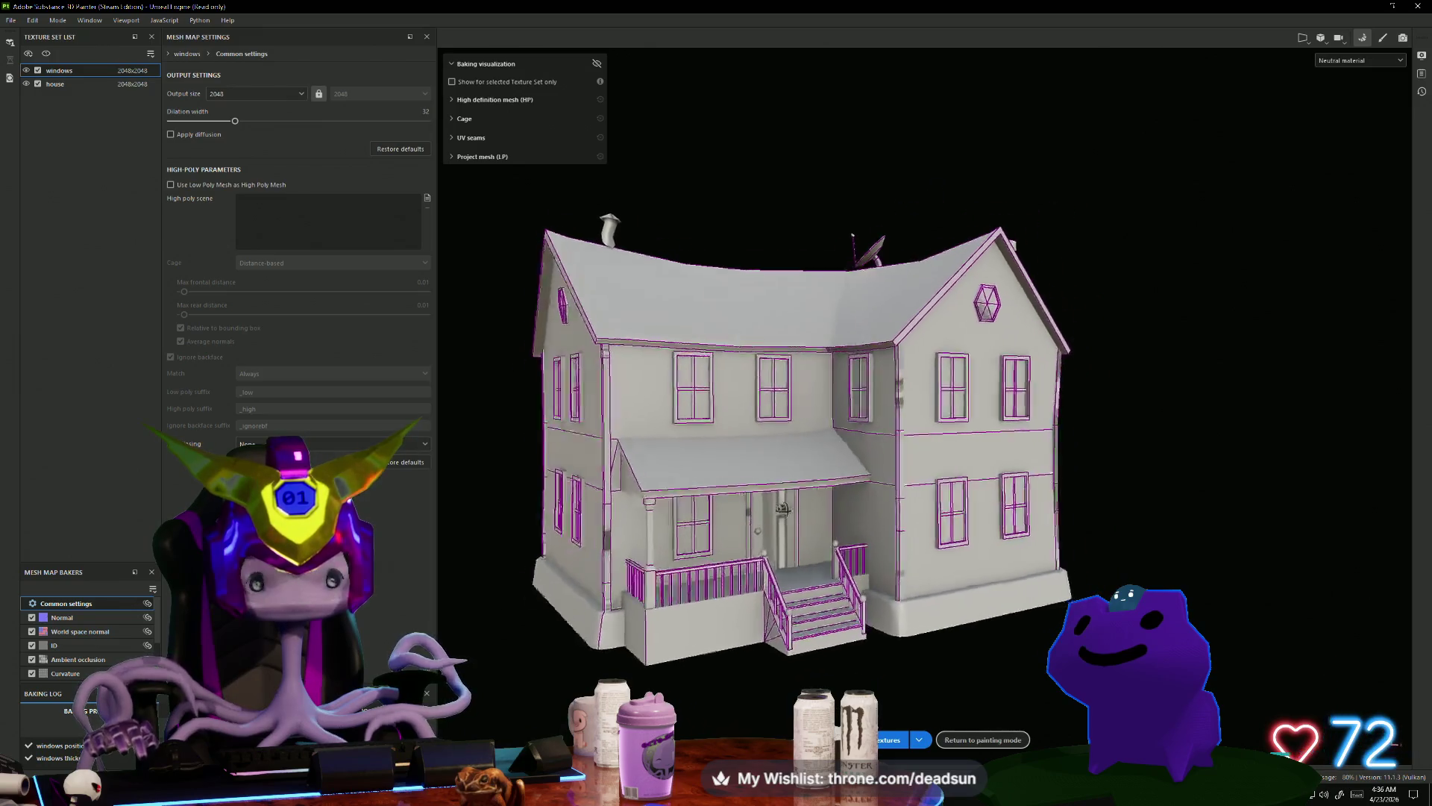
# Step: Switch from Substance Painter back to the Maya farmhouse scene
pyautogui.hotkey('alt', 'Tab')
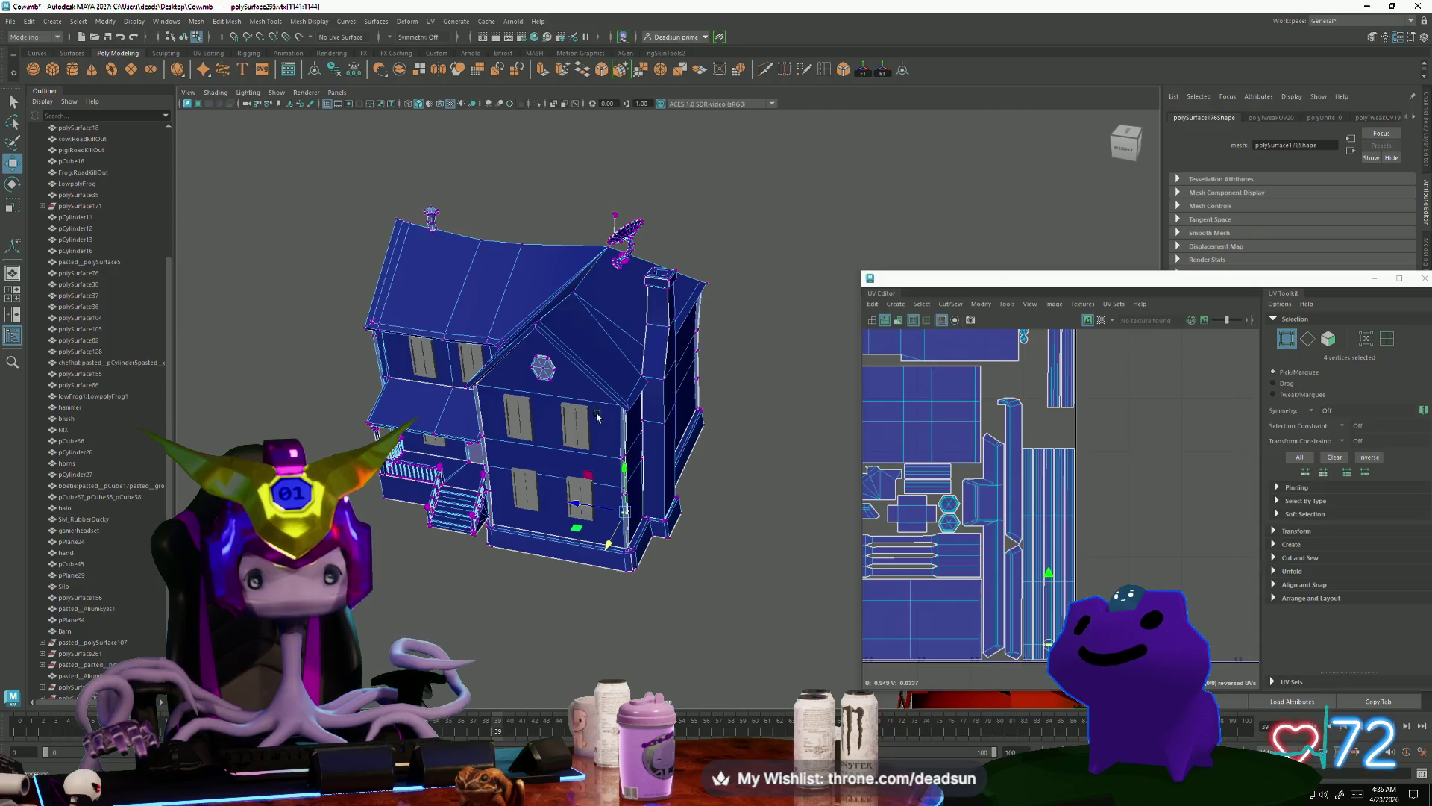
pyautogui.moveTo(687, 491)
pyautogui.keyDown('alt'); pyautogui.mouseDown()
pyautogui.moveTo(566, 544)
pyautogui.moveTo(639, 479)
pyautogui.moveTo(579, 490)
pyautogui.moveTo(403, 435)
pyautogui.mouseUp(); pyautogui.keyUp('alt')
pyautogui.scroll(10, 518, 579)
# Step: Select the two porch door trim faces and move them down
pyautogui.moveTo(403, 448); pyautogui.dragTo(402, 439, button='right')
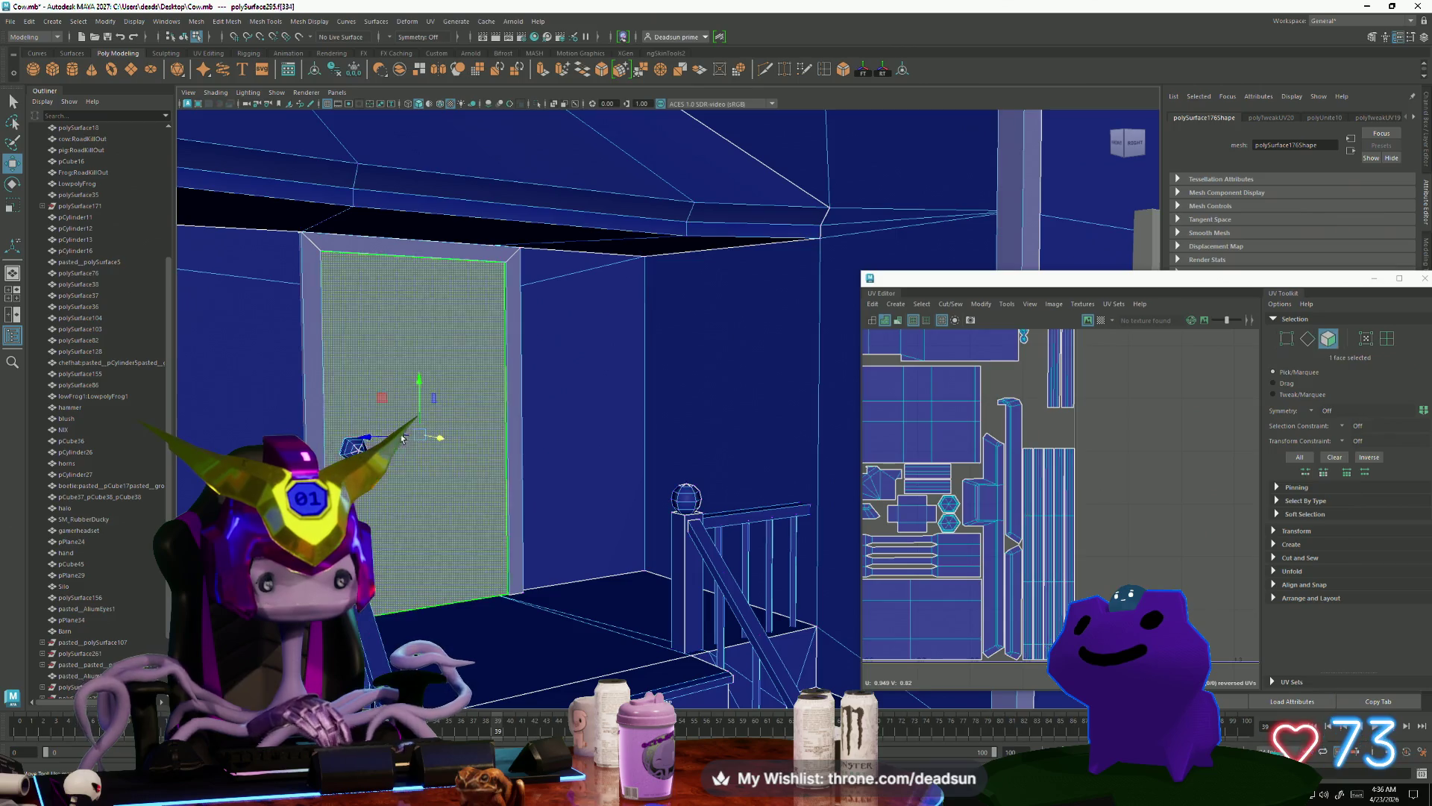
pyautogui.moveTo(425, 509)
pyautogui.keyDown('alt'); pyautogui.mouseDown()
pyautogui.moveTo(742, 552)
pyautogui.moveTo(534, 546)
pyautogui.moveTo(458, 496)
pyautogui.moveTo(514, 373)
pyautogui.mouseUp(); pyautogui.keyUp('alt')
pyautogui.moveTo(559, 247); pyautogui.dragTo(604, 196, button='right')
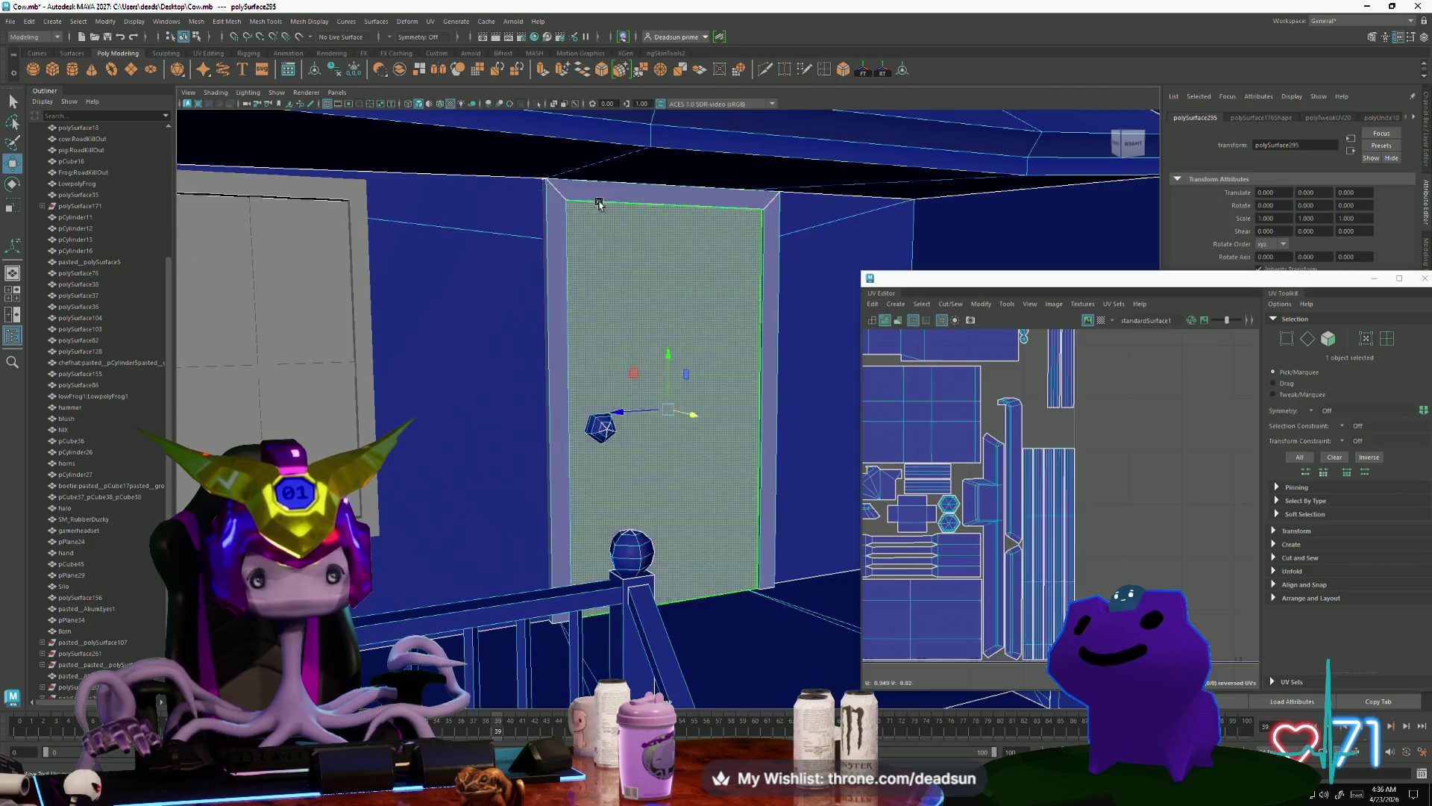
pyautogui.click(753, 447)
pyautogui.press('f')
pyautogui.moveTo(760, 451)
pyautogui.keyDown('alt'); pyautogui.mouseDown()
pyautogui.moveTo(723, 358)
pyautogui.moveTo(531, 410)
pyautogui.moveTo(656, 518)
pyautogui.mouseUp(); pyautogui.keyUp('alt')
pyautogui.keyDown('shift'); pyautogui.click(617, 352); pyautogui.keyUp('shift')
pyautogui.moveTo(646, 296)
pyautogui.mouseDown()
pyautogui.moveTo(643, 374)
pyautogui.moveTo(649, 310)
pyautogui.moveTo(584, 502)
pyautogui.moveTo(594, 447)
pyautogui.mouseUp()
# Step: Select the door's top face and lower its top edge vertices
pyautogui.click(593, 425)
pyautogui.moveTo(525, 558)
pyautogui.keyDown('alt'); pyautogui.mouseDown()
pyautogui.moveTo(544, 607)
pyautogui.moveTo(605, 607)
pyautogui.moveTo(676, 364)
pyautogui.mouseUp(); pyautogui.keyUp('alt')
pyautogui.keyDown('shift'); pyautogui.click(635, 479); pyautogui.keyUp('shift')
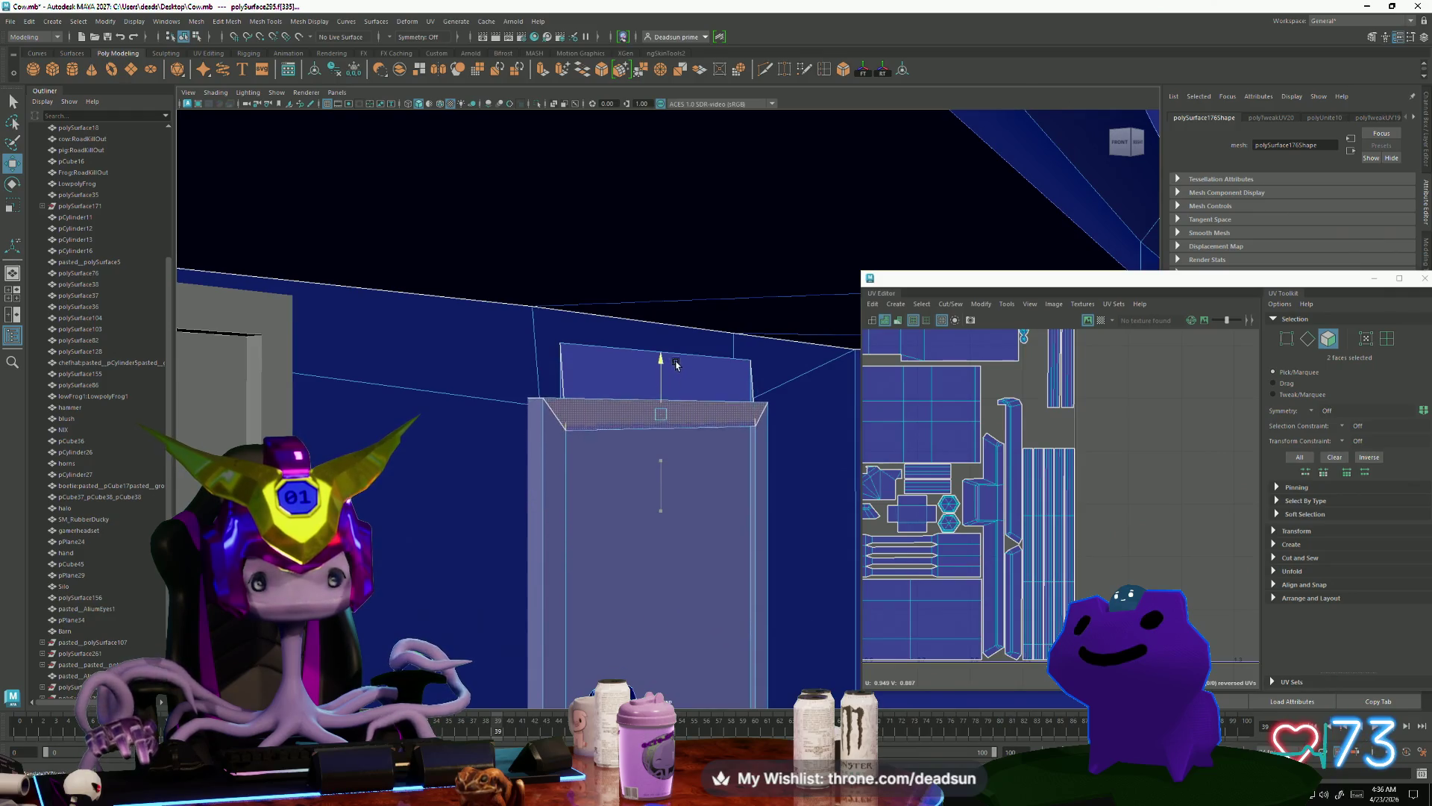
pyautogui.click(595, 349)
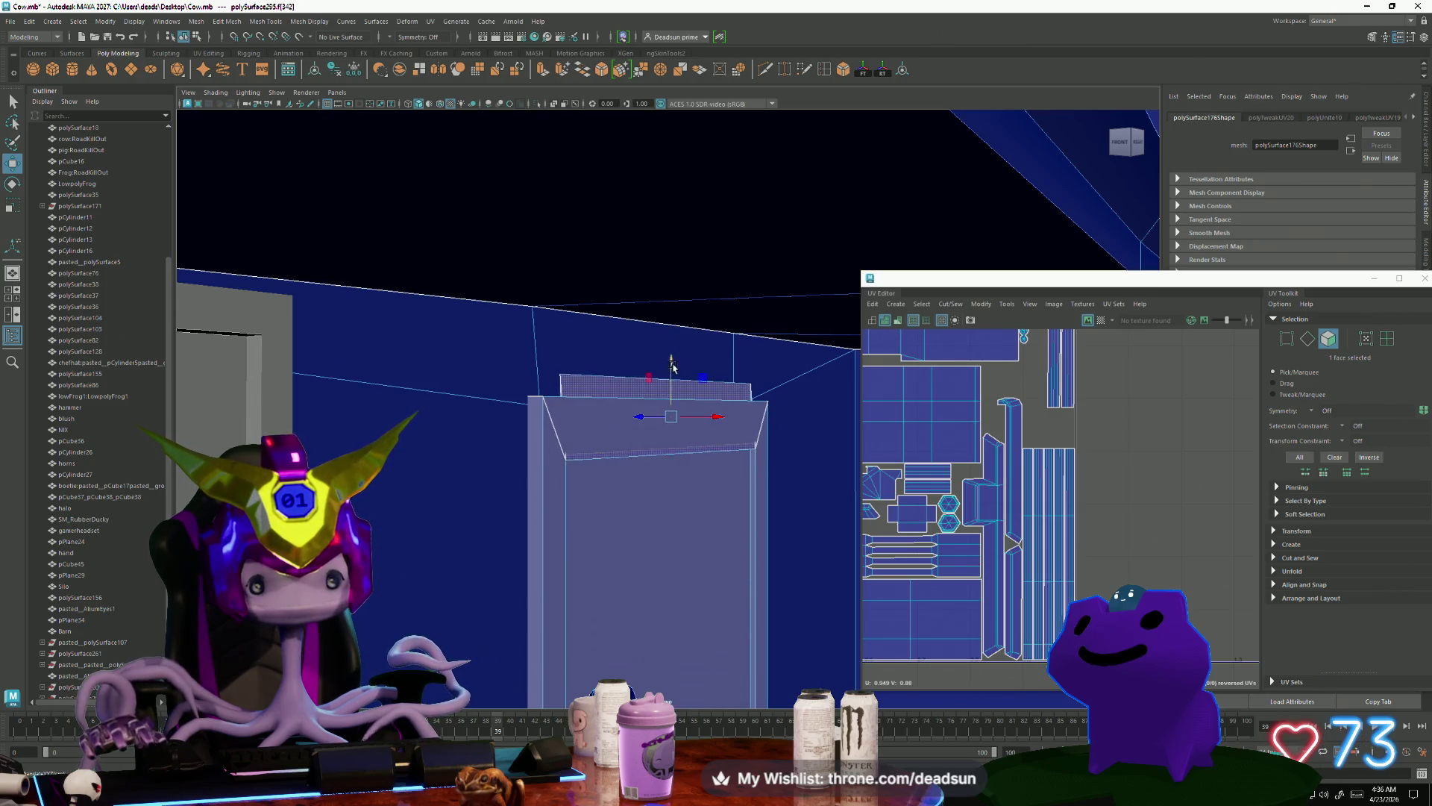
pyautogui.click(585, 363)
pyautogui.moveTo(585, 362)
pyautogui.mouseDown(button='right')
pyautogui.moveTo(532, 359)
pyautogui.moveTo(552, 359)
pyautogui.mouseUp(button='right')
pyautogui.keyDown('shift'); pyautogui.click(753, 361); pyautogui.keyUp('shift')
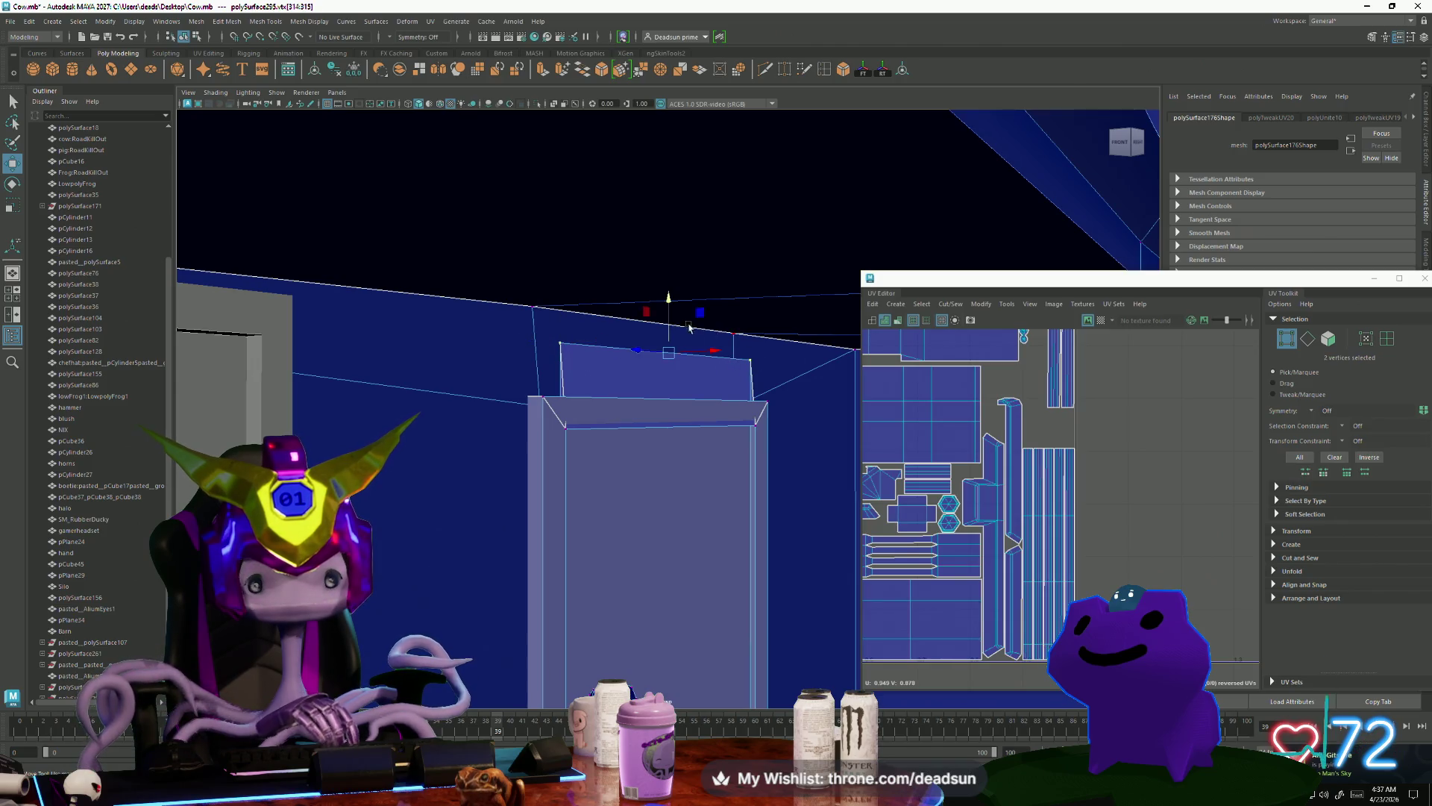
pyautogui.moveTo(670, 306)
pyautogui.mouseDown()
pyautogui.moveTo(671, 400)
pyautogui.moveTo(680, 379)
pyautogui.mouseUp()
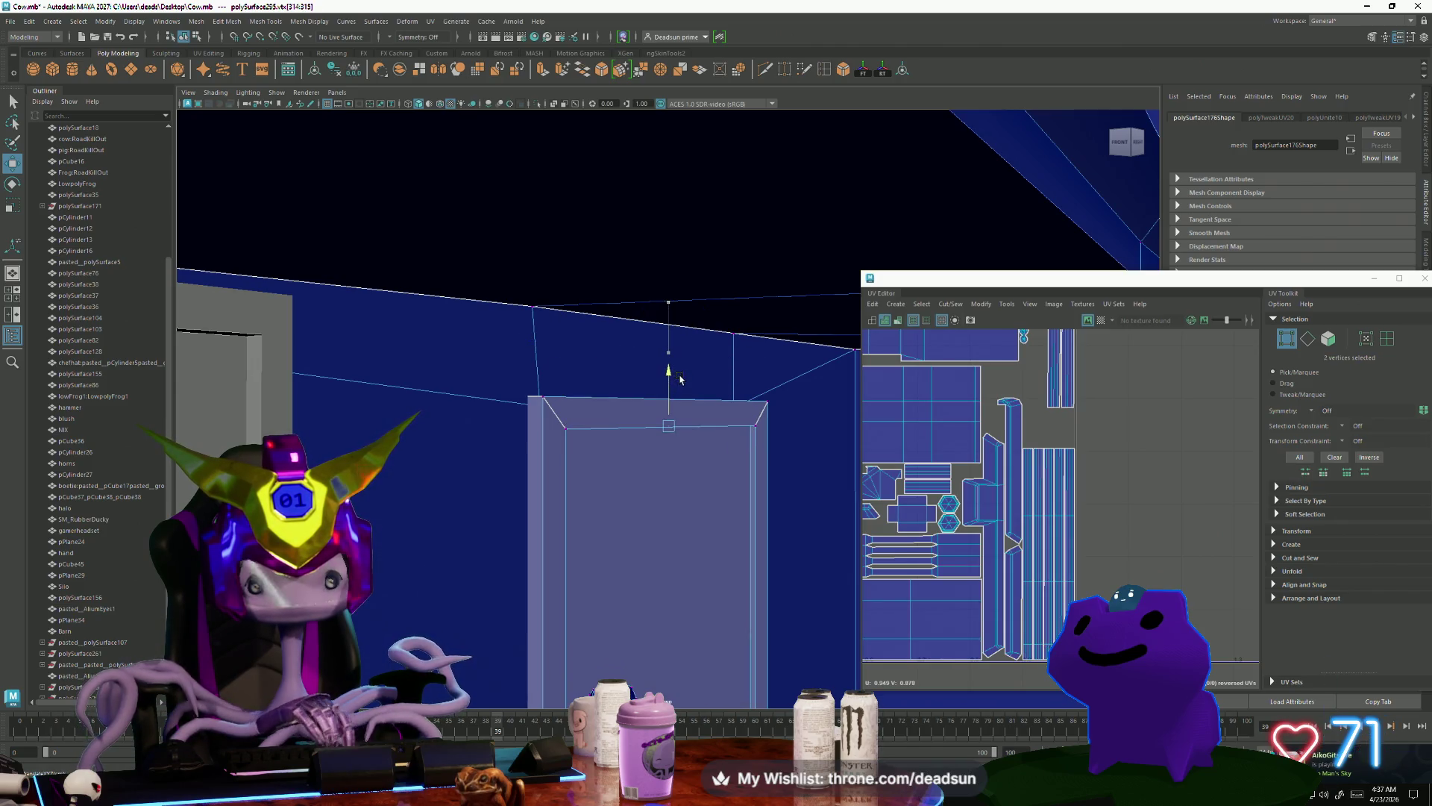
pyautogui.moveTo(672, 429)
pyautogui.keyDown('alt'); pyautogui.mouseDown()
pyautogui.moveTo(662, 383)
pyautogui.moveTo(584, 464)
pyautogui.moveTo(627, 407)
pyautogui.mouseUp(); pyautogui.keyUp('alt')
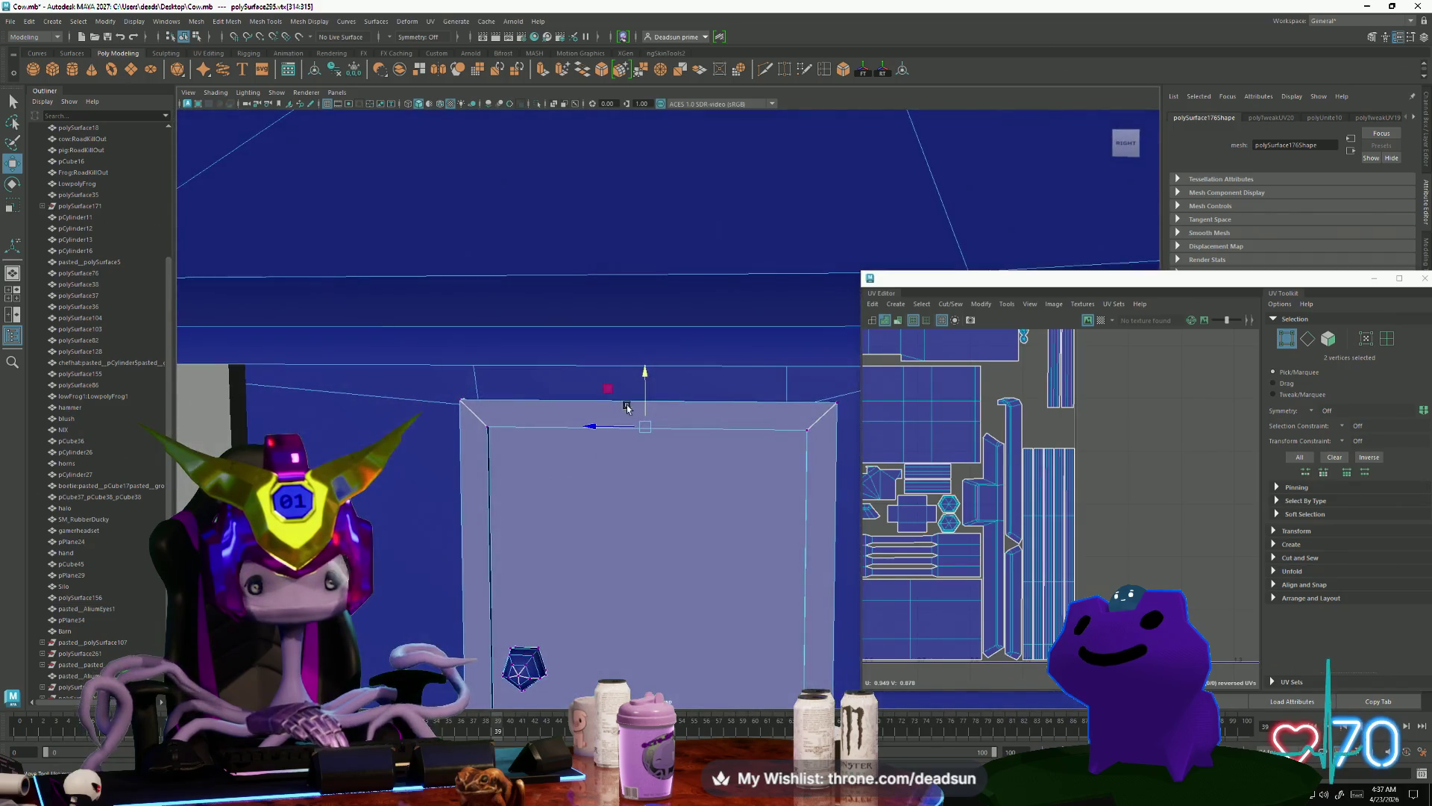
# Step: Check the door shell in the UV layout, then select the farmhouse meshes in object mode
pyautogui.click(964, 515)
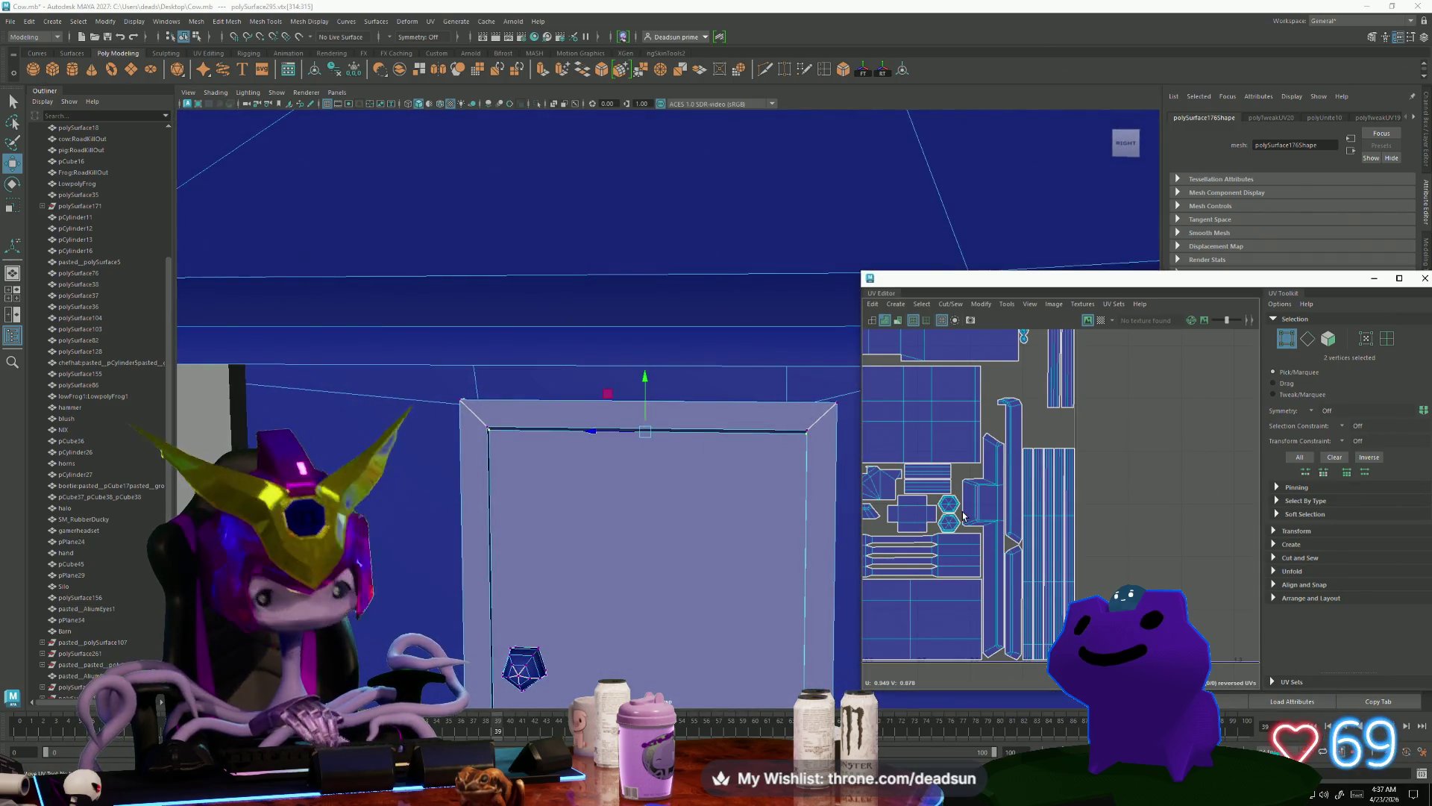
pyautogui.keyDown('alt'); pyautogui.moveTo(938, 506); pyautogui.dragTo(1082, 523, button='middle'); pyautogui.keyUp('alt')
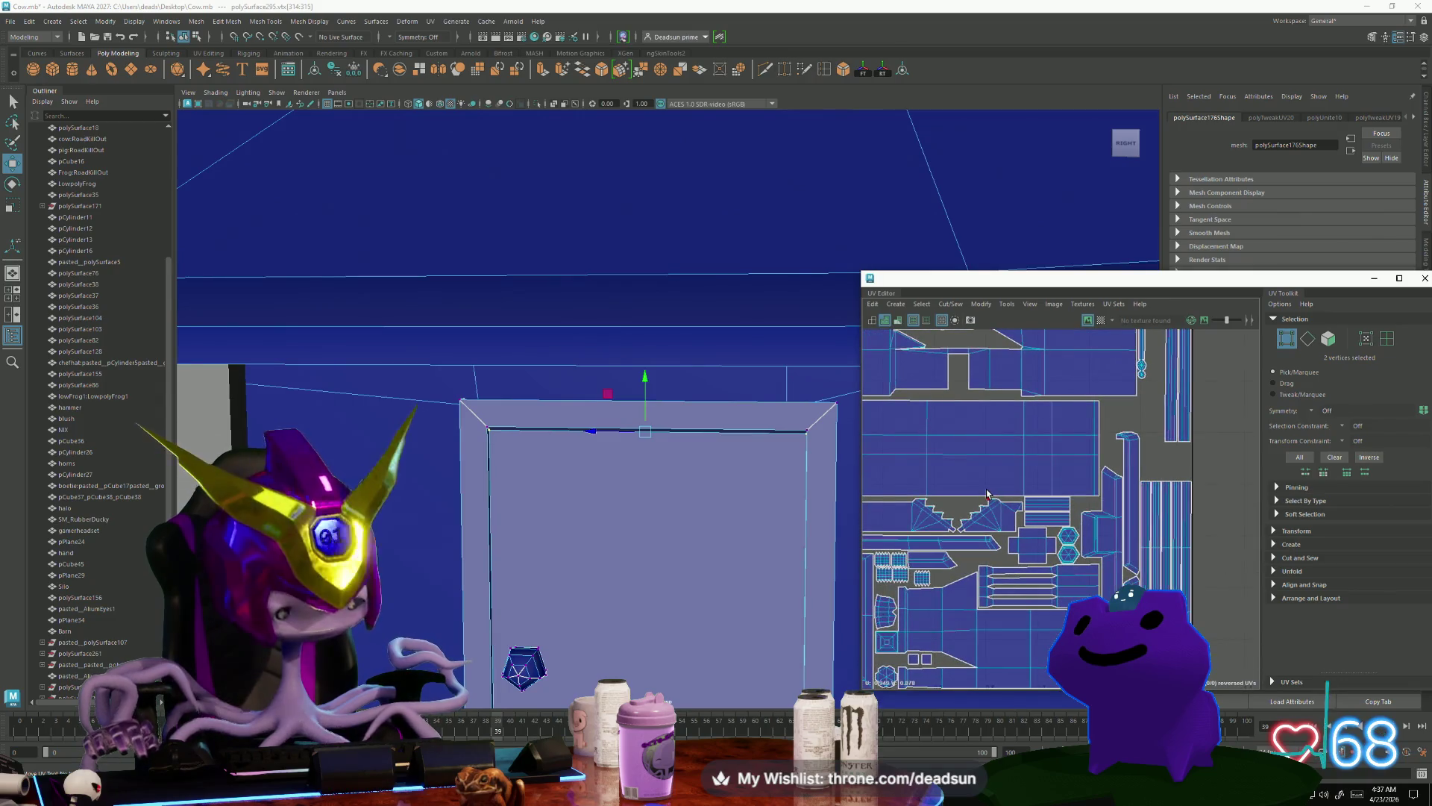
pyautogui.keyDown('alt'); pyautogui.moveTo(949, 489); pyautogui.dragTo(1055, 457, button='middle'); pyautogui.keyUp('alt')
pyautogui.scroll(6, 1055, 457)
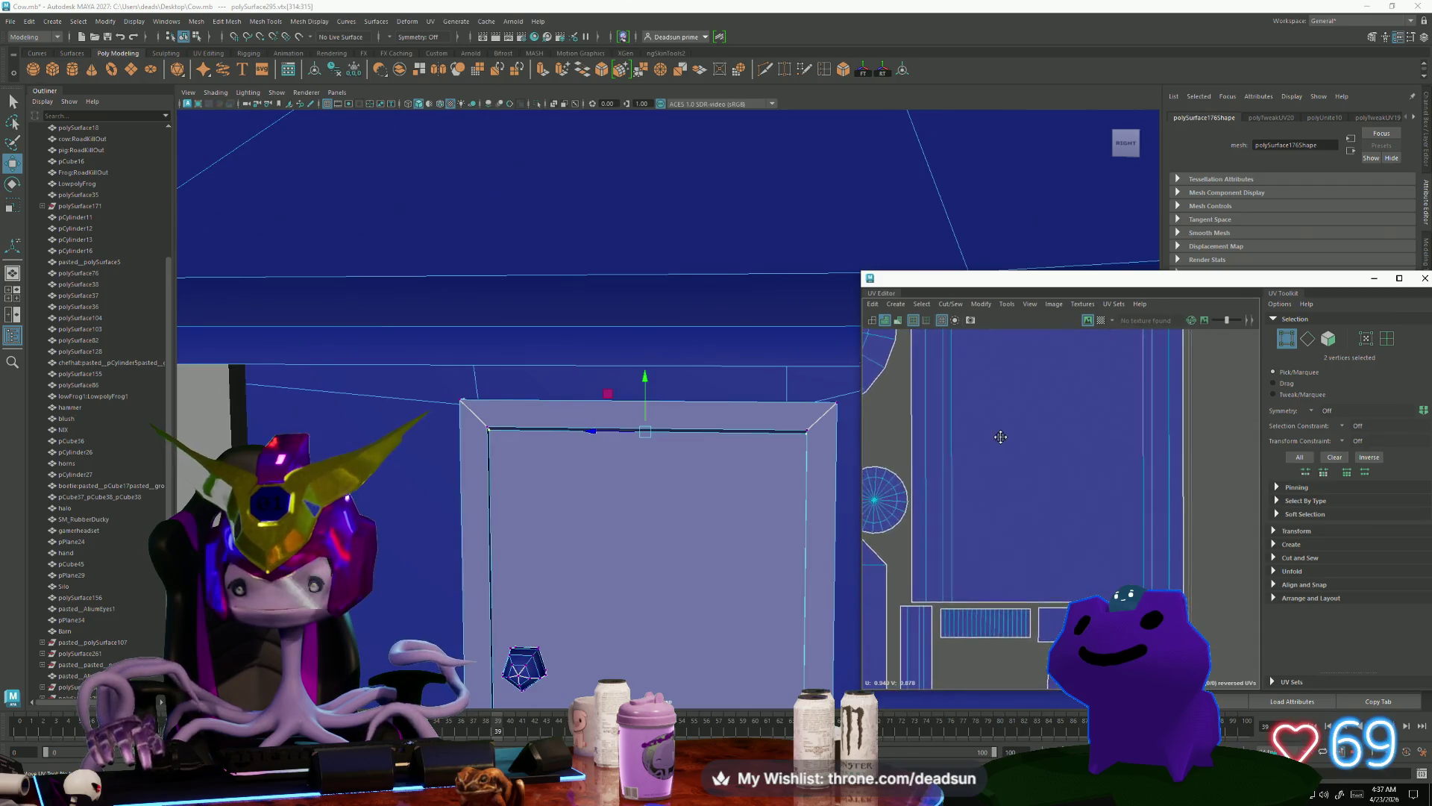
pyautogui.keyDown('alt'); pyautogui.moveTo(948, 460); pyautogui.dragTo(980, 530, button='middle'); pyautogui.keyUp('alt')
pyautogui.keyDown('alt'); pyautogui.moveTo(980, 530); pyautogui.dragTo(953, 529, button='right'); pyautogui.keyUp('alt')
pyautogui.moveTo(649, 566)
pyautogui.keyDown('alt'); pyautogui.mouseDown(button='right')
pyautogui.moveTo(620, 572)
pyautogui.moveTo(620, 448)
pyautogui.moveTo(572, 555)
pyautogui.moveTo(587, 510)
pyautogui.mouseUp(button='right'); pyautogui.keyUp('alt')
pyautogui.moveTo(656, 388)
pyautogui.mouseDown(button='right')
pyautogui.moveTo(627, 362)
pyautogui.moveTo(582, 373)
pyautogui.moveTo(522, 351)
pyautogui.mouseUp(button='right')
pyautogui.keyDown('shift'); pyautogui.click(616, 407); pyautogui.keyUp('shift')
# Step: Use File > Export Selection to export the selected meshes as farmhouse.fbx
pyautogui.keyDown('alt'); pyautogui.moveTo(522, 351); pyautogui.dragTo(237, 328); pyautogui.keyUp('alt')
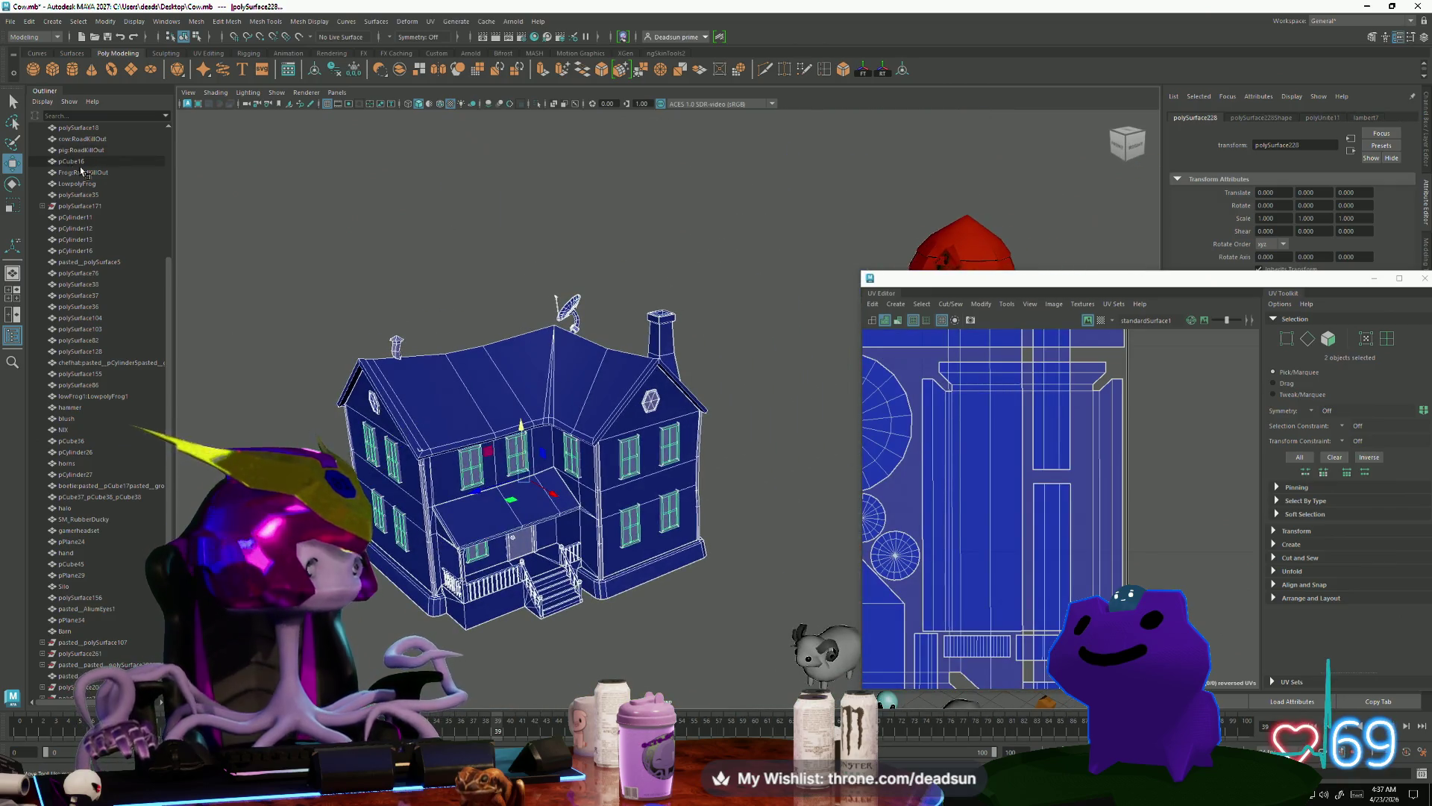
pyautogui.click(11, 22)
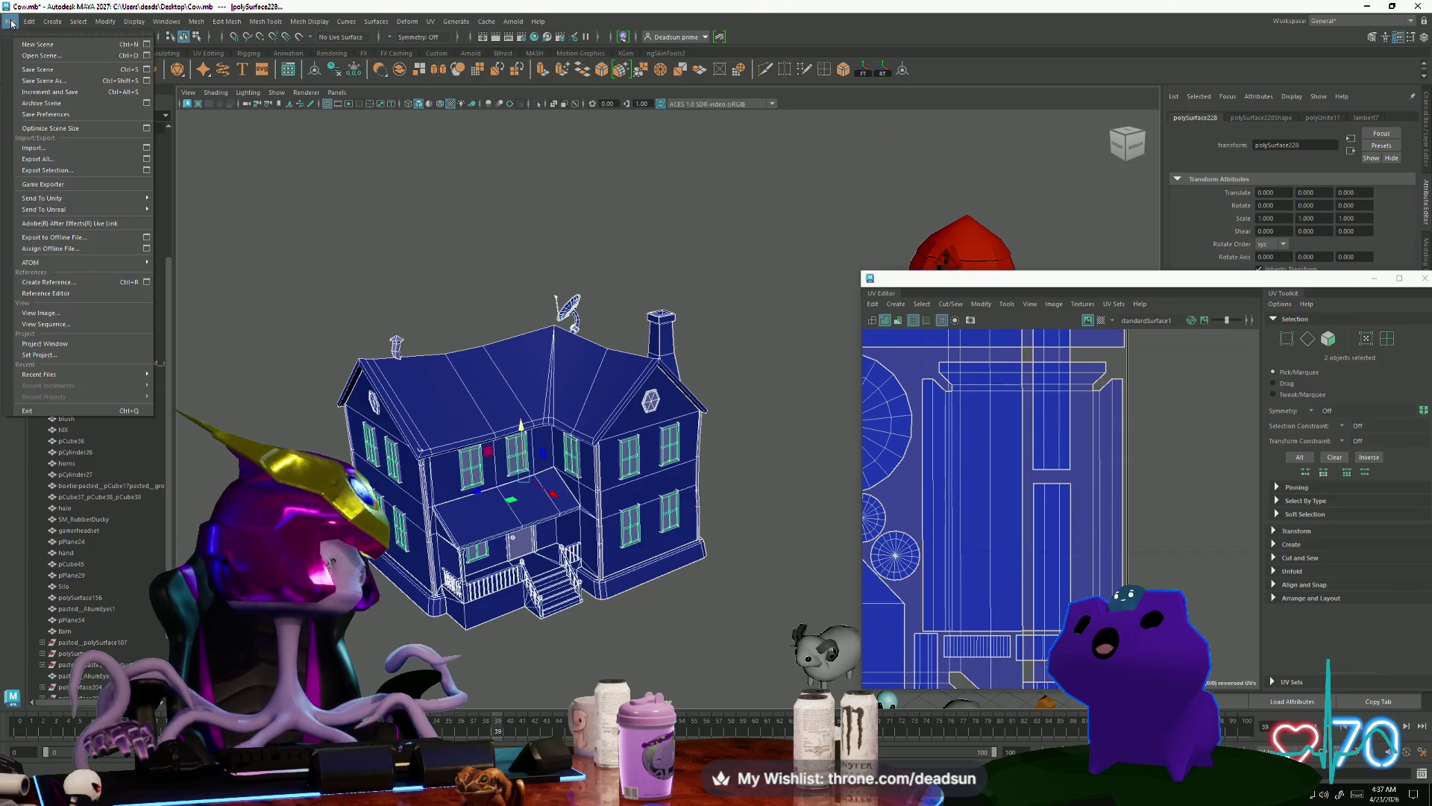
pyautogui.click(53, 171)
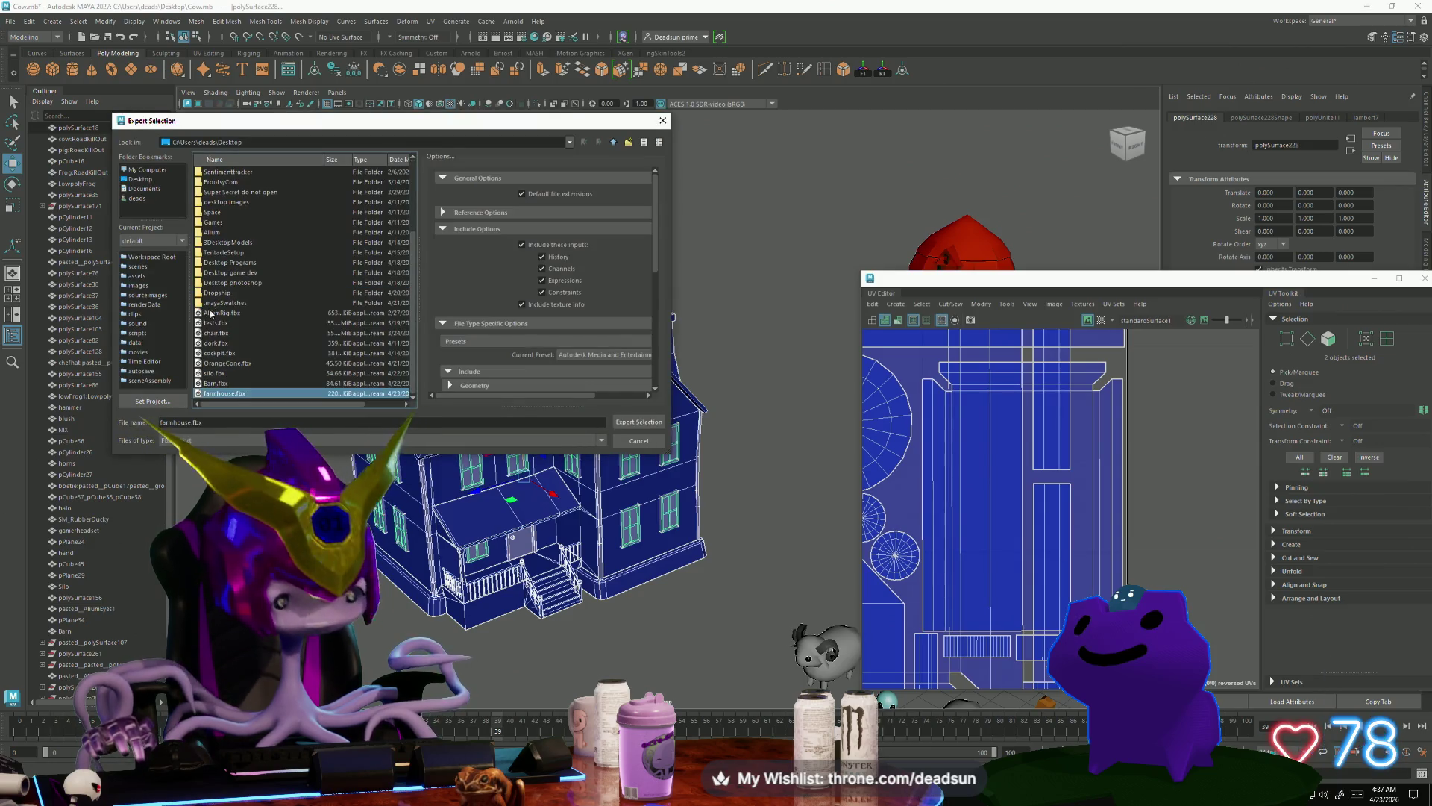
pyautogui.click(639, 421)
# Step: Confirm overwriting farmhouse.fbx, then start a new project in Substance Painter
pyautogui.click(356, 294)
pyautogui.hotkey('alt', 'Tab')
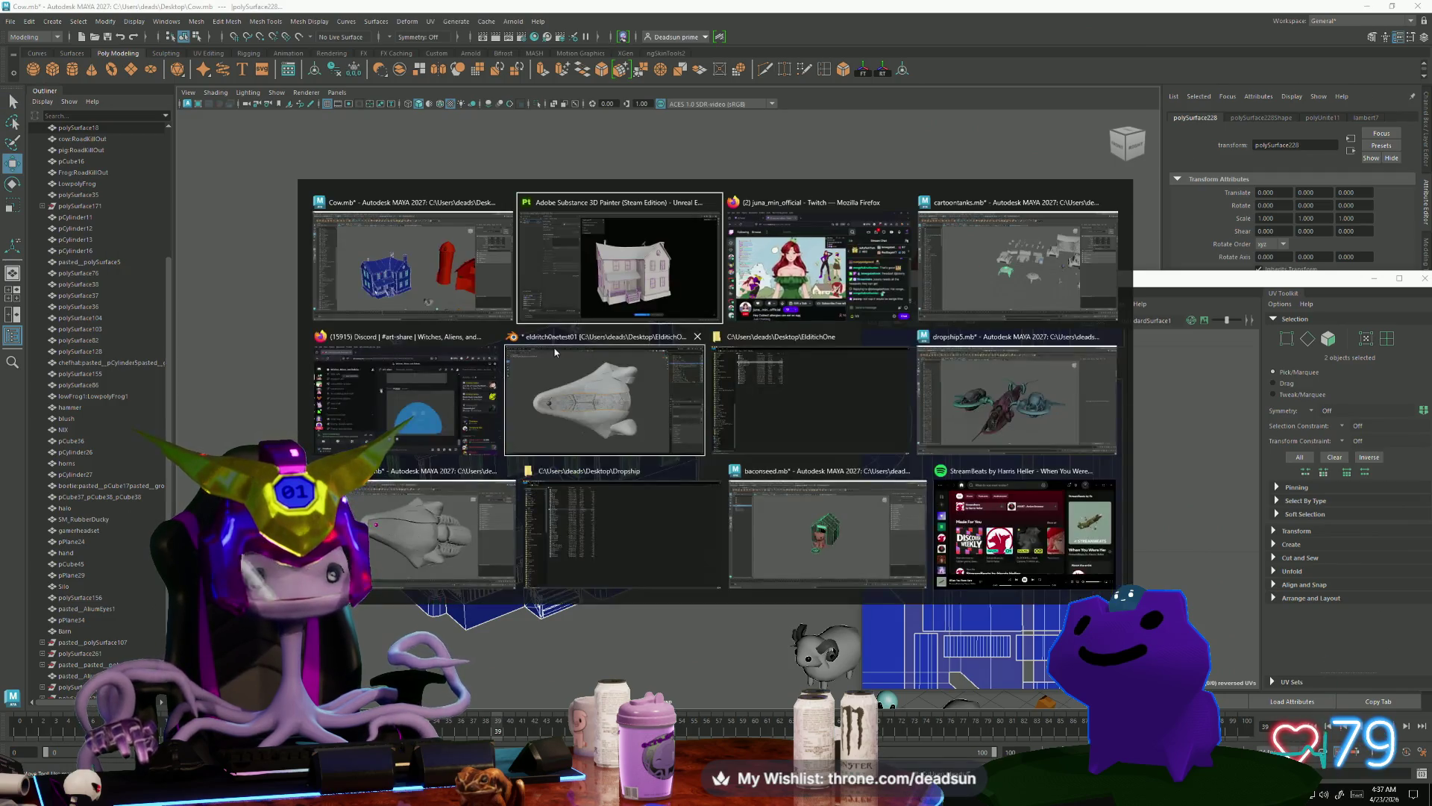
pyautogui.click(27, 21)
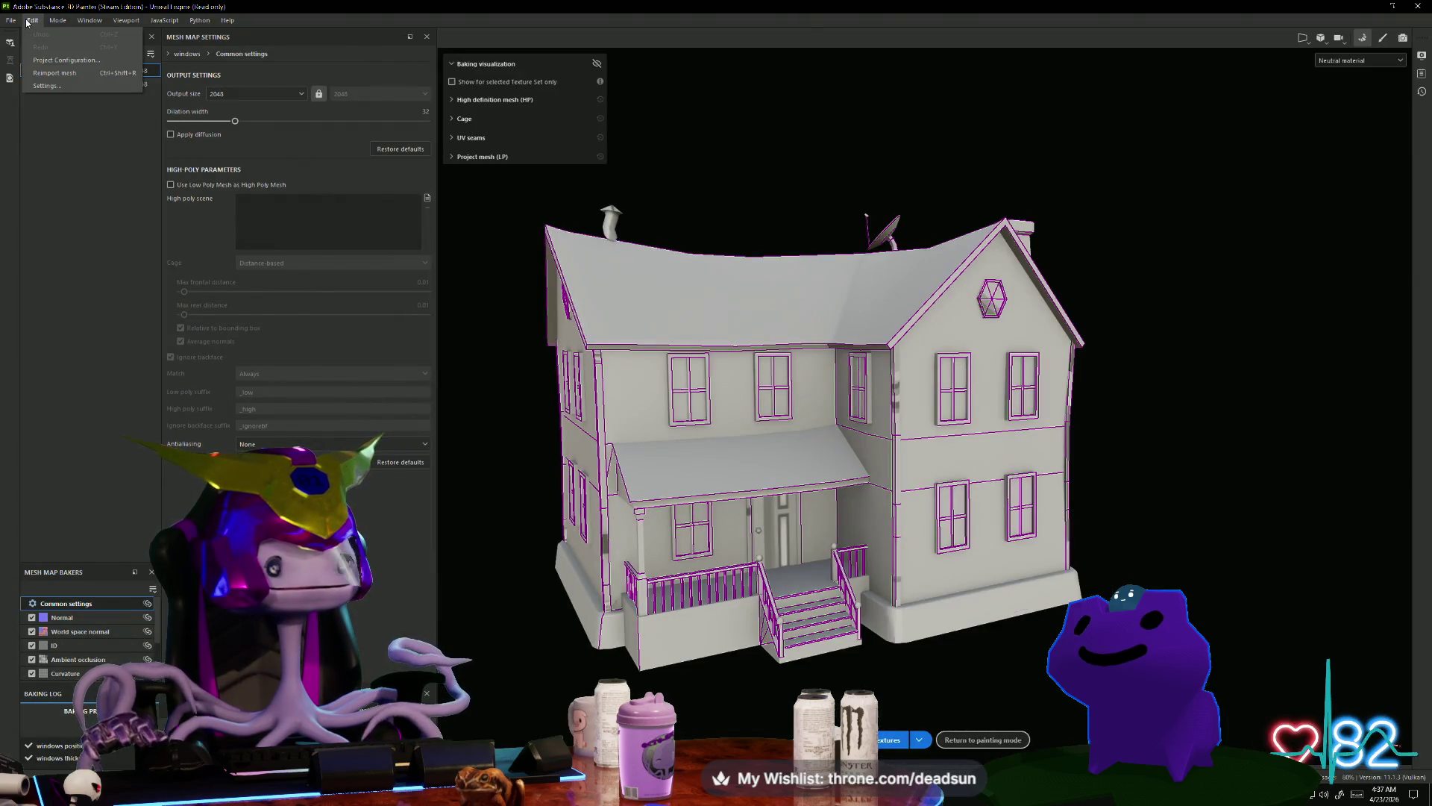
pyautogui.click(12, 21)
pyautogui.click(20, 35)
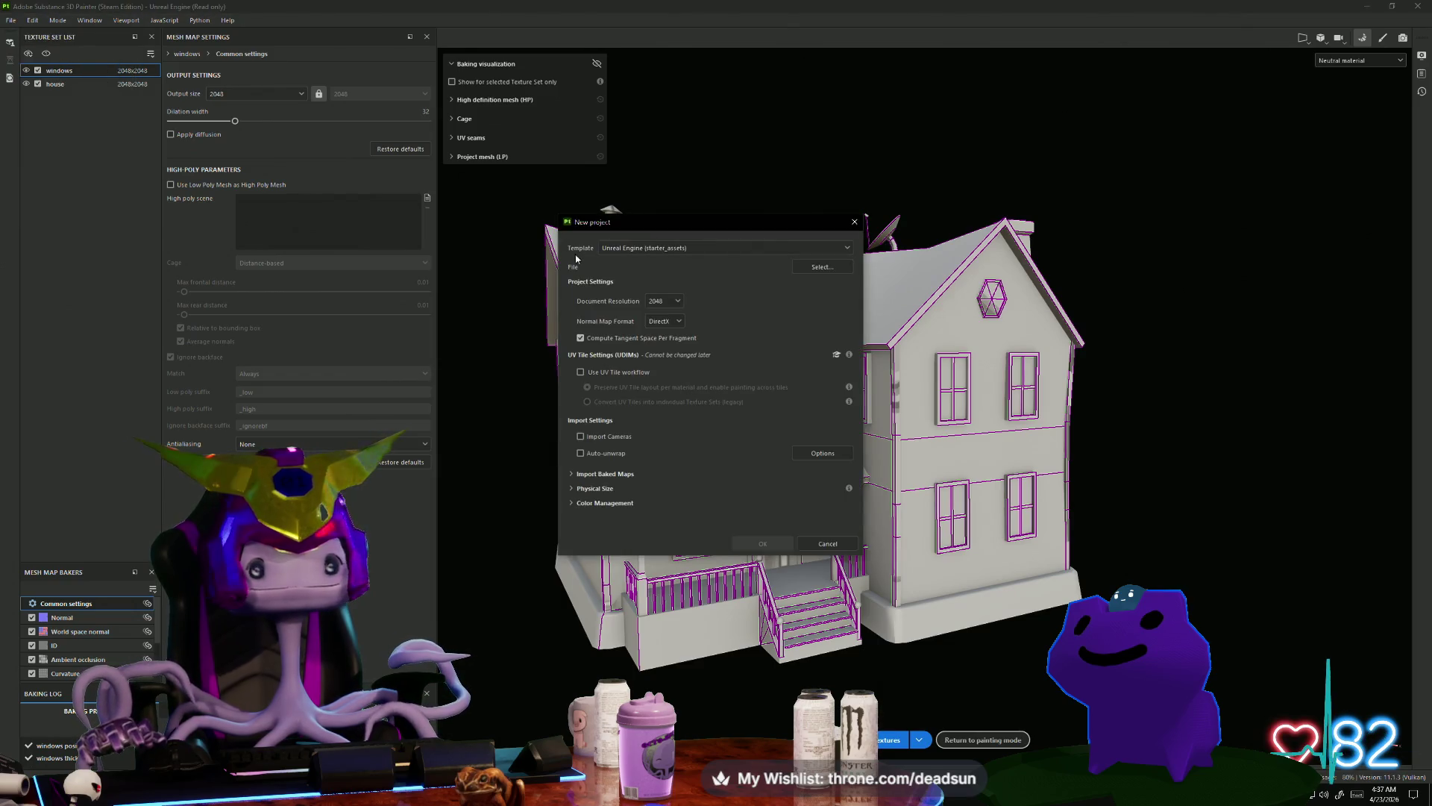
# Step: Create the project from Desktop farmhouse.fbx and discard the old project's changes
pyautogui.click(807, 266)
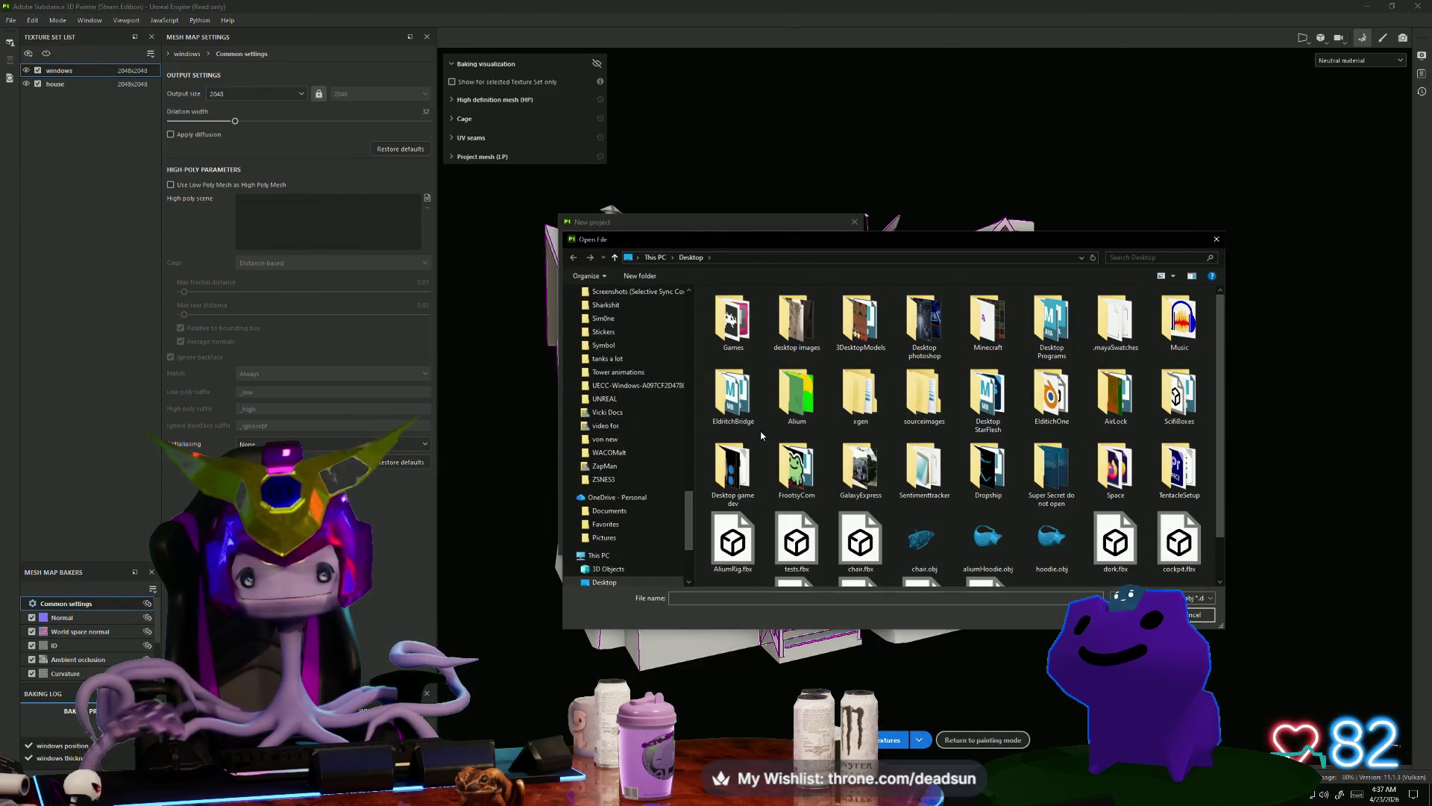
pyautogui.scroll(-1, 782, 452)
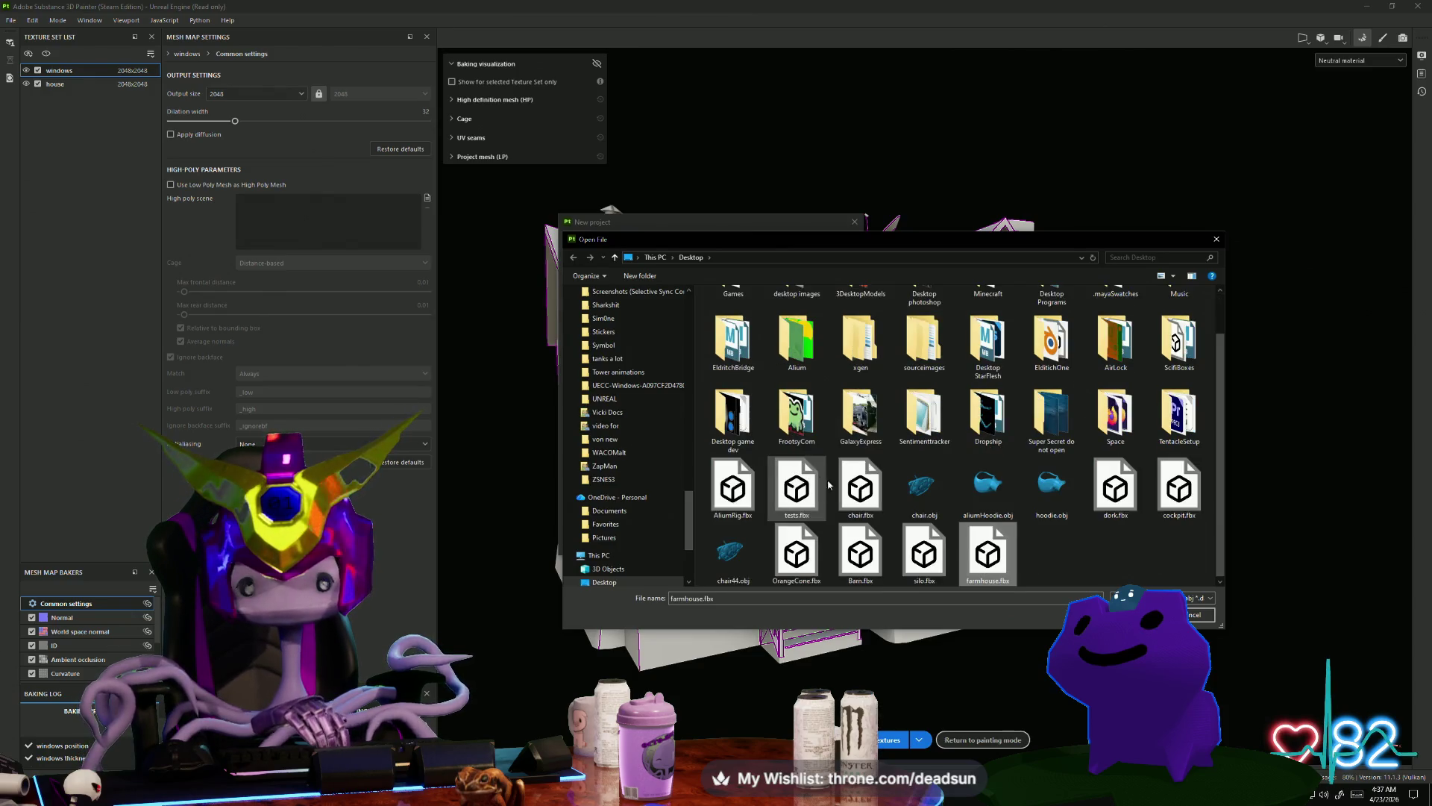
pyautogui.click(970, 556)
pyautogui.press('Return')
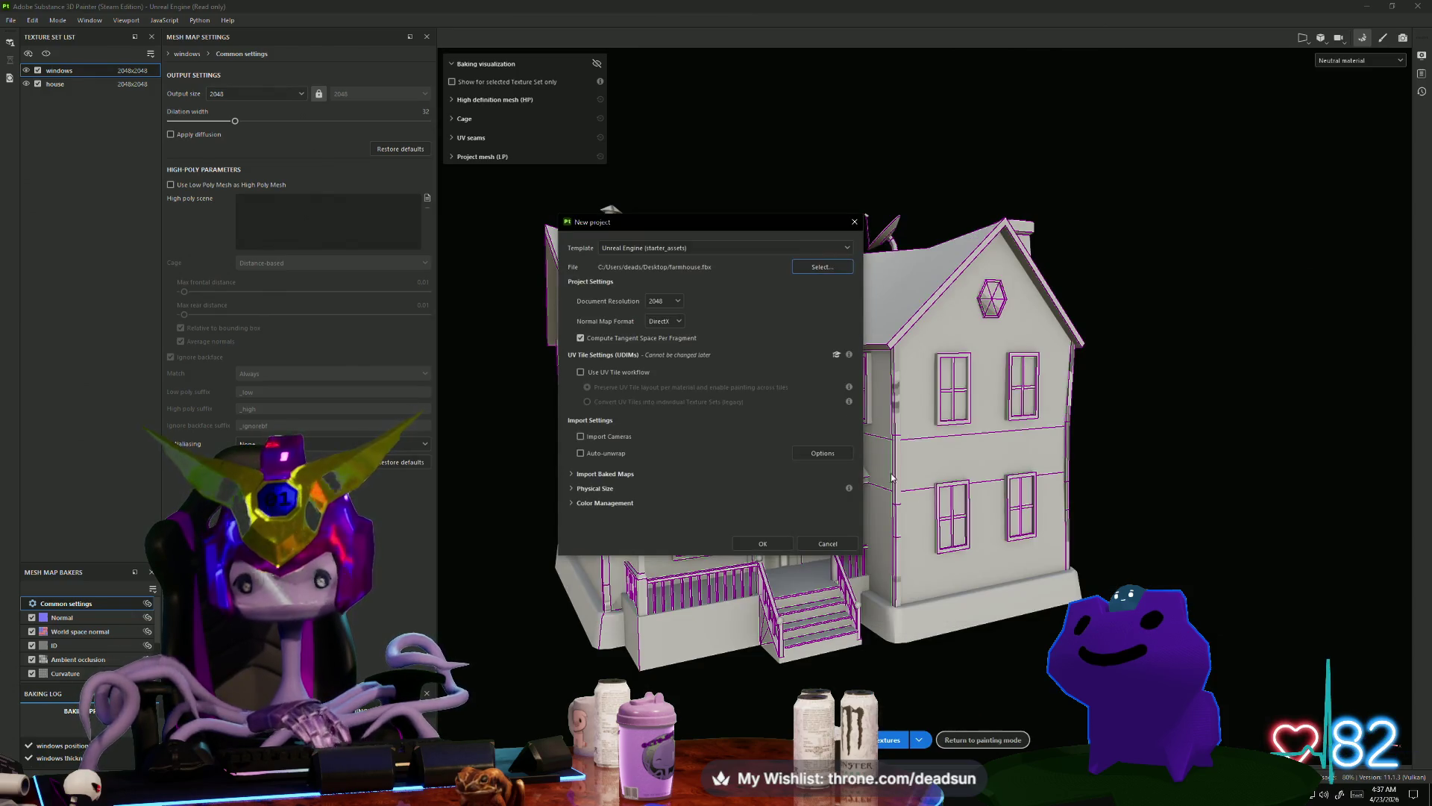
pyautogui.click(771, 548)
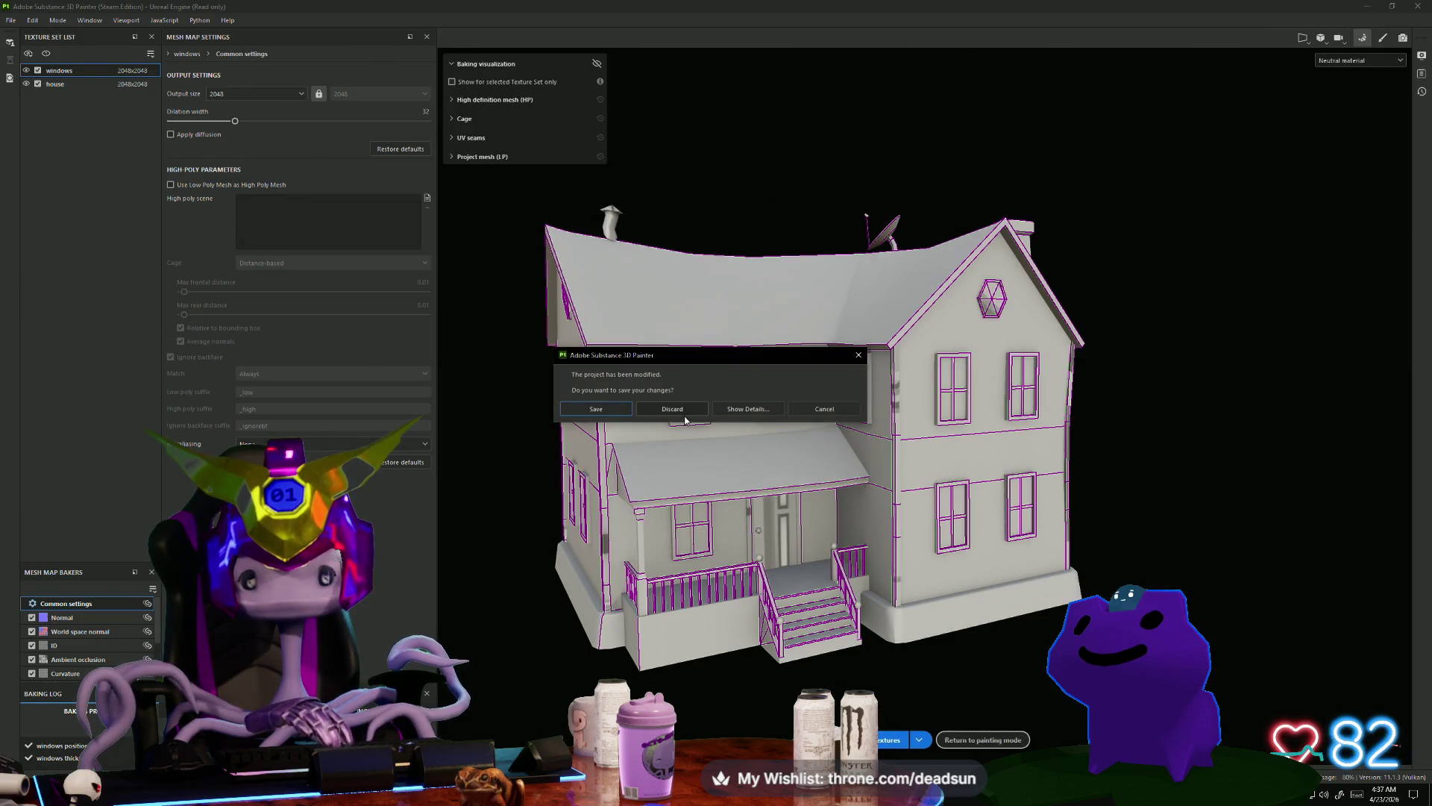
pyautogui.click(686, 416)
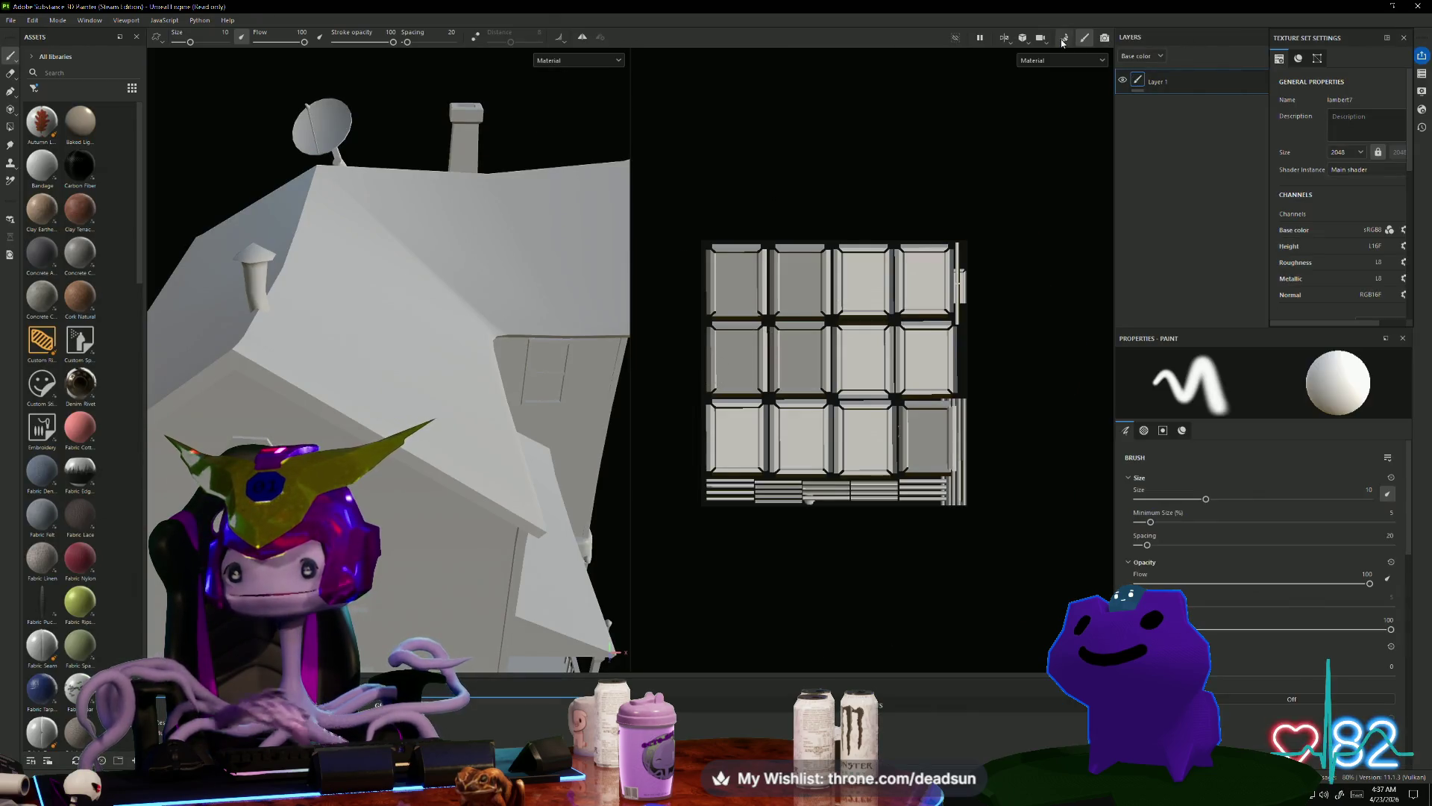
# Step: In Baking mode, rename the texture sets farmhouseWindows and farmhouse, then bake the mesh maps
pyautogui.click(1063, 40)
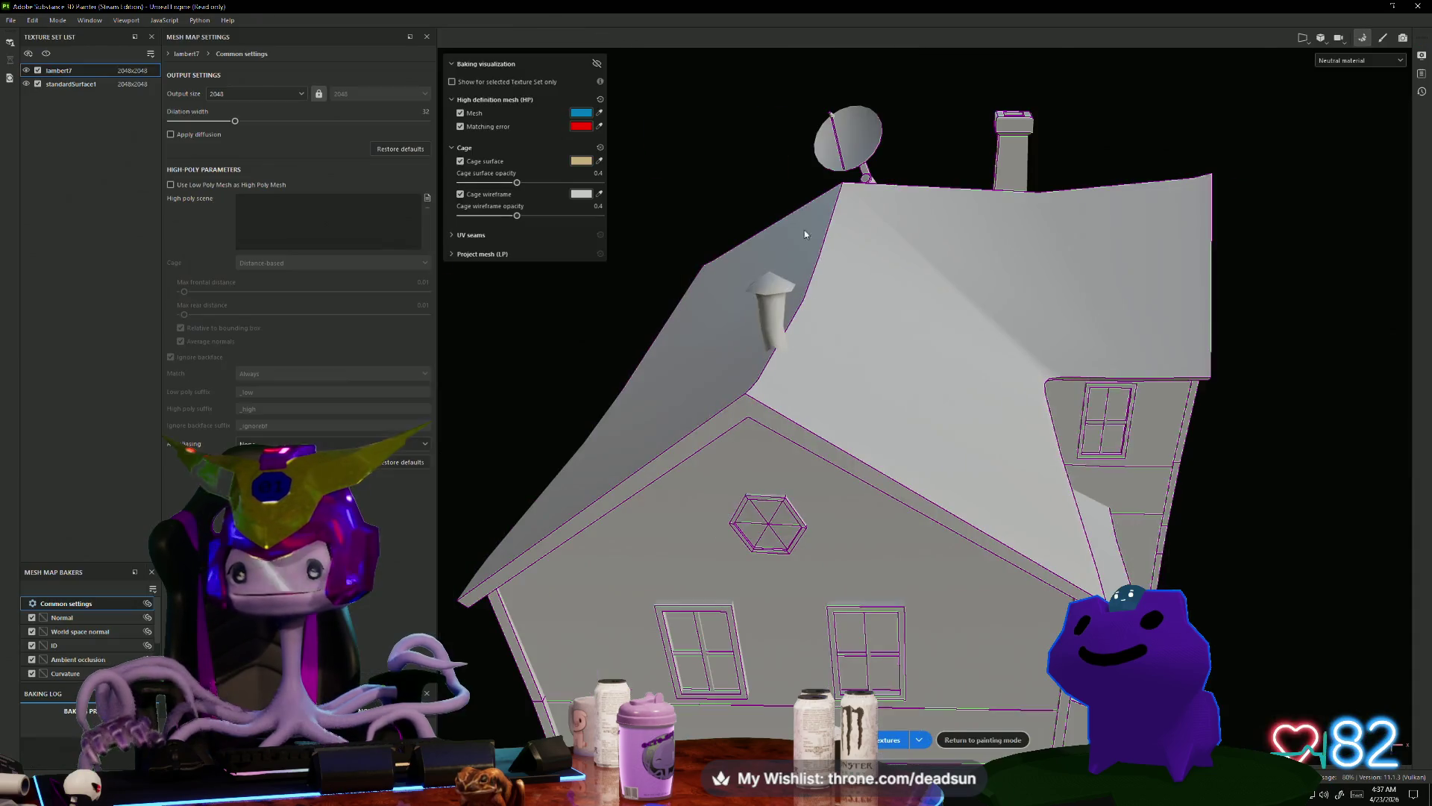
pyautogui.doubleClick(65, 87)
pyautogui.write('house')
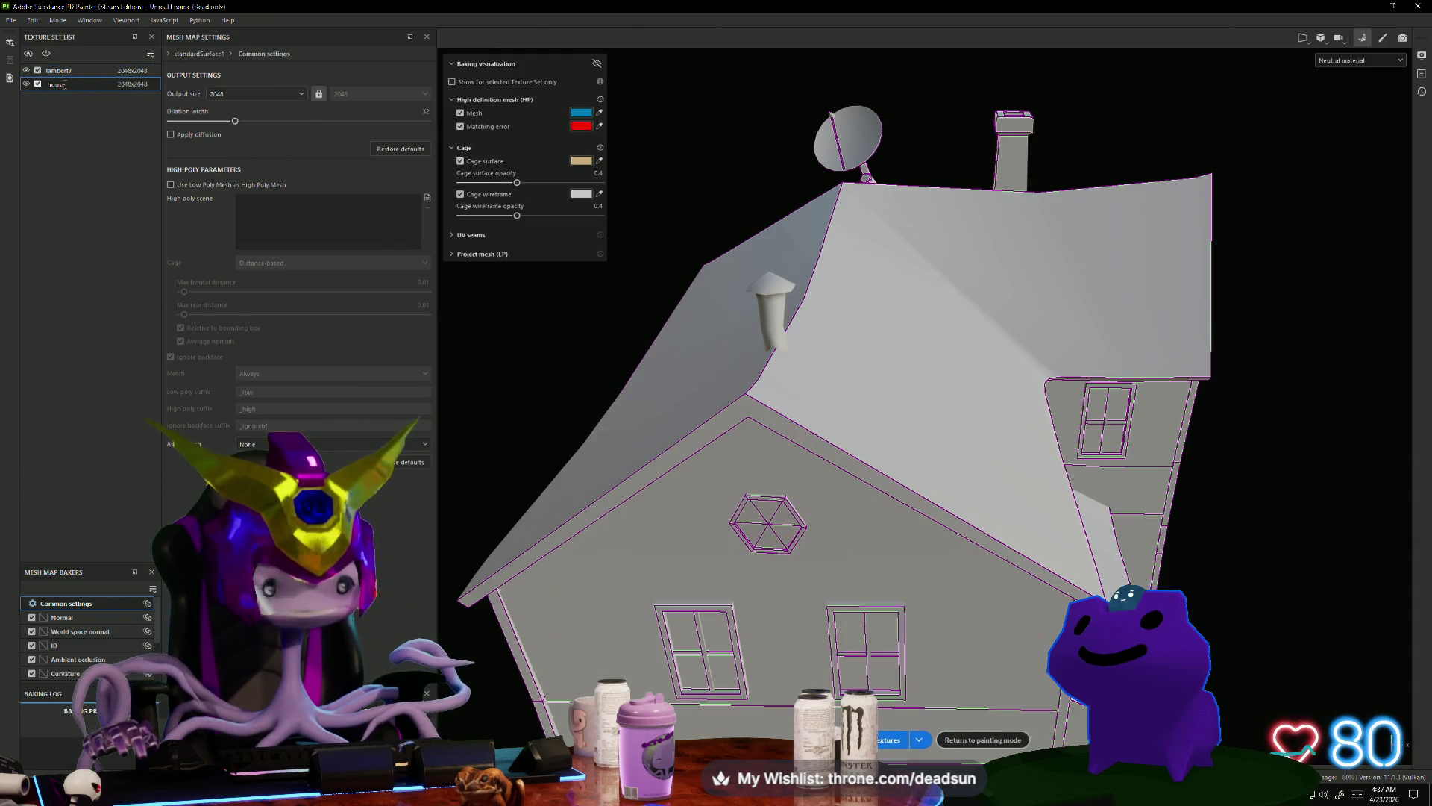
pyautogui.doubleClick(60, 72)
pyautogui.write('farmhouseWindows')
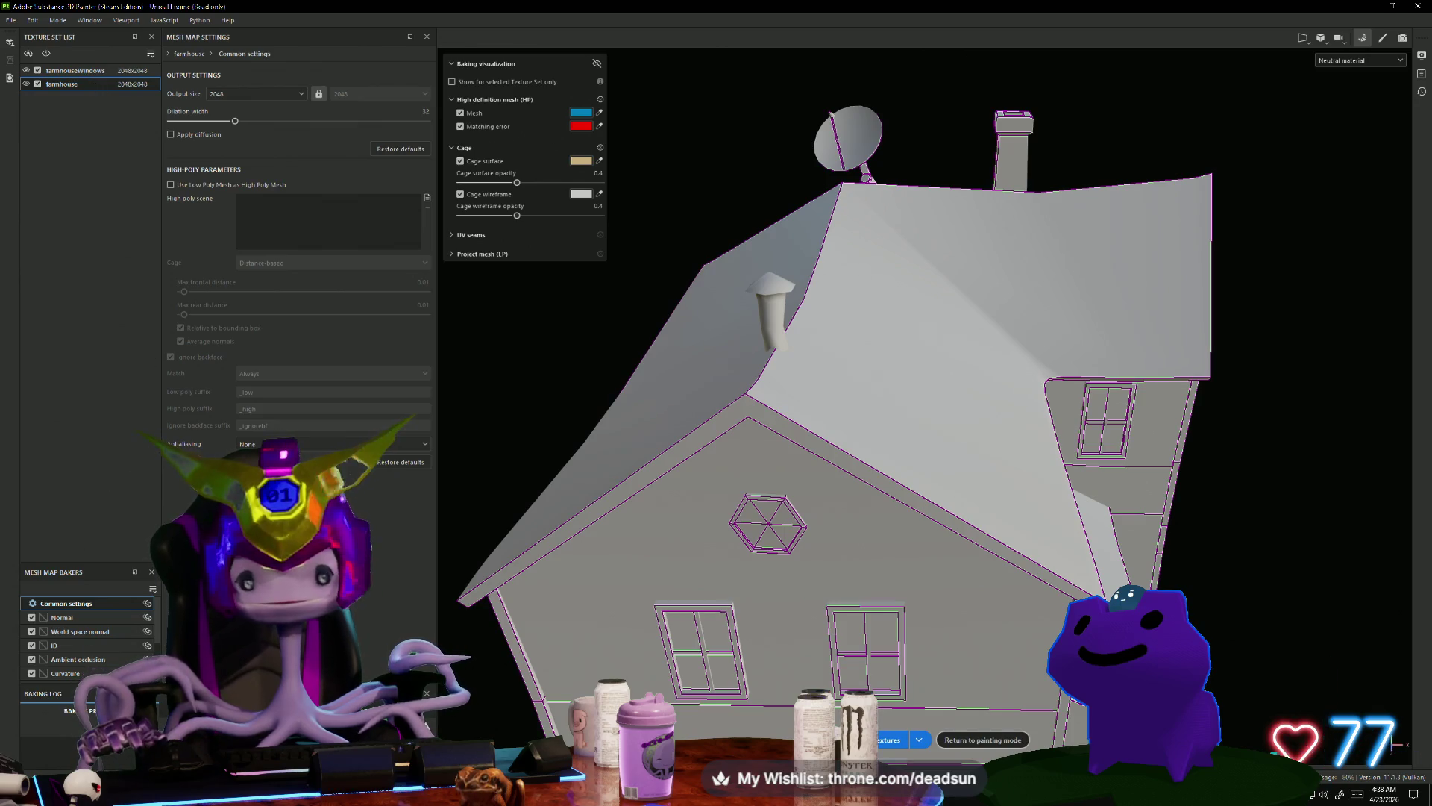
pyautogui.click(889, 739)
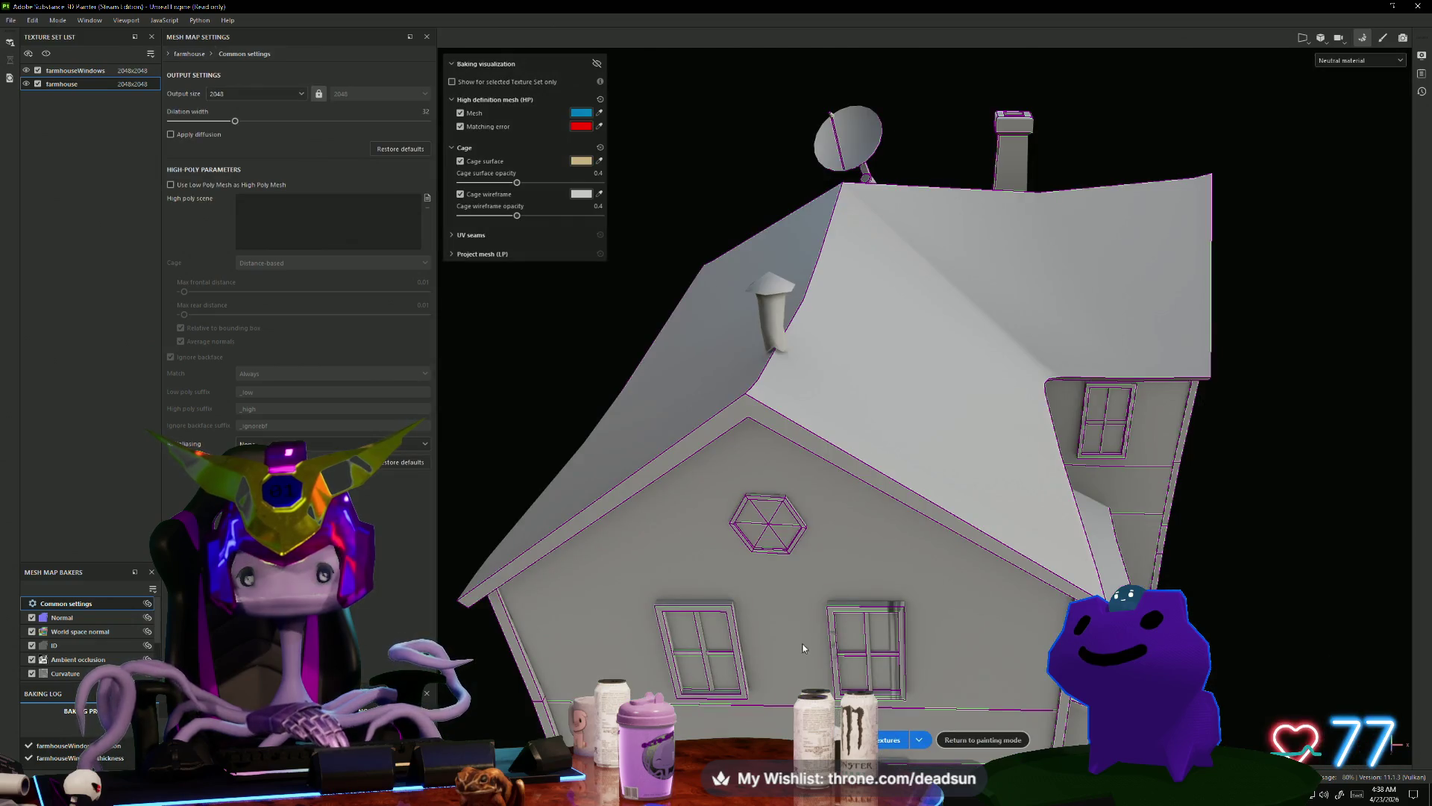
# Step: Orbit the baked house from the side round to the front porch, door and lower window
pyautogui.scroll(-3, 803, 648)
pyautogui.moveTo(803, 648)
pyautogui.keyDown('alt'); pyautogui.mouseDown()
pyautogui.moveTo(835, 600)
pyautogui.moveTo(986, 600)
pyautogui.moveTo(785, 521)
pyautogui.moveTo(854, 480)
pyautogui.mouseUp(); pyautogui.keyUp('alt')
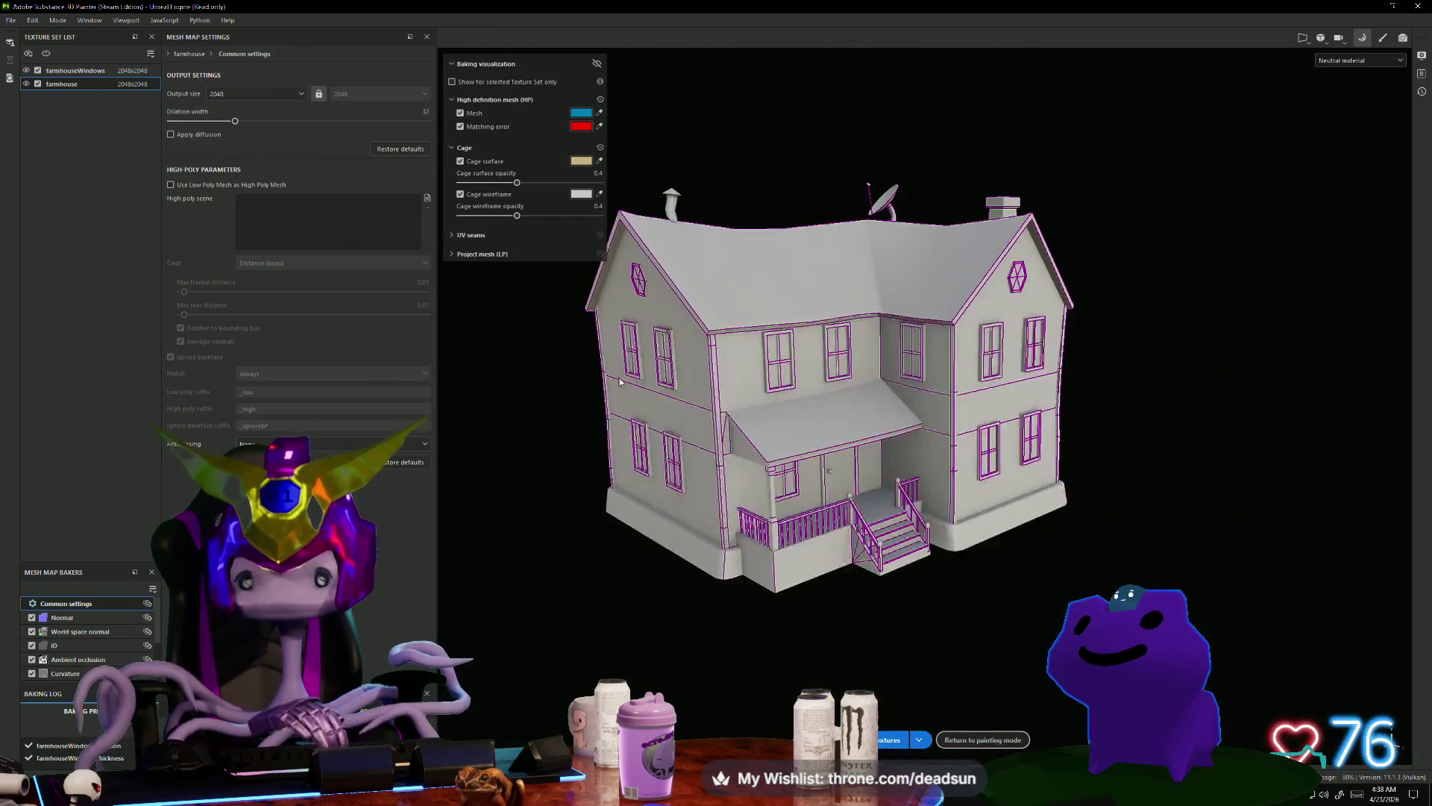
pyautogui.scroll(5, 1037, 599)
pyautogui.scroll(5, 859, 462)
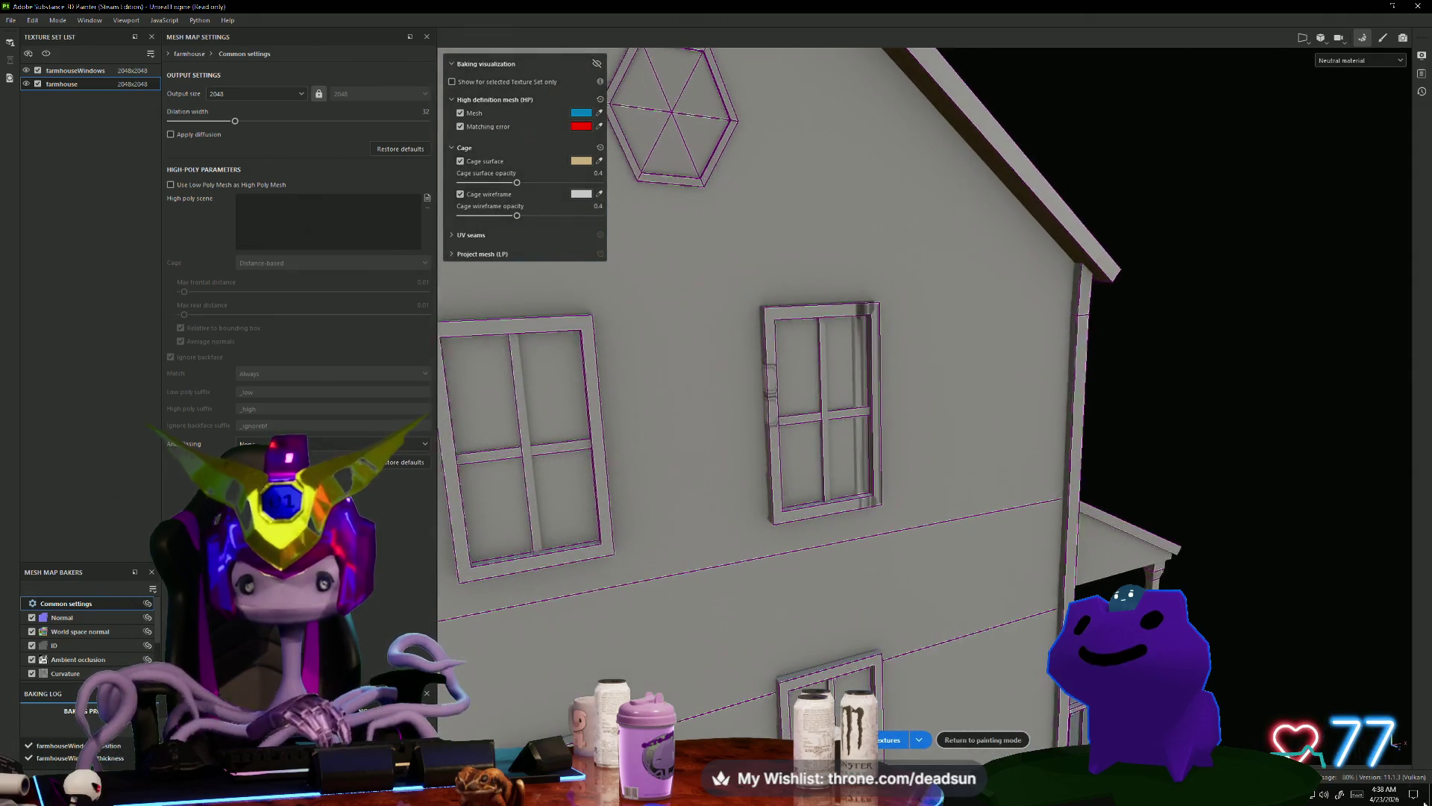
pyautogui.scroll(-5, 991, 572)
pyautogui.moveTo(991, 571)
pyautogui.keyDown('alt'); pyautogui.mouseDown()
pyautogui.moveTo(562, 419)
pyautogui.moveTo(776, 378)
pyautogui.moveTo(887, 444)
pyautogui.mouseUp(); pyautogui.keyUp('alt')
pyautogui.moveTo(886, 443)
pyautogui.keyDown('alt'); pyautogui.mouseDown(button='middle')
pyautogui.moveTo(804, 468)
pyautogui.moveTo(847, 528)
pyautogui.mouseUp(button='middle'); pyautogui.keyUp('alt')
pyautogui.scroll(5, 804, 468)
pyautogui.scroll(-3, 847, 528)
pyautogui.moveTo(846, 528)
pyautogui.keyDown('alt'); pyautogui.mouseDown()
pyautogui.moveTo(846, 485)
pyautogui.moveTo(952, 577)
pyautogui.mouseUp(); pyautogui.keyUp('alt')
pyautogui.scroll(4, 847, 485)
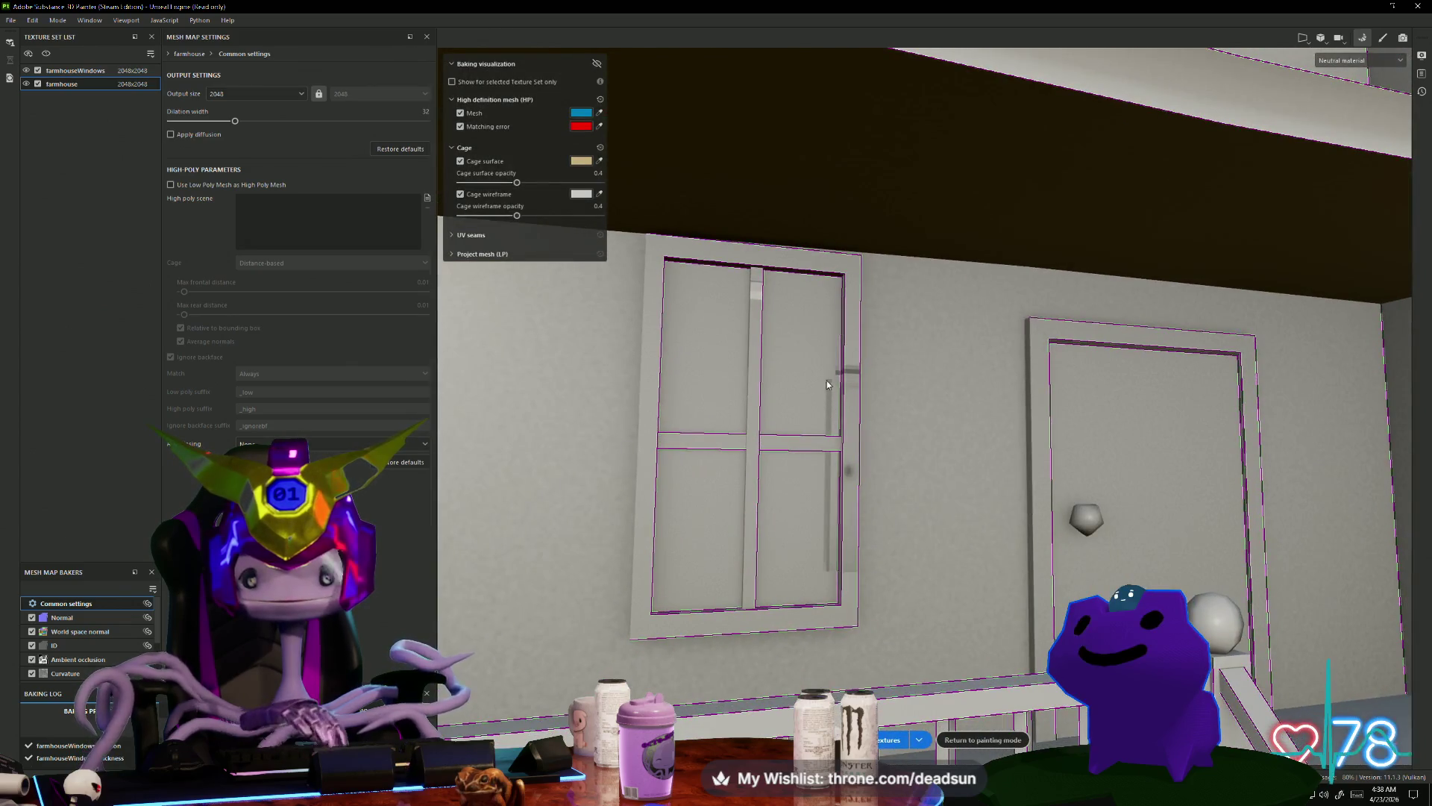
pyautogui.scroll(-5, 837, 382)
# Step: Orbit to inspect the wall windows, gable hexagon window and chimney side
pyautogui.keyDown('alt'); pyautogui.moveTo(837, 382); pyautogui.dragTo(839, 507); pyautogui.keyUp('alt')
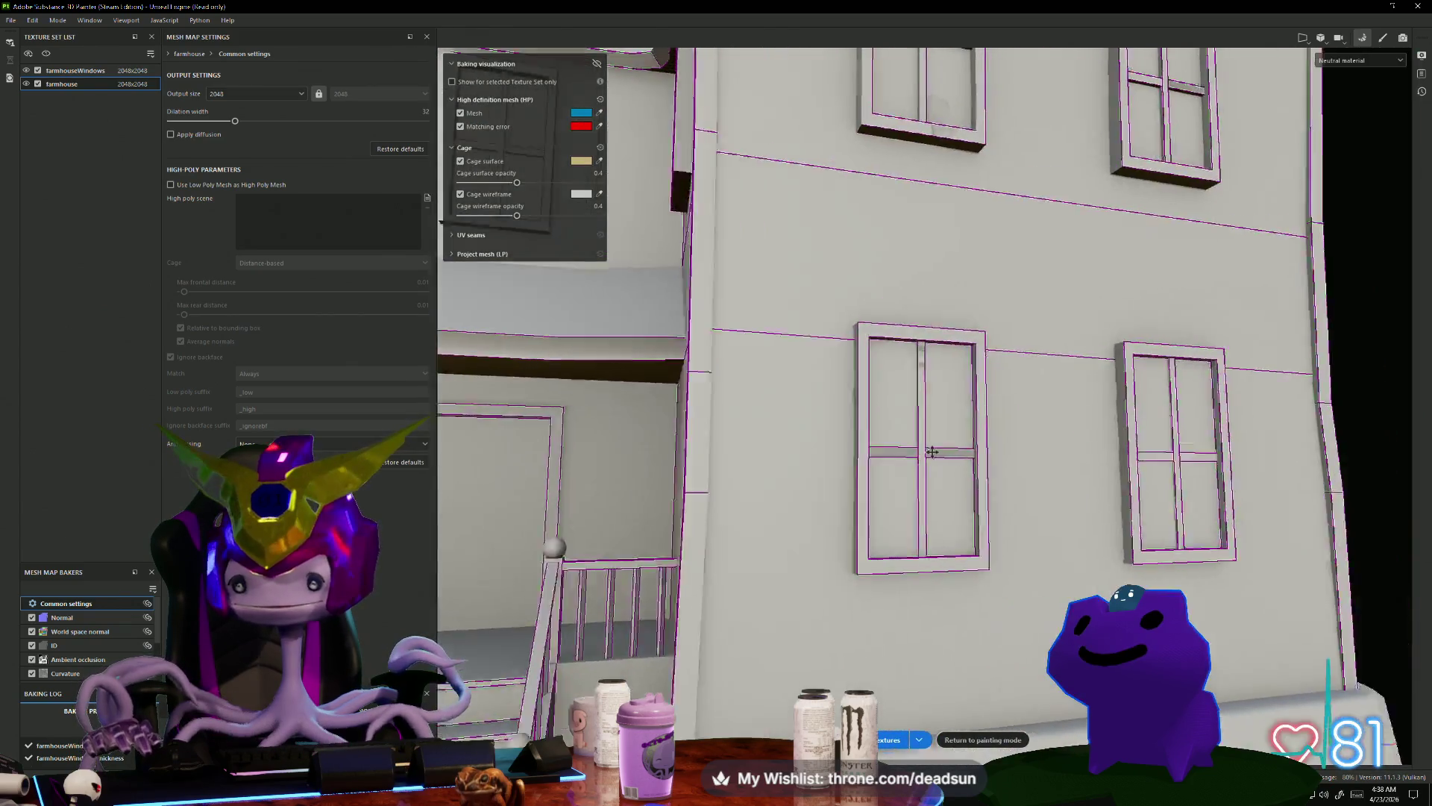
pyautogui.scroll(-3, 839, 506)
pyautogui.moveTo(856, 441)
pyautogui.keyDown('alt'); pyautogui.mouseDown()
pyautogui.moveTo(828, 575)
pyautogui.moveTo(824, 544)
pyautogui.moveTo(755, 572)
pyautogui.moveTo(594, 500)
pyautogui.moveTo(671, 640)
pyautogui.moveTo(709, 617)
pyautogui.moveTo(515, 502)
pyautogui.mouseUp(); pyautogui.keyUp('alt')
pyautogui.scroll(-3, 755, 571)
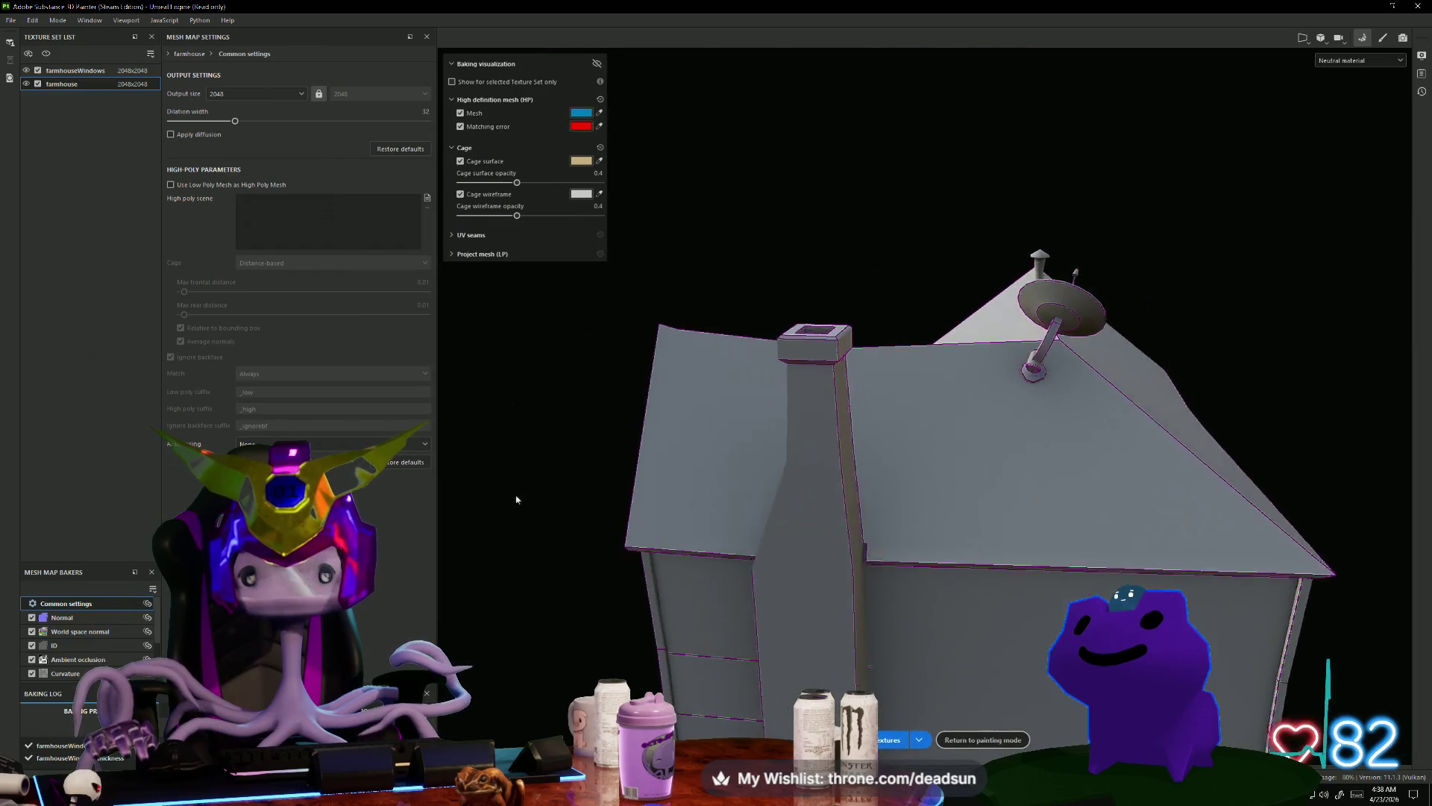
pyautogui.scroll(3, 515, 502)
pyautogui.keyDown('alt'); pyautogui.moveTo(515, 502); pyautogui.dragTo(635, 391, button='middle'); pyautogui.keyUp('alt')
pyautogui.scroll(-3, 635, 391)
pyautogui.moveTo(635, 390)
pyautogui.keyDown('alt'); pyautogui.mouseDown()
pyautogui.moveTo(457, 409)
pyautogui.moveTo(579, 432)
pyautogui.moveTo(908, 418)
pyautogui.moveTo(821, 447)
pyautogui.moveTo(915, 560)
pyautogui.moveTo(492, 420)
pyautogui.mouseUp(); pyautogui.keyUp('alt')
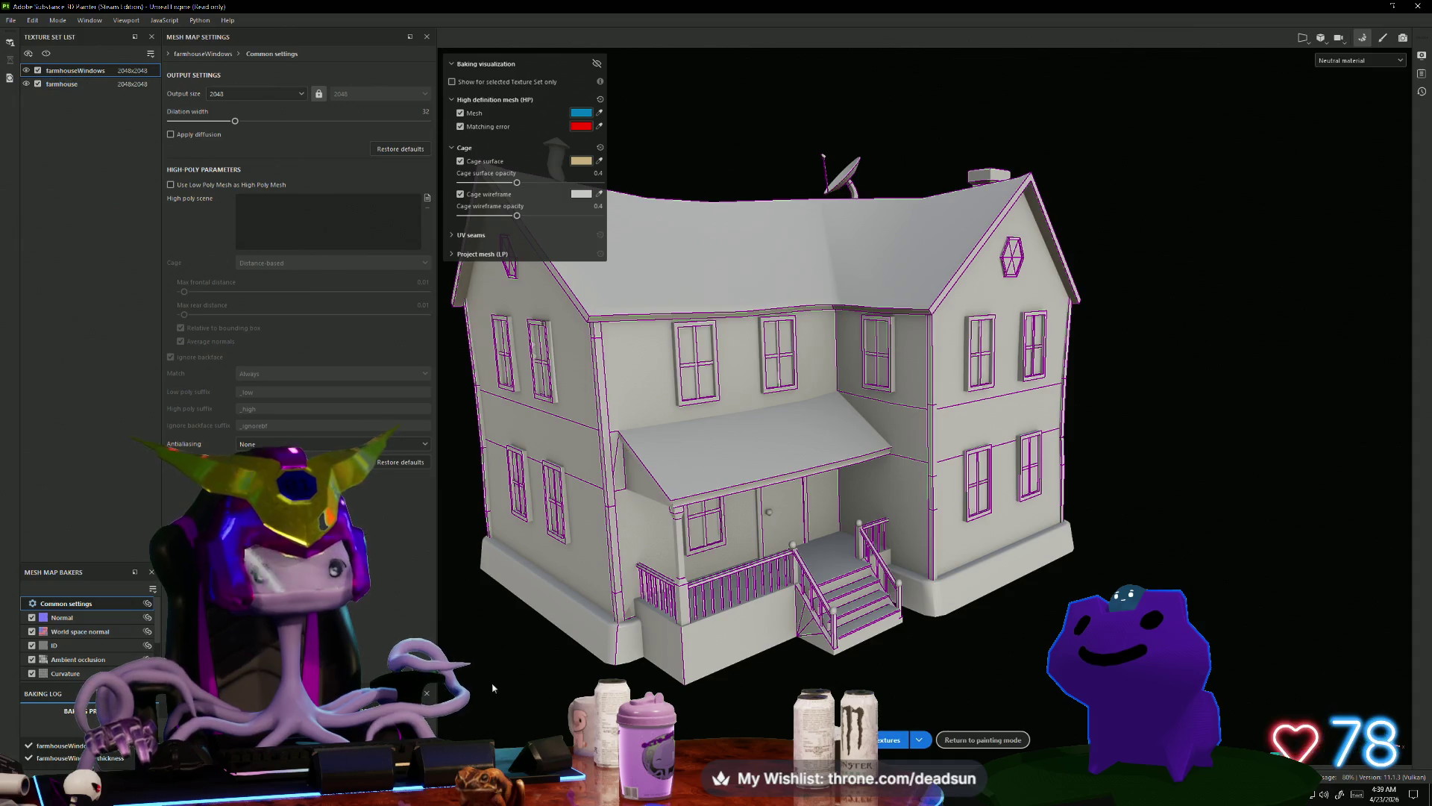
# Step: Rebake the mesh maps and look over the house's side wall
pyautogui.click(891, 739)
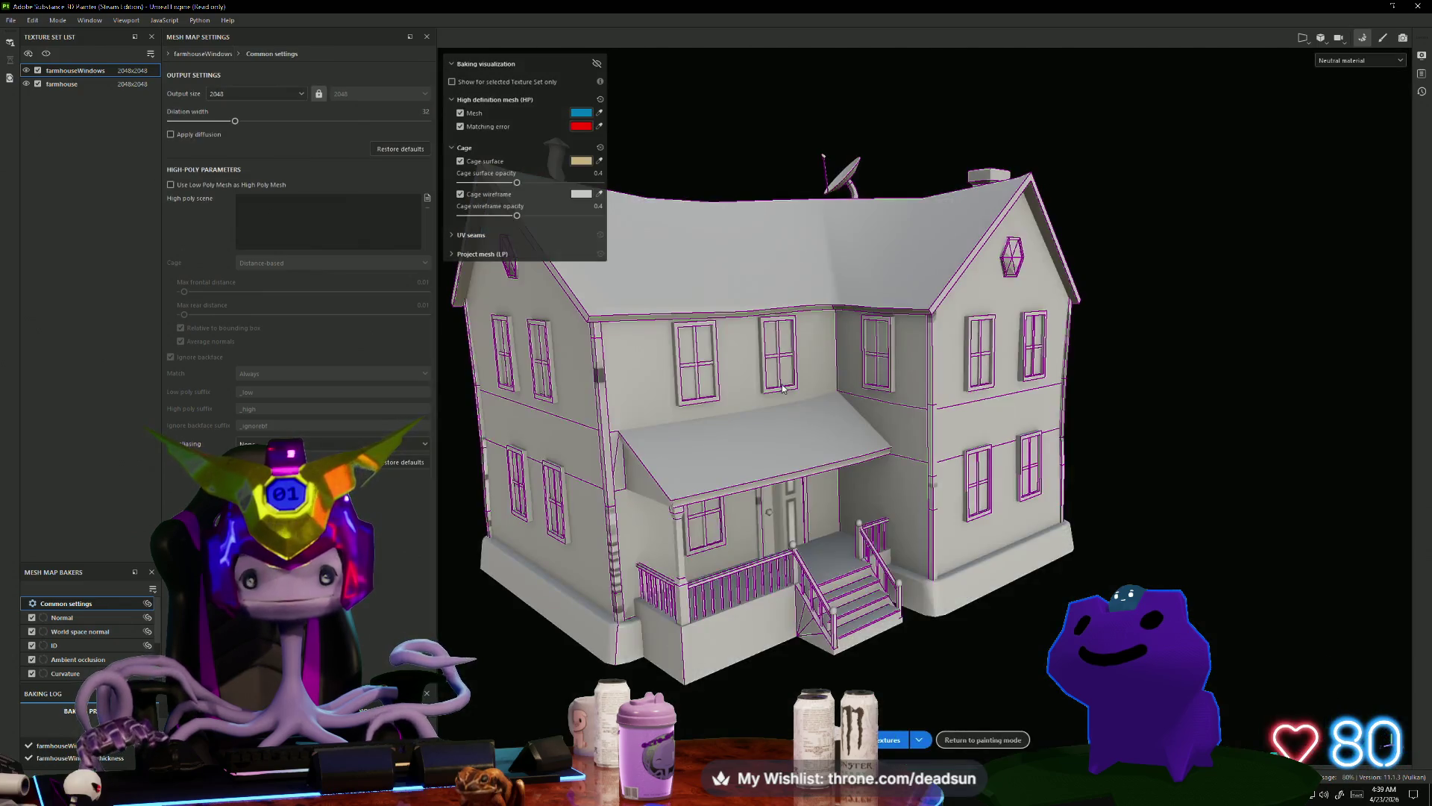
pyautogui.scroll(5, 759, 406)
pyautogui.scroll(-3, 737, 502)
pyautogui.moveTo(736, 502)
pyautogui.keyDown('alt'); pyautogui.mouseDown()
pyautogui.moveTo(1014, 515)
pyautogui.moveTo(534, 458)
pyautogui.mouseUp(); pyautogui.keyUp('alt')
pyautogui.scroll(4, 1043, 507)
pyautogui.scroll(-3, 1044, 507)
# Step: Hide all texture sets, show only farmhouseWindows, and bake again
pyautogui.click(63, 85)
pyautogui.click(72, 72)
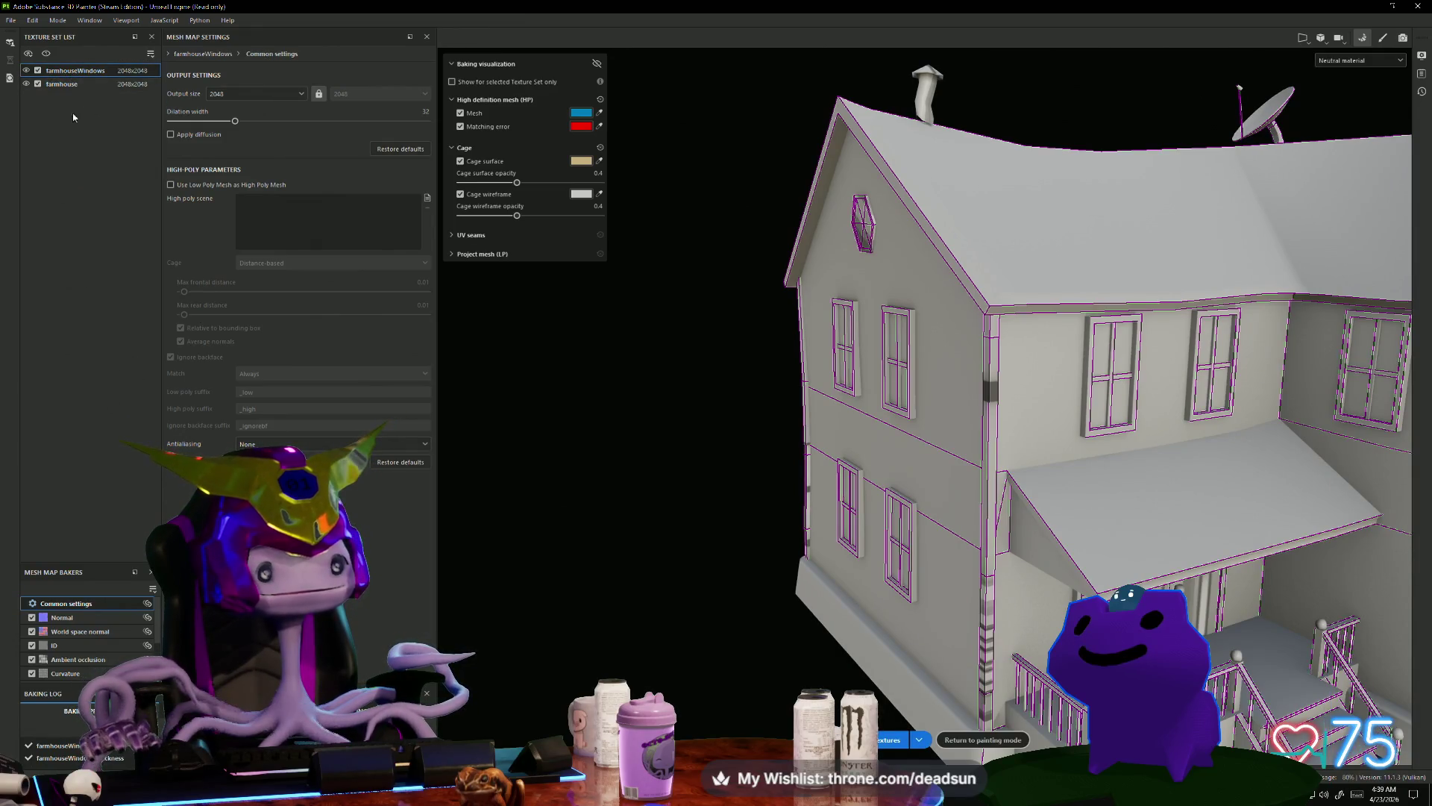
pyautogui.click(29, 54)
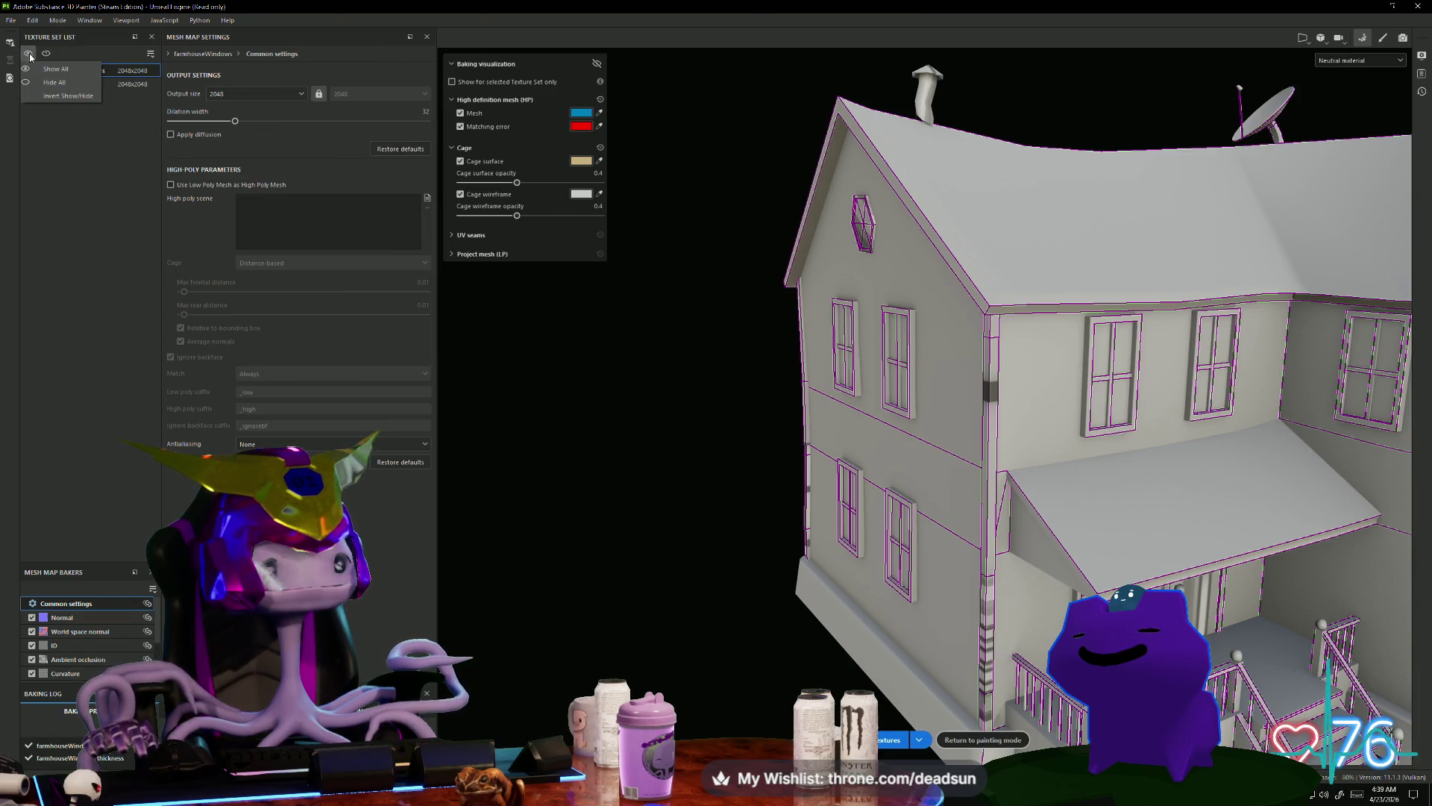
pyautogui.click(25, 83)
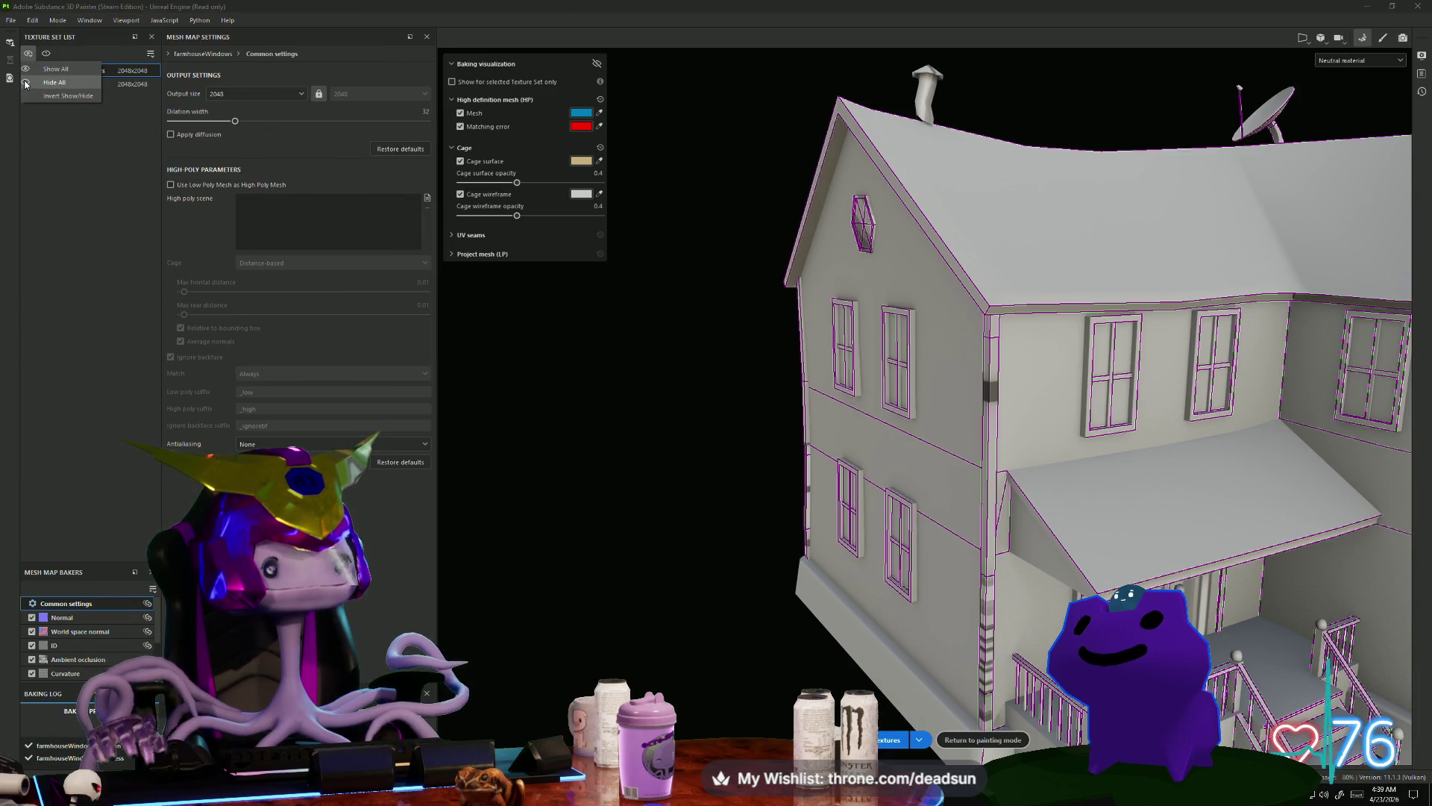
pyautogui.click(26, 71)
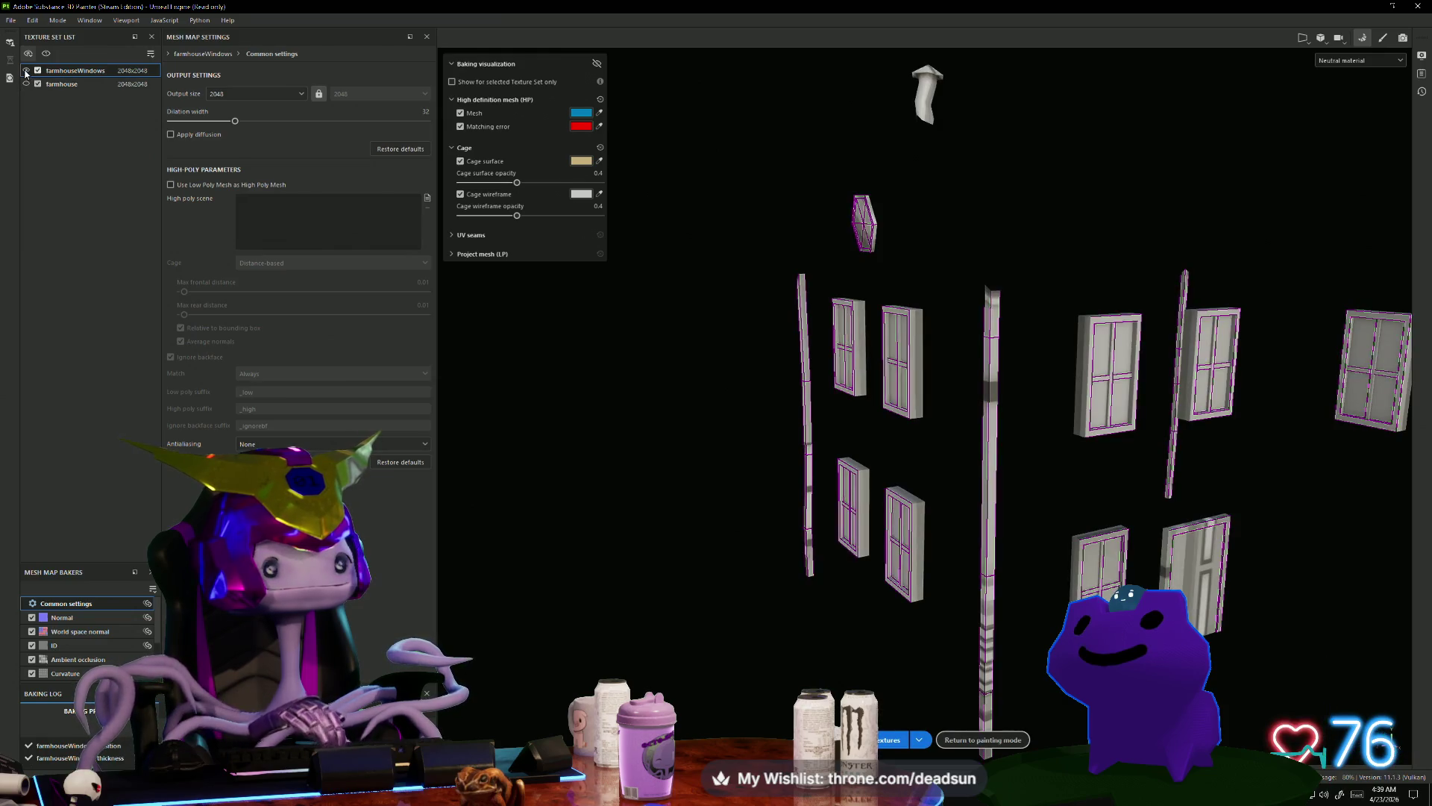
pyautogui.moveTo(671, 373)
pyautogui.keyDown('alt'); pyautogui.mouseDown()
pyautogui.moveTo(518, 351)
pyautogui.moveTo(567, 358)
pyautogui.mouseUp(); pyautogui.keyUp('alt')
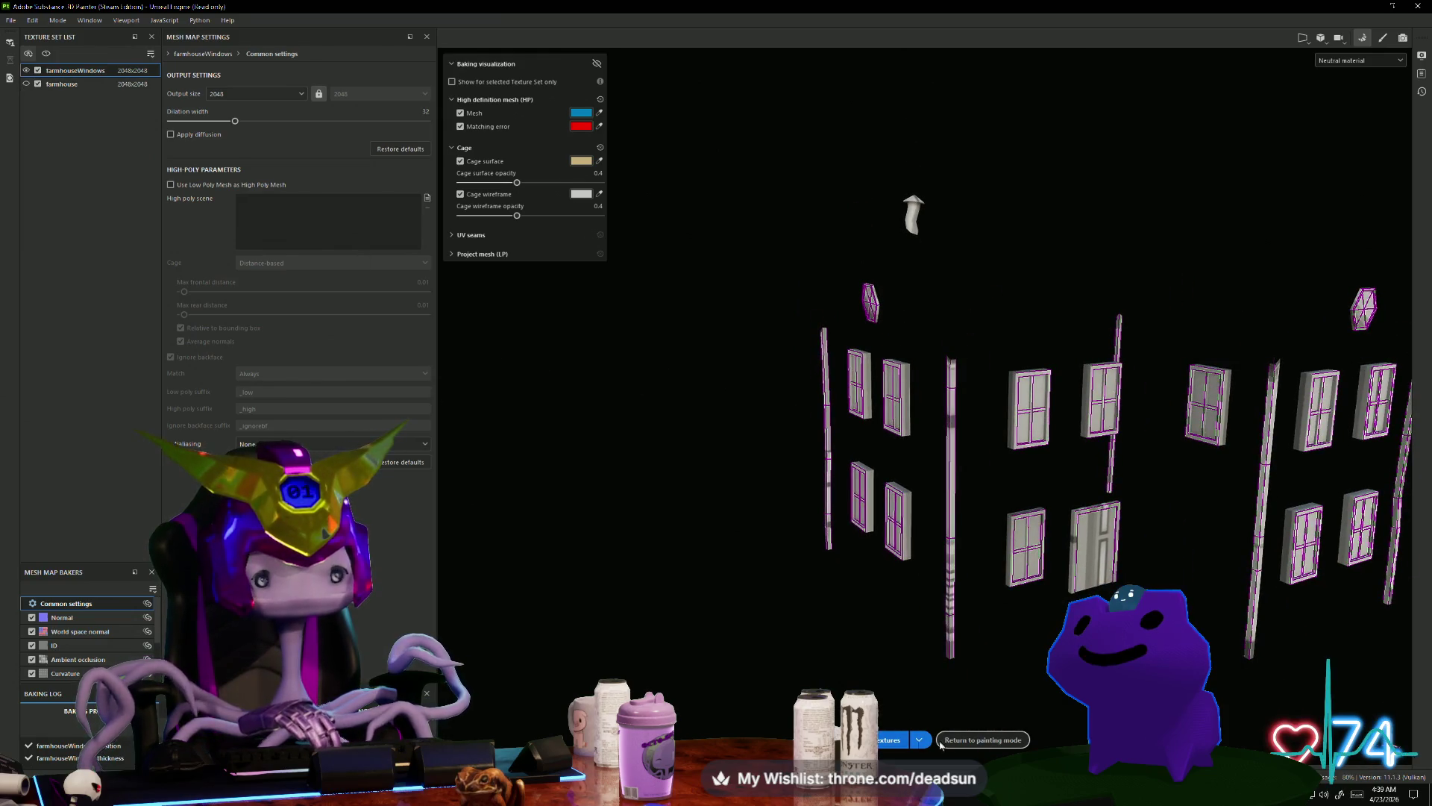
pyautogui.click(892, 739)
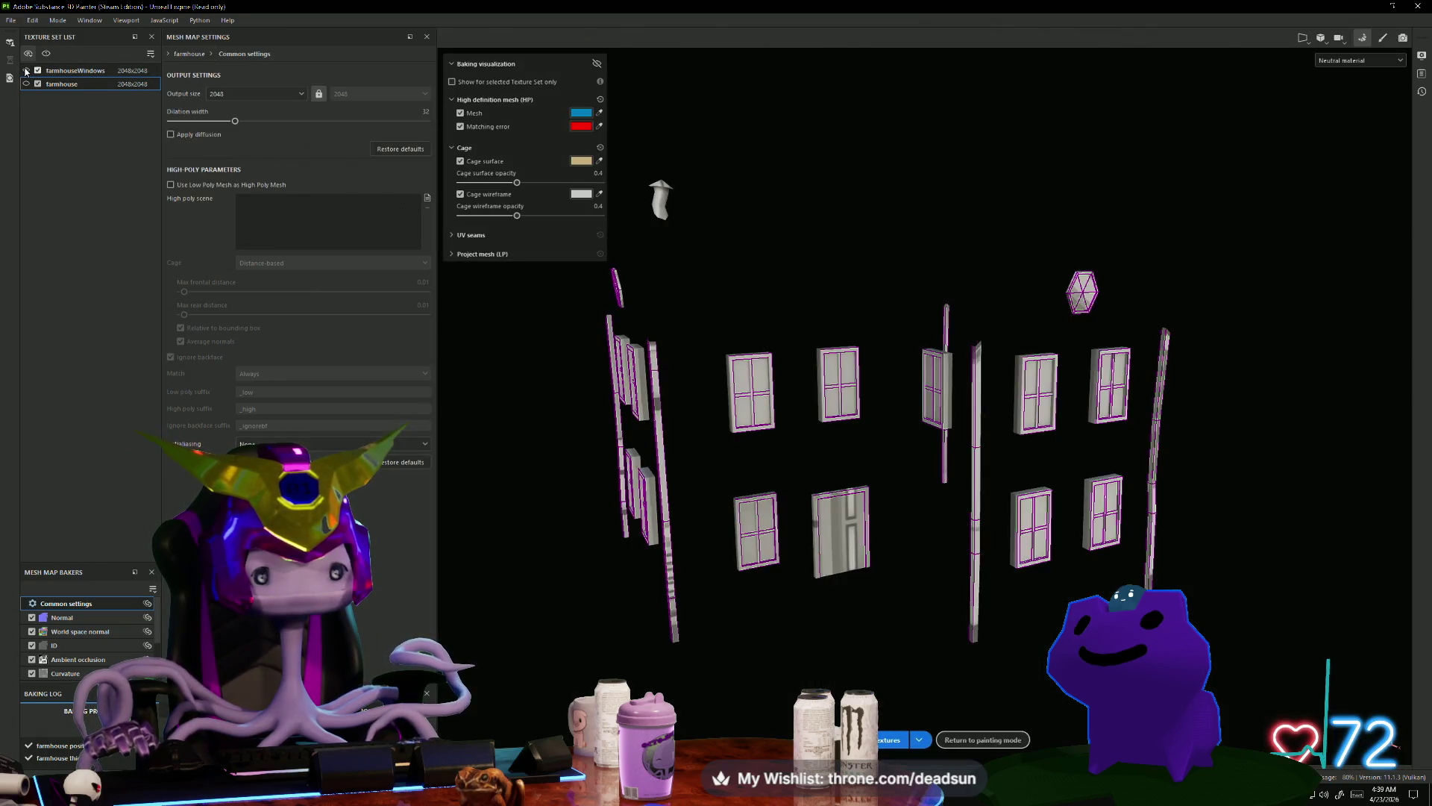
# Step: Show both texture sets, review the finished farmhouse, and minimize Painter
pyautogui.click(26, 71)
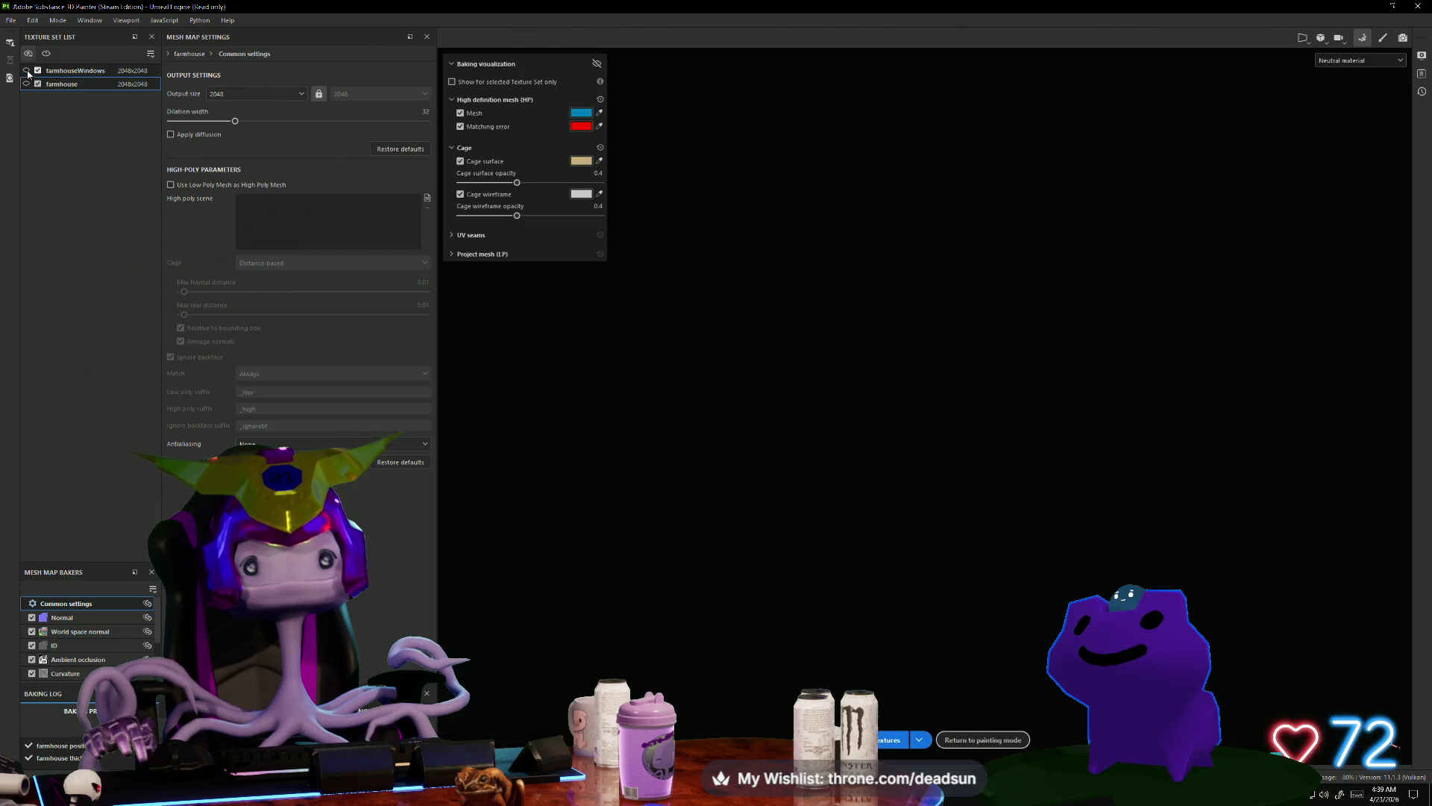
pyautogui.click(26, 71)
pyautogui.click(27, 84)
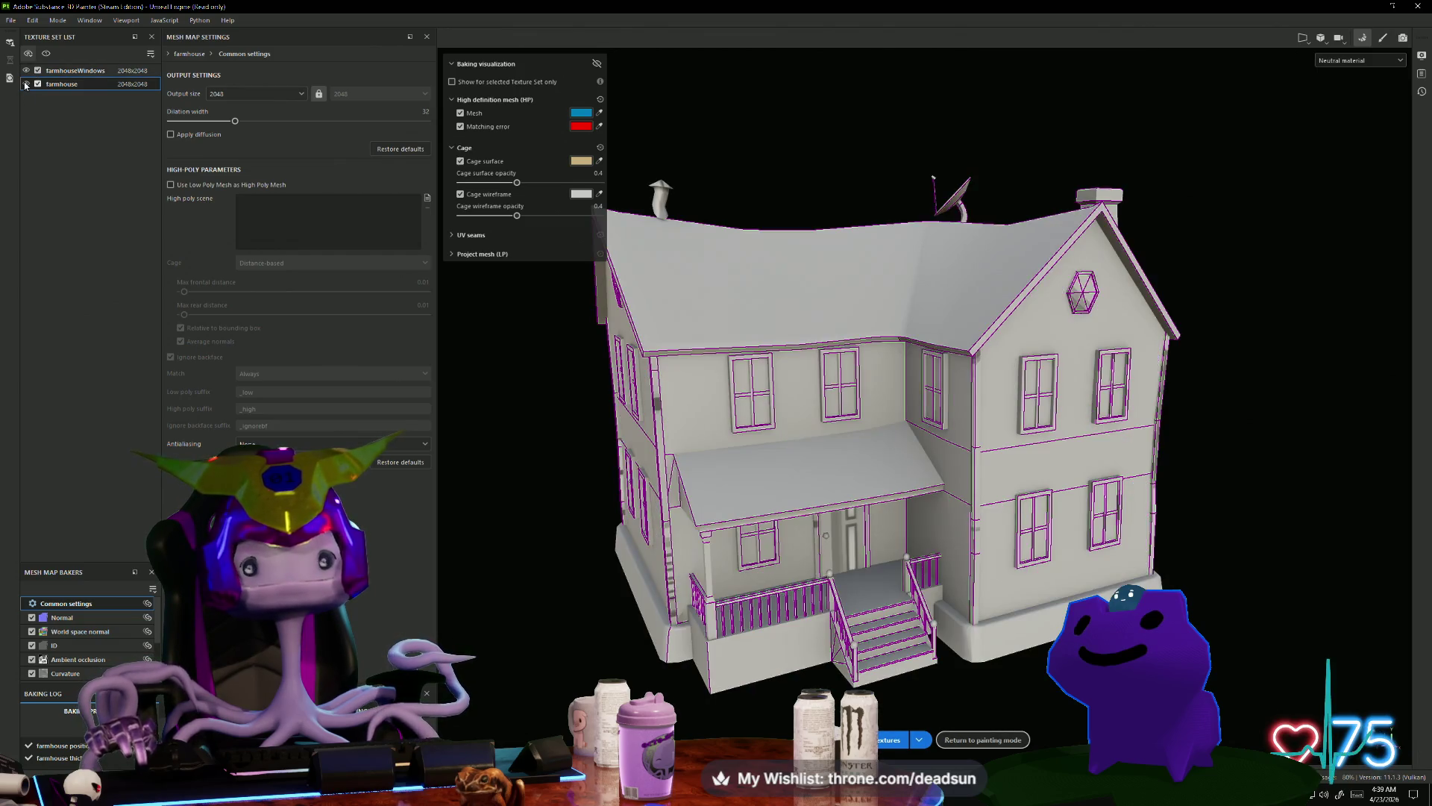
pyautogui.moveTo(603, 493)
pyautogui.keyDown('alt'); pyautogui.mouseDown()
pyautogui.moveTo(933, 457)
pyautogui.moveTo(619, 508)
pyautogui.moveTo(723, 502)
pyautogui.moveTo(825, 256)
pyautogui.moveTo(827, 413)
pyautogui.moveTo(787, 470)
pyautogui.moveTo(753, 687)
pyautogui.moveTo(936, 353)
pyautogui.moveTo(1107, 469)
pyautogui.moveTo(1327, 489)
pyautogui.moveTo(1352, 473)
pyautogui.moveTo(781, 493)
pyautogui.moveTo(798, 433)
pyautogui.mouseUp(); pyautogui.keyUp('alt')
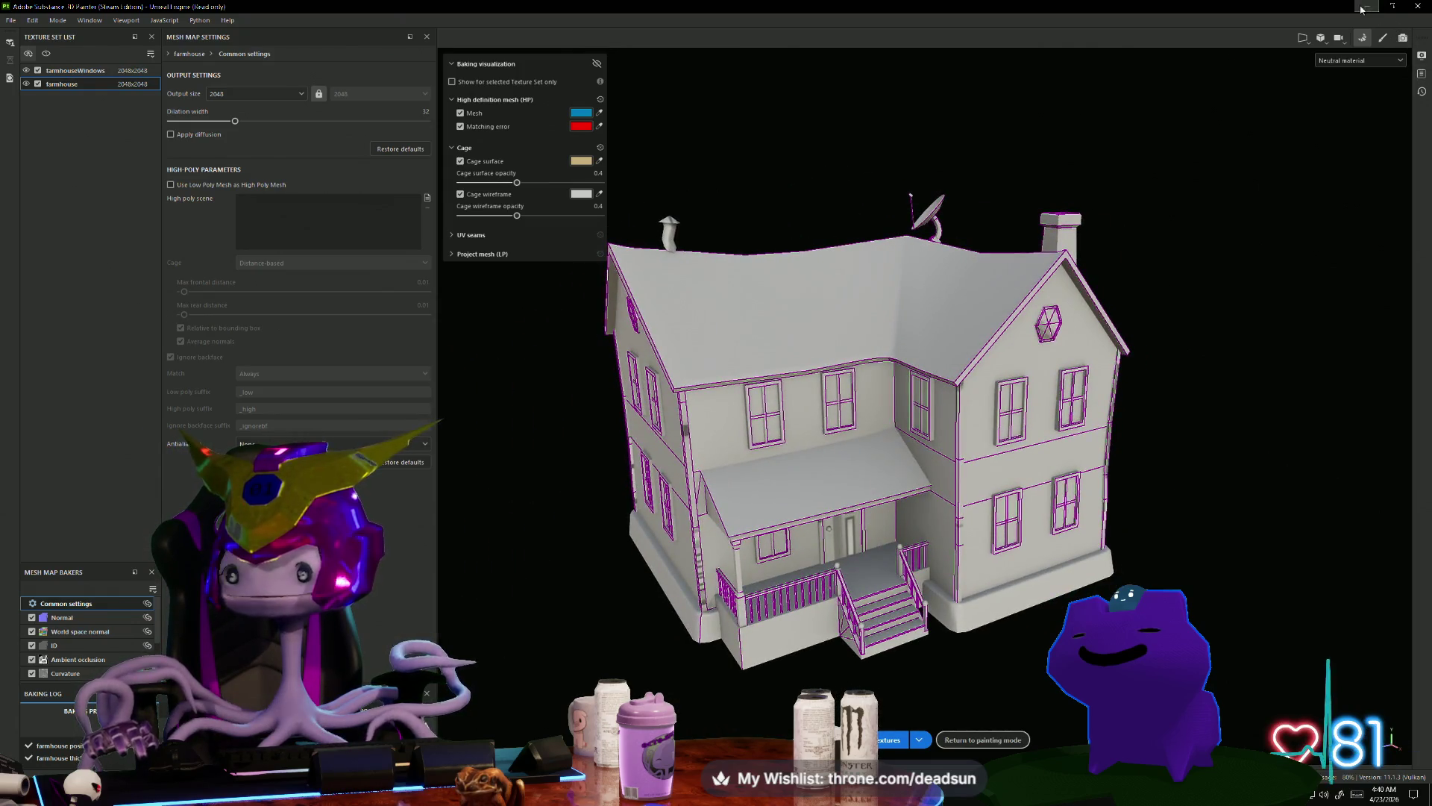
pyautogui.click(1361, 7)
# Step: Select all the window UV shells in shell mode, then shrink them and shift them left
pyautogui.press('f')
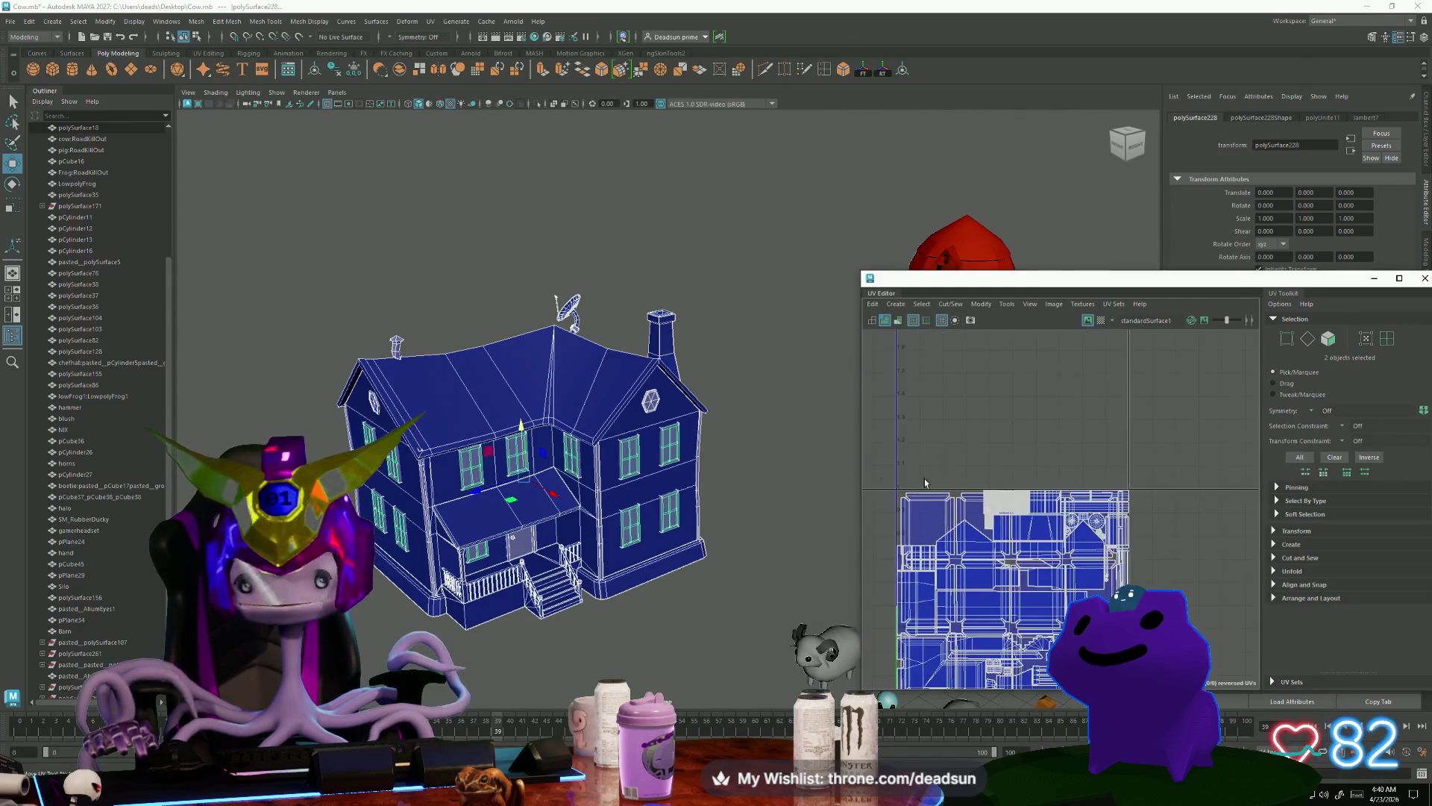
pyautogui.moveTo(492, 442)
pyautogui.mouseDown(button='right')
pyautogui.moveTo(505, 437)
pyautogui.moveTo(487, 464)
pyautogui.mouseUp(button='right')
pyautogui.click(483, 465)
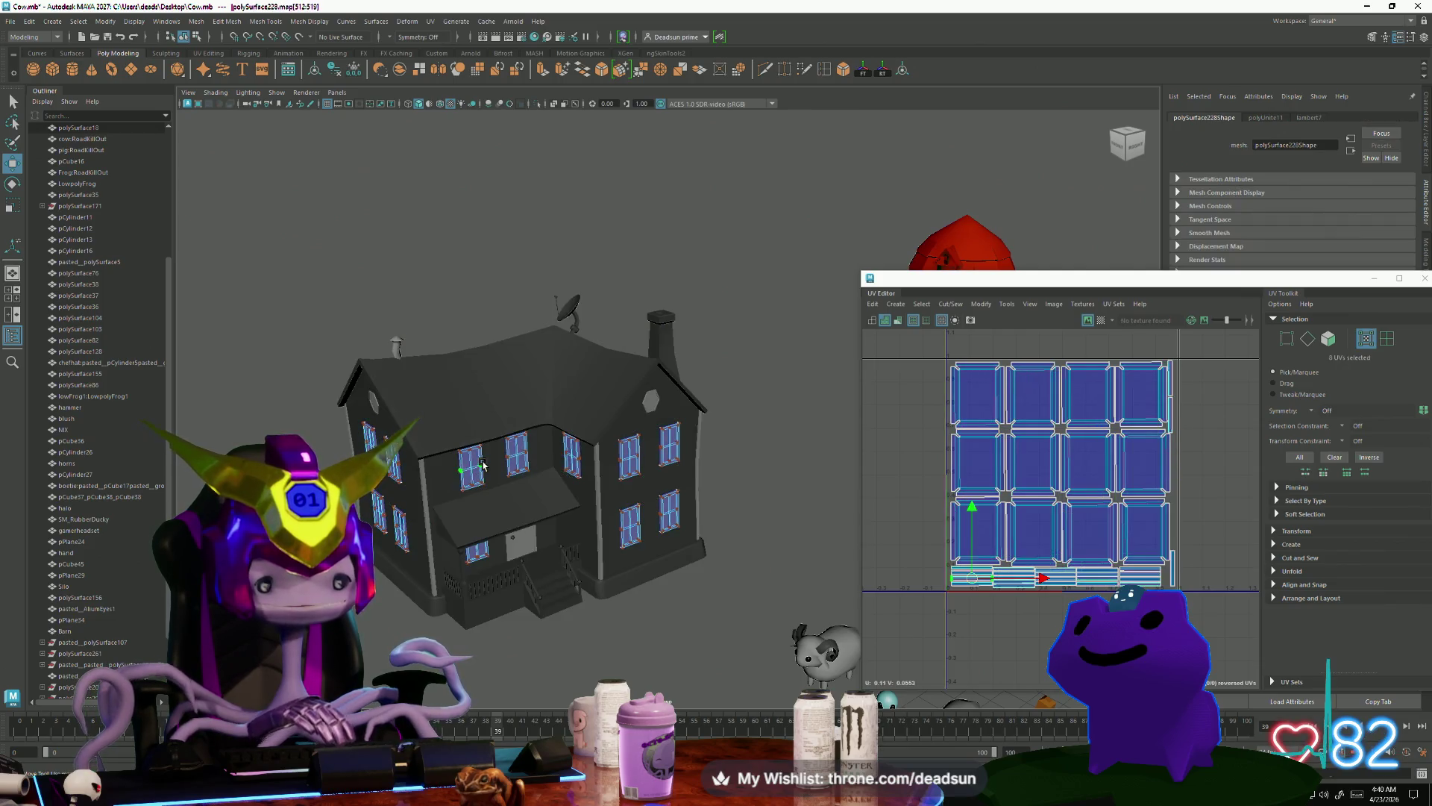
pyautogui.moveTo(1262, 586); pyautogui.dragTo(1219, 601)
pyautogui.moveTo(1063, 476); pyautogui.dragTo(854, 441)
pyautogui.press('w')
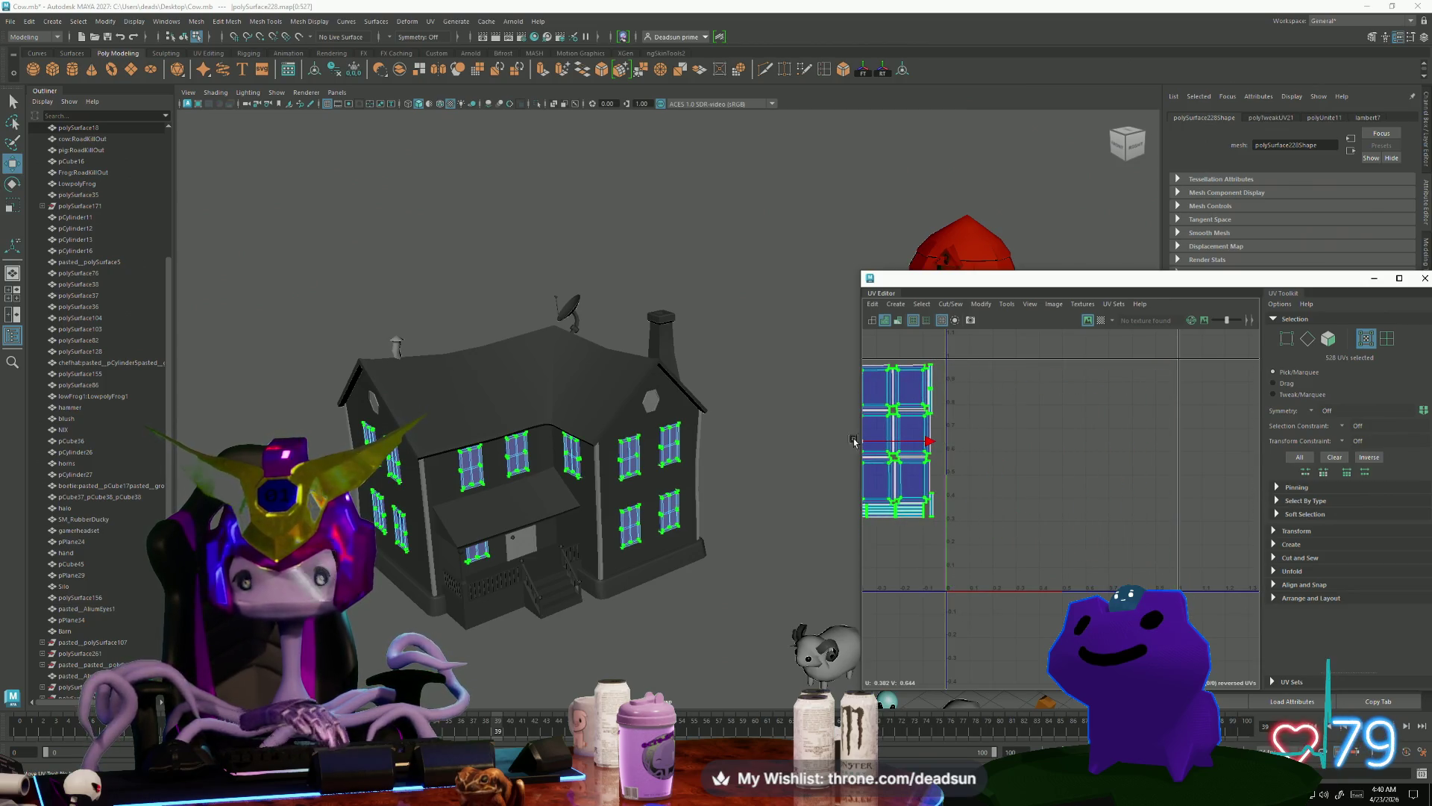
# Step: Show the house mesh UVs alongside the windows and reselect the window shells
pyautogui.keyDown('alt'); pyautogui.moveTo(454, 451); pyautogui.dragTo(559, 471); pyautogui.keyUp('alt')
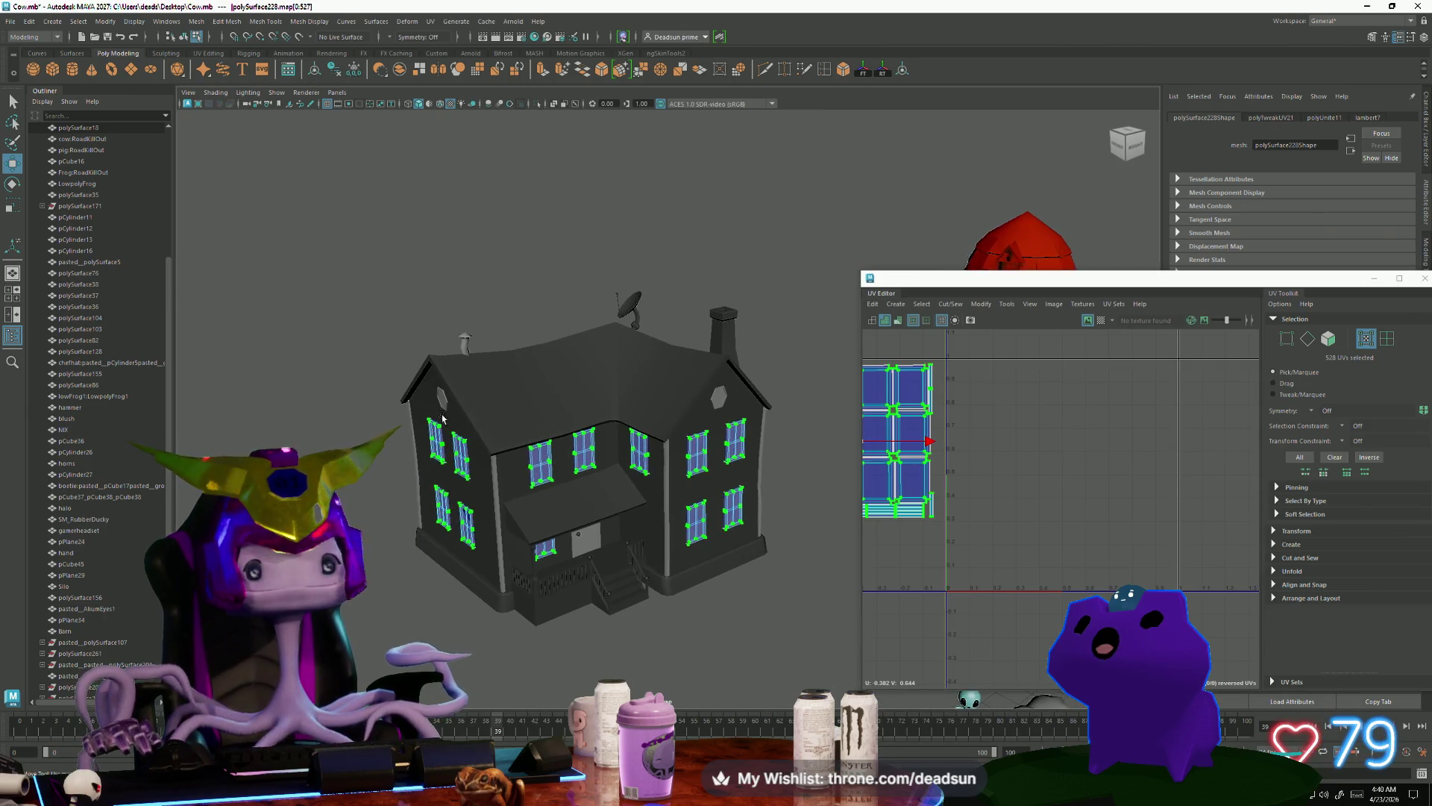
pyautogui.click(442, 417)
pyautogui.scroll(4, 1160, 399)
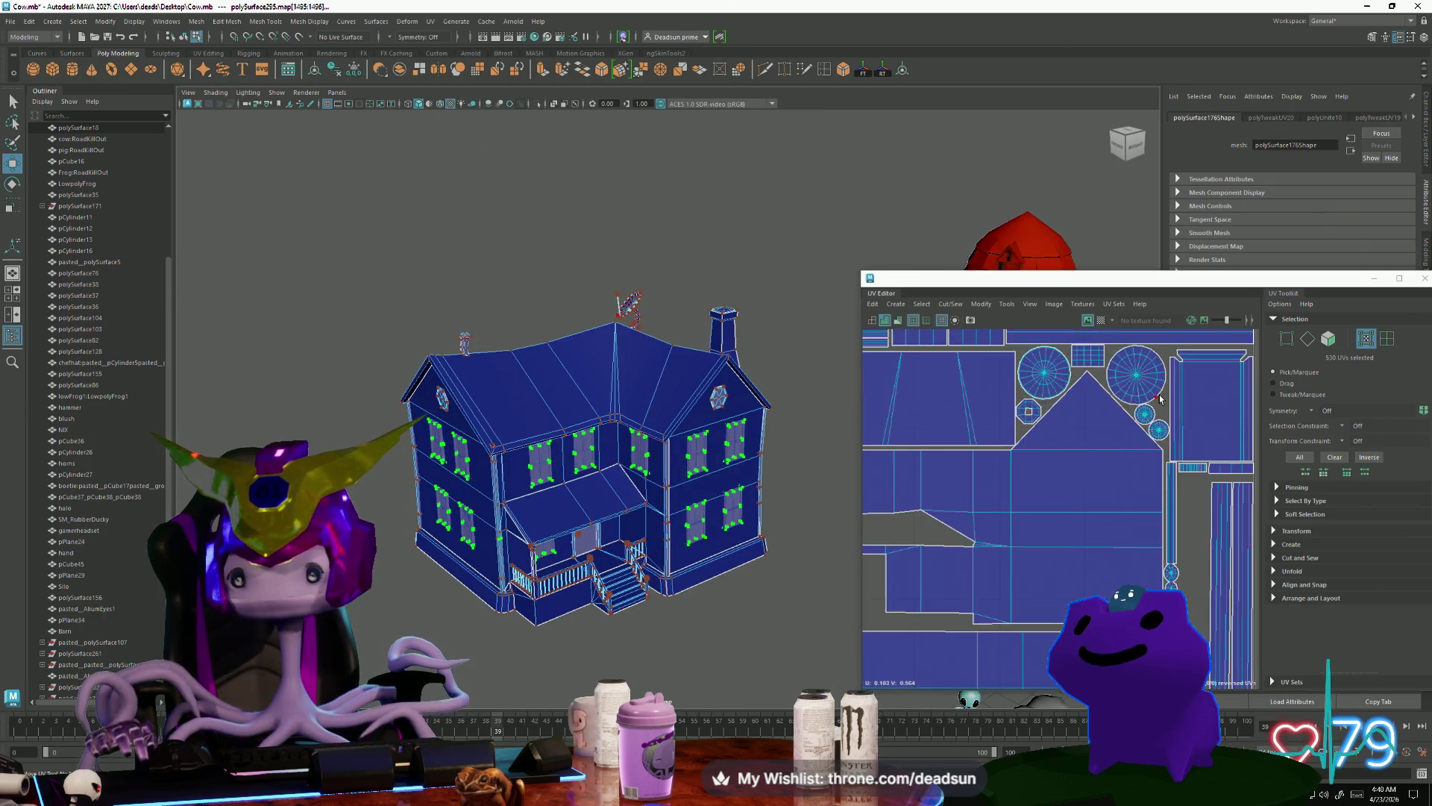
pyautogui.scroll(-6, 1151, 418)
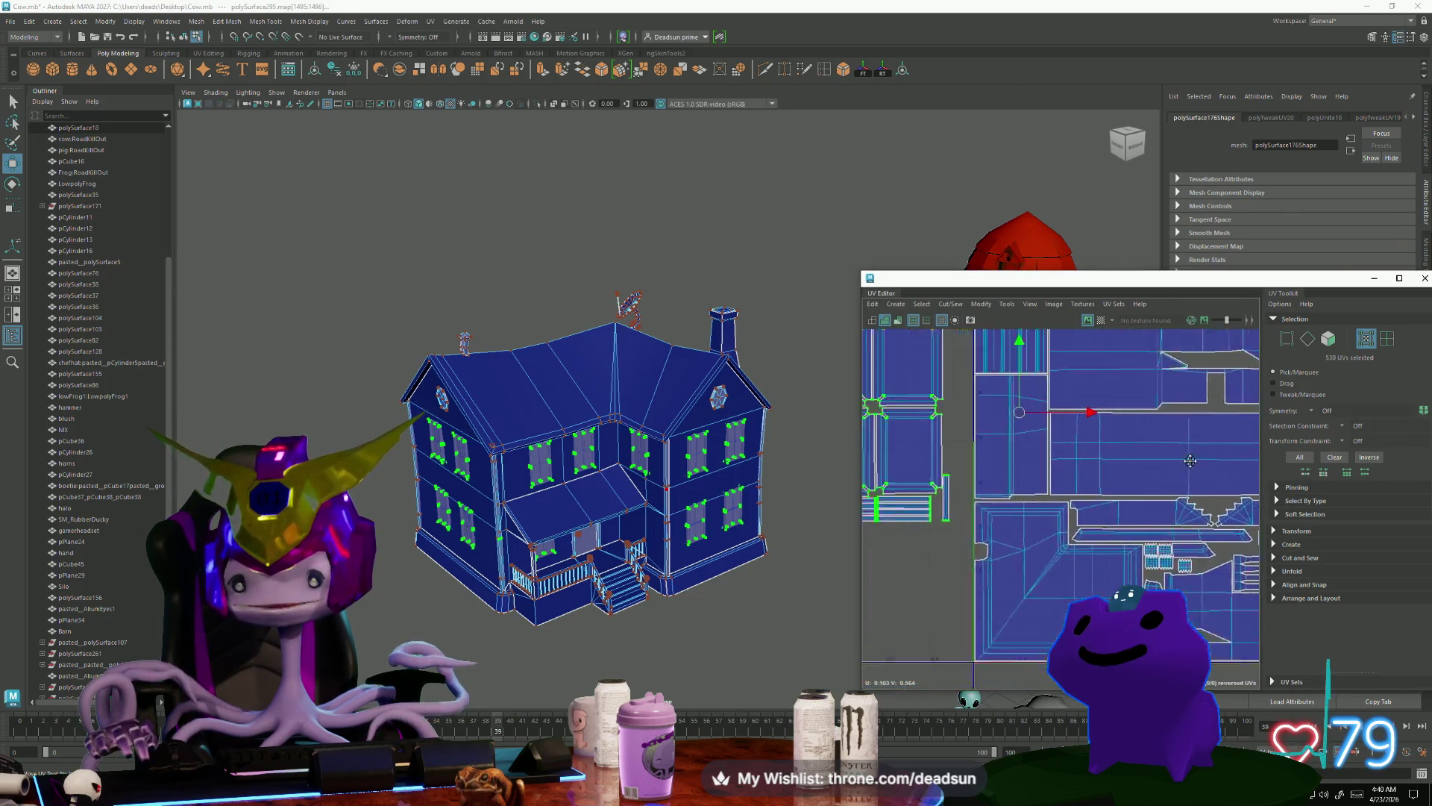
pyautogui.keyDown('alt'); pyautogui.moveTo(913, 464); pyautogui.dragTo(923, 525, button='middle'); pyautogui.keyUp('alt')
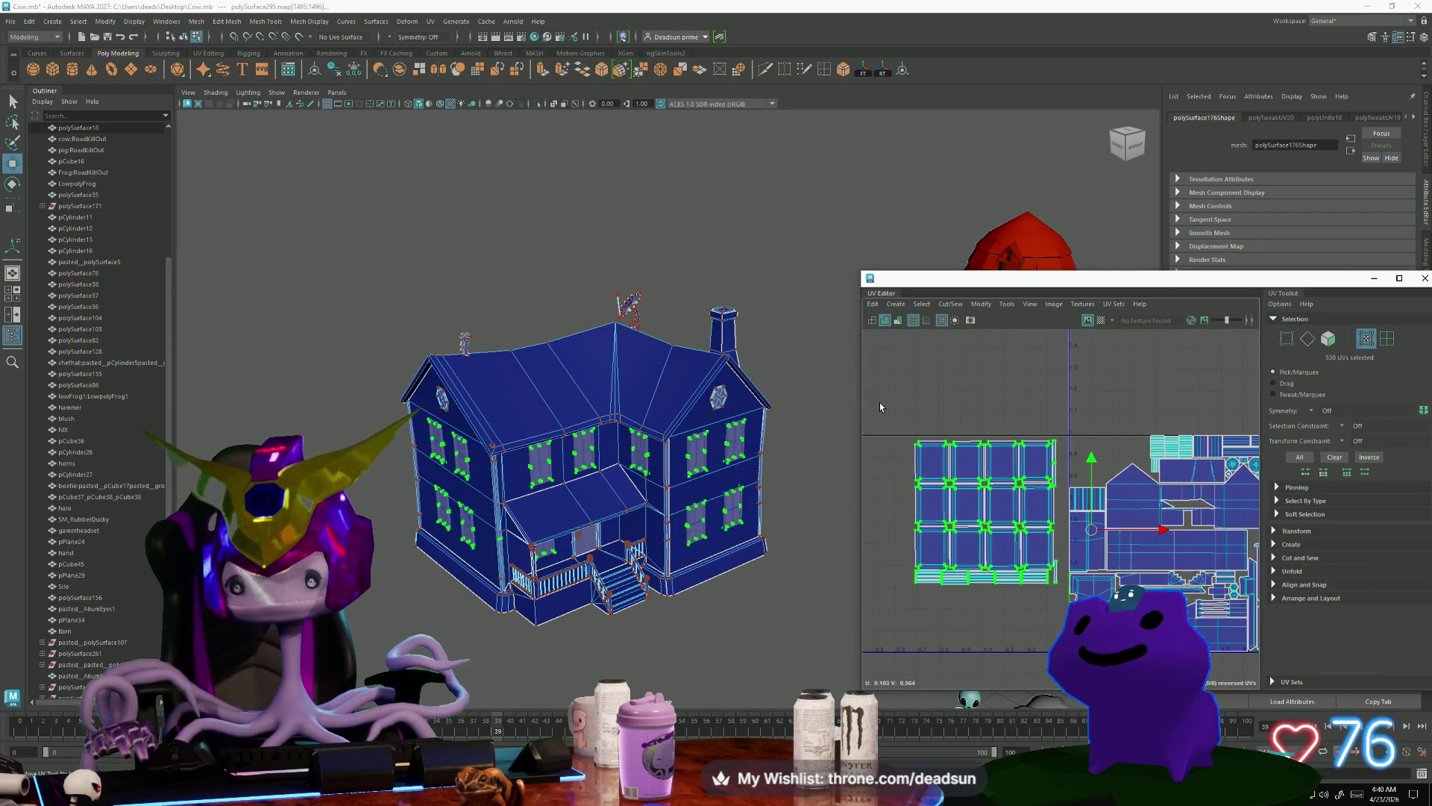
pyautogui.click(1019, 532)
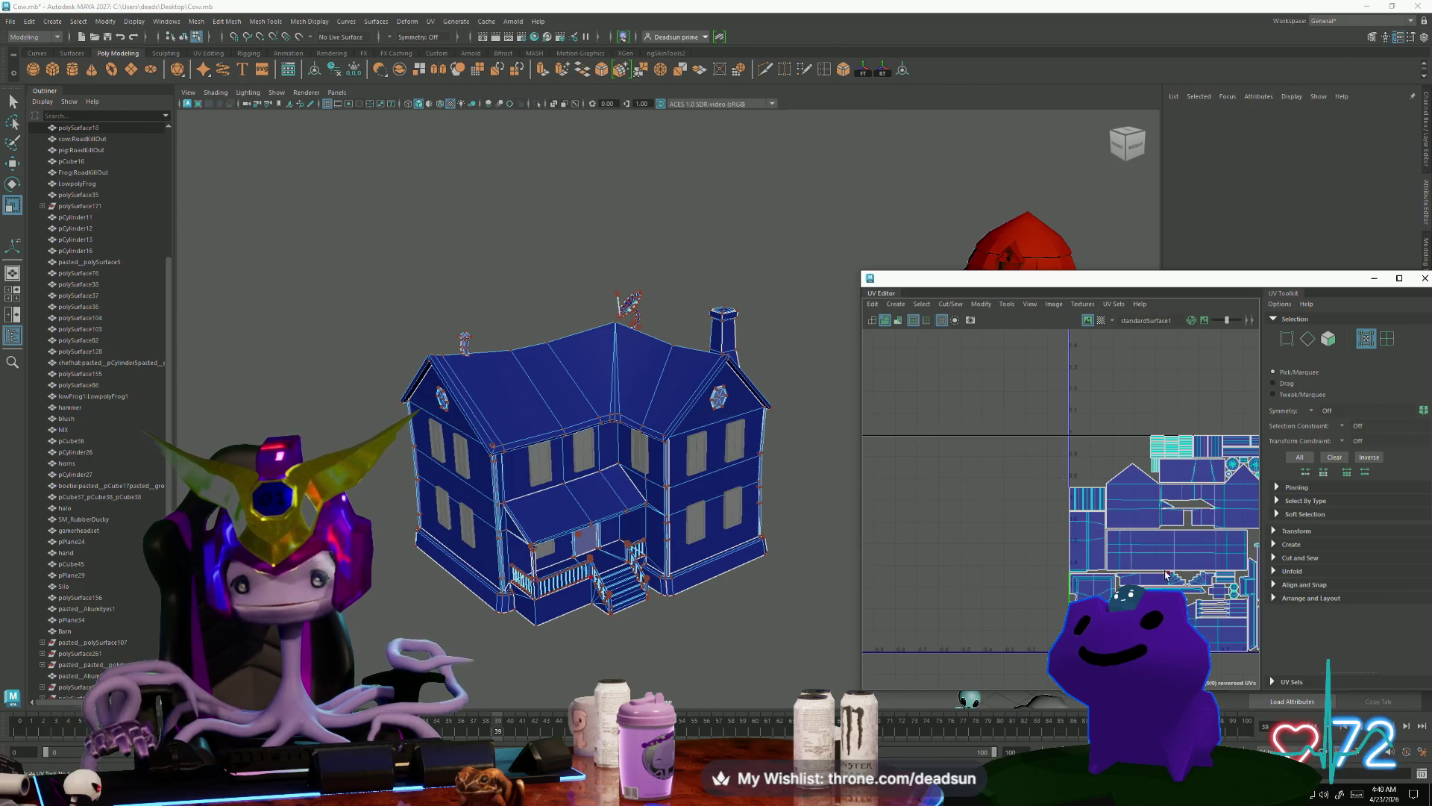
pyautogui.hotkey('ctrl', 'z')
pyautogui.hotkey('ctrl', 'z')
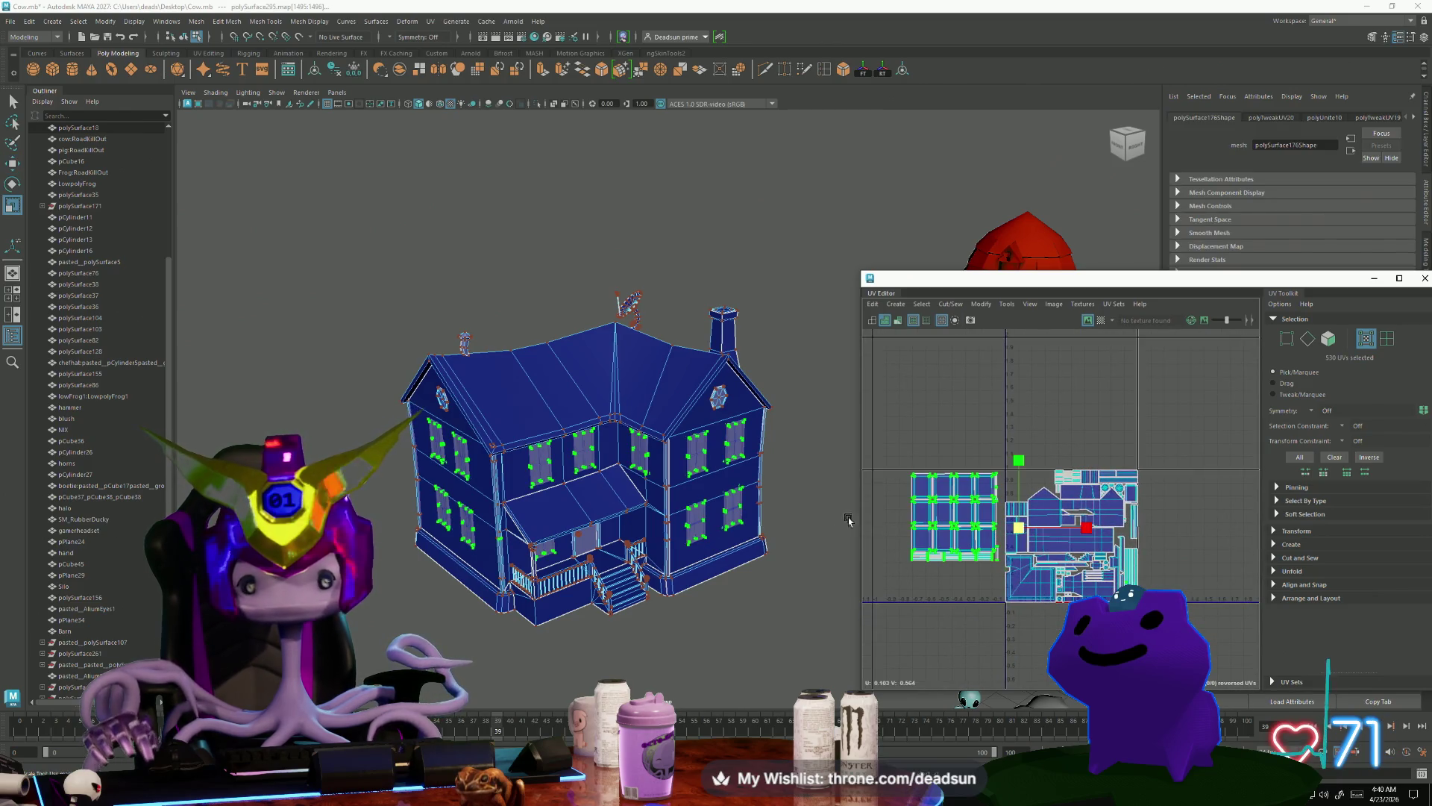
pyautogui.click(962, 538)
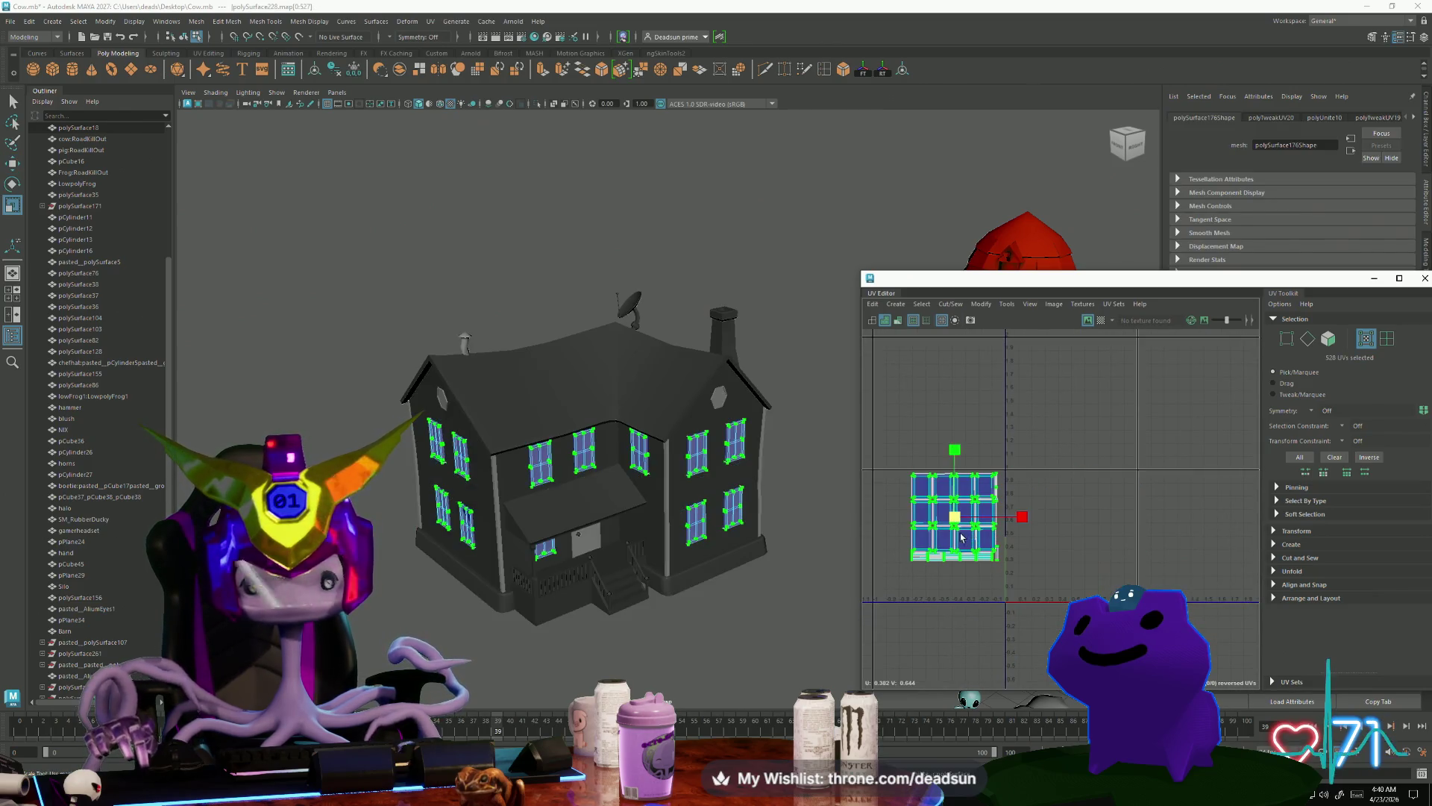
pyautogui.keyDown('shift'); pyautogui.click(633, 405); pyautogui.keyUp('shift')
pyautogui.moveTo(887, 457)
pyautogui.mouseDown()
pyautogui.moveTo(933, 513)
pyautogui.moveTo(929, 531)
pyautogui.mouseUp()
pyautogui.scroll(5, 1019, 501)
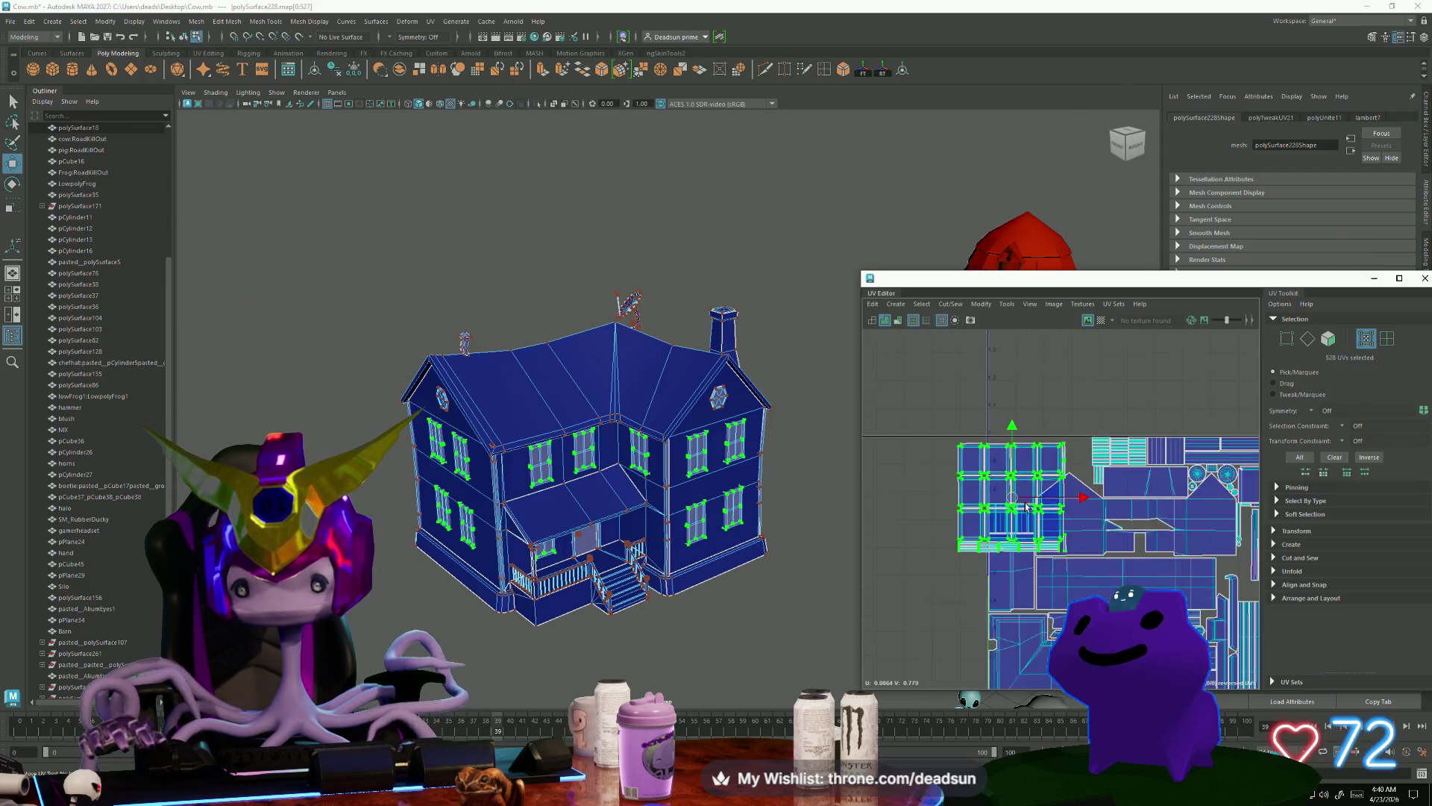
# Step: Scale up the window UV shells, check the enlarged grid against the roof shell, and clear the selection
pyautogui.press('r')
pyautogui.moveTo(999, 500); pyautogui.dragTo(1027, 453)
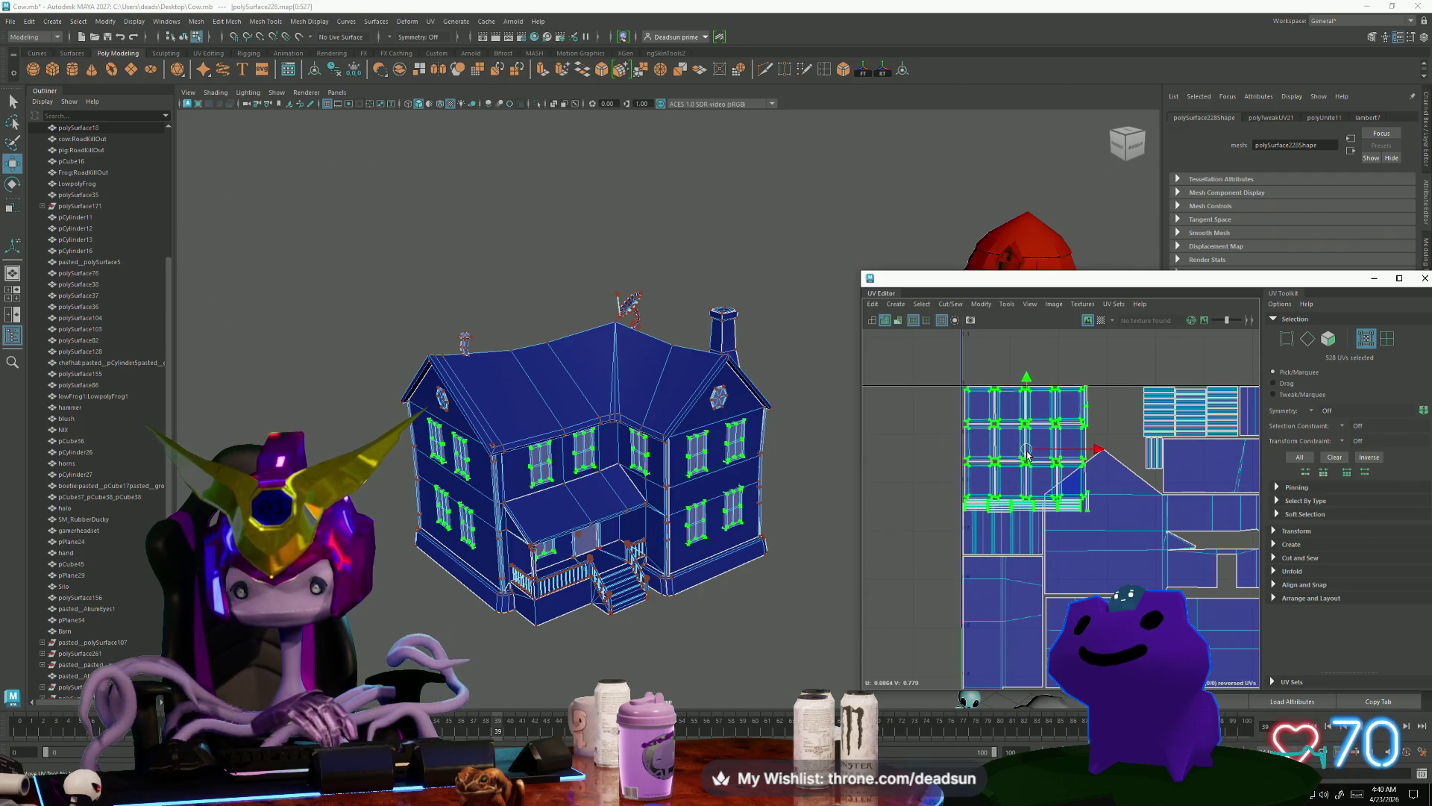
pyautogui.scroll(5, 1027, 454)
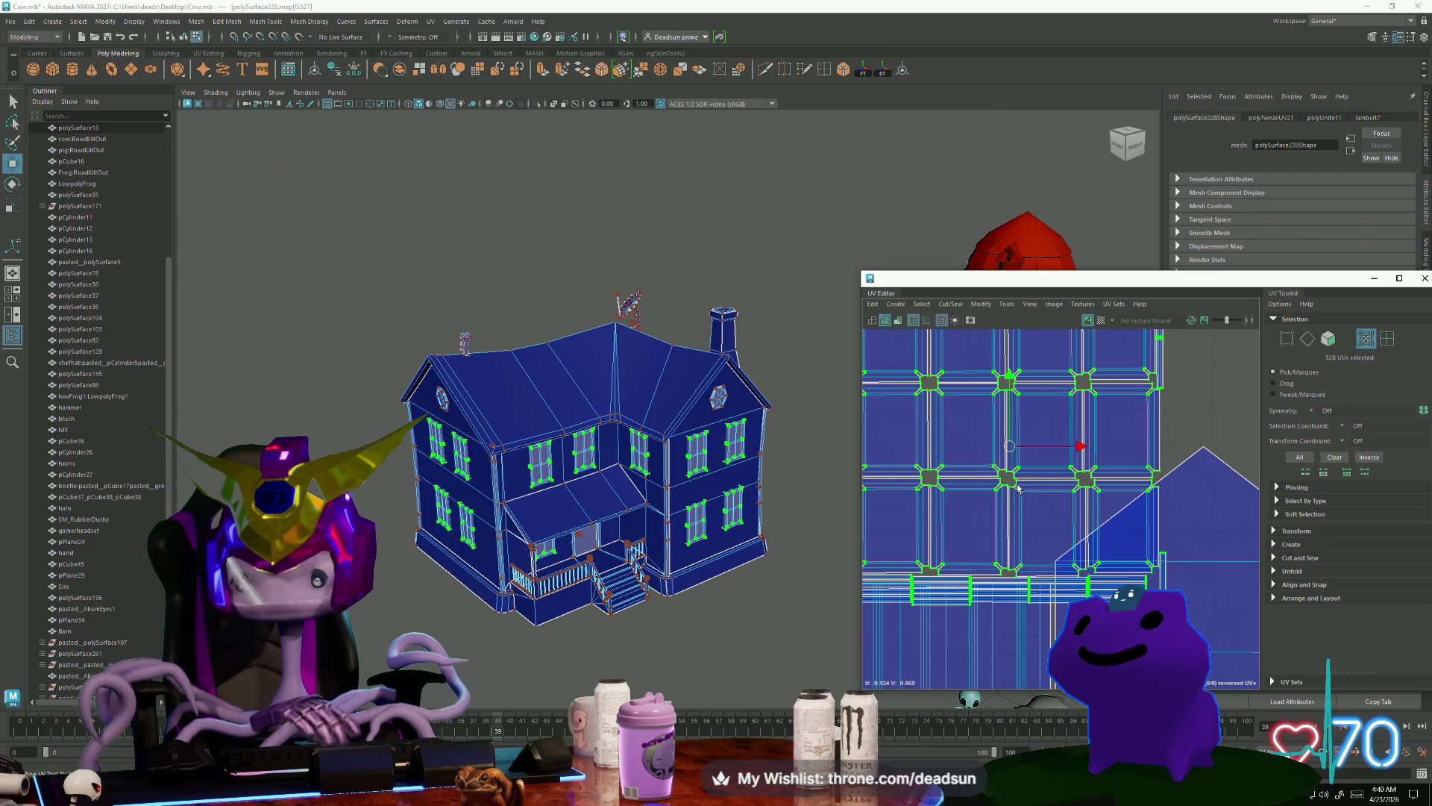
pyautogui.keyDown('alt'); pyautogui.moveTo(1026, 522); pyautogui.dragTo(1062, 621, button='middle'); pyautogui.keyUp('alt')
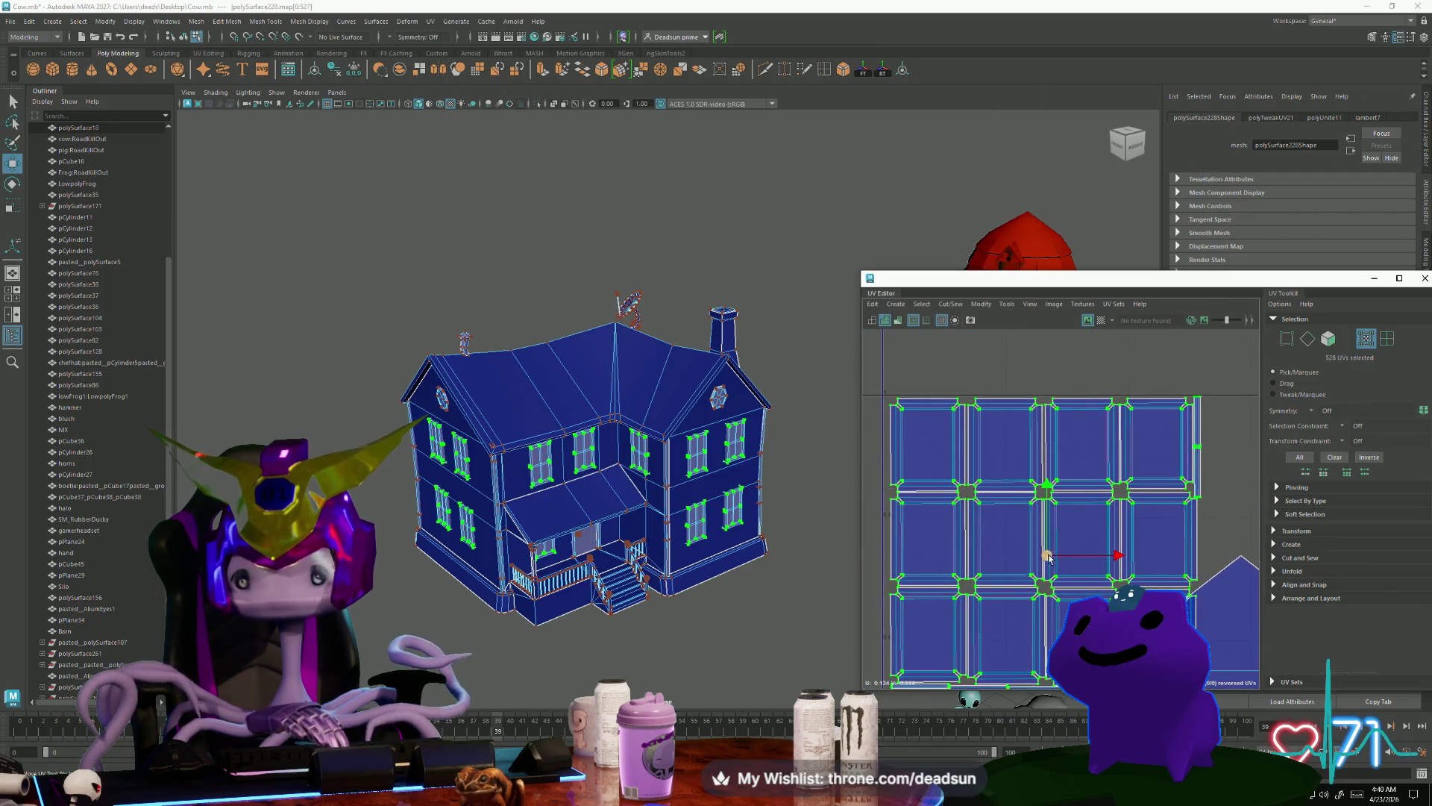
pyautogui.keyDown('alt'); pyautogui.moveTo(1157, 628); pyautogui.dragTo(1068, 531, button='middle'); pyautogui.keyUp('alt')
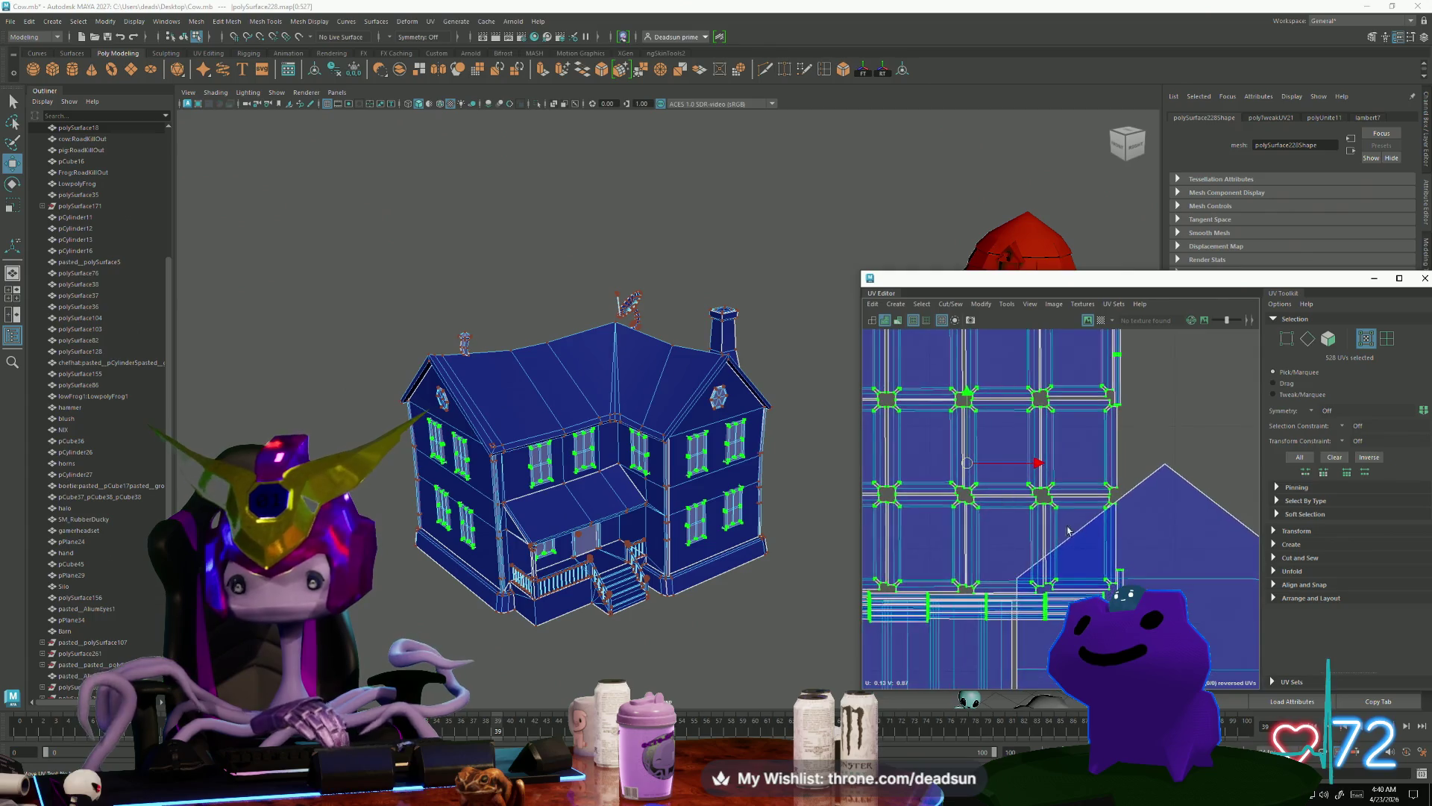
pyautogui.scroll(5, 1065, 526)
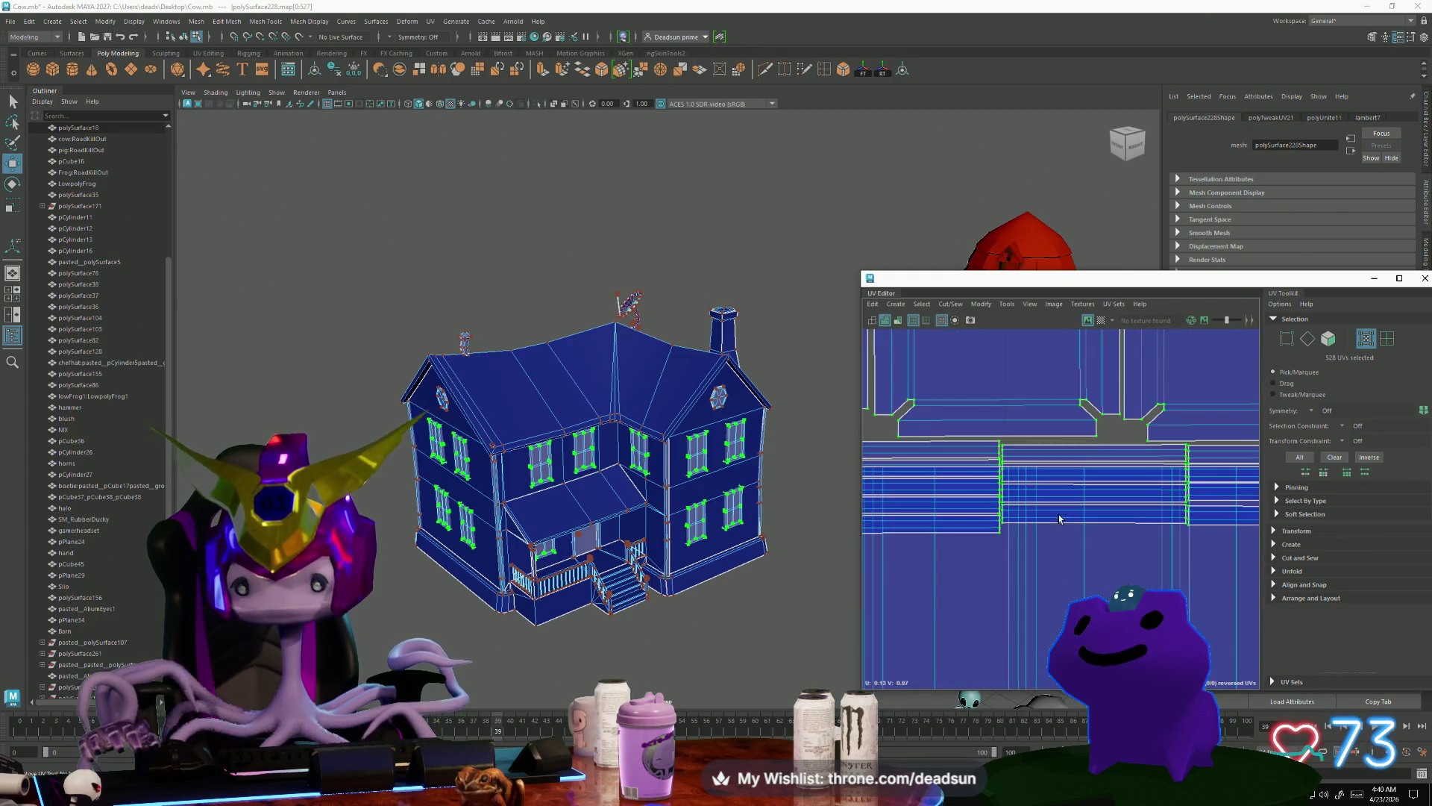
pyautogui.keyDown('alt'); pyautogui.moveTo(1045, 531); pyautogui.dragTo(865, 492, button='right'); pyautogui.keyUp('alt')
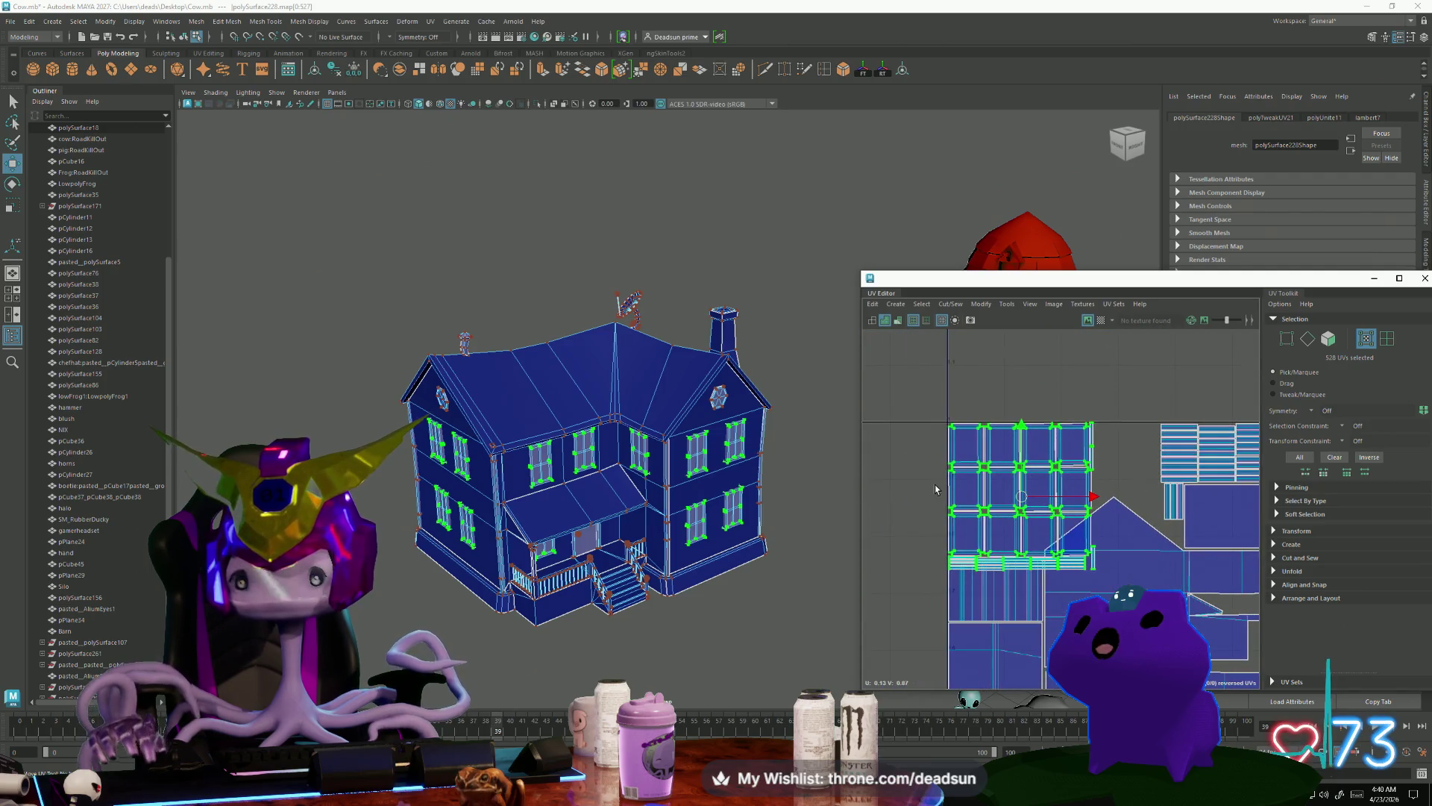
pyautogui.click(935, 489)
pyautogui.rightClick(966, 477)
# Step: In Object Mode, select polySurface228 and its UVs, then lay the window shells out into a compact grid
pyautogui.rightClick(685, 403)
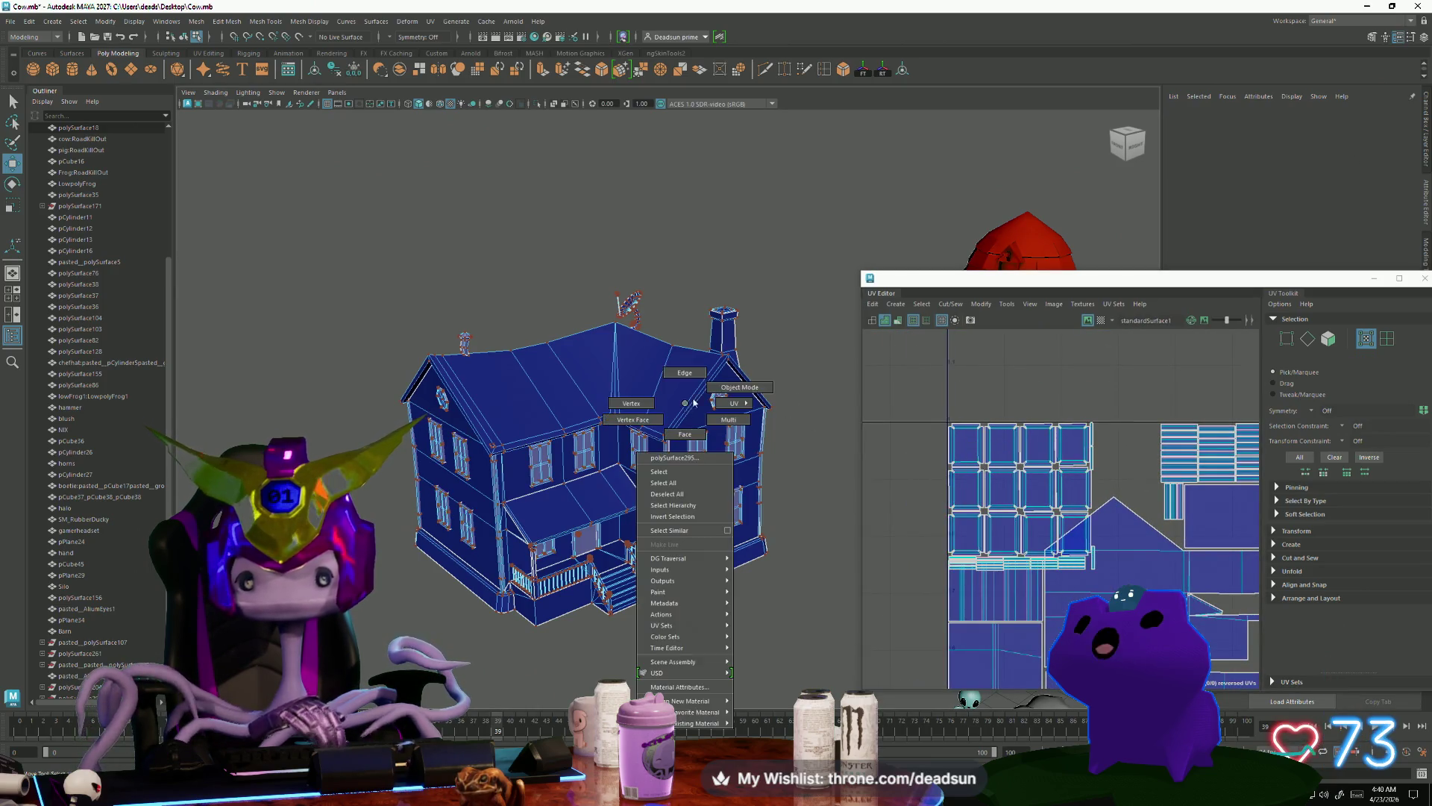
pyautogui.click(738, 386)
pyautogui.click(1009, 528)
pyautogui.moveTo(1009, 528); pyautogui.dragTo(969, 493, button='right')
pyautogui.scroll(3, 1095, 528)
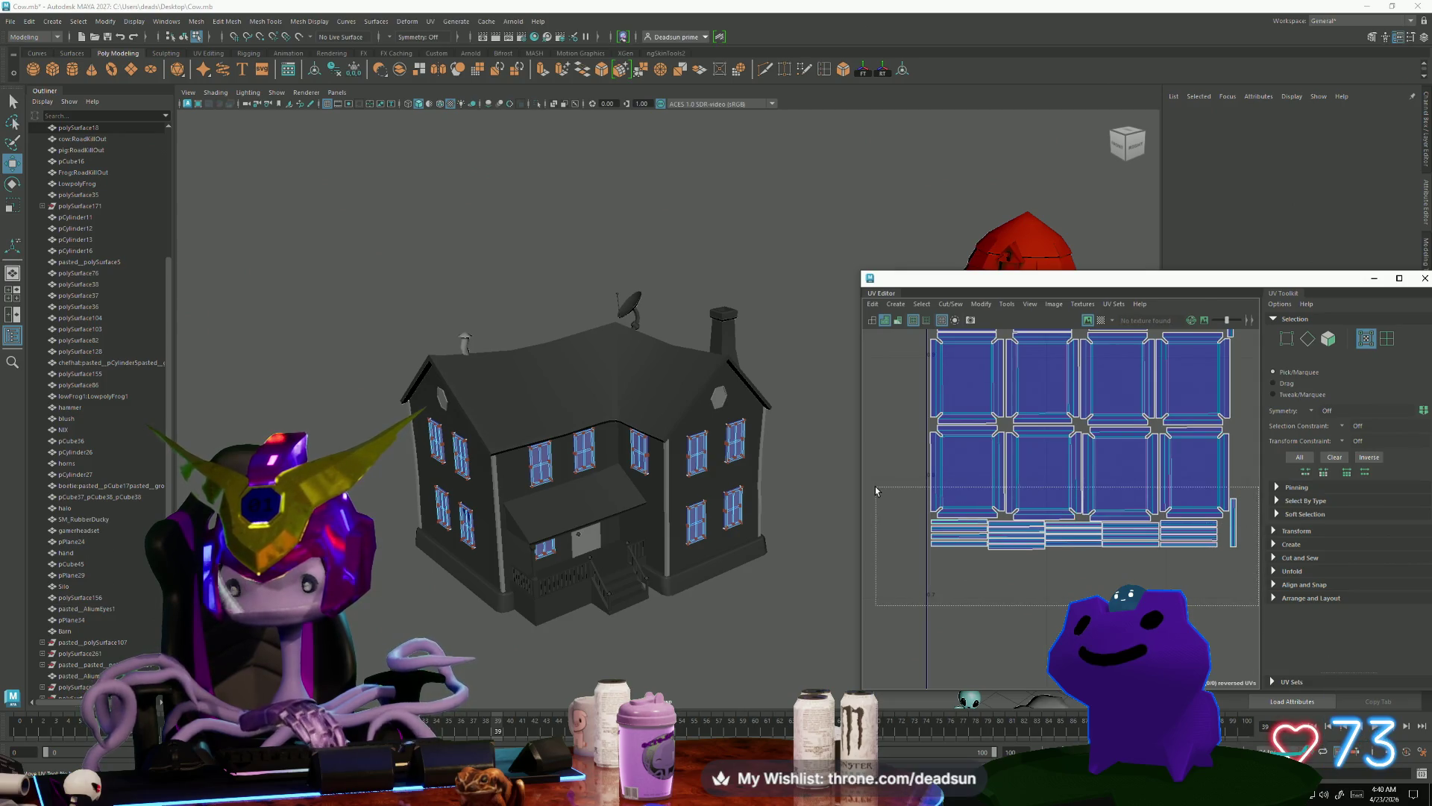
pyautogui.moveTo(883, 495); pyautogui.dragTo(952, 467)
pyautogui.keyDown('ctrl'); pyautogui.moveTo(929, 522); pyautogui.dragTo(1080, 503); pyautogui.keyUp('ctrl')
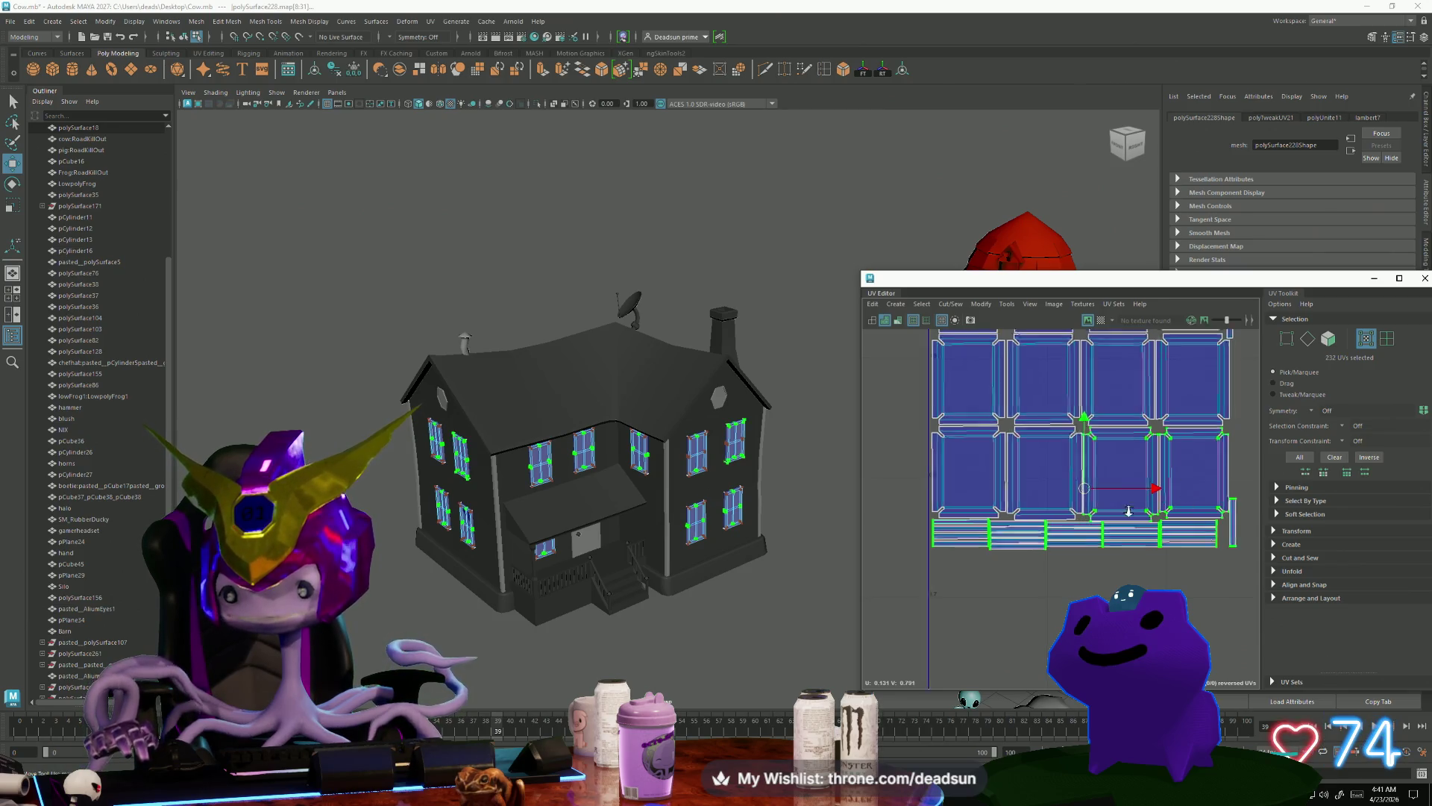
pyautogui.hotkey('ctrl', 'z')
pyautogui.hotkey('ctrl', 'z')
pyautogui.hotkey('ctrl', 'z')
pyautogui.hotkey('ctrl', 'z')
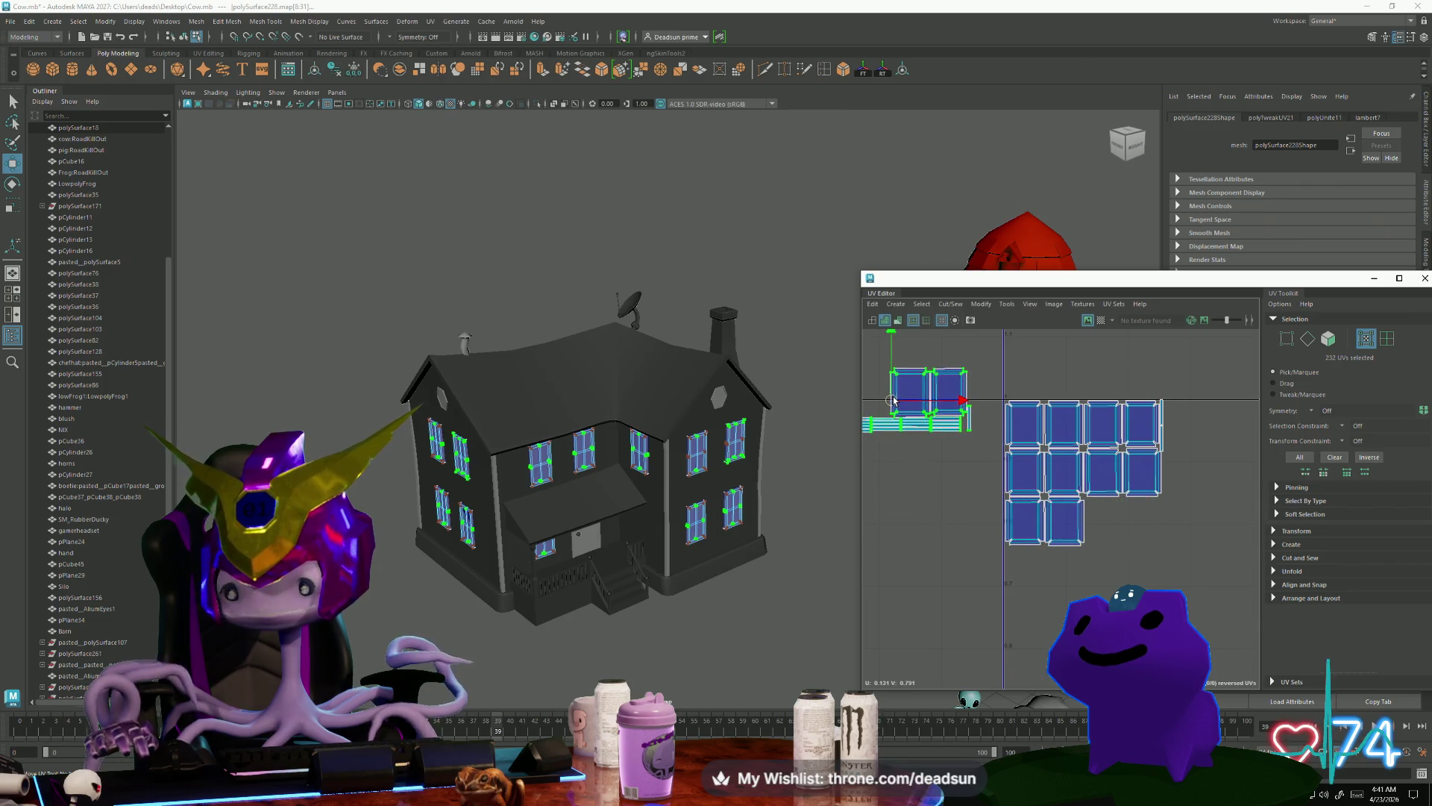
# Step: Move the small shell at the left edge beside the window grid and shrink it slightly
pyautogui.click(602, 500)
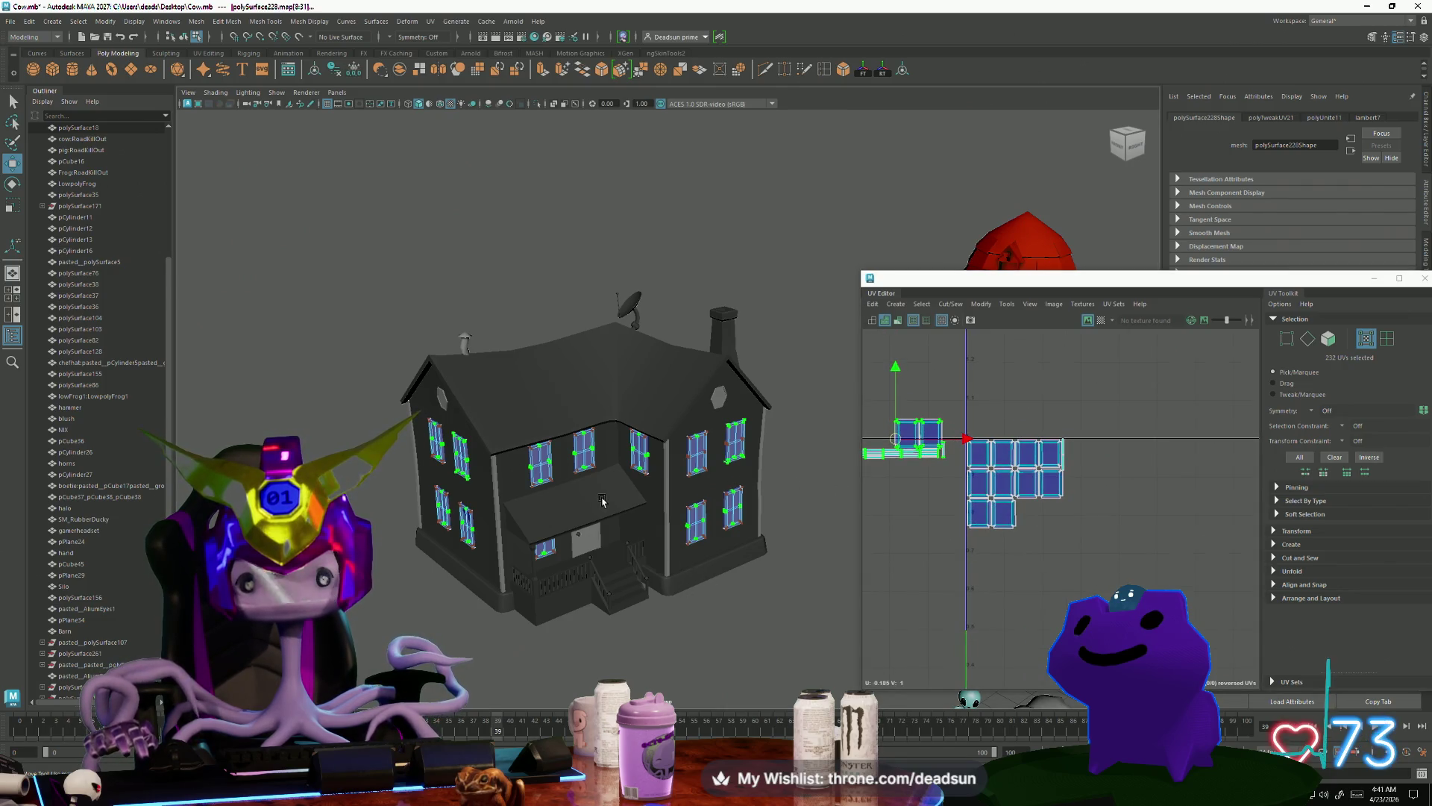
pyautogui.scroll(5, 886, 467)
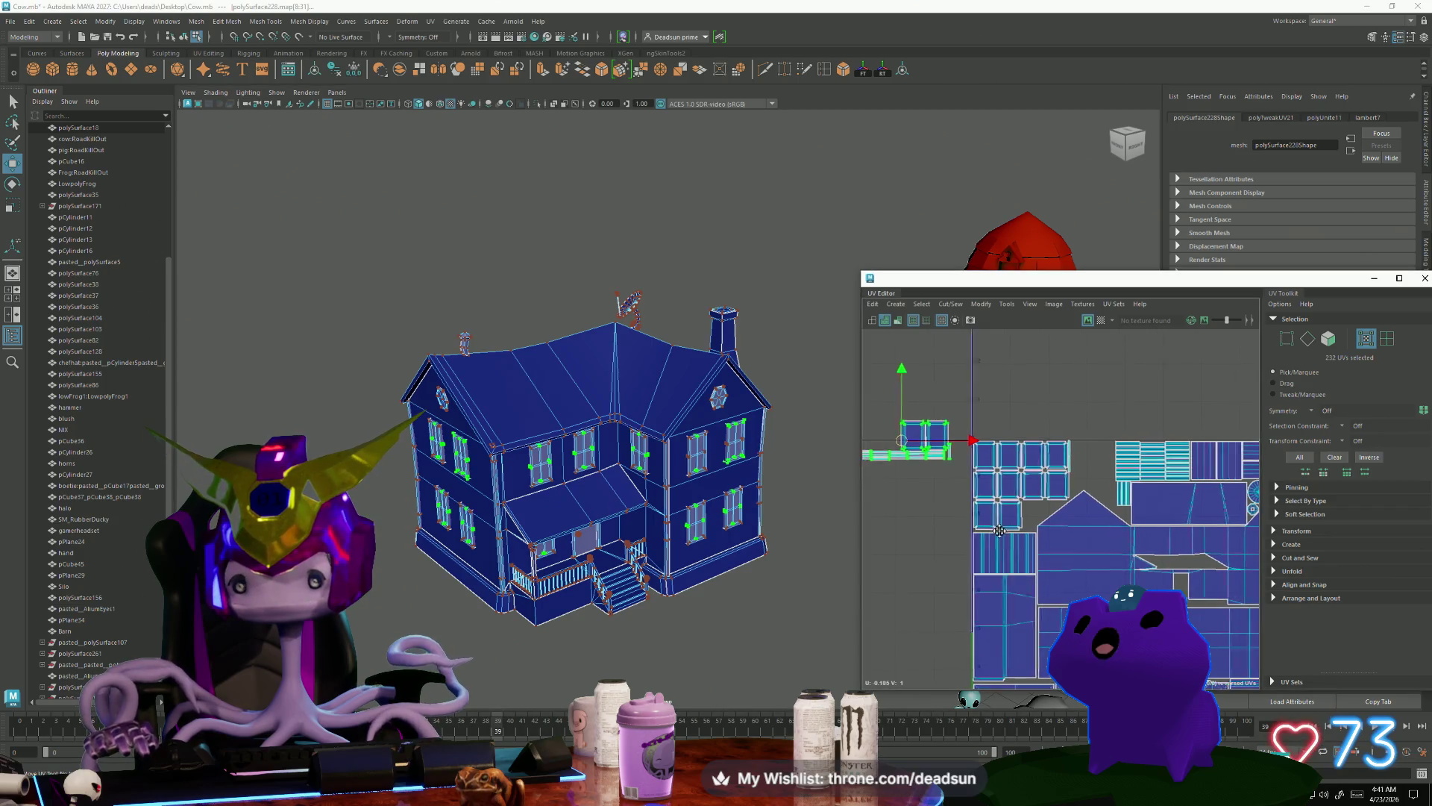
pyautogui.scroll(-3, 998, 539)
pyautogui.keyDown('alt'); pyautogui.moveTo(991, 557); pyautogui.dragTo(899, 459, button='middle'); pyautogui.keyUp('alt')
pyautogui.click(899, 459)
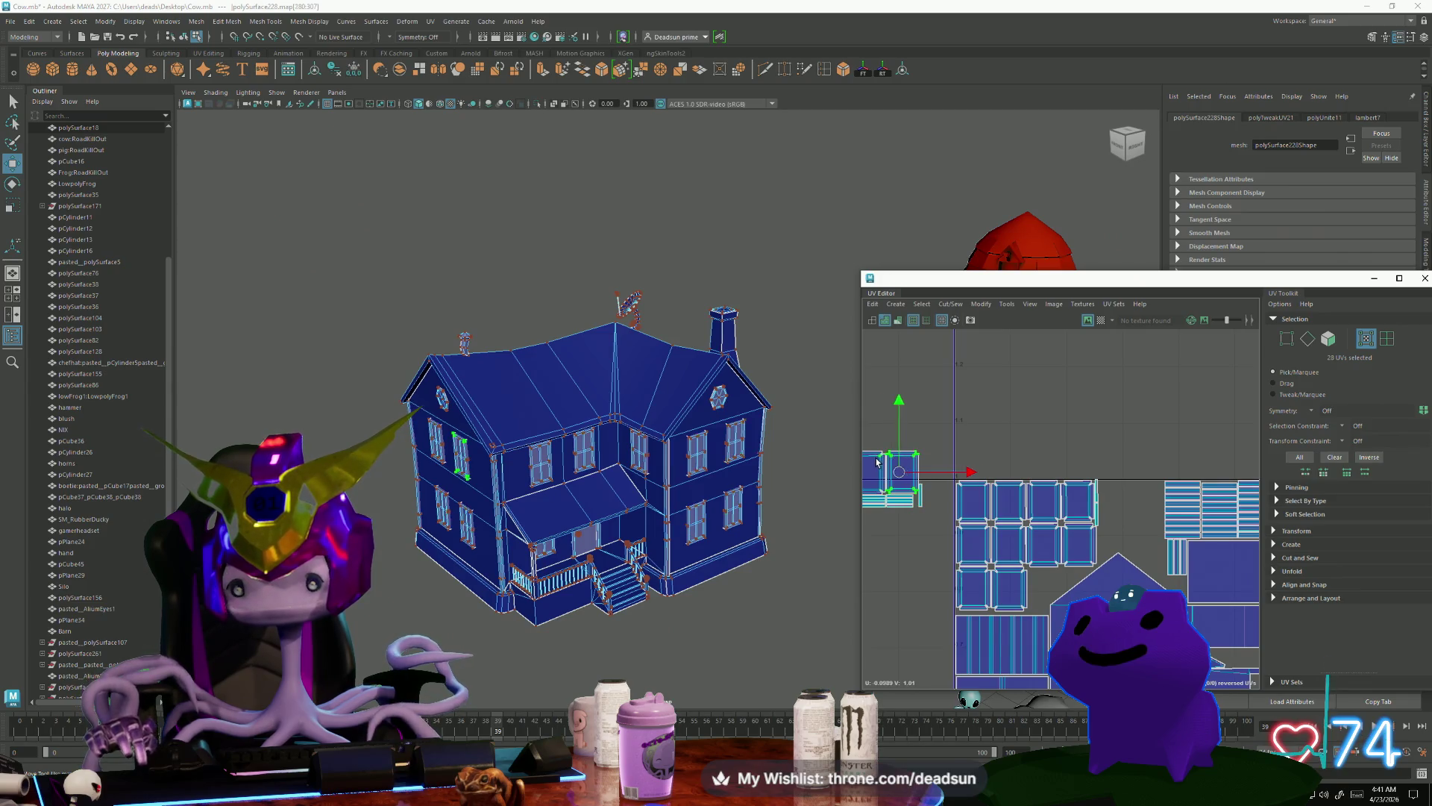
pyautogui.moveTo(886, 483); pyautogui.dragTo(1132, 514)
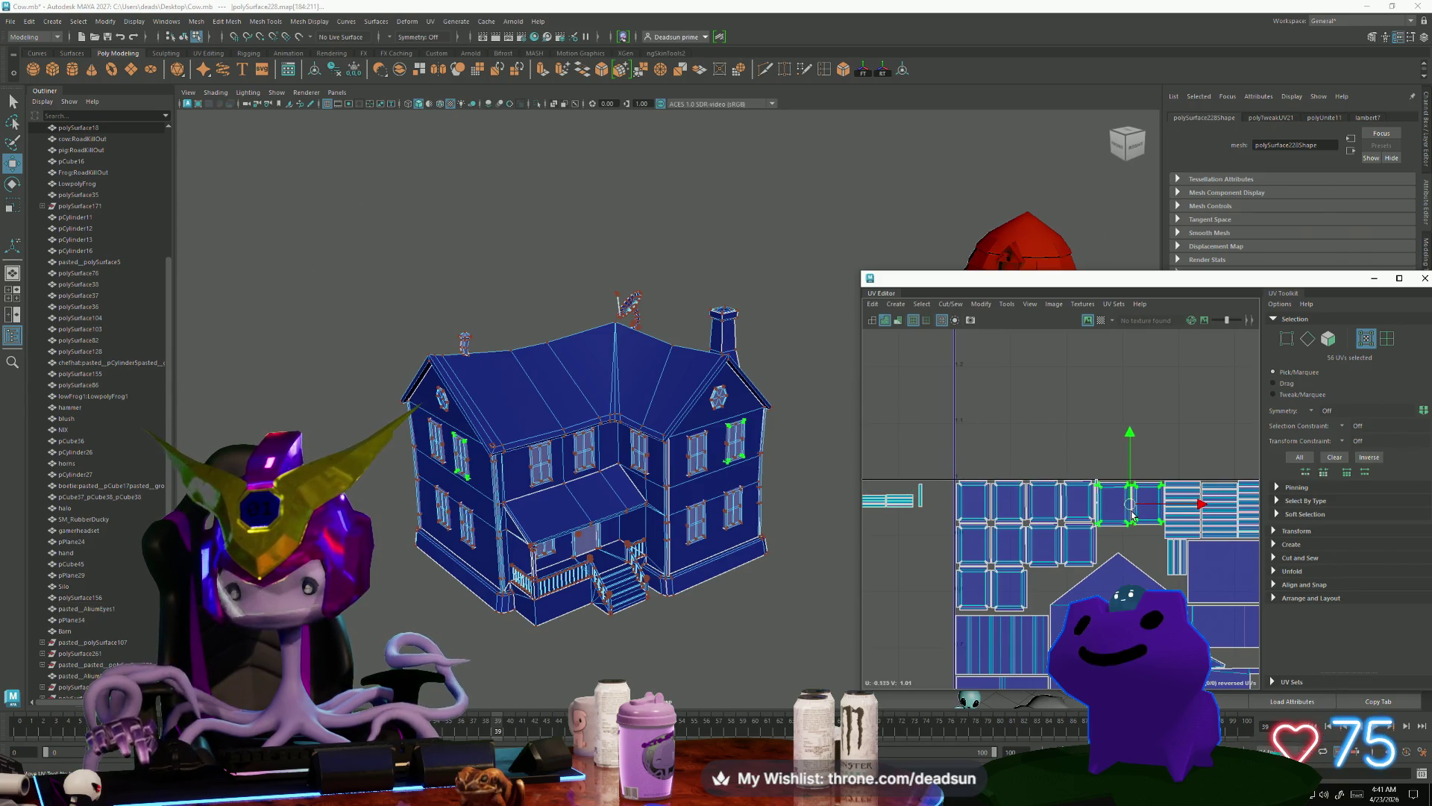
pyautogui.scroll(3, 1131, 515)
pyautogui.press('r')
pyautogui.moveTo(1131, 485); pyautogui.dragTo(1130, 475)
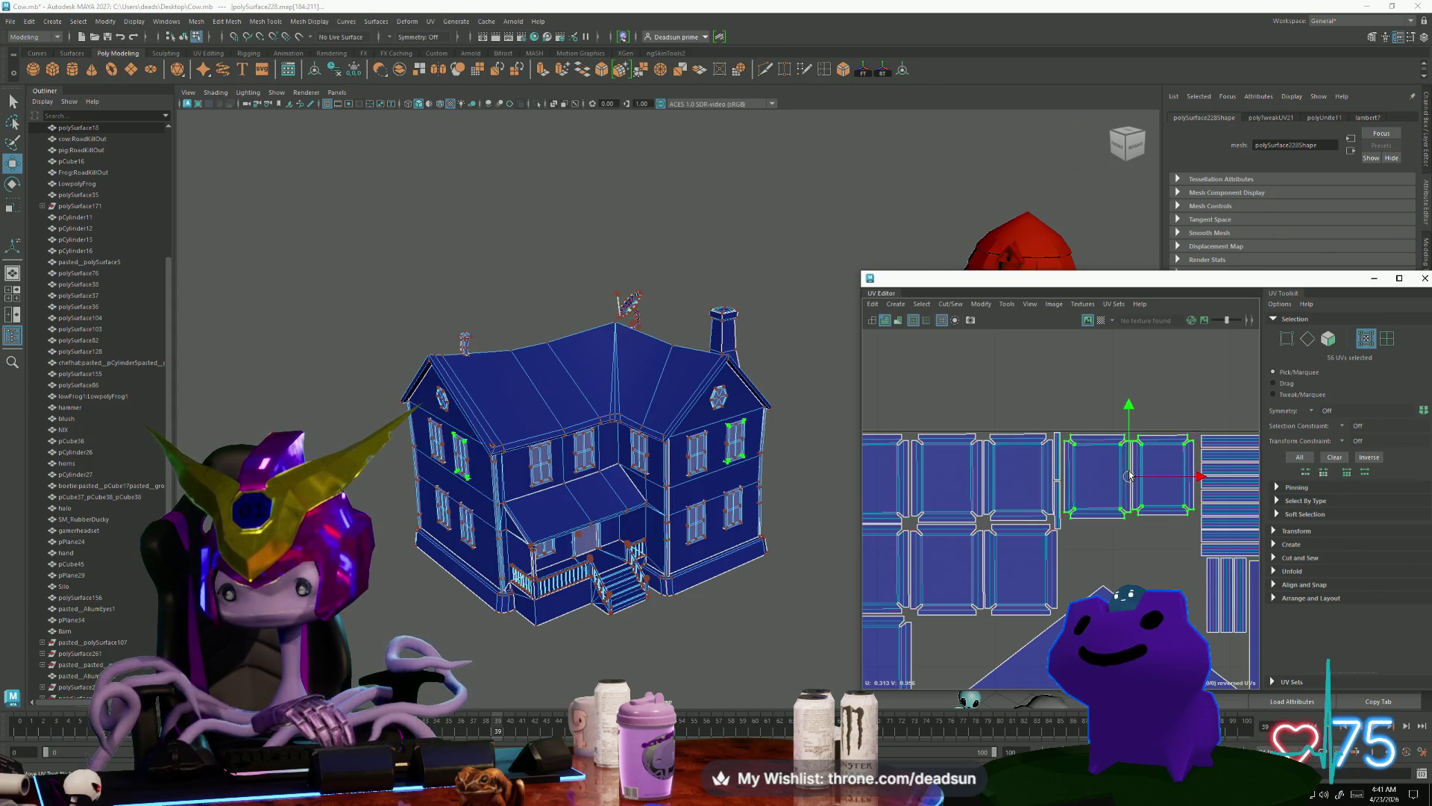
# Step: Move the selected trim shell below the striped strip
pyautogui.scroll(-2, 1134, 537)
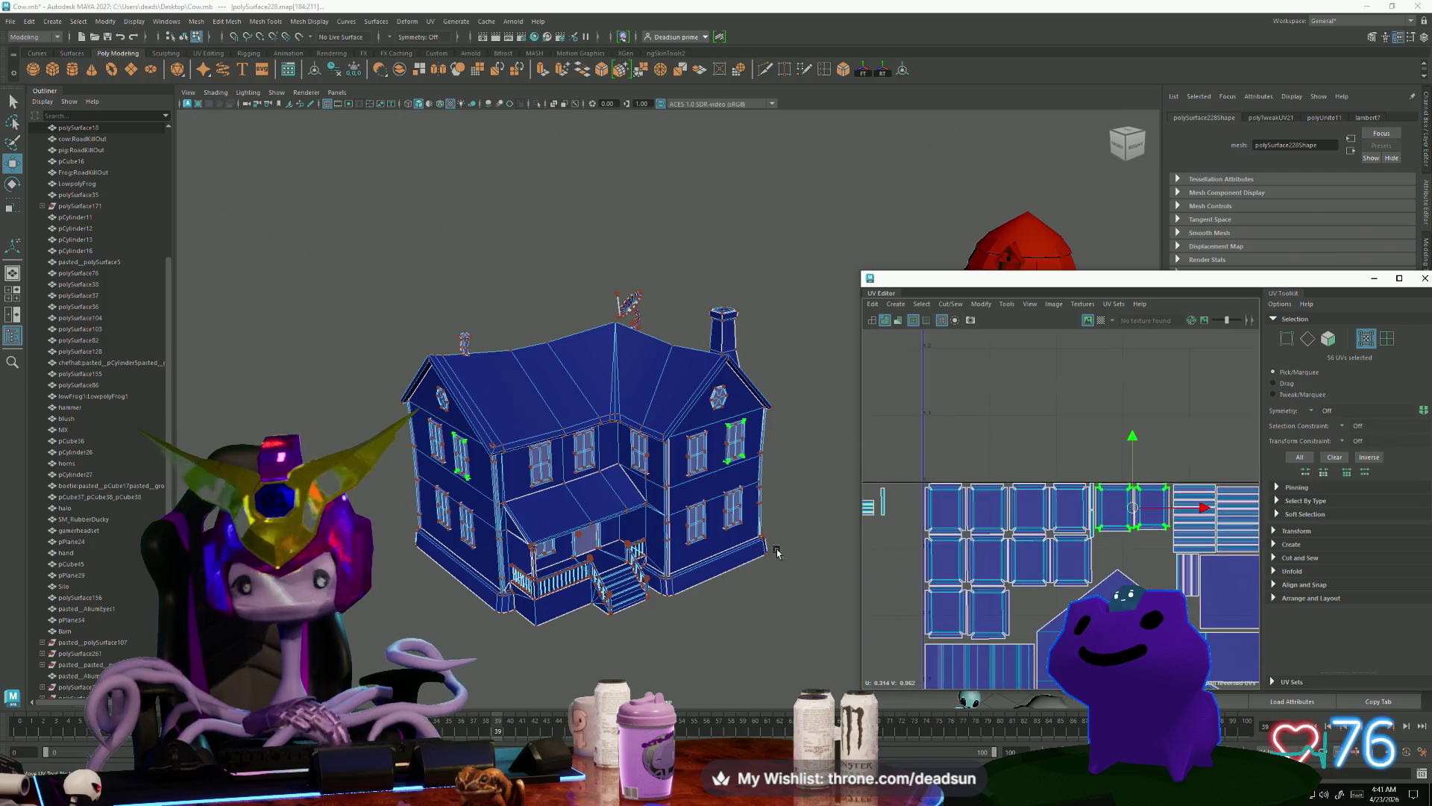
pyautogui.scroll(6, 906, 528)
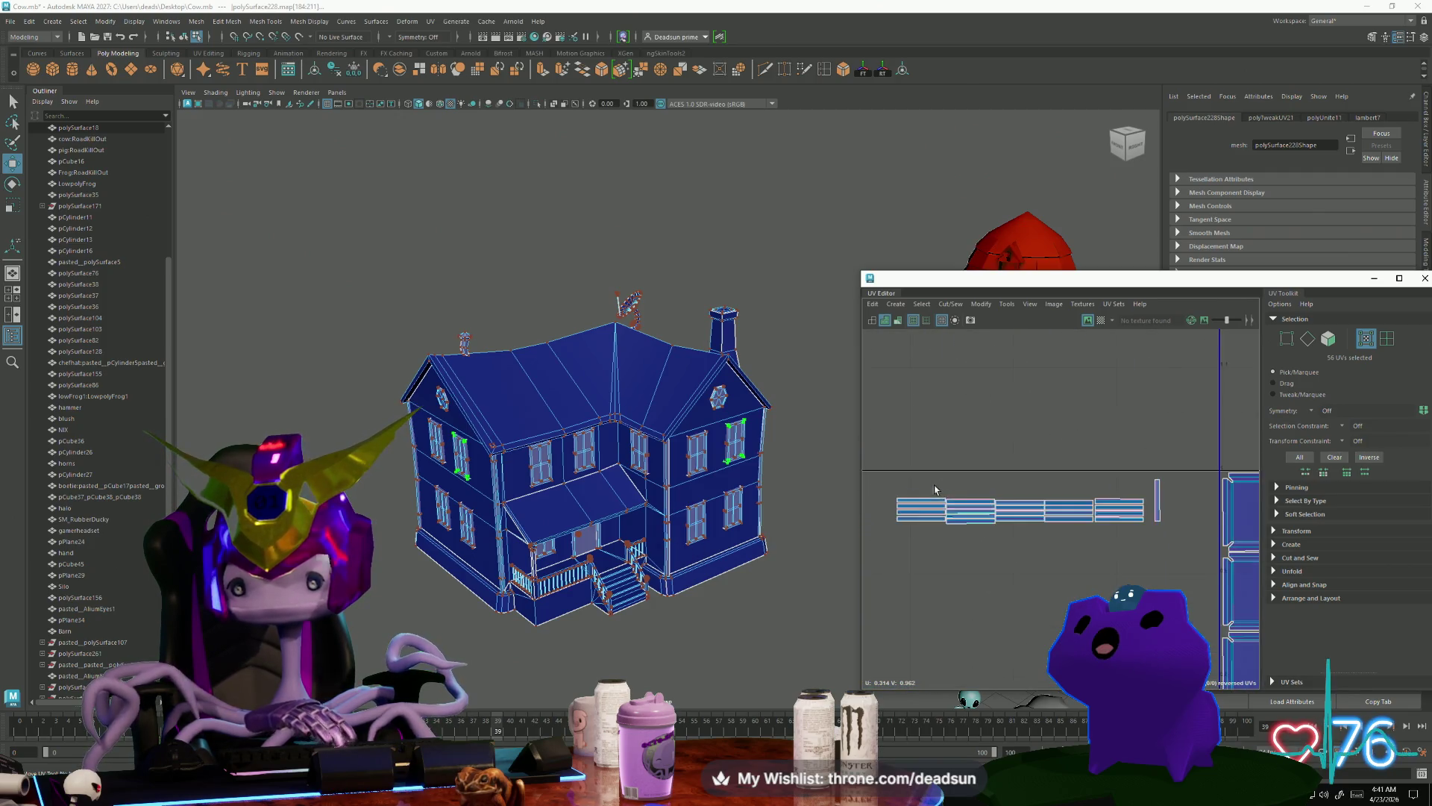
pyautogui.moveTo(905, 528)
pyautogui.keyDown('alt'); pyautogui.mouseDown(button='middle')
pyautogui.moveTo(951, 525)
pyautogui.moveTo(978, 489)
pyautogui.mouseUp(button='middle'); pyautogui.keyUp('alt')
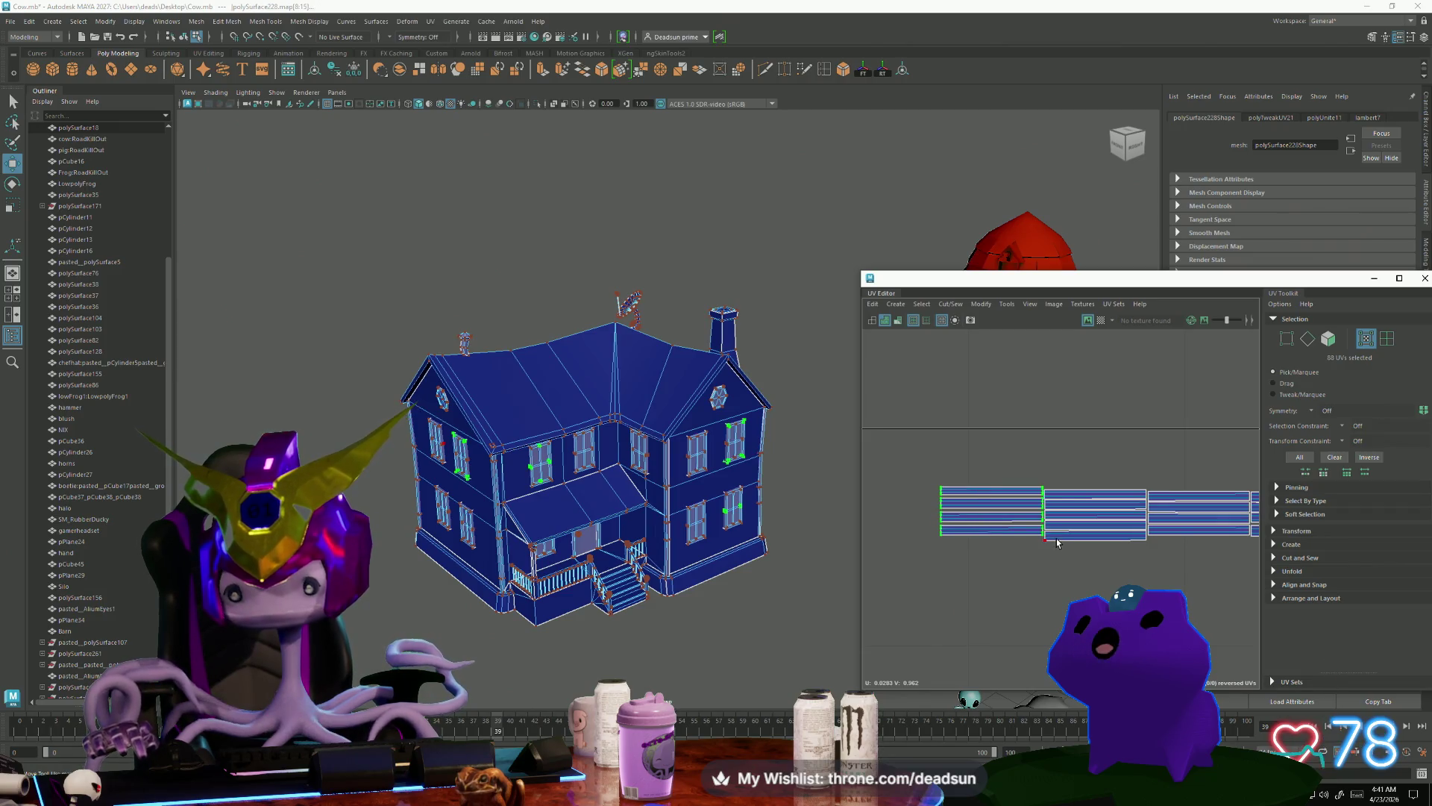
pyautogui.scroll(-3, 1012, 525)
pyautogui.scroll(5, 1216, 541)
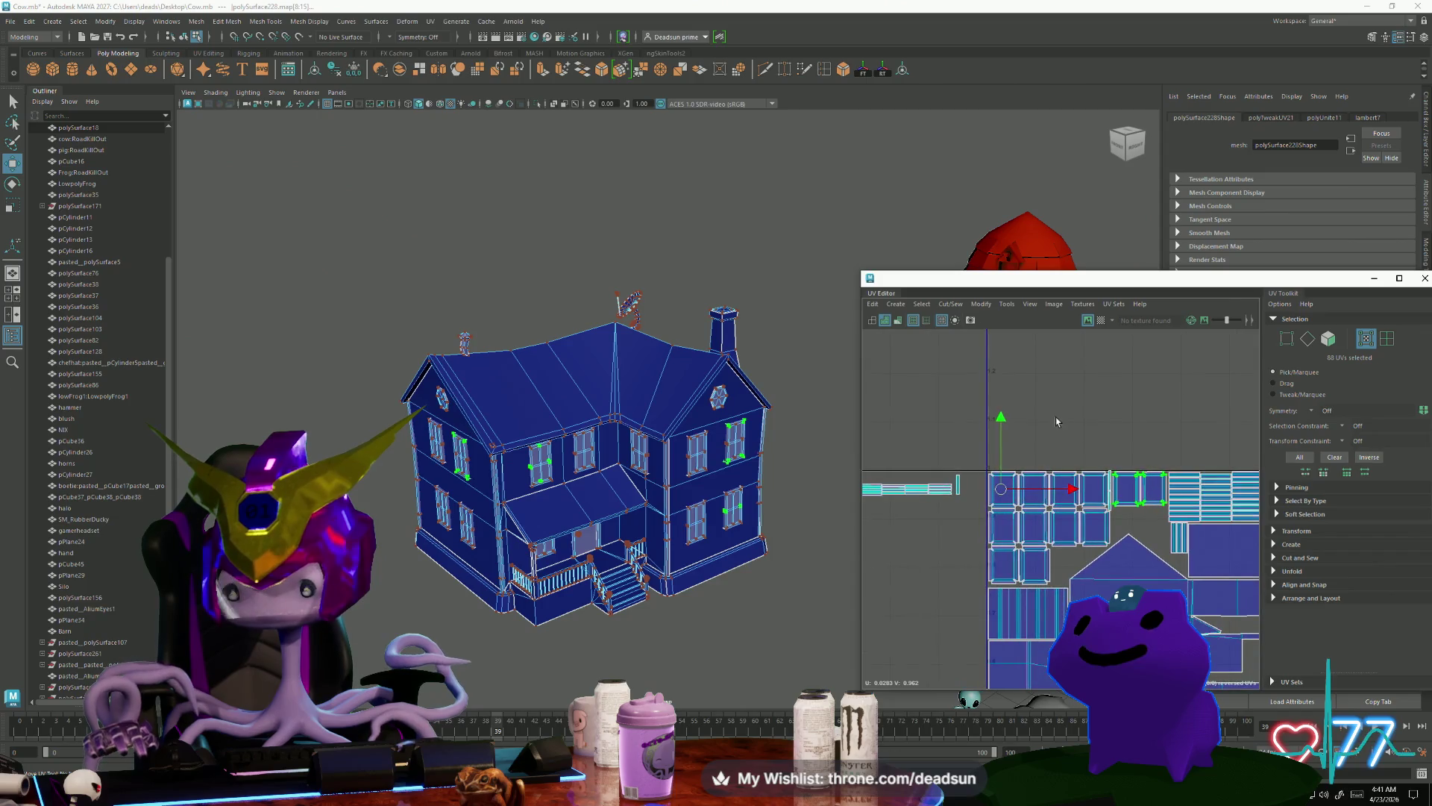
pyautogui.keyDown('alt'); pyautogui.moveTo(1216, 541); pyautogui.dragTo(1124, 453, button='middle'); pyautogui.keyUp('alt')
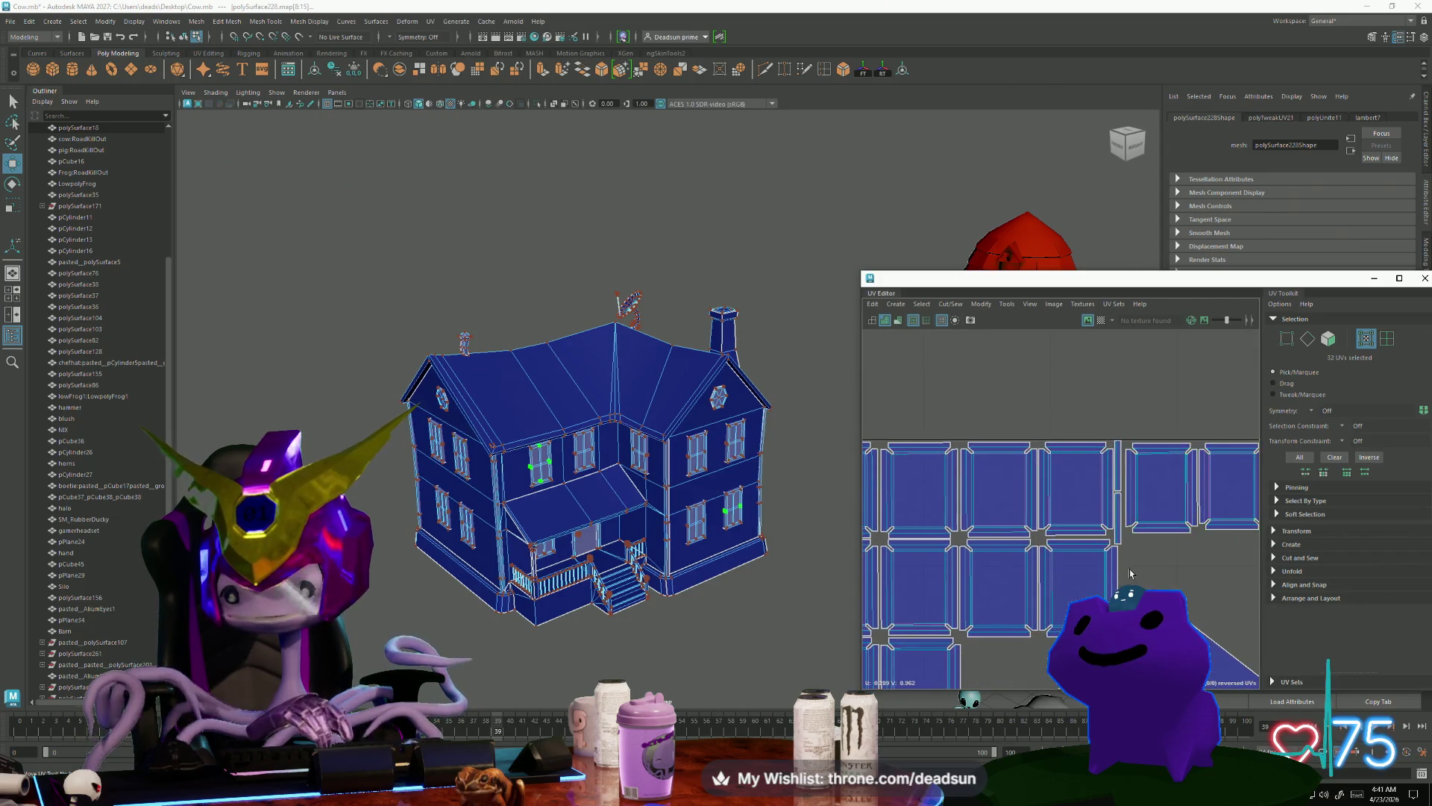
pyautogui.scroll(-5, 1130, 573)
pyautogui.scroll(2, 962, 514)
pyautogui.moveTo(979, 529); pyautogui.dragTo(1077, 563)
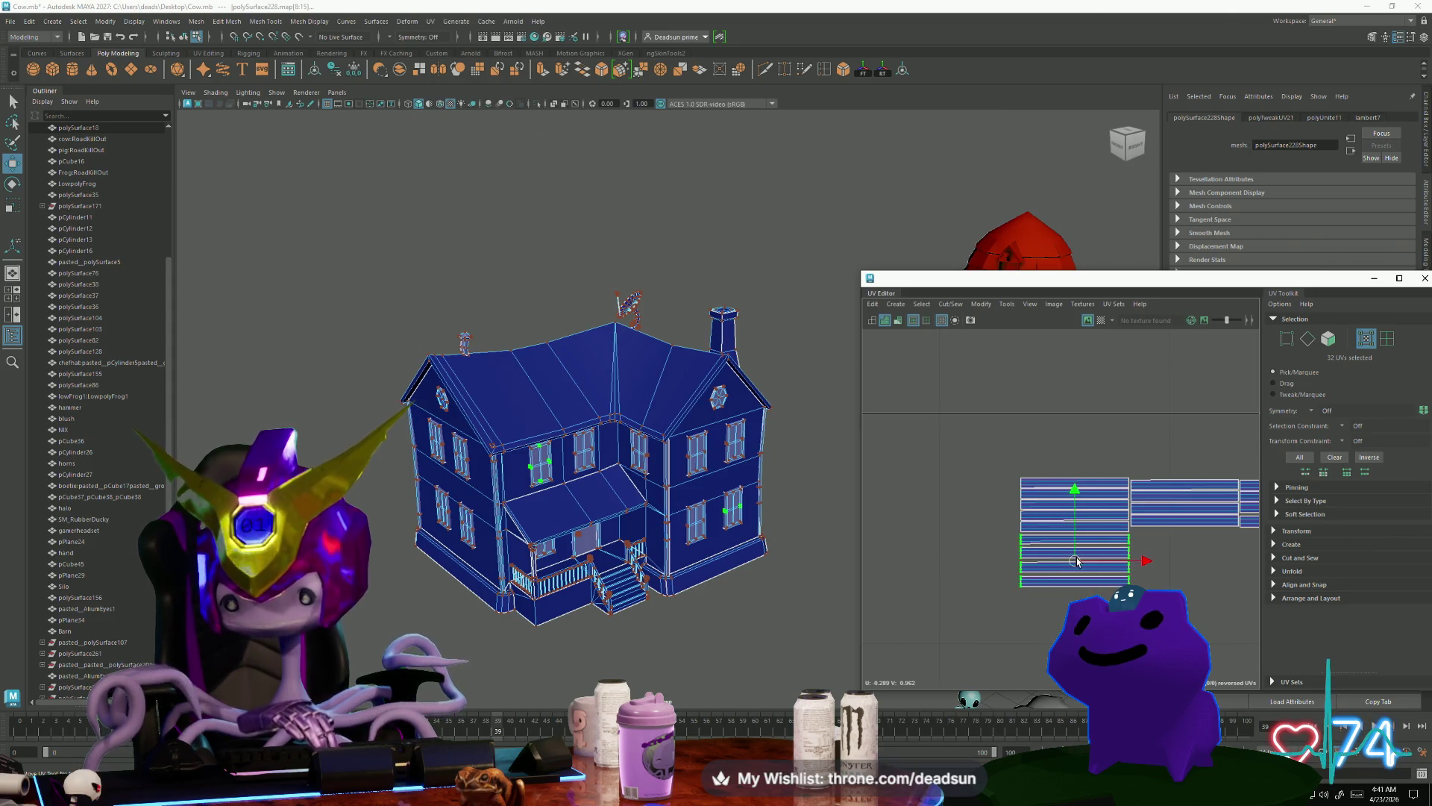
pyautogui.scroll(4, 1033, 549)
# Step: Select the strip rows, move them into the shell grid, and place a shell just right of the grid
pyautogui.keyDown('shift'); pyautogui.click(1025, 483); pyautogui.keyUp('shift')
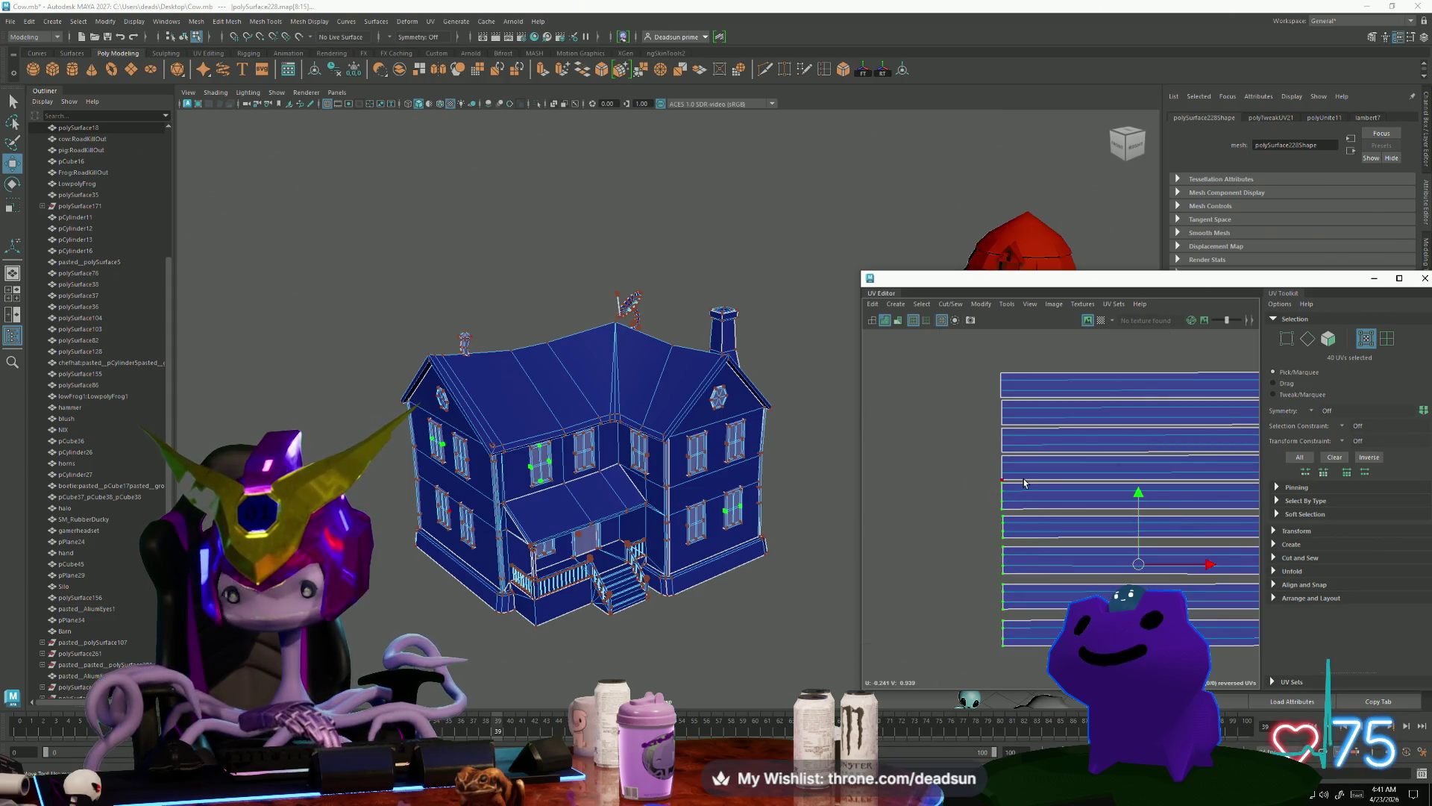
pyautogui.keyDown('shift'); pyautogui.click(1024, 406); pyautogui.keyUp('shift')
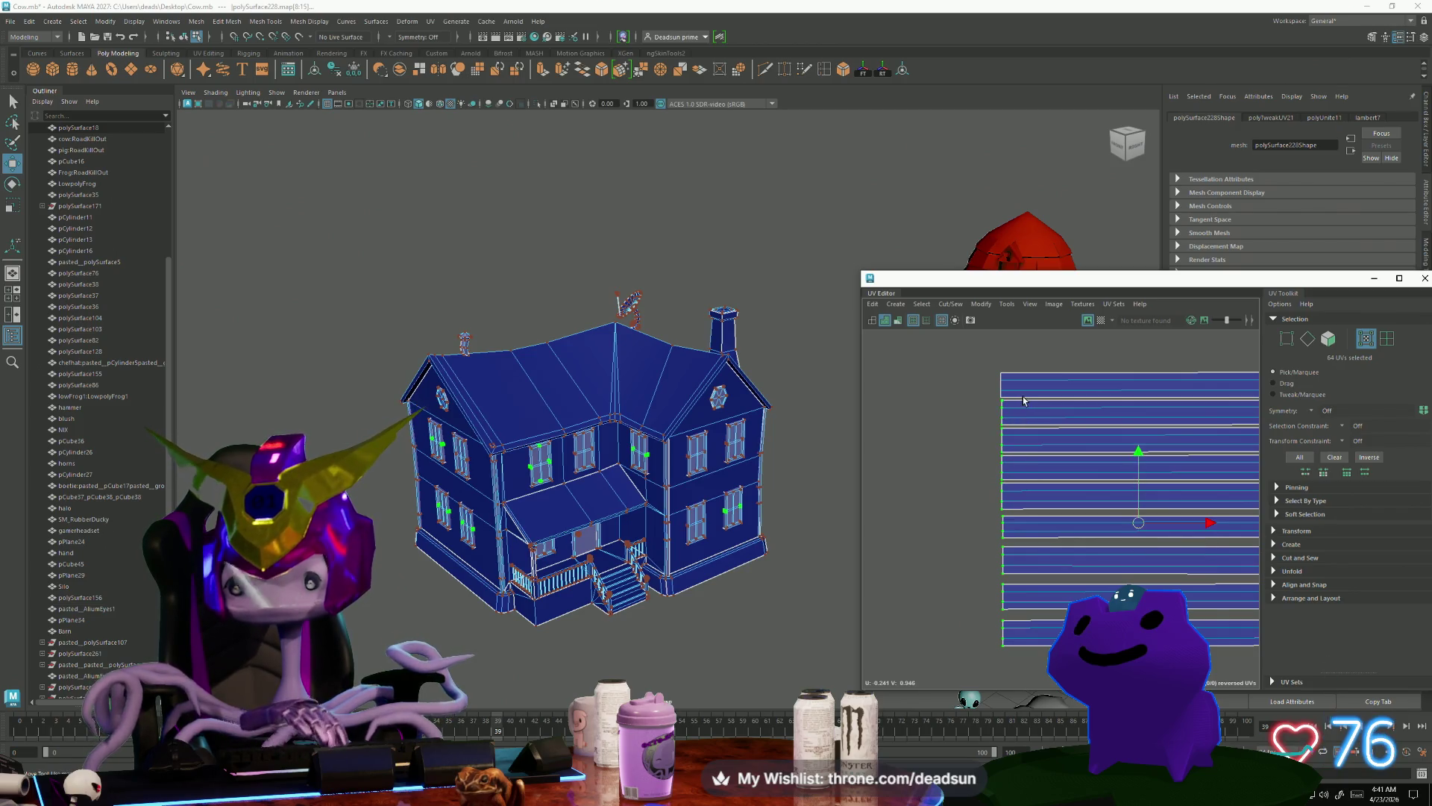
pyautogui.keyDown('shift'); pyautogui.click(1004, 379); pyautogui.keyUp('shift')
pyautogui.scroll(-4, 1118, 484)
pyautogui.moveTo(1067, 560)
pyautogui.keyDown('alt'); pyautogui.mouseDown(button='middle')
pyautogui.moveTo(875, 464)
pyautogui.moveTo(963, 470)
pyautogui.mouseUp(button='middle'); pyautogui.keyUp('alt')
pyautogui.scroll(-3, 940, 466)
pyautogui.moveTo(970, 486); pyautogui.dragTo(1162, 486)
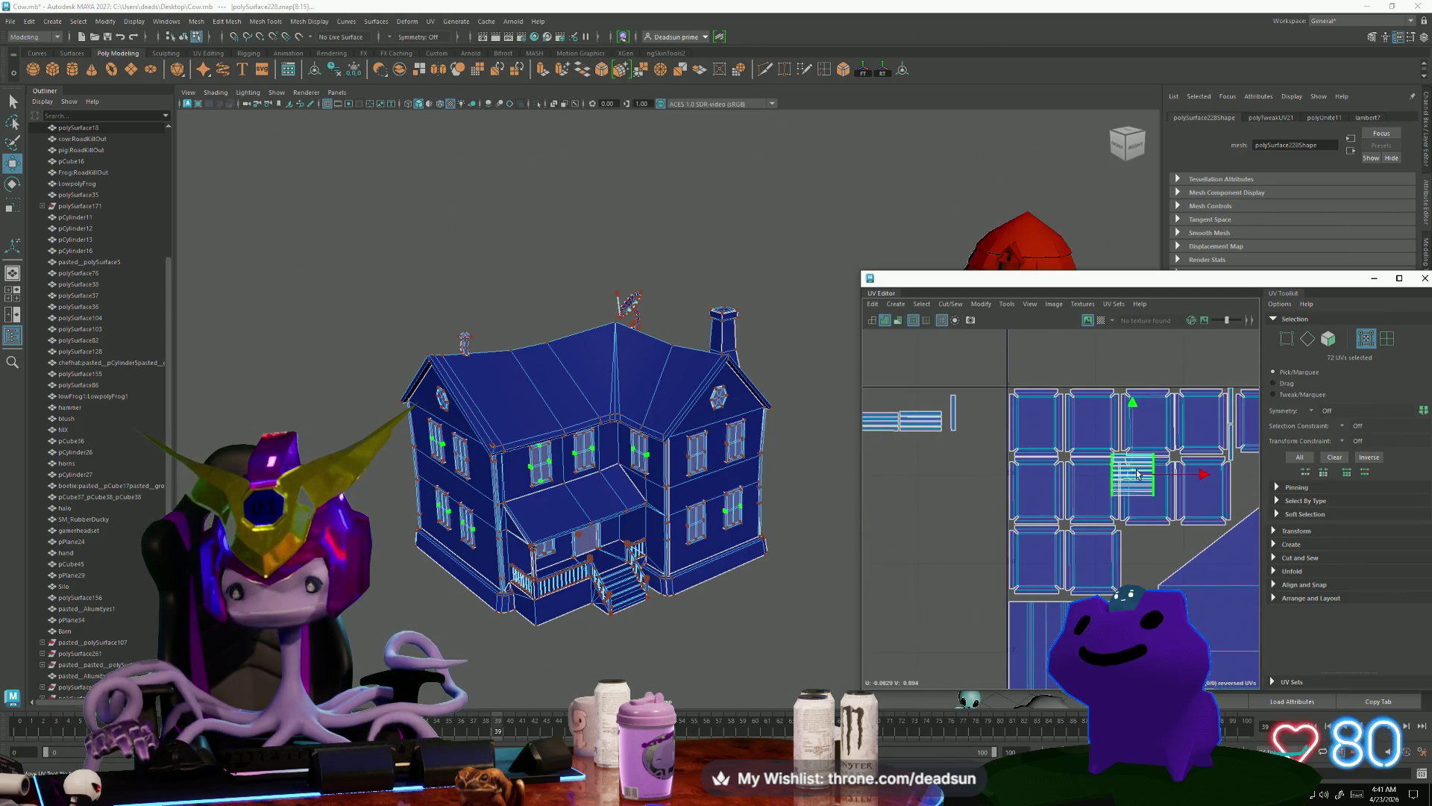
pyautogui.keyDown('alt'); pyautogui.moveTo(1200, 476); pyautogui.dragTo(1030, 502, button='middle'); pyautogui.keyUp('alt')
pyautogui.moveTo(962, 513); pyautogui.dragTo(1103, 510)
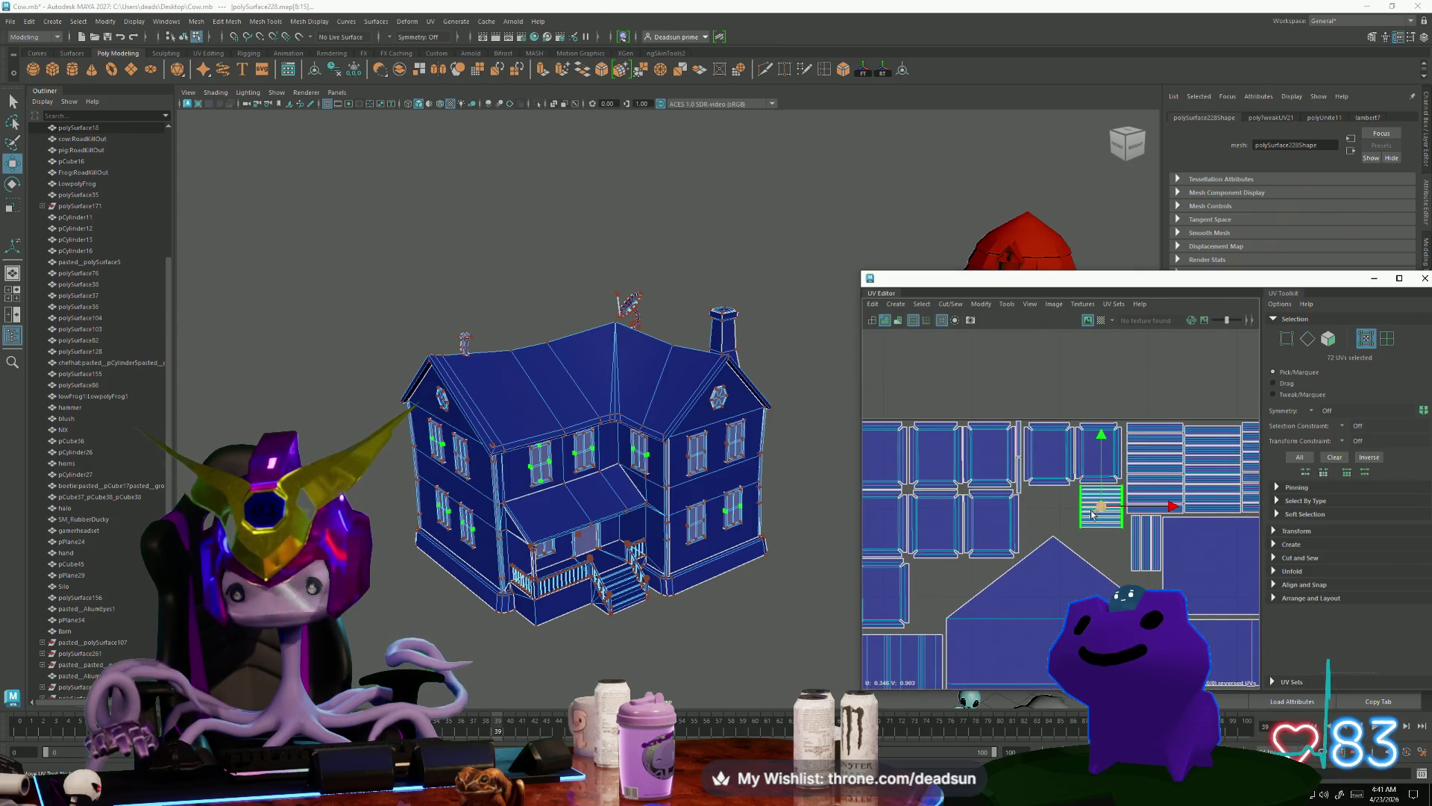
pyautogui.scroll(2, 1091, 513)
pyautogui.moveTo(1107, 500); pyautogui.dragTo(1109, 500)
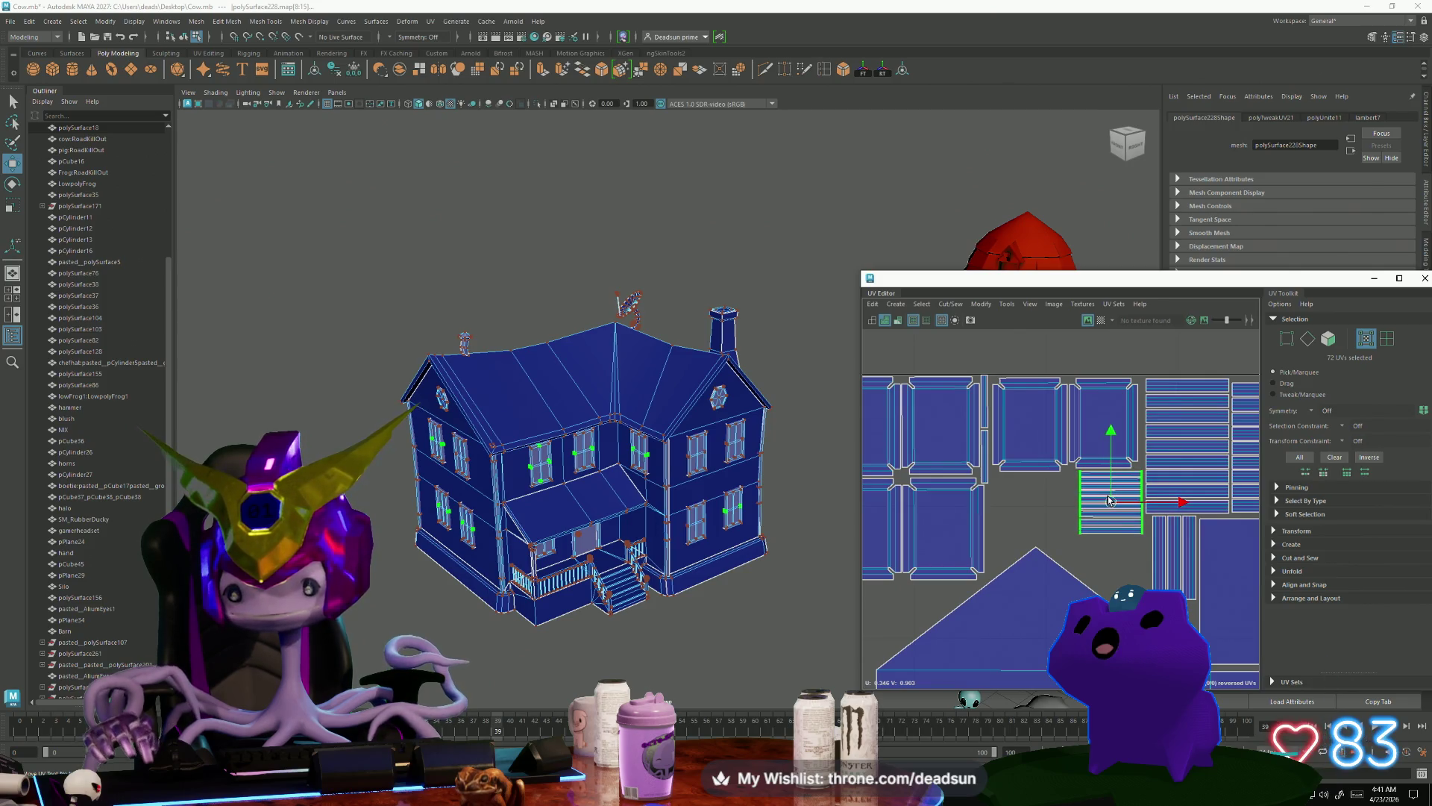
pyautogui.keyDown('alt'); pyautogui.moveTo(1147, 549); pyautogui.dragTo(1015, 448, button='middle'); pyautogui.keyUp('alt')
pyautogui.keyDown('shift'); pyautogui.click(1018, 478); pyautogui.keyUp('shift')
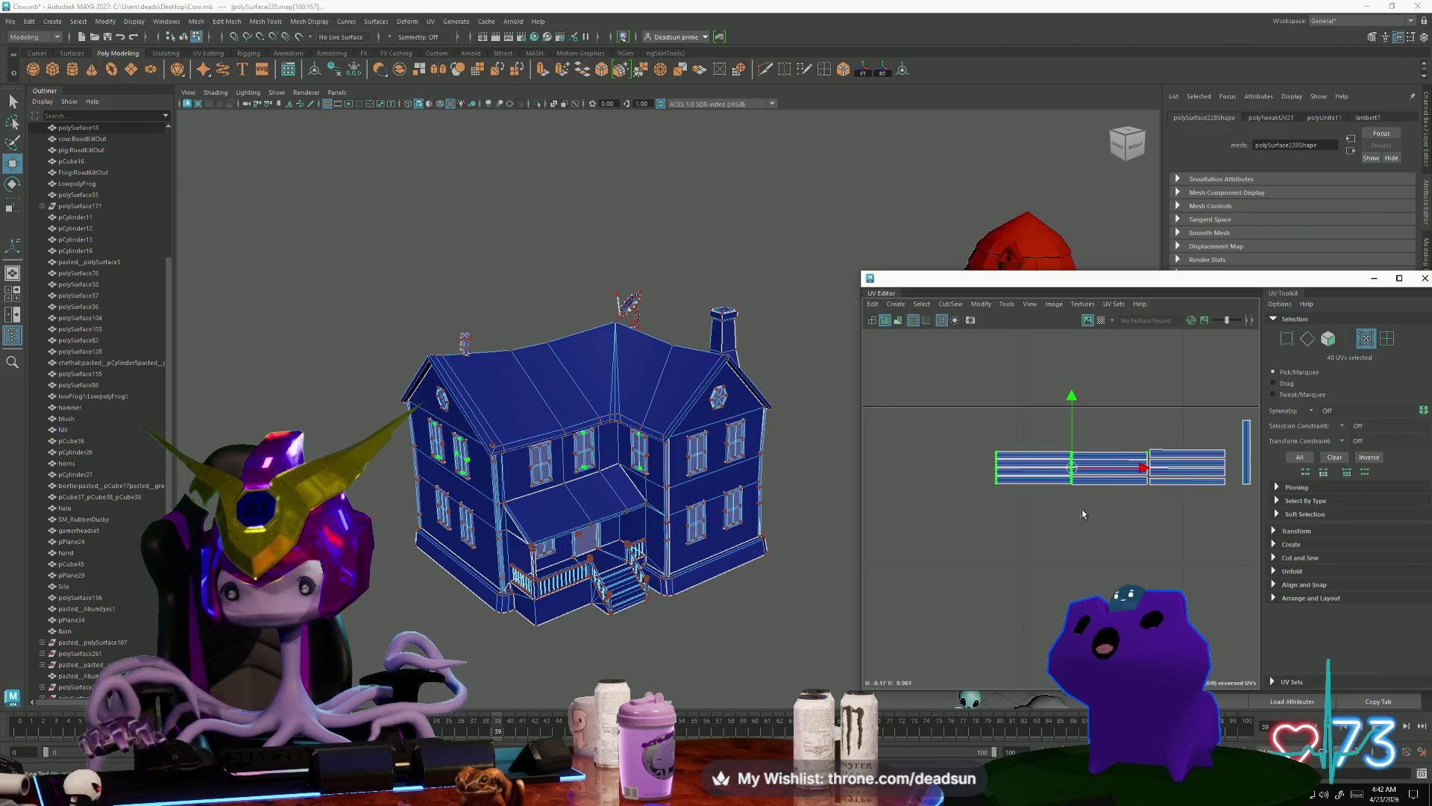
# Step: Move a strip shell out of its row and scale it up slightly
pyautogui.moveTo(1034, 467); pyautogui.dragTo(1175, 547)
pyautogui.scroll(-2, 1174, 548)
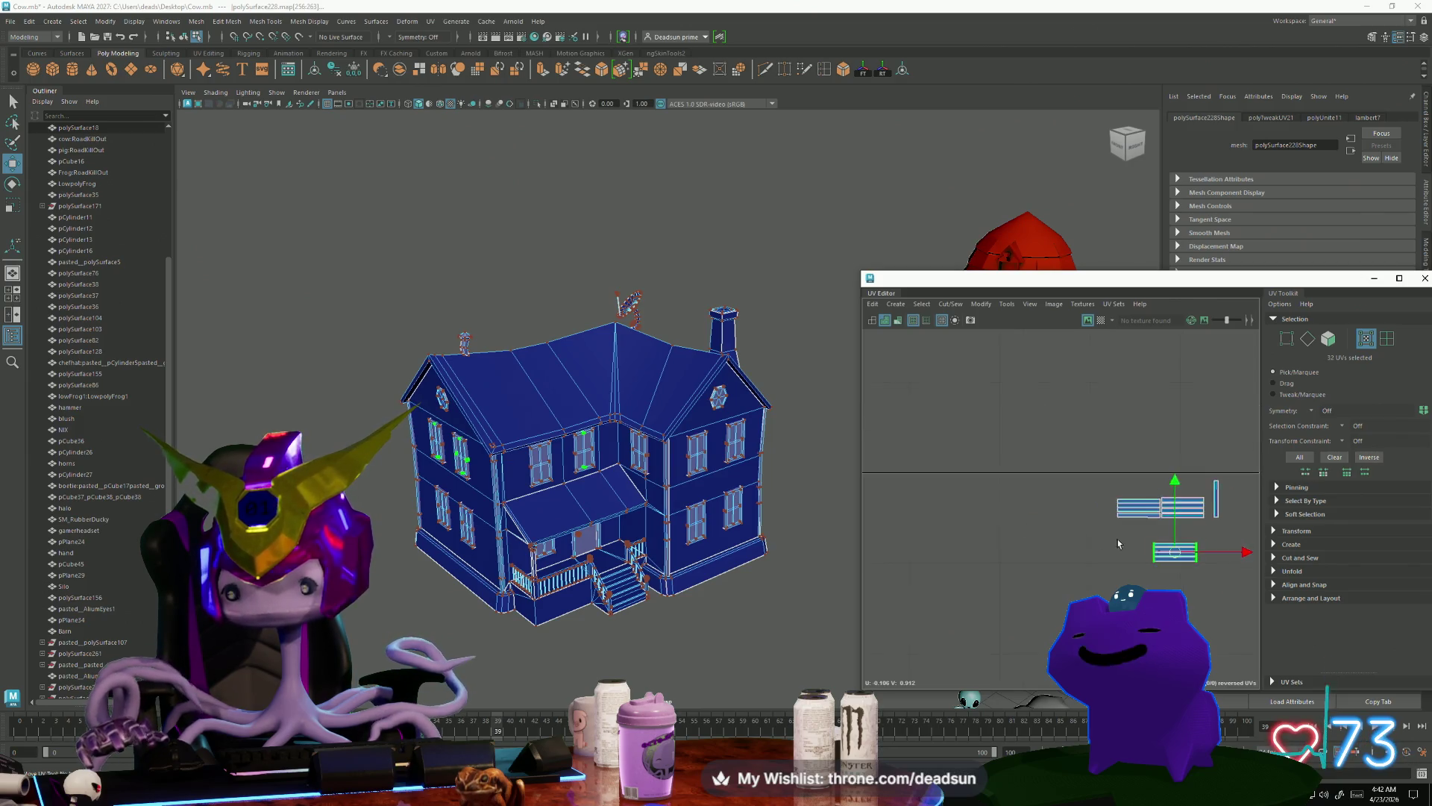
pyautogui.scroll(-2, 1118, 543)
pyautogui.keyDown('alt'); pyautogui.moveTo(1118, 543); pyautogui.dragTo(895, 476, button='middle'); pyautogui.keyUp('alt')
pyautogui.moveTo(895, 476)
pyautogui.mouseDown()
pyautogui.moveTo(1163, 492)
pyautogui.moveTo(1169, 479)
pyautogui.mouseUp()
pyautogui.scroll(5, 1176, 491)
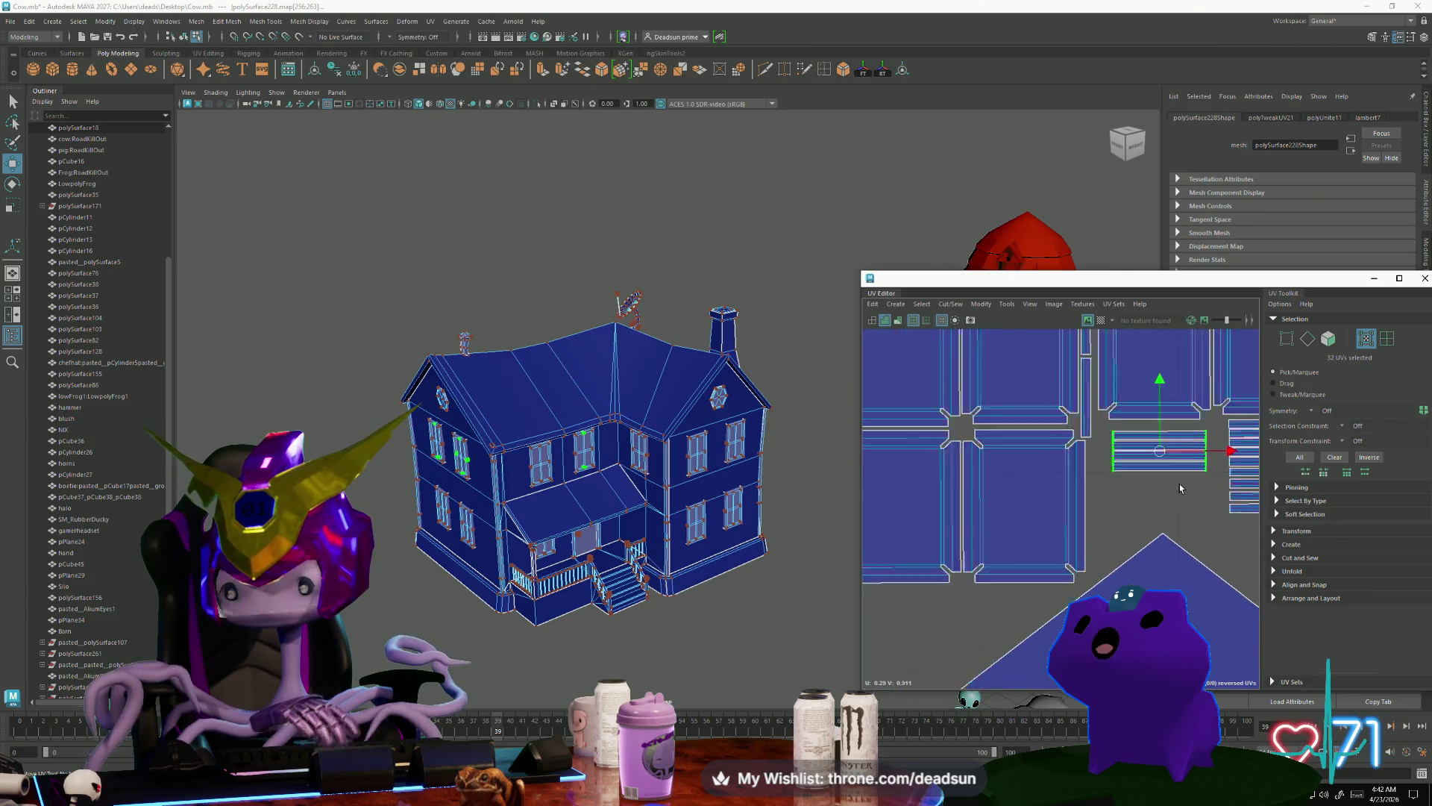
pyautogui.moveTo(1104, 531)
pyautogui.mouseDown()
pyautogui.moveTo(1137, 530)
pyautogui.moveTo(1093, 519)
pyautogui.mouseUp()
pyautogui.press('w')
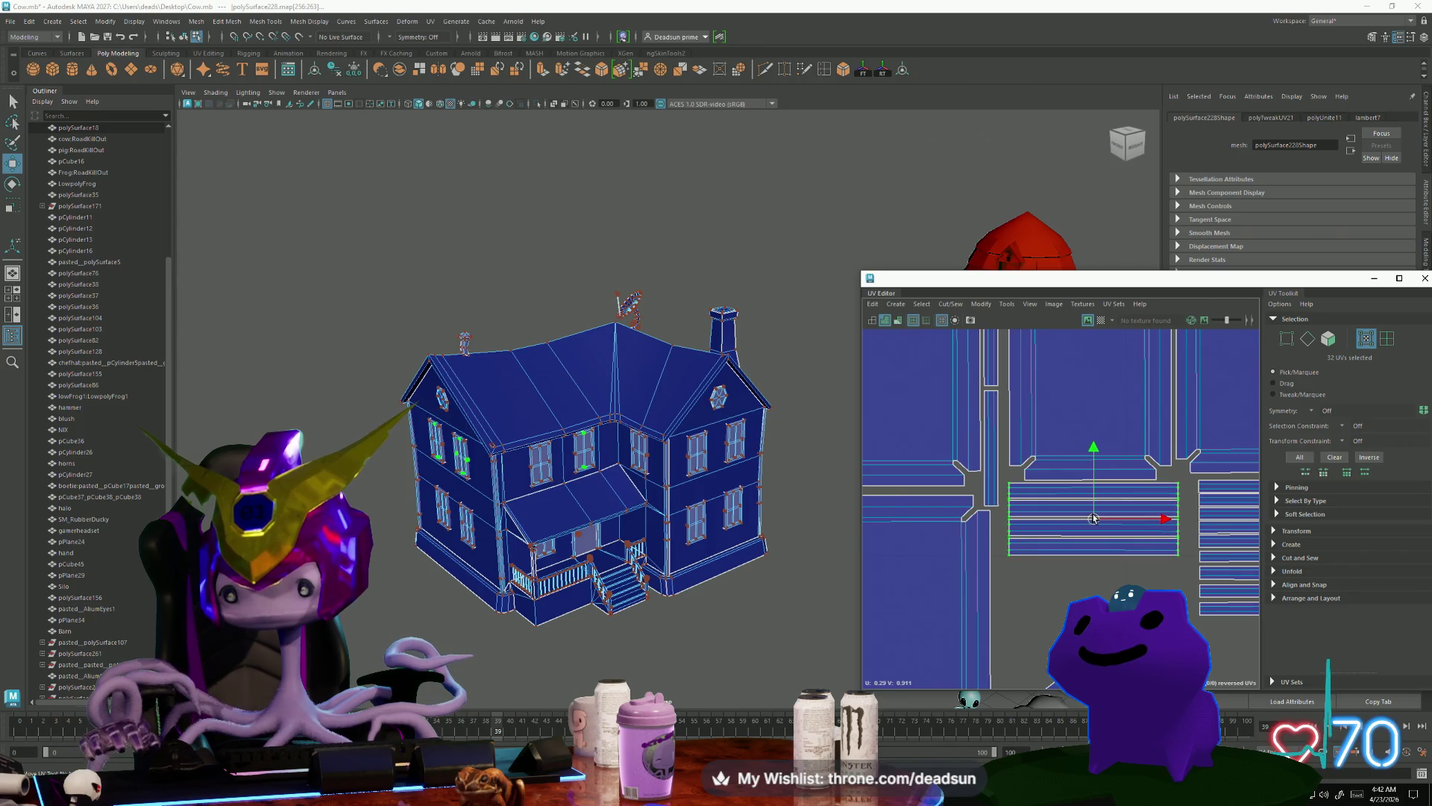
# Step: Add the lower trim strip to the selection and widen the selected strips slightly
pyautogui.keyDown('alt'); pyautogui.moveTo(980, 349); pyautogui.dragTo(1006, 461, button='middle'); pyautogui.keyUp('alt')
pyautogui.keyDown('shift'); pyautogui.click(1022, 522); pyautogui.keyUp('shift')
pyautogui.moveTo(1079, 498); pyautogui.dragTo(1091, 502)
pyautogui.scroll(-5, 1101, 528)
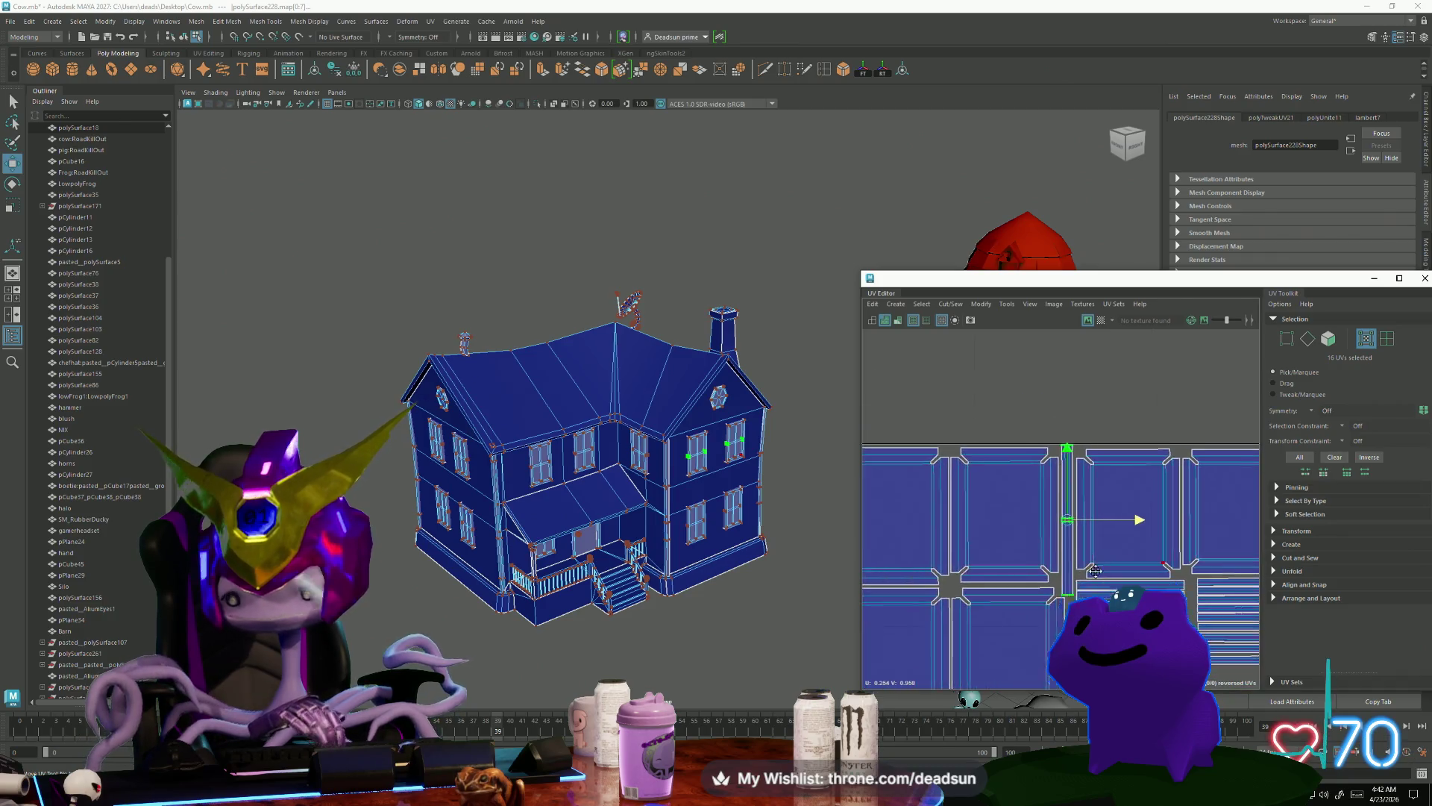
pyautogui.scroll(4, 999, 470)
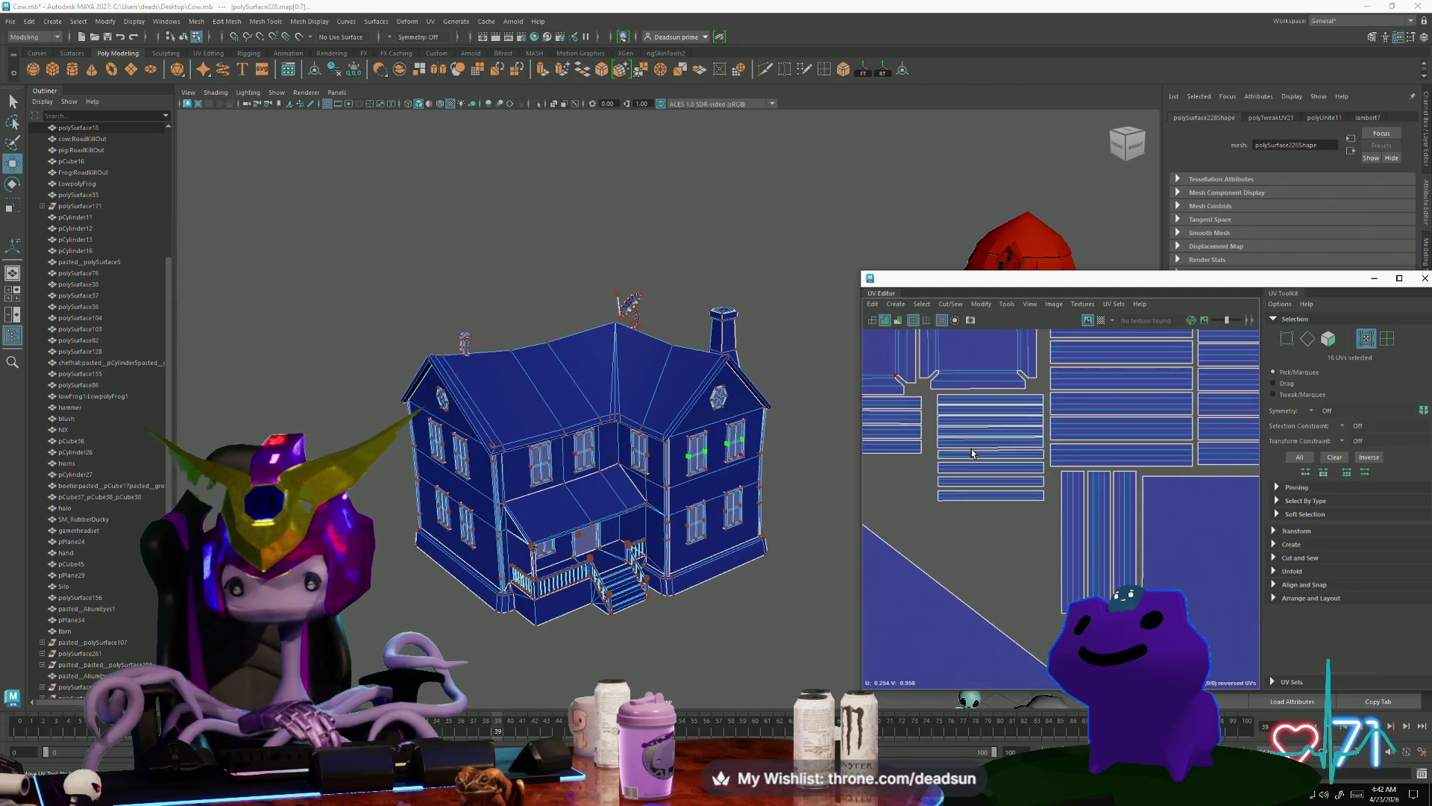
# Step: Scale the stack of horizontal trim strips up evenly, nudge it down-left, and stretch it taller
pyautogui.moveTo(942, 555)
pyautogui.mouseDown()
pyautogui.moveTo(1008, 554)
pyautogui.moveTo(1066, 422)
pyautogui.mouseUp()
pyautogui.press('r')
pyautogui.moveTo(1003, 486); pyautogui.dragTo(1025, 486)
pyautogui.press('w')
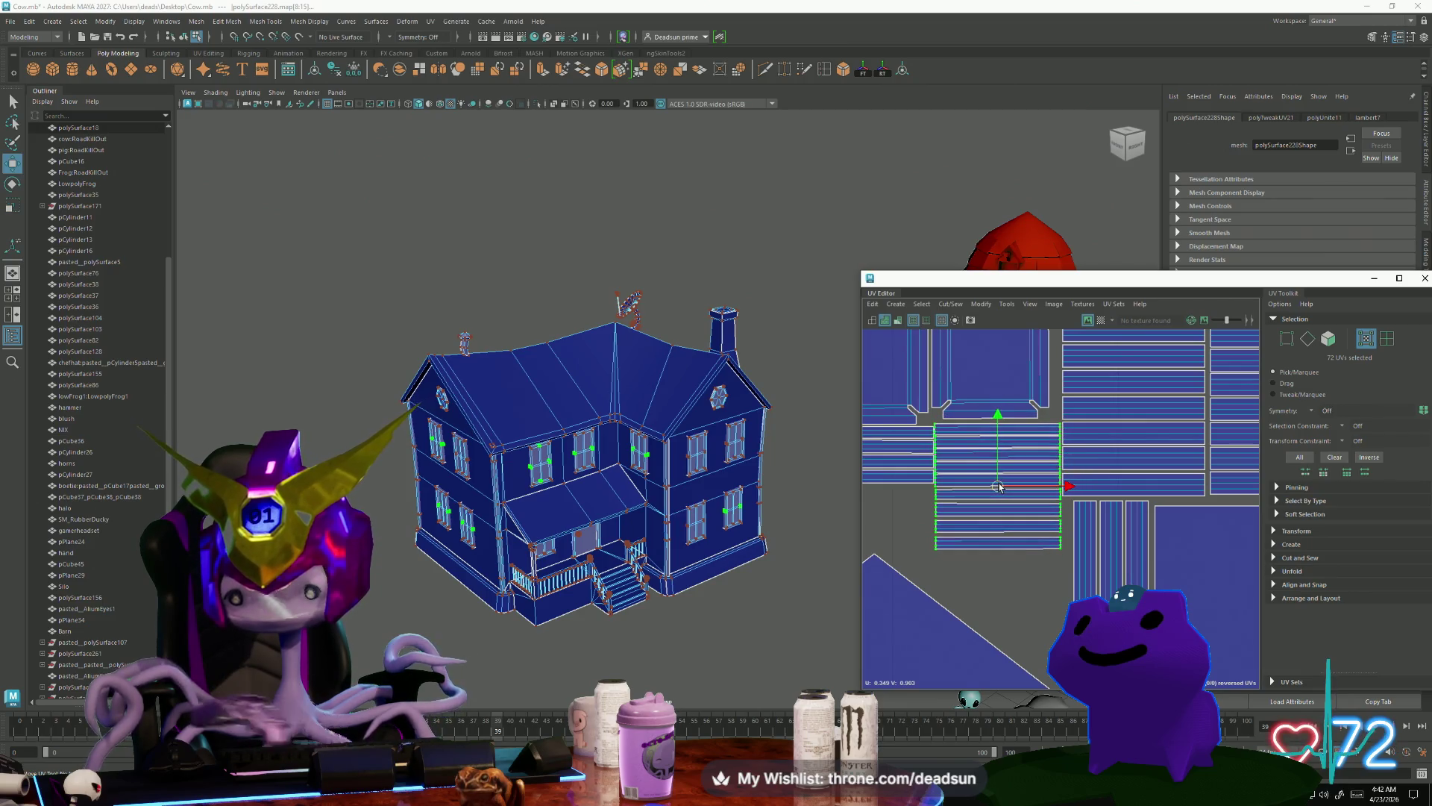
pyautogui.scroll(4, 1000, 486)
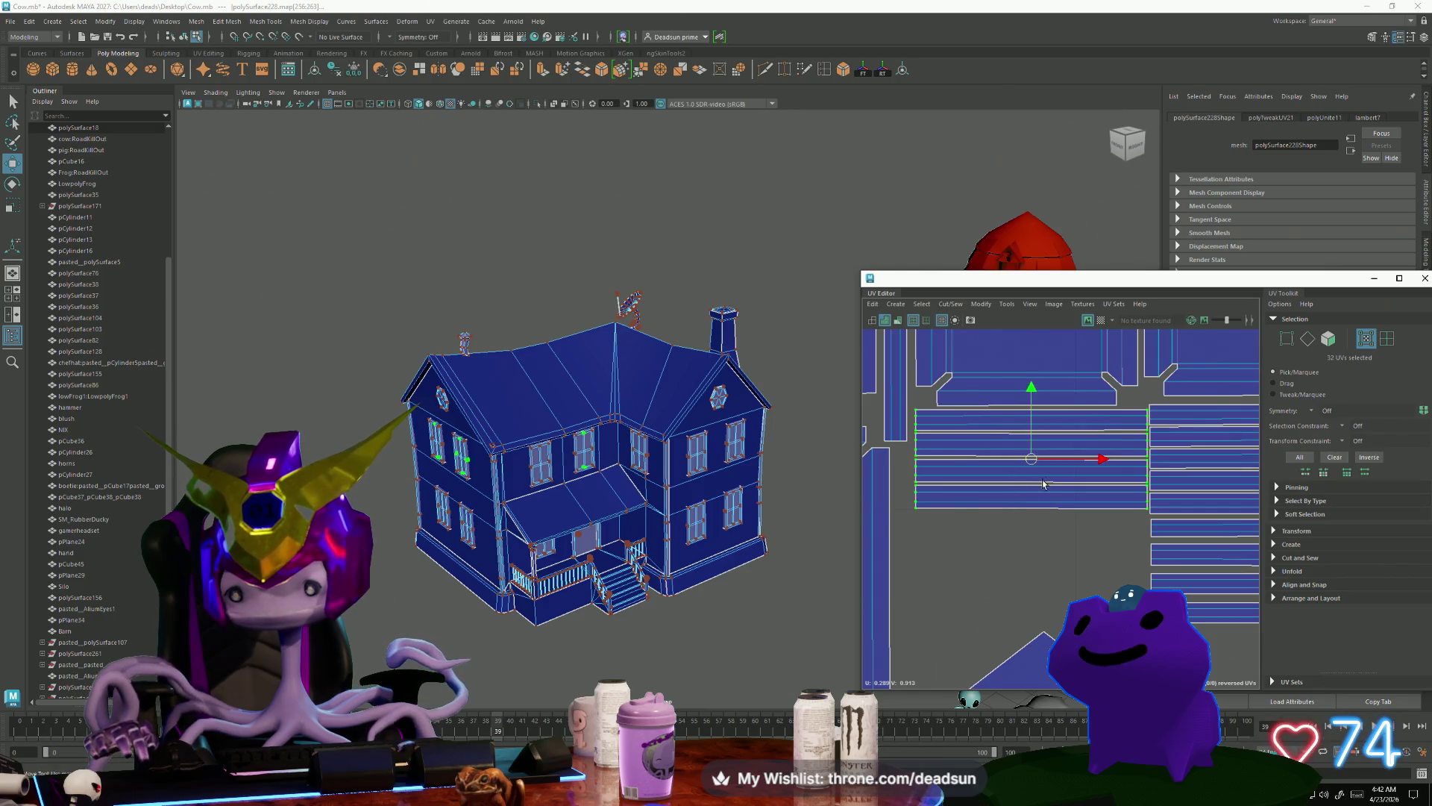
pyautogui.moveTo(1035, 468); pyautogui.dragTo(1031, 478)
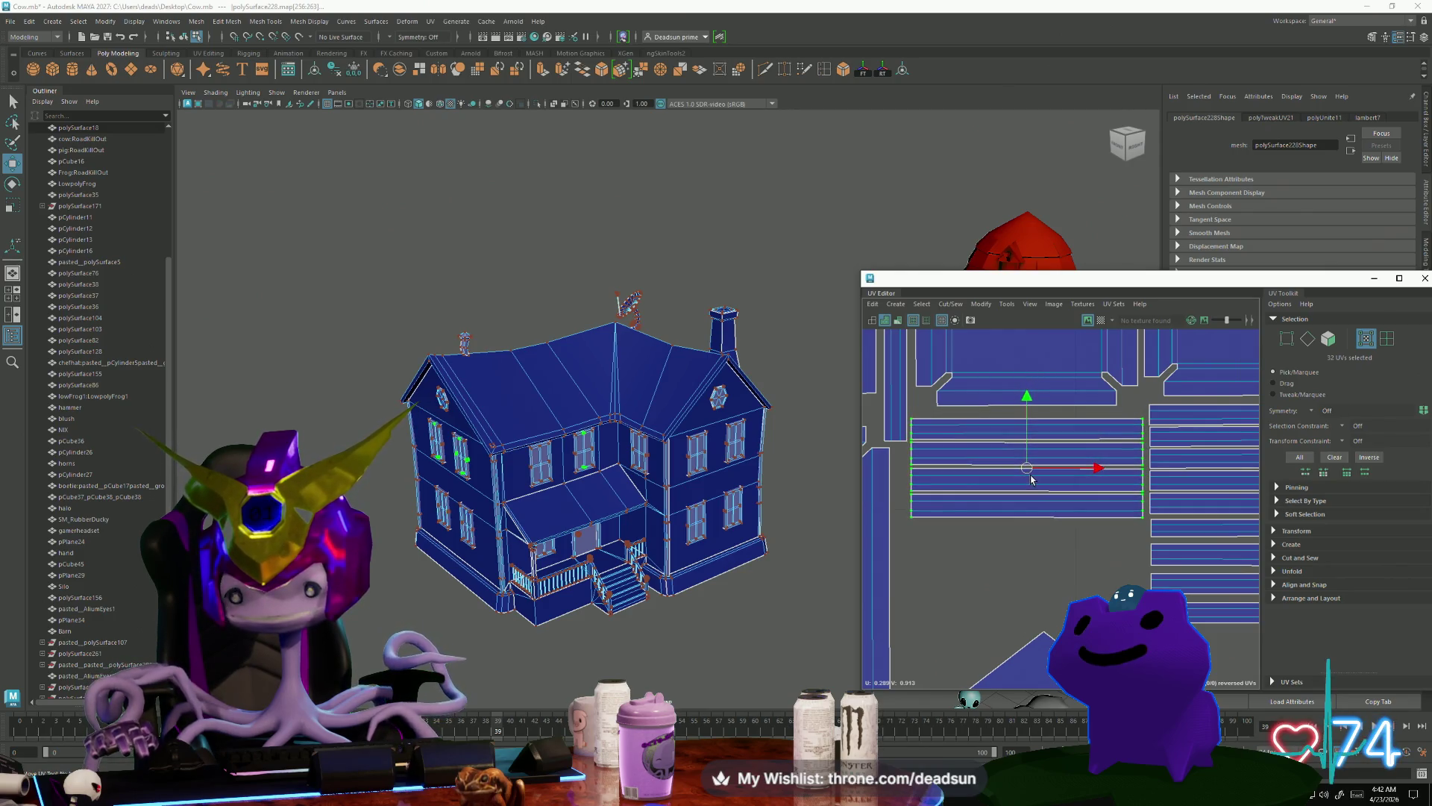
pyautogui.press('r')
pyautogui.moveTo(1027, 399); pyautogui.dragTo(1042, 388)
pyautogui.scroll(-5, 1017, 468)
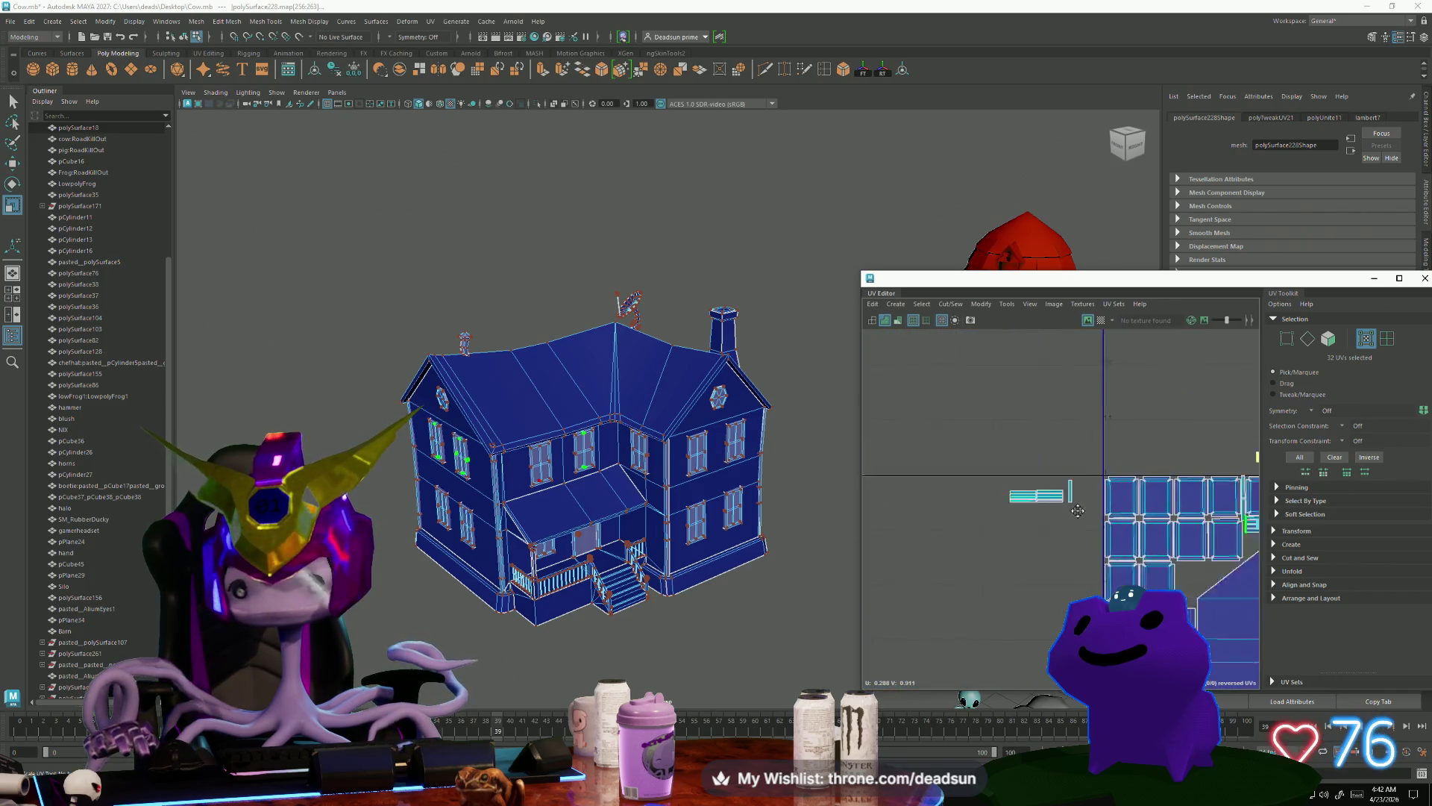
pyautogui.scroll(5, 1020, 482)
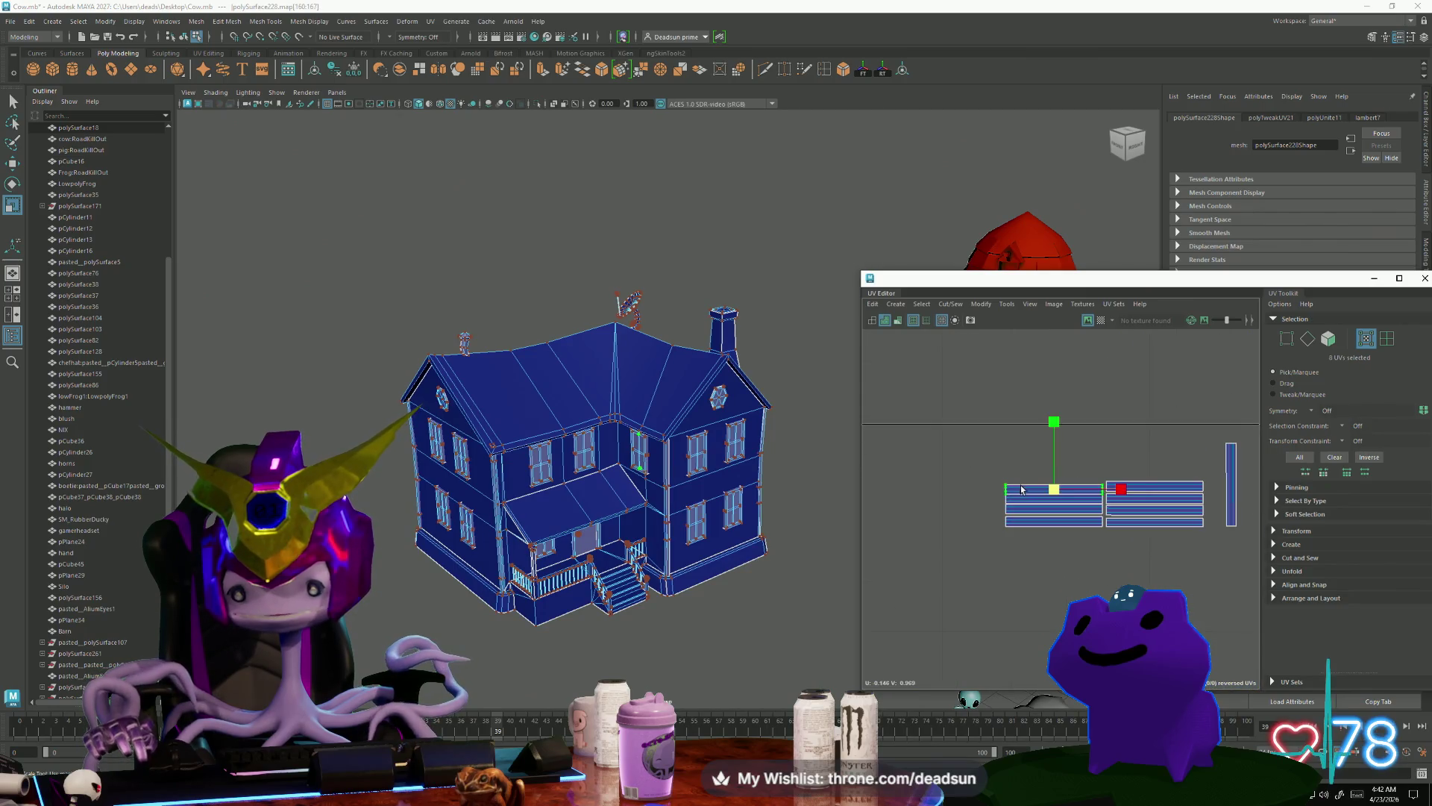
# Step: Move the selected strips outside the tile to its left and enlarge the strip slightly
pyautogui.keyDown('shift'); pyautogui.click(1024, 525); pyautogui.keyUp('shift')
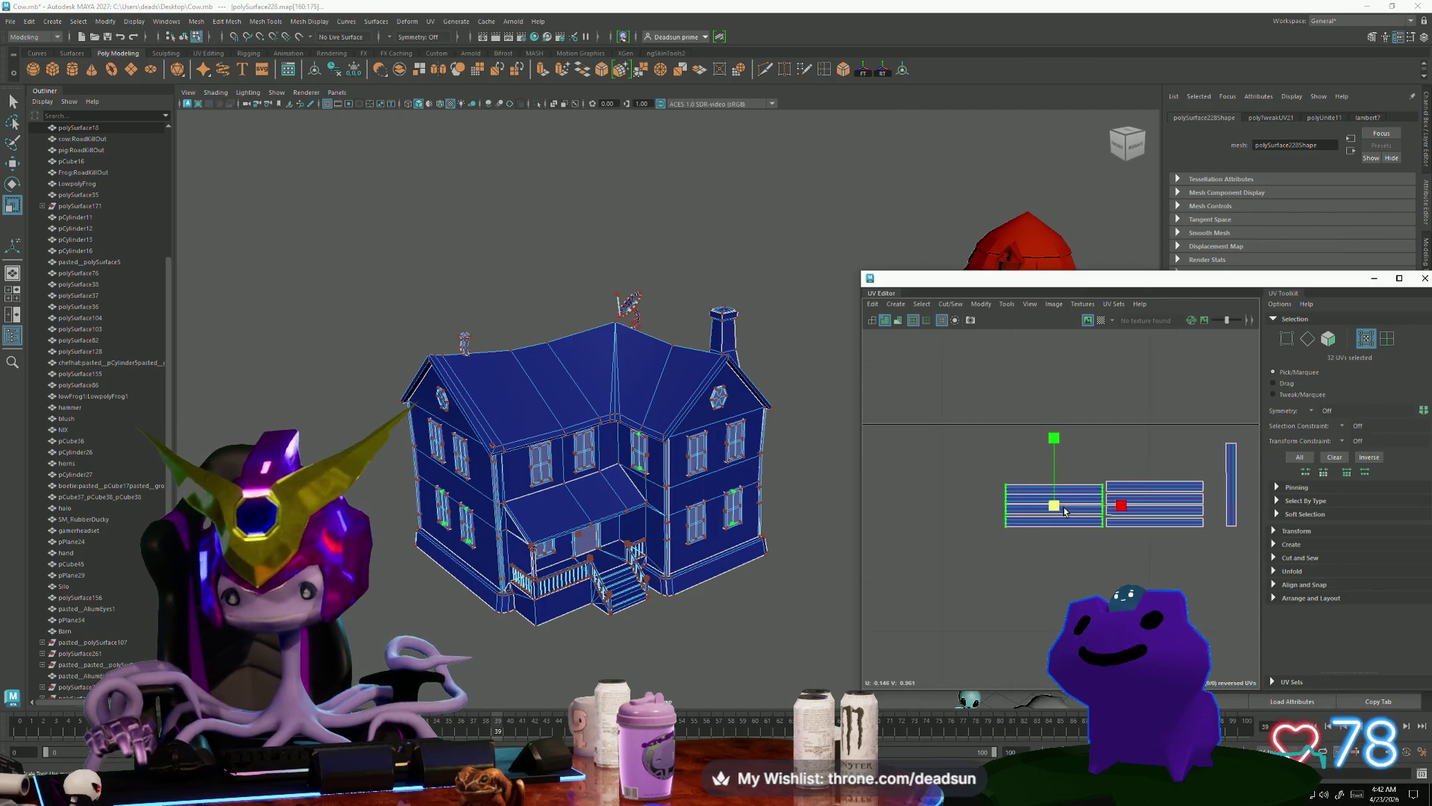
pyautogui.press('w')
pyautogui.moveTo(1053, 507)
pyautogui.mouseDown()
pyautogui.moveTo(887, 492)
pyautogui.moveTo(1227, 522)
pyautogui.mouseUp()
pyautogui.scroll(3, 1084, 520)
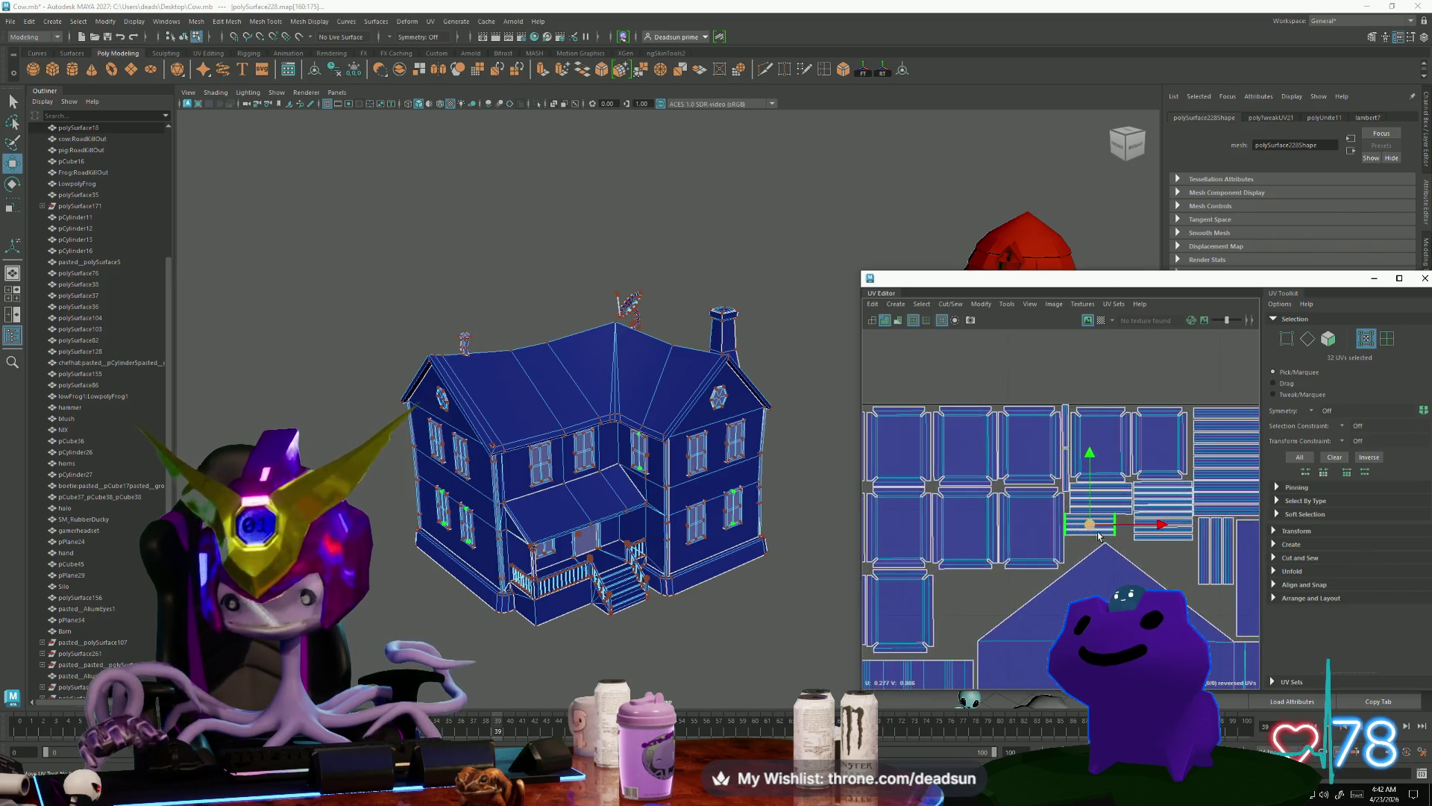
pyautogui.press('r')
pyautogui.moveTo(1083, 520)
pyautogui.mouseDown()
pyautogui.moveTo(1164, 526)
pyautogui.moveTo(1079, 526)
pyautogui.mouseUp()
pyautogui.press('w')
pyautogui.scroll(2, 1104, 527)
pyautogui.press('r')
pyautogui.press('w')
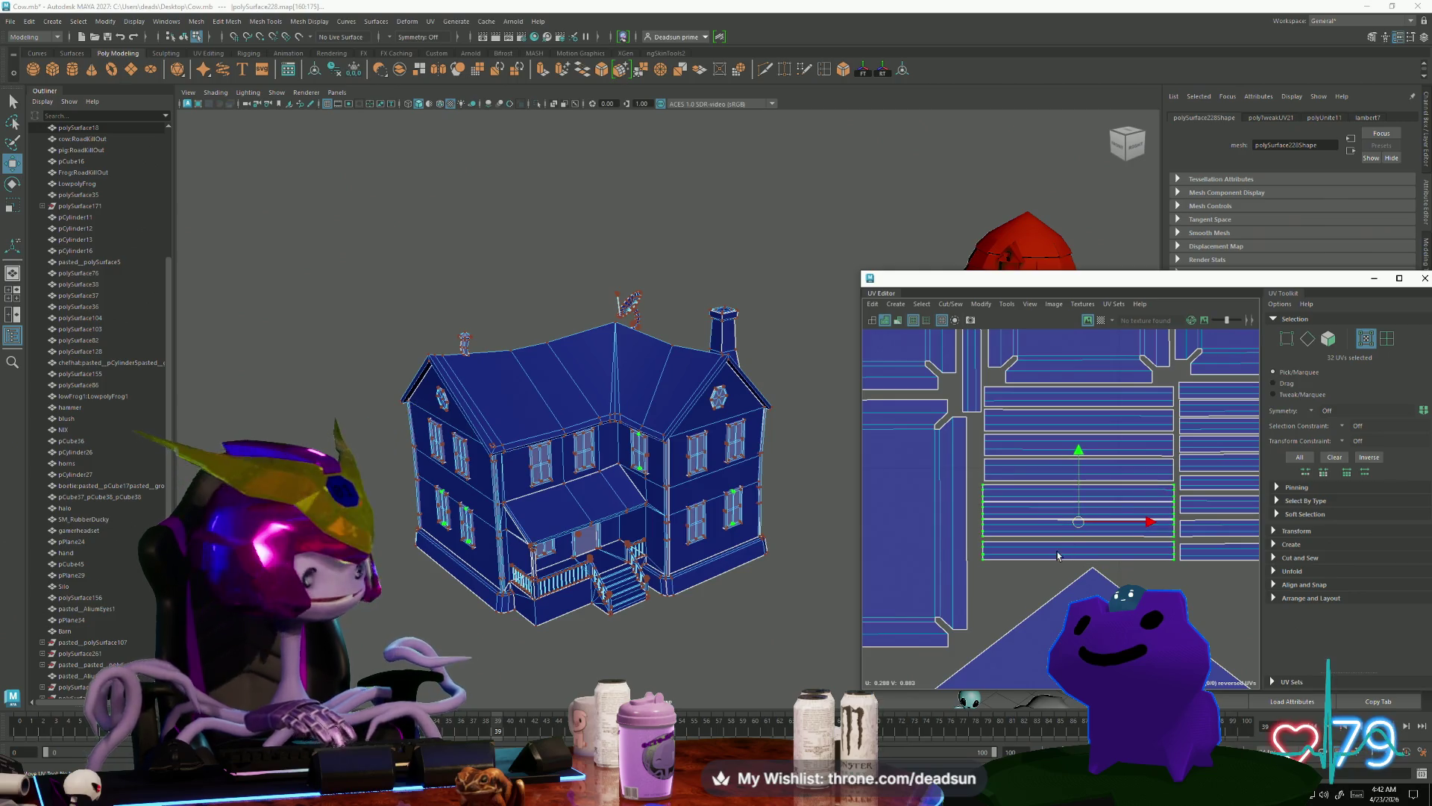
pyautogui.scroll(-5, 1058, 555)
pyautogui.keyDown('alt'); pyautogui.moveTo(946, 543); pyautogui.dragTo(1134, 627, button='middle'); pyautogui.keyUp('alt')
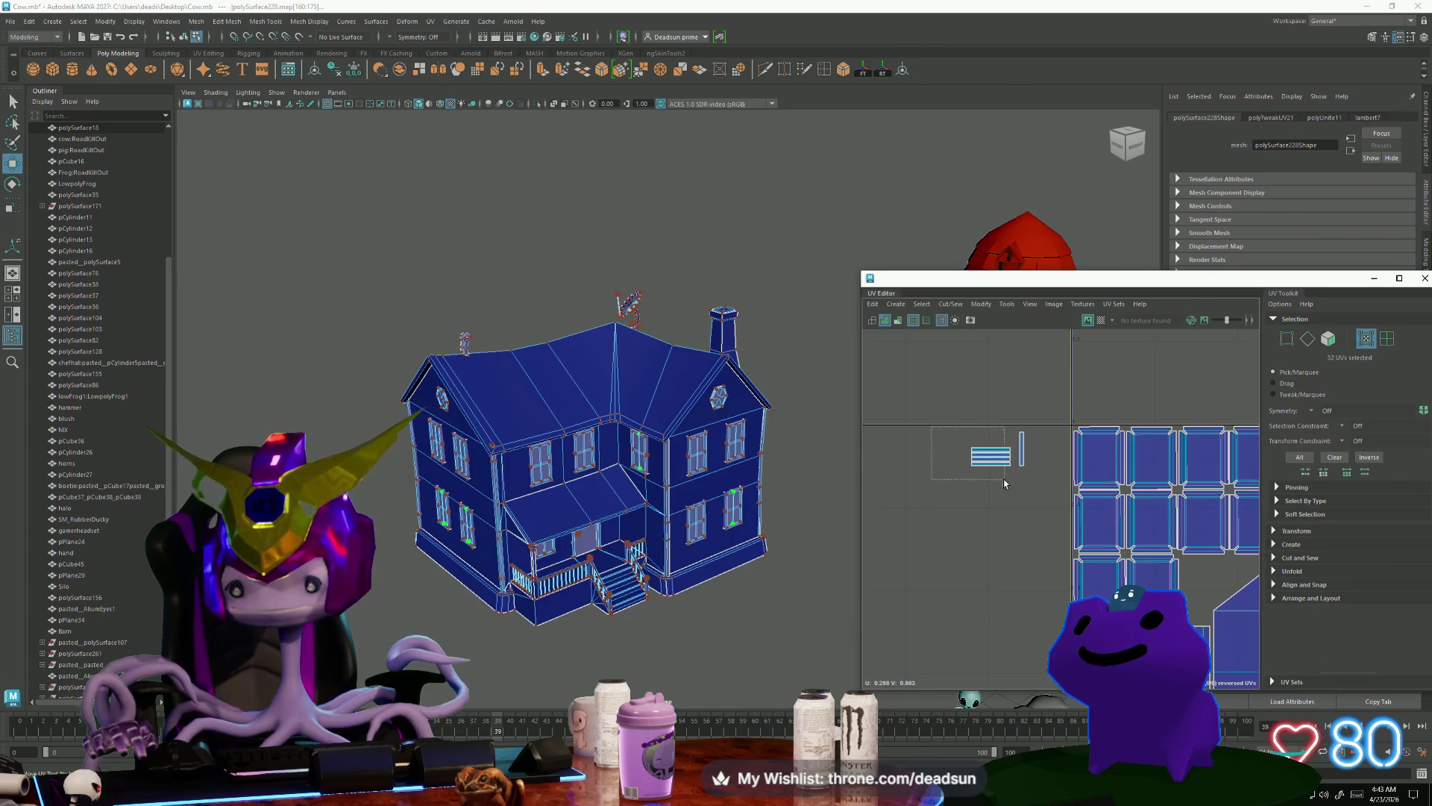
# Step: Move the loose strip into the tile, rotate it 90° upright, and slide it left and down
pyautogui.moveTo(1013, 492)
pyautogui.mouseDown()
pyautogui.moveTo(1204, 545)
pyautogui.moveTo(1214, 580)
pyautogui.mouseUp()
pyautogui.press('f')
pyautogui.press('e')
pyautogui.moveTo(1060, 622)
pyautogui.mouseDown()
pyautogui.moveTo(1119, 623)
pyautogui.moveTo(1160, 600)
pyautogui.mouseUp()
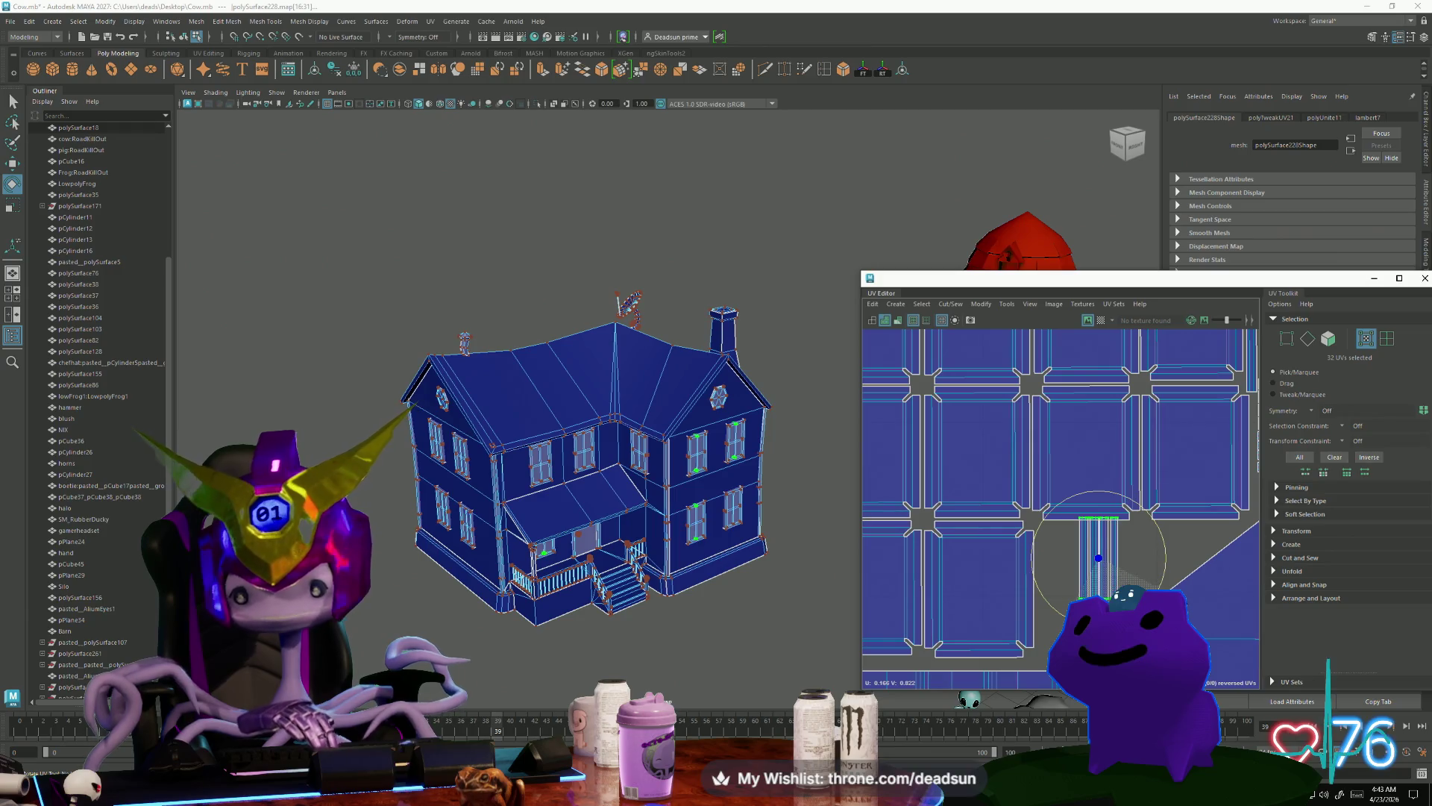
pyautogui.press('w')
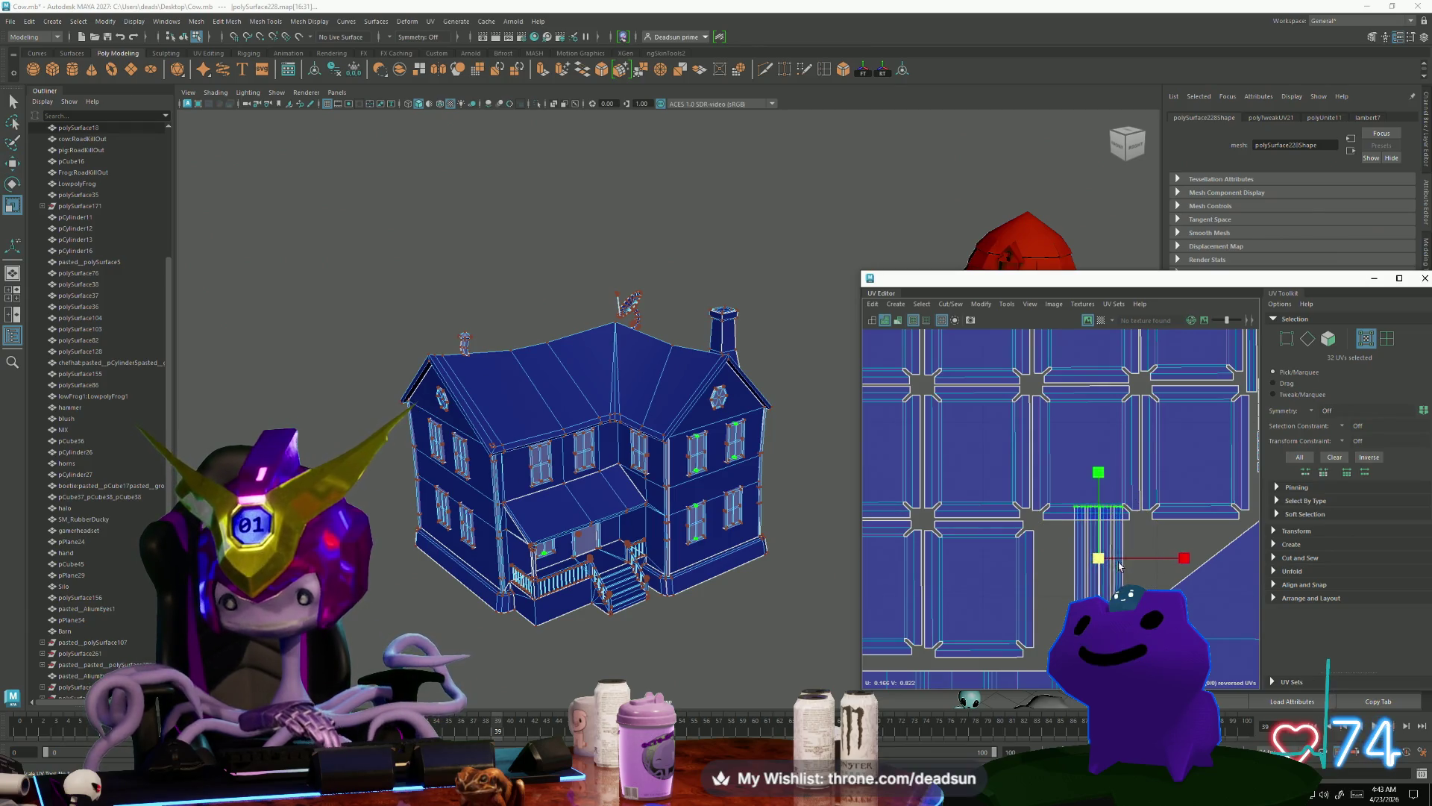
pyautogui.moveTo(1100, 560)
pyautogui.mouseDown()
pyautogui.moveTo(1063, 581)
pyautogui.moveTo(996, 520)
pyautogui.moveTo(1021, 588)
pyautogui.moveTo(1090, 589)
pyautogui.mouseUp()
# Step: Shift the upright strip slightly left and stretch it taller and a little wider
pyautogui.scroll(-5, 1063, 581)
pyautogui.click(997, 552)
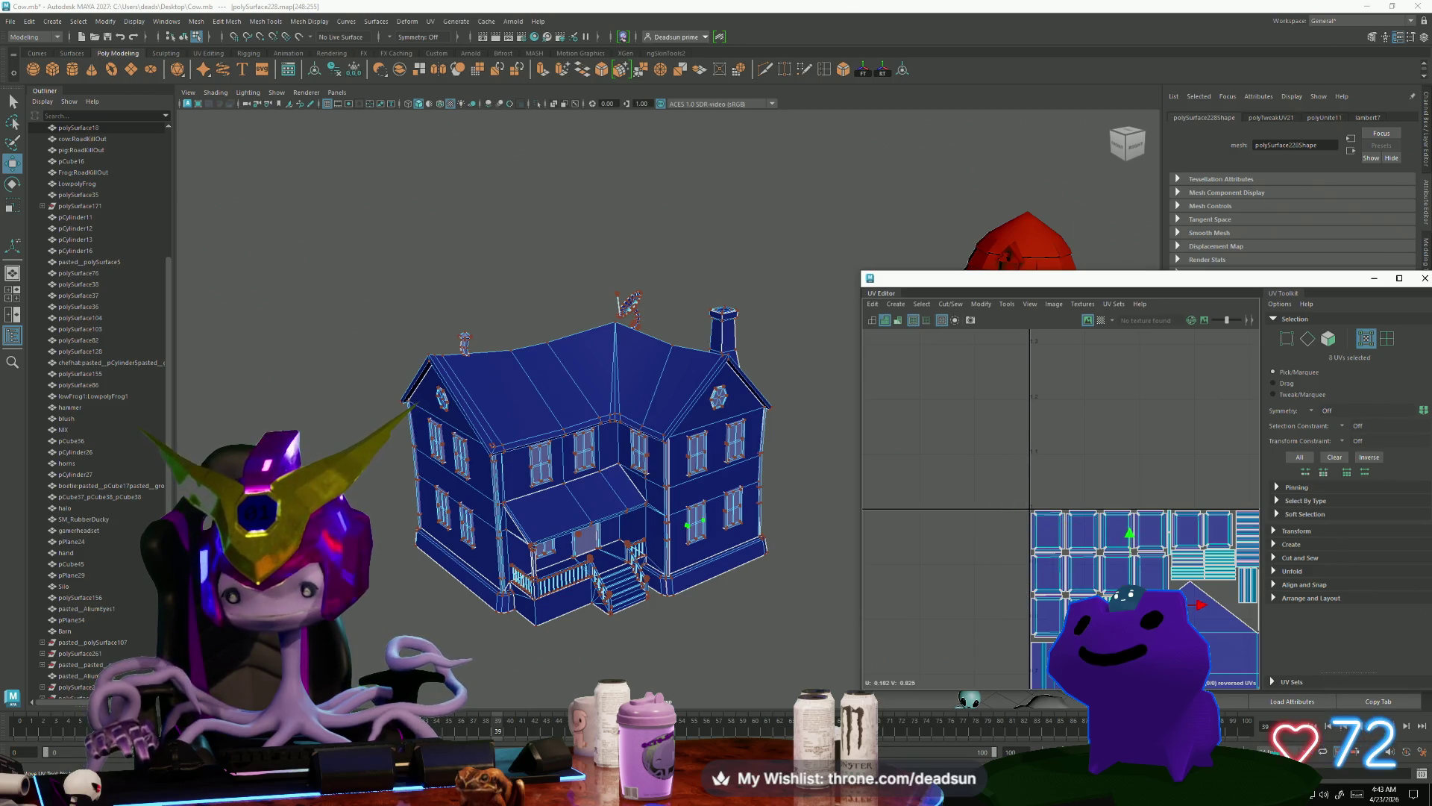
pyautogui.scroll(5, 1044, 583)
pyautogui.moveTo(1043, 581); pyautogui.dragTo(1034, 581)
pyautogui.press('r')
pyautogui.moveTo(1033, 510); pyautogui.dragTo(1033, 493)
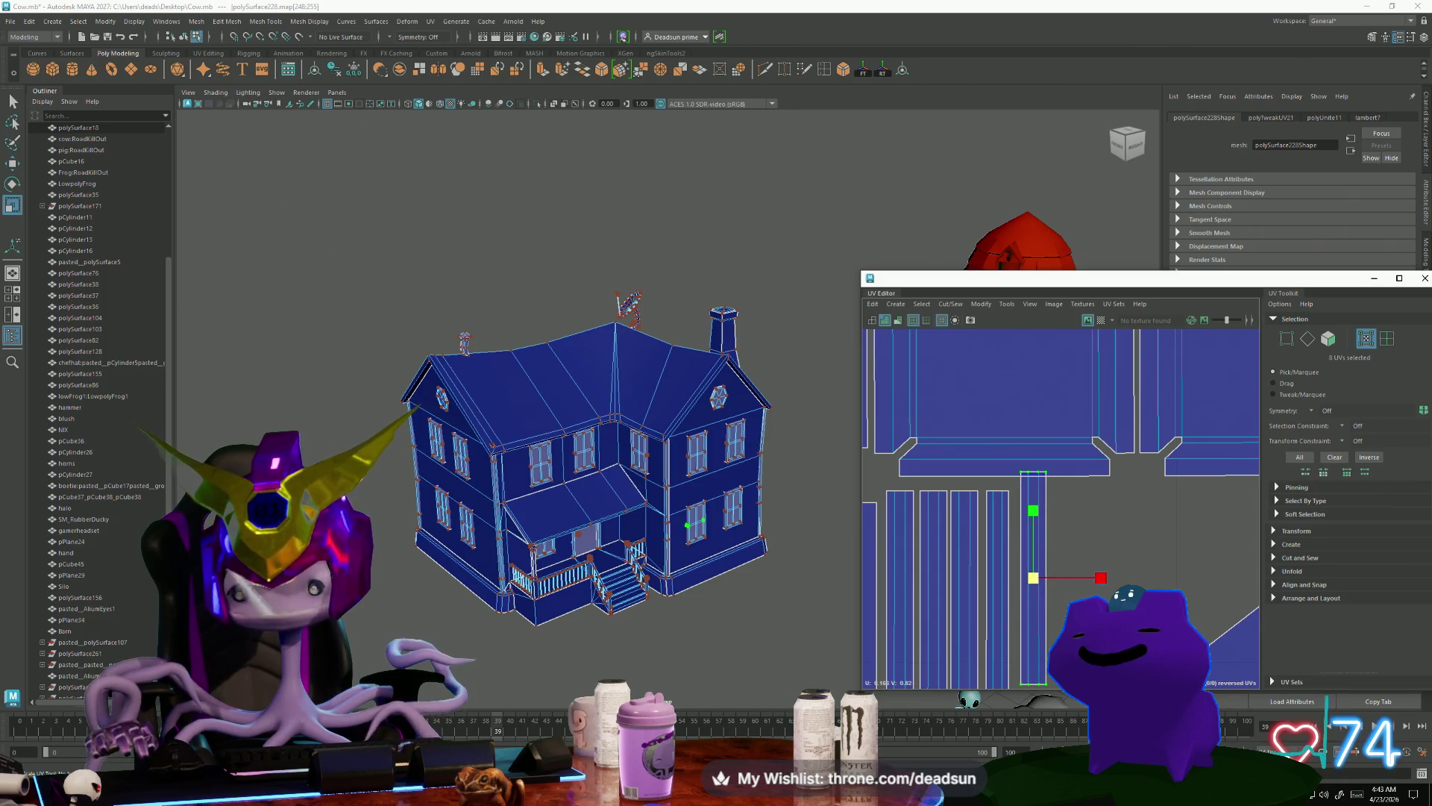
pyautogui.scroll(-2, 1033, 492)
pyautogui.press('w')
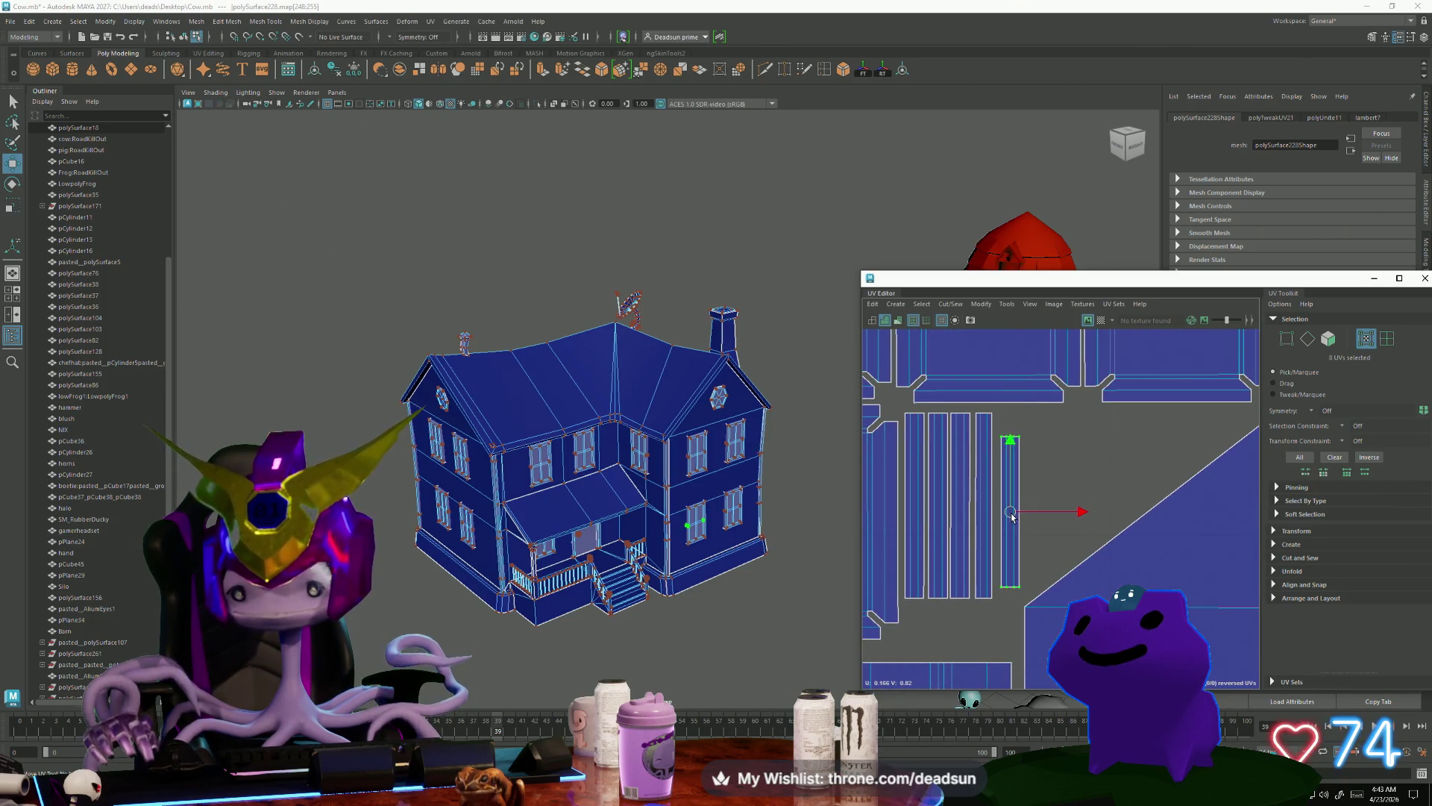
pyautogui.press('r')
pyautogui.moveTo(1012, 517); pyautogui.dragTo(1009, 509)
pyautogui.press('w')
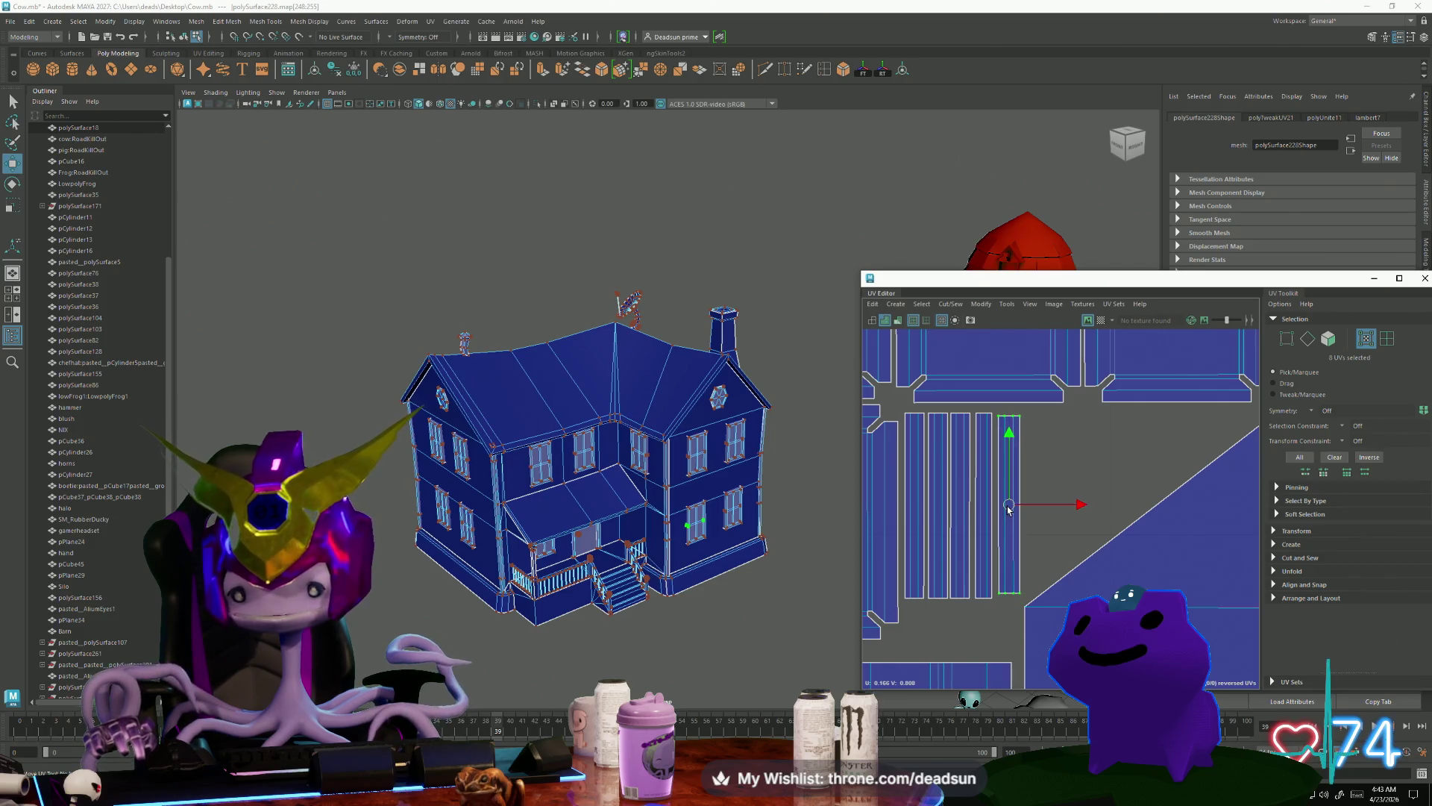
# Step: Deselect the house by clicking empty space in the viewport
pyautogui.scroll(-5, 913, 547)
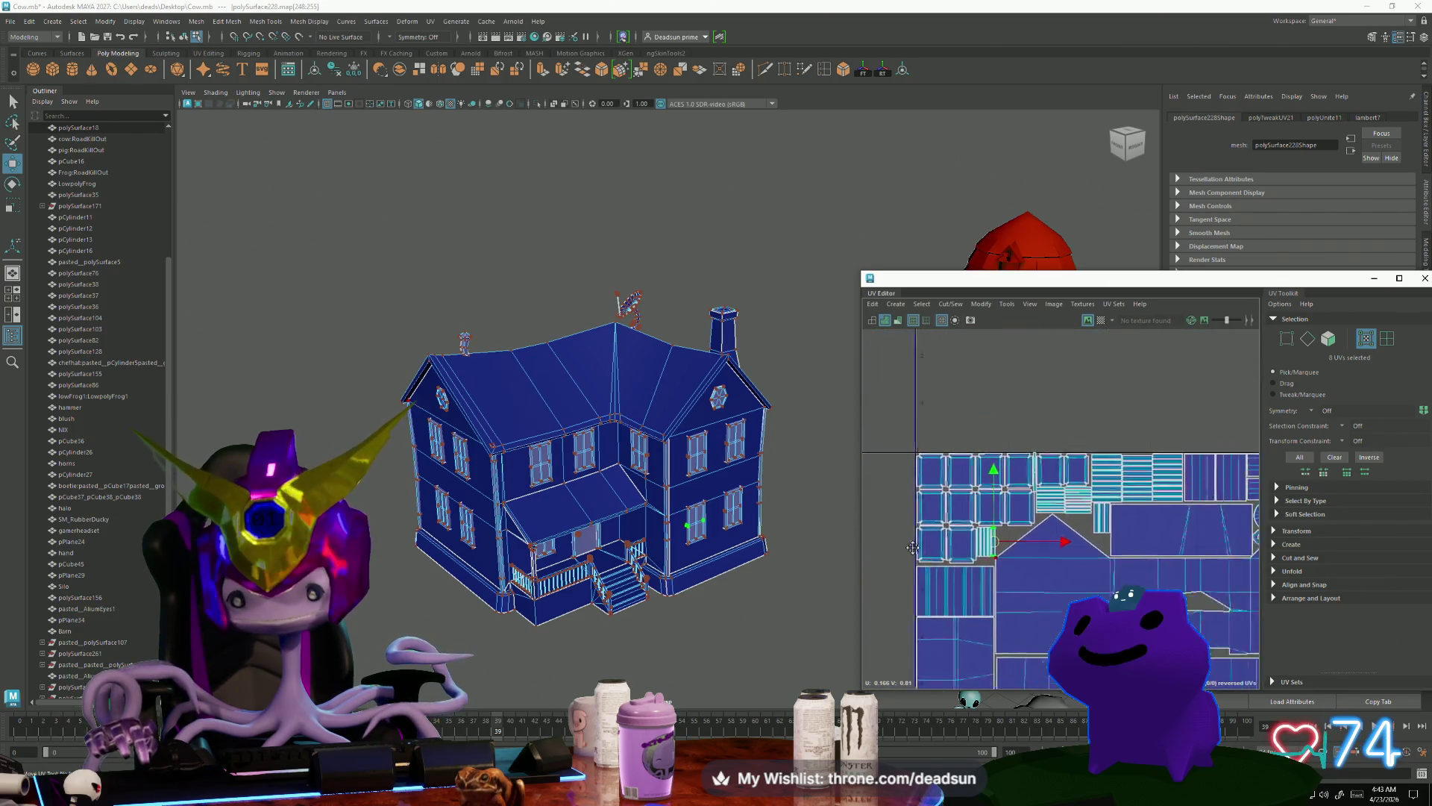
pyautogui.scroll(-5, 913, 548)
pyautogui.keyDown('alt'); pyautogui.moveTo(622, 450); pyautogui.dragTo(522, 388); pyautogui.keyUp('alt')
pyautogui.click(389, 282)
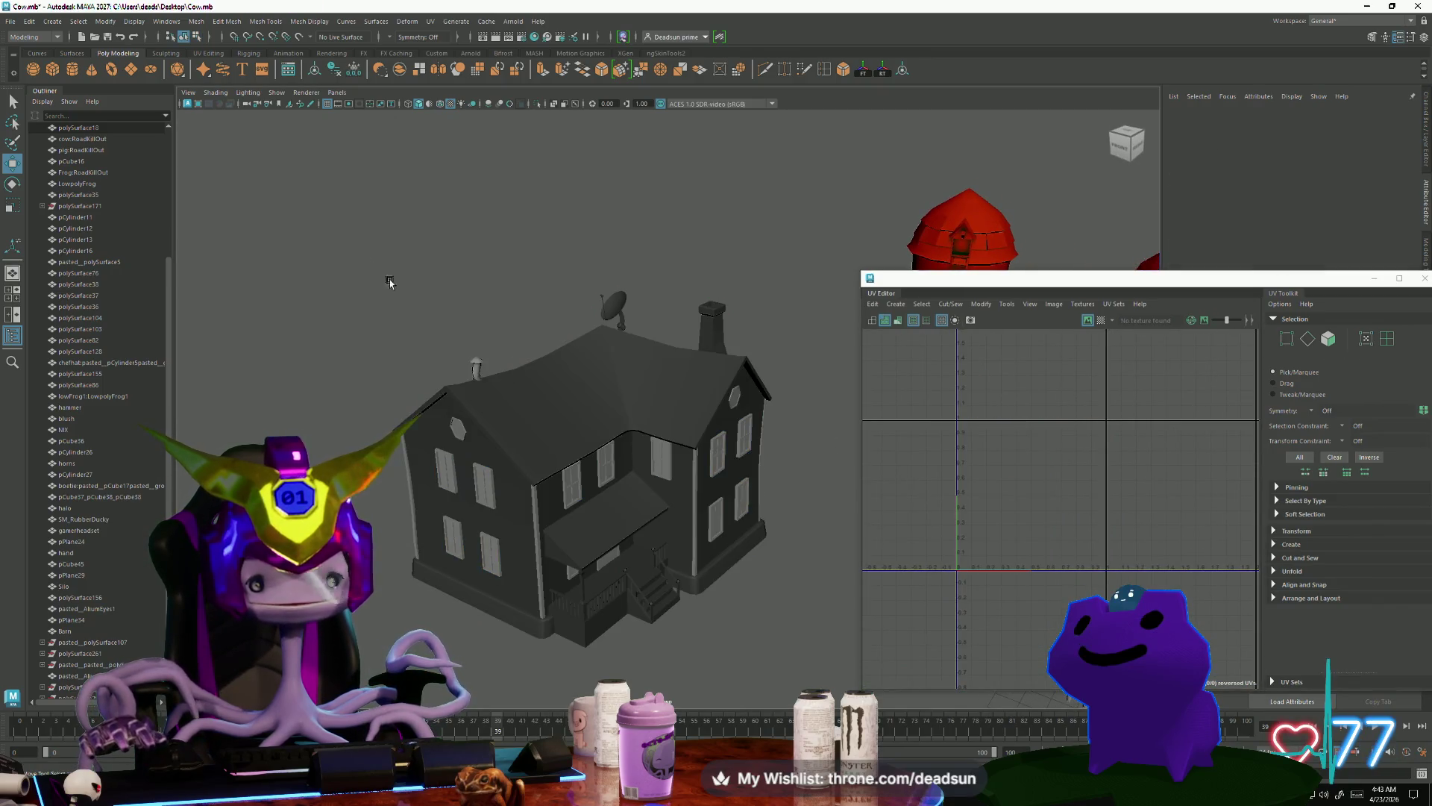
# Step: Box-select the farmhouse, frame one tall vertical UV strip, and move it slightly up
pyautogui.moveTo(390, 282); pyautogui.dragTo(753, 630)
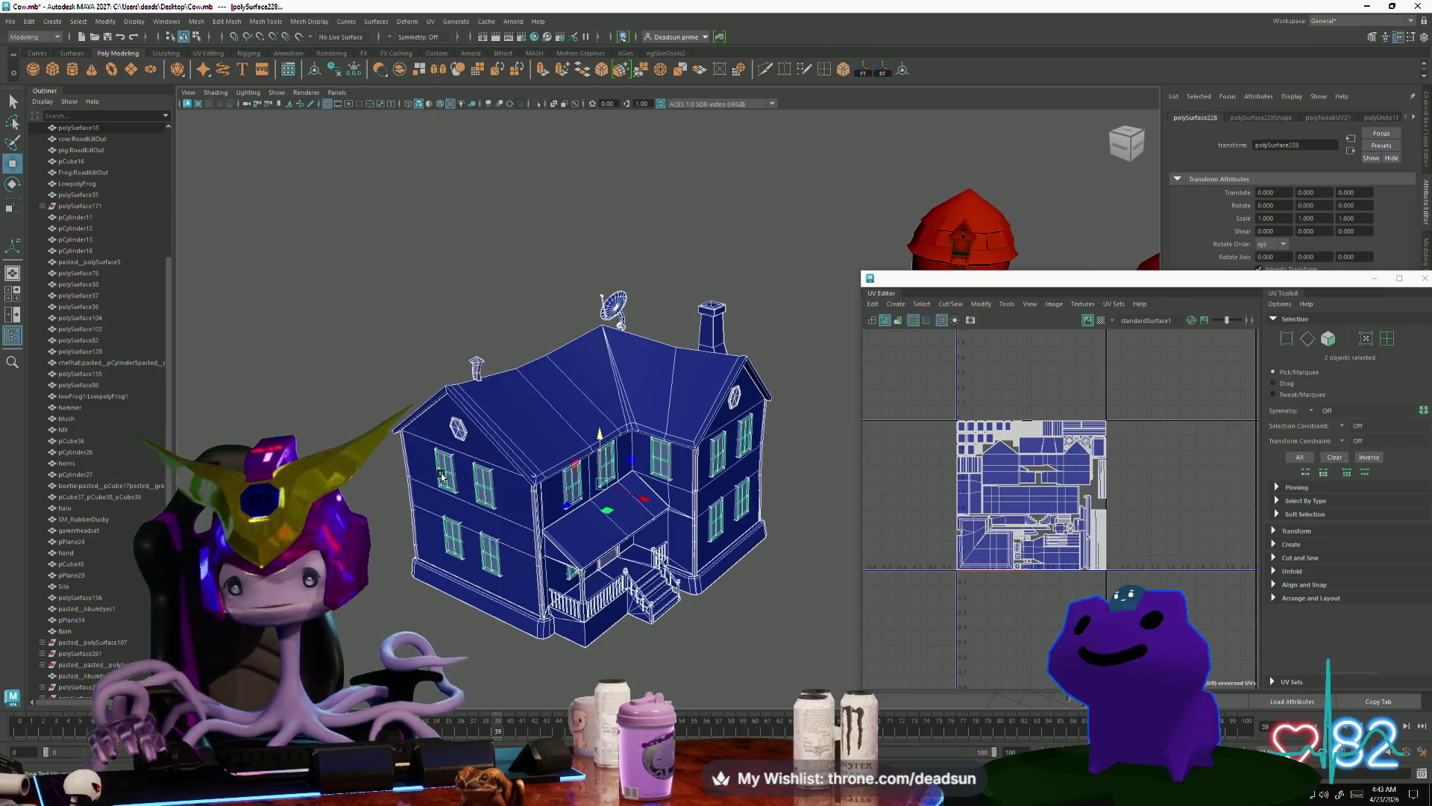
pyautogui.scroll(10, 1005, 550)
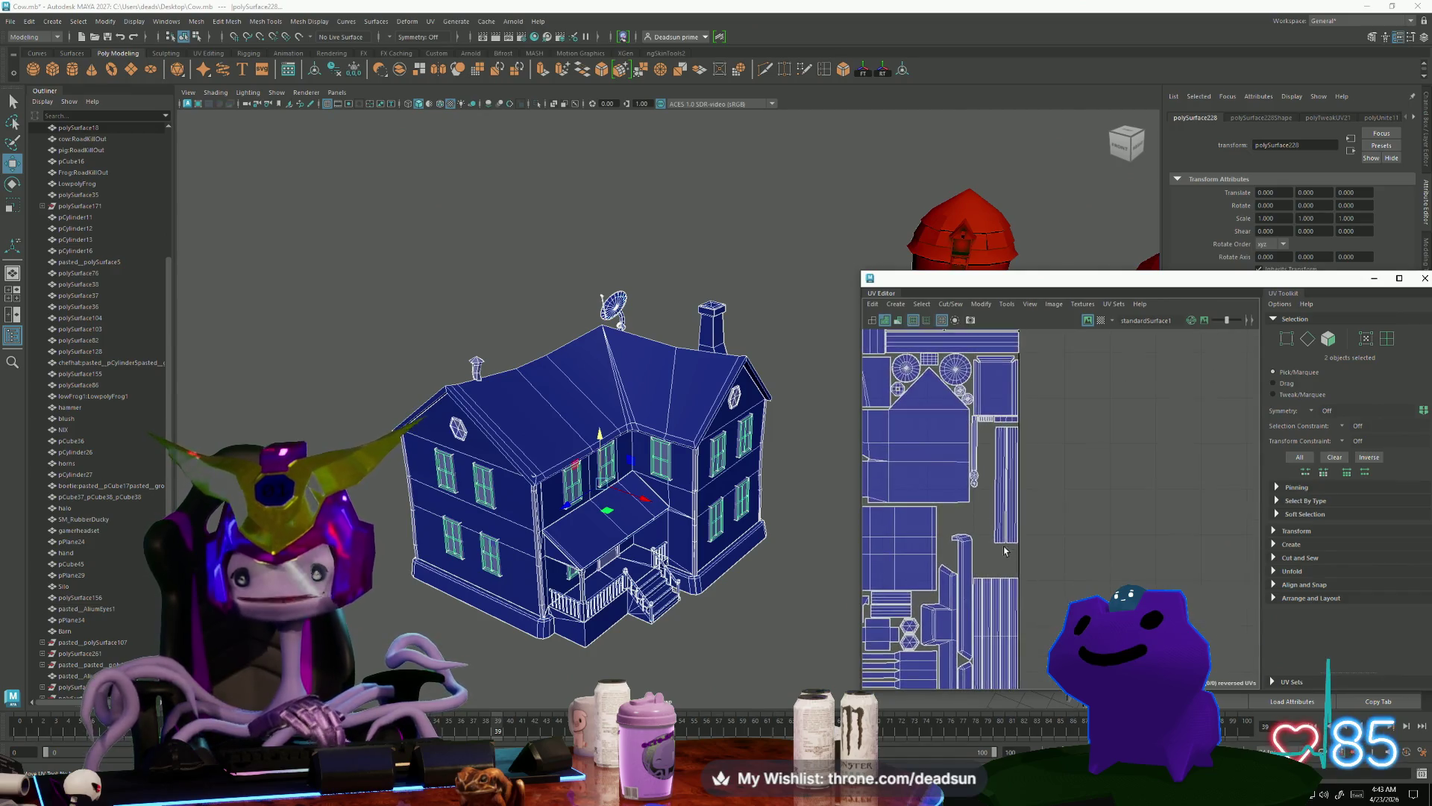
pyautogui.scroll(3, 1005, 550)
pyautogui.click(999, 512)
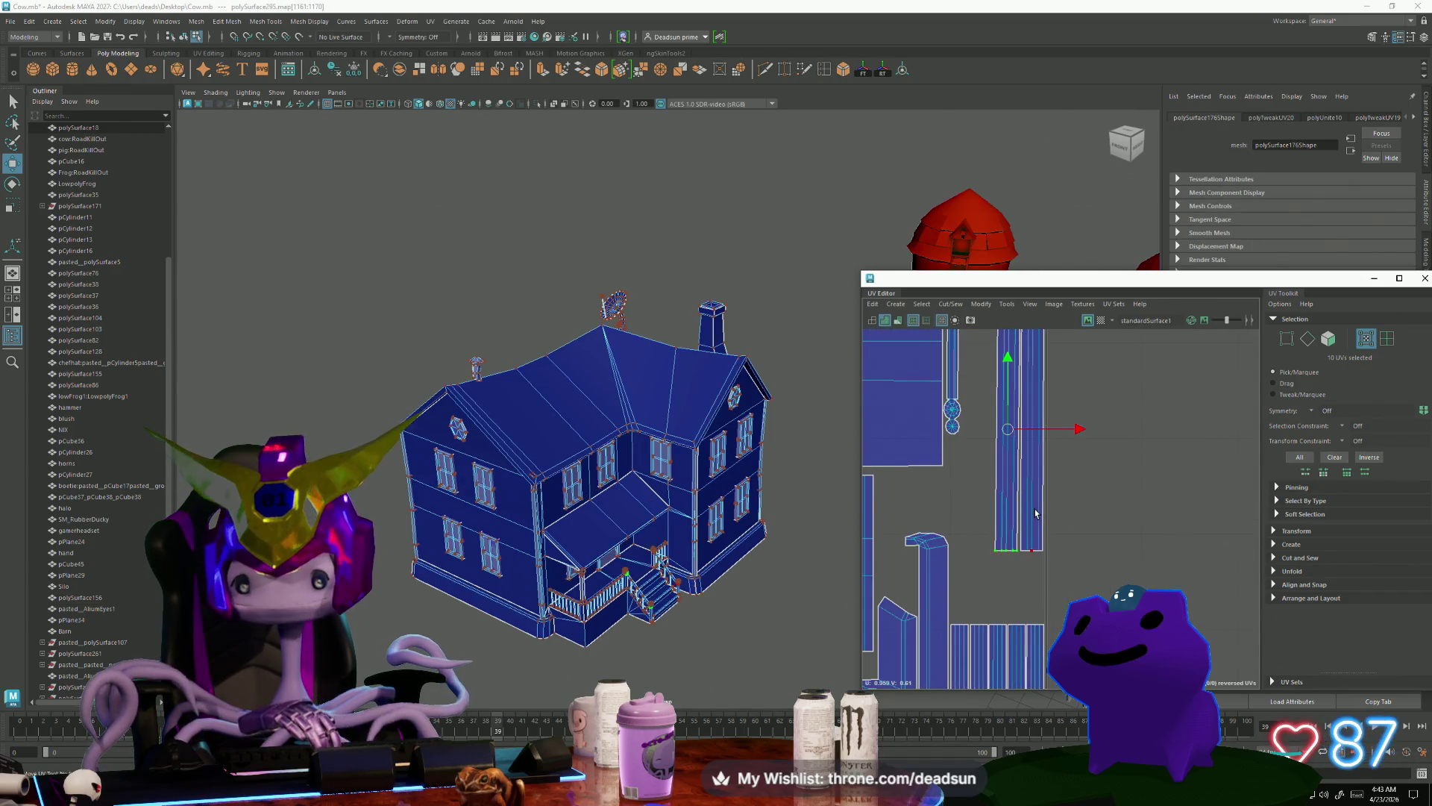
pyautogui.press('f')
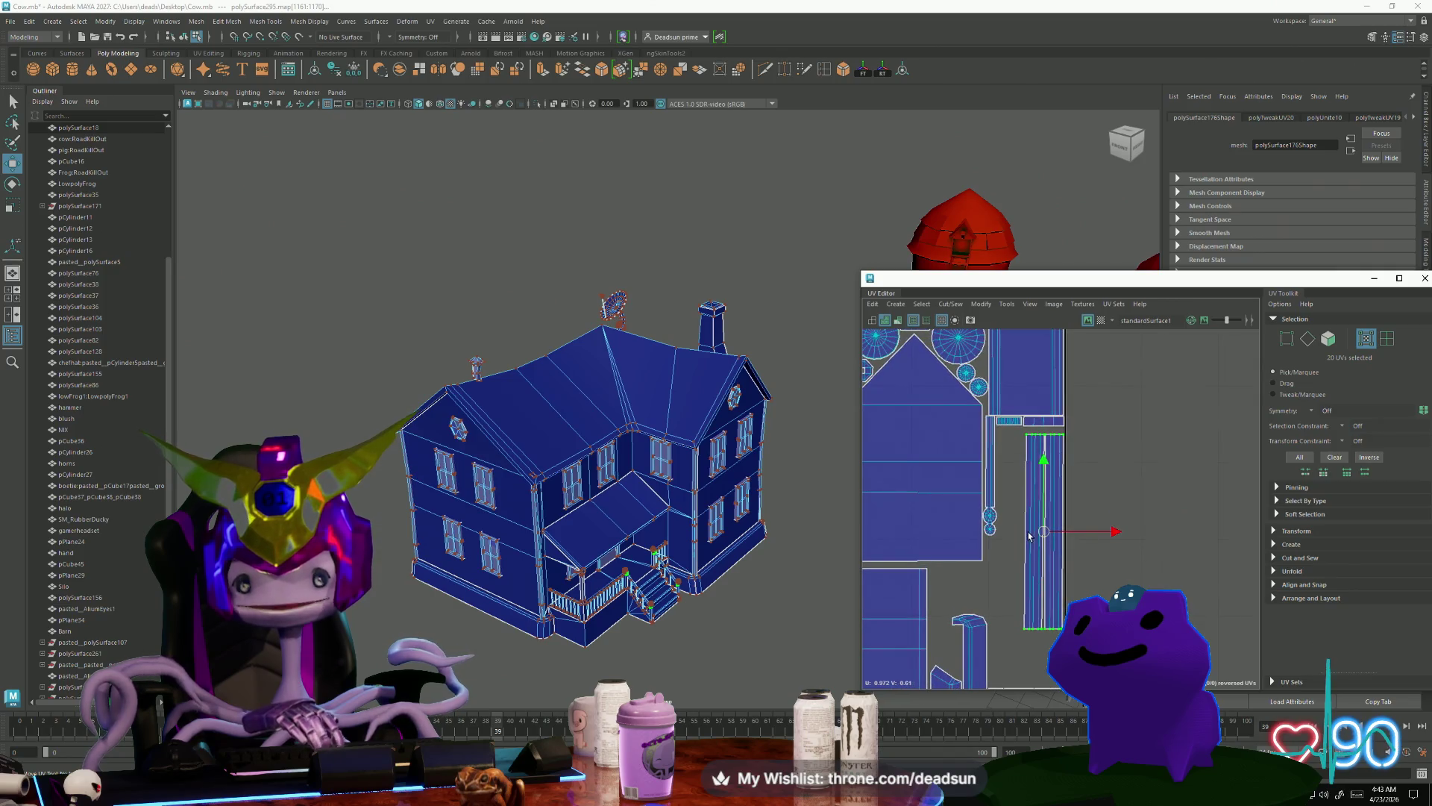
pyautogui.moveTo(1048, 537); pyautogui.dragTo(1048, 531)
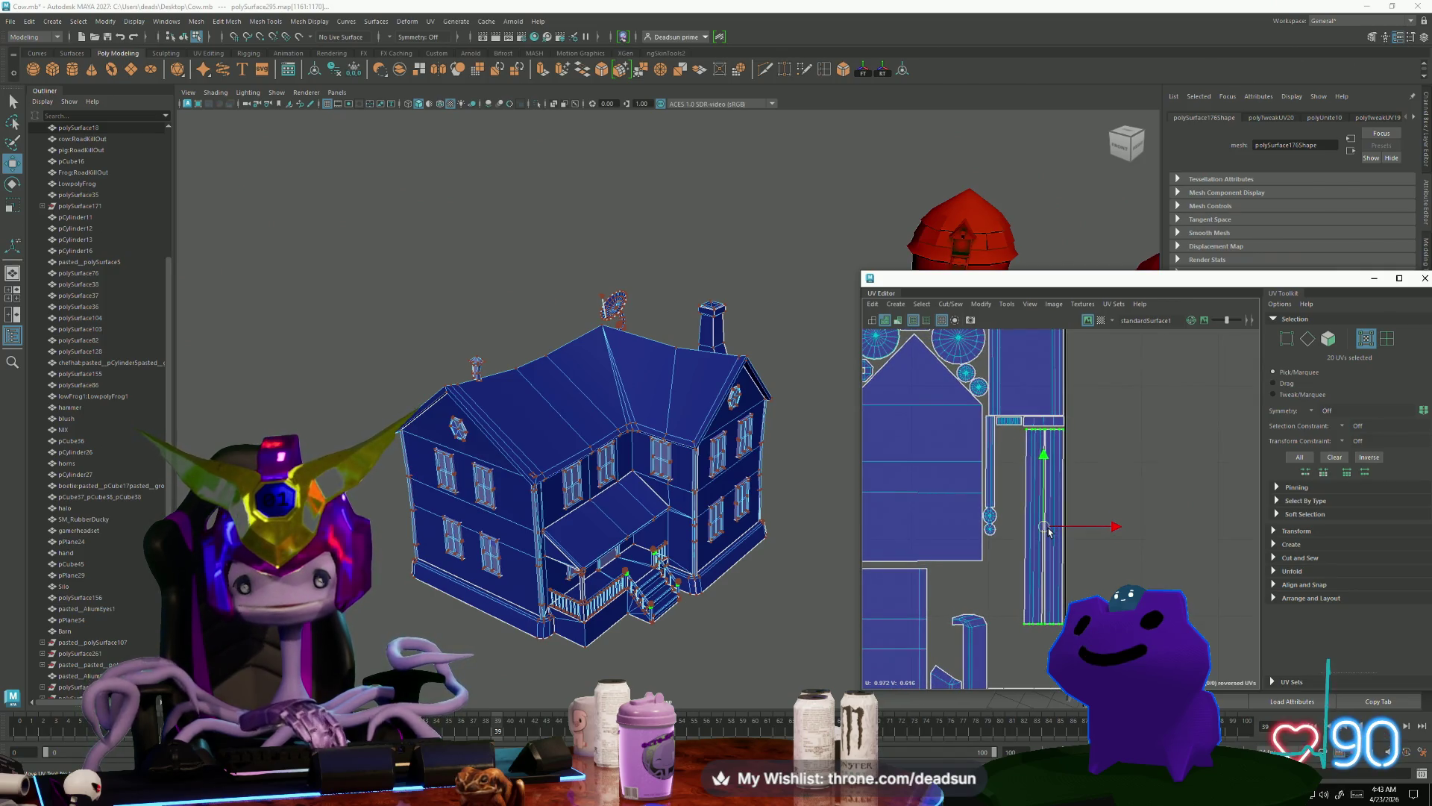
pyautogui.keyDown('alt'); pyautogui.moveTo(634, 537); pyautogui.dragTo(659, 542); pyautogui.keyUp('alt')
pyautogui.scroll(-5, 660, 541)
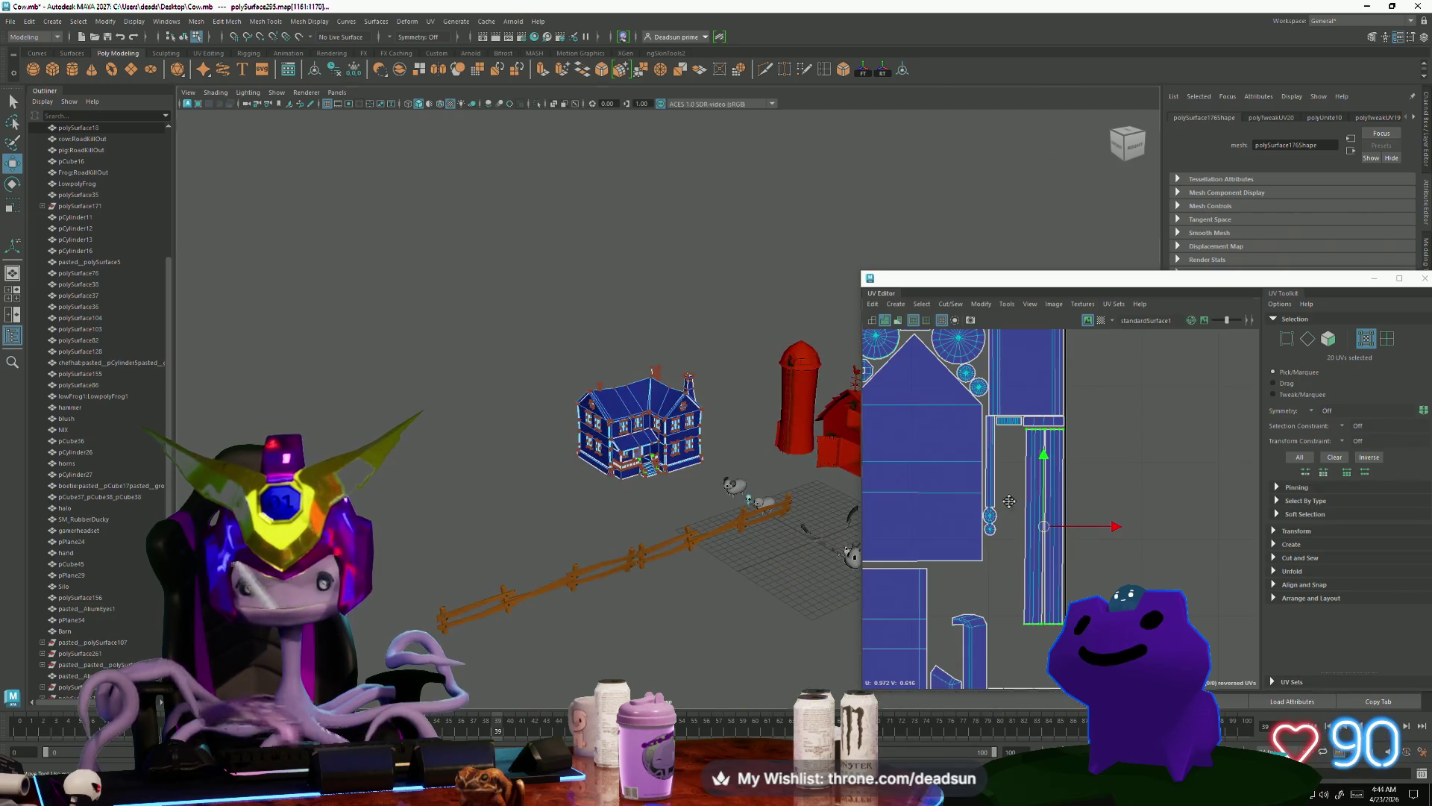
# Step: Switch the farmhouse back to Object Mode via the right-click marking menu
pyautogui.scroll(-3, 1015, 613)
pyautogui.scroll(5, 1015, 614)
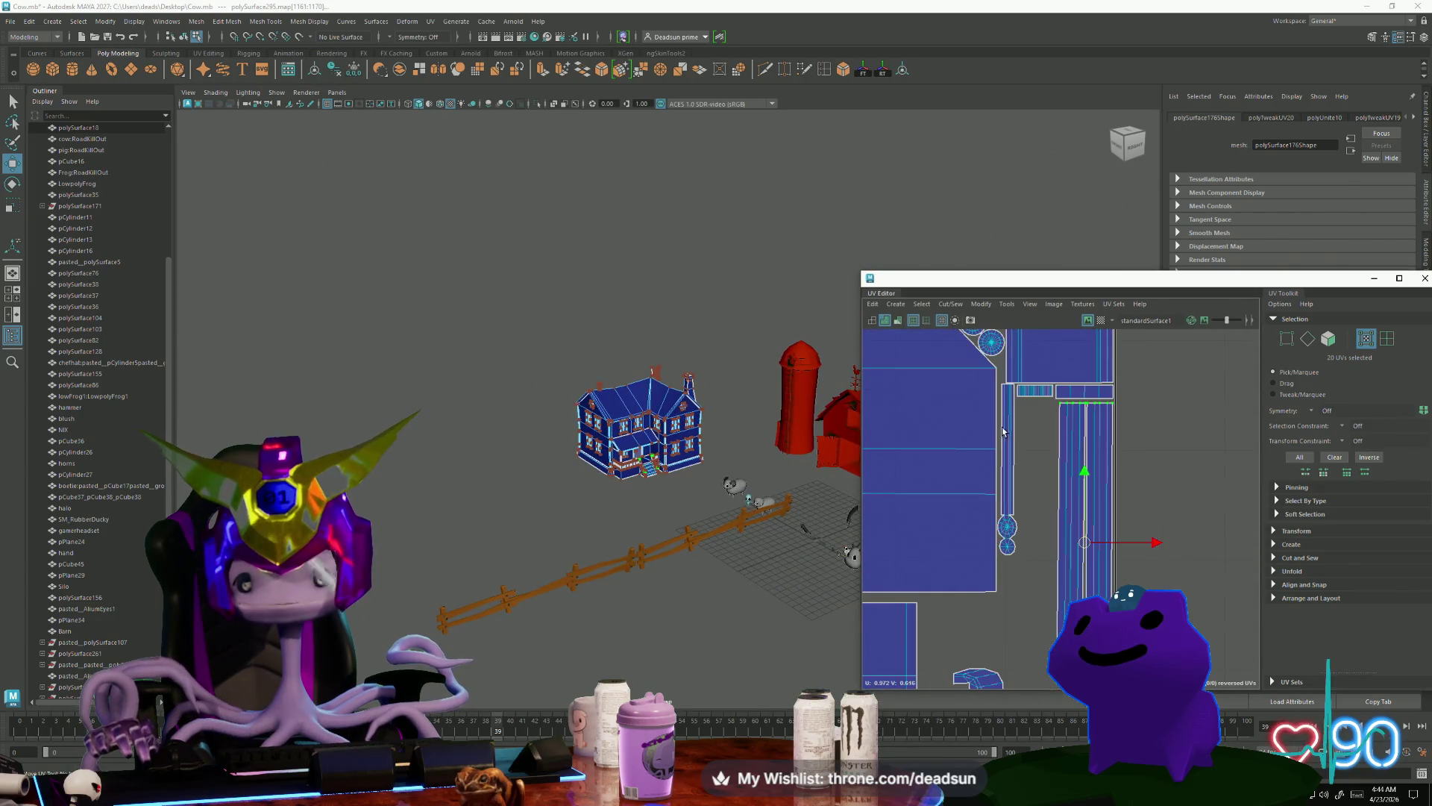
pyautogui.scroll(-3, 1015, 530)
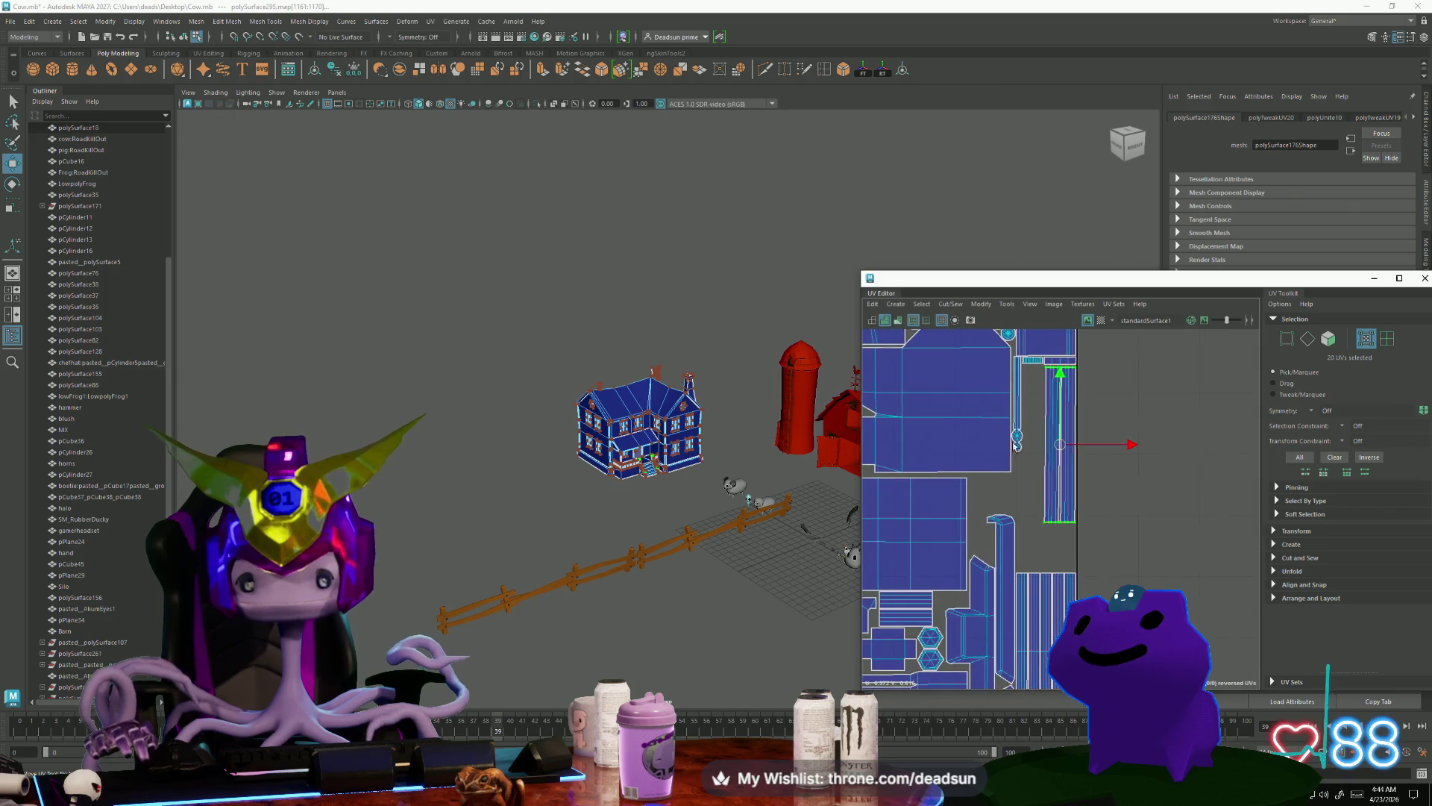
pyautogui.scroll(-3, 998, 537)
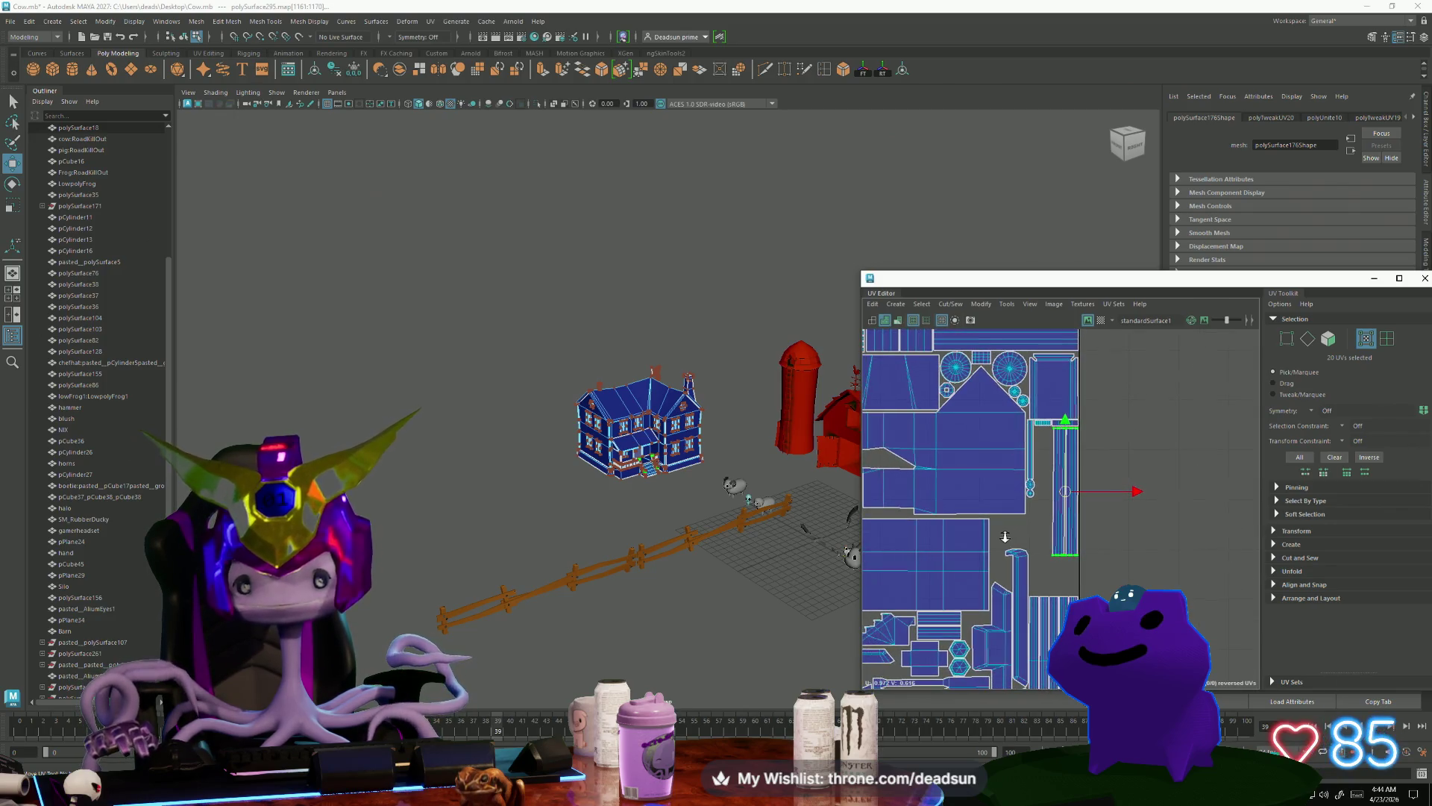
pyautogui.scroll(-2, 998, 537)
pyautogui.moveTo(754, 522)
pyautogui.keyDown('alt'); pyautogui.mouseDown()
pyautogui.moveTo(694, 537)
pyautogui.moveTo(671, 522)
pyautogui.mouseUp(); pyautogui.keyUp('alt')
pyautogui.scroll(3, 627, 455)
pyautogui.moveTo(626, 453); pyautogui.dragTo(697, 420, button='right')
# Step: Marquee-select the entire farmhouse to show its body and window UV shells packed in 0–1
pyautogui.moveTo(436, 239)
pyautogui.mouseDown()
pyautogui.moveTo(636, 358)
pyautogui.moveTo(752, 566)
pyautogui.mouseUp()
pyautogui.scroll(-1, 1070, 579)
pyautogui.scroll(4, 962, 524)
pyautogui.scroll(2, 962, 525)
pyautogui.scroll(-3, 947, 559)
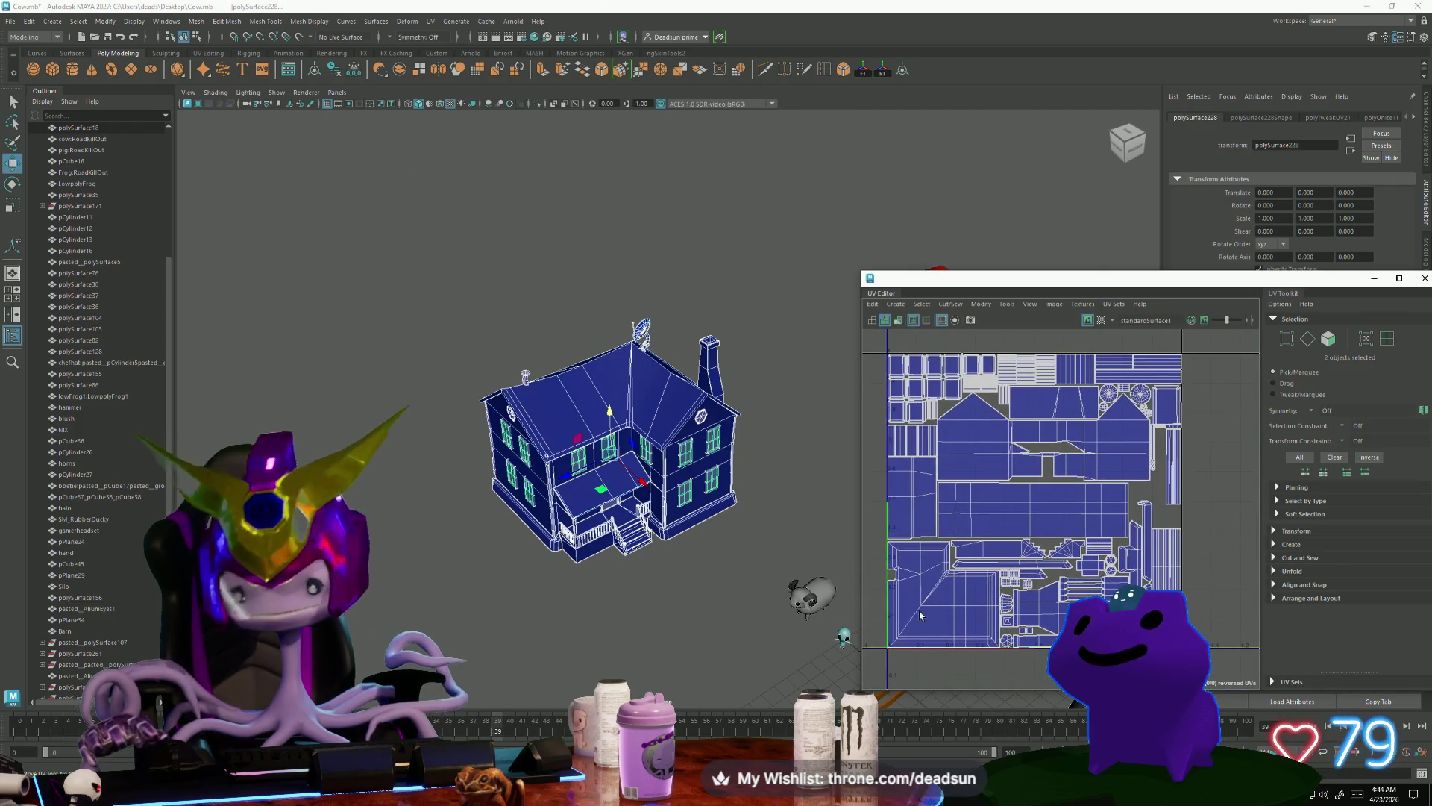
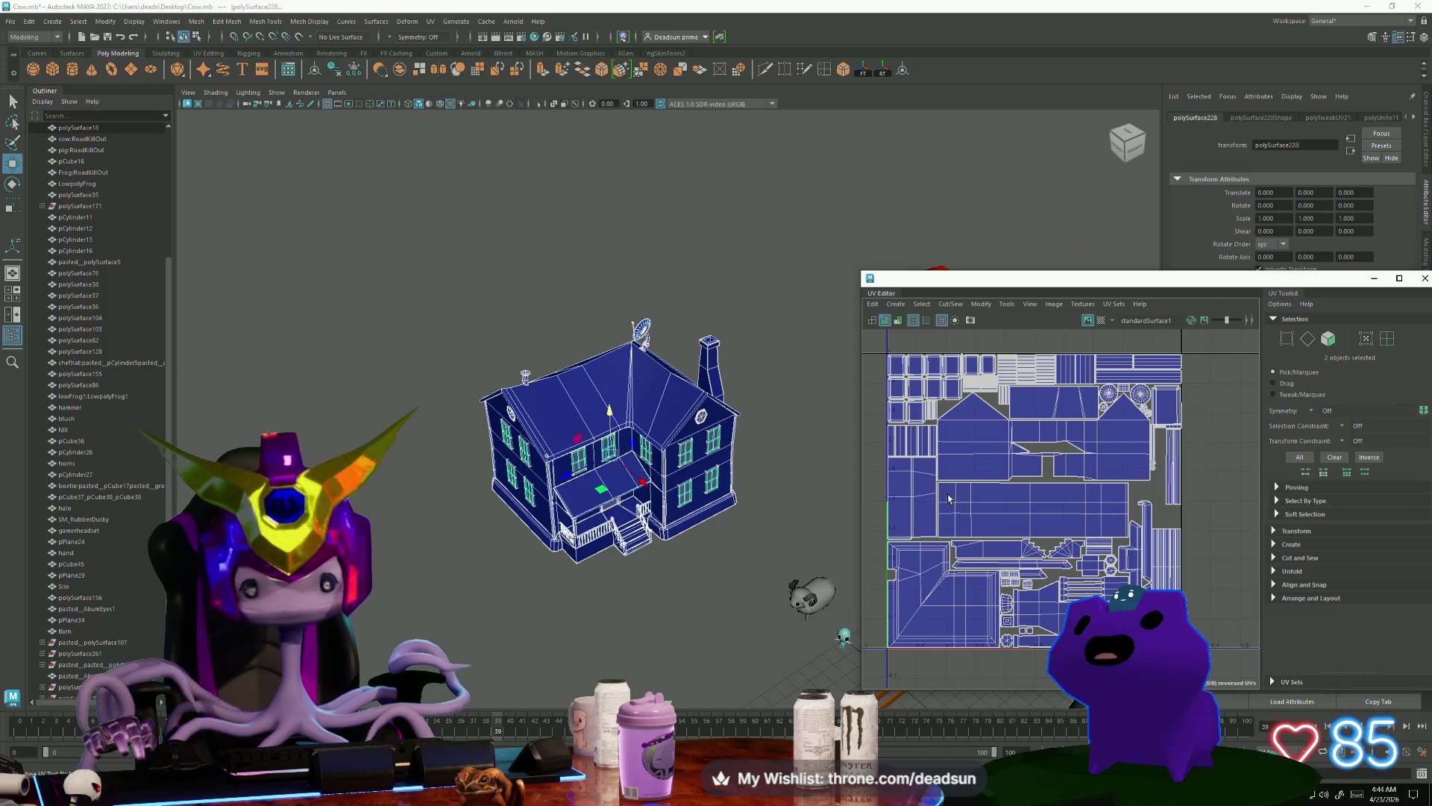
# Step: Combine all the farmhouse pieces into a single mesh with Mesh > Combine
pyautogui.moveTo(635, 555)
pyautogui.keyDown('alt'); pyautogui.mouseDown()
pyautogui.moveTo(679, 507)
pyautogui.moveTo(638, 575)
pyautogui.moveTo(648, 560)
pyautogui.moveTo(627, 522)
pyautogui.mouseUp(); pyautogui.keyUp('alt')
pyautogui.moveTo(600, 448); pyautogui.dragTo(694, 272, button='right')
pyautogui.moveTo(408, 253); pyautogui.dragTo(746, 634)
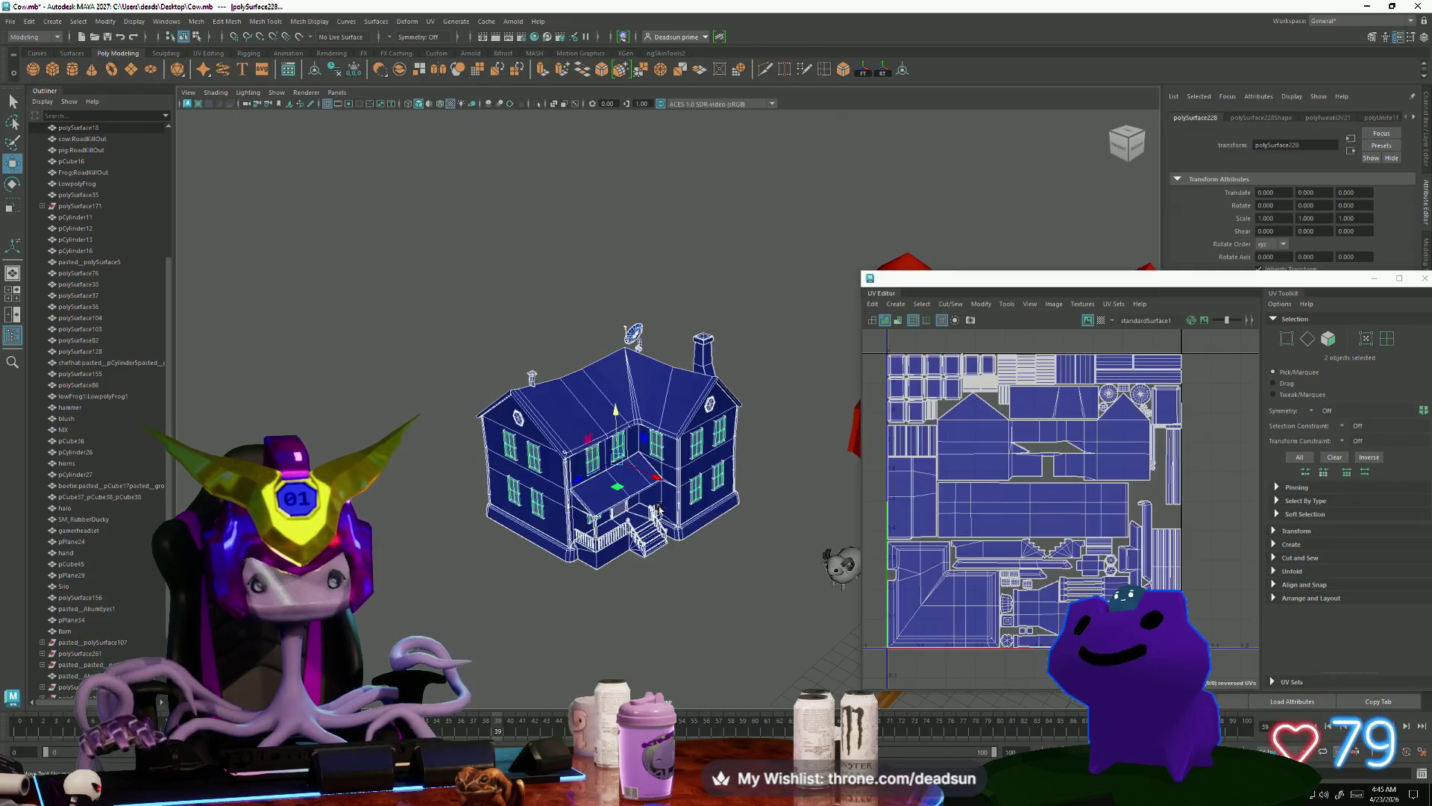
pyautogui.click(203, 23)
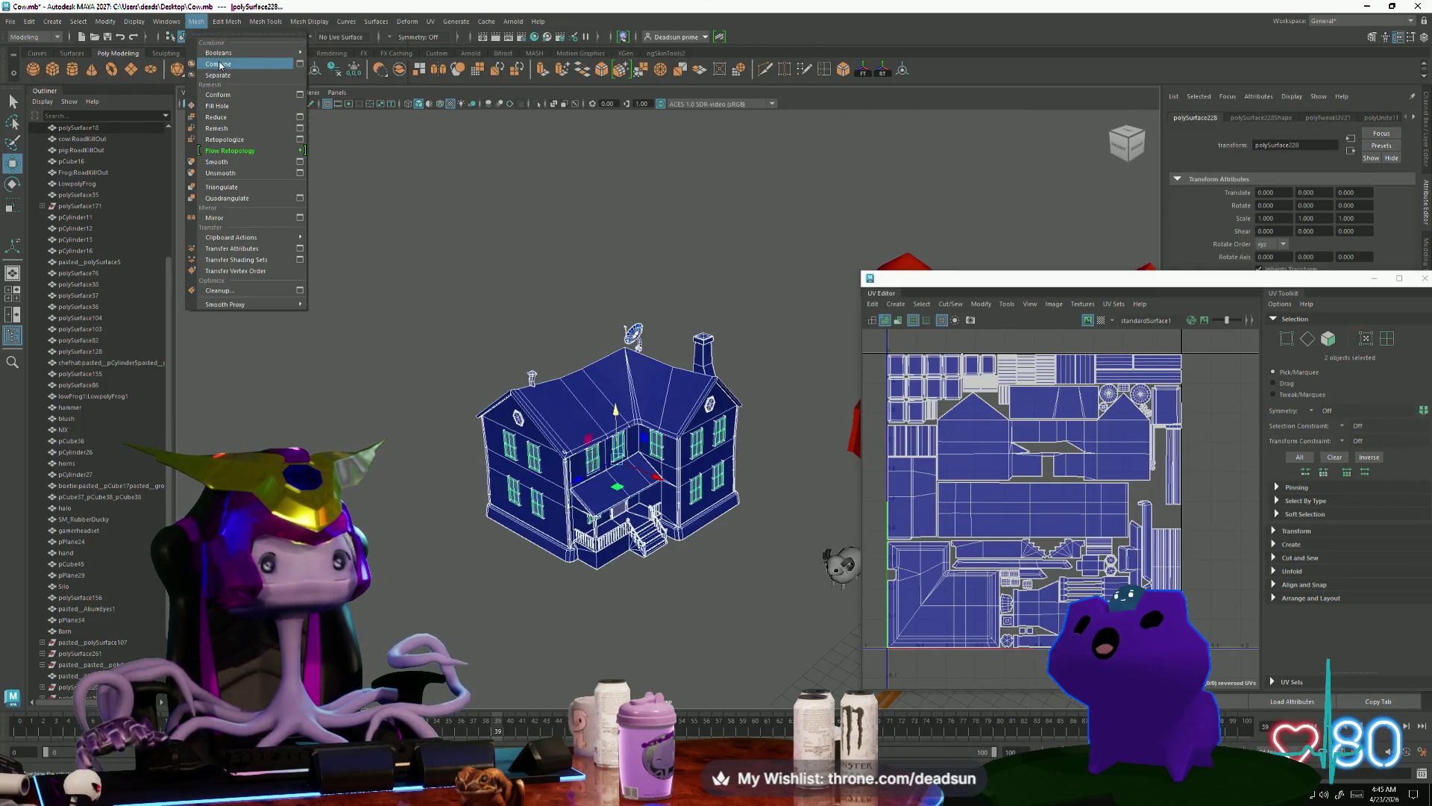
pyautogui.click(214, 60)
# Step: Assign a new Lambert material to the house and rename it Mat_farmhouse
pyautogui.moveTo(574, 404)
pyautogui.mouseDown(button='right')
pyautogui.moveTo(567, 705)
pyautogui.moveTo(657, 692)
pyautogui.mouseUp(button='right')
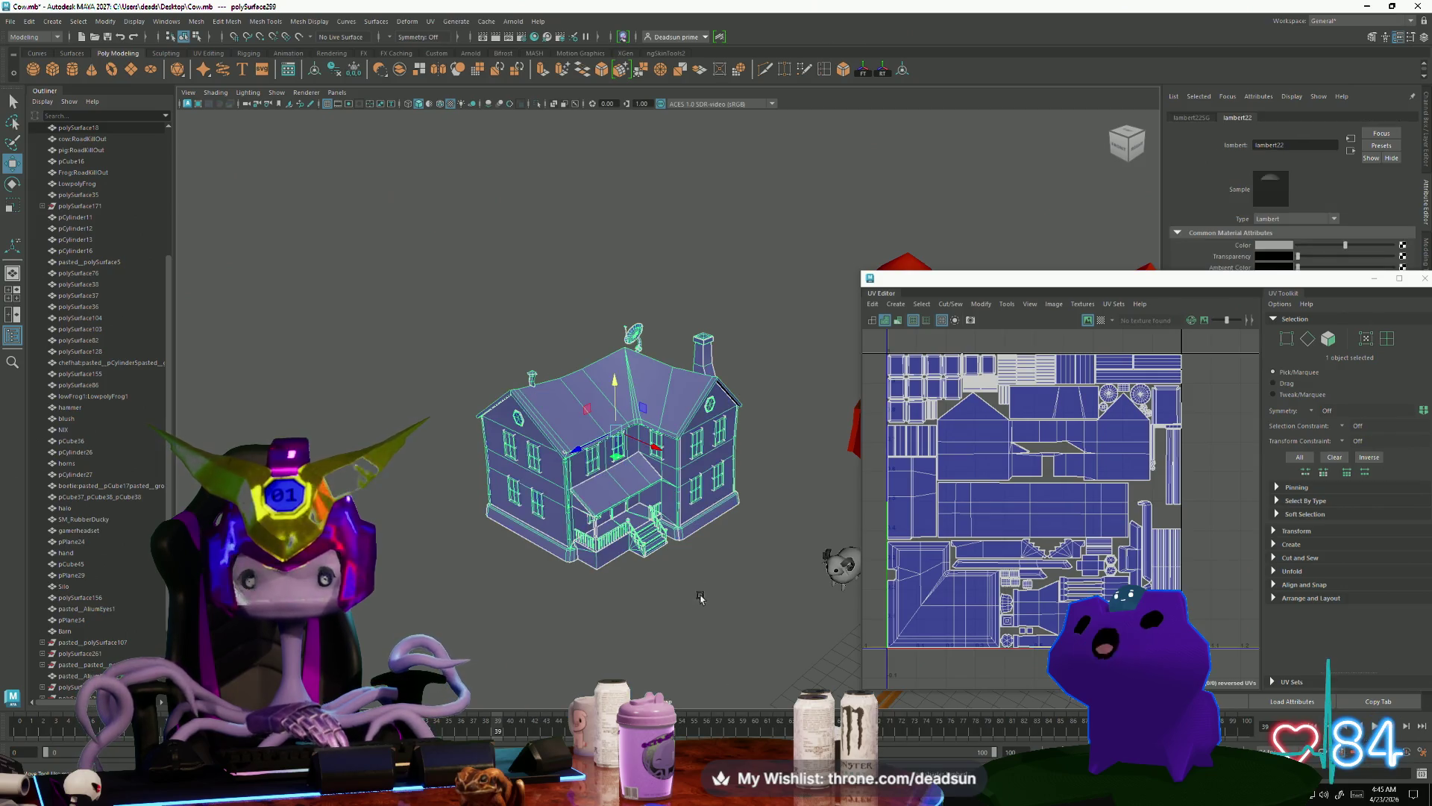
pyautogui.moveTo(1044, 278); pyautogui.dragTo(649, 301)
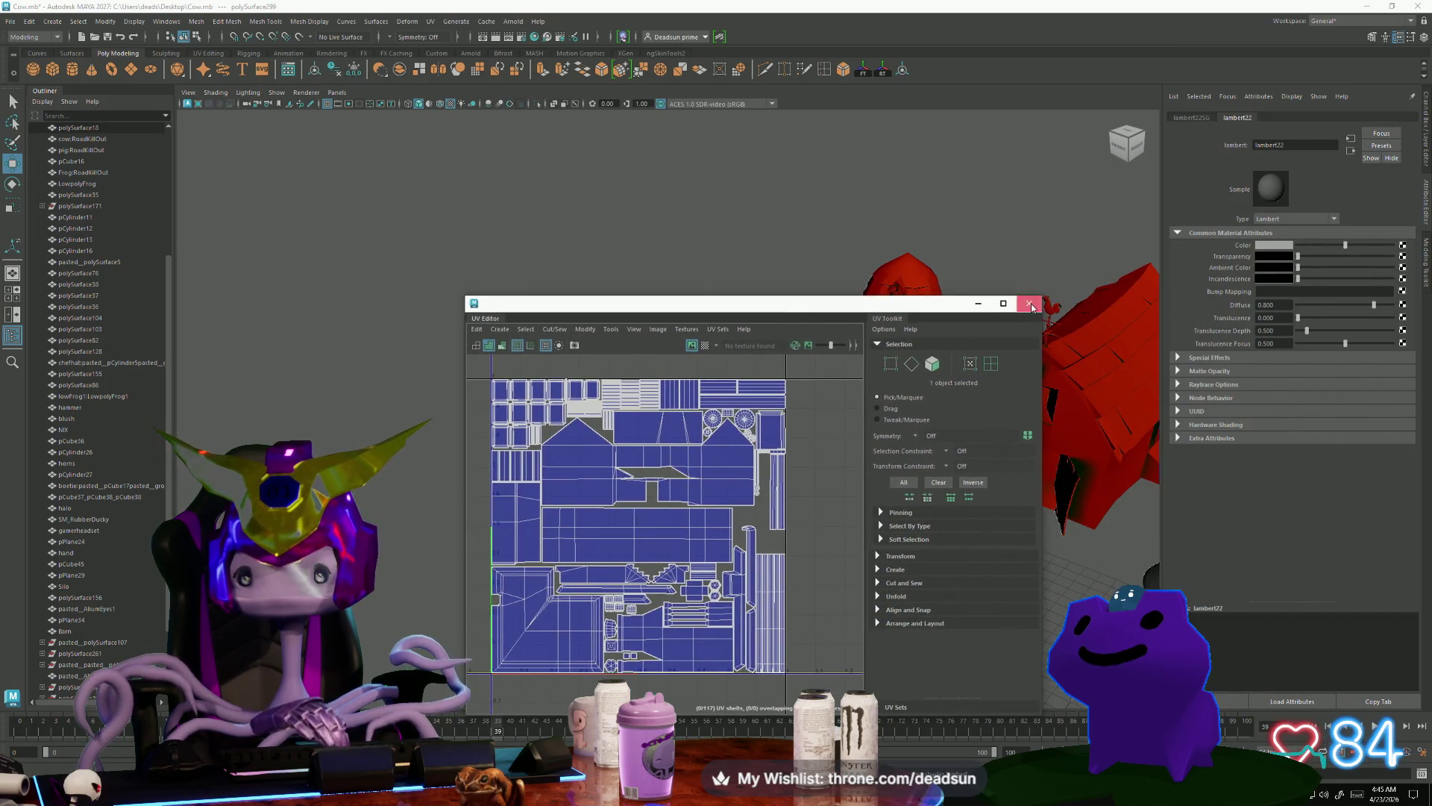
pyautogui.click(1030, 304)
pyautogui.write('Fr')
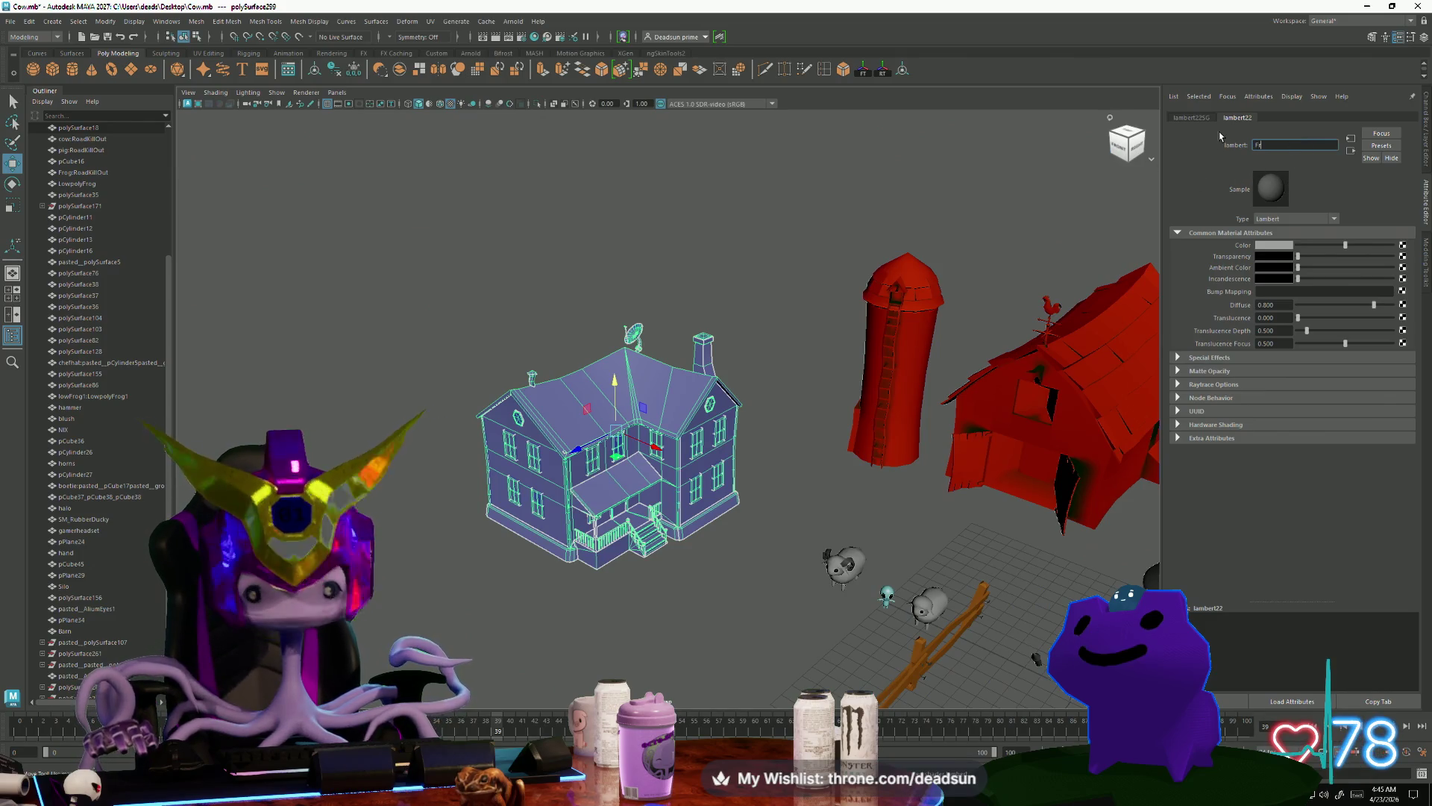
pyautogui.press('BackSpace')
pyautogui.press('BackSpace')
pyautogui.write('at_')
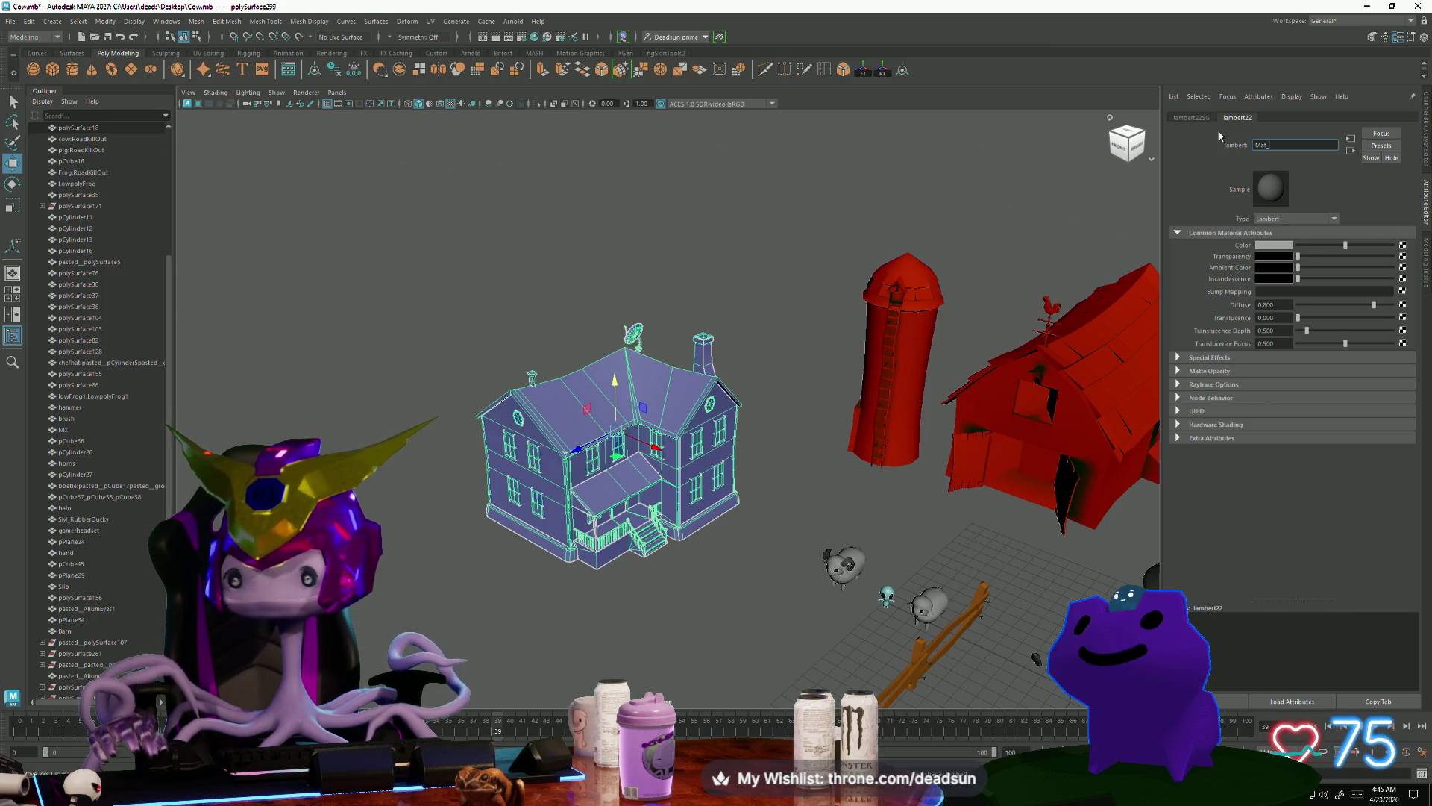
pyautogui.write('farmhouse')
pyautogui.press('Return')
# Step: Reselect the whole farmhouse, then deselect it and view the scene from above
pyautogui.rightClick(606, 387)
pyautogui.click(596, 522)
pyautogui.click(612, 447)
pyautogui.scroll(-3, 511, 500)
pyautogui.click(511, 500)
pyautogui.moveTo(511, 500)
pyautogui.keyDown('alt'); pyautogui.mouseDown()
pyautogui.moveTo(585, 598)
pyautogui.moveTo(537, 541)
pyautogui.mouseUp(); pyautogui.keyUp('alt')
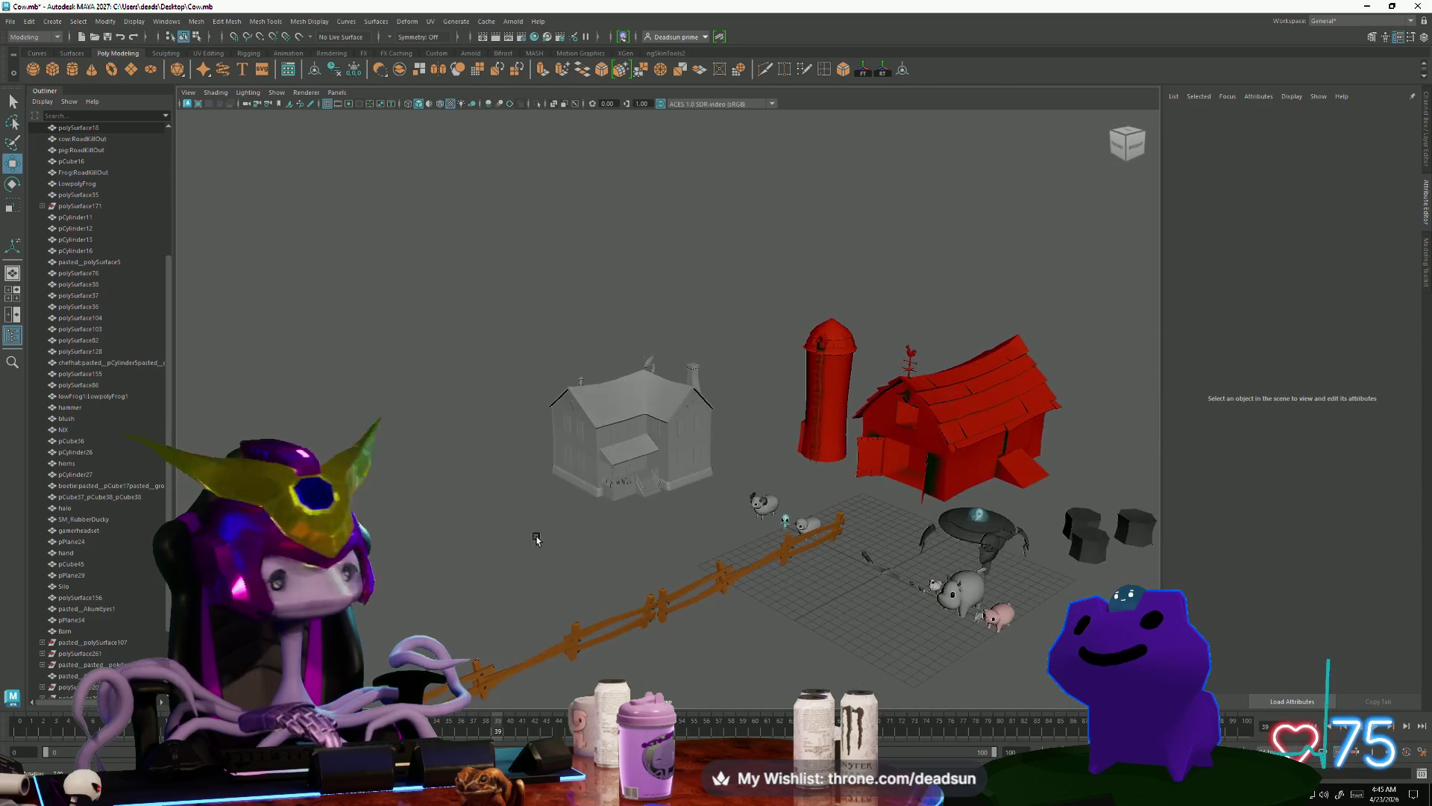
# Step: Export the selected farmhouse to the Desktop as FBX, replacing the existing file
pyautogui.click(582, 449)
pyautogui.click(11, 20)
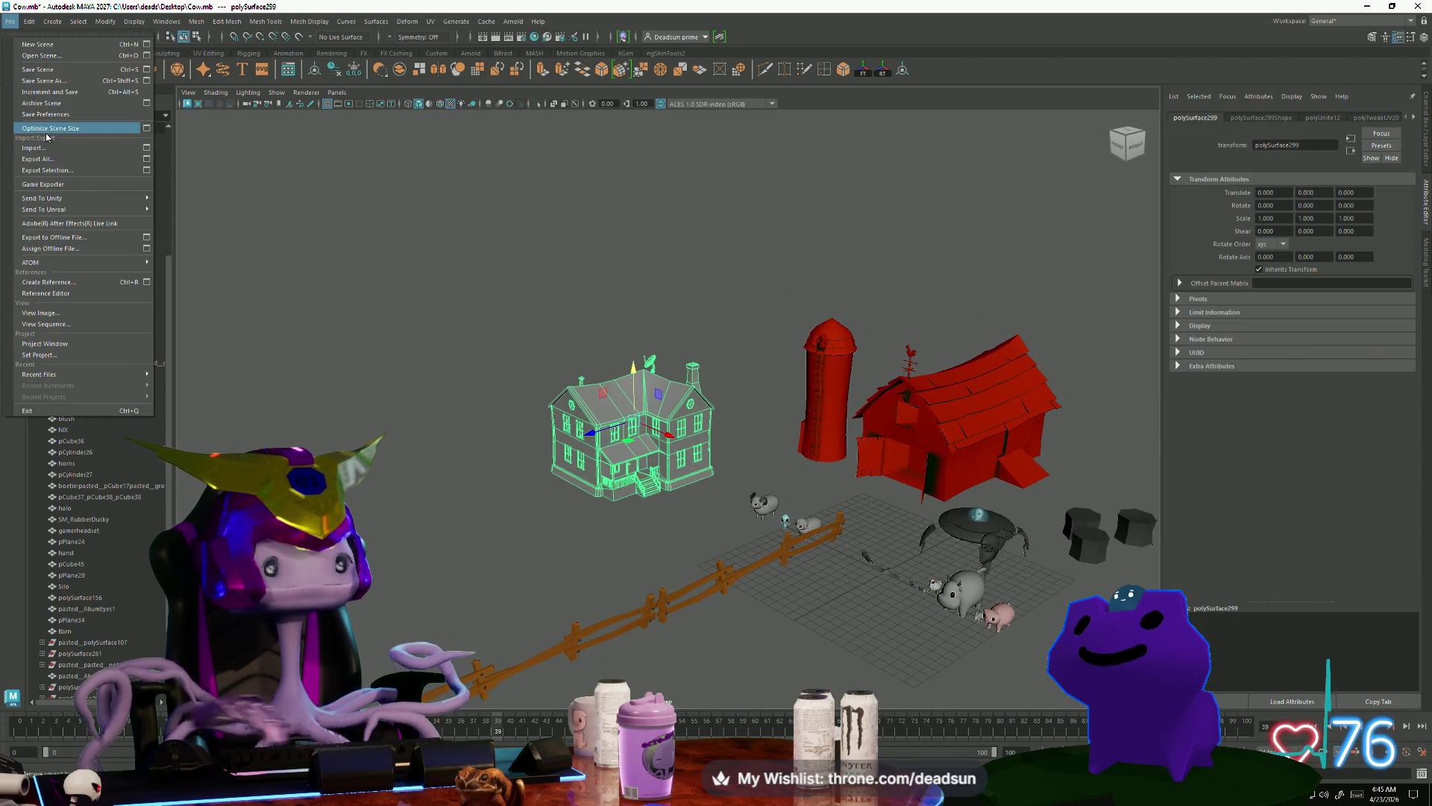
pyautogui.moveTo(70, 210)
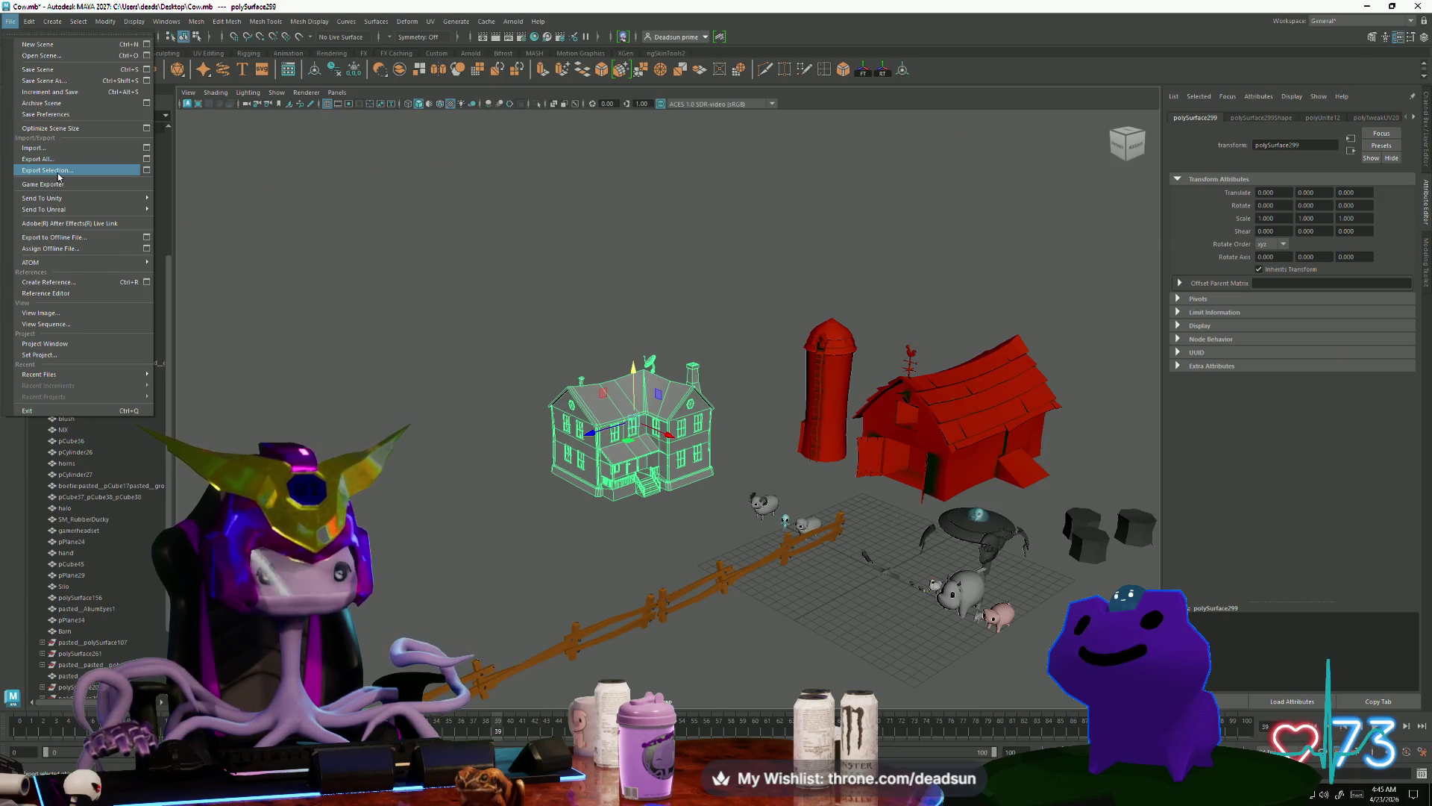
pyautogui.click(58, 173)
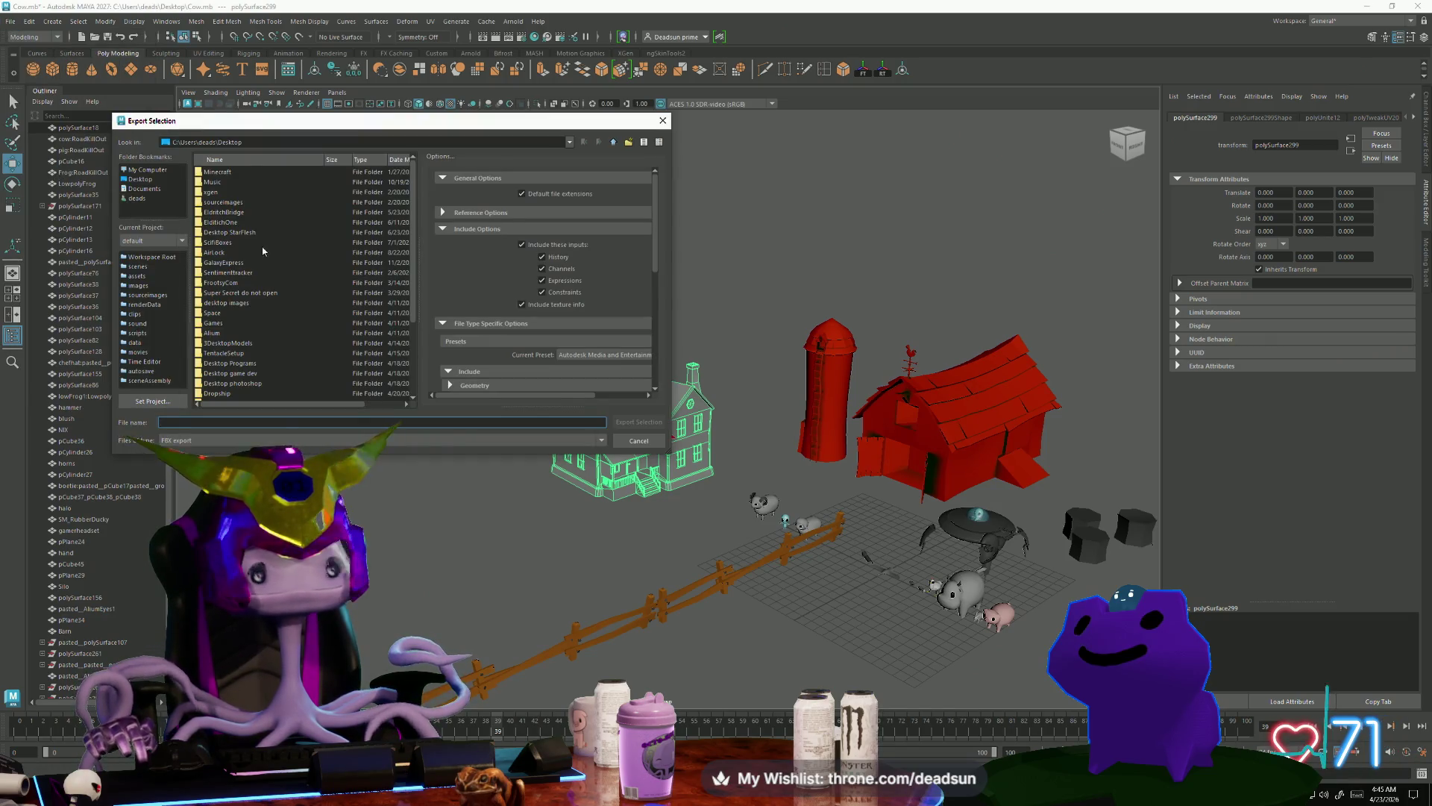
pyautogui.click(140, 181)
pyautogui.scroll(-3, 252, 362)
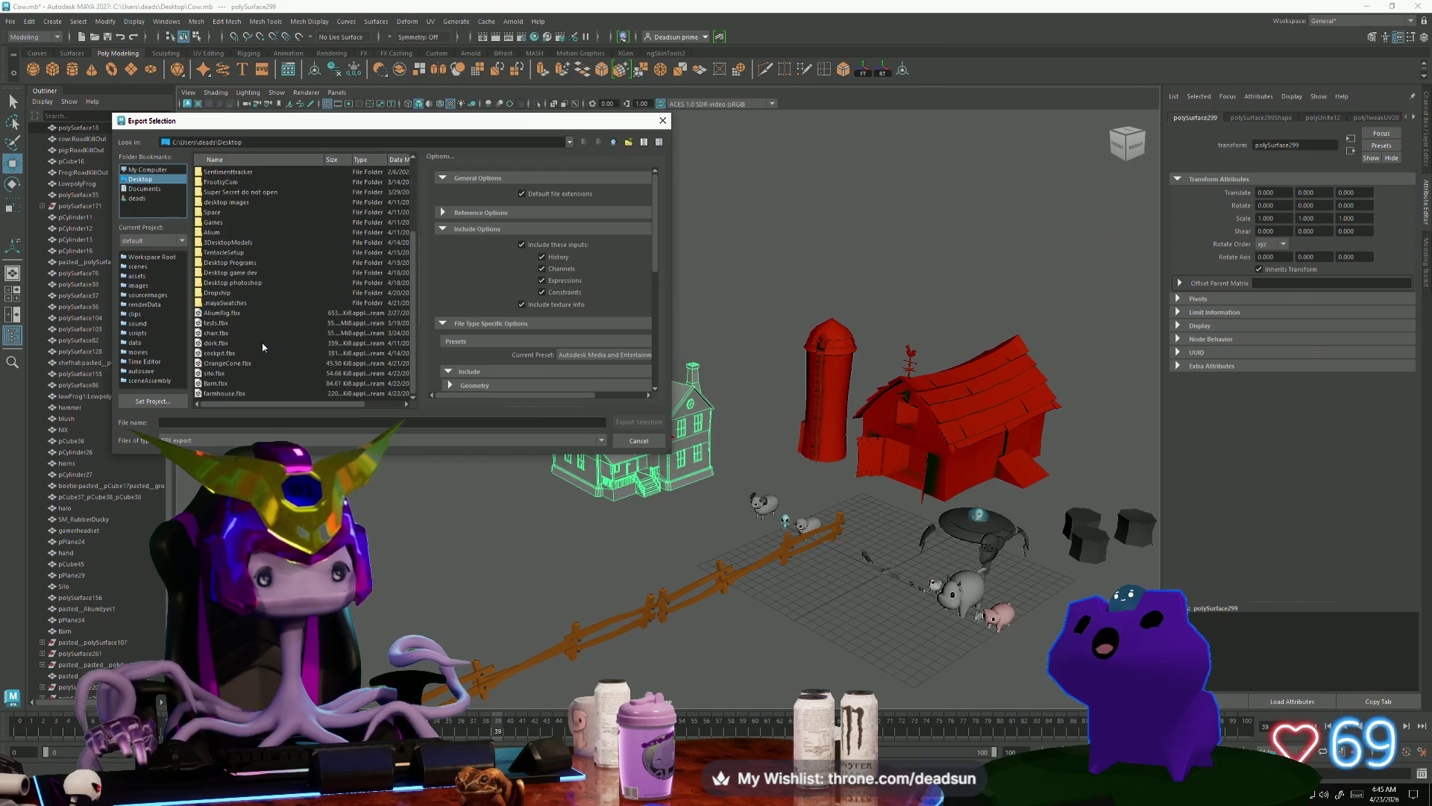
pyautogui.click(649, 422)
pyautogui.click(368, 301)
# Step: Minimize the Maya scene windows to get them out of the way
pyautogui.scroll(-6, 477, 455)
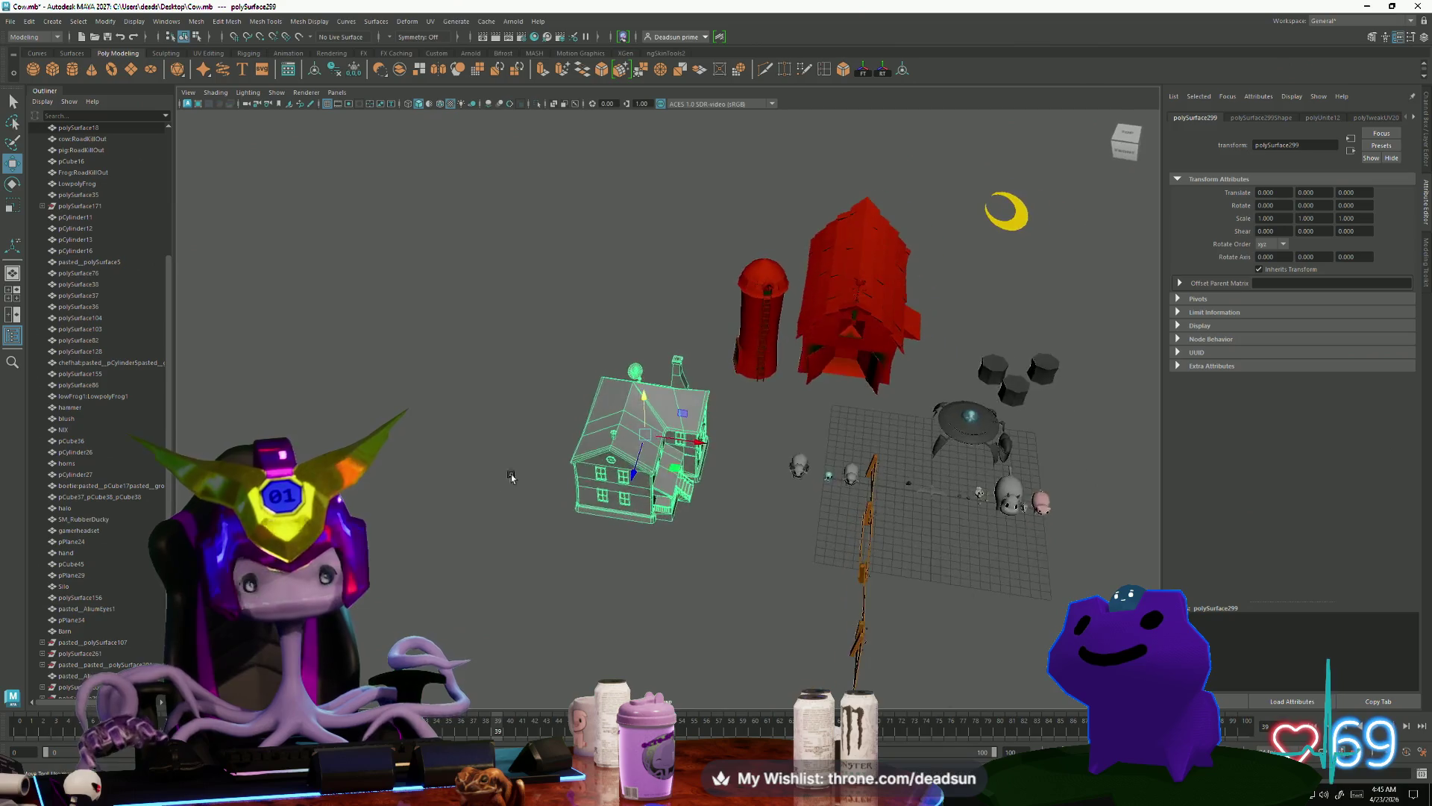
pyautogui.keyDown('alt'); pyautogui.moveTo(528, 455); pyautogui.dragTo(448, 371); pyautogui.keyUp('alt')
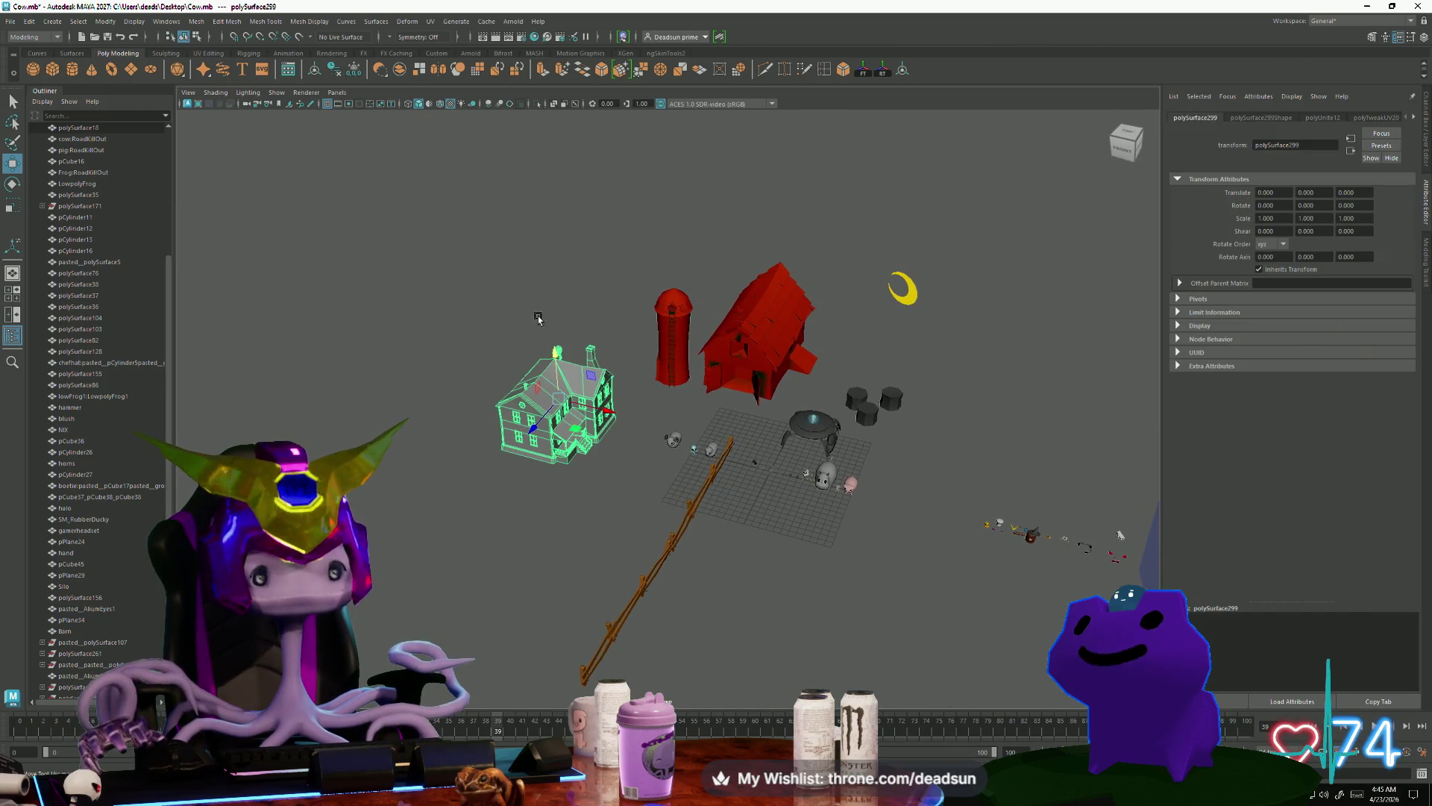
pyautogui.click(1368, 8)
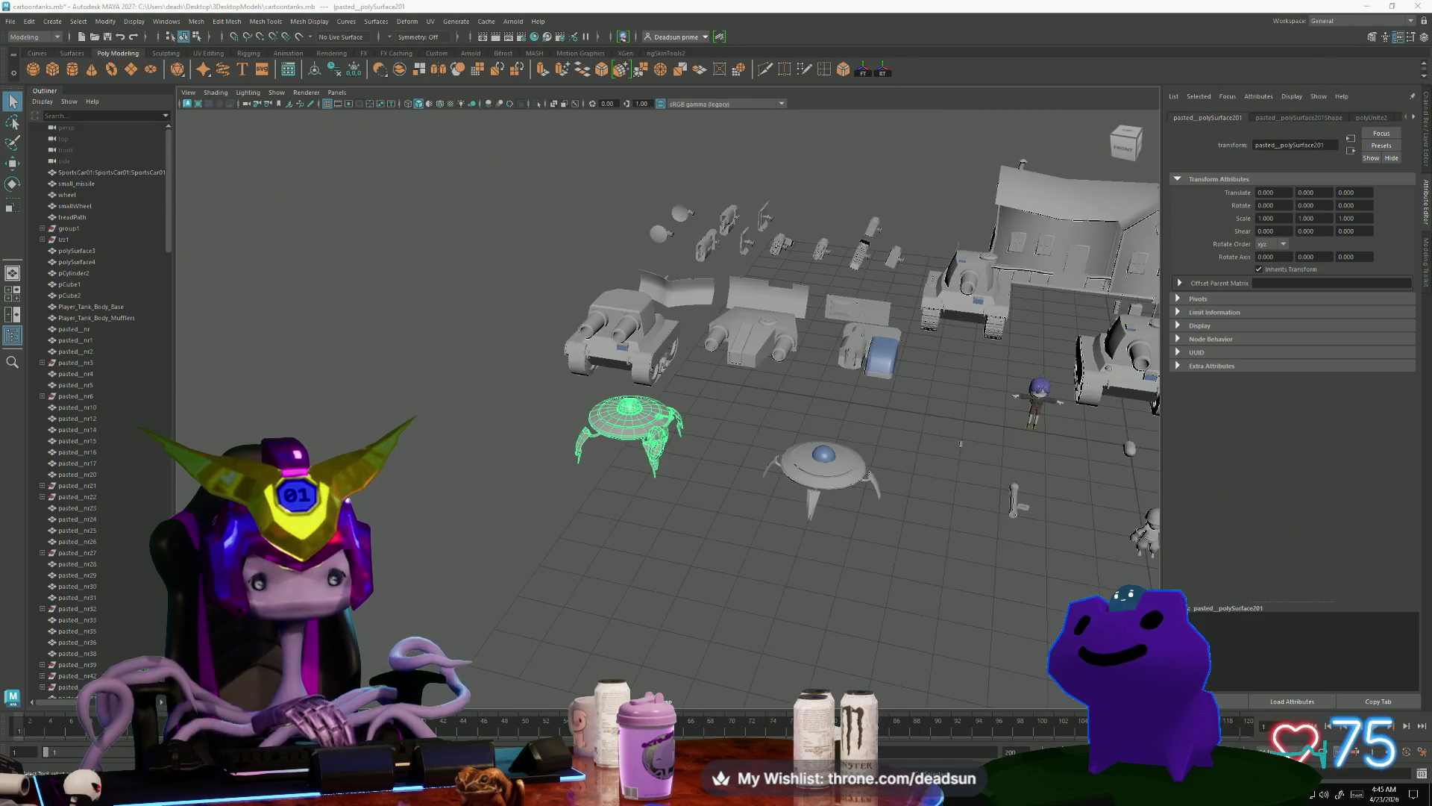
pyautogui.click(1368, 6)
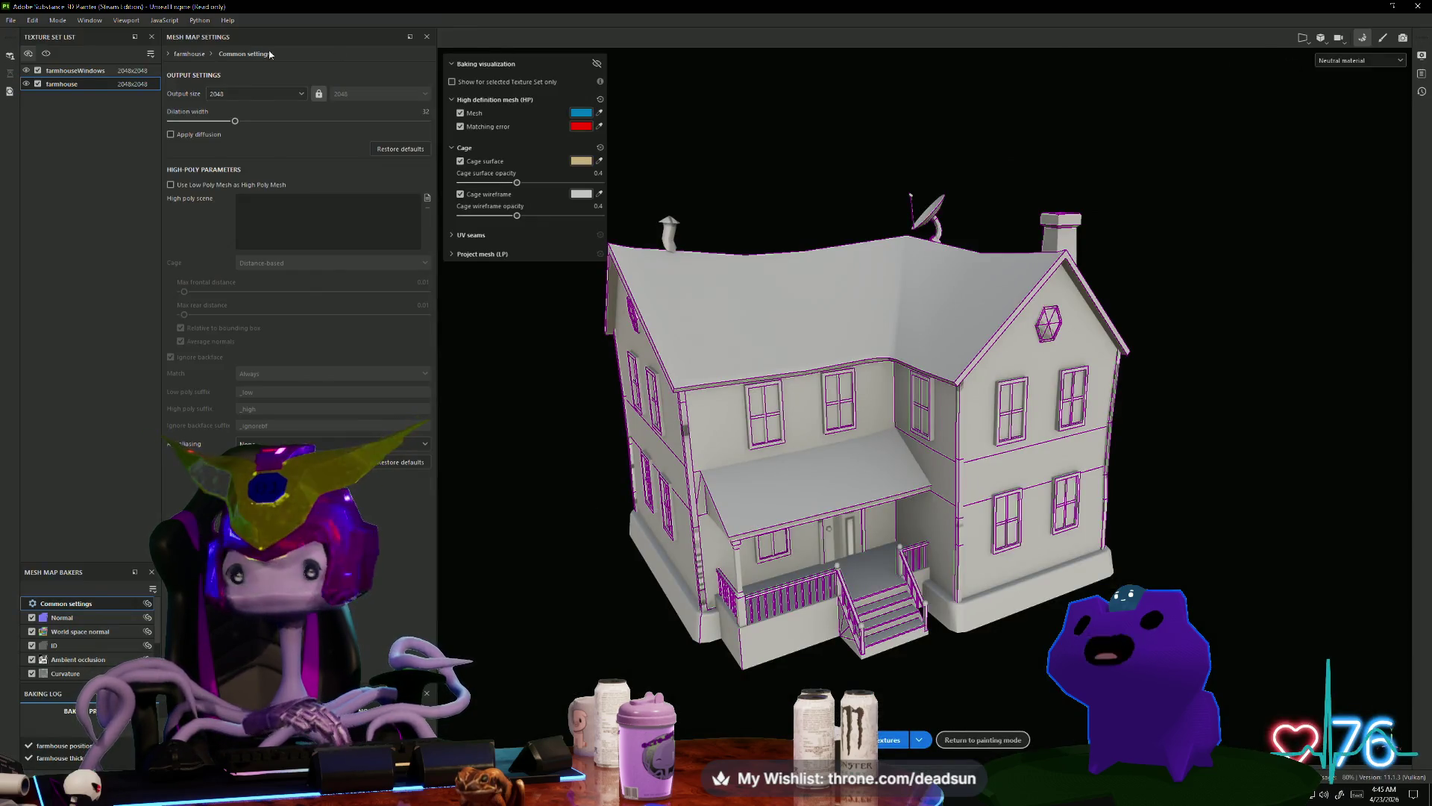
# Step: From Painter's File menu, look over the save and recent-file options, then choose New
pyautogui.click(11, 20)
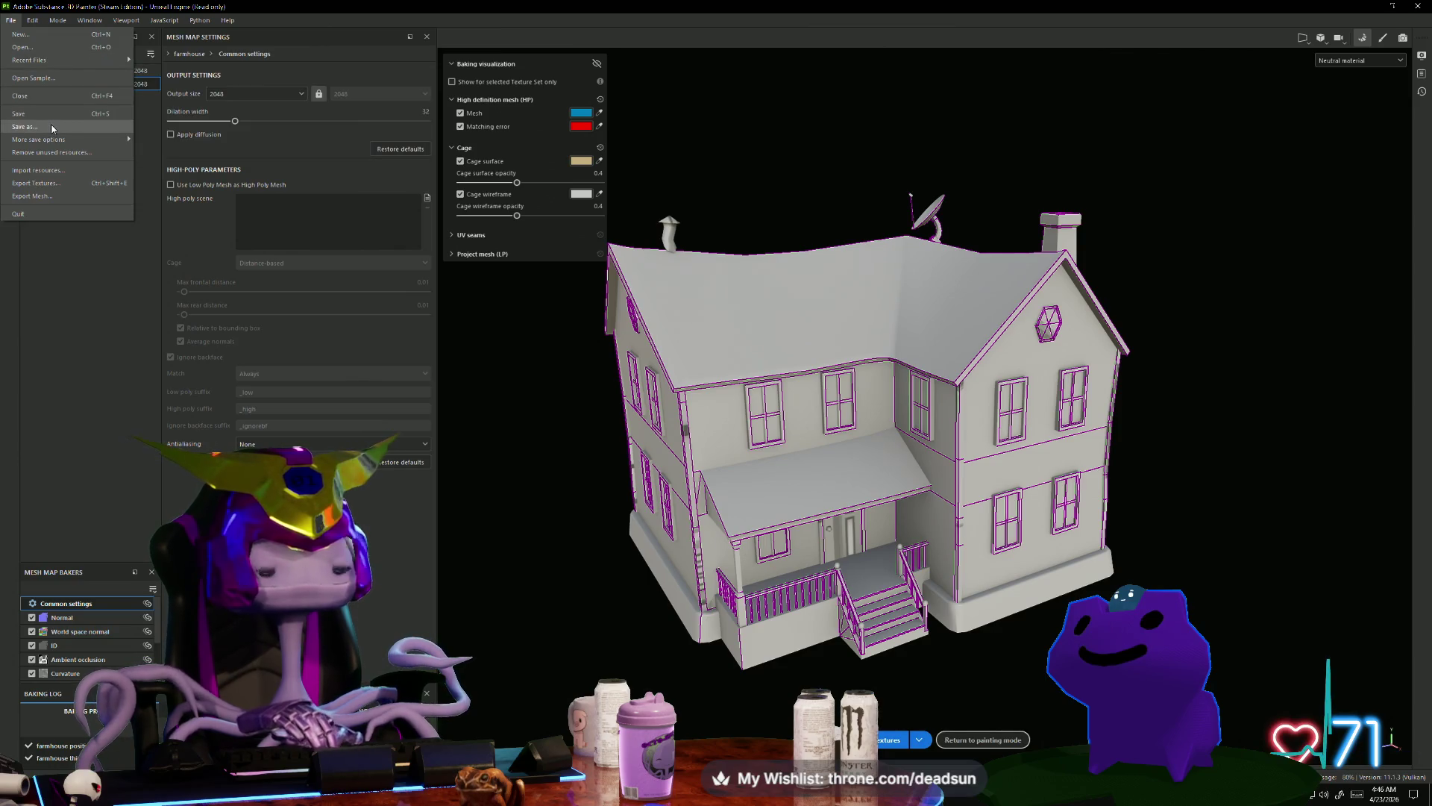
pyautogui.moveTo(65, 149)
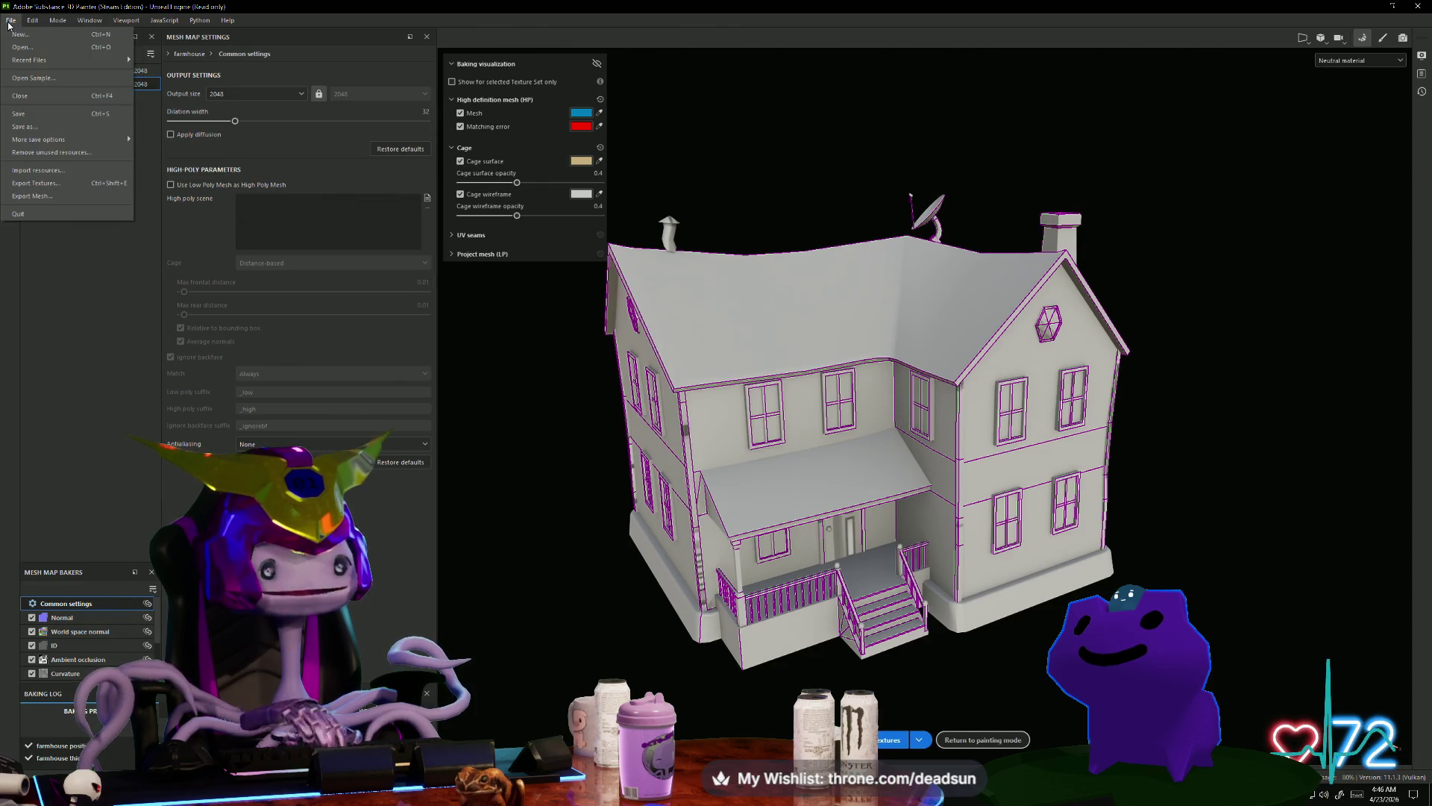
pyautogui.moveTo(31, 65)
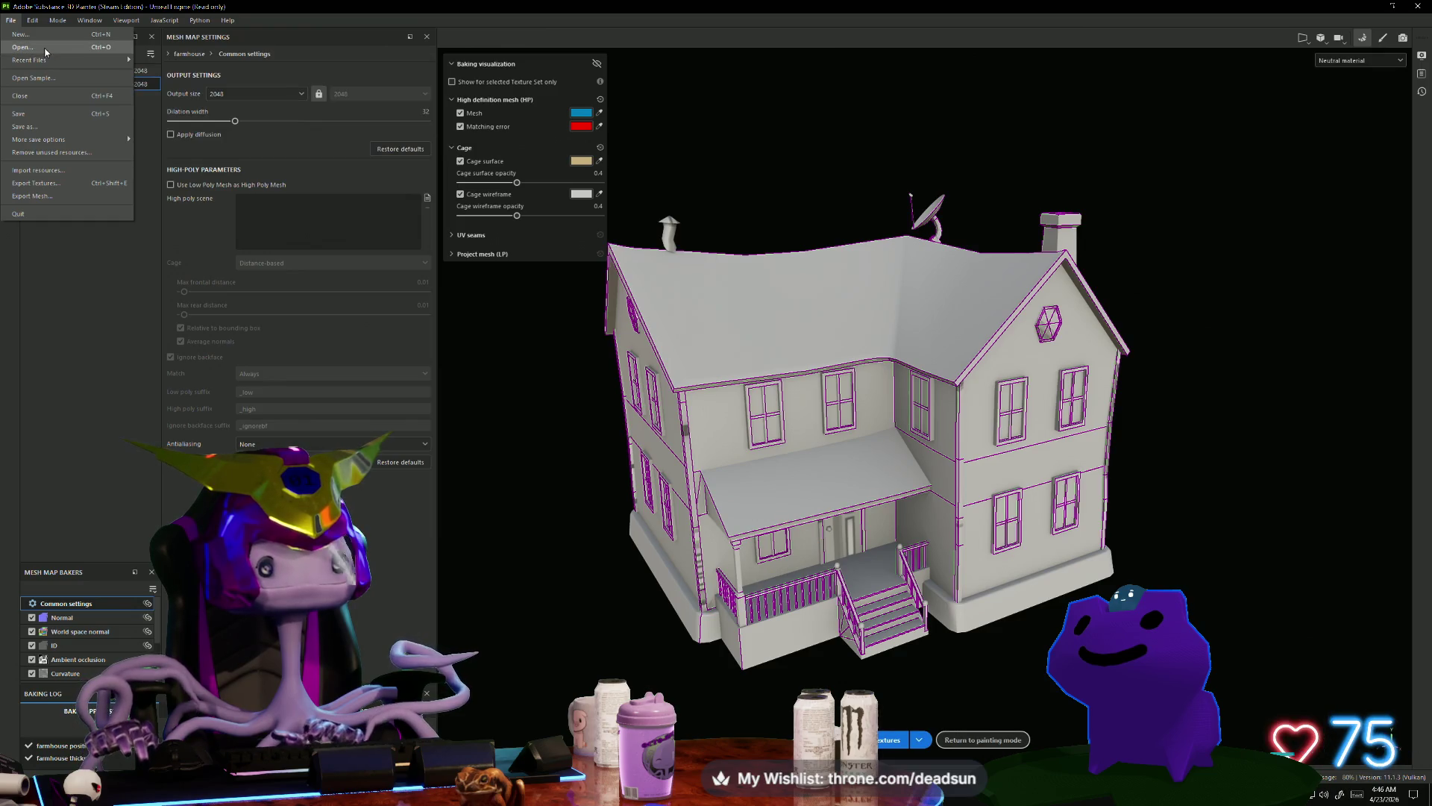
pyautogui.click(52, 35)
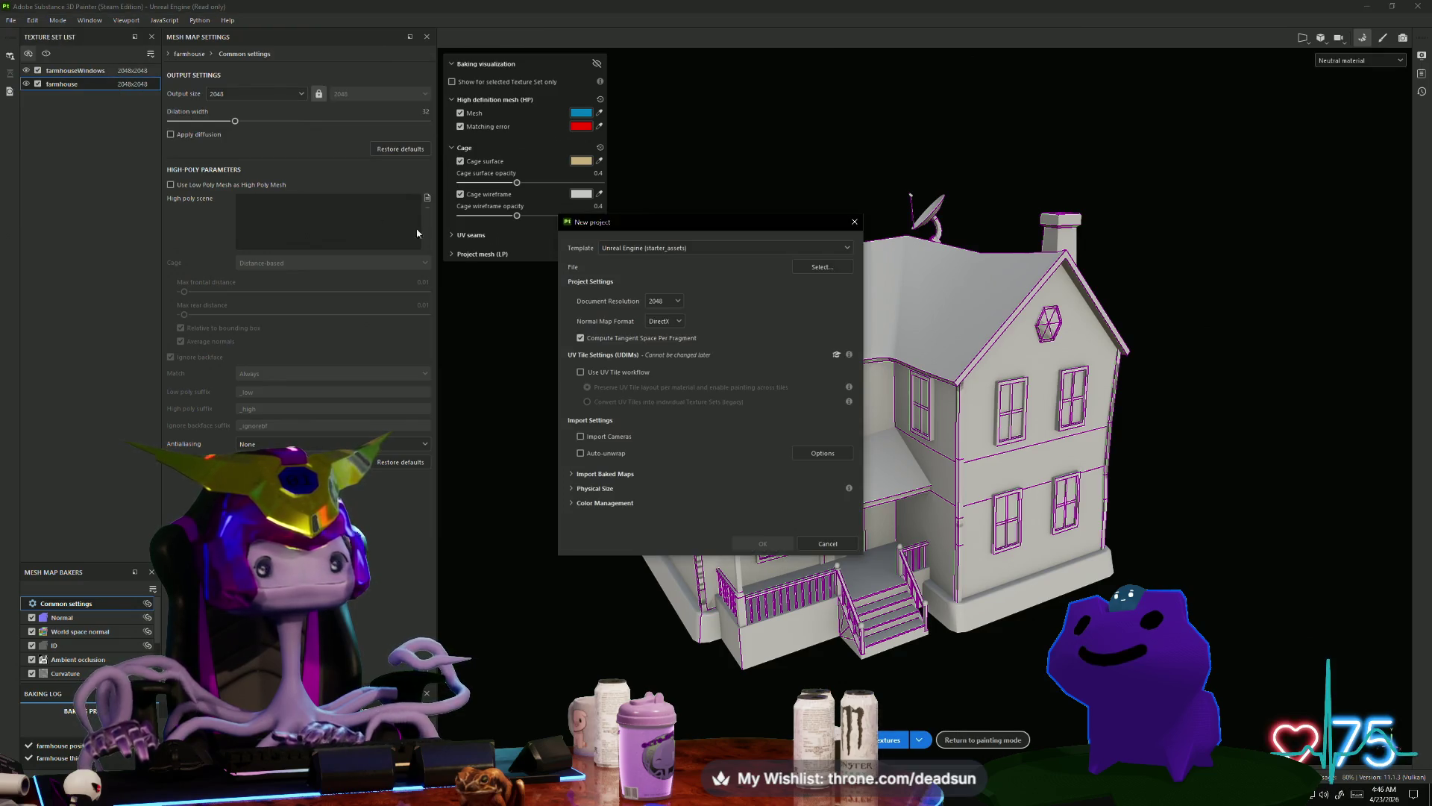
# Step: Load Desktop/farmhouse.fbx into the new project and discard the previous project's unsaved changes
pyautogui.click(818, 267)
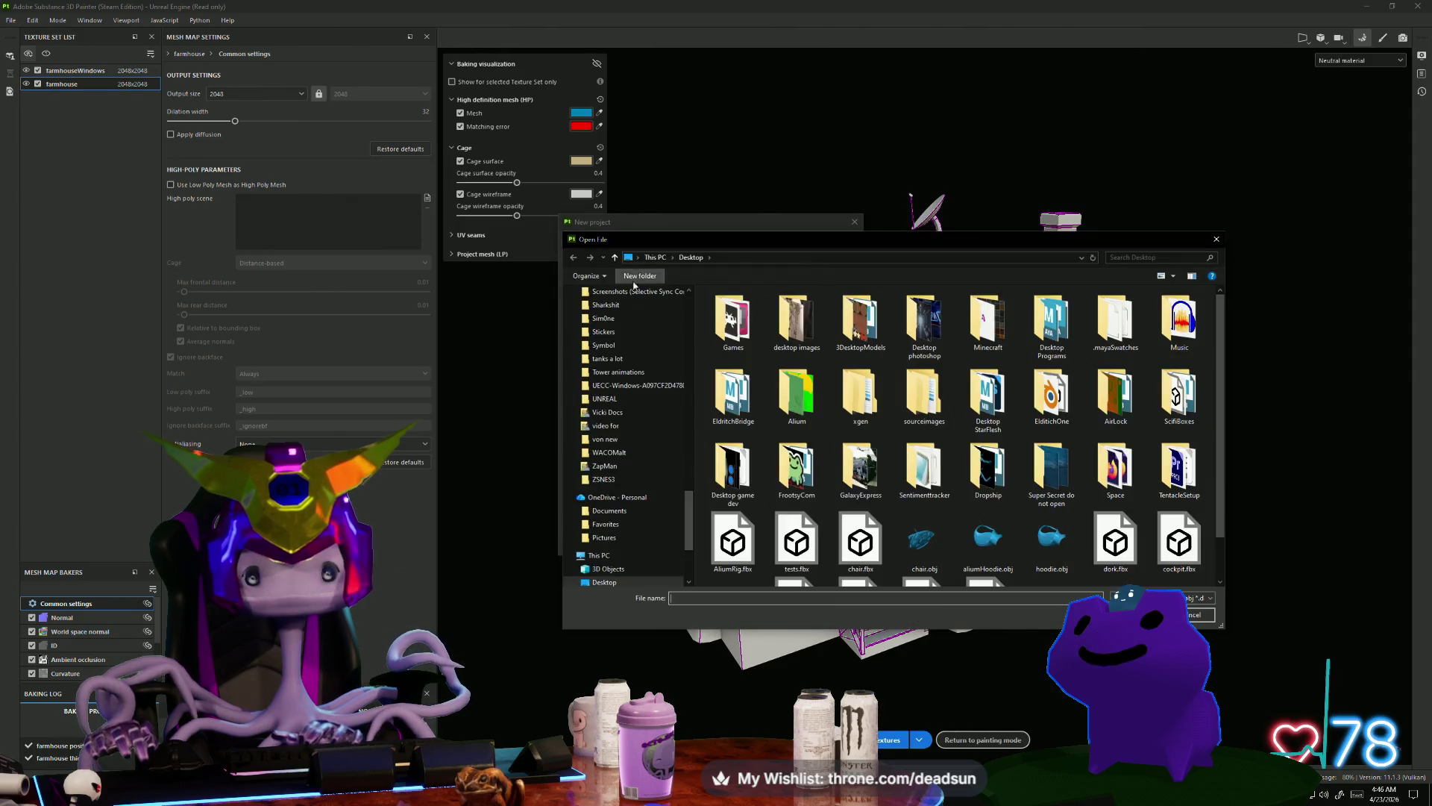
pyautogui.scroll(-1, 1006, 548)
pyautogui.click(988, 552)
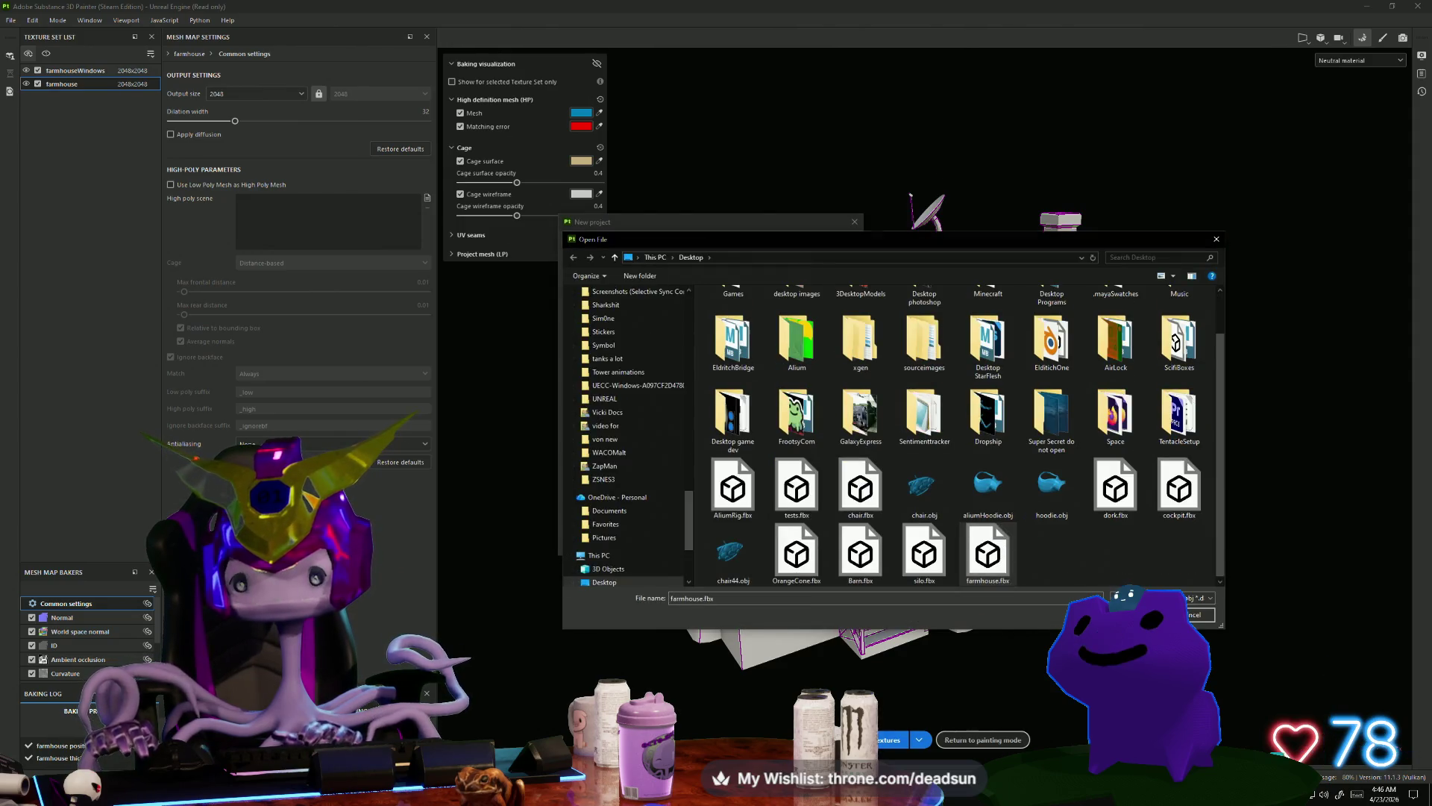
pyautogui.click(1145, 614)
pyautogui.click(773, 545)
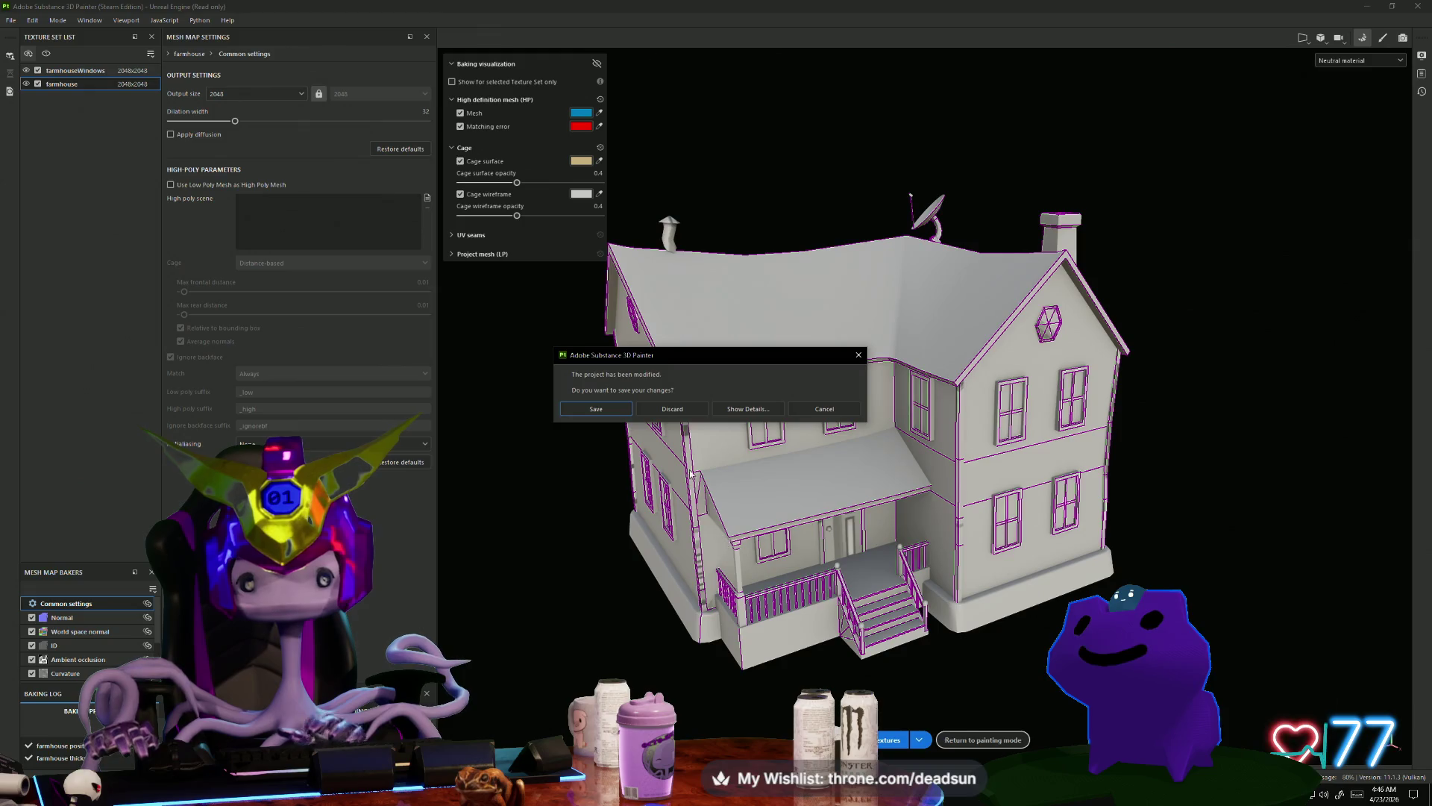
pyautogui.click(668, 412)
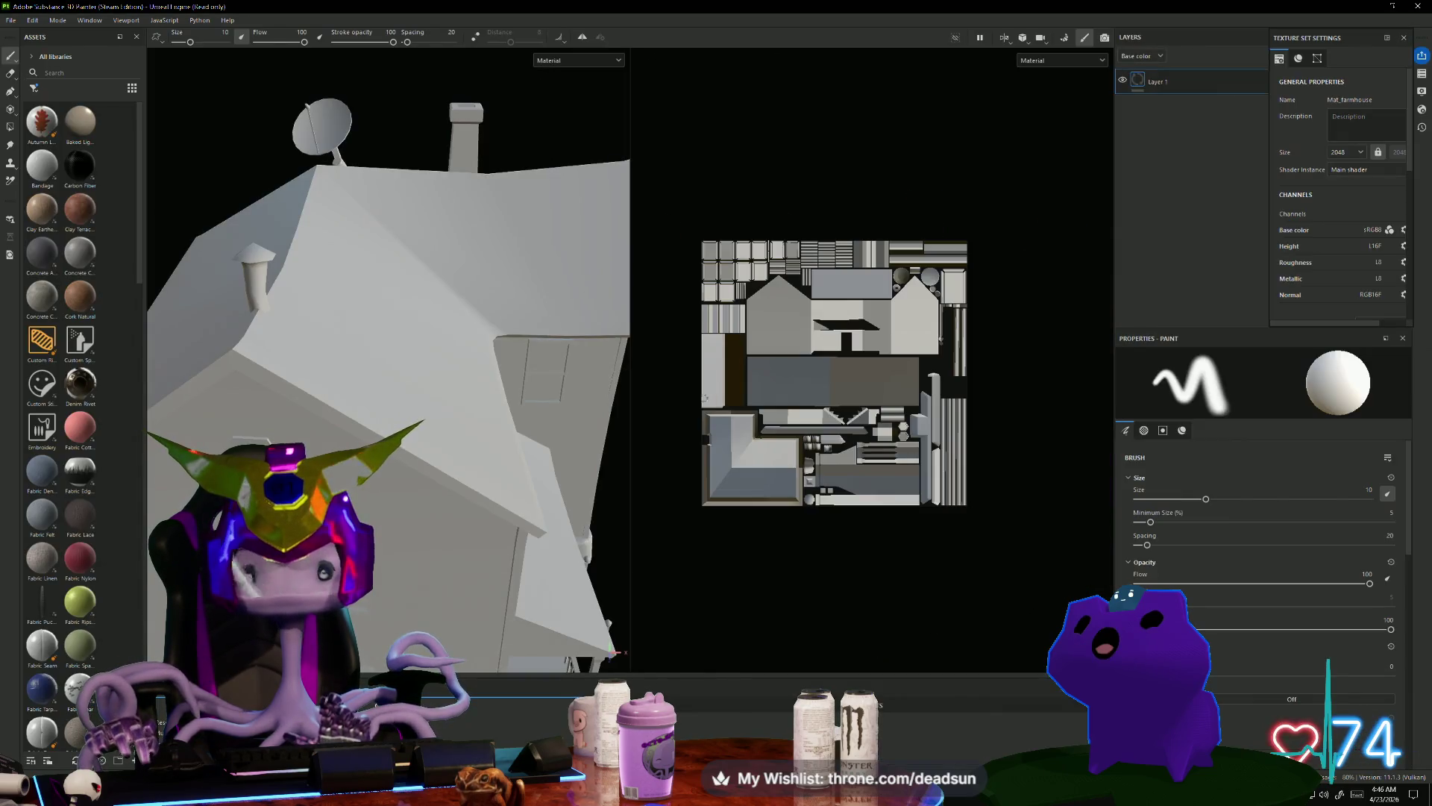
pyautogui.keyDown('alt'); pyautogui.moveTo(522, 314); pyautogui.dragTo(486, 364); pyautogui.keyUp('alt')
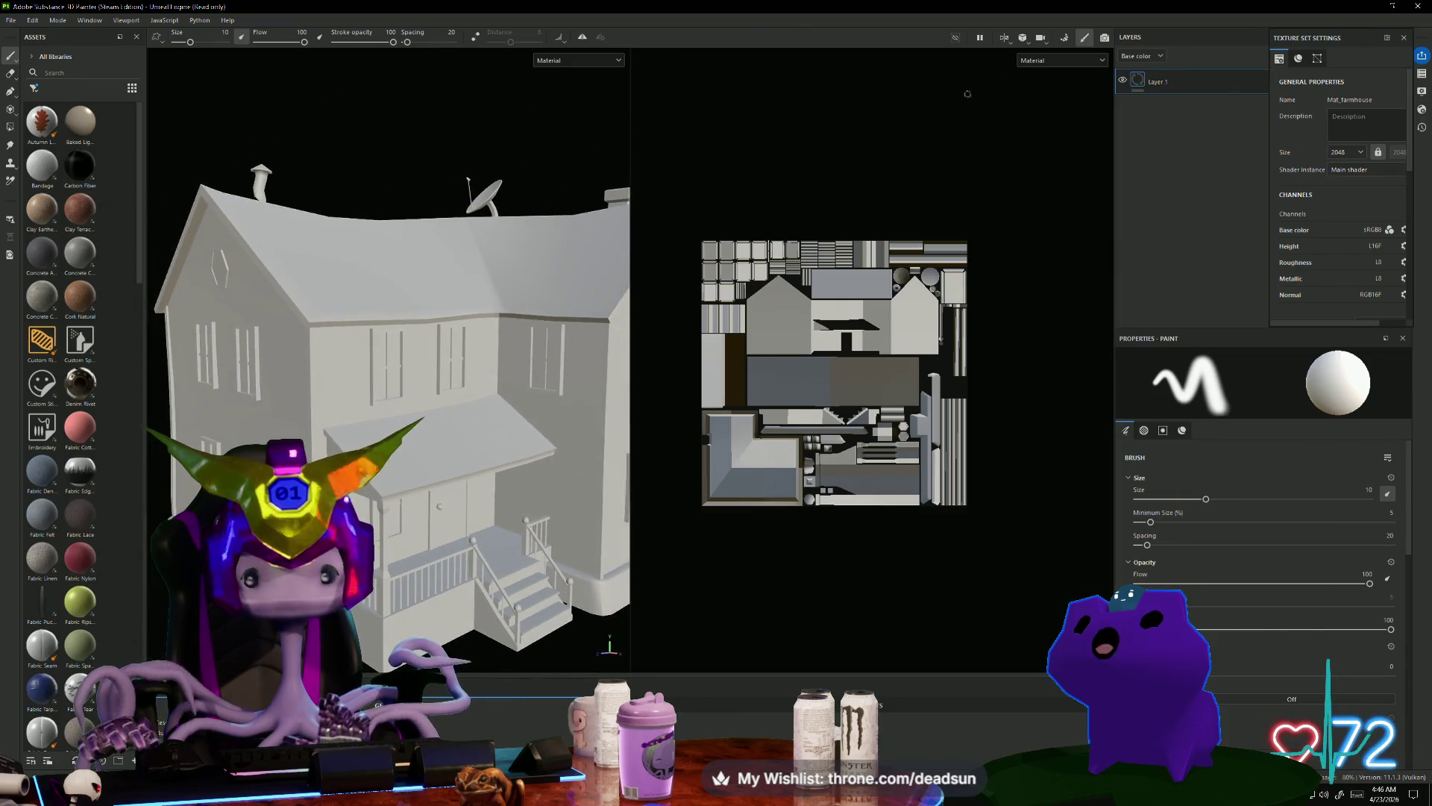
# Step: Bake the farmhouse mesh maps and inspect the result from the gable end and front
pyautogui.click(1065, 37)
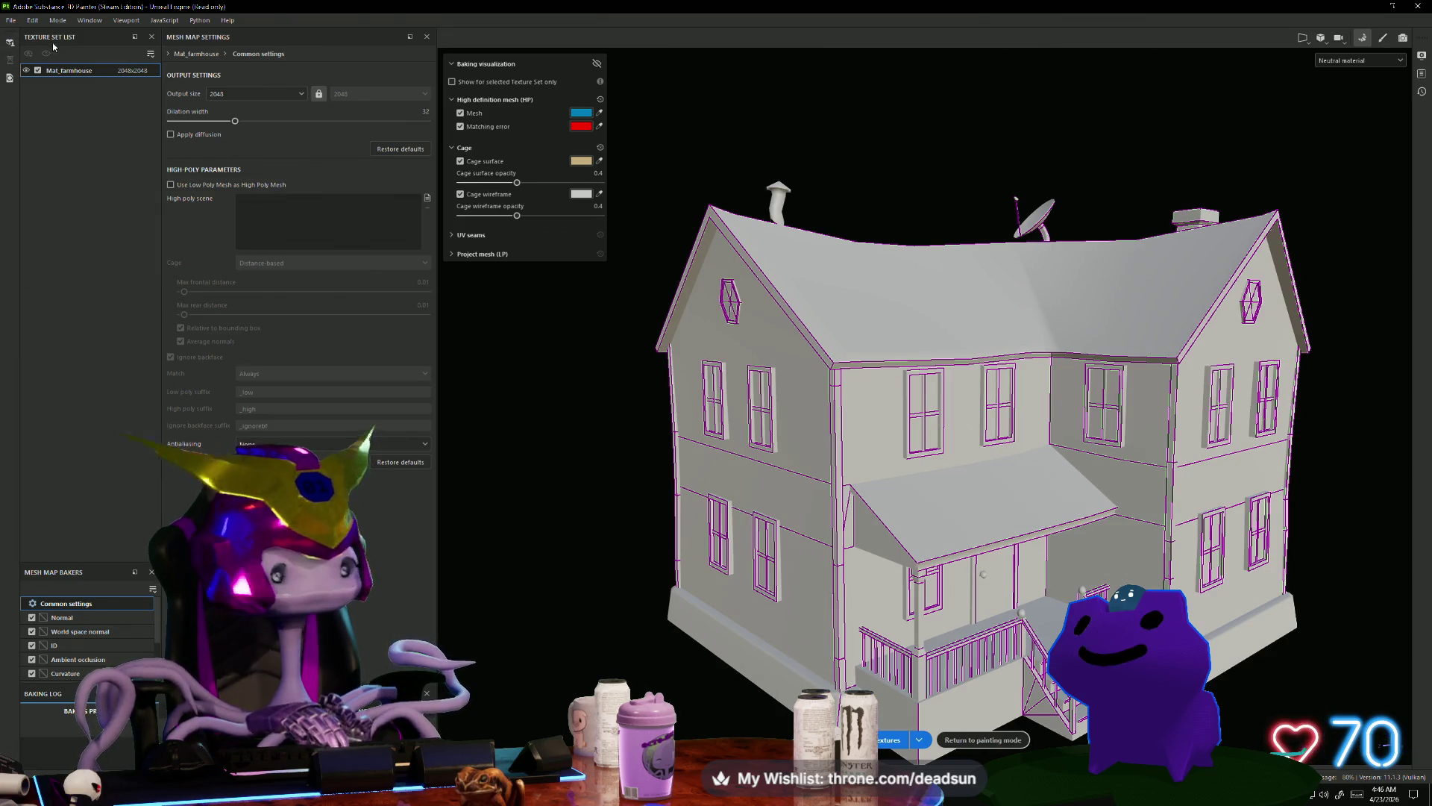
pyautogui.moveTo(607, 401)
pyautogui.keyDown('alt'); pyautogui.mouseDown()
pyautogui.moveTo(595, 406)
pyautogui.moveTo(622, 339)
pyautogui.moveTo(610, 341)
pyautogui.mouseUp(); pyautogui.keyUp('alt')
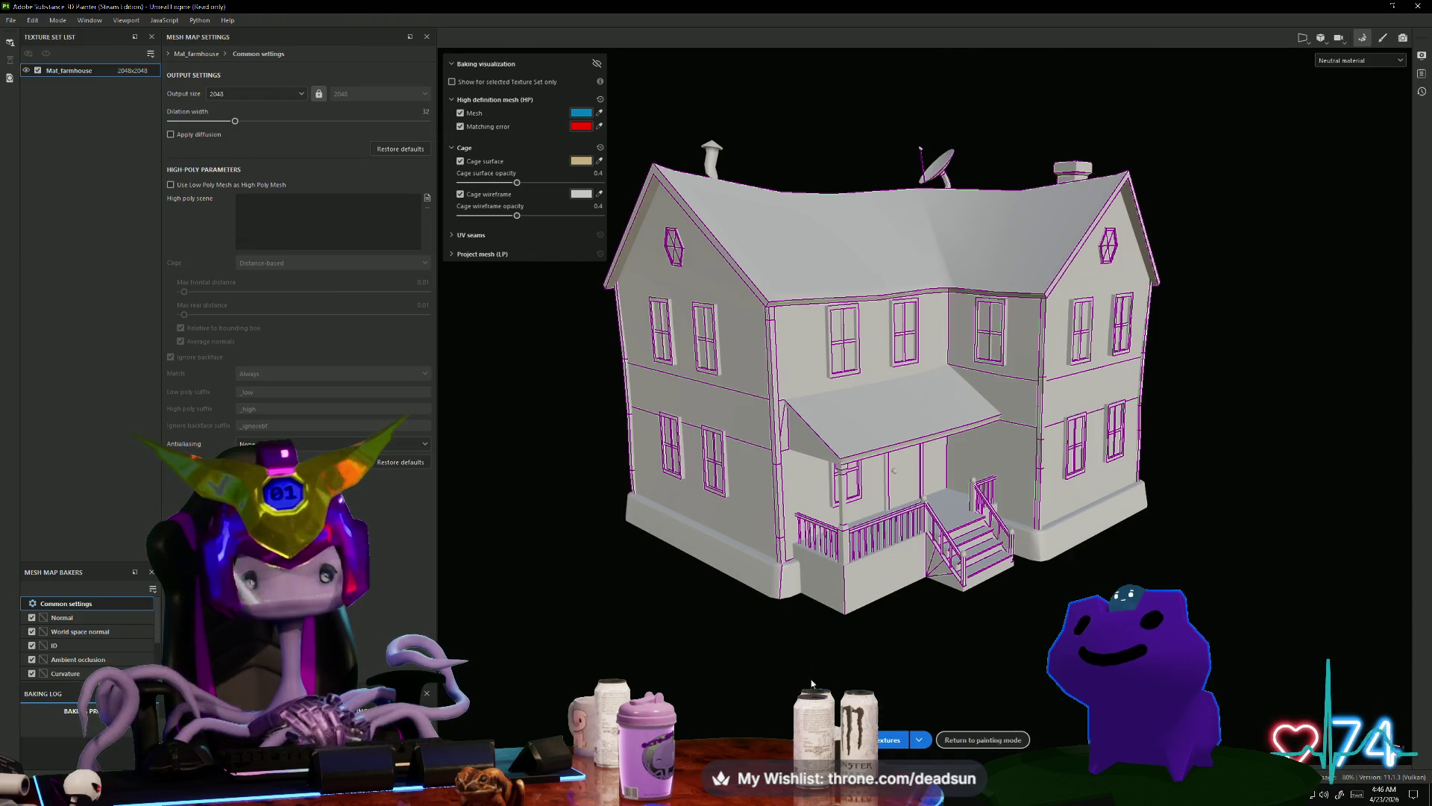
pyautogui.click(888, 738)
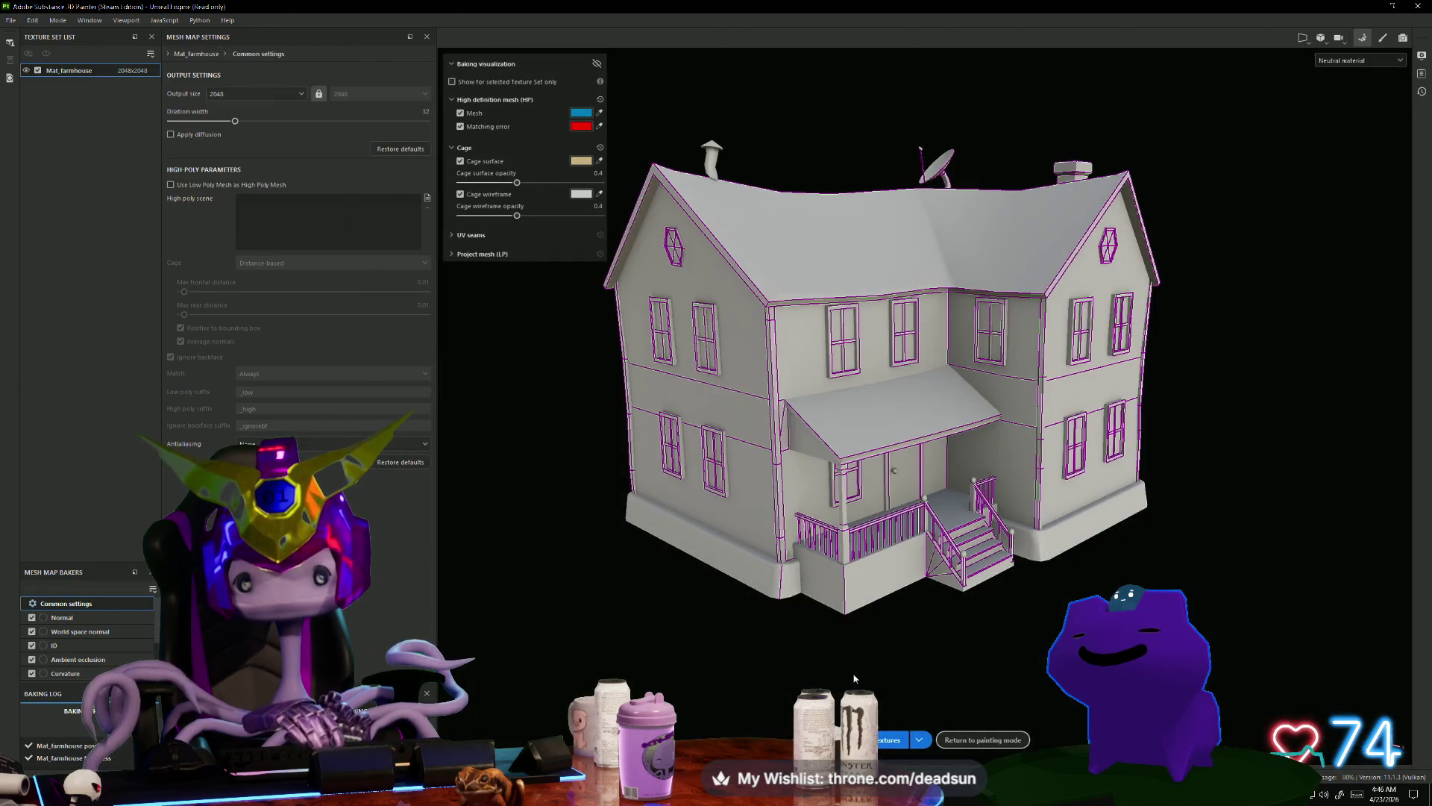
pyautogui.keyDown('alt'); pyautogui.moveTo(911, 633); pyautogui.dragTo(592, 502); pyautogui.keyUp('alt')
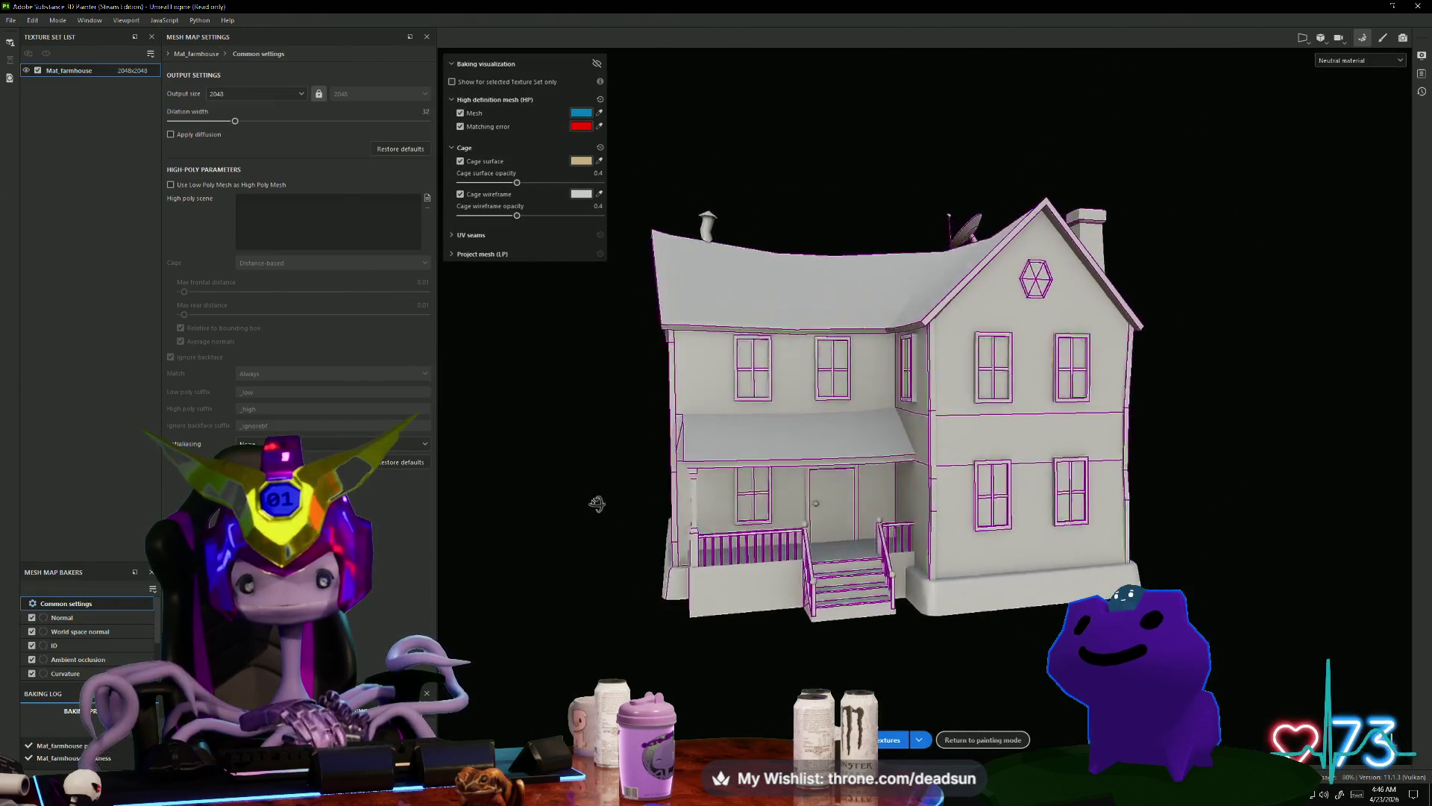
pyautogui.scroll(3, 857, 531)
pyautogui.moveTo(857, 531)
pyautogui.keyDown('alt'); pyautogui.mouseDown()
pyautogui.moveTo(746, 580)
pyautogui.moveTo(691, 552)
pyautogui.moveTo(586, 429)
pyautogui.moveTo(61, 461)
pyautogui.mouseUp(); pyautogui.keyUp('alt')
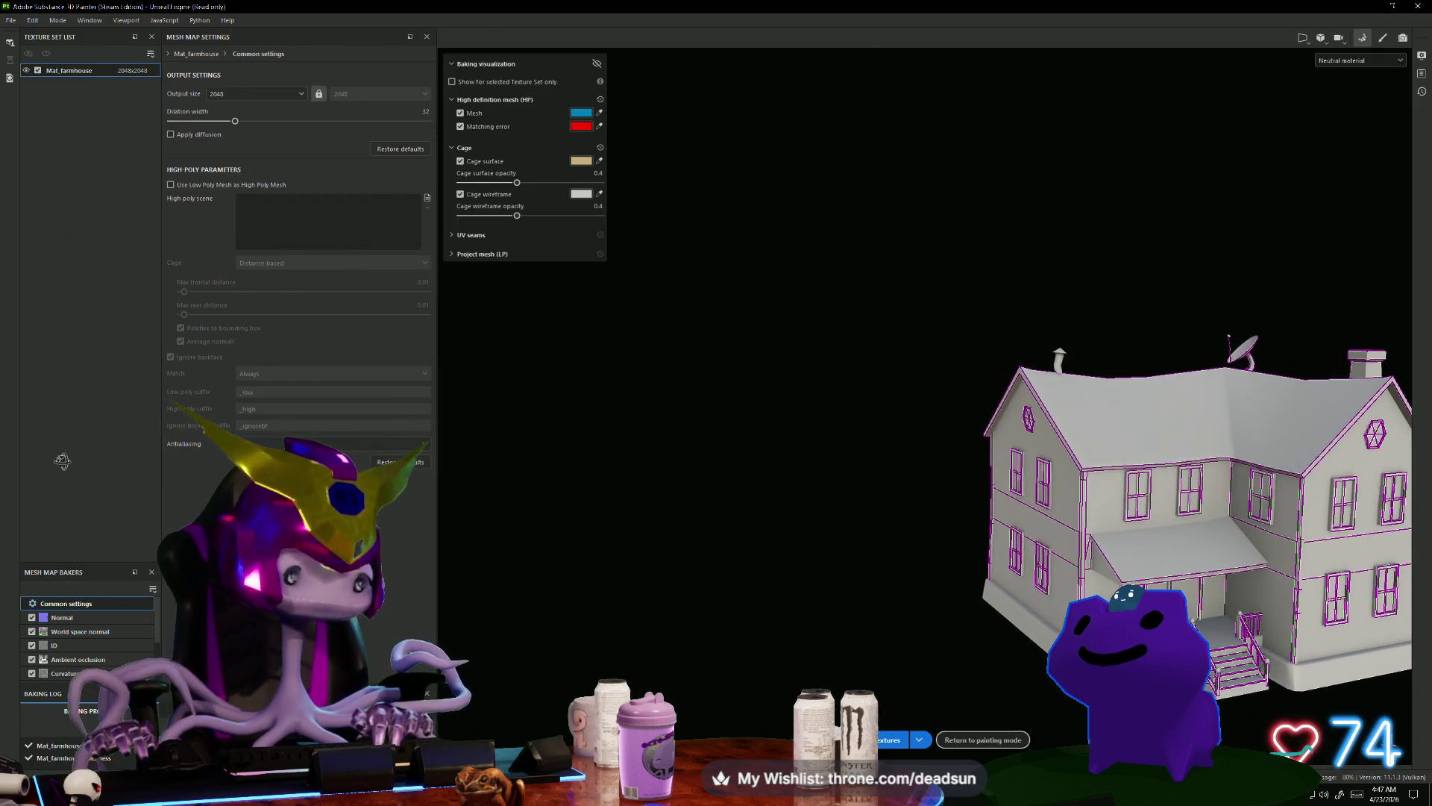
pyautogui.keyDown('alt'); pyautogui.moveTo(811, 542); pyautogui.dragTo(537, 485, button='middle'); pyautogui.keyUp('alt')
pyautogui.keyDown('alt'); pyautogui.moveTo(835, 538); pyautogui.dragTo(836, 628, button='right'); pyautogui.keyUp('alt')
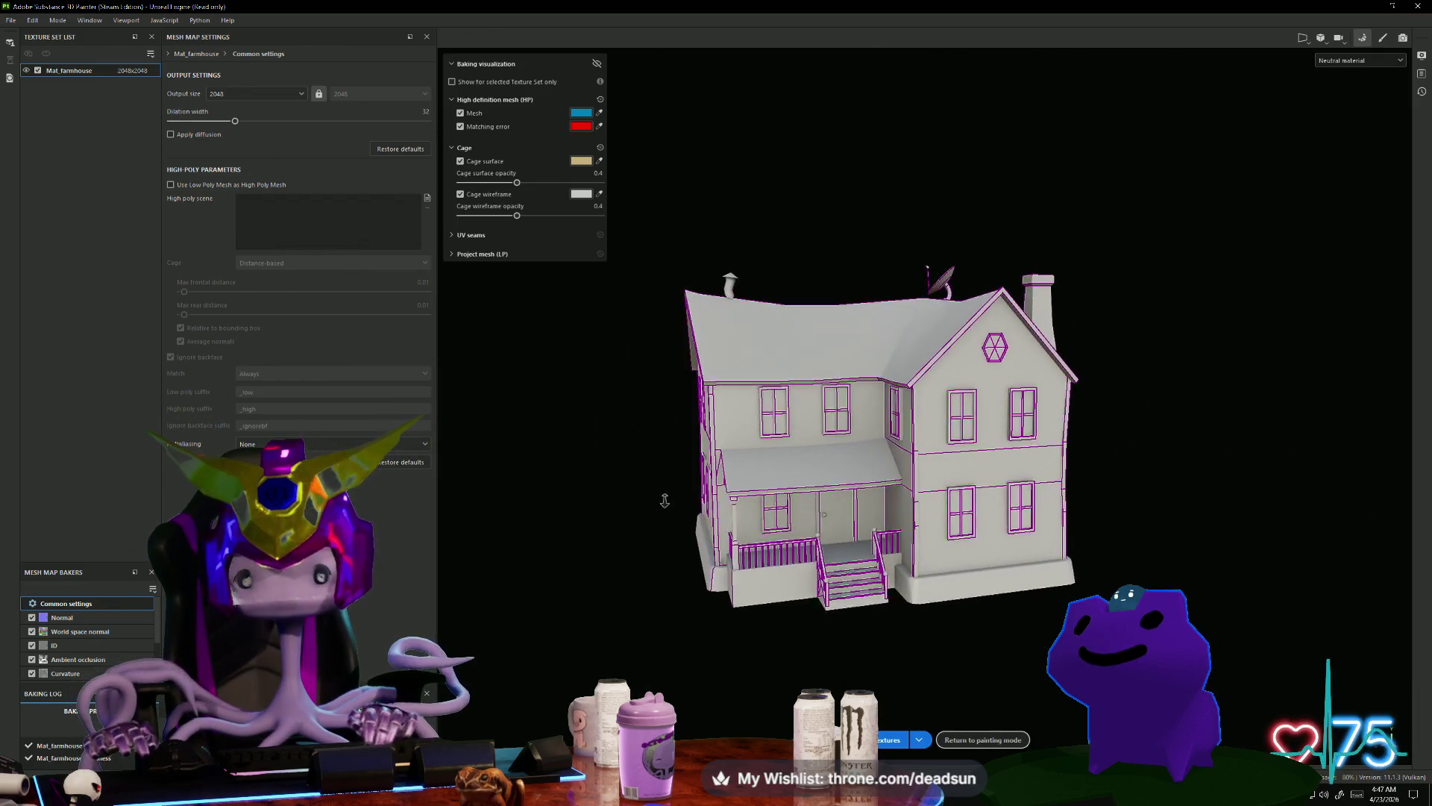
pyautogui.keyDown('alt'); pyautogui.moveTo(835, 629); pyautogui.dragTo(1209, 186); pyautogui.keyUp('alt')
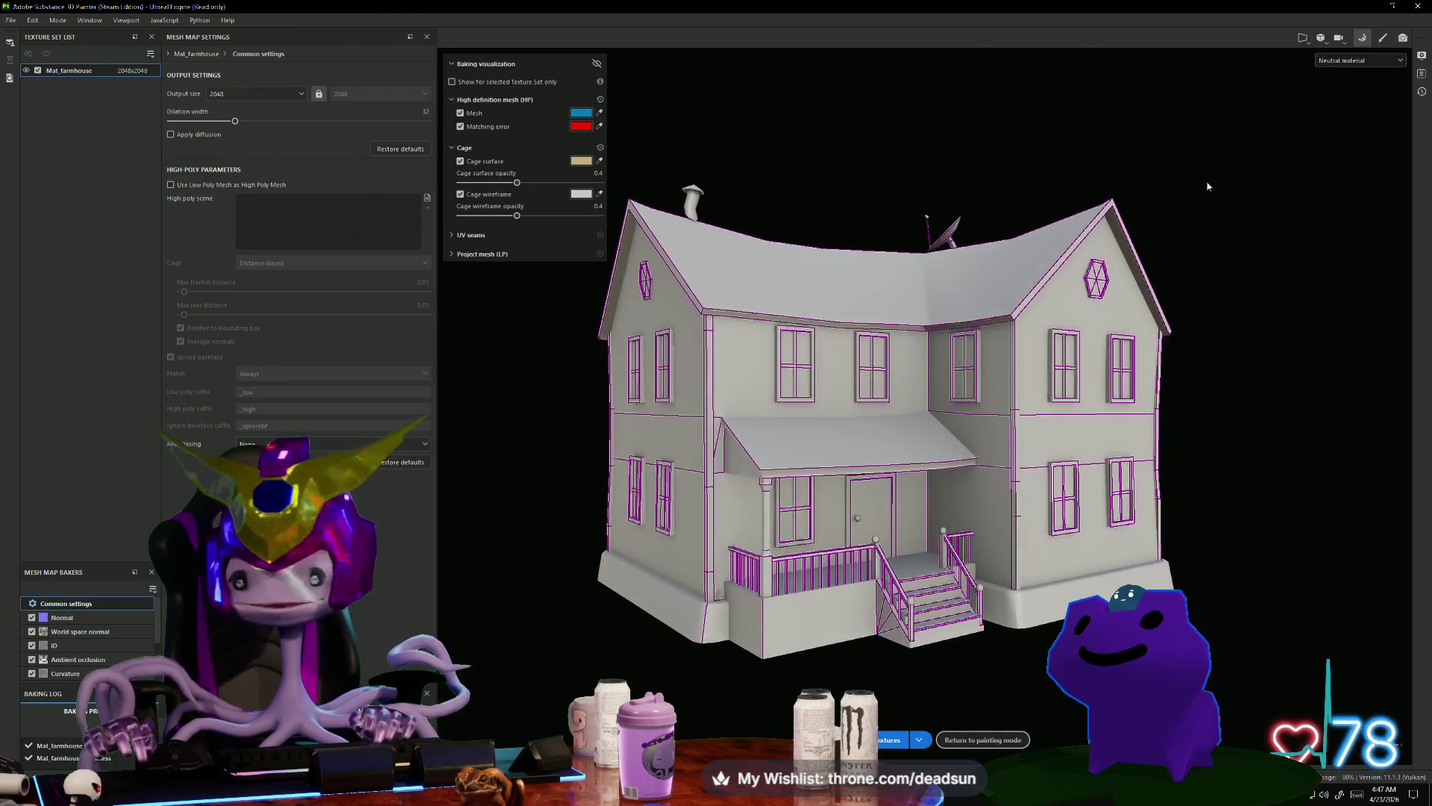
# Step: Review the farmhouse in painting mode, then return to baking with the Ambient occlusion settings shown
pyautogui.click(1382, 39)
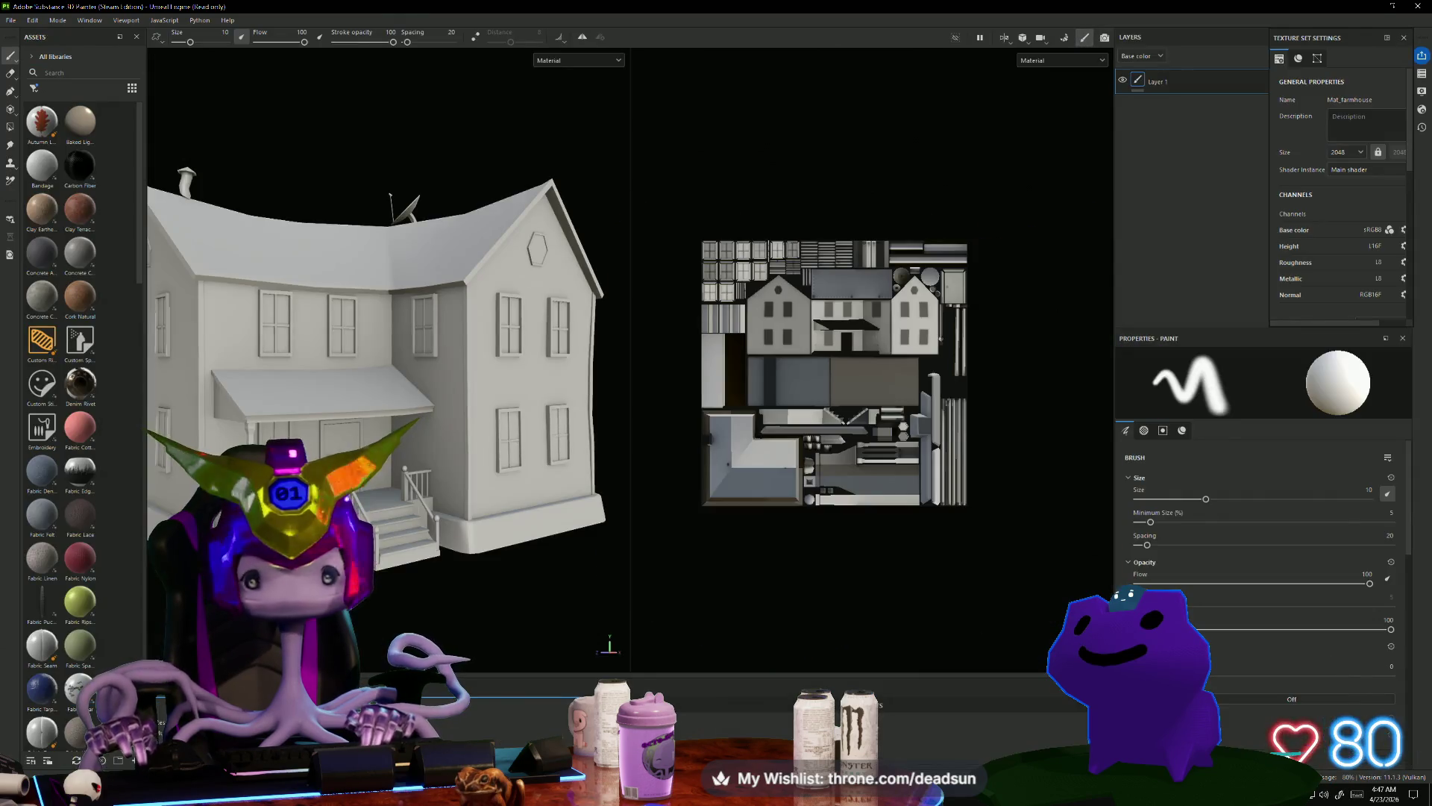
pyautogui.keyDown('alt'); pyautogui.moveTo(490, 622); pyautogui.dragTo(537, 635, button='right'); pyautogui.keyUp('alt')
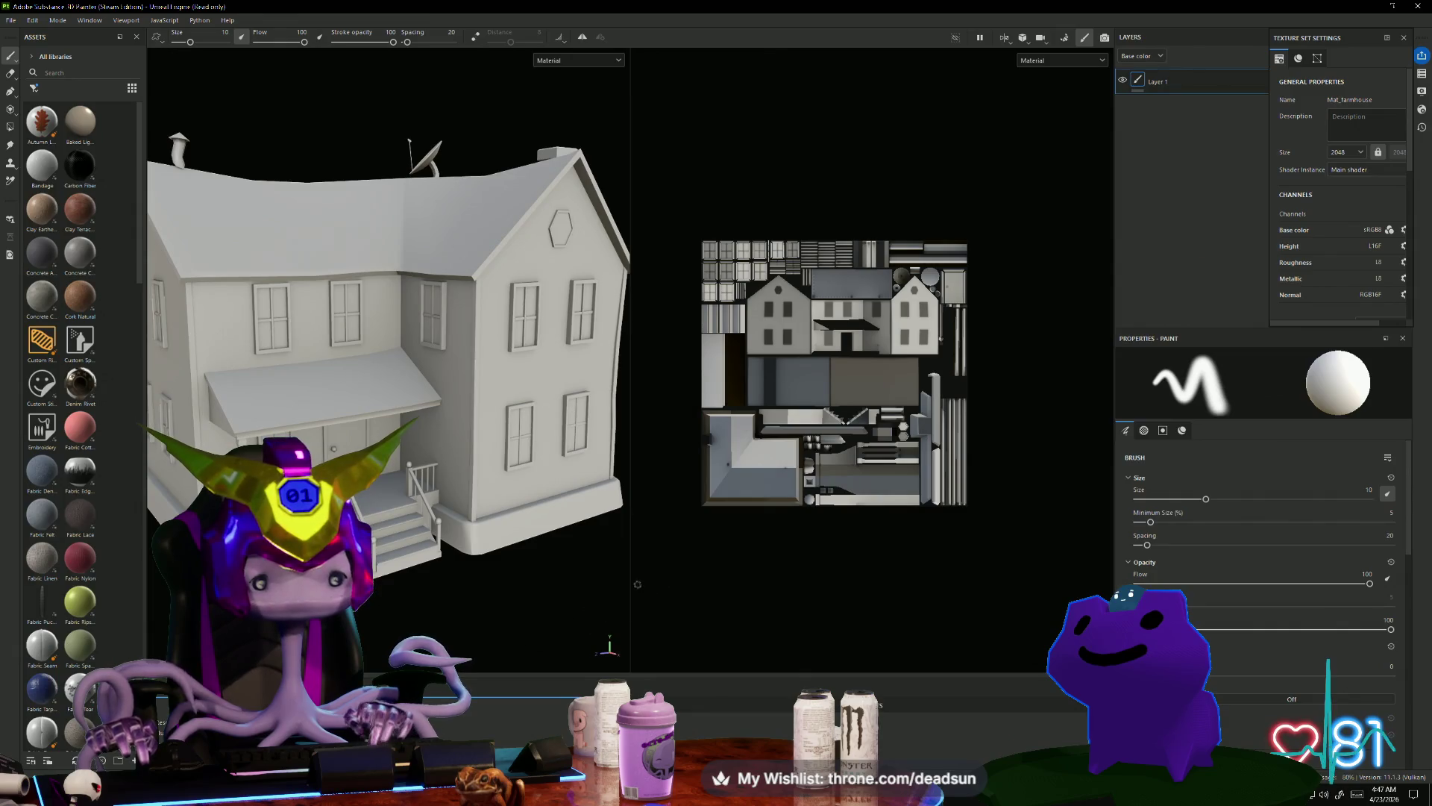
pyautogui.moveTo(630, 578); pyautogui.dragTo(857, 581)
pyautogui.moveTo(627, 565)
pyautogui.keyDown('alt'); pyautogui.mouseDown()
pyautogui.moveTo(703, 597)
pyautogui.moveTo(719, 563)
pyautogui.moveTo(656, 544)
pyautogui.moveTo(497, 612)
pyautogui.moveTo(440, 605)
pyautogui.moveTo(366, 531)
pyautogui.moveTo(425, 515)
pyautogui.moveTo(455, 509)
pyautogui.moveTo(462, 560)
pyautogui.moveTo(358, 629)
pyautogui.moveTo(603, 473)
pyautogui.moveTo(377, 597)
pyautogui.mouseUp(); pyautogui.keyUp('alt')
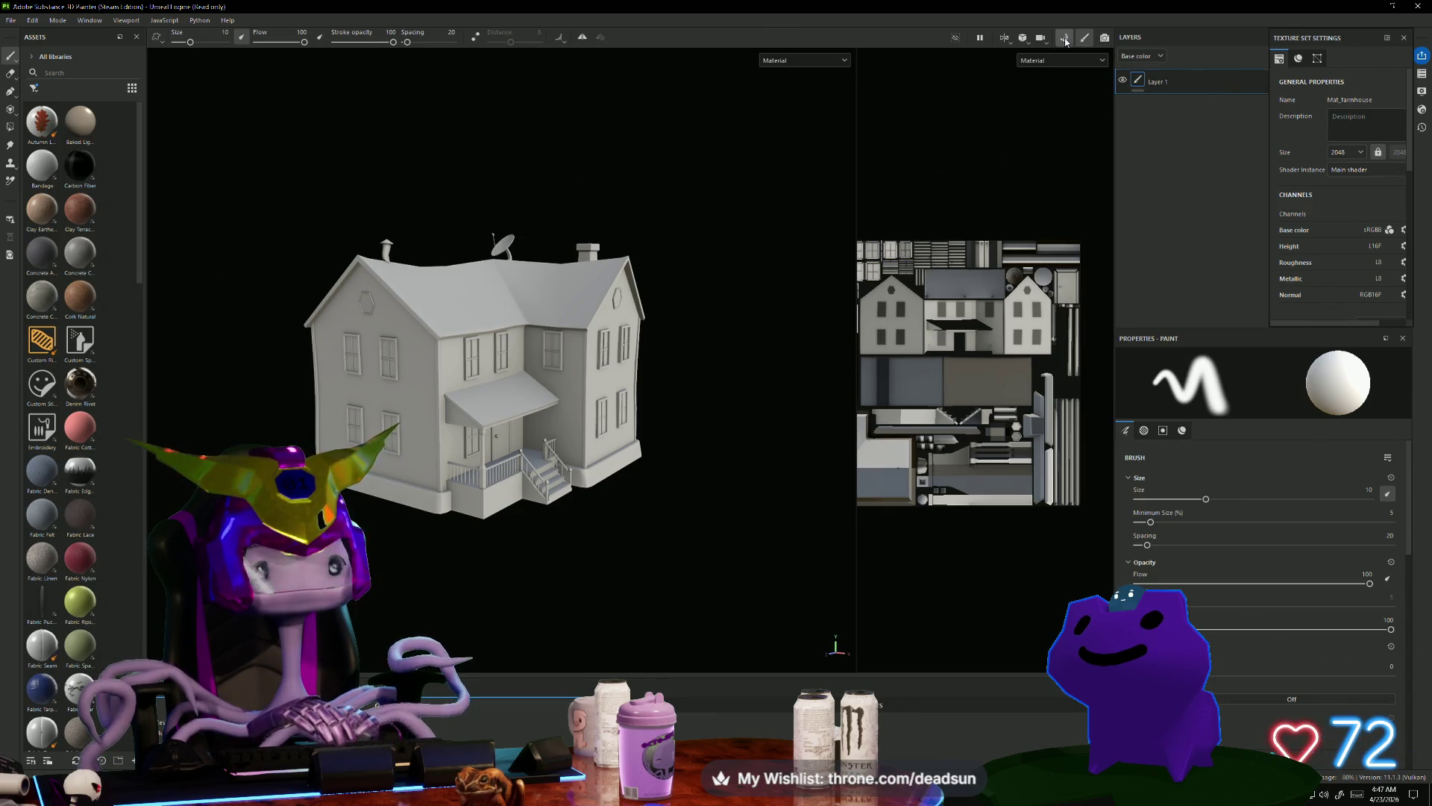
pyautogui.click(1065, 38)
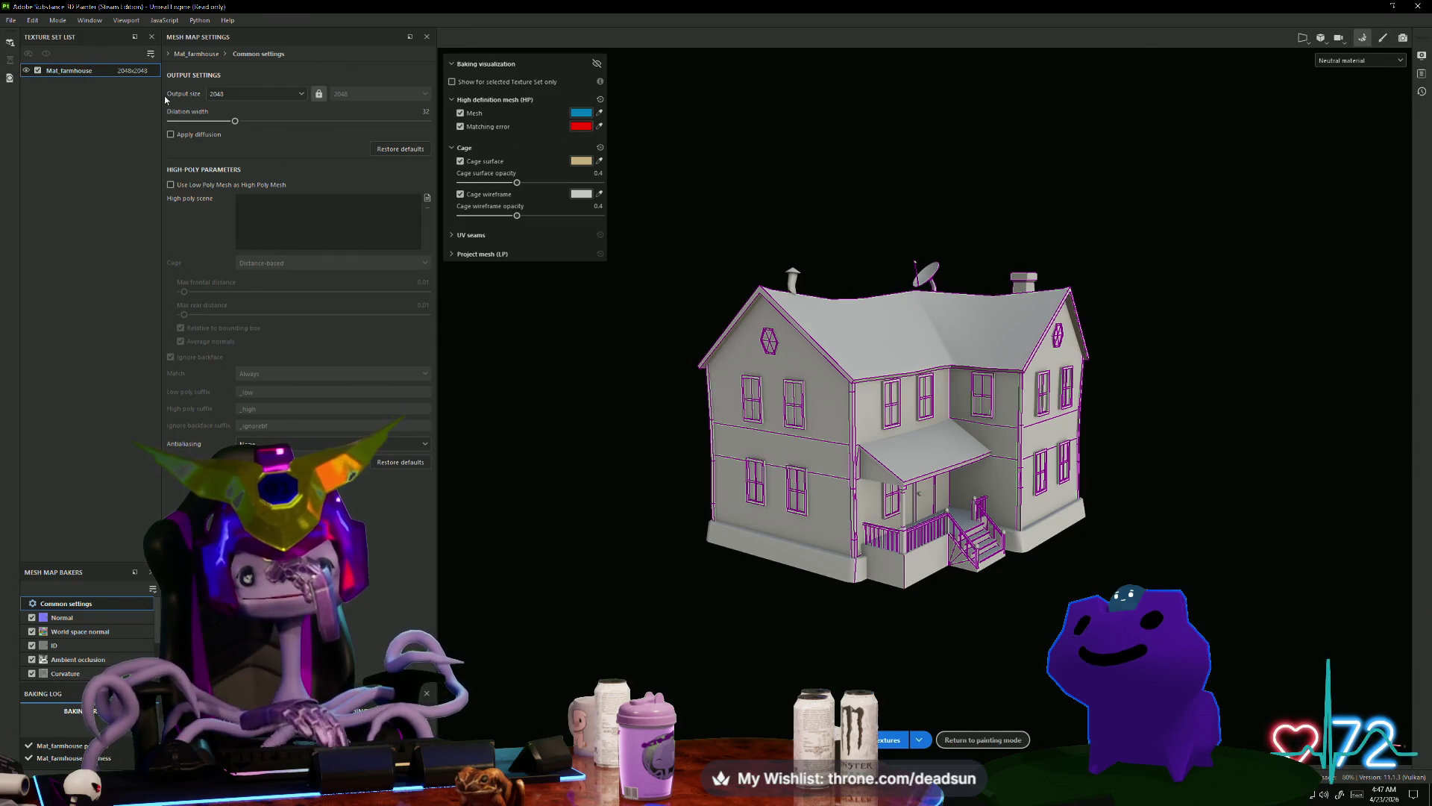
pyautogui.click(89, 661)
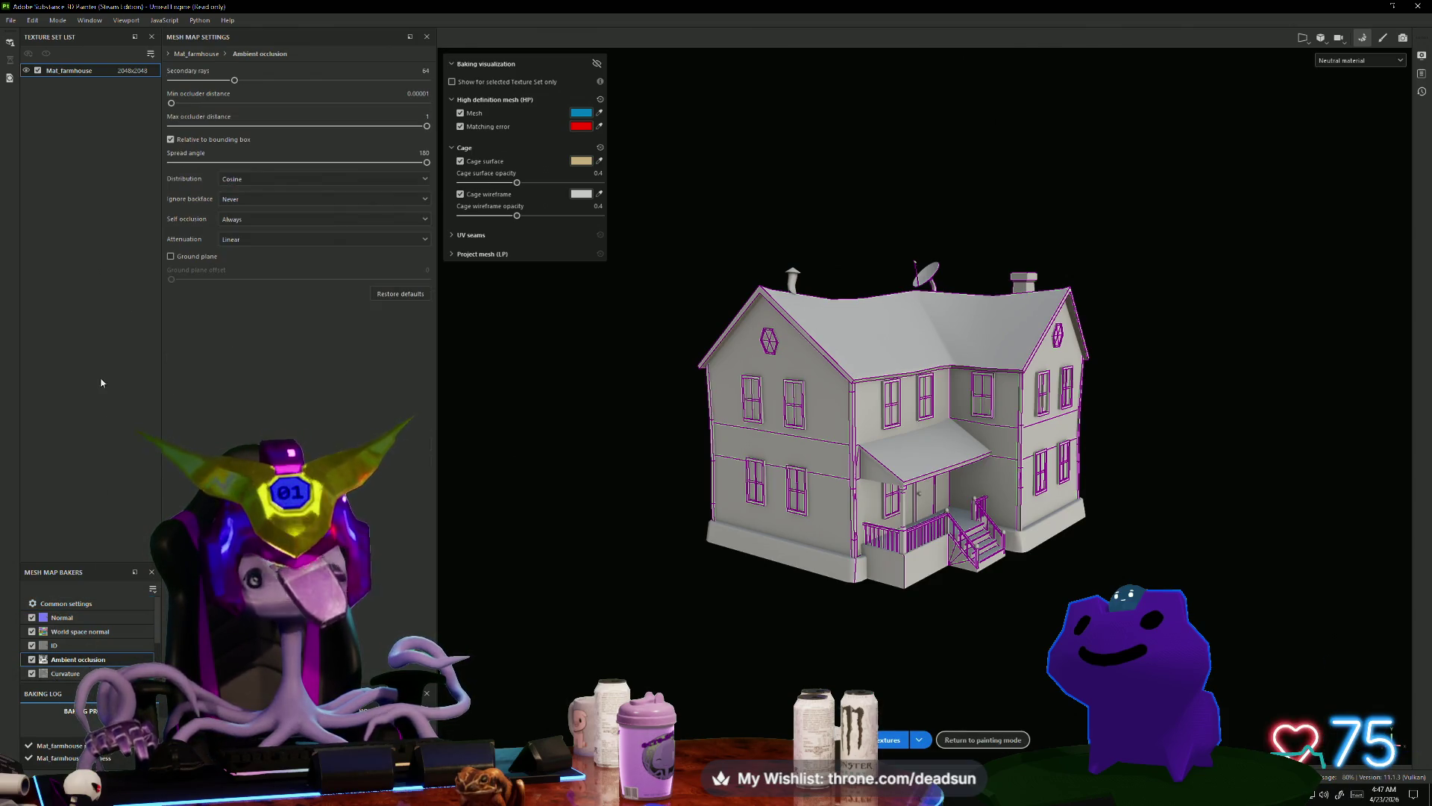
# Step: Turn off relative-to-bounding-box occlusion and rebake the mesh maps
pyautogui.click(172, 139)
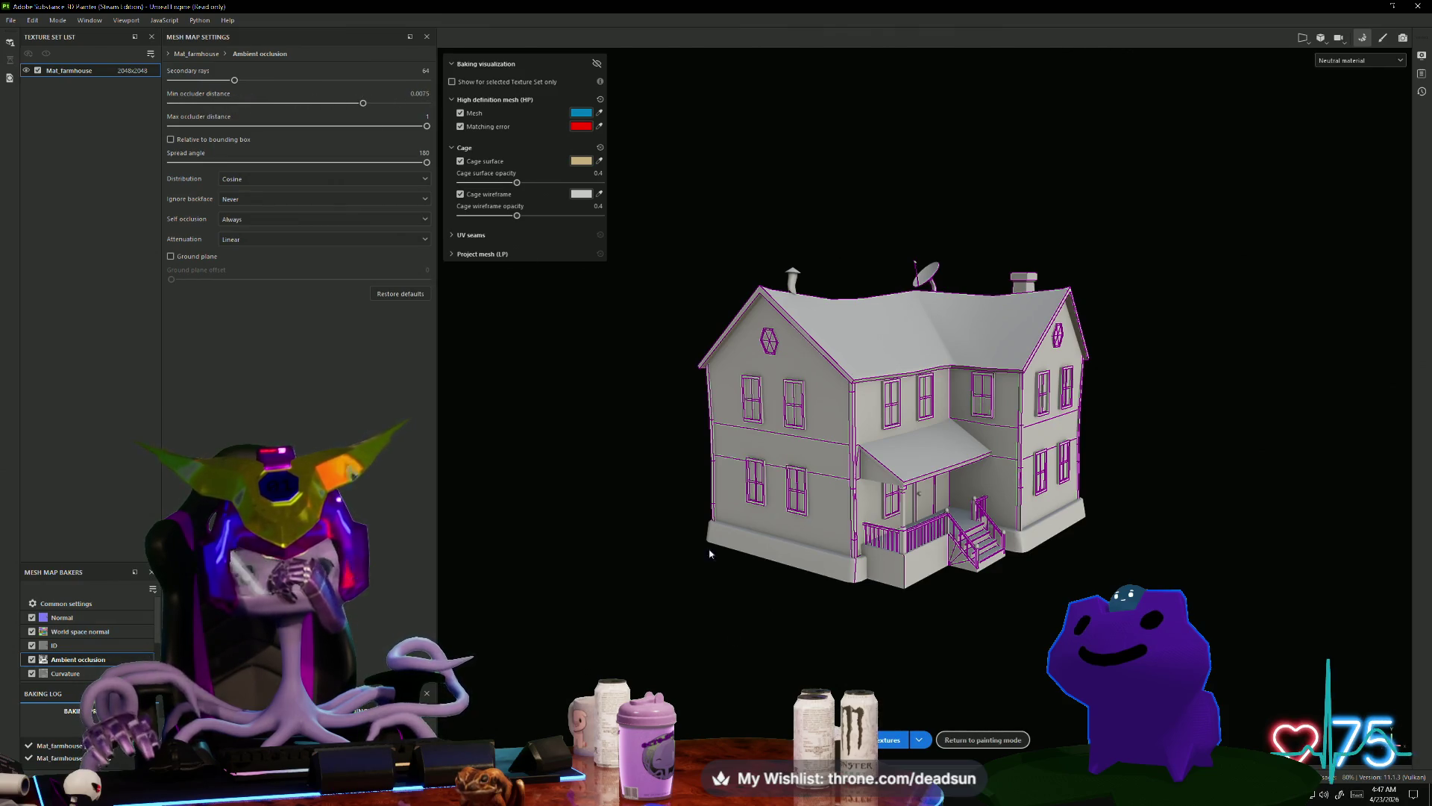
pyautogui.click(887, 740)
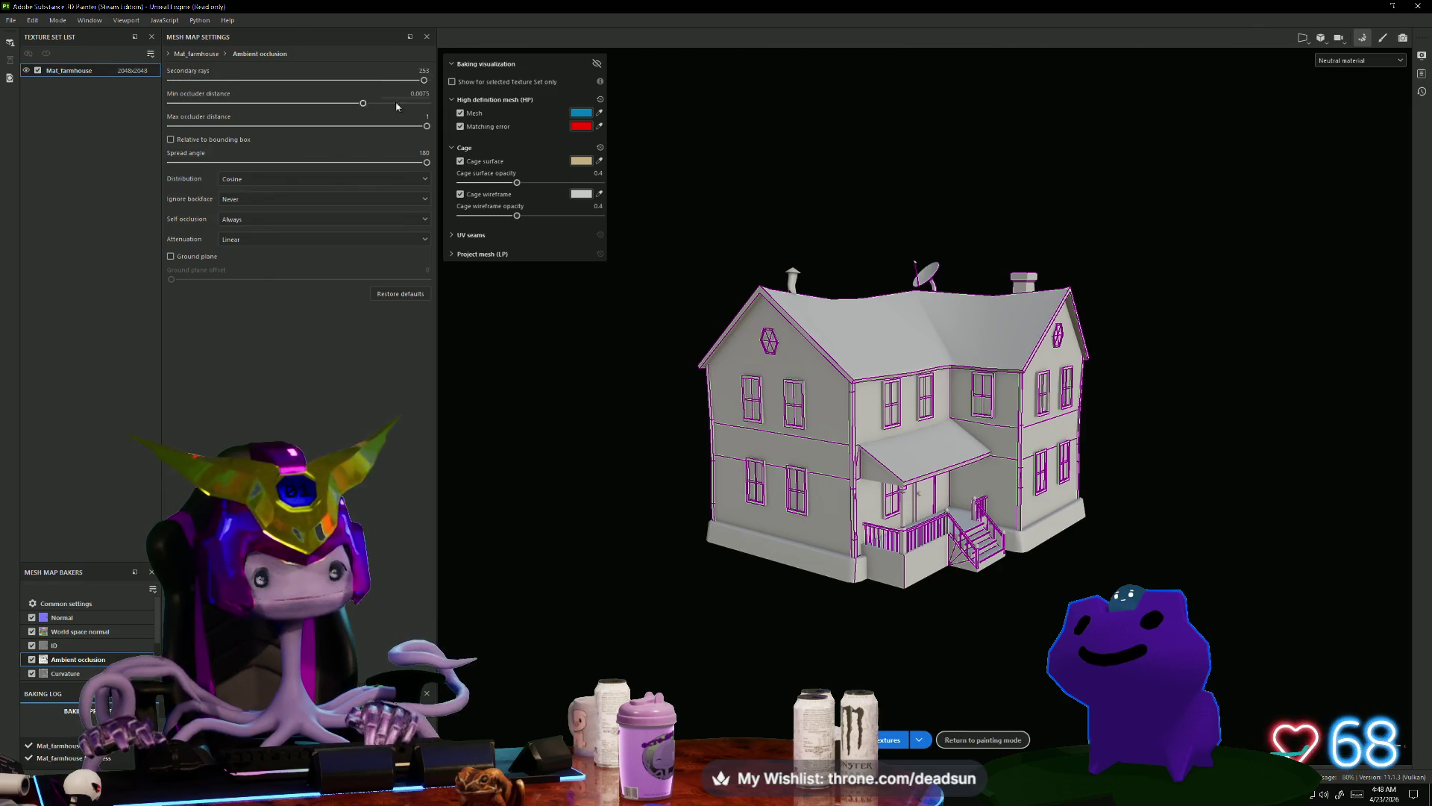
pyautogui.click(891, 740)
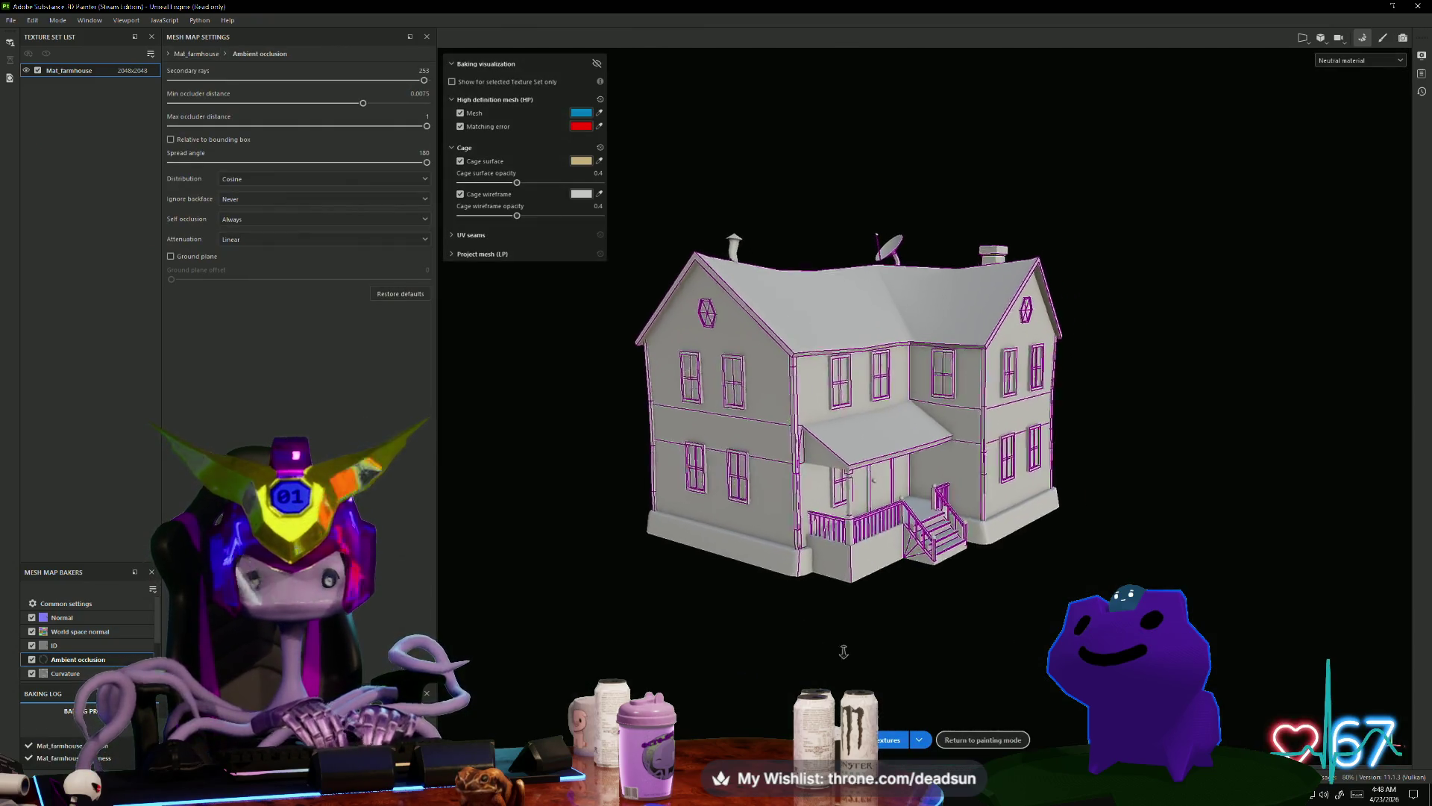
pyautogui.keyDown('alt'); pyautogui.moveTo(844, 652); pyautogui.dragTo(995, 631); pyautogui.keyUp('alt')
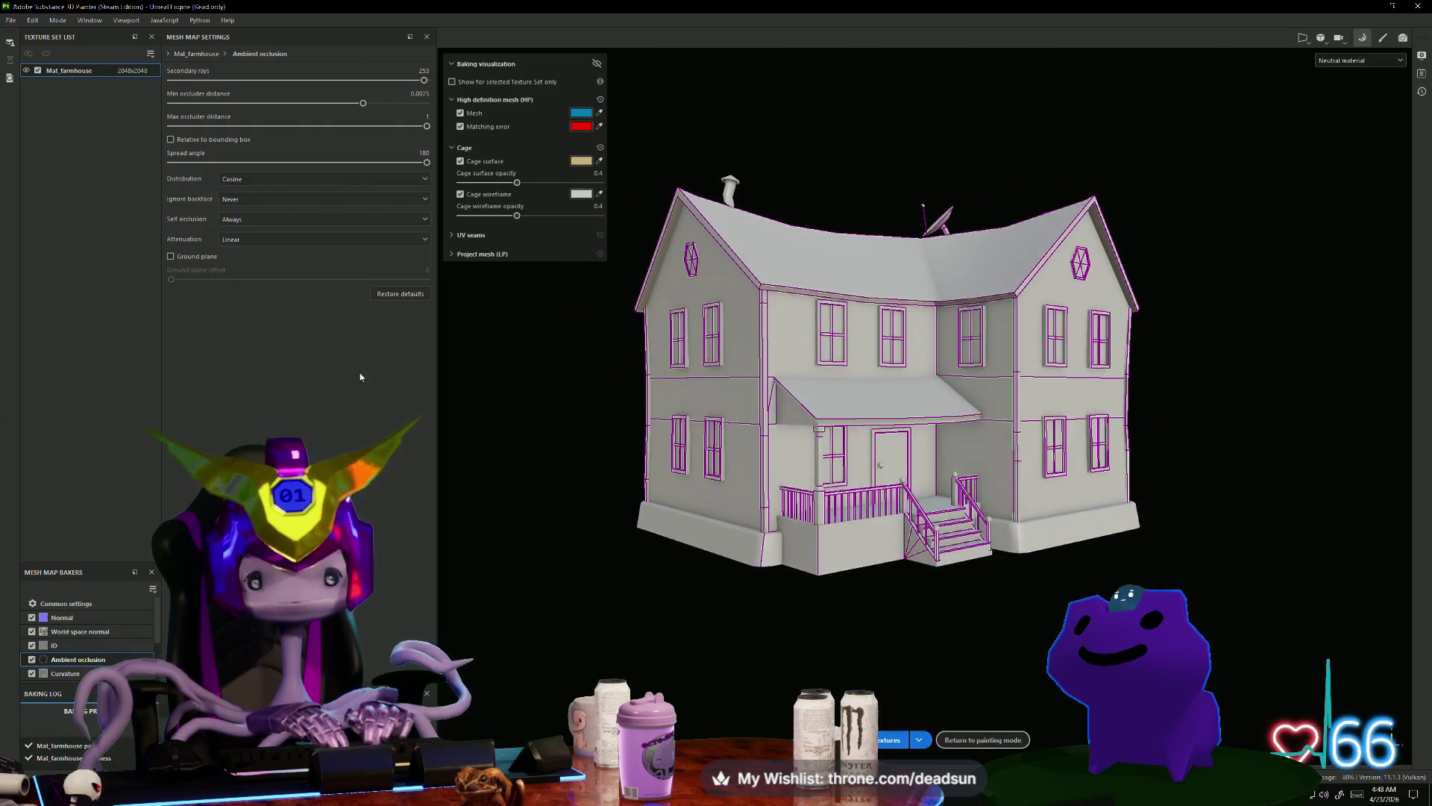
# Step: Switch the ray distribution to Uniform and rebake
pyautogui.click(321, 185)
pyautogui.click(310, 197)
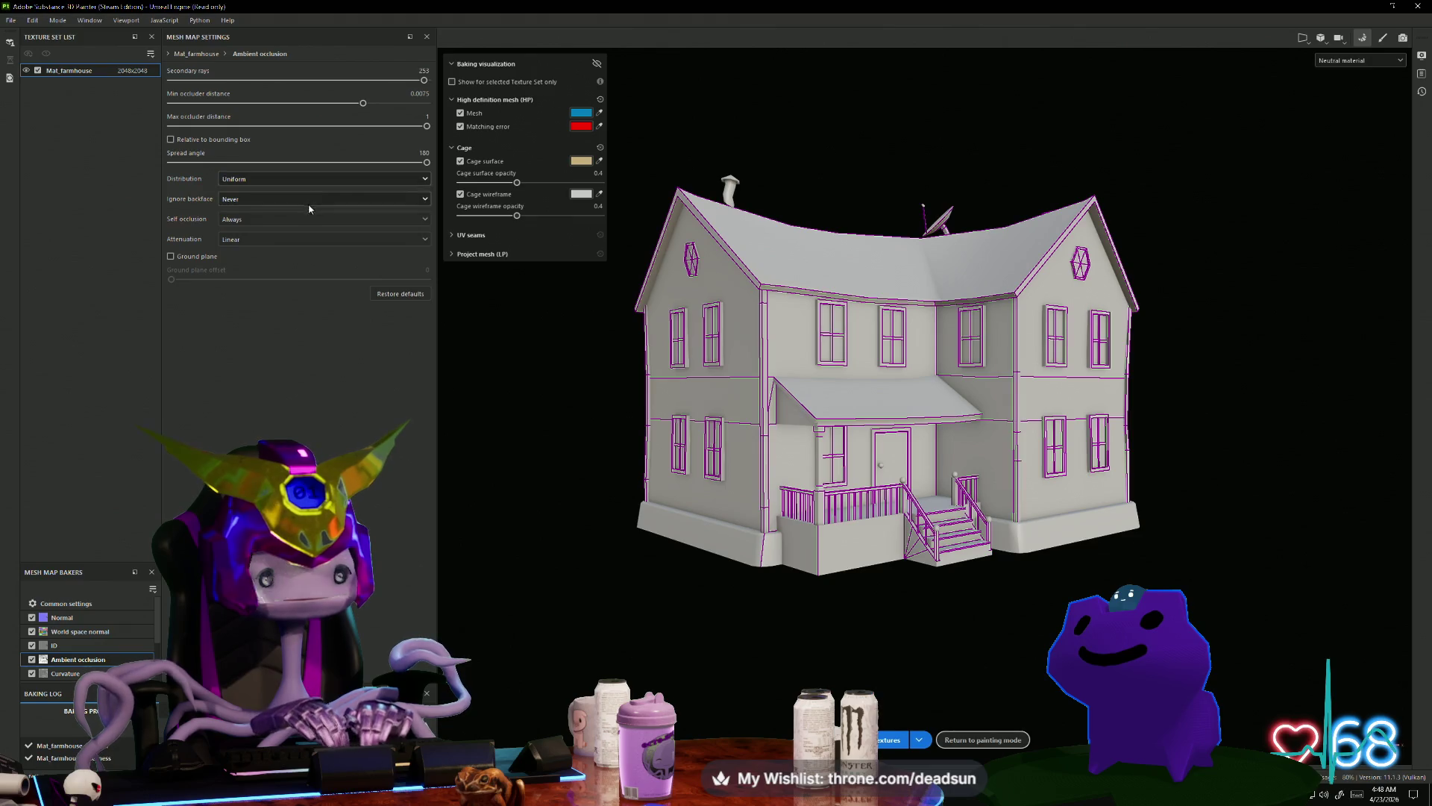
pyautogui.click(889, 741)
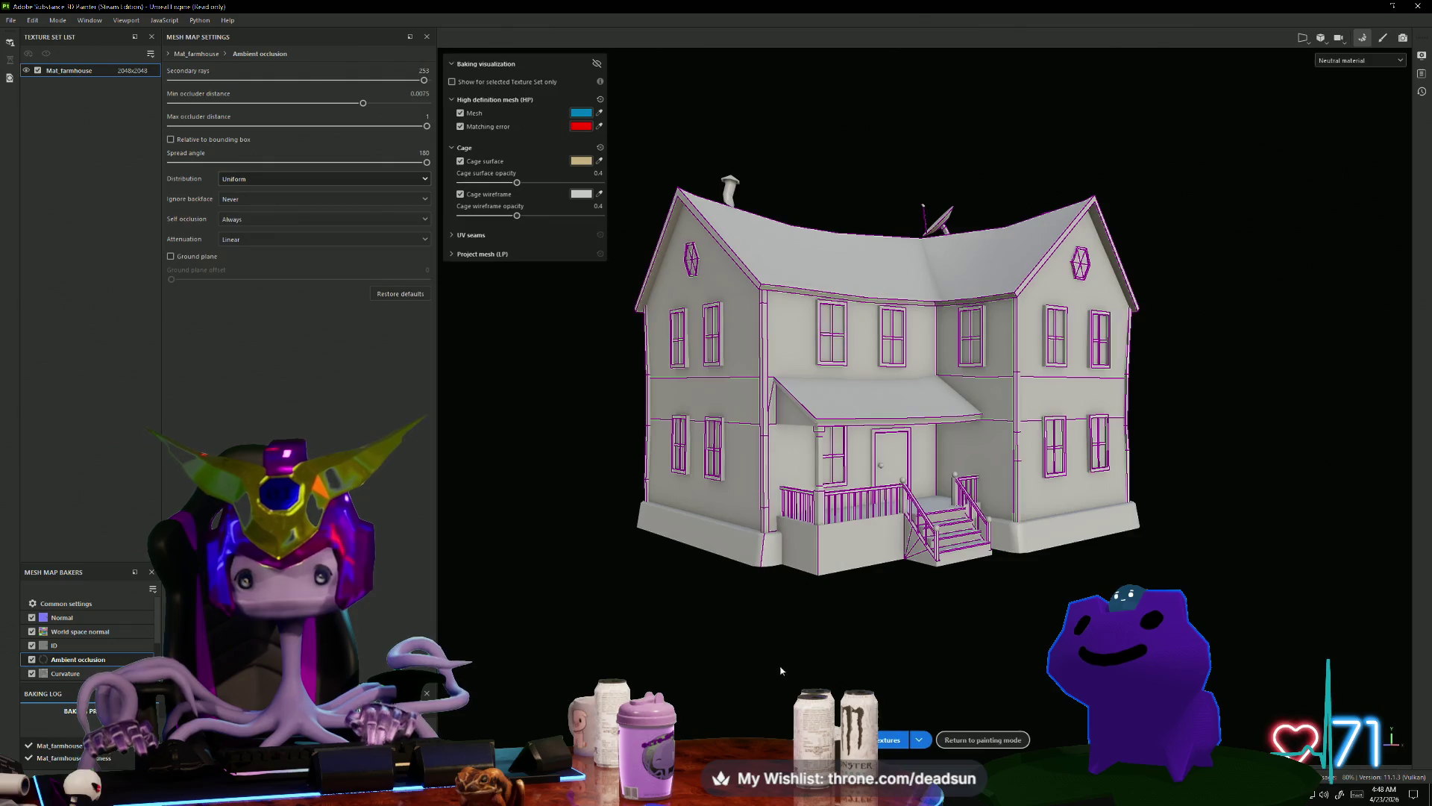
pyautogui.moveTo(761, 645)
pyautogui.keyDown('alt'); pyautogui.mouseDown()
pyautogui.moveTo(731, 687)
pyautogui.moveTo(718, 658)
pyautogui.moveTo(1104, 675)
pyautogui.moveTo(938, 589)
pyautogui.moveTo(649, 601)
pyautogui.moveTo(527, 560)
pyautogui.moveTo(470, 425)
pyautogui.moveTo(495, 379)
pyautogui.moveTo(611, 579)
pyautogui.moveTo(570, 546)
pyautogui.moveTo(620, 549)
pyautogui.moveTo(627, 585)
pyautogui.moveTo(633, 567)
pyautogui.mouseUp(); pyautogui.keyUp('alt')
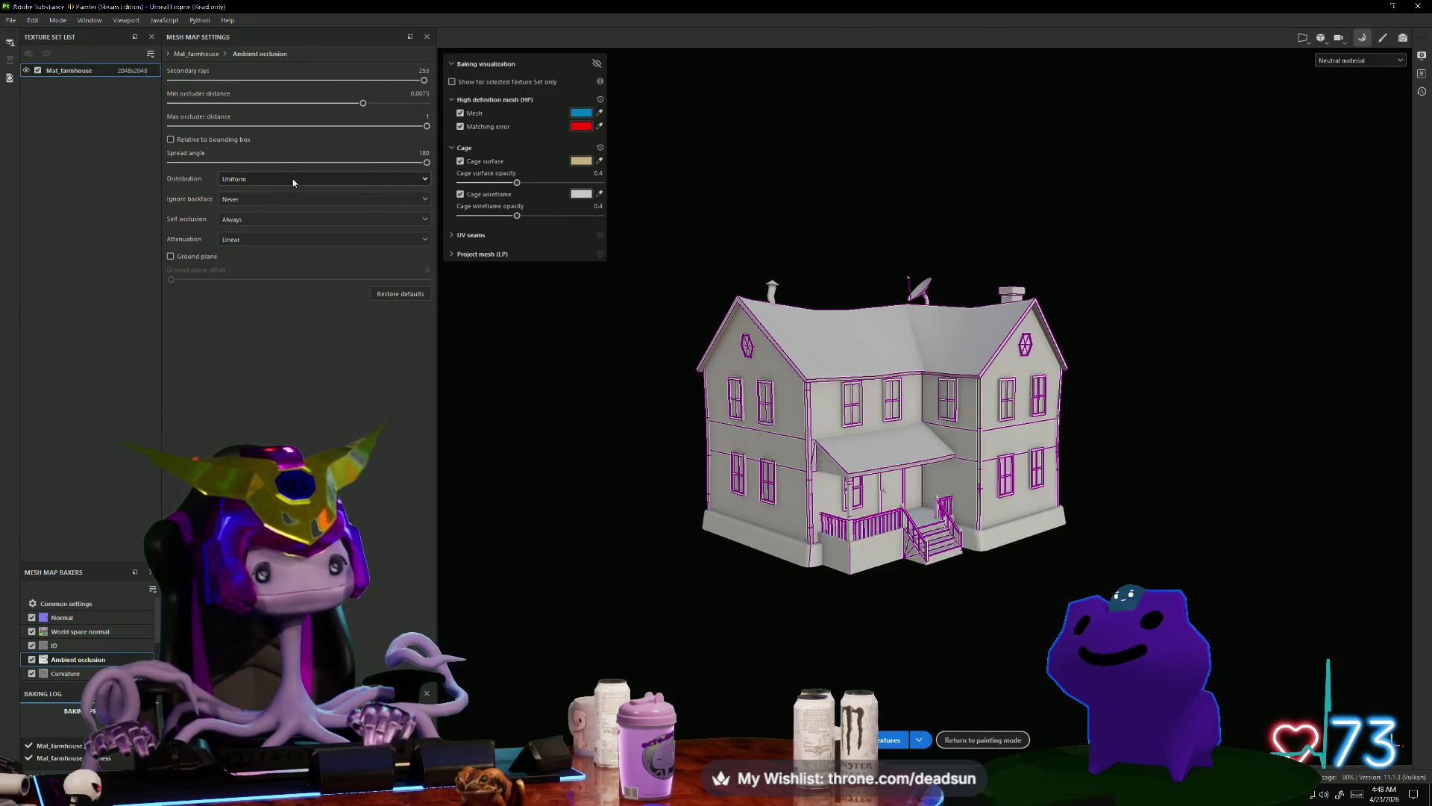
# Step: Set Ignore backface to Always, attenuation to Smooth, distribution back to Cosine, and rebake
pyautogui.click(270, 198)
pyautogui.click(268, 224)
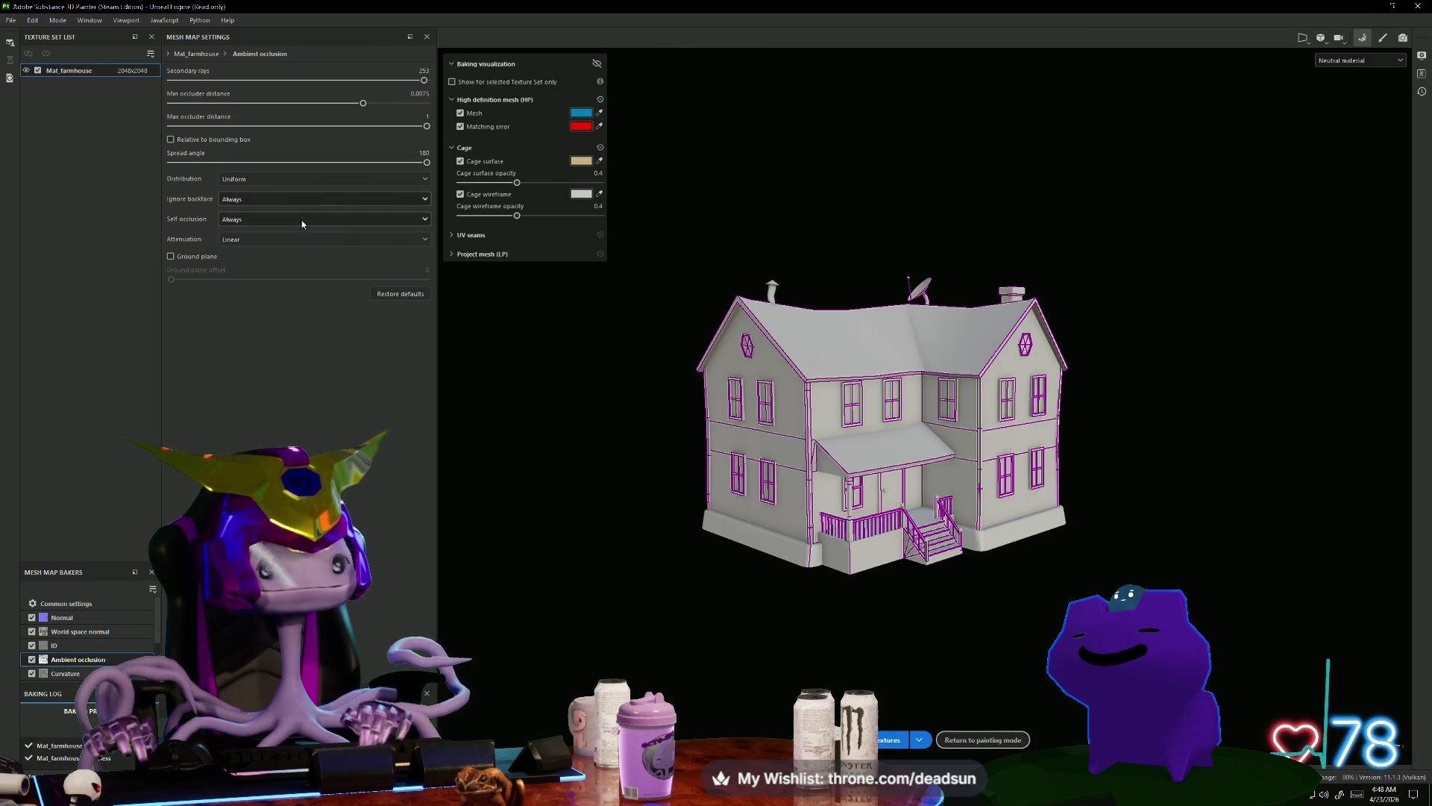
pyautogui.click(277, 244)
pyautogui.click(272, 257)
pyautogui.click(283, 182)
pyautogui.click(275, 212)
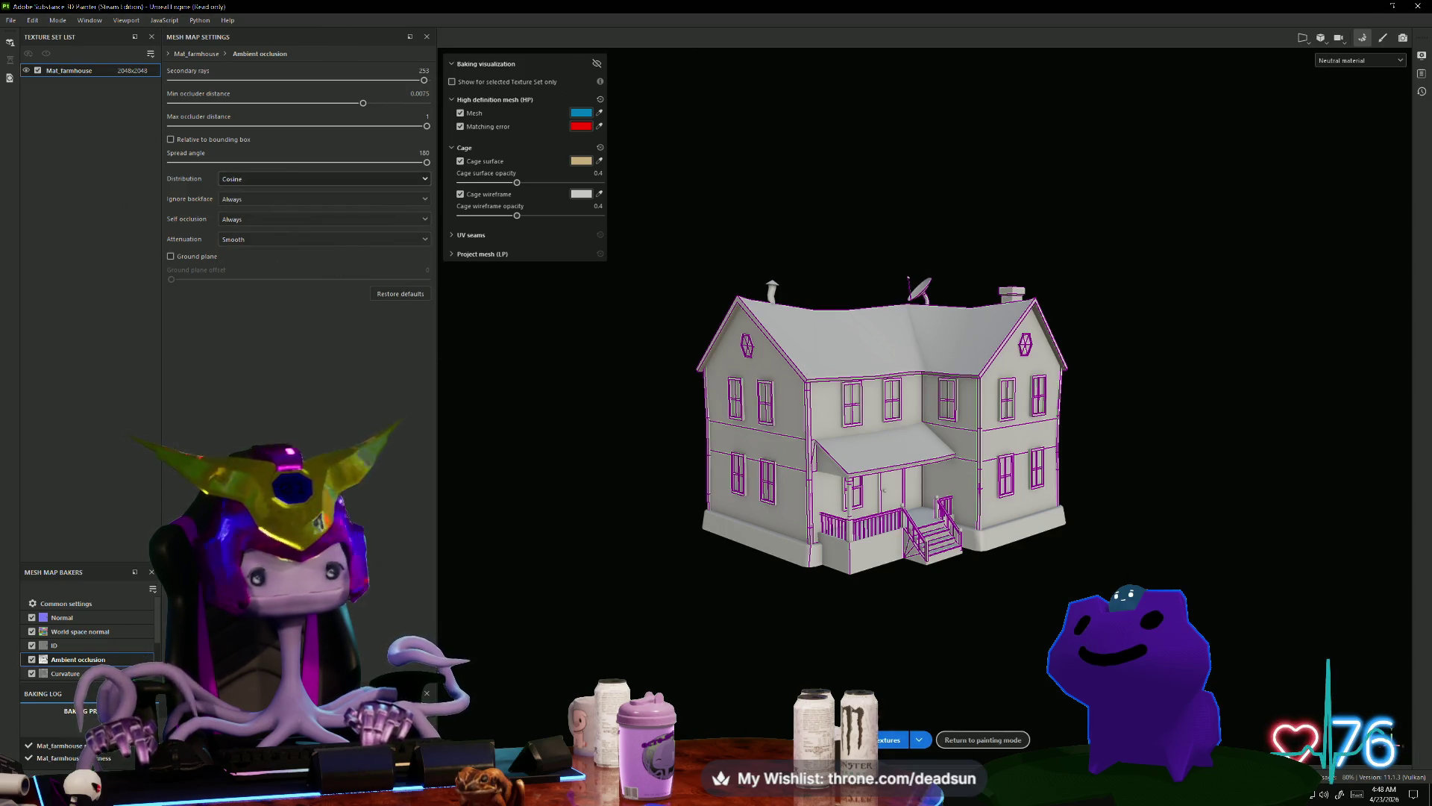
pyautogui.click(891, 739)
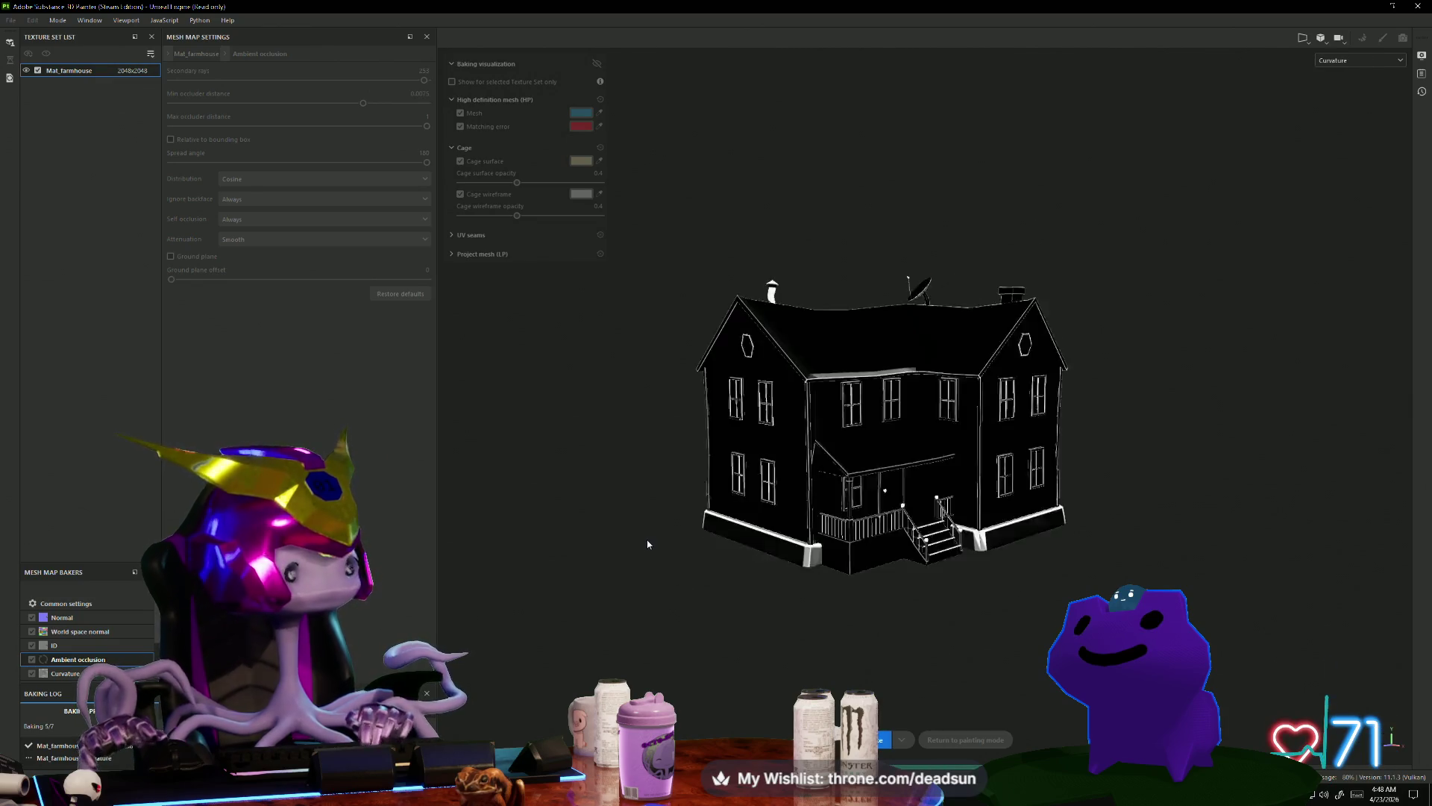
pyautogui.scroll(5, 724, 554)
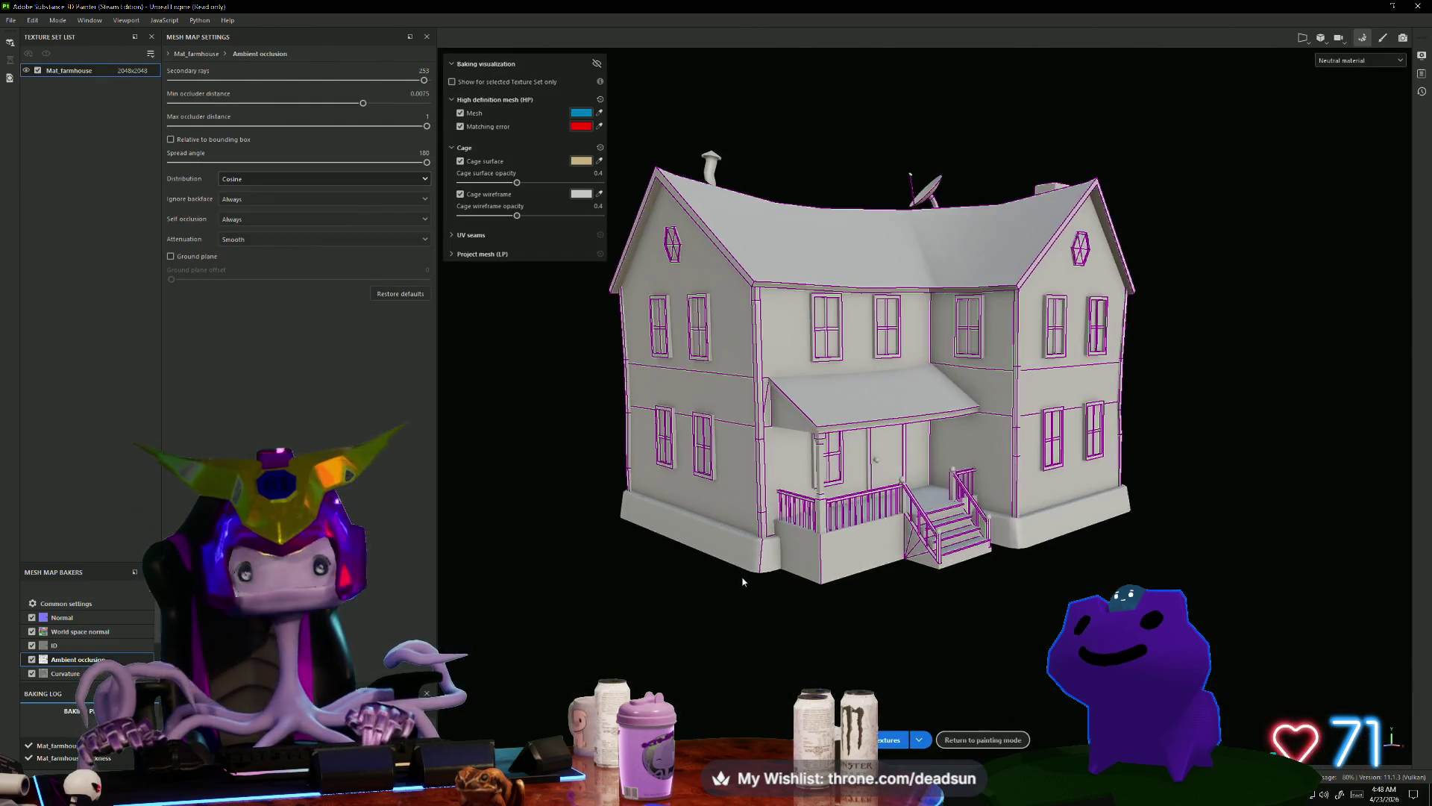
pyautogui.moveTo(680, 629)
pyautogui.keyDown('alt'); pyautogui.mouseDown()
pyautogui.moveTo(562, 585)
pyautogui.moveTo(564, 562)
pyautogui.moveTo(651, 597)
pyautogui.moveTo(614, 569)
pyautogui.moveTo(582, 570)
pyautogui.moveTo(592, 585)
pyautogui.moveTo(574, 544)
pyautogui.moveTo(655, 590)
pyautogui.moveTo(558, 464)
pyautogui.mouseUp(); pyautogui.keyUp('alt')
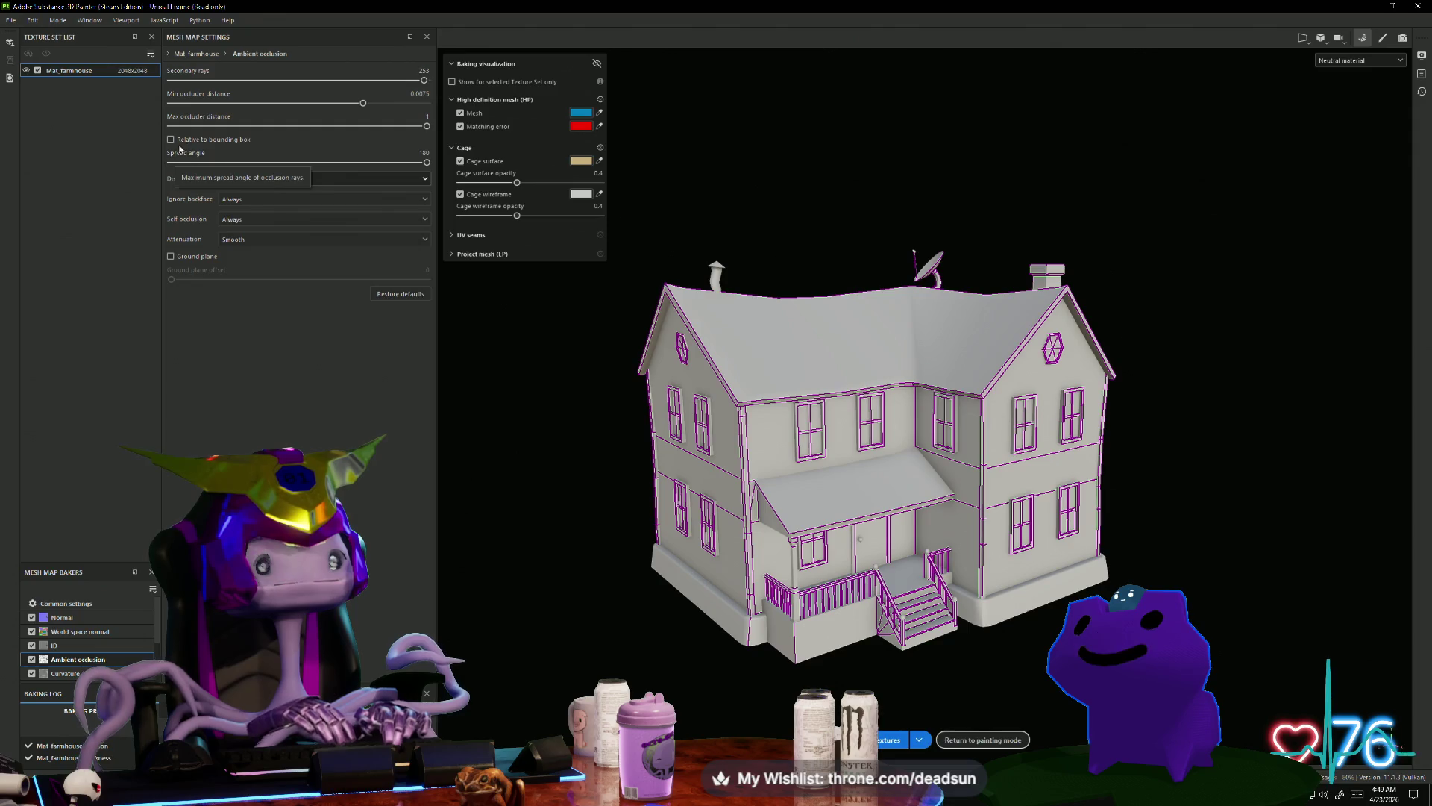
# Step: Raise the min occluder distance to 0.0088, rebake, and zoom in on the porch
pyautogui.moveTo(363, 102); pyautogui.dragTo(398, 103)
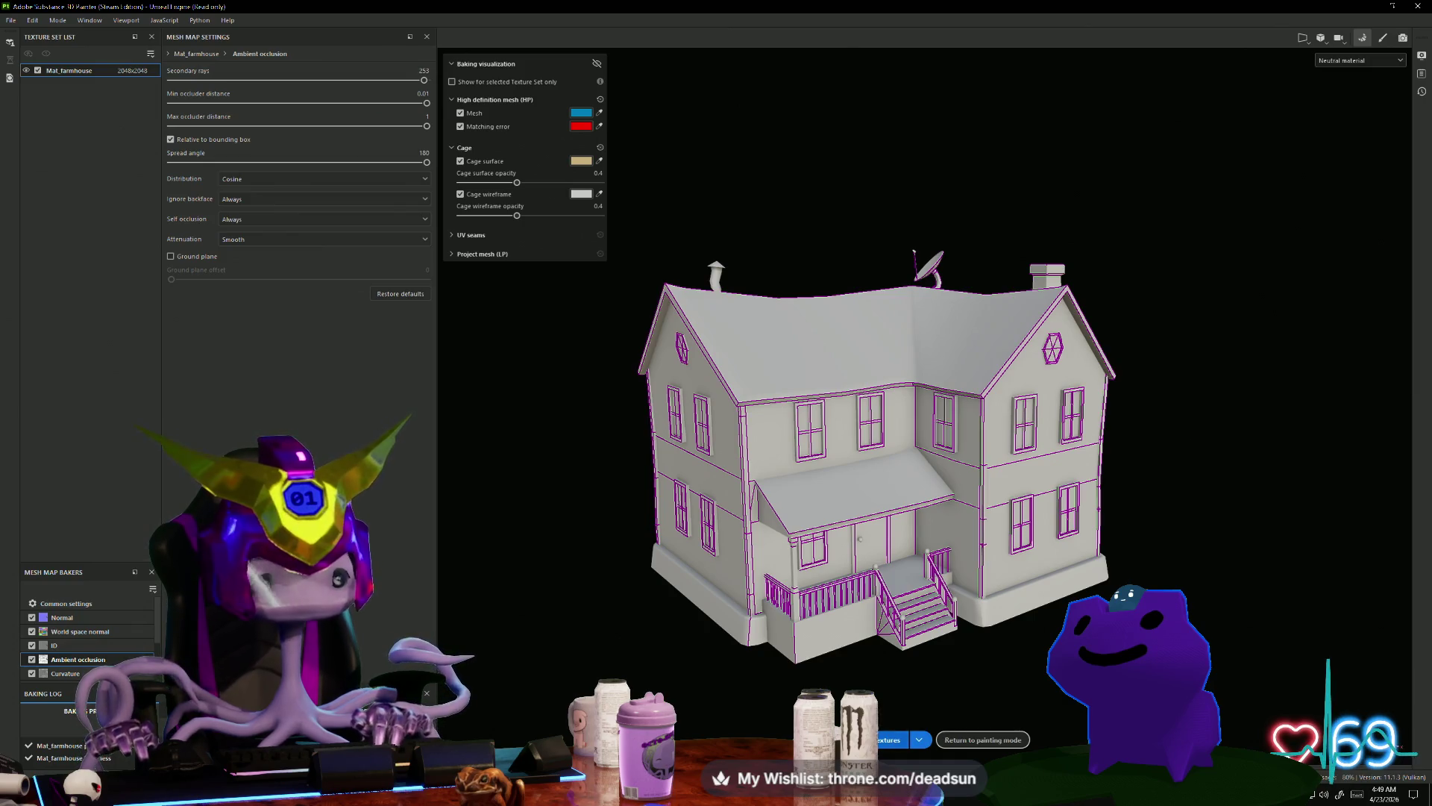
pyautogui.click(892, 739)
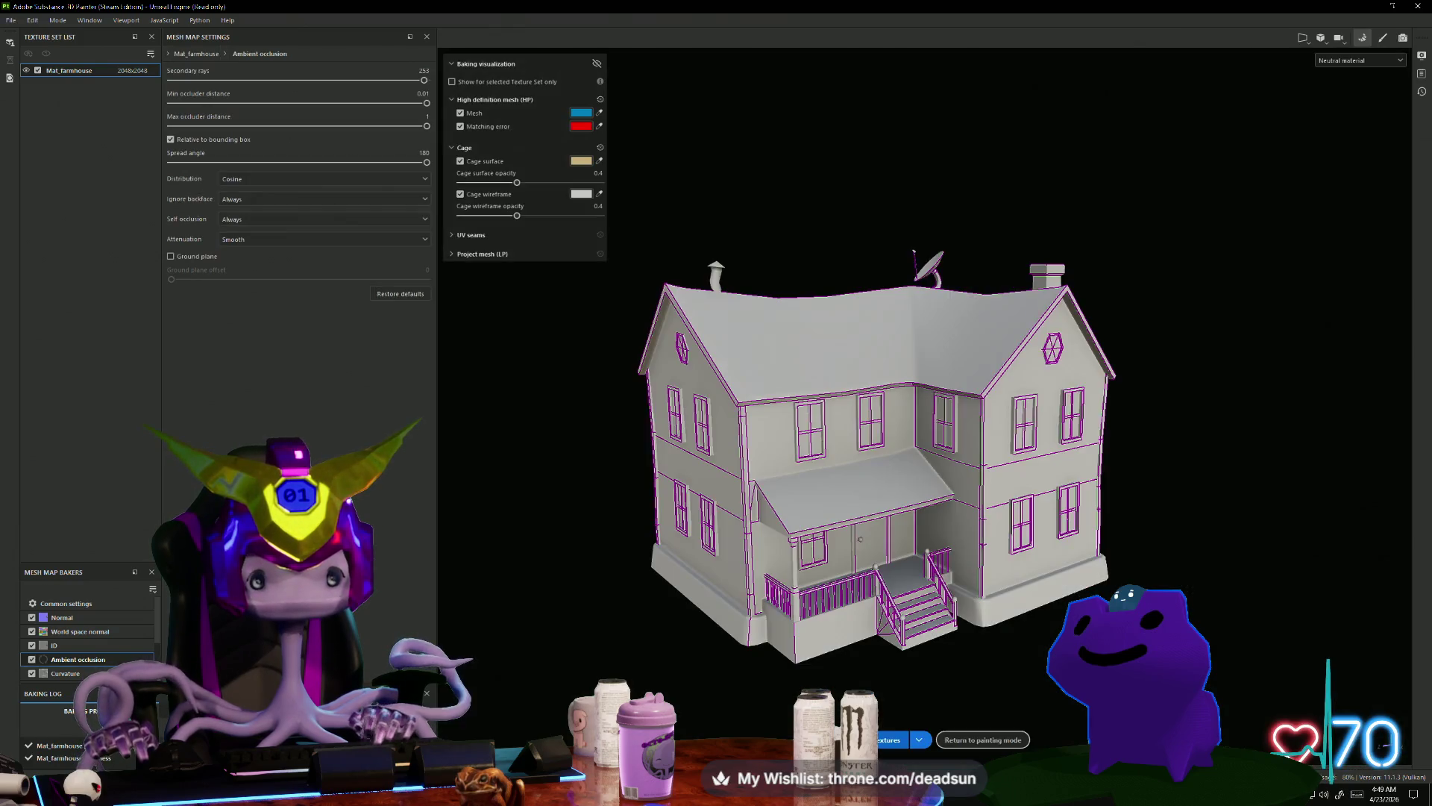
pyautogui.scroll(10, 725, 595)
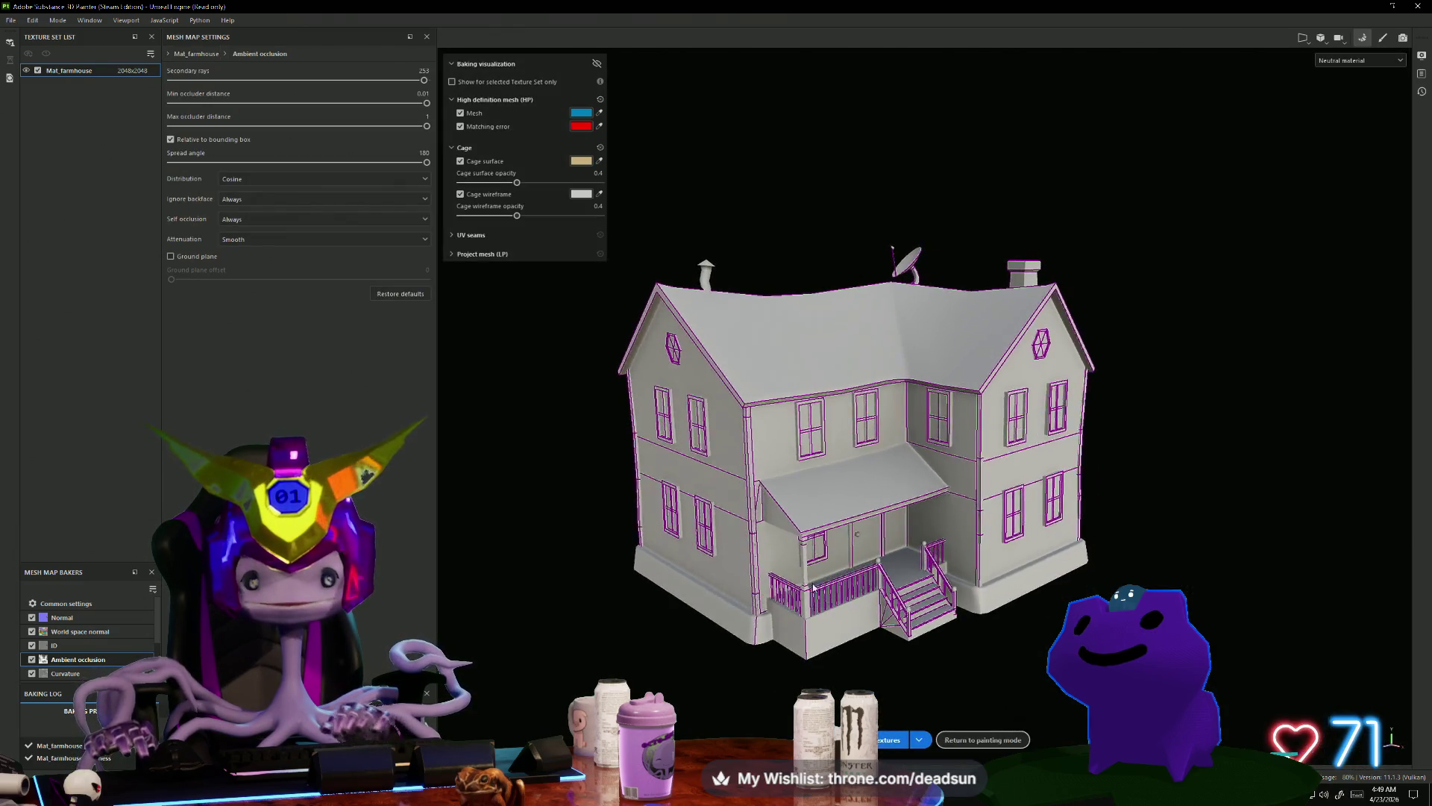
pyautogui.scroll(10, 856, 511)
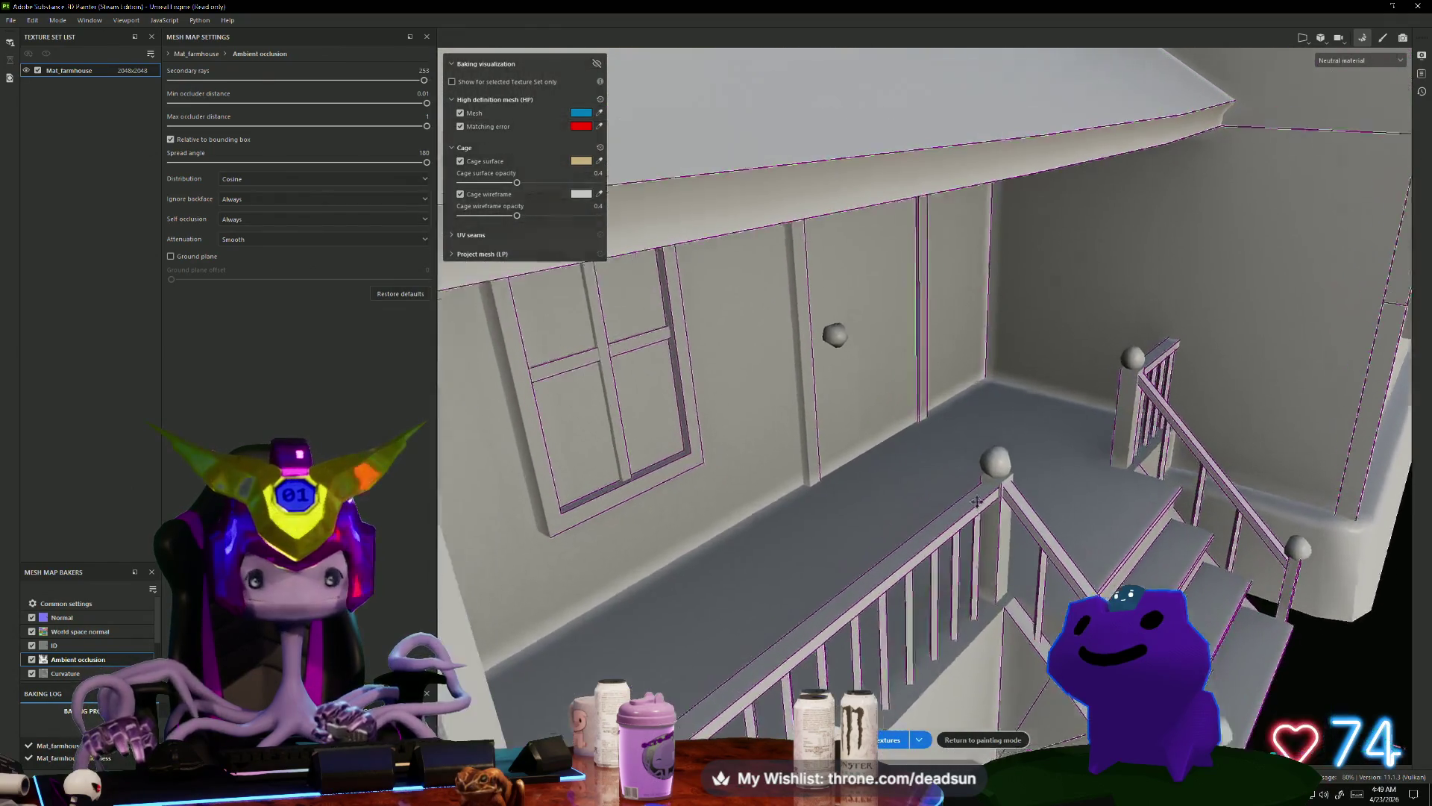
pyautogui.keyDown('alt'); pyautogui.moveTo(976, 501); pyautogui.dragTo(963, 485); pyautogui.keyUp('alt')
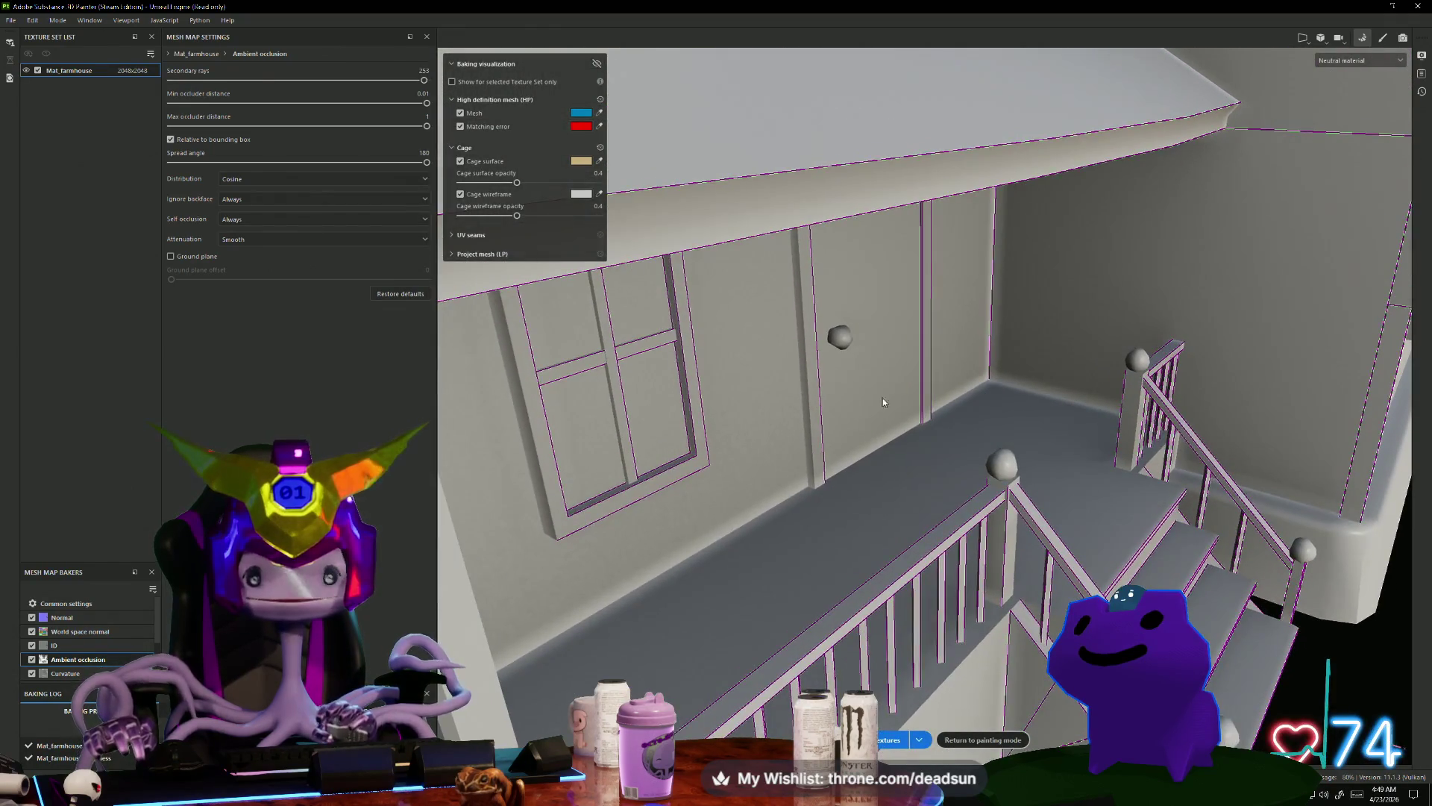
# Step: Keep backfaces always ignored, rebake twice, and check the porch from the front
pyautogui.click(289, 204)
pyautogui.click(273, 226)
pyautogui.click(891, 739)
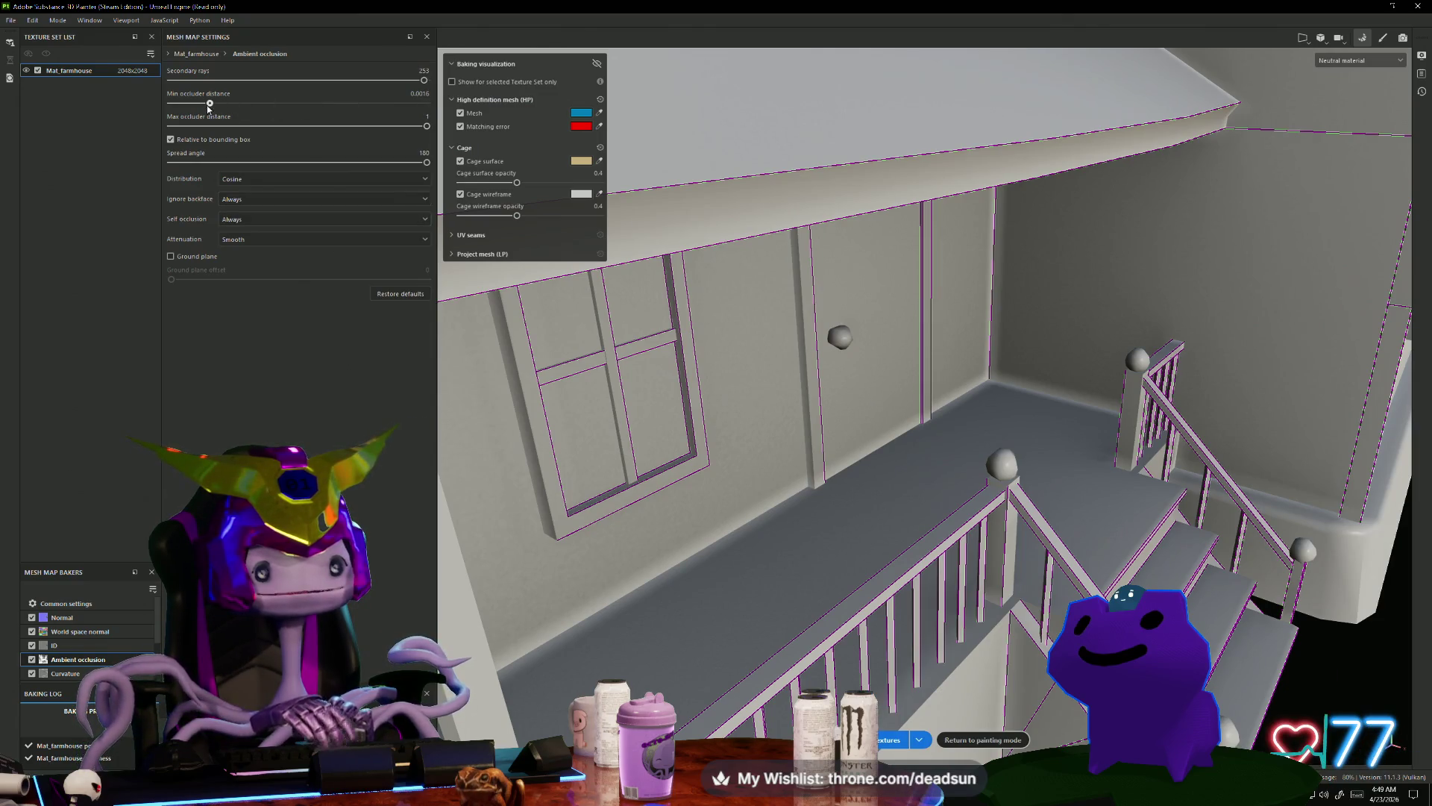
pyautogui.click(891, 739)
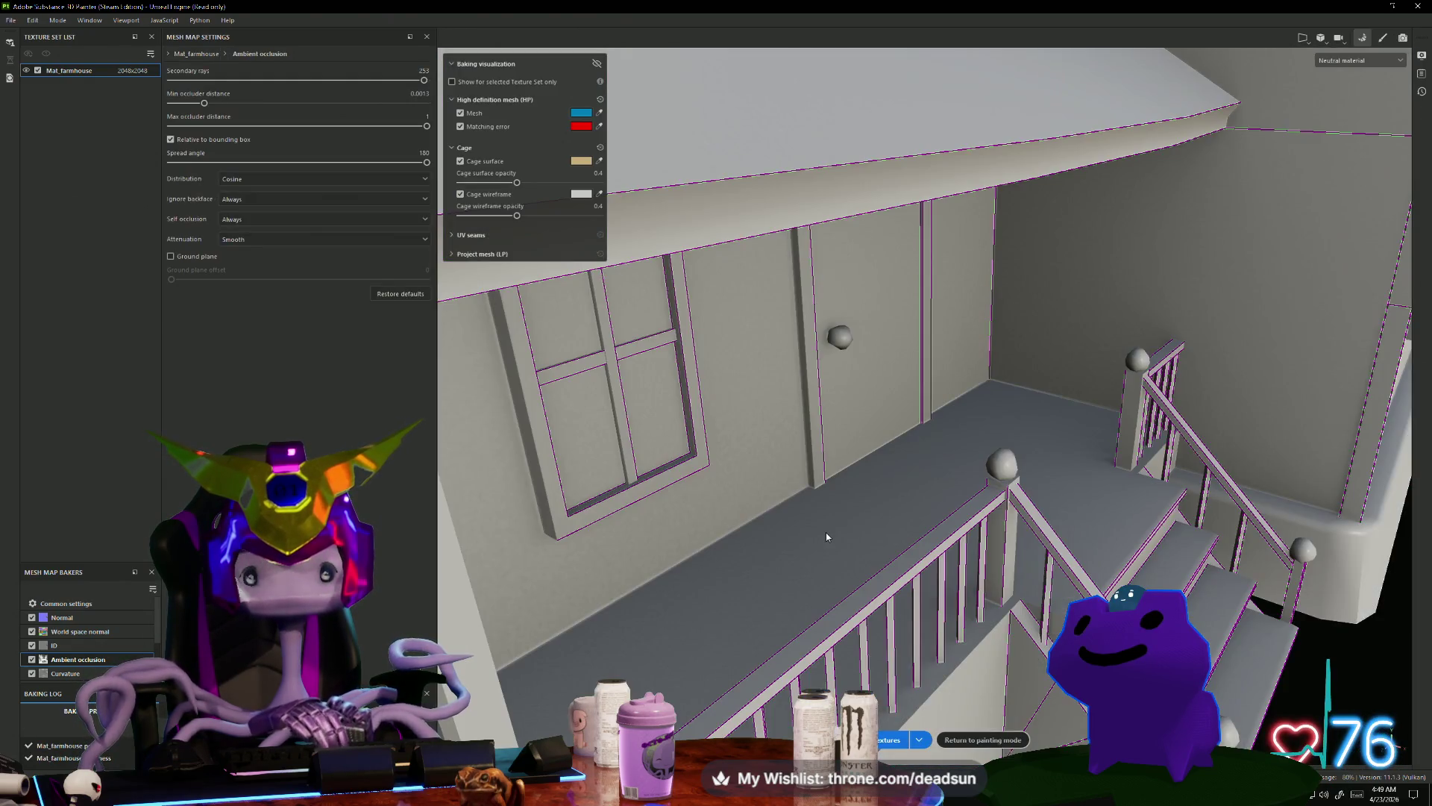
pyautogui.moveTo(826, 531)
pyautogui.keyDown('alt'); pyautogui.mouseDown()
pyautogui.moveTo(861, 542)
pyautogui.moveTo(657, 477)
pyautogui.moveTo(300, 277)
pyautogui.mouseUp(); pyautogui.keyUp('alt')
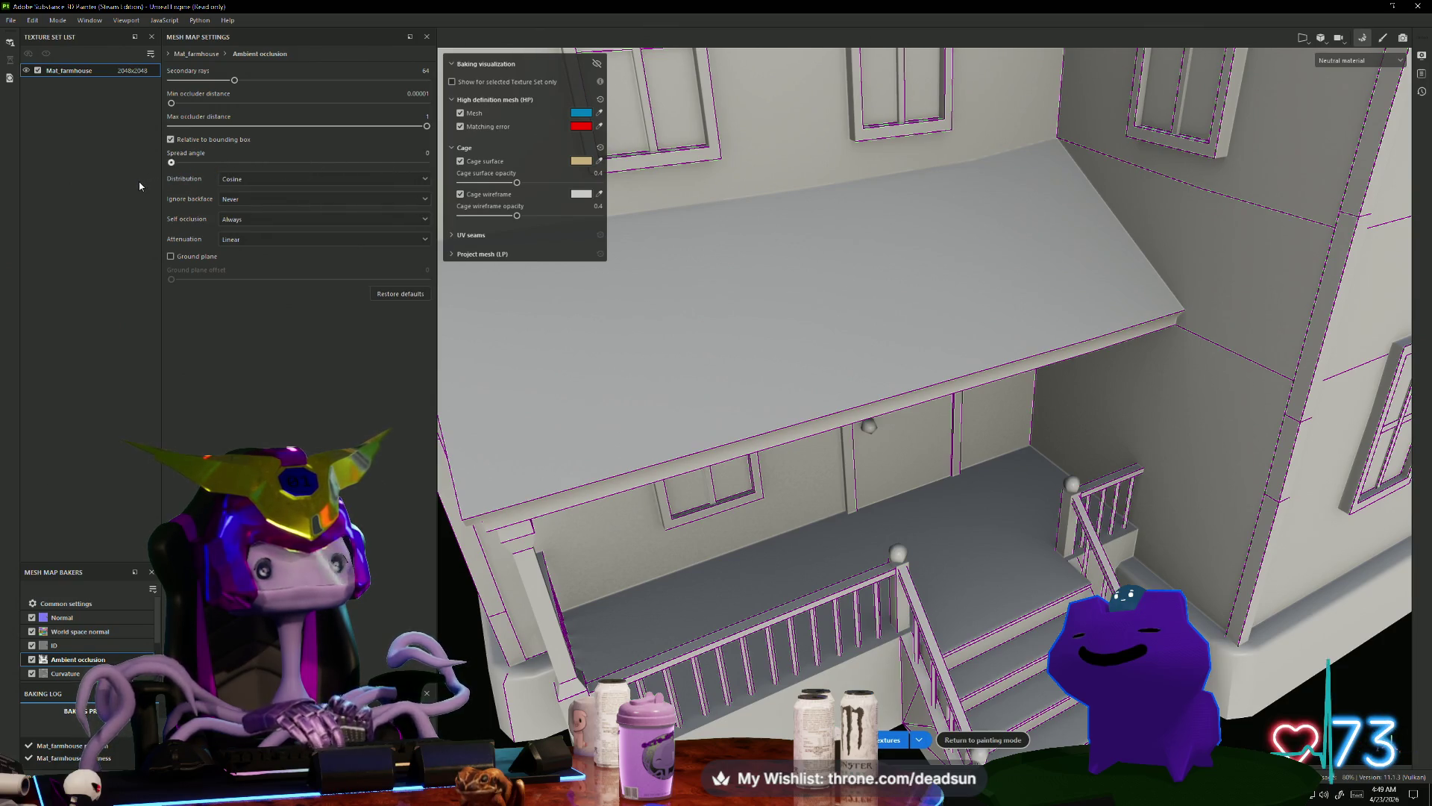
# Step: Rebake the mesh maps and widen the ambient occlusion spread angle to 39
pyautogui.click(891, 739)
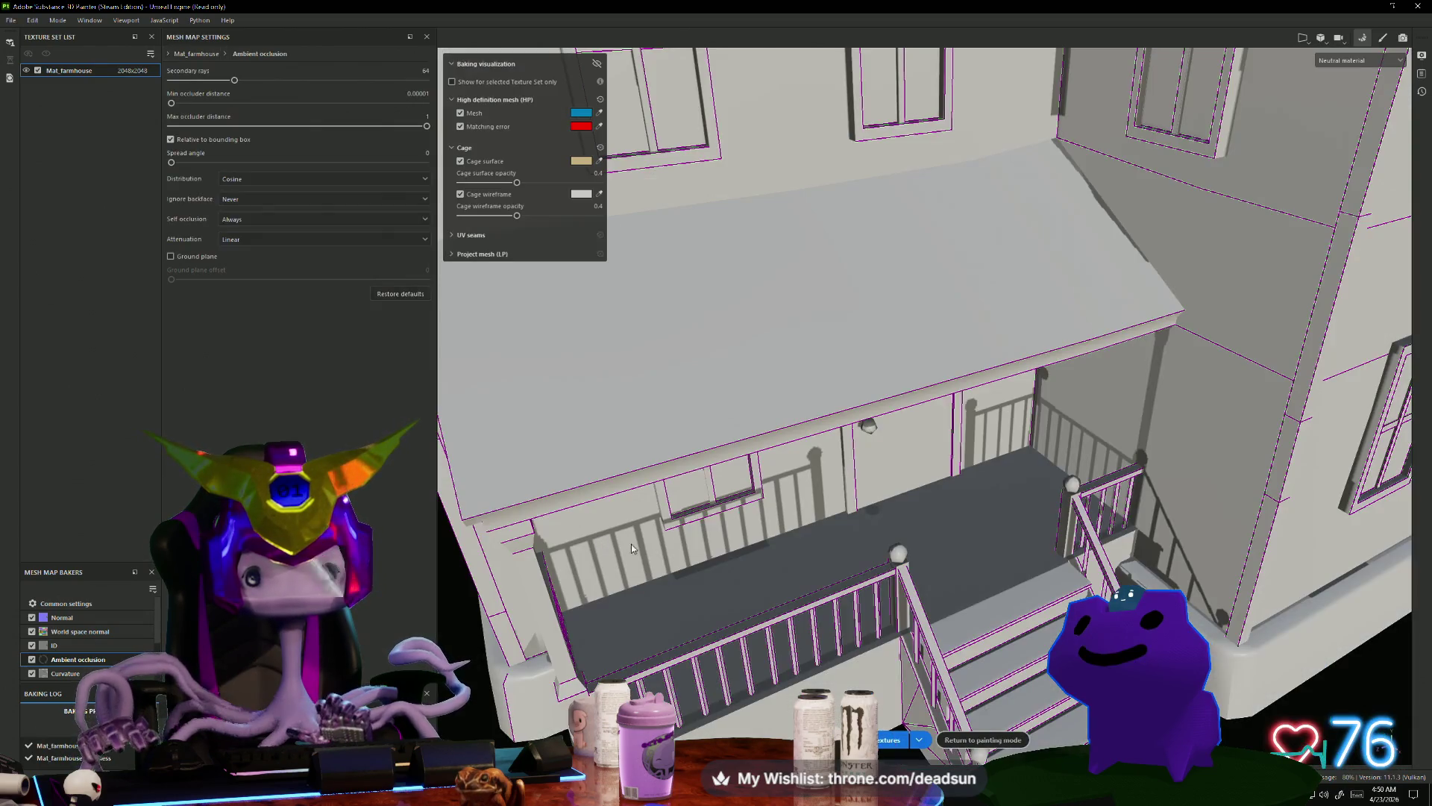
pyautogui.scroll(5, 816, 502)
pyautogui.scroll(-5, 816, 502)
pyautogui.moveTo(816, 502)
pyautogui.keyDown('alt'); pyautogui.mouseDown()
pyautogui.moveTo(813, 446)
pyautogui.moveTo(746, 414)
pyautogui.moveTo(730, 447)
pyautogui.moveTo(607, 406)
pyautogui.moveTo(531, 403)
pyautogui.moveTo(617, 463)
pyautogui.moveTo(321, 239)
pyautogui.mouseUp(); pyautogui.keyUp('alt')
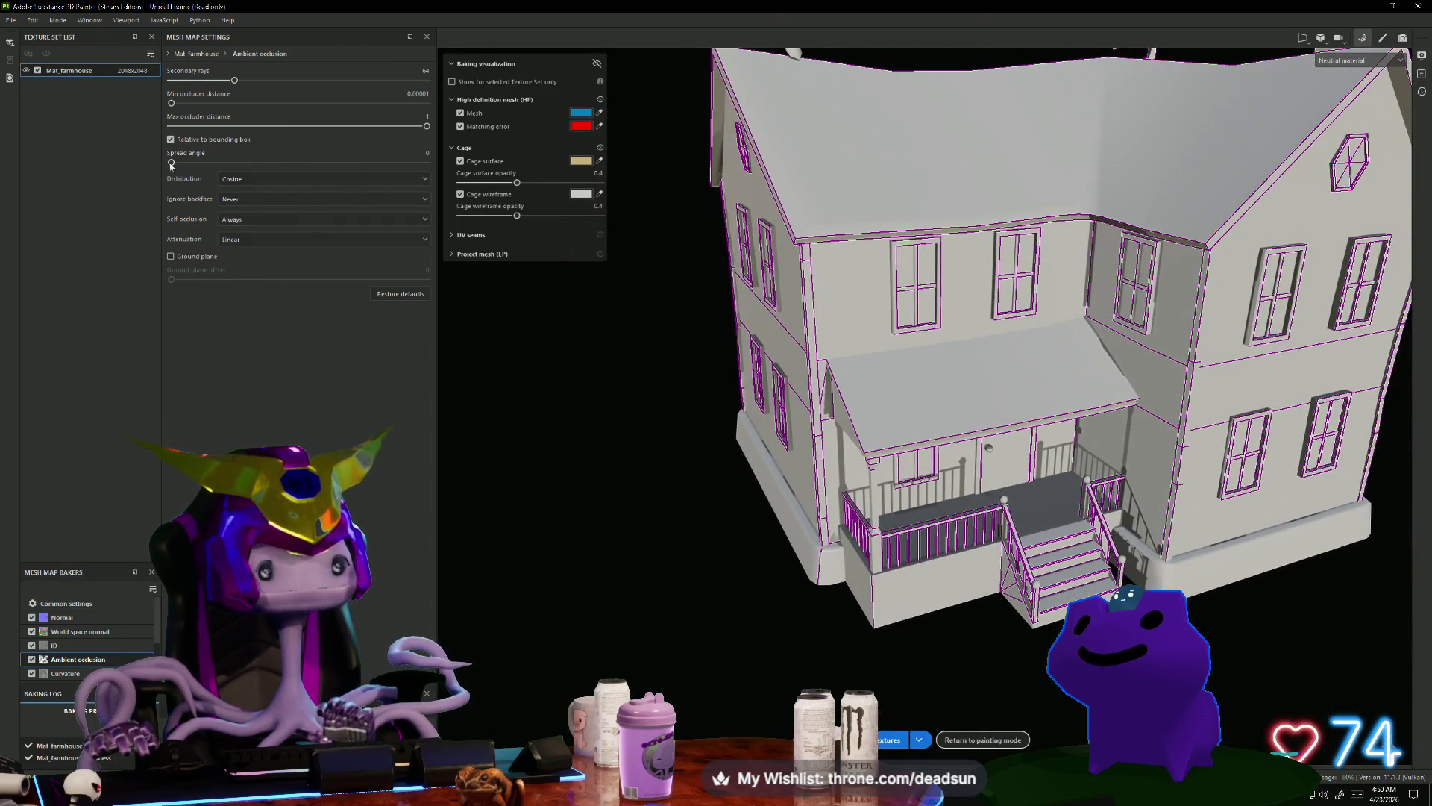
pyautogui.moveTo(201, 170); pyautogui.dragTo(261, 167)
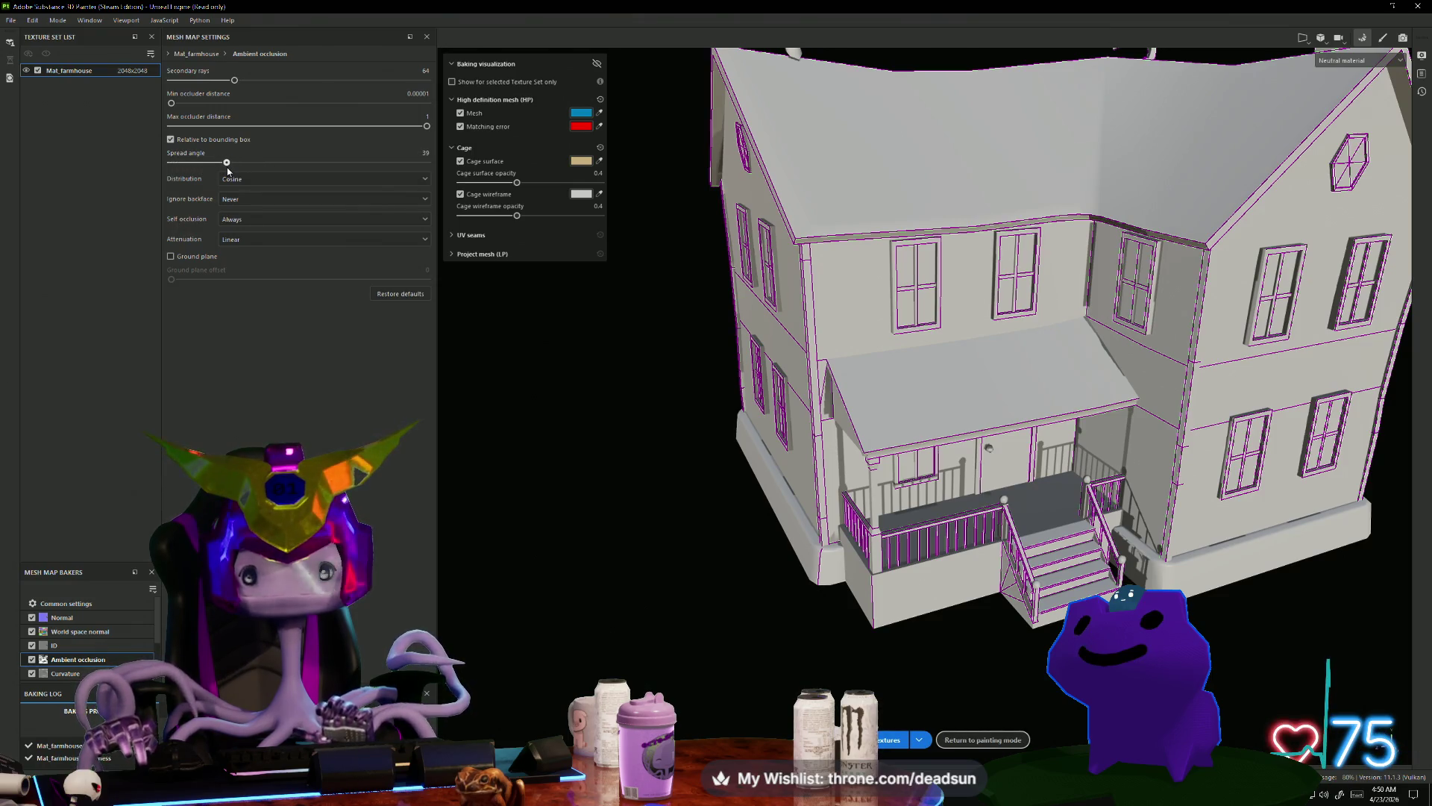
pyautogui.keyDown('alt'); pyautogui.moveTo(589, 503); pyautogui.dragTo(623, 505); pyautogui.keyUp('alt')
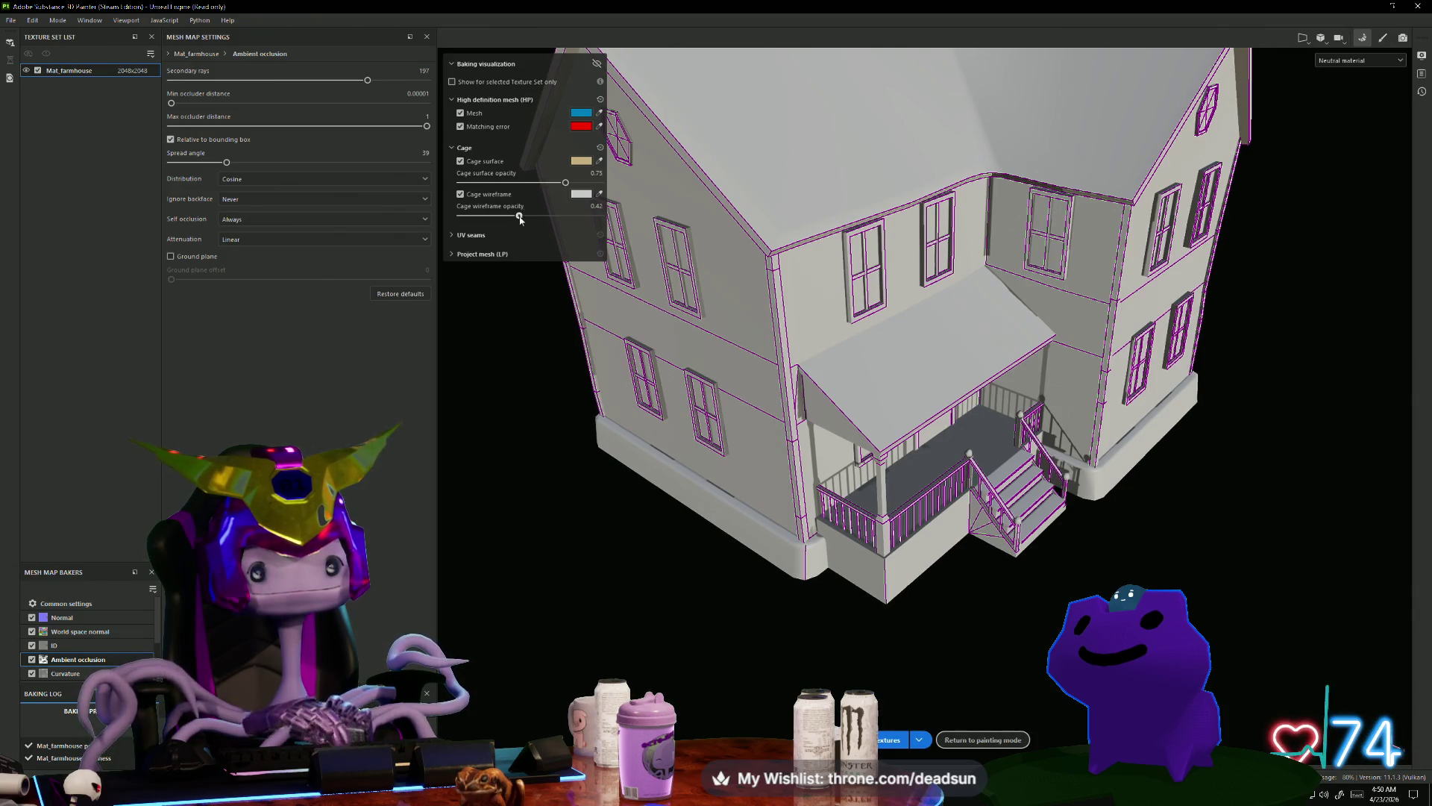
# Step: Limit the bake preview to the selected texture set, rebake, and expand Project mesh (LP)
pyautogui.click(452, 82)
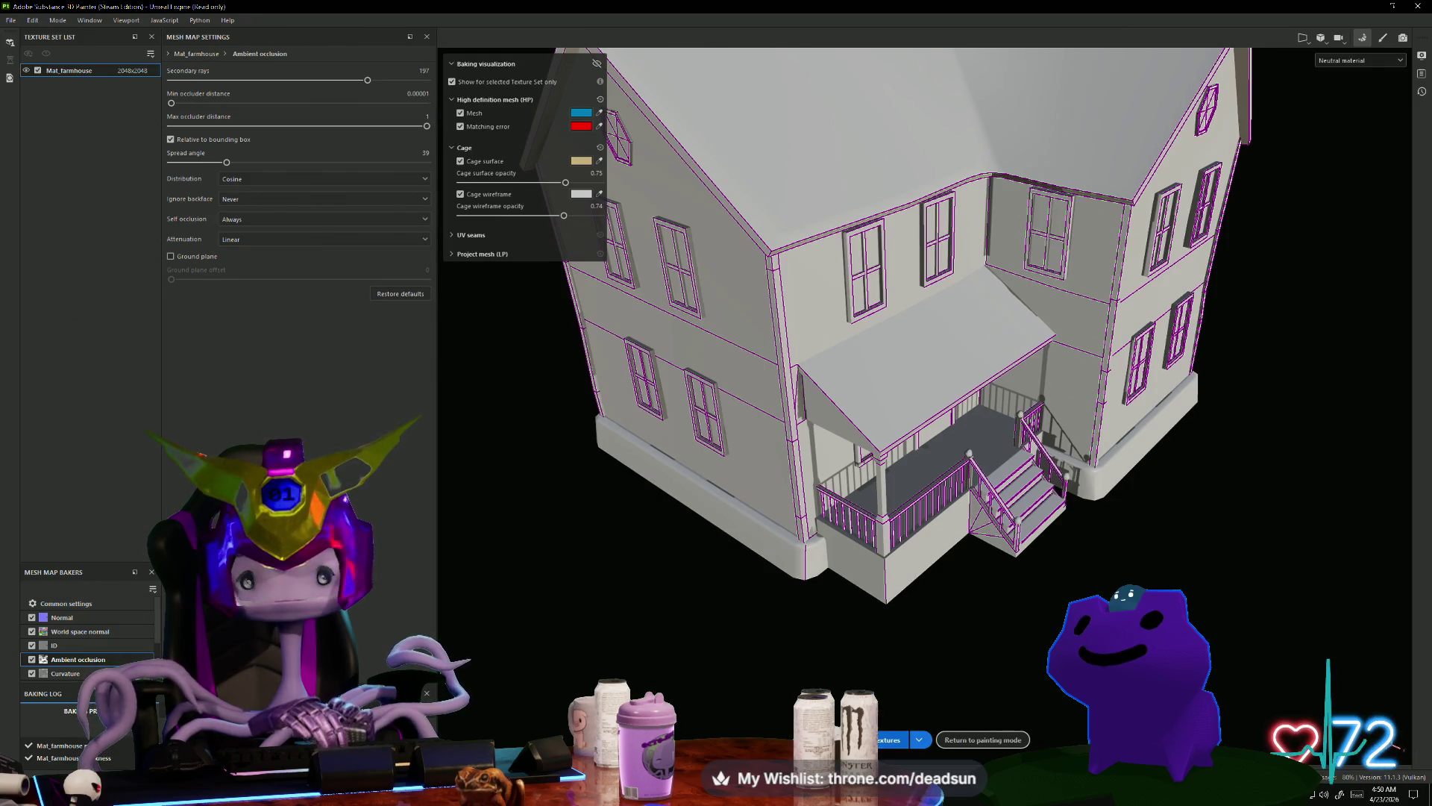
pyautogui.click(888, 739)
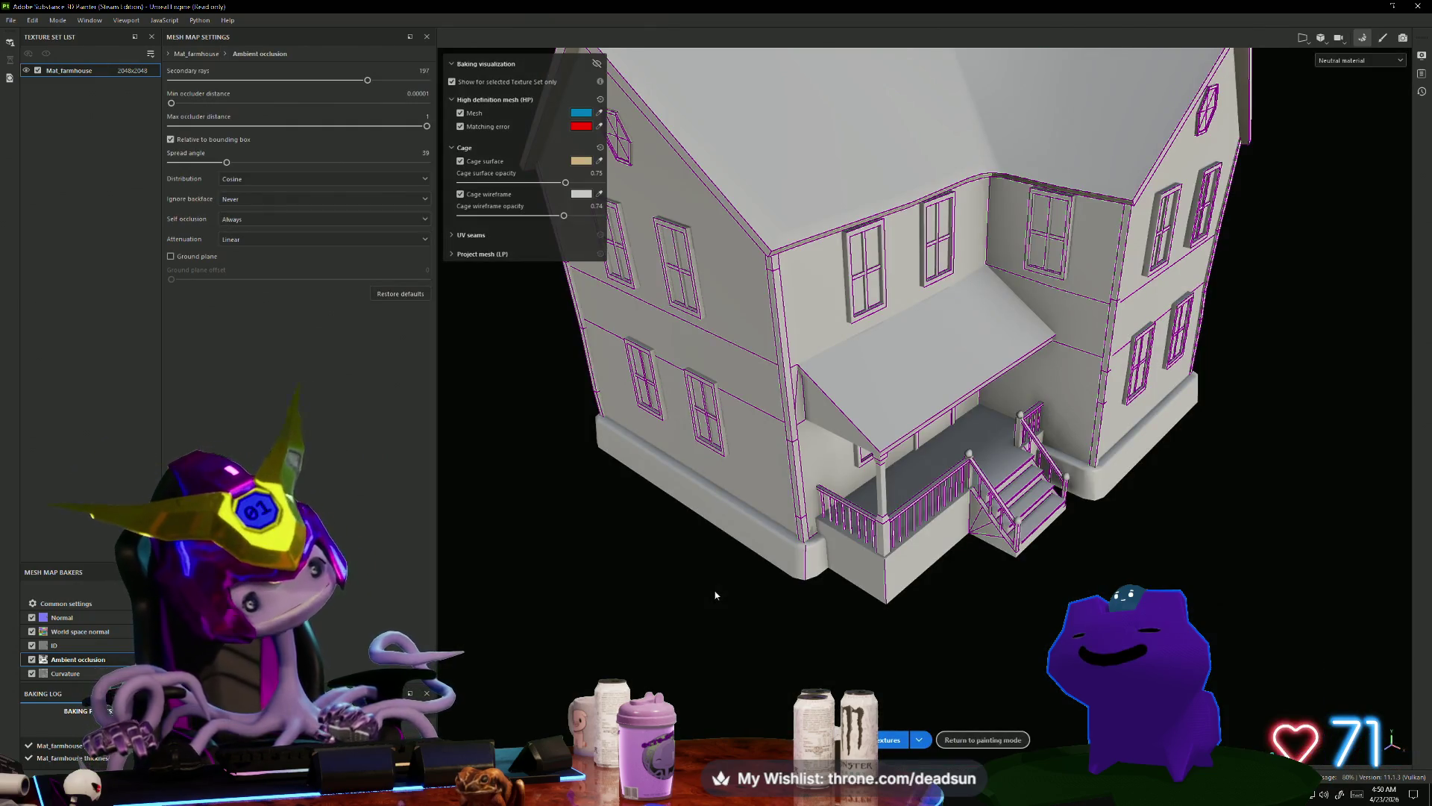
pyautogui.moveTo(715, 595)
pyautogui.keyDown('alt'); pyautogui.mouseDown()
pyautogui.moveTo(719, 426)
pyautogui.moveTo(746, 448)
pyautogui.moveTo(769, 433)
pyautogui.moveTo(786, 483)
pyautogui.mouseUp(); pyautogui.keyUp('alt')
pyautogui.scroll(3, 785, 483)
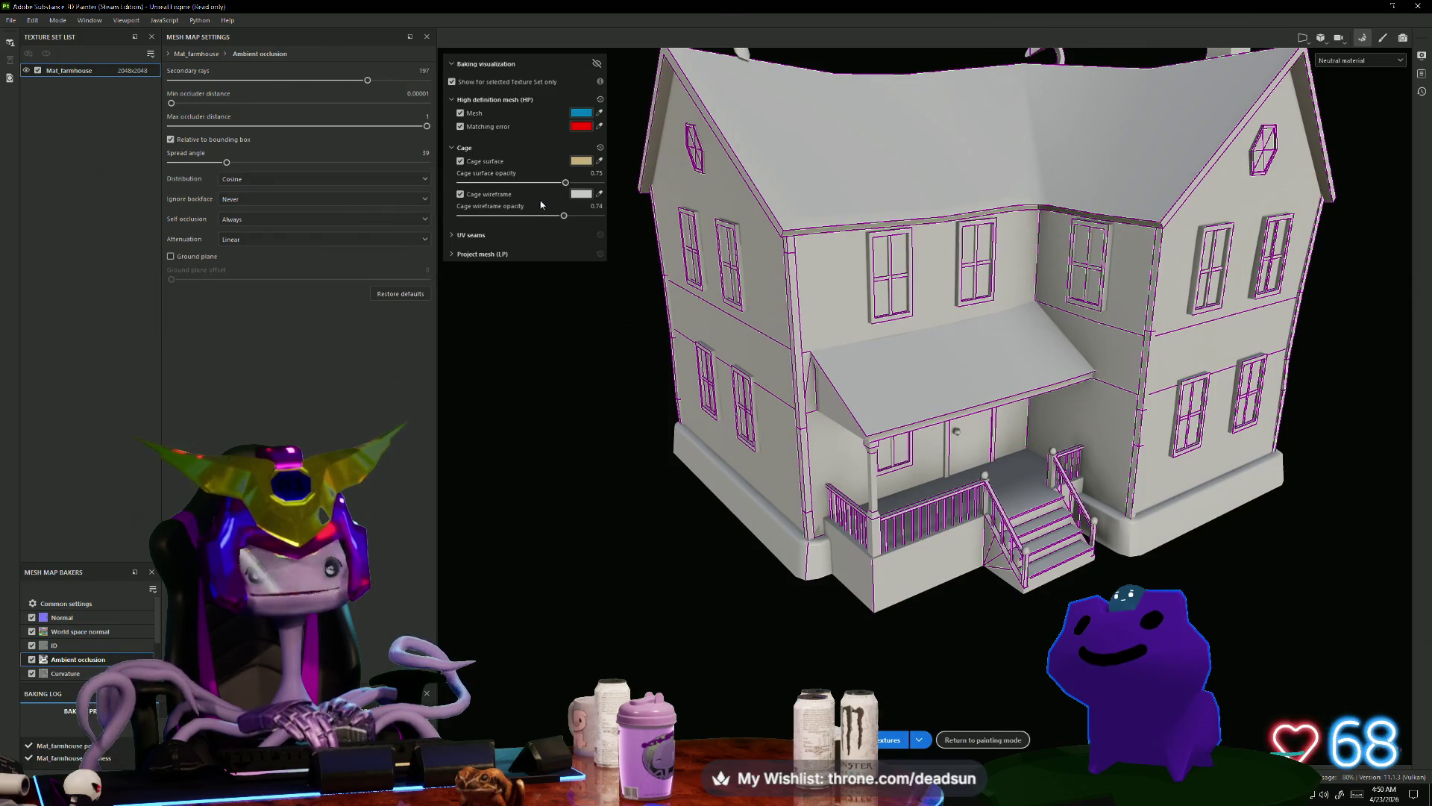
pyautogui.click(453, 255)
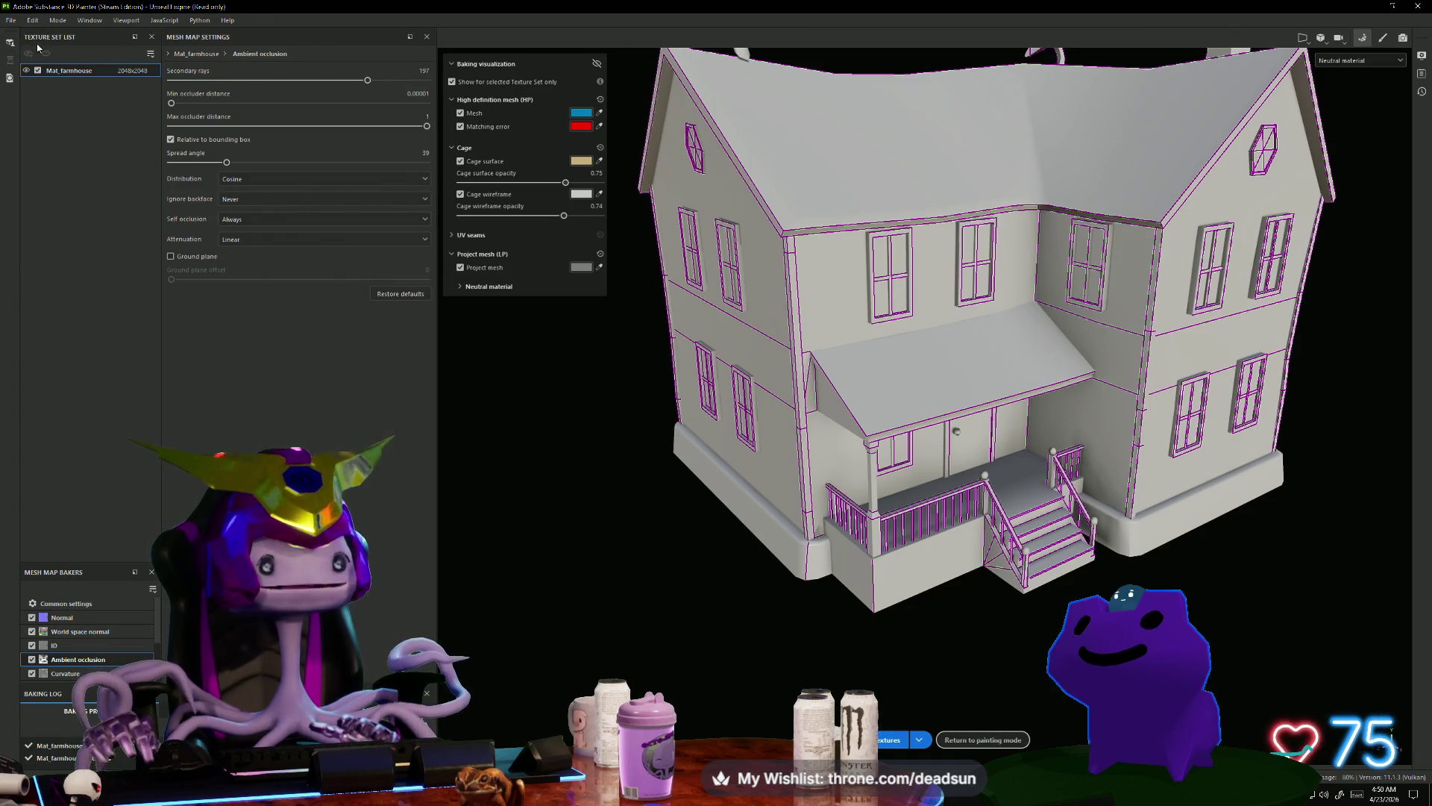
pyautogui.click(9, 45)
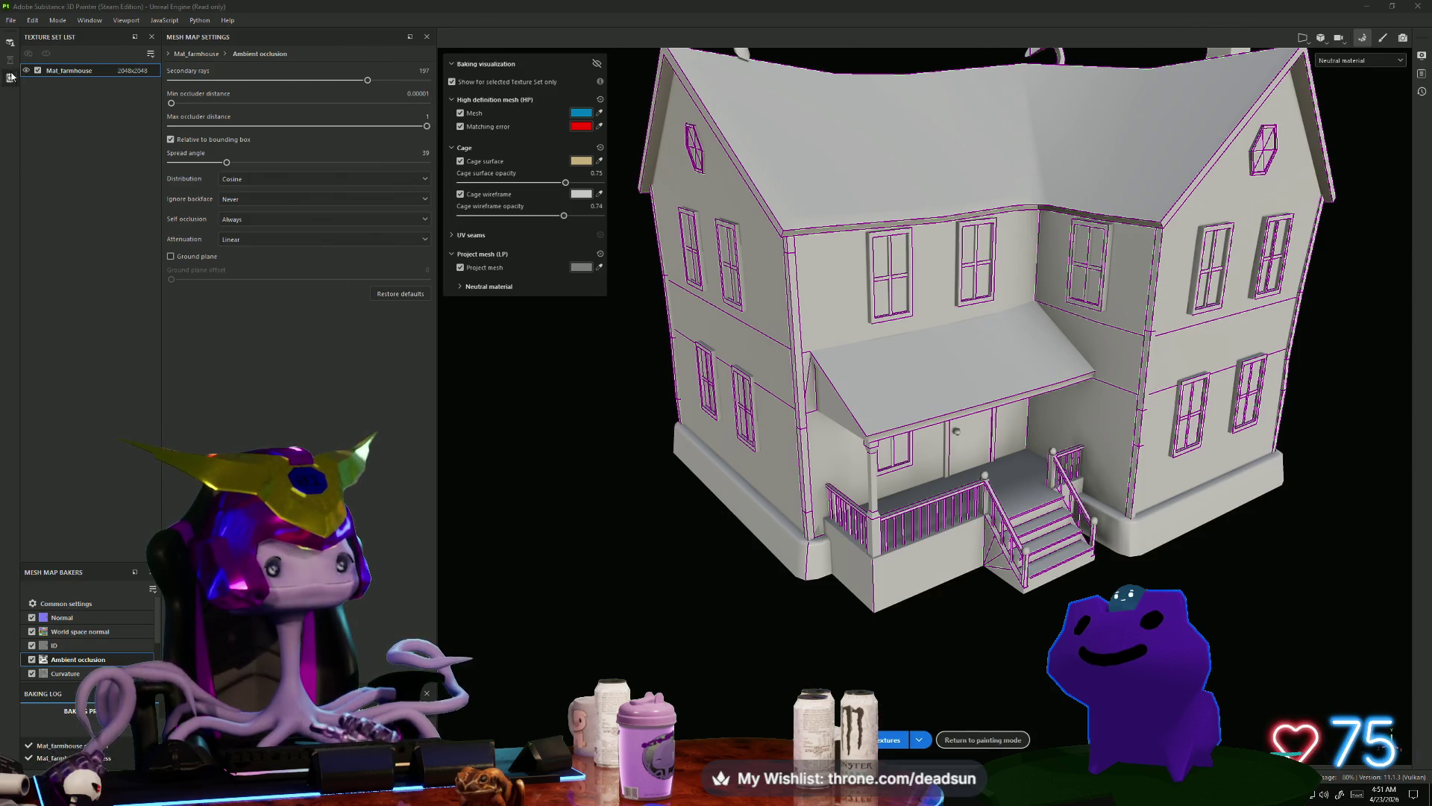
# Step: Enable Use Low Poly Mesh as High Poly Mesh in Common settings and bake
pyautogui.click(97, 603)
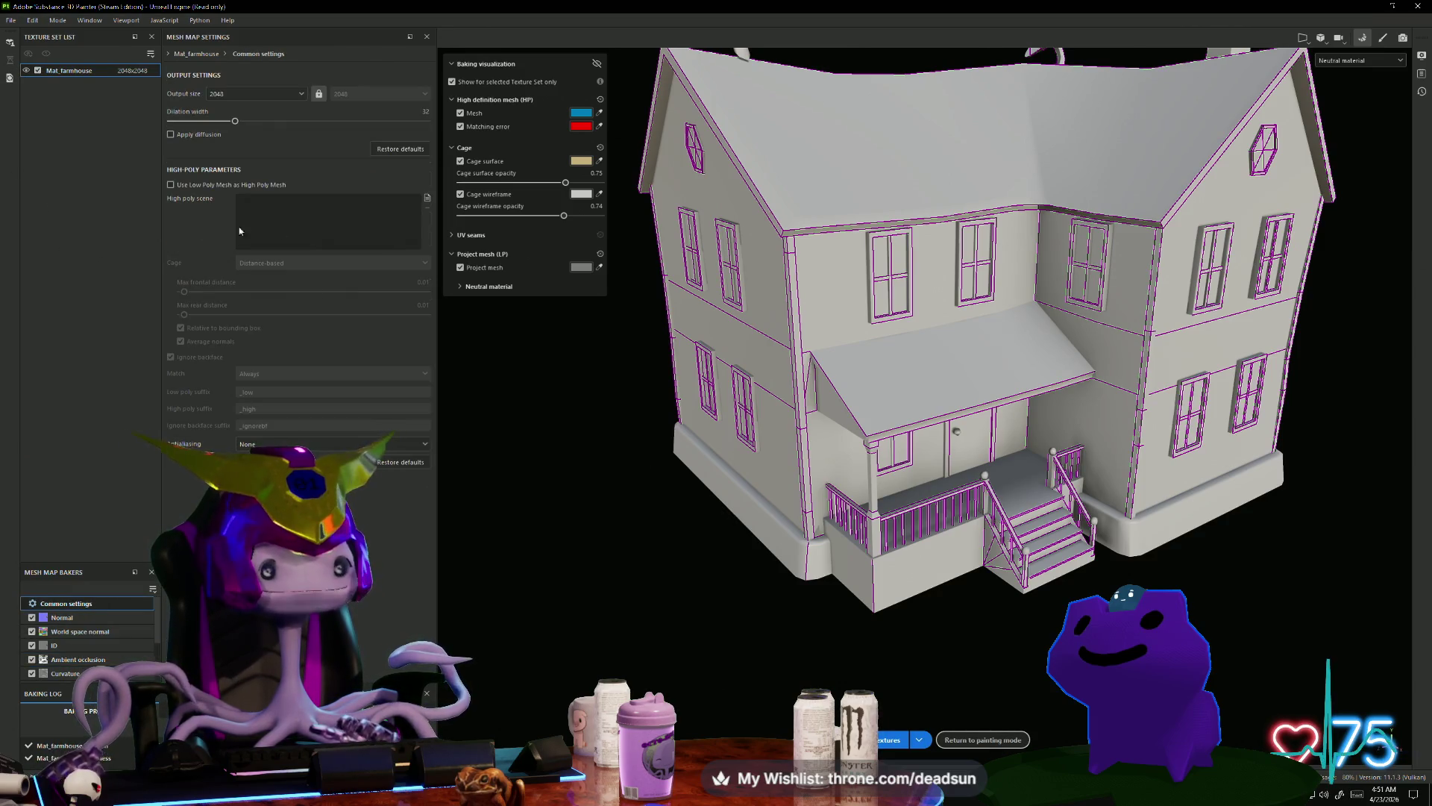
pyautogui.click(171, 185)
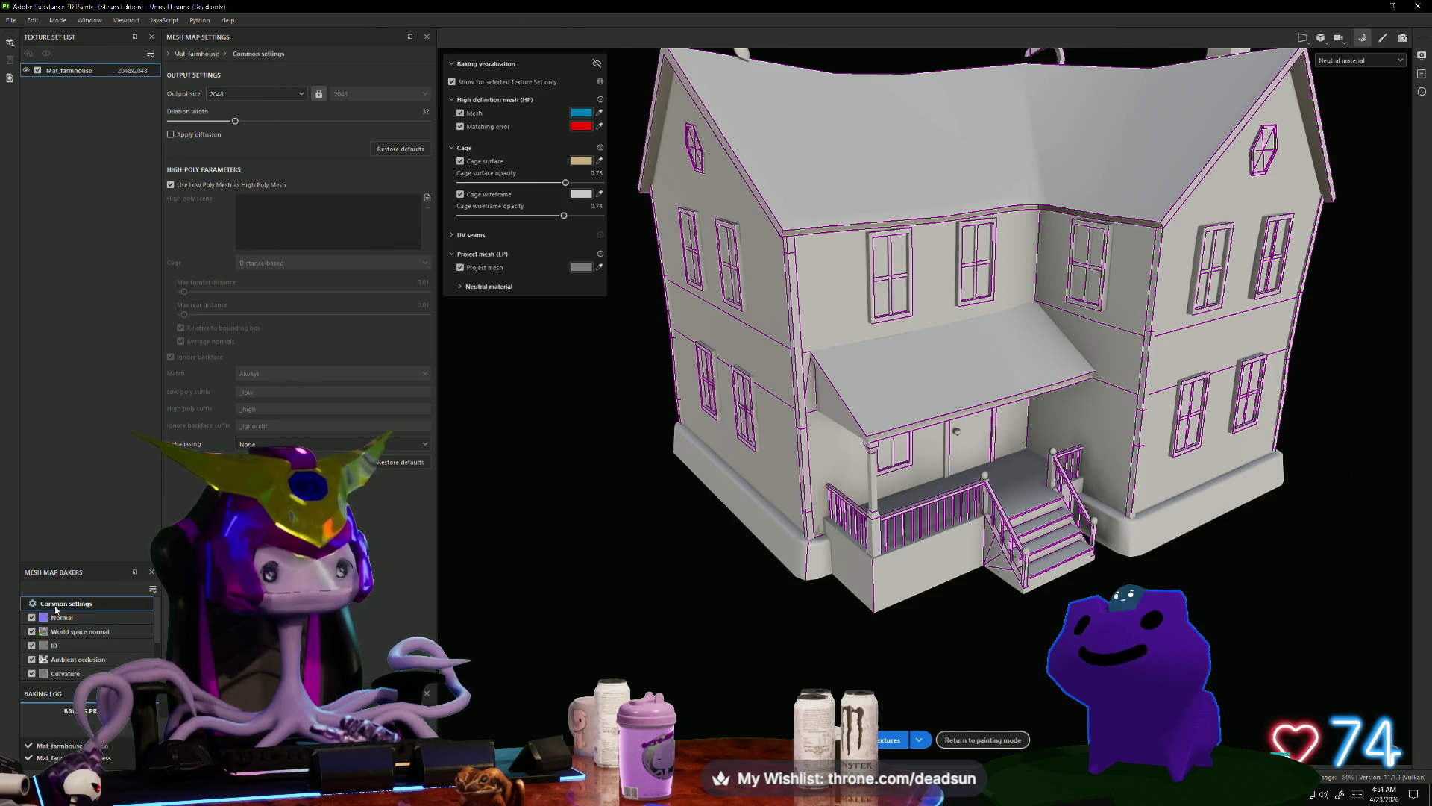
pyautogui.click(78, 660)
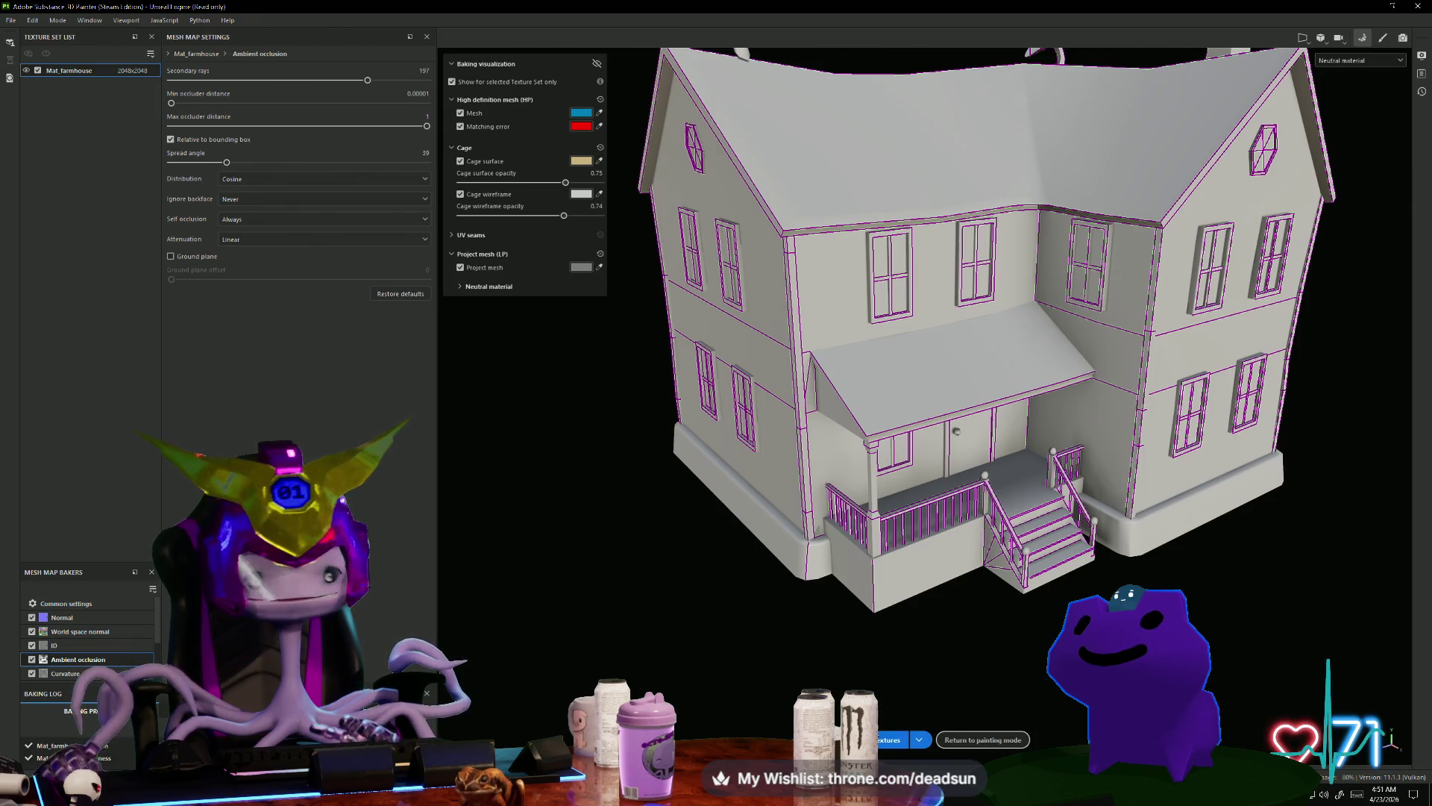
pyautogui.click(781, 731)
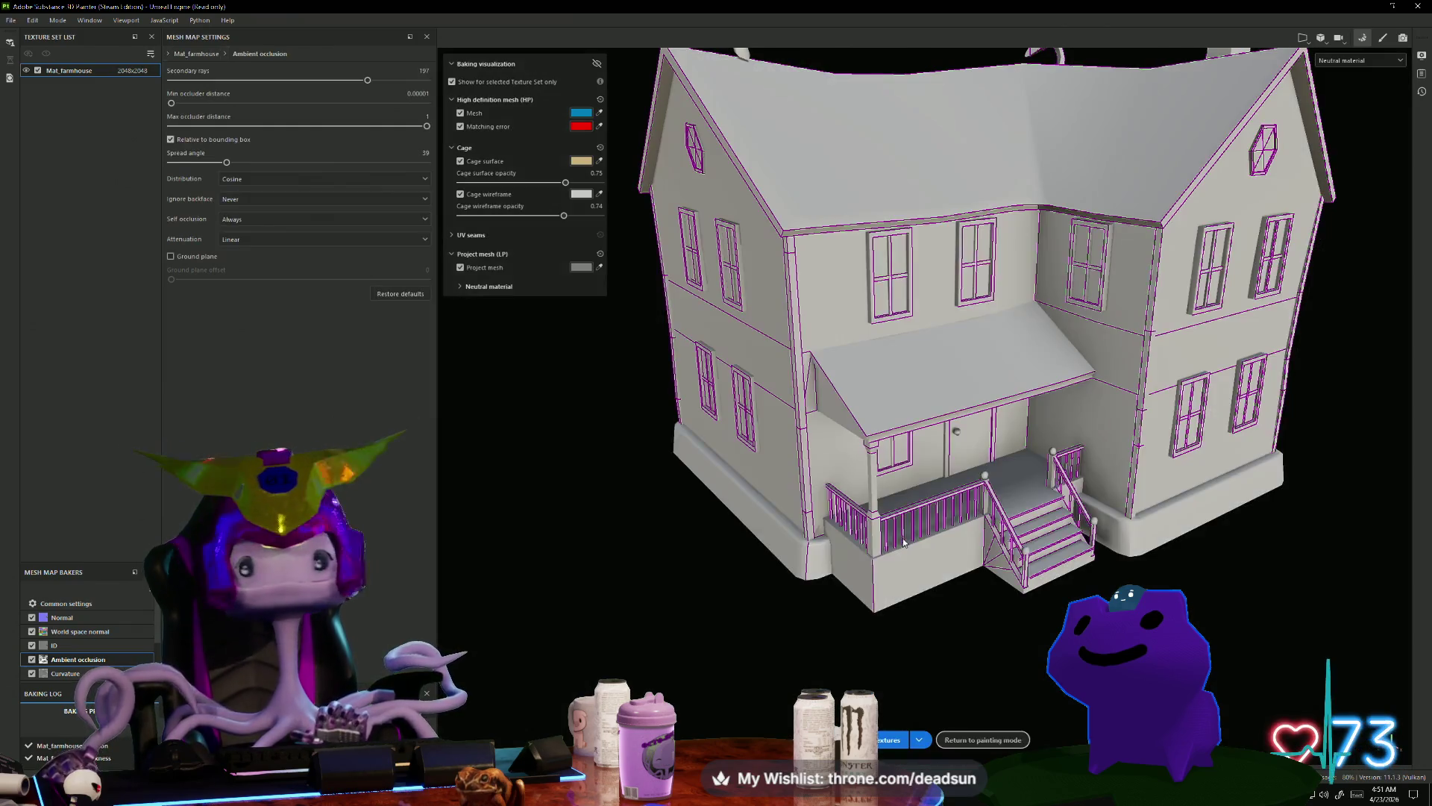
# Step: Inspect the roof overhang underside, then enable Ground plane for the ambient occlusion bake
pyautogui.moveTo(806, 555)
pyautogui.keyDown('alt'); pyautogui.mouseDown()
pyautogui.moveTo(752, 315)
pyautogui.moveTo(1116, 502)
pyautogui.moveTo(1048, 440)
pyautogui.moveTo(816, 446)
pyautogui.mouseUp(); pyautogui.keyUp('alt')
pyautogui.scroll(3, 816, 446)
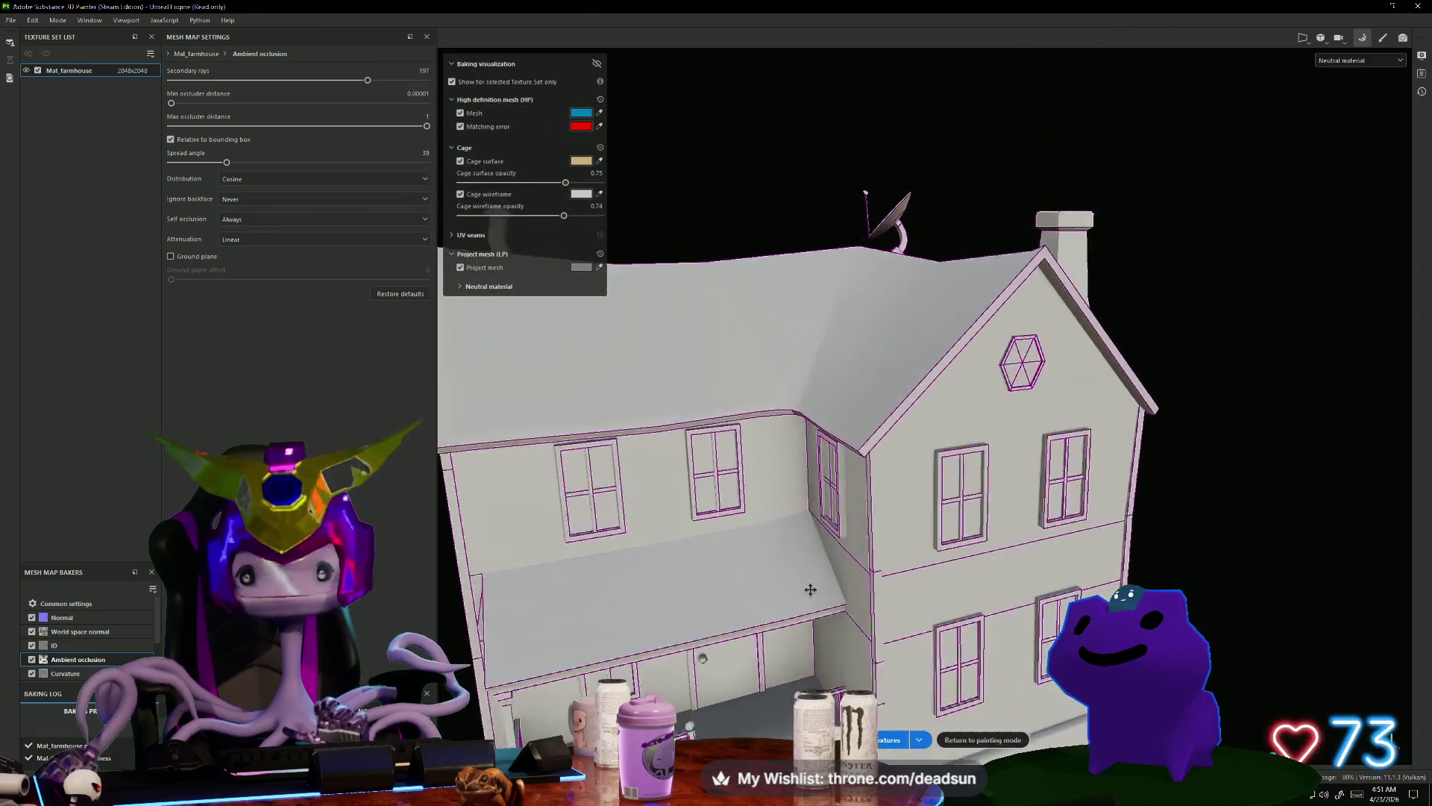
pyautogui.moveTo(834, 504)
pyautogui.keyDown('alt'); pyautogui.mouseDown()
pyautogui.moveTo(657, 691)
pyautogui.moveTo(710, 486)
pyautogui.moveTo(617, 297)
pyautogui.moveTo(738, 410)
pyautogui.moveTo(807, 372)
pyautogui.moveTo(799, 498)
pyautogui.moveTo(775, 461)
pyautogui.mouseUp(); pyautogui.keyUp('alt')
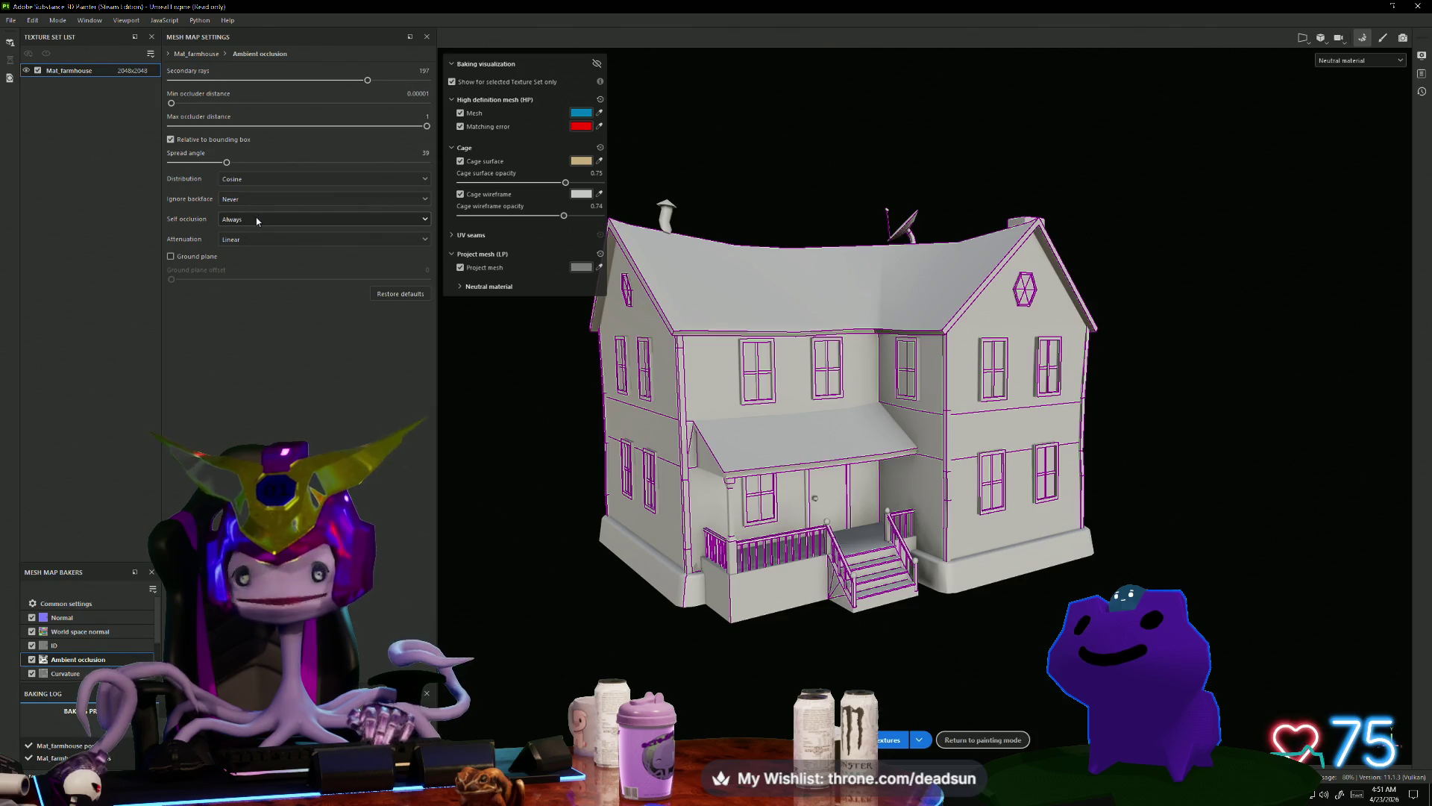
pyautogui.click(173, 257)
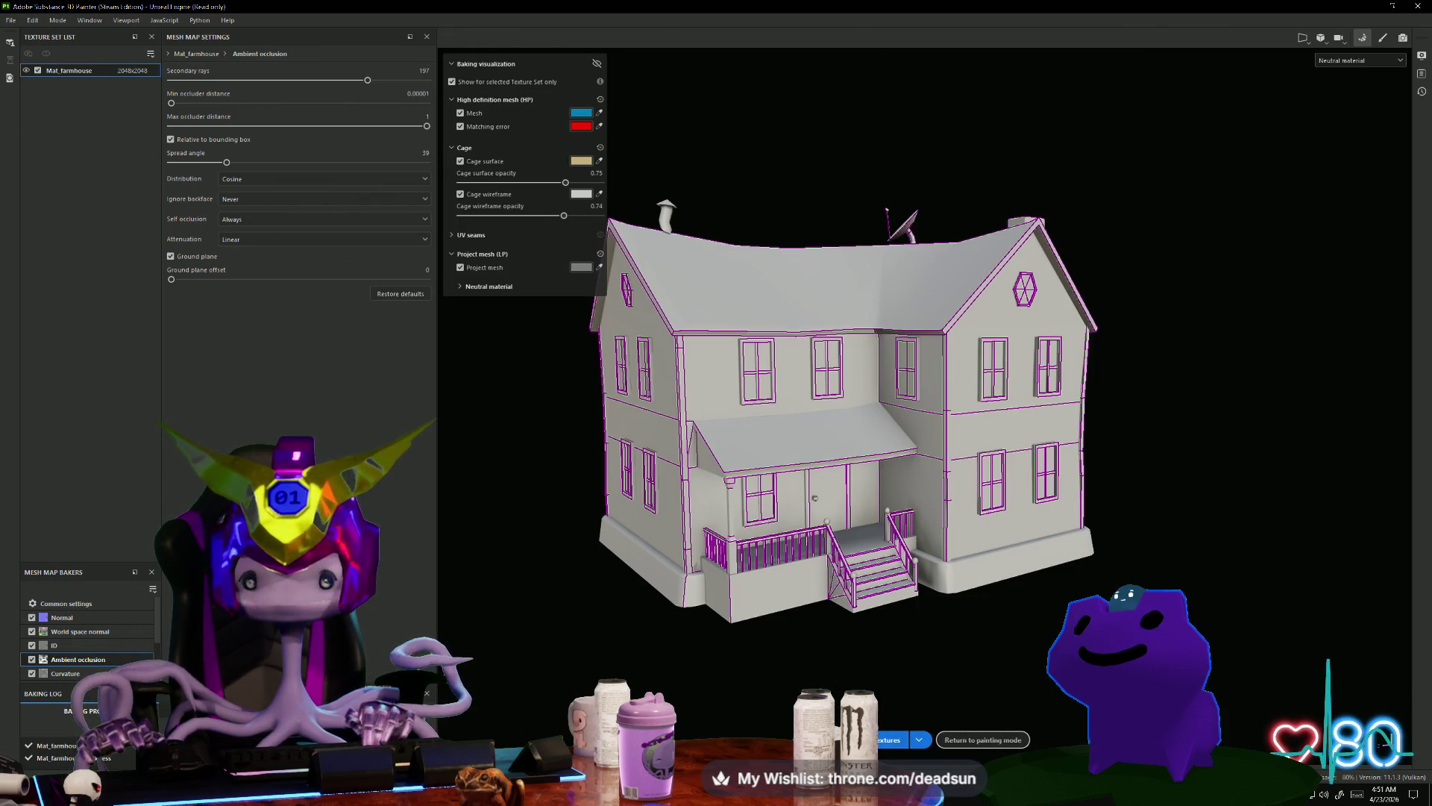
# Step: Raise the Curvature baker's secondary rays and sampling radius, then review Normal, World space normal and ID settings
pyautogui.click(84, 675)
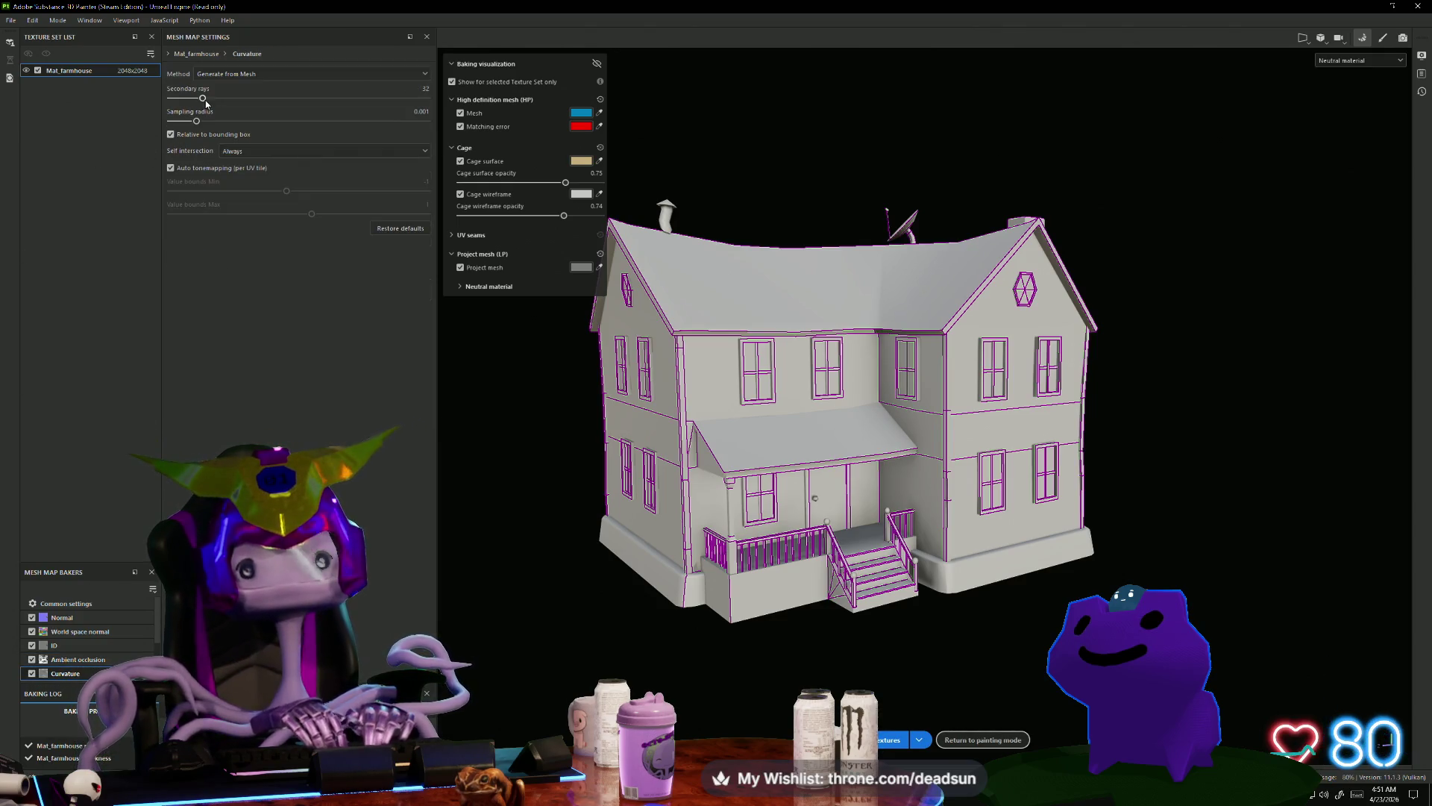
pyautogui.moveTo(230, 99); pyautogui.dragTo(298, 97)
pyautogui.moveTo(196, 120); pyautogui.dragTo(248, 121)
pyautogui.click(64, 619)
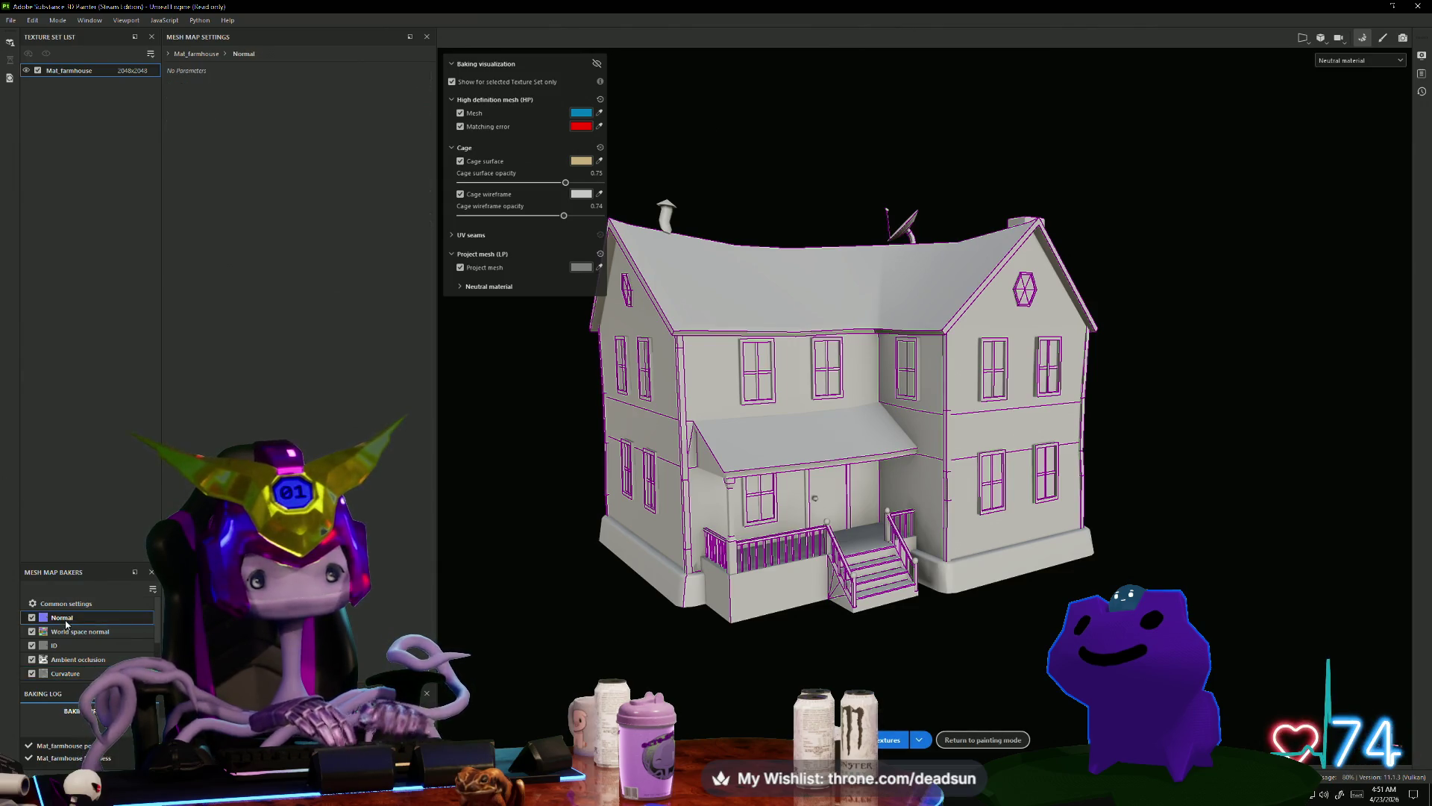
pyautogui.click(65, 633)
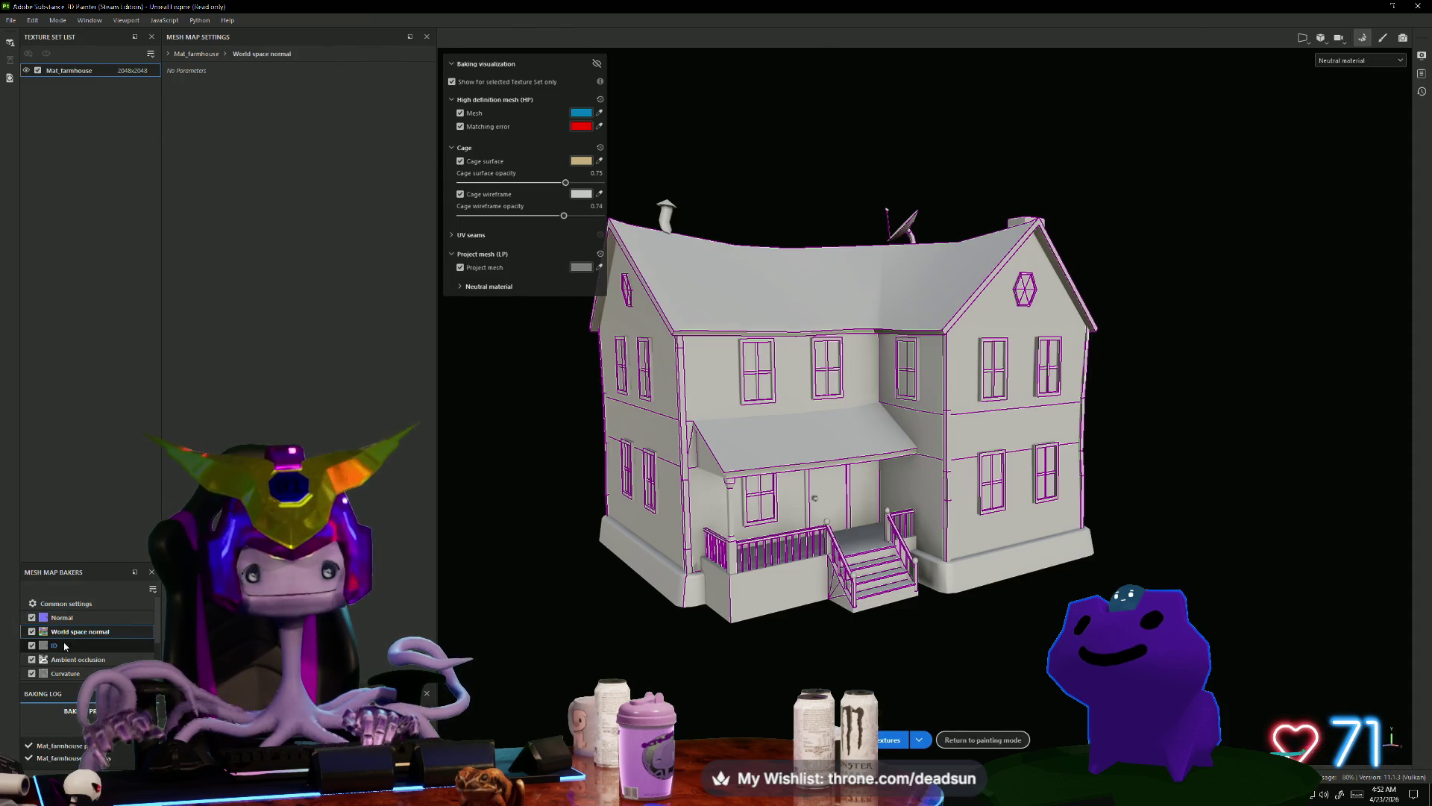
pyautogui.click(70, 647)
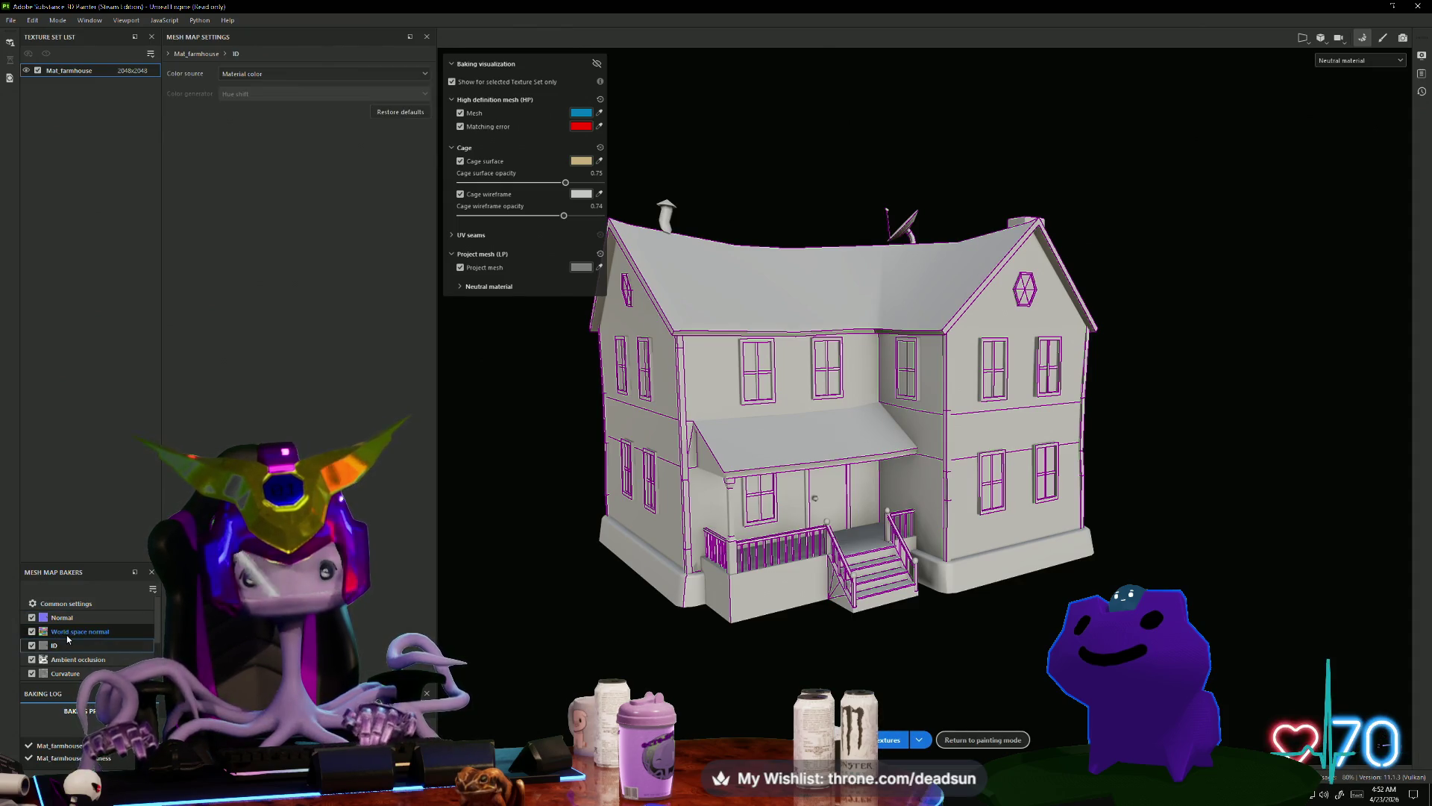
pyautogui.click(69, 659)
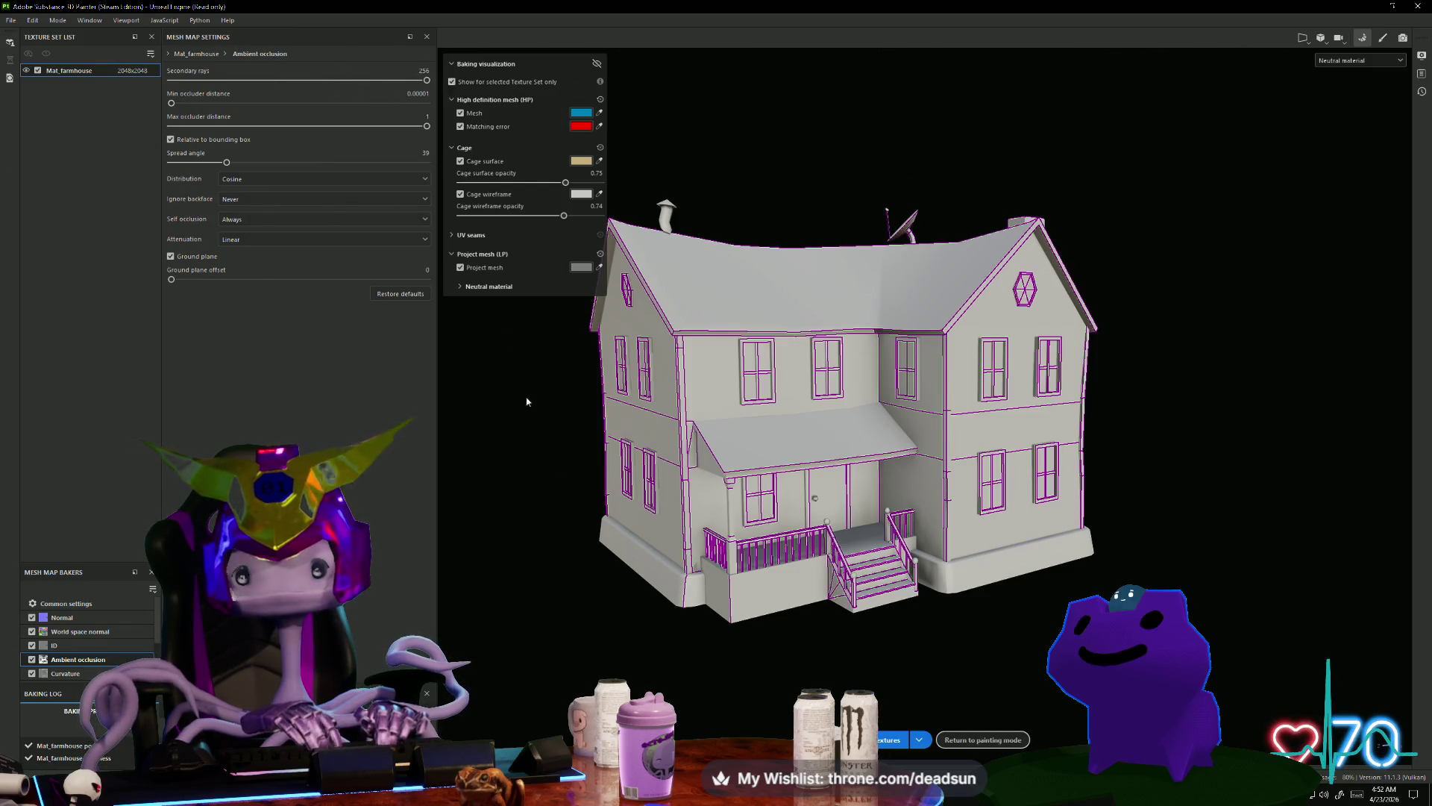
# Step: Rebake the farmhouse mesh maps and save the project
pyautogui.click(878, 741)
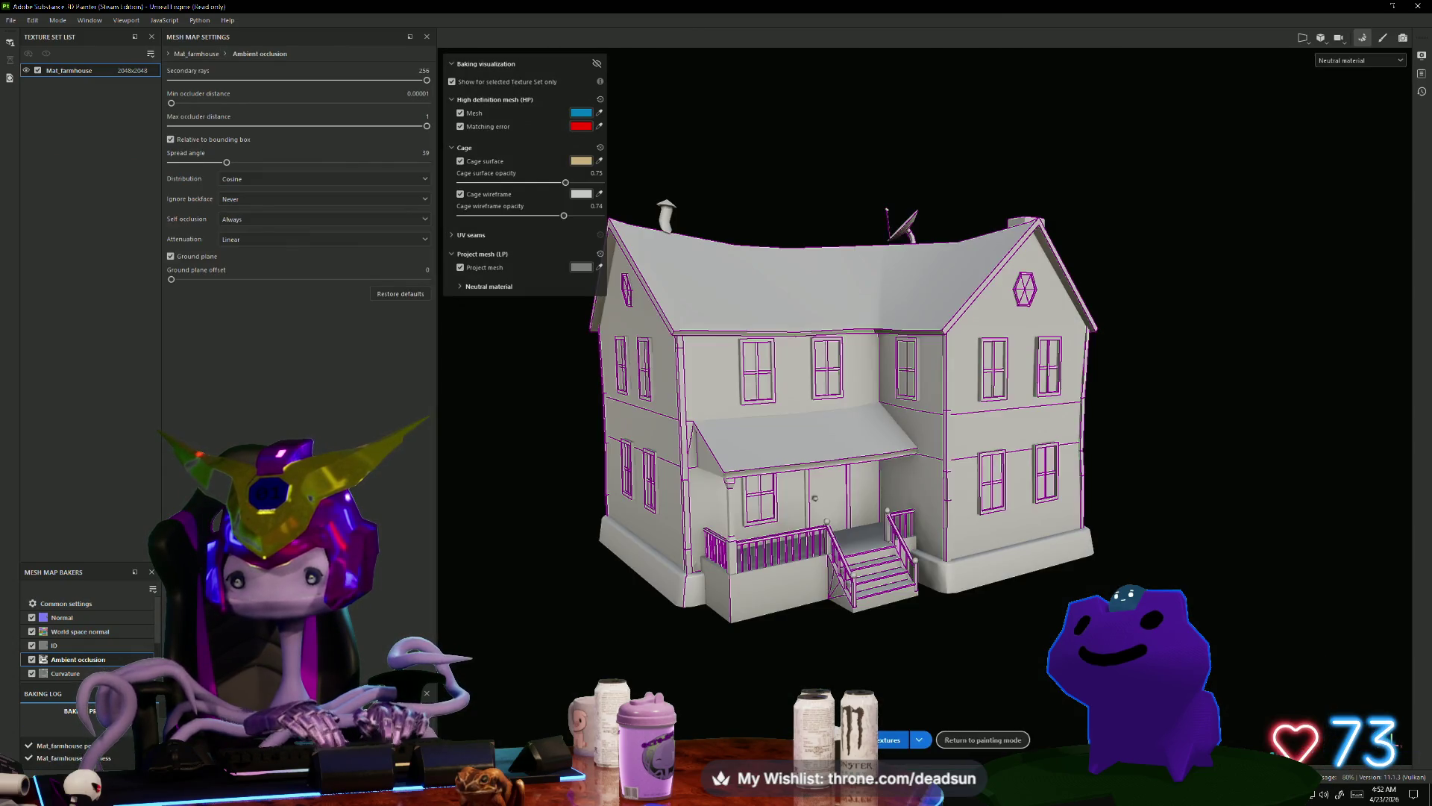
pyautogui.moveTo(622, 615)
pyautogui.keyDown('alt'); pyautogui.mouseDown()
pyautogui.moveTo(606, 607)
pyautogui.moveTo(741, 656)
pyautogui.moveTo(885, 624)
pyautogui.moveTo(1045, 550)
pyautogui.moveTo(1256, 532)
pyautogui.moveTo(1172, 561)
pyautogui.moveTo(777, 607)
pyautogui.moveTo(758, 639)
pyautogui.moveTo(560, 619)
pyautogui.moveTo(611, 649)
pyautogui.moveTo(678, 636)
pyautogui.mouseUp(); pyautogui.keyUp('alt')
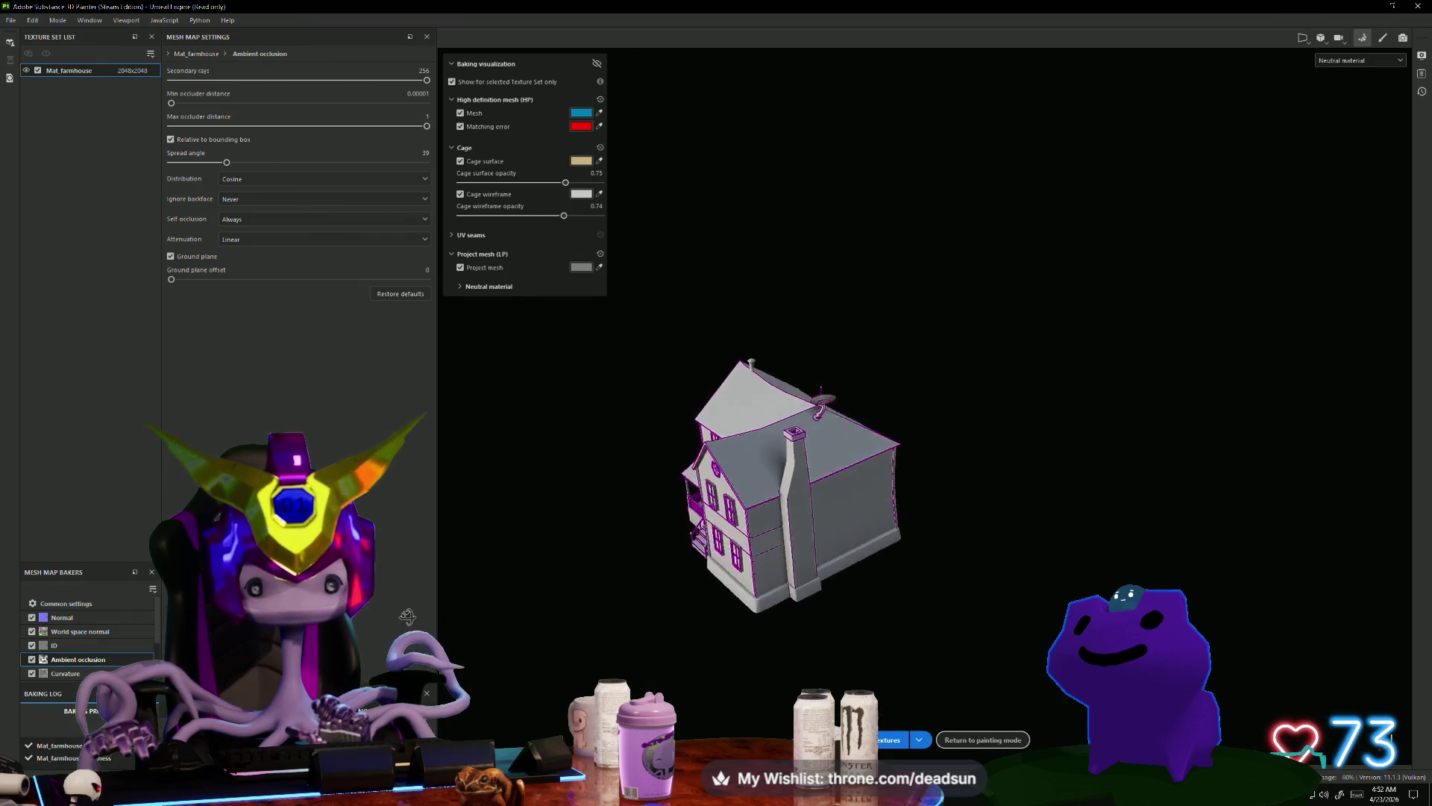
pyautogui.click(11, 20)
pyautogui.click(34, 115)
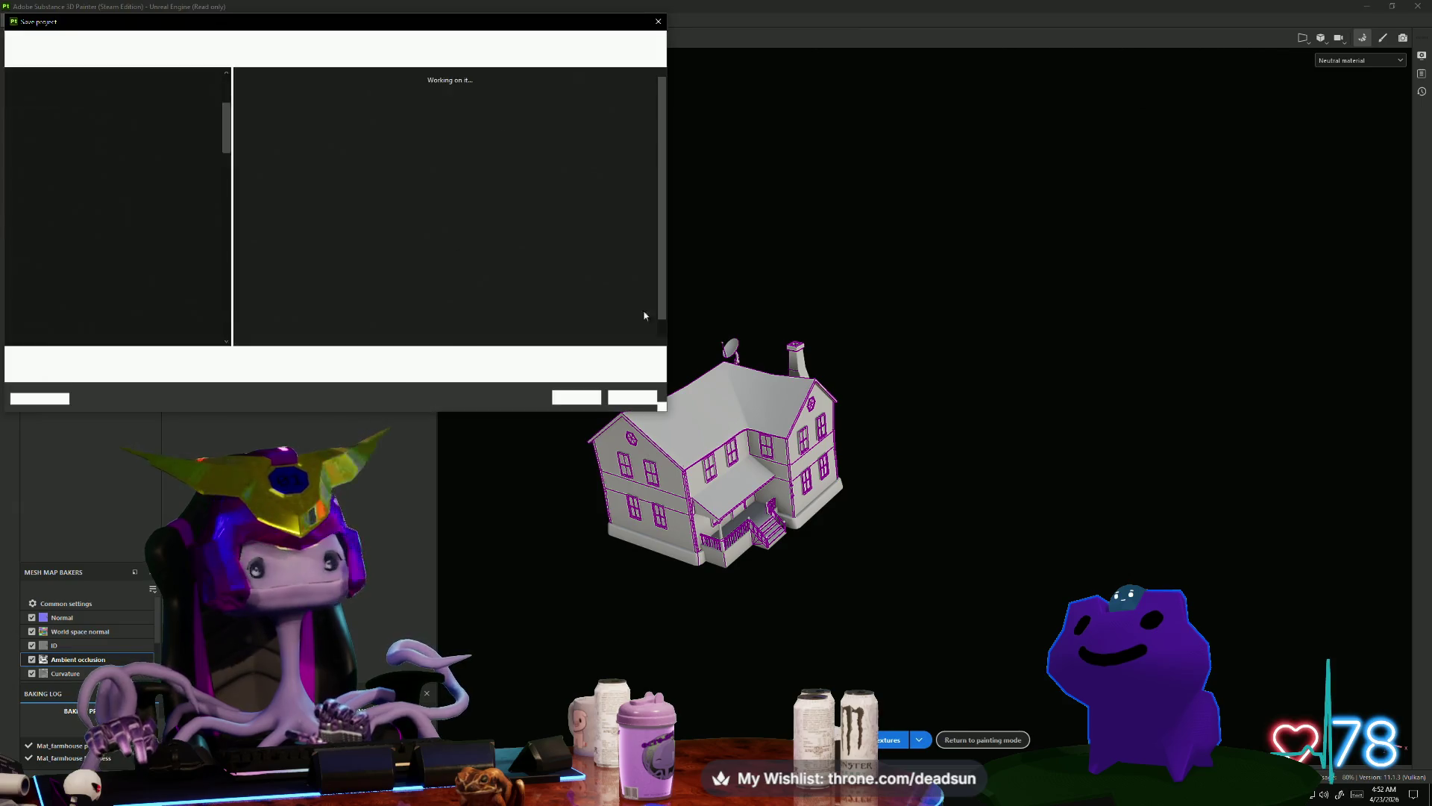
pyautogui.click(641, 407)
pyautogui.moveTo(641, 407)
pyautogui.keyDown('alt'); pyautogui.mouseDown()
pyautogui.moveTo(787, 510)
pyautogui.moveTo(676, 510)
pyautogui.moveTo(1033, 490)
pyautogui.moveTo(604, 485)
pyautogui.moveTo(524, 422)
pyautogui.moveTo(664, 431)
pyautogui.moveTo(757, 521)
pyautogui.mouseUp(); pyautogui.keyUp('alt')
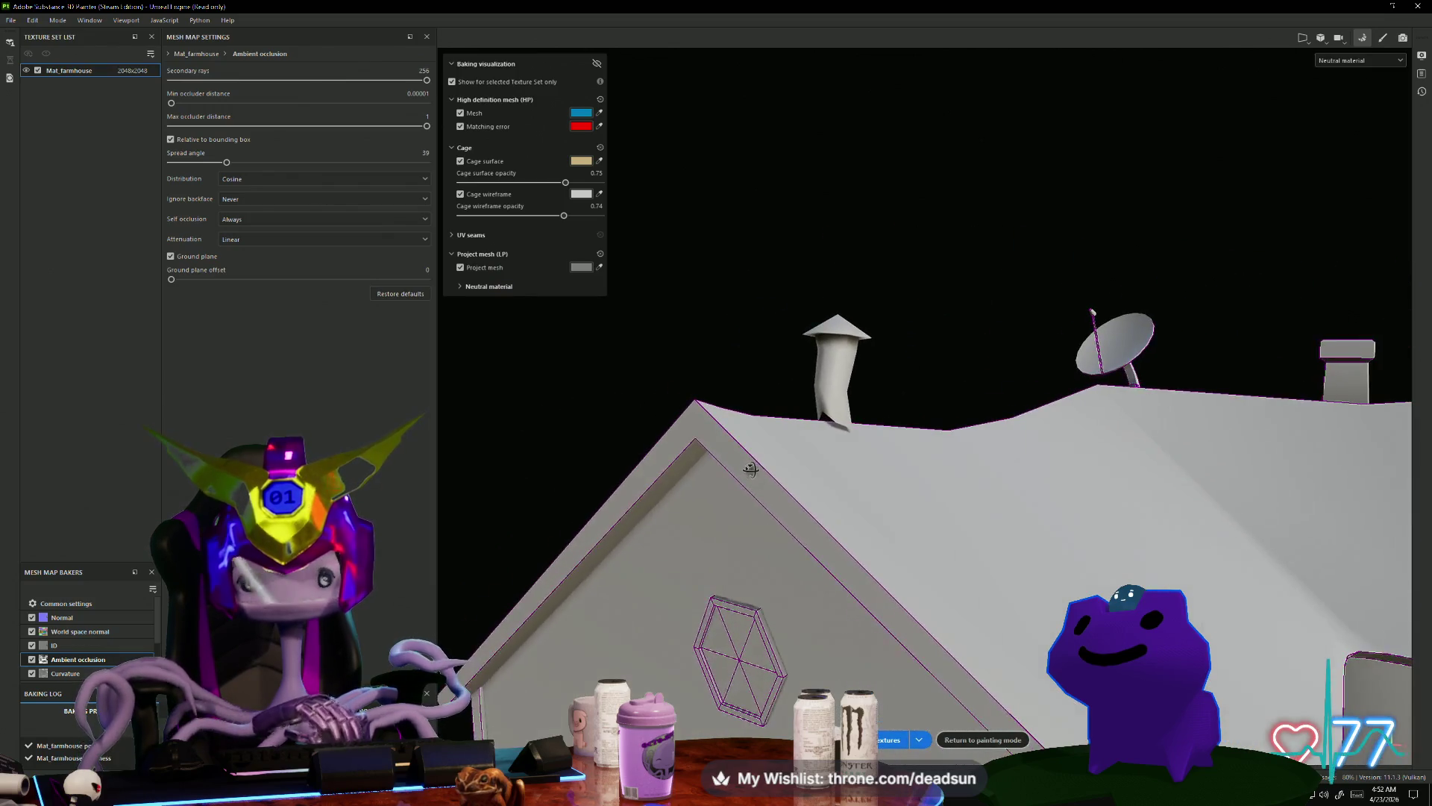
pyautogui.hotkey('alt', 'Tab')
pyautogui.hotkey('alt', 'Tab')
pyautogui.hotkey('alt', 'Tab')
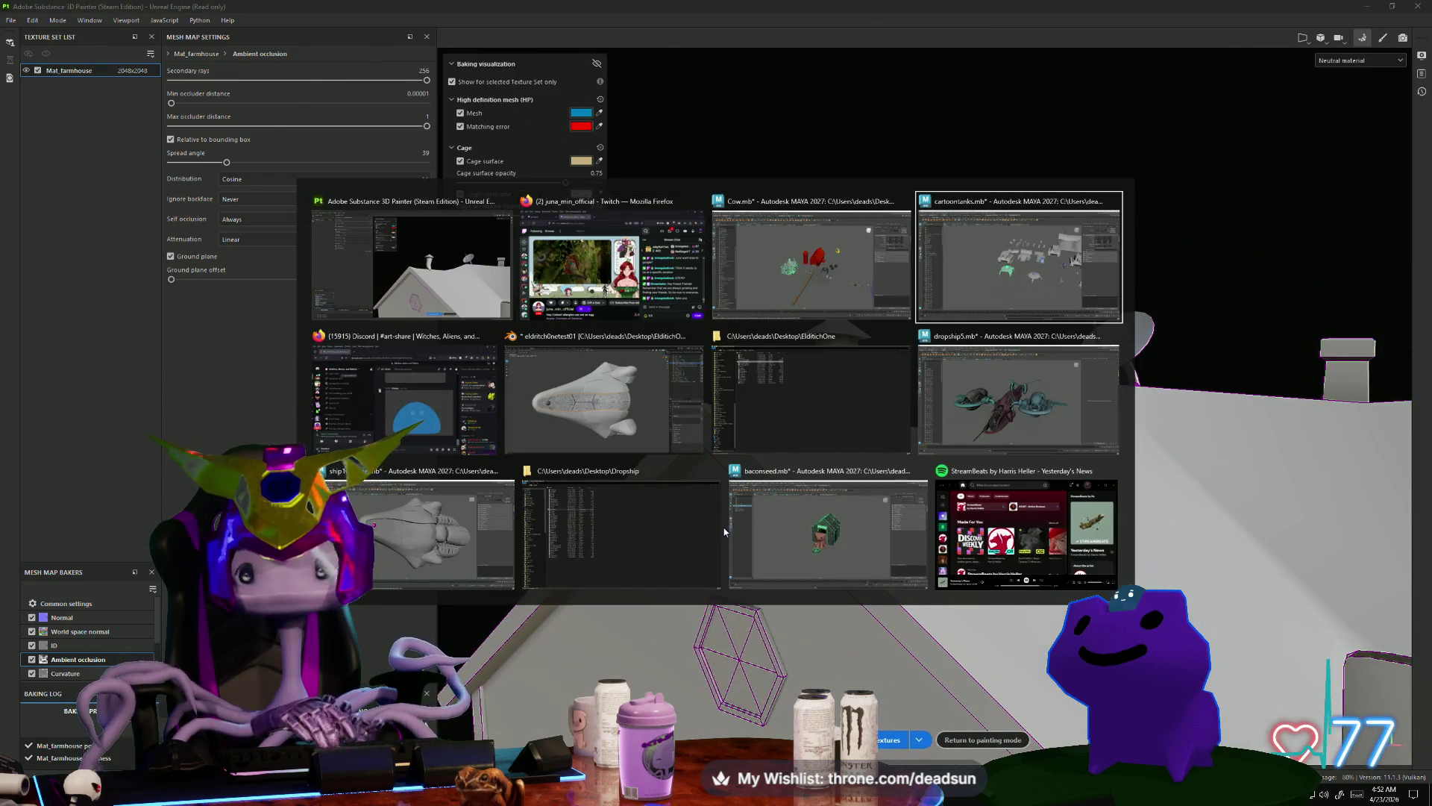
pyautogui.click(756, 294)
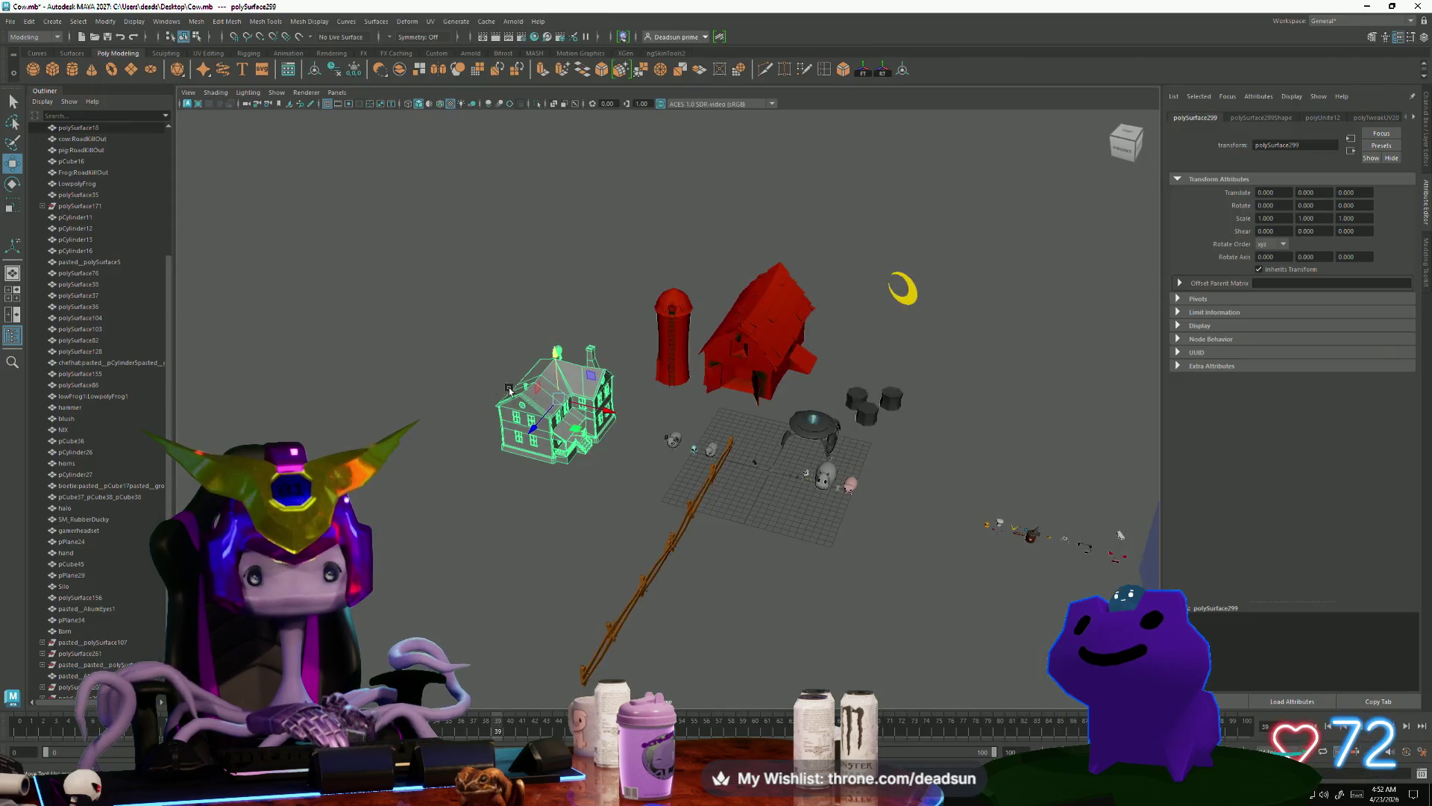
pyautogui.press('f')
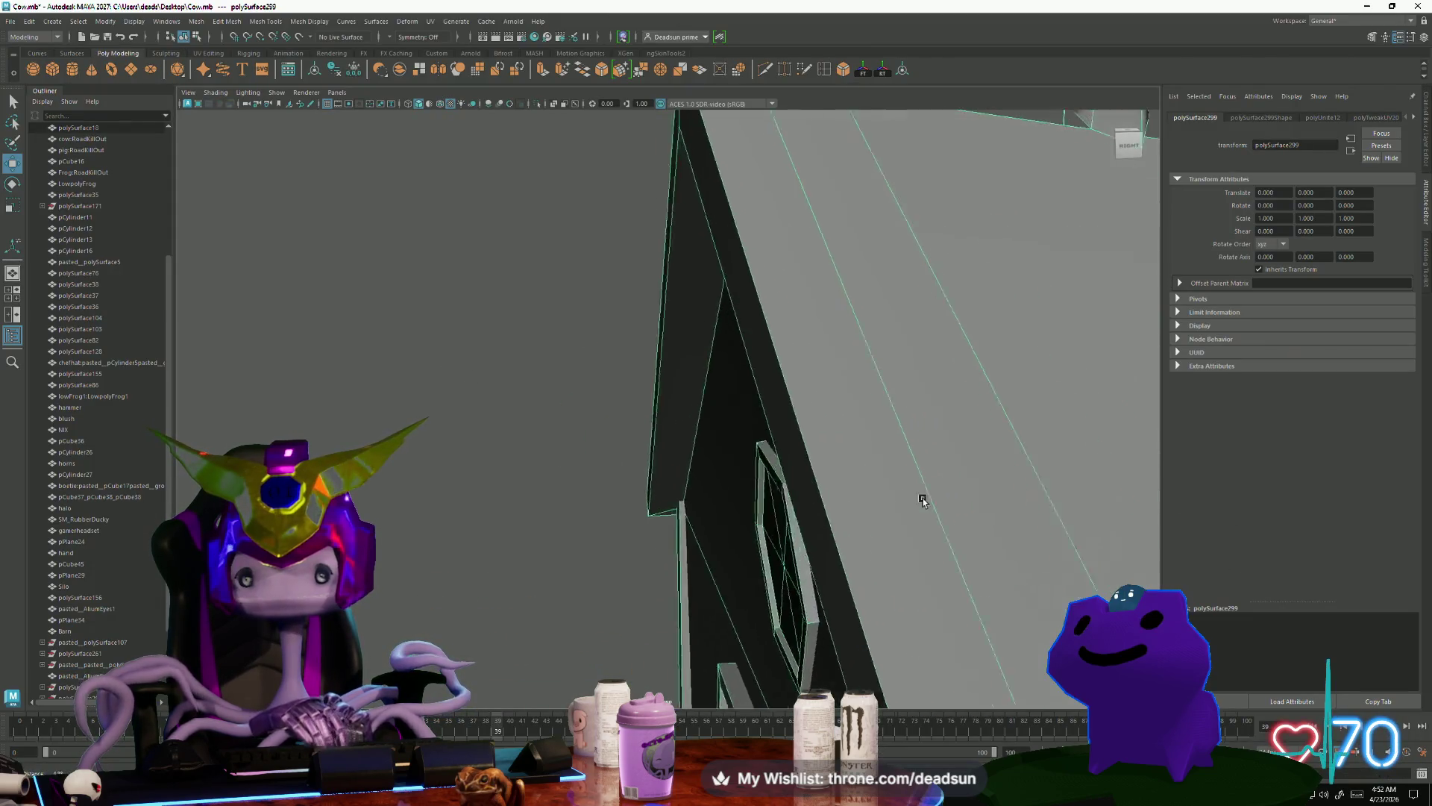
pyautogui.rightClick(748, 262)
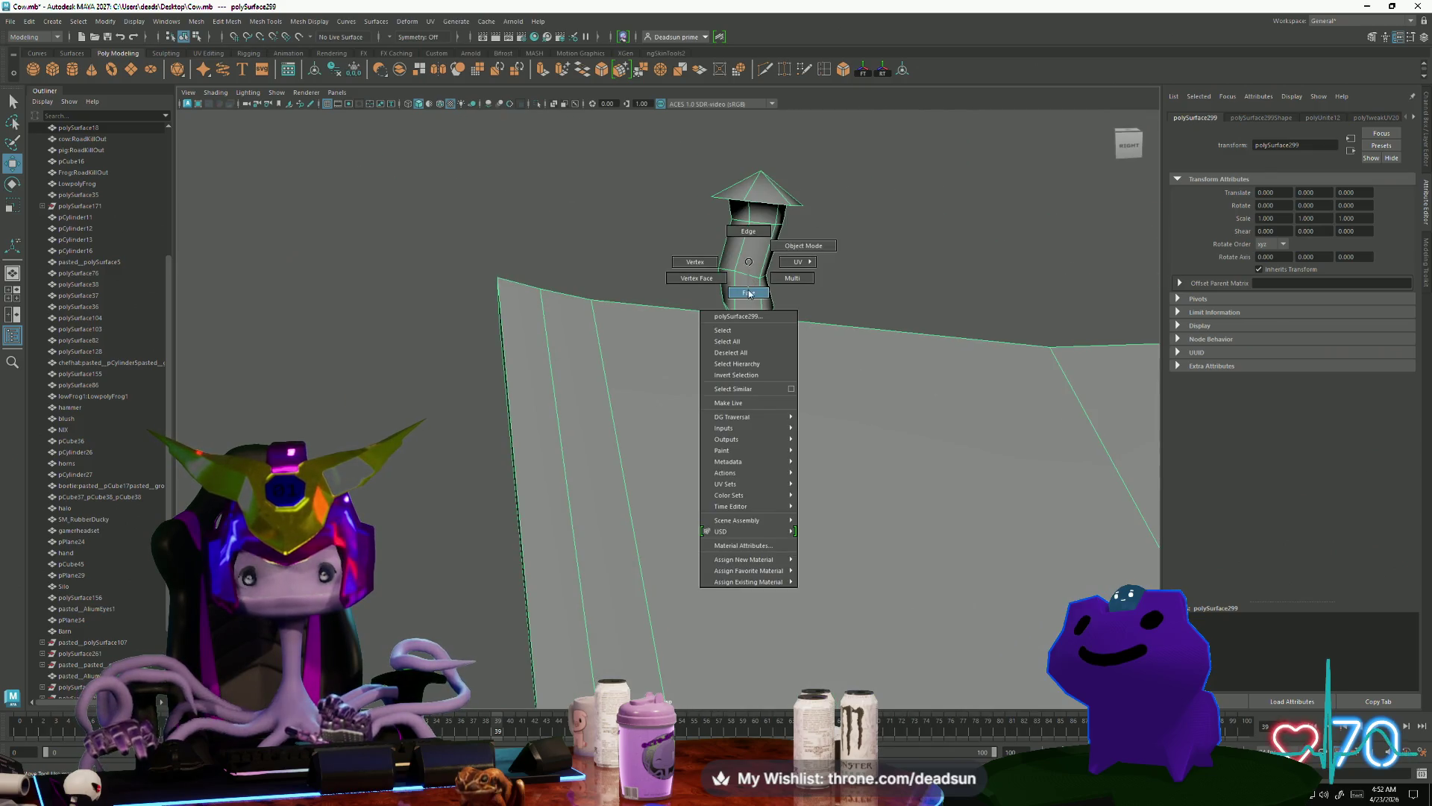
pyautogui.click(749, 293)
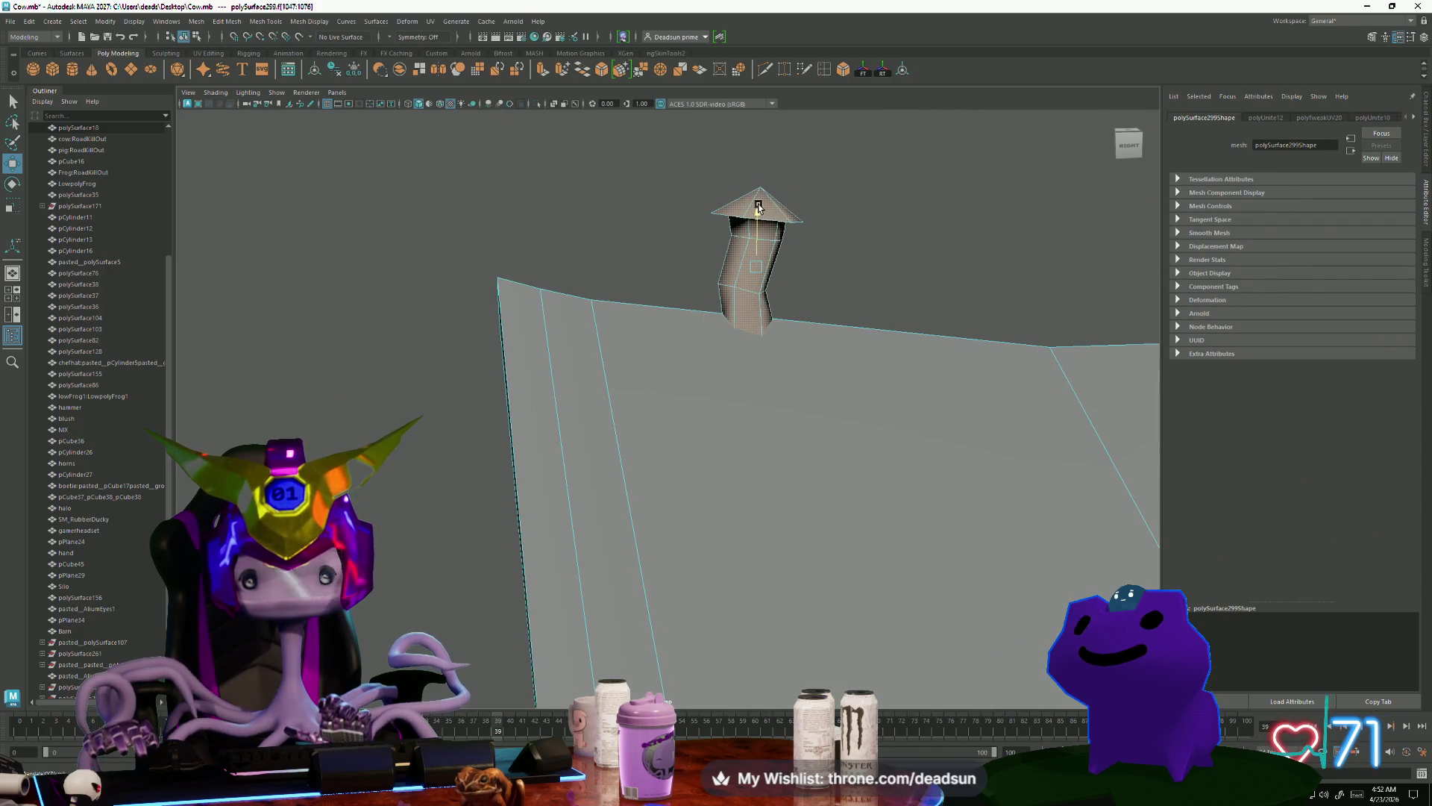
pyautogui.moveTo(752, 376)
pyautogui.keyDown('alt'); pyautogui.mouseDown()
pyautogui.moveTo(601, 399)
pyautogui.moveTo(807, 377)
pyautogui.mouseUp(); pyautogui.keyUp('alt')
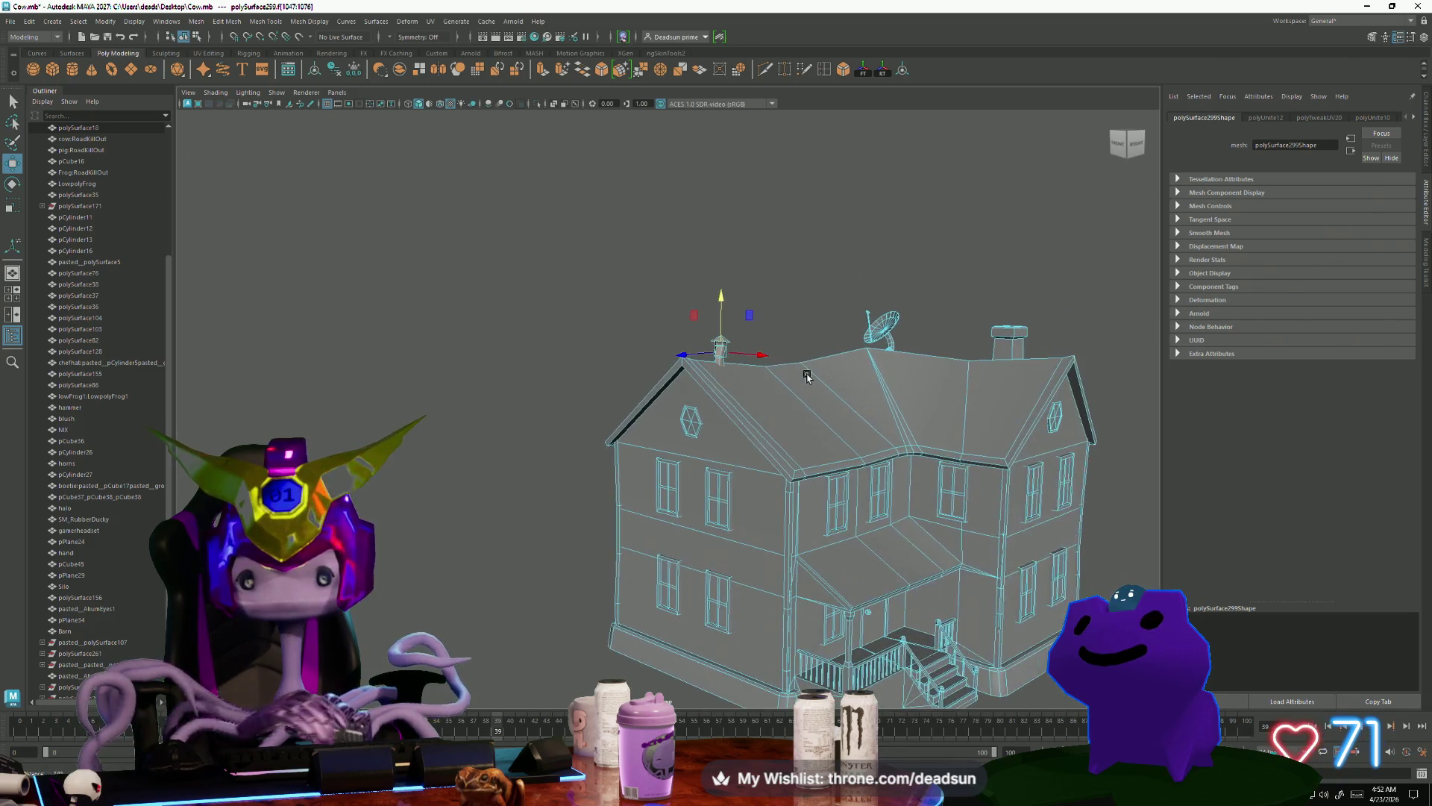
pyautogui.press('F8')
pyautogui.click(809, 268)
pyautogui.moveTo(857, 450)
pyautogui.keyDown('alt'); pyautogui.mouseDown()
pyautogui.moveTo(530, 518)
pyautogui.moveTo(540, 574)
pyautogui.moveTo(548, 561)
pyautogui.mouseUp(); pyautogui.keyUp('alt')
pyautogui.click(770, 388)
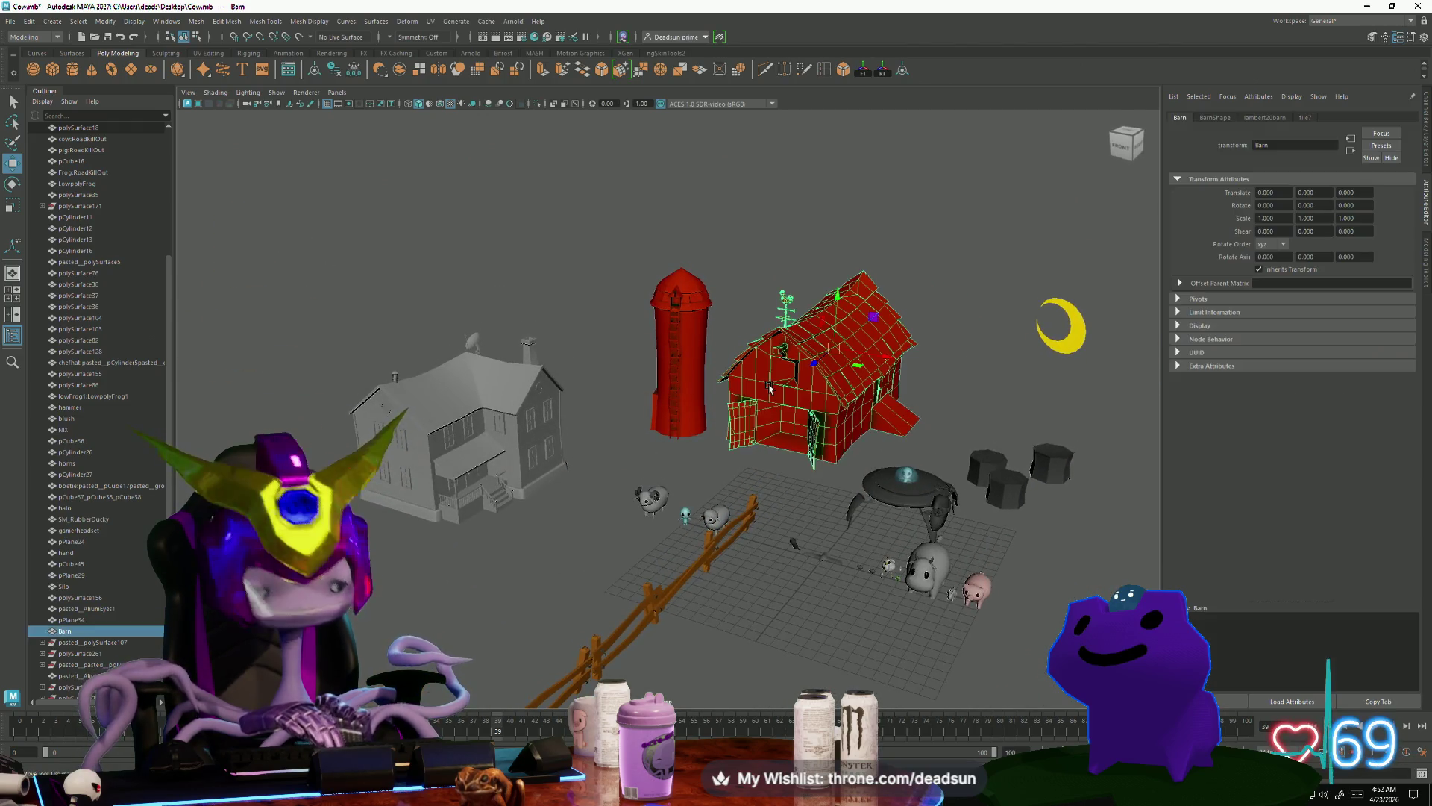
pyautogui.press('f')
pyautogui.click(877, 486)
pyautogui.moveTo(877, 485)
pyautogui.keyDown('alt'); pyautogui.mouseDown()
pyautogui.moveTo(725, 604)
pyautogui.moveTo(722, 521)
pyautogui.moveTo(731, 567)
pyautogui.moveTo(742, 551)
pyautogui.mouseUp(); pyautogui.keyUp('alt')
pyautogui.keyDown('alt'); pyautogui.moveTo(742, 550); pyautogui.dragTo(601, 512, button='right'); pyautogui.keyUp('alt')
pyautogui.moveTo(602, 511)
pyautogui.keyDown('alt'); pyautogui.mouseDown()
pyautogui.moveTo(521, 579)
pyautogui.moveTo(556, 593)
pyautogui.mouseUp(); pyautogui.keyUp('alt')
pyautogui.click(553, 541)
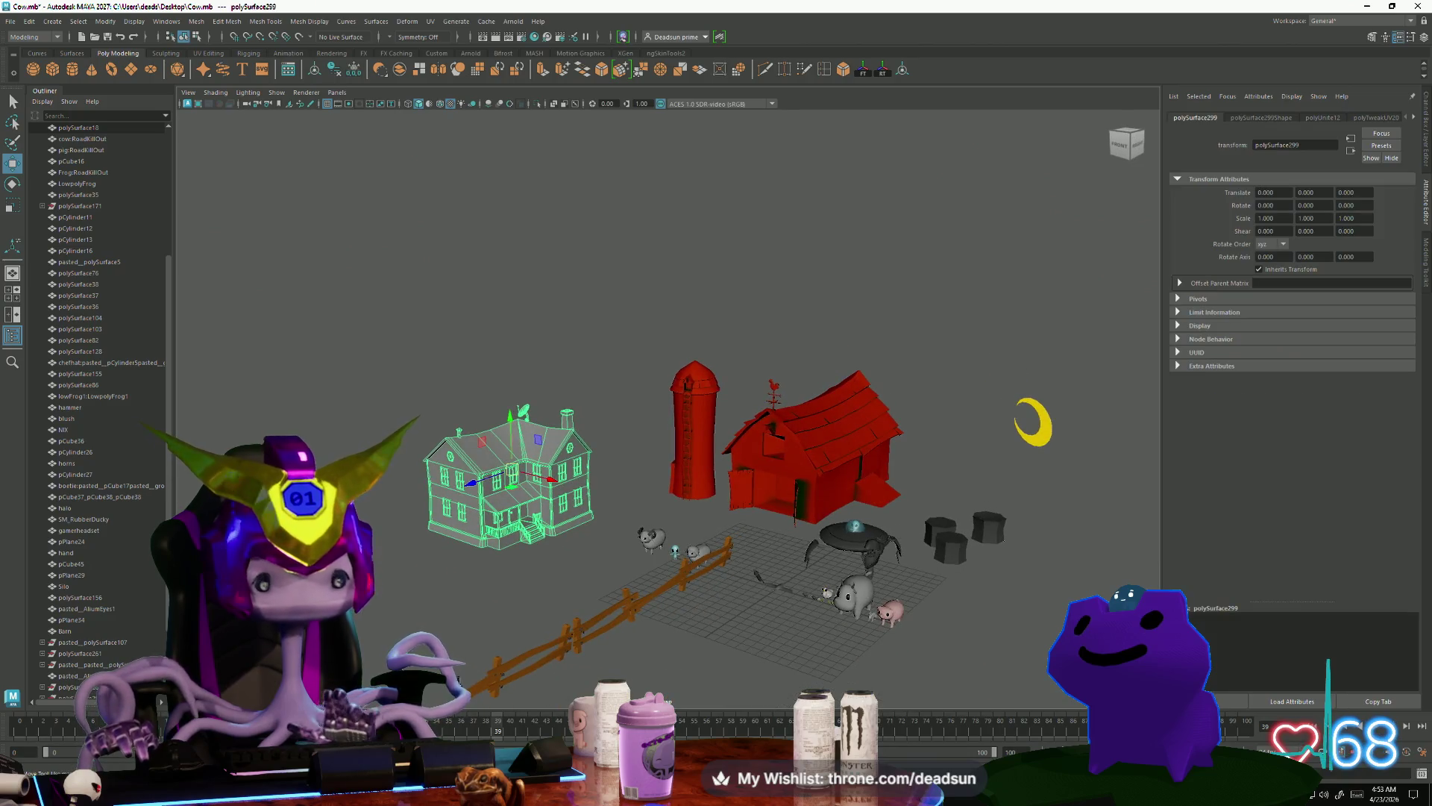
pyautogui.hotkey('alt', 'Tab')
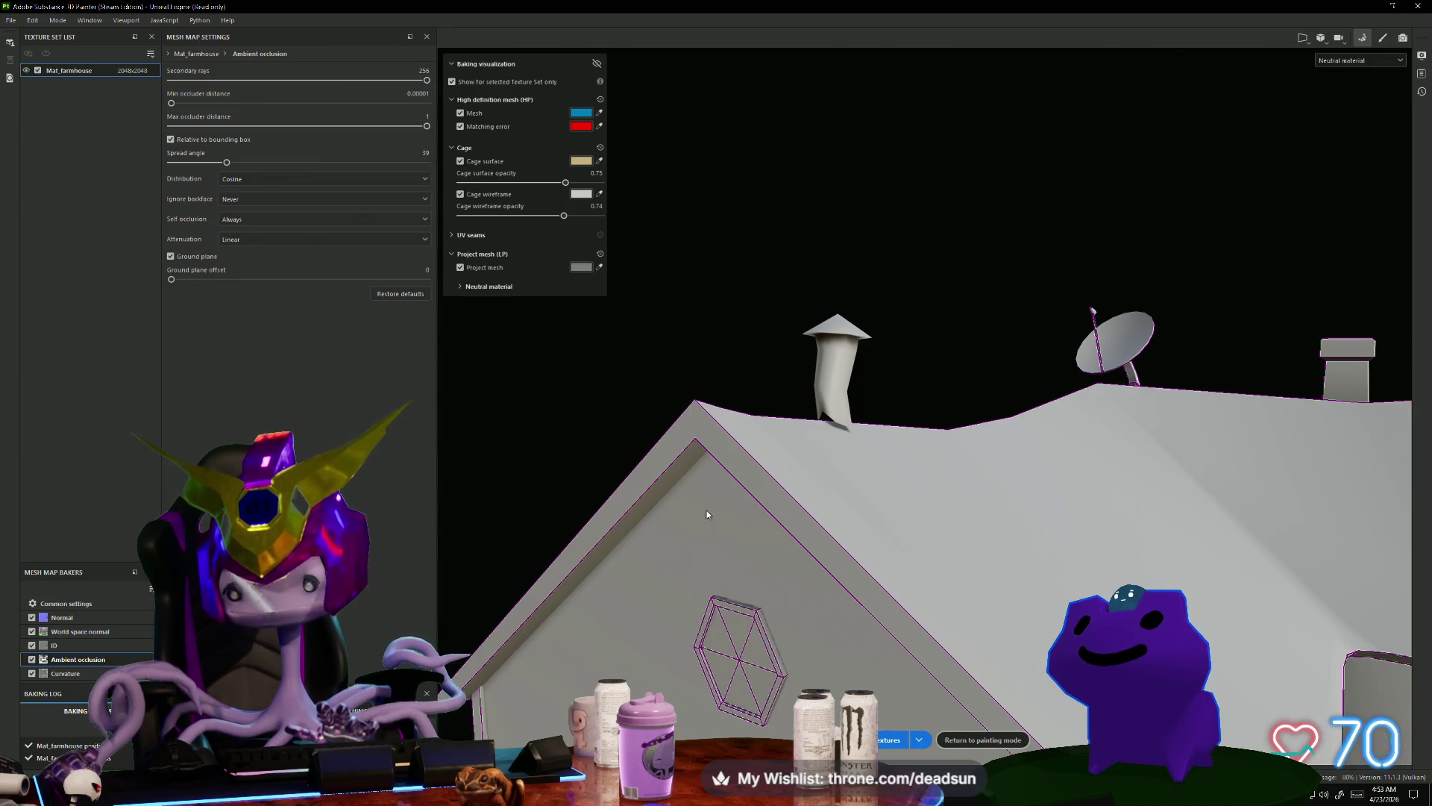
# Step: Return to painting mode, look over the porch and roof, then switch to the web browser
pyautogui.click(1382, 41)
pyautogui.scroll(-10, 670, 479)
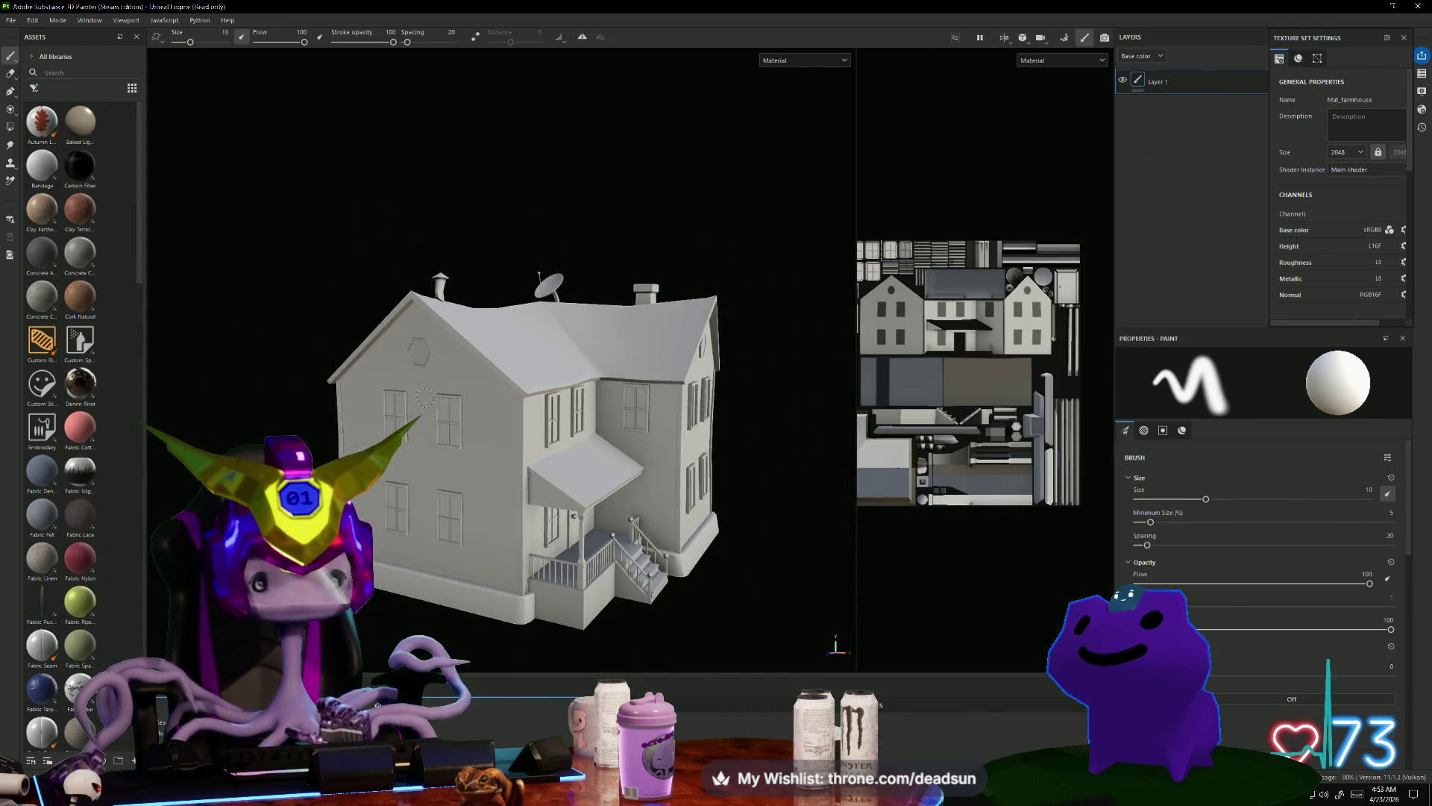
pyautogui.moveTo(424, 397)
pyautogui.keyDown('alt'); pyautogui.mouseDown()
pyautogui.moveTo(351, 434)
pyautogui.moveTo(373, 389)
pyautogui.mouseUp(); pyautogui.keyUp('alt')
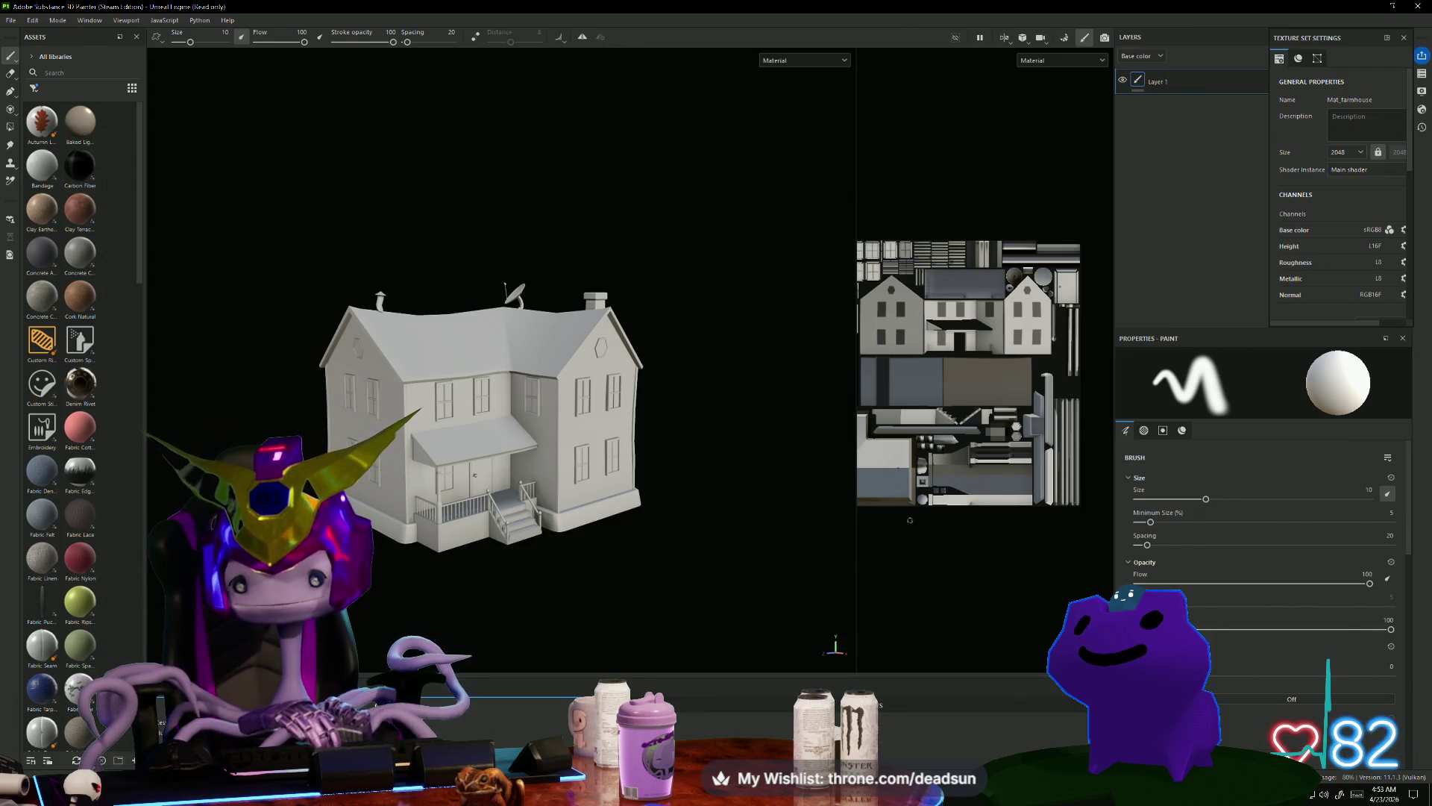
pyautogui.press('alt')
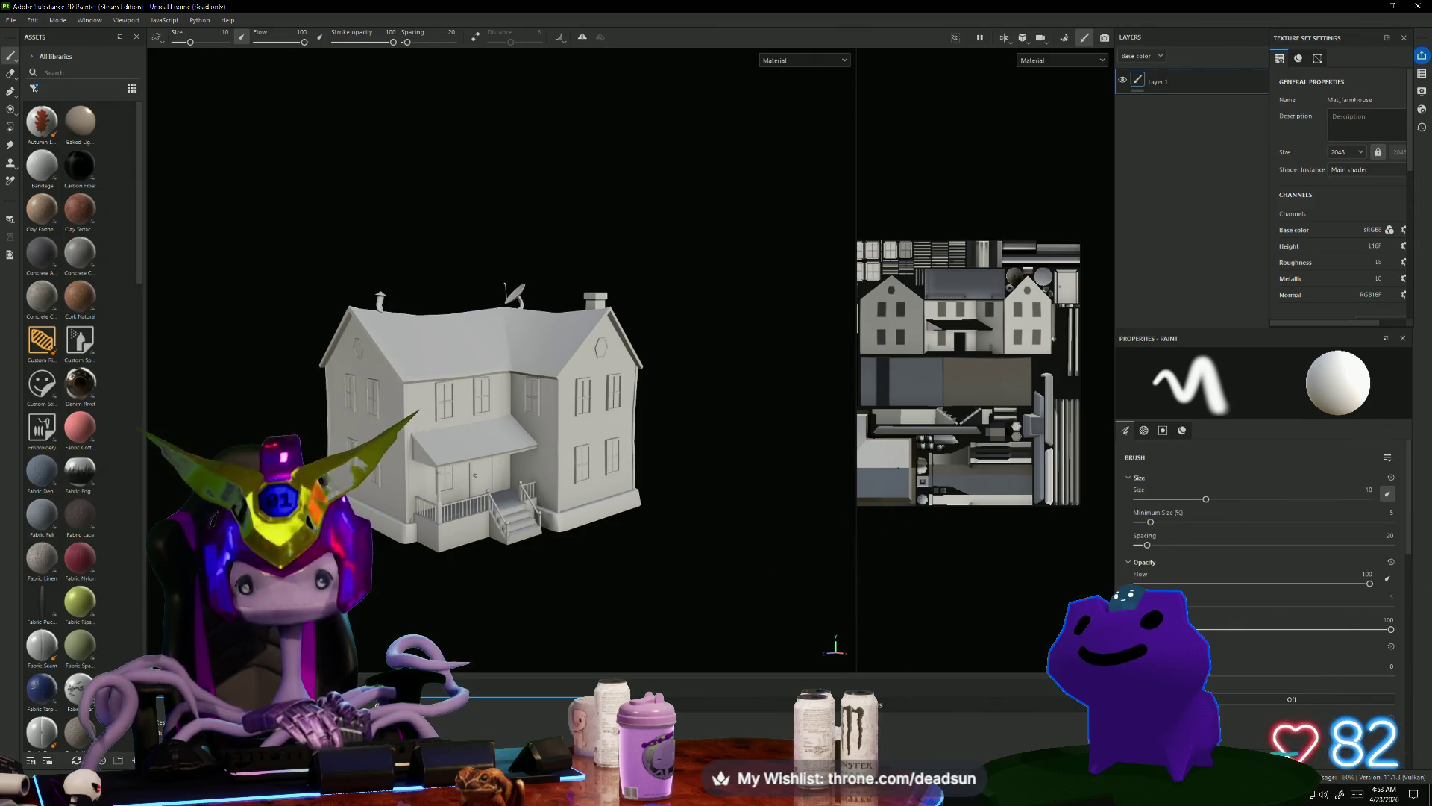
pyautogui.moveTo(414, 589)
pyautogui.keyDown('alt'); pyautogui.mouseDown()
pyautogui.moveTo(478, 600)
pyautogui.moveTo(485, 571)
pyautogui.moveTo(425, 569)
pyautogui.moveTo(579, 624)
pyautogui.moveTo(607, 566)
pyautogui.moveTo(696, 531)
pyautogui.moveTo(687, 607)
pyautogui.moveTo(448, 607)
pyautogui.mouseUp(); pyautogui.keyUp('alt')
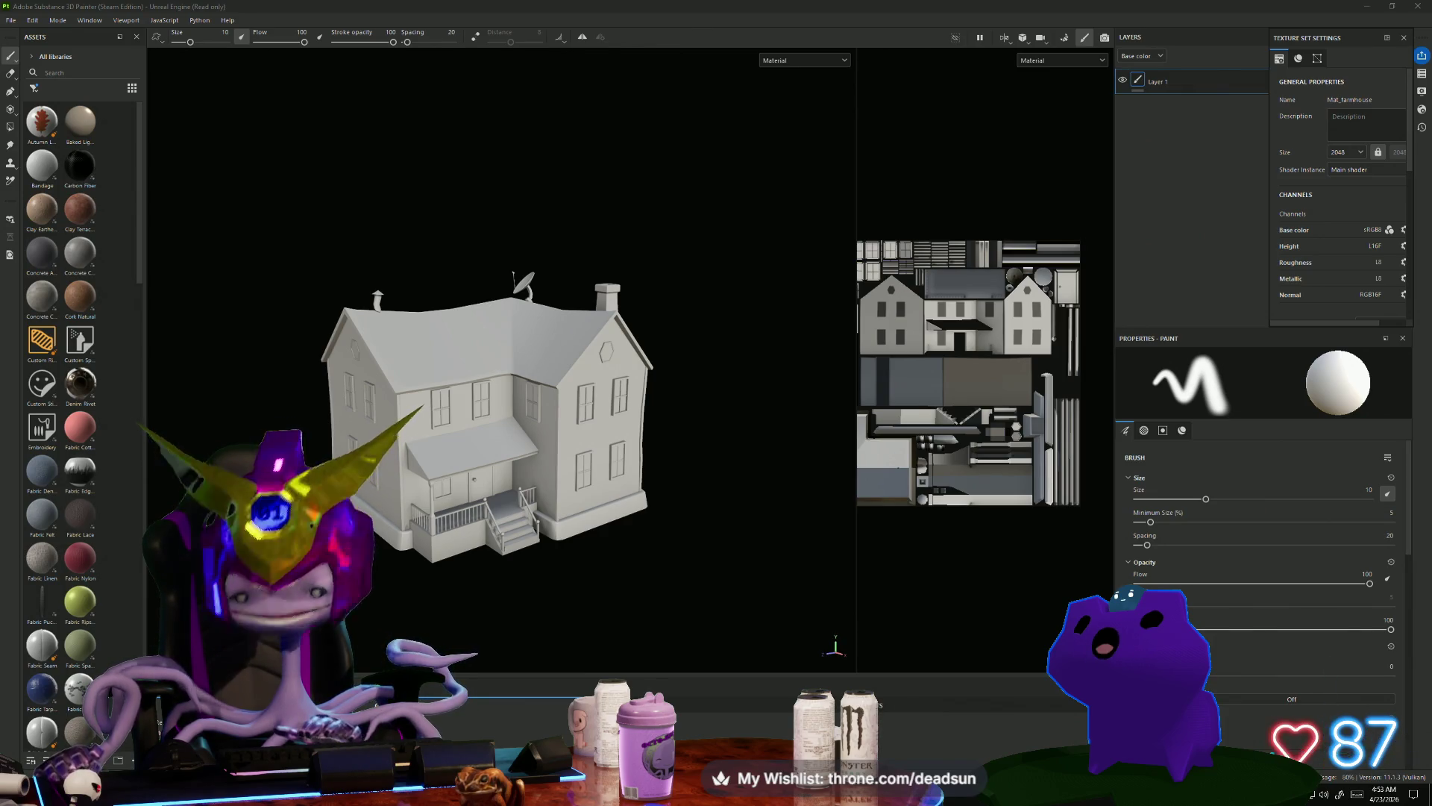
pyautogui.hotkey('alt', 'Tab')
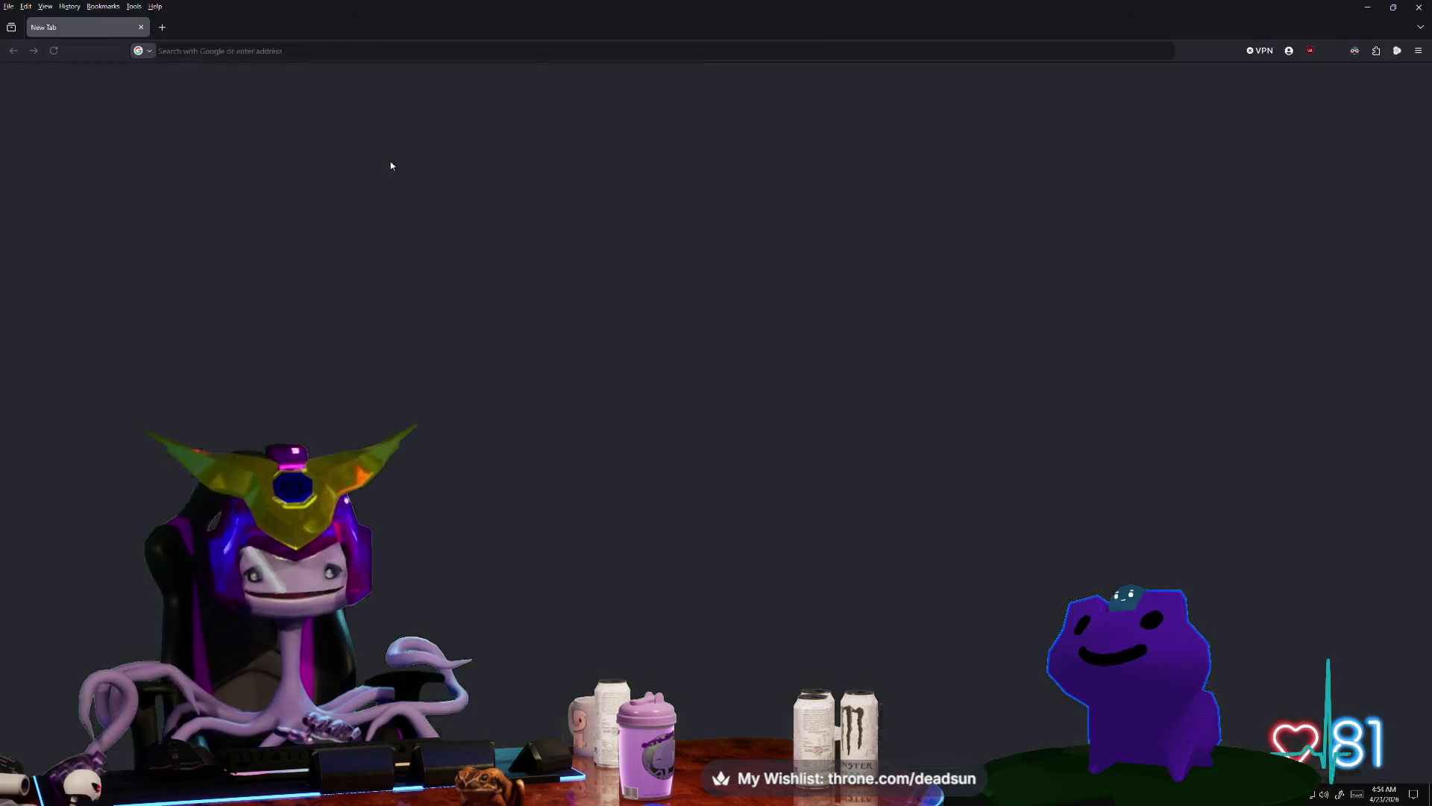
# Step: Select and read the AI Overview's explanation of "i am all bricked up"
pyautogui.moveTo(174, 227)
pyautogui.mouseDown()
pyautogui.moveTo(551, 221)
pyautogui.moveTo(640, 247)
pyautogui.mouseUp()
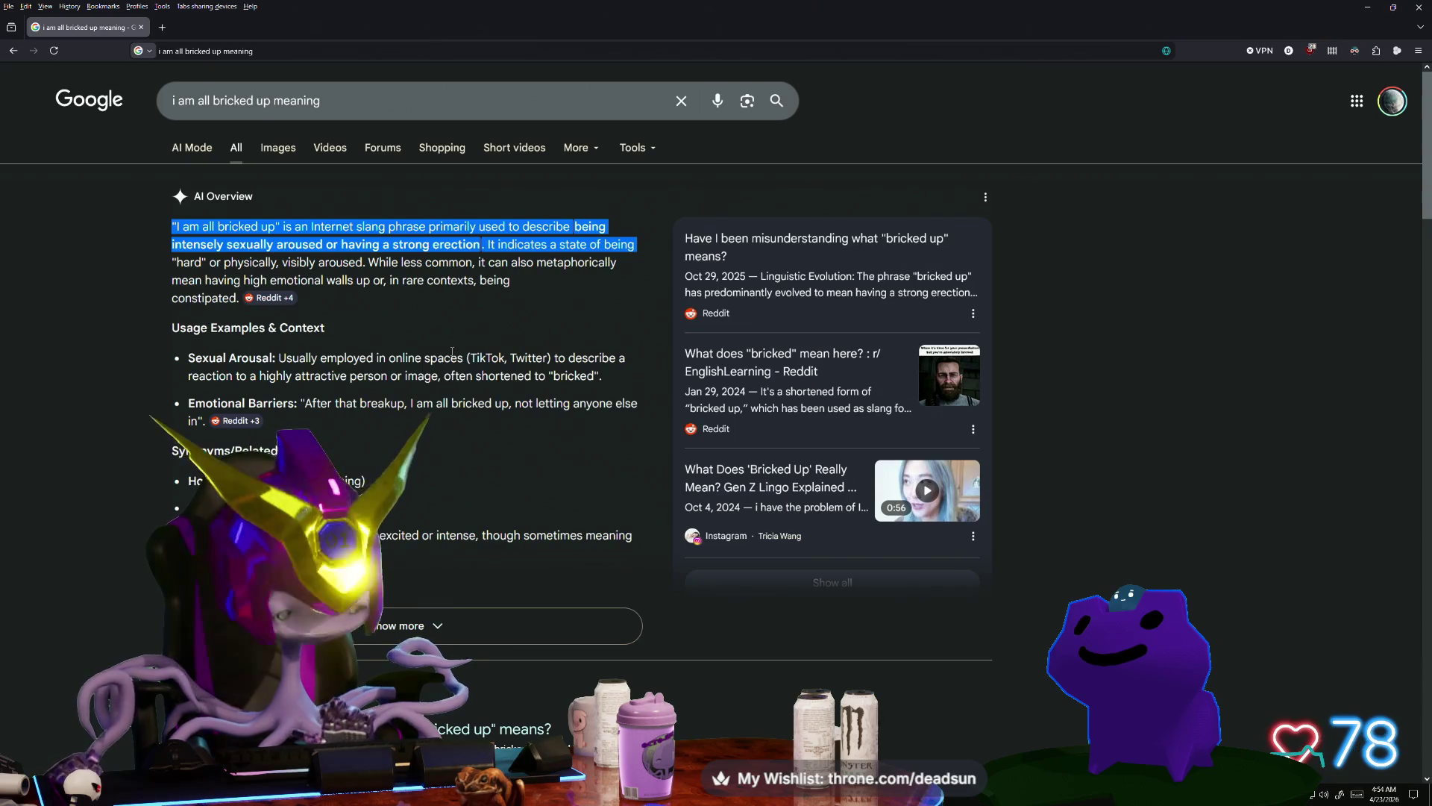
pyautogui.keyDown('ctrl'); pyautogui.scroll(4, 452, 351); pyautogui.keyUp('ctrl')
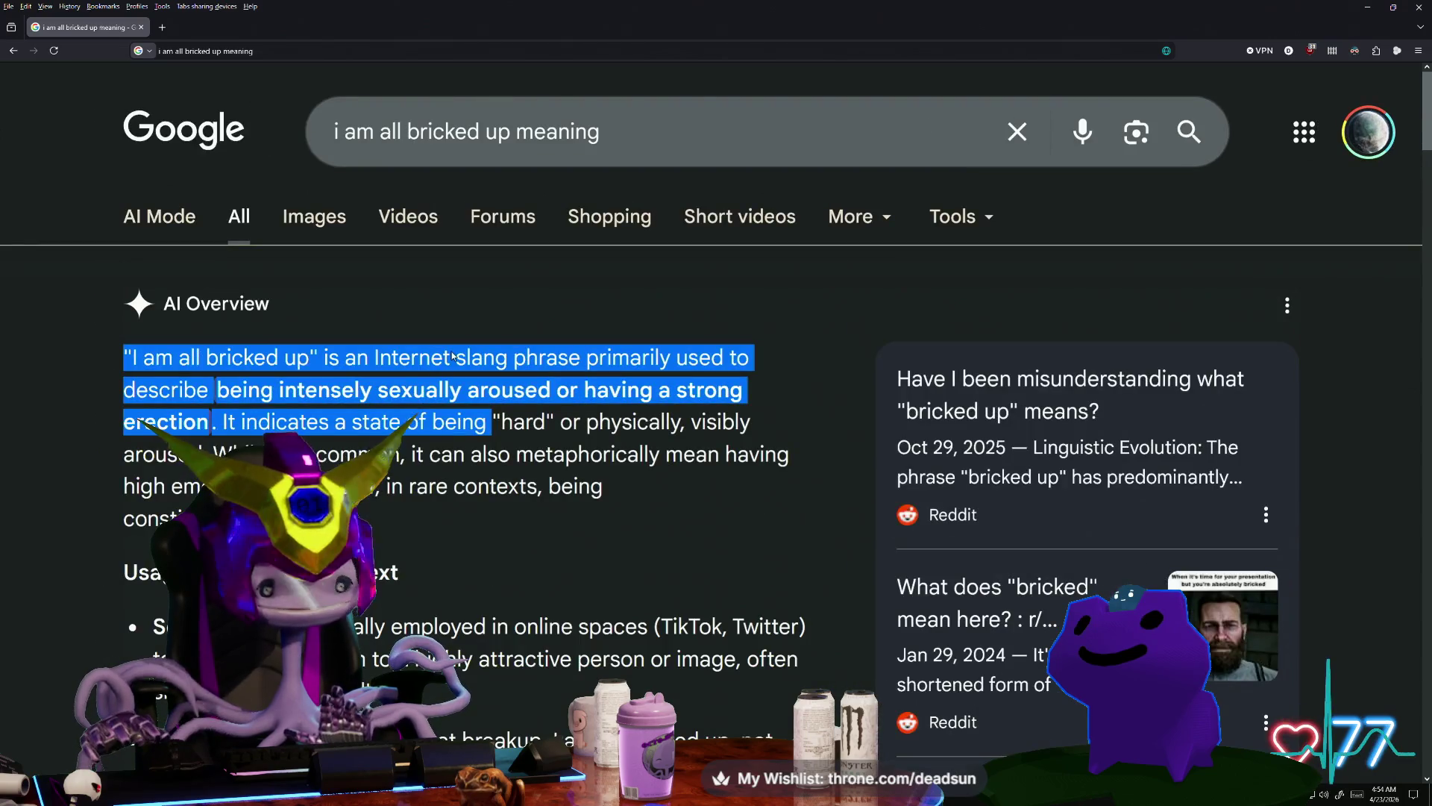
pyautogui.click(475, 466)
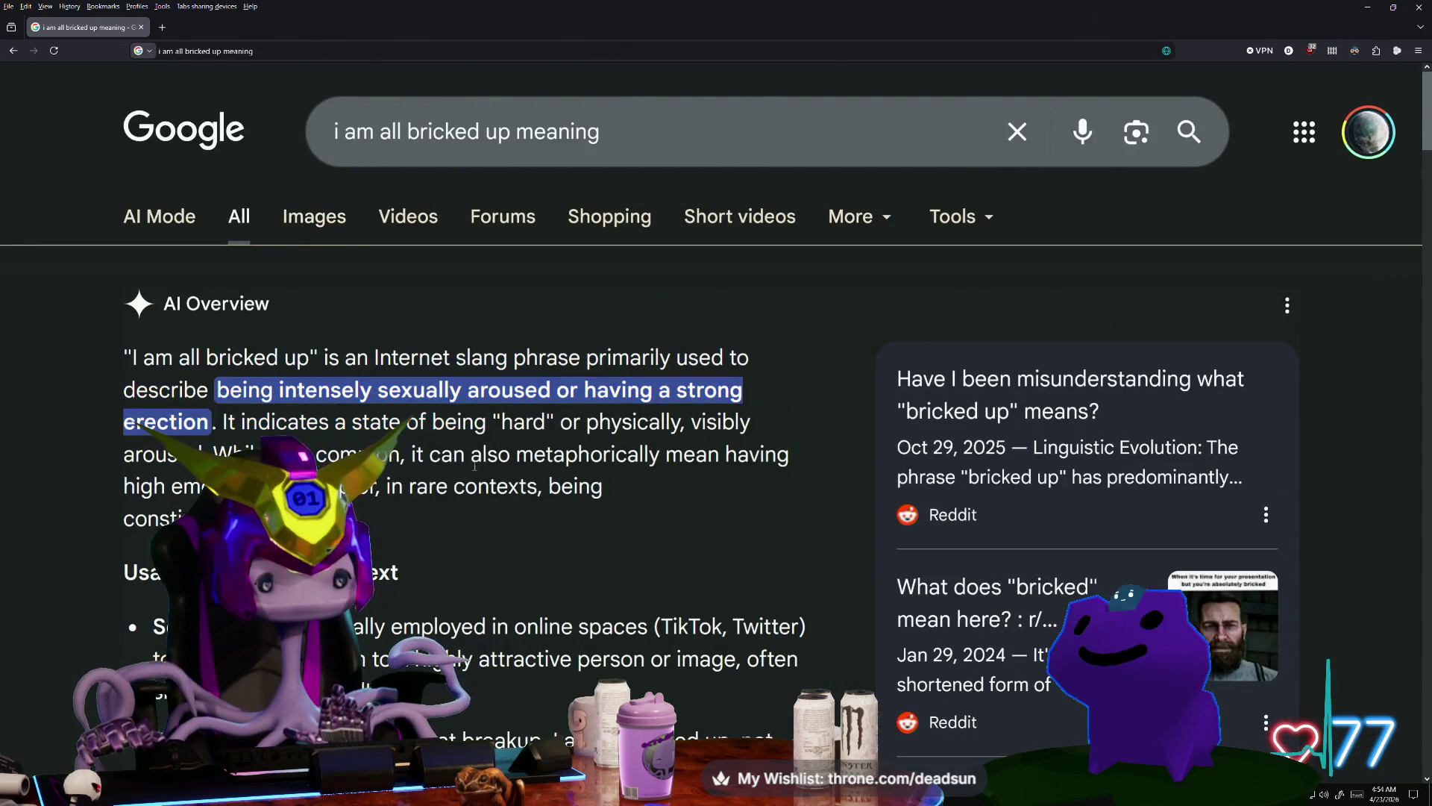
pyautogui.moveTo(226, 422)
pyautogui.mouseDown()
pyautogui.moveTo(664, 423)
pyautogui.moveTo(780, 455)
pyautogui.moveTo(799, 480)
pyautogui.mouseUp()
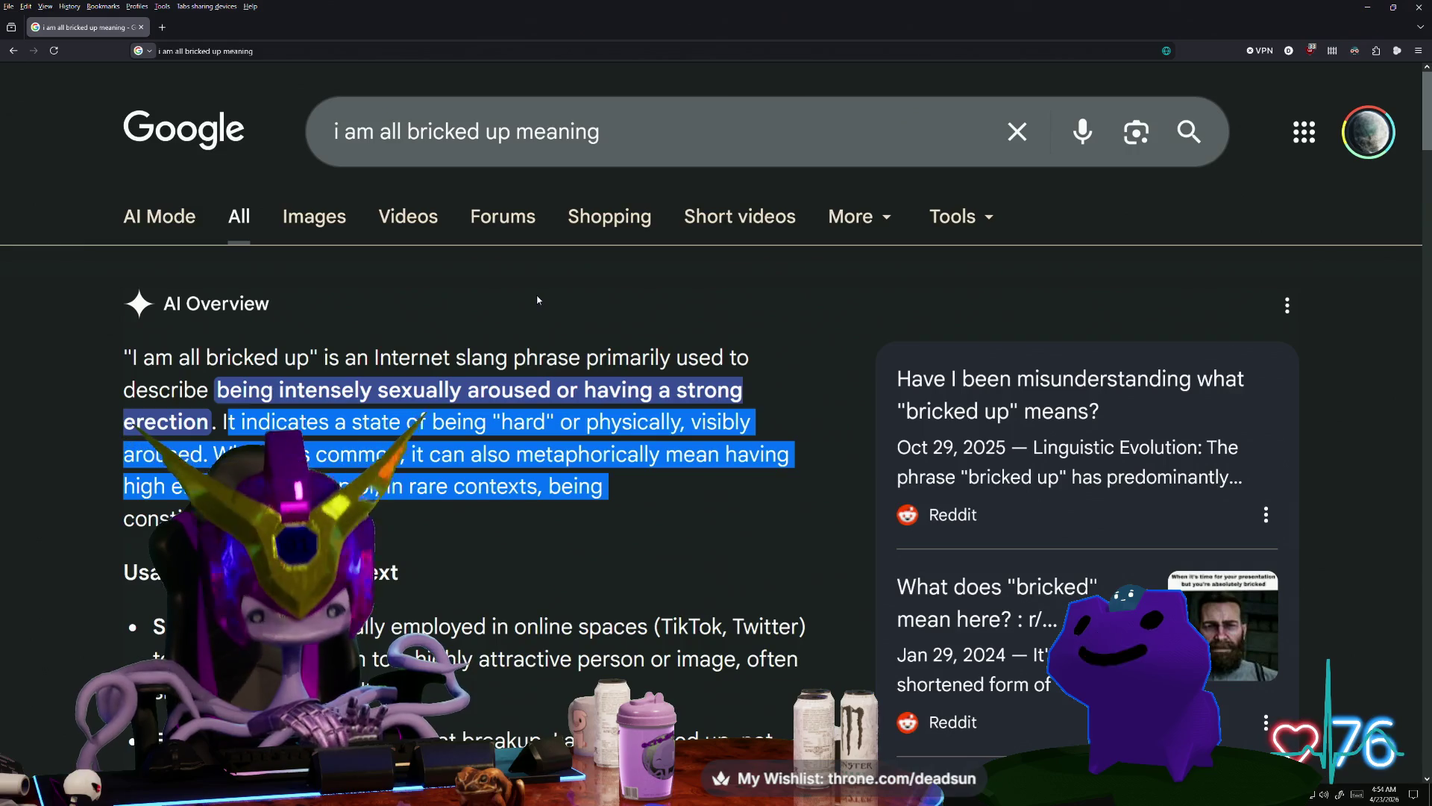
pyautogui.keyDown('ctrl'); pyautogui.scroll(-4, 537, 300); pyautogui.keyUp('ctrl')
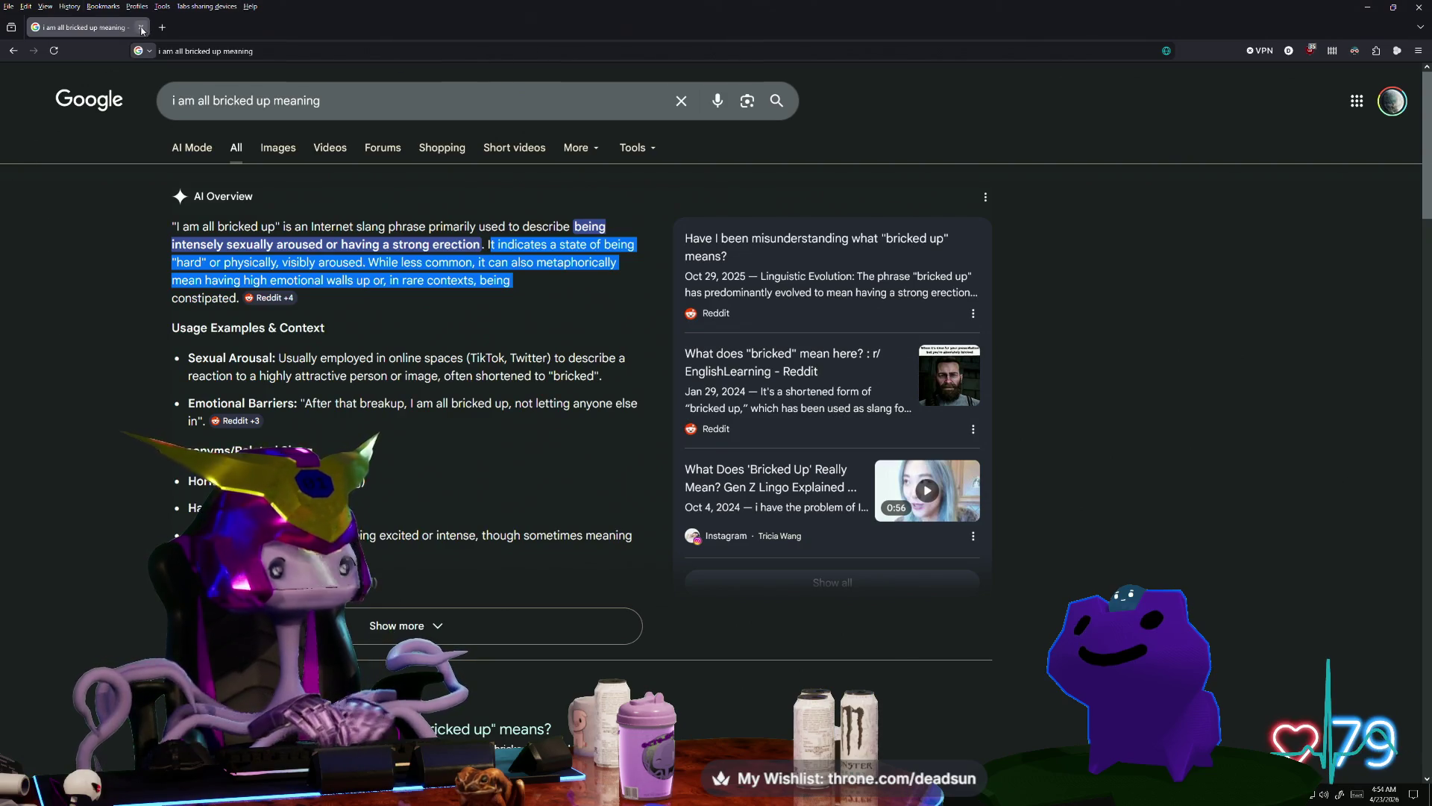
# Step: Close the browser and zoom and orbit the viewport onto the farmhouse model
pyautogui.click(142, 31)
pyautogui.moveTo(490, 549)
pyautogui.keyDown('alt'); pyautogui.mouseDown(button='right')
pyautogui.moveTo(480, 569)
pyautogui.moveTo(495, 518)
pyautogui.moveTo(531, 588)
pyautogui.mouseUp(button='right'); pyautogui.keyUp('alt')
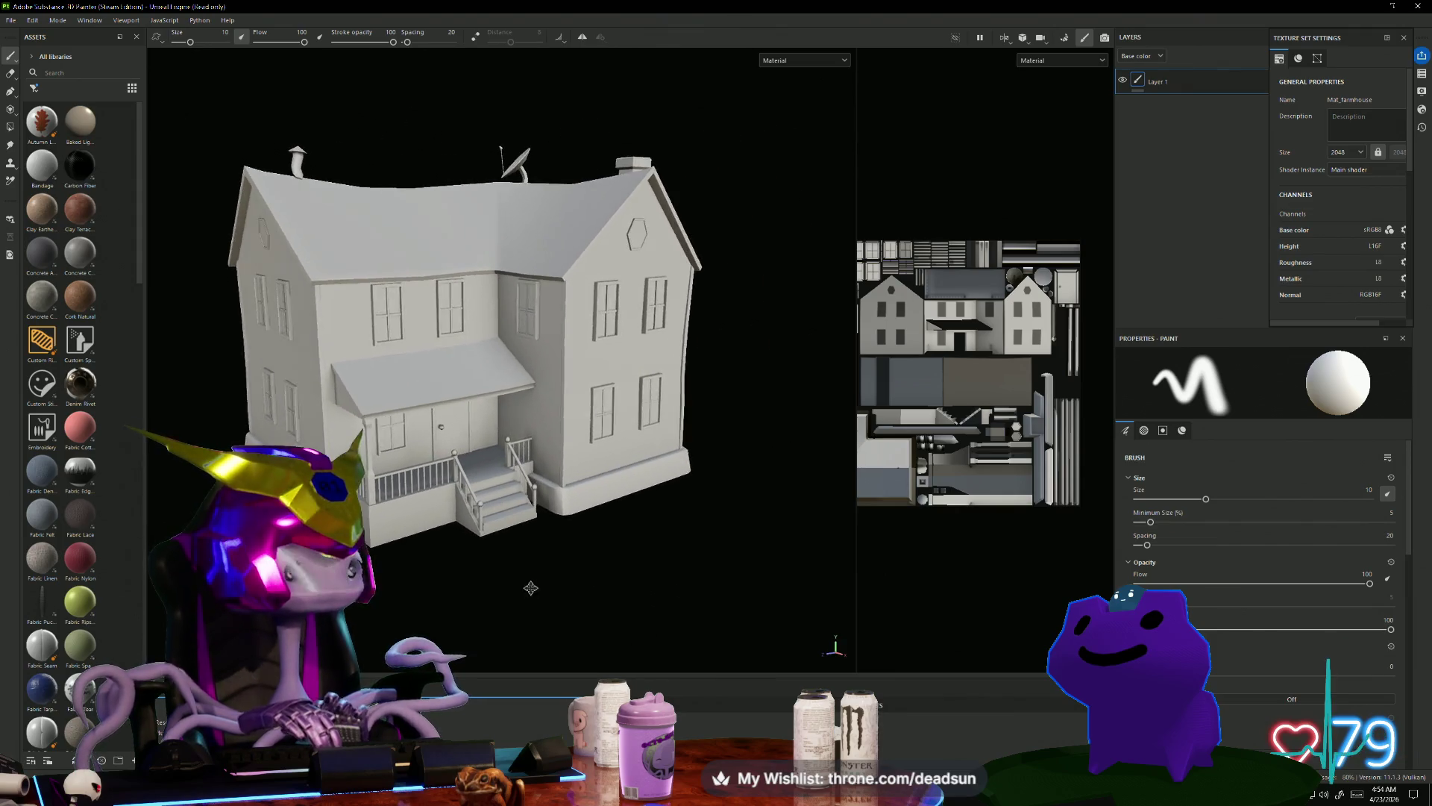
pyautogui.moveTo(530, 588)
pyautogui.keyDown('alt'); pyautogui.mouseDown()
pyautogui.moveTo(537, 524)
pyautogui.moveTo(544, 609)
pyautogui.moveTo(616, 550)
pyautogui.moveTo(521, 562)
pyautogui.moveTo(543, 512)
pyautogui.moveTo(527, 538)
pyautogui.moveTo(551, 621)
pyautogui.moveTo(578, 582)
pyautogui.moveTo(555, 558)
pyautogui.mouseUp(); pyautogui.keyUp('alt')
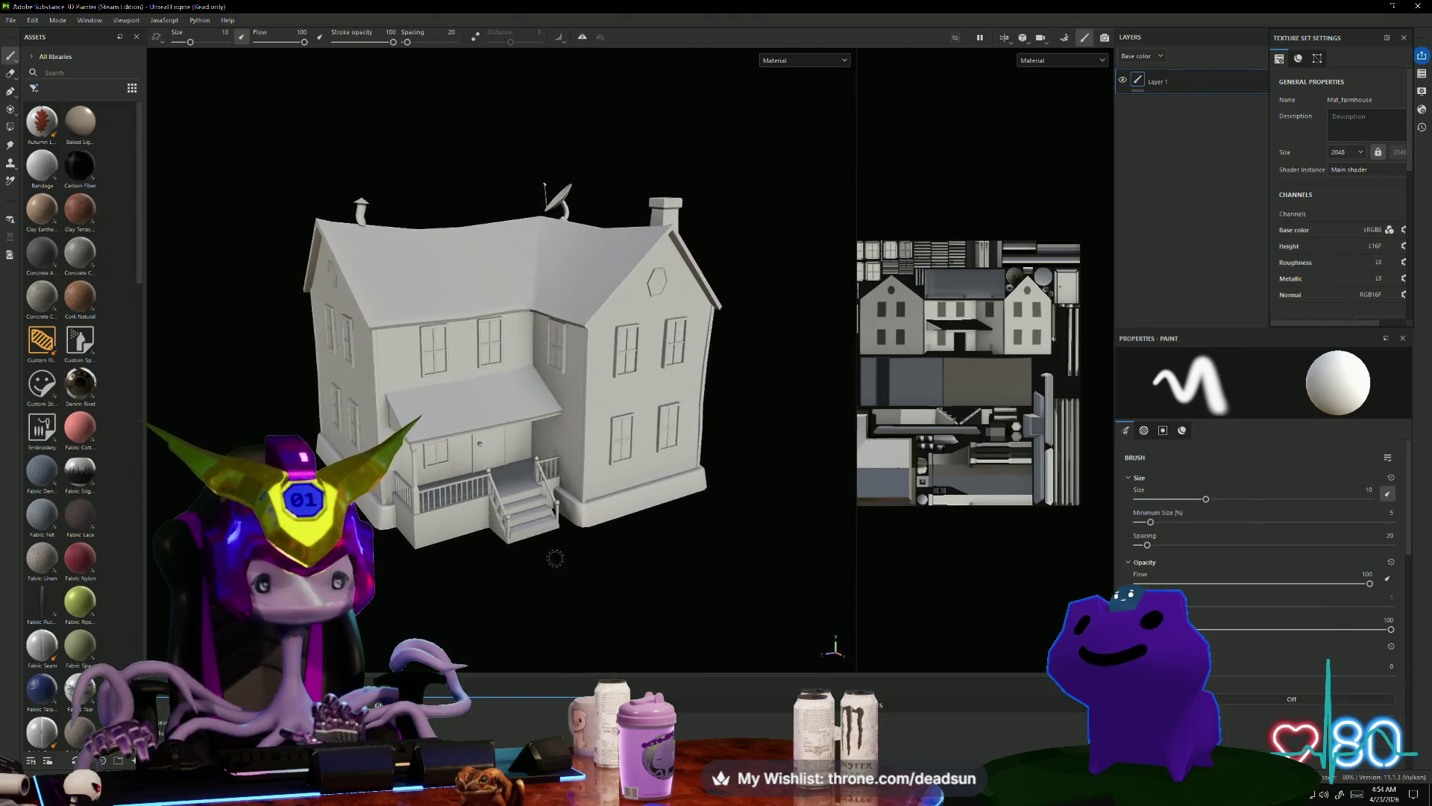
# Step: Open File > Export Textures for Mat_farmhouse and expand the Output template list
pyautogui.click(11, 21)
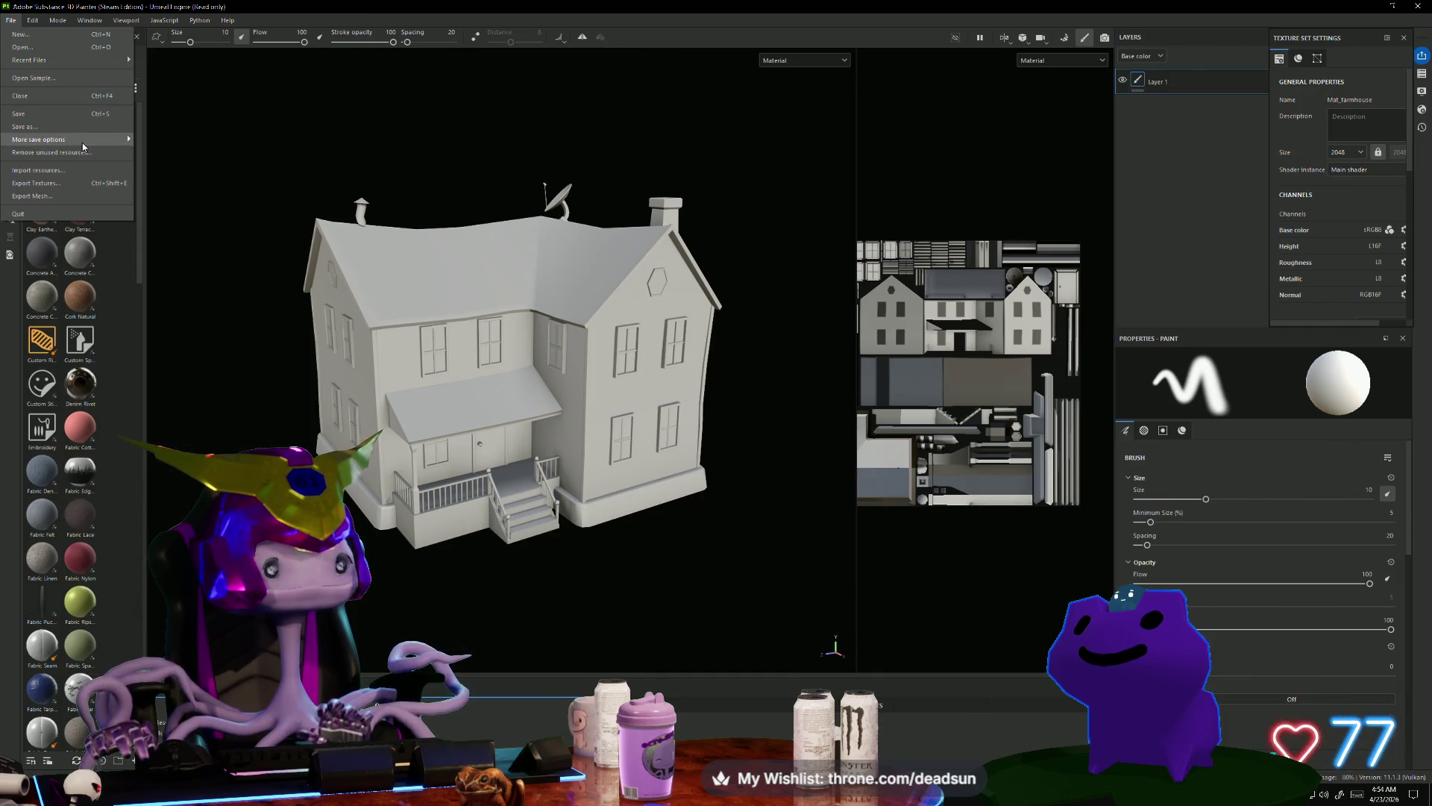
pyautogui.click(45, 183)
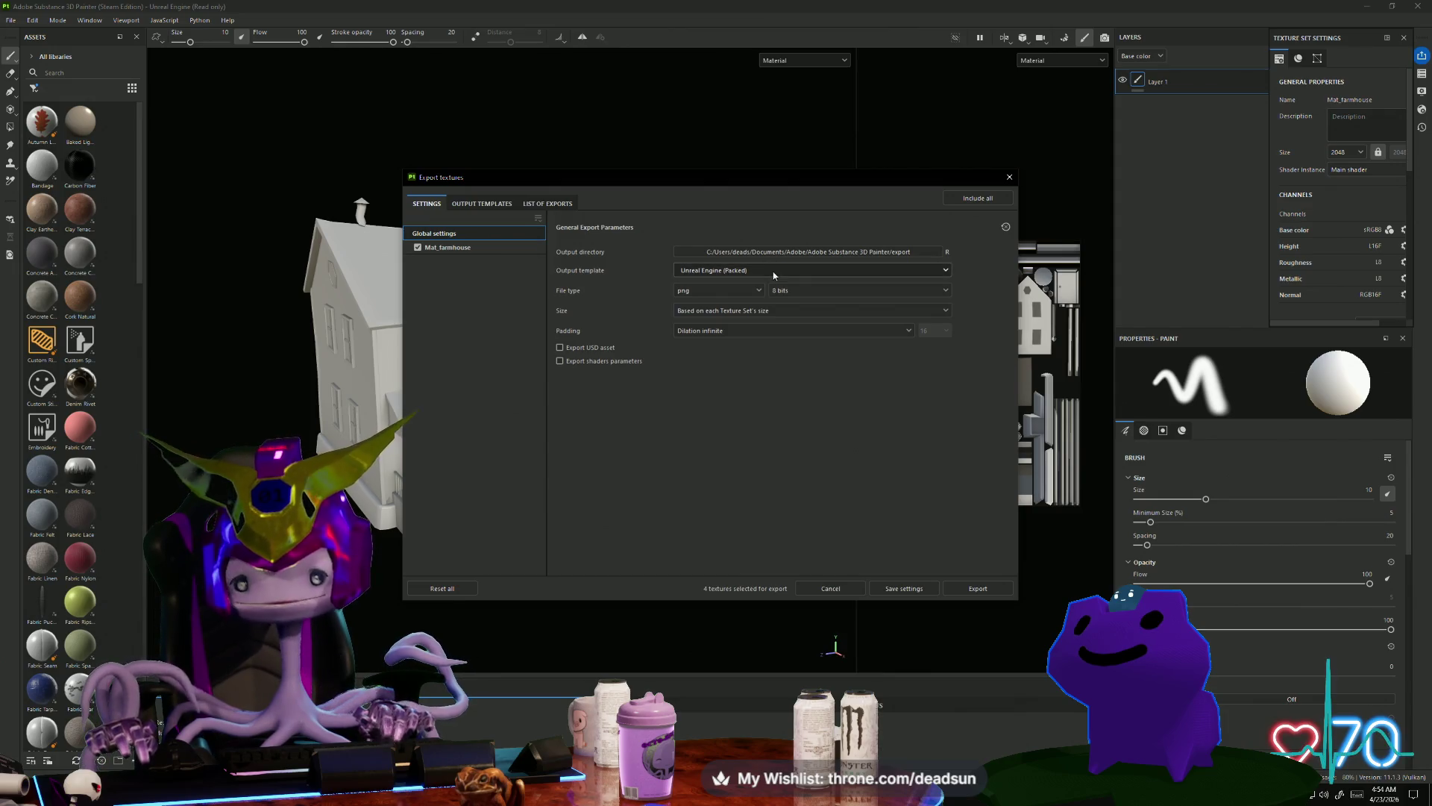
pyautogui.click(768, 270)
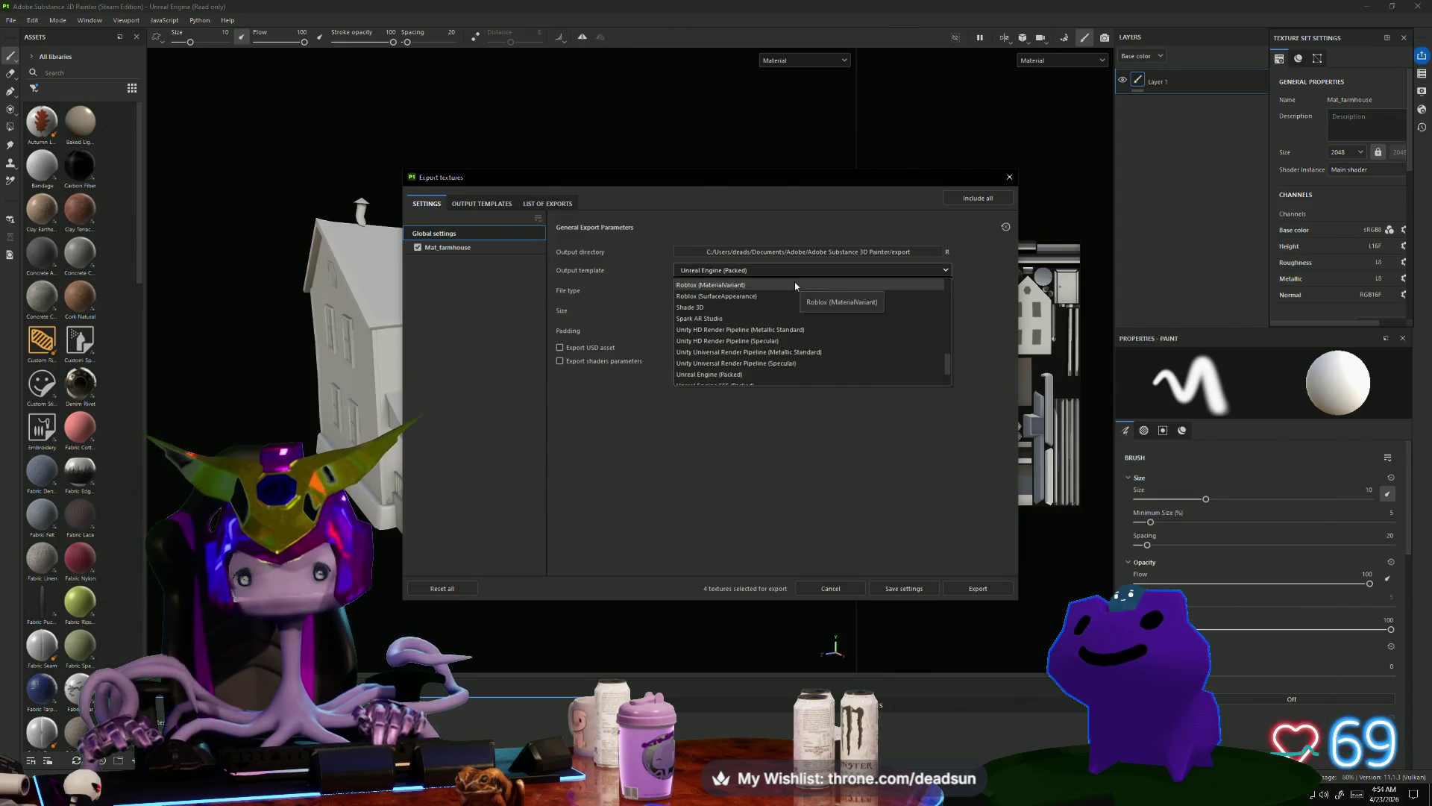
# Step: Scroll down and back up through the available export output templates
pyautogui.scroll(-1, 802, 314)
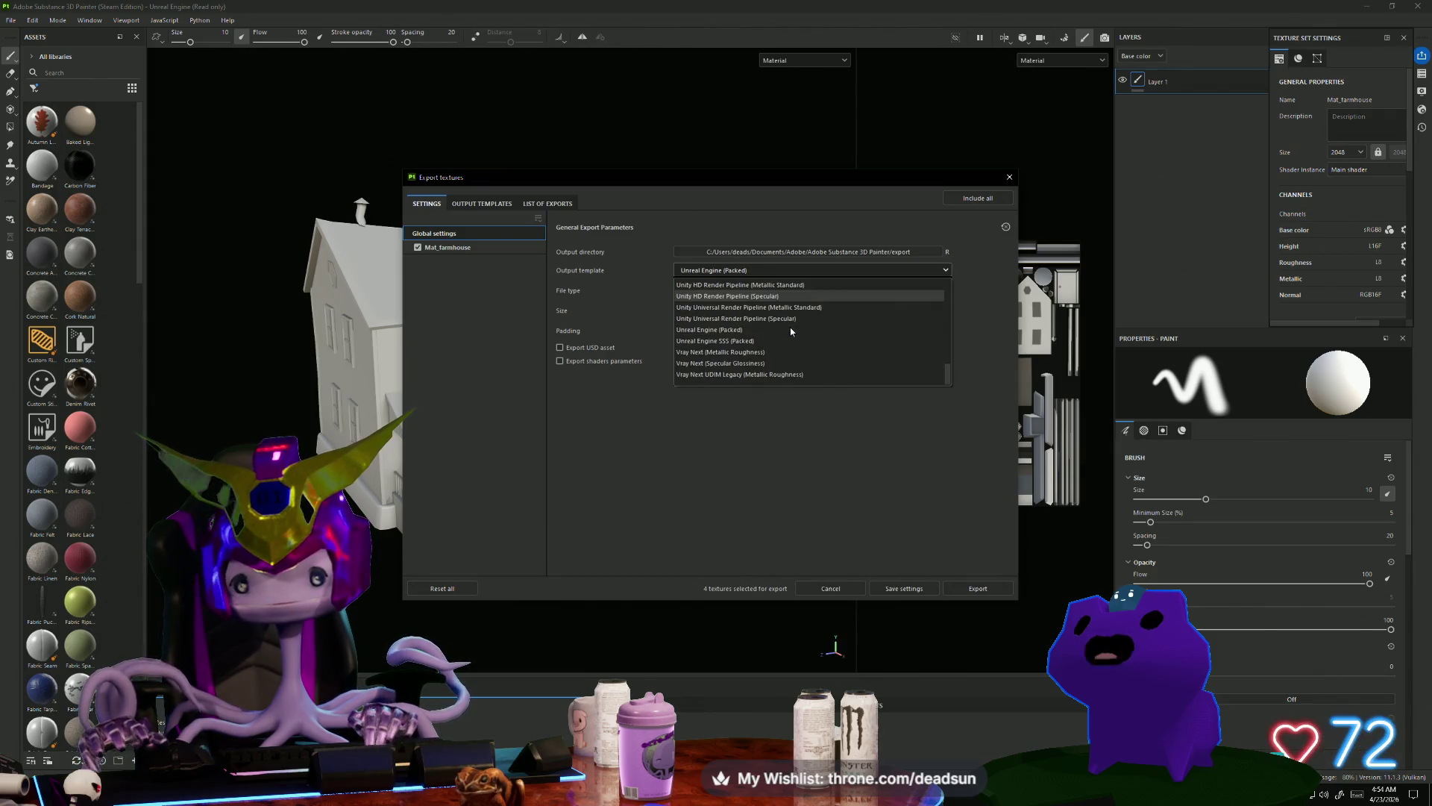
pyautogui.scroll(-1, 746, 306)
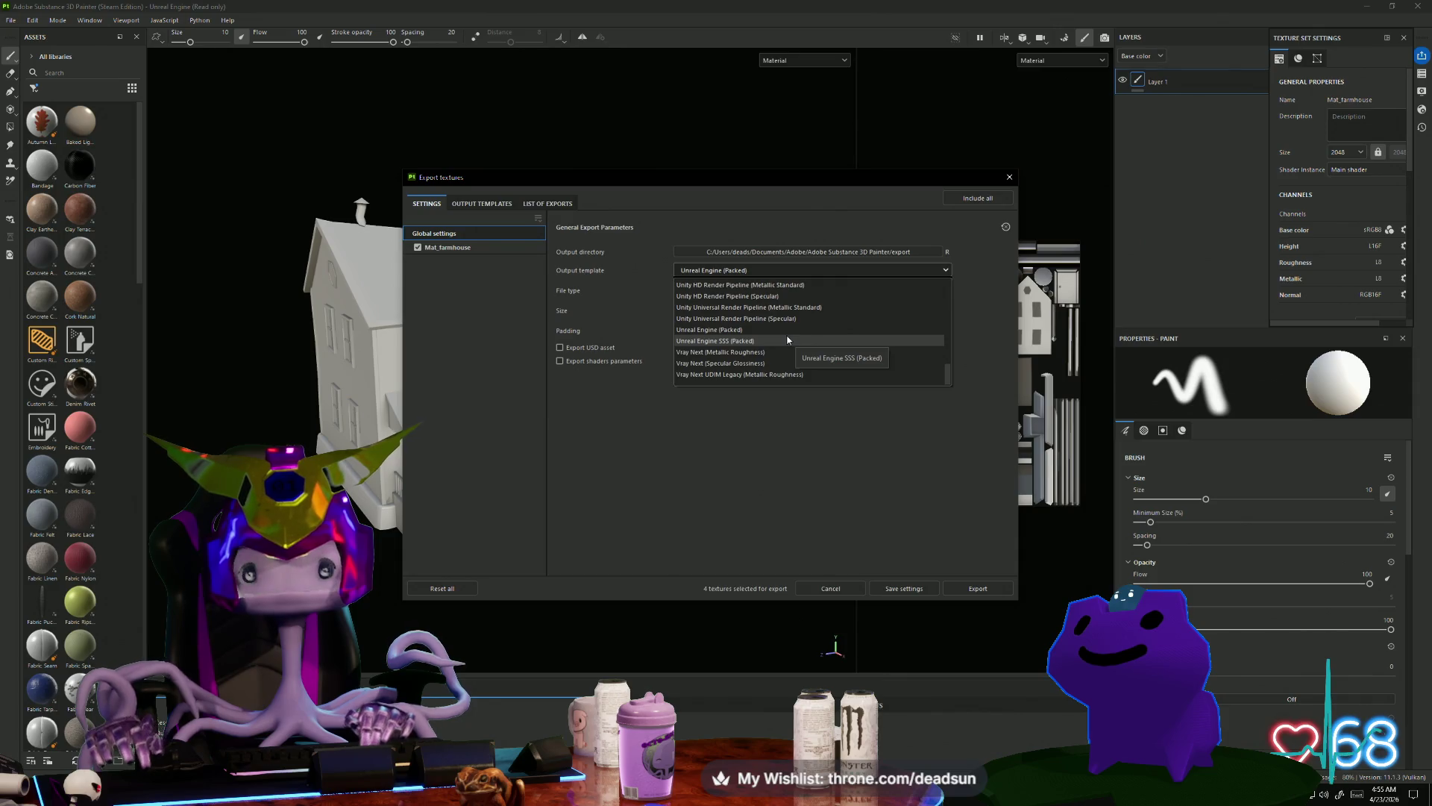
pyautogui.scroll(2, 787, 340)
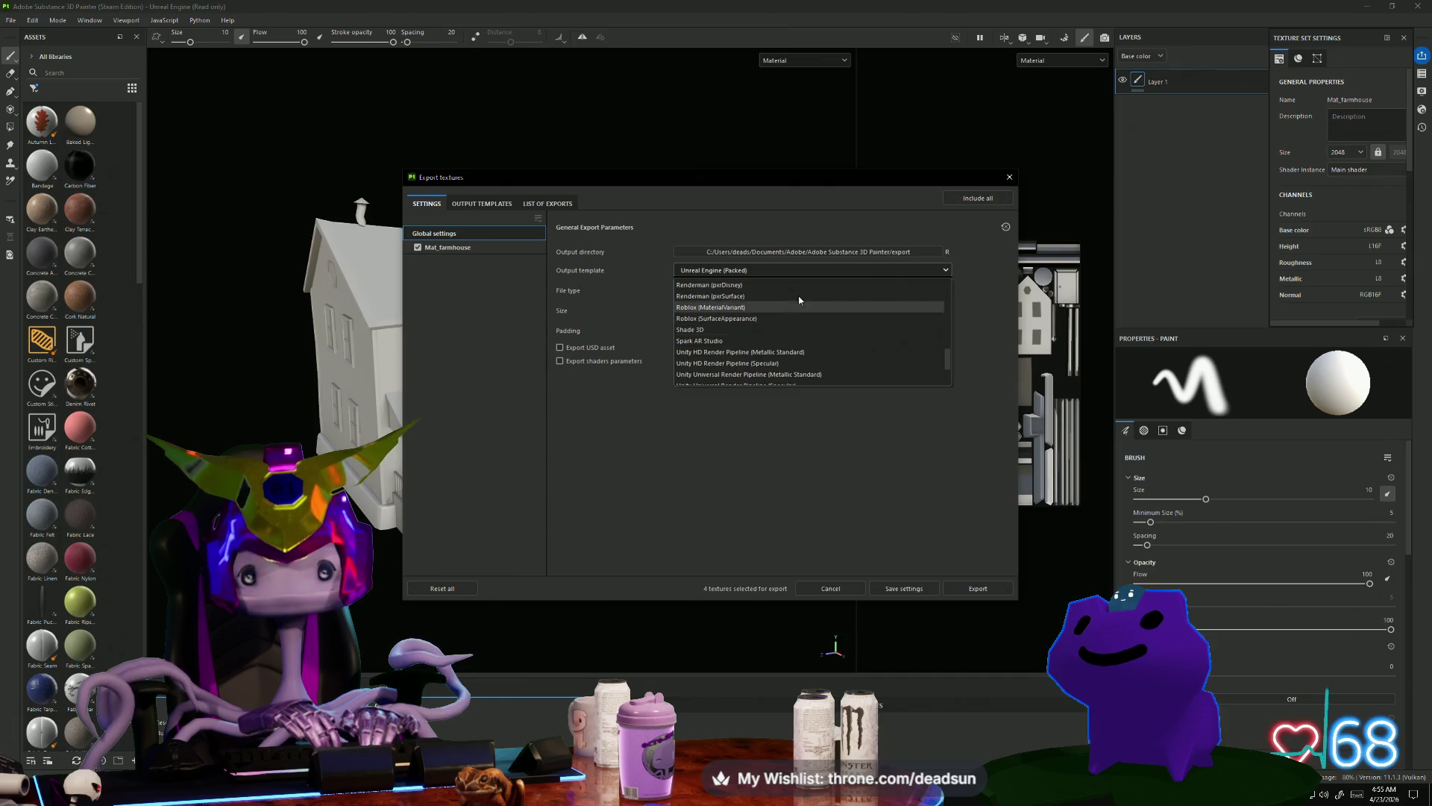
pyautogui.scroll(1, 785, 300)
pyautogui.scroll(2, 786, 299)
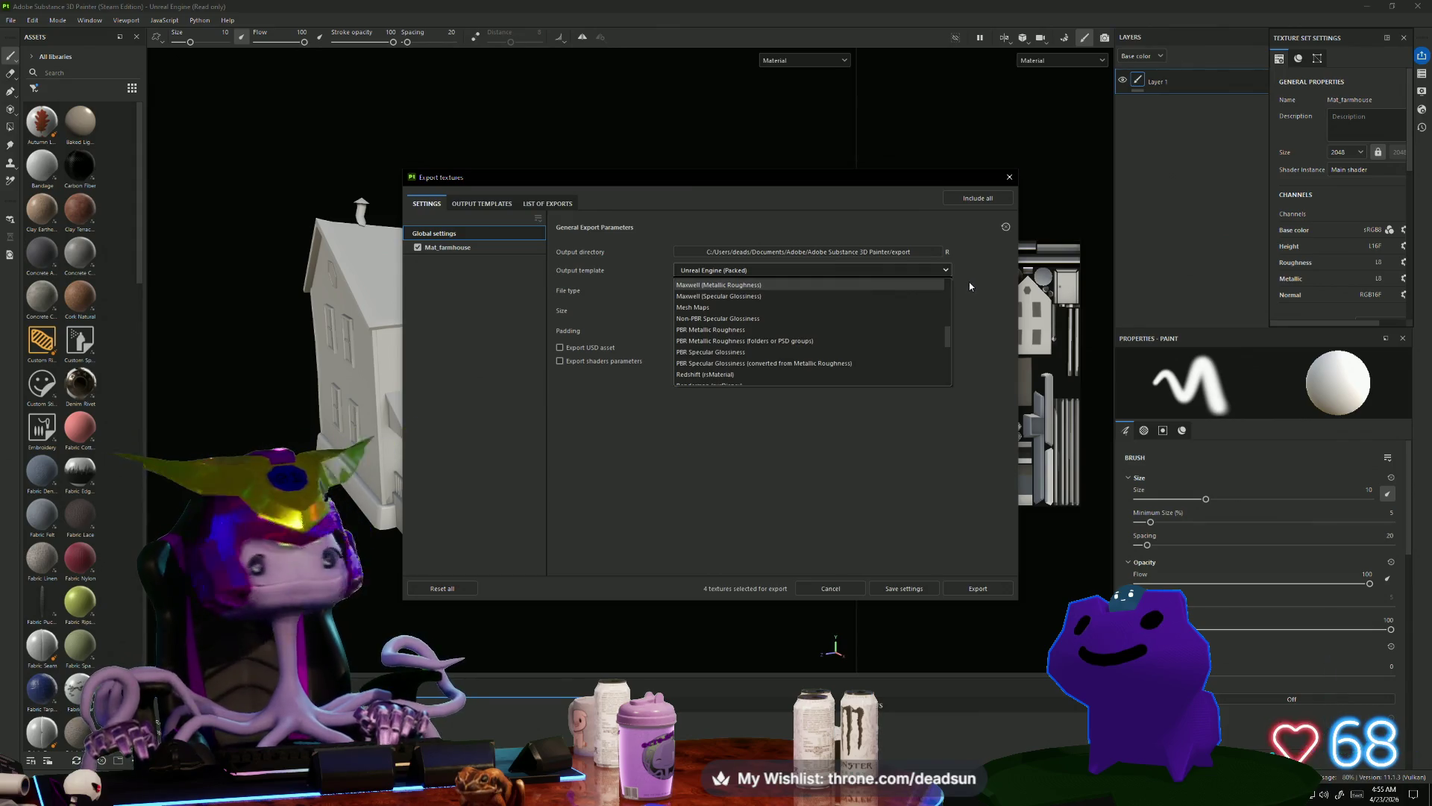
pyautogui.scroll(1, 940, 294)
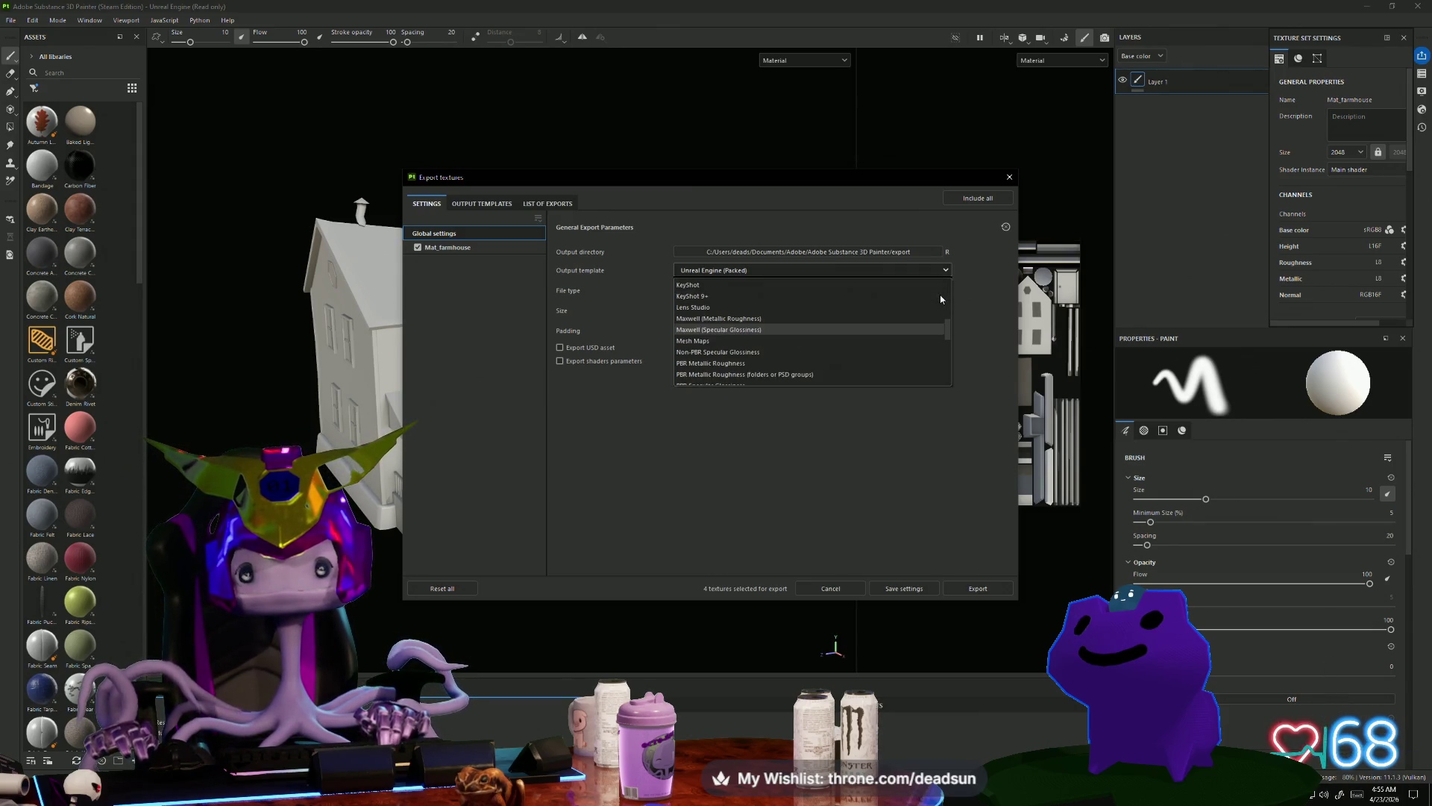
pyautogui.scroll(1, 940, 298)
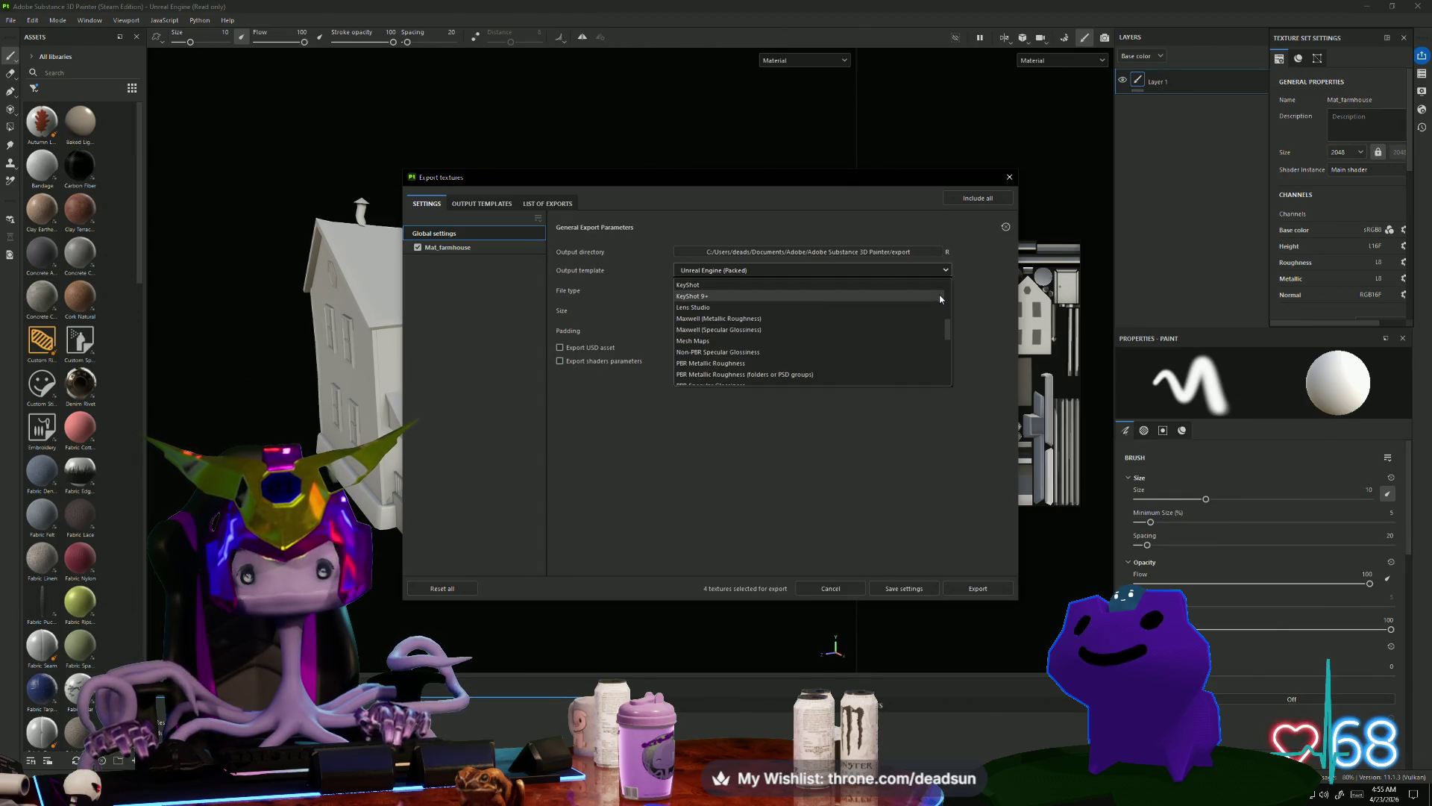
pyautogui.scroll(1, 938, 299)
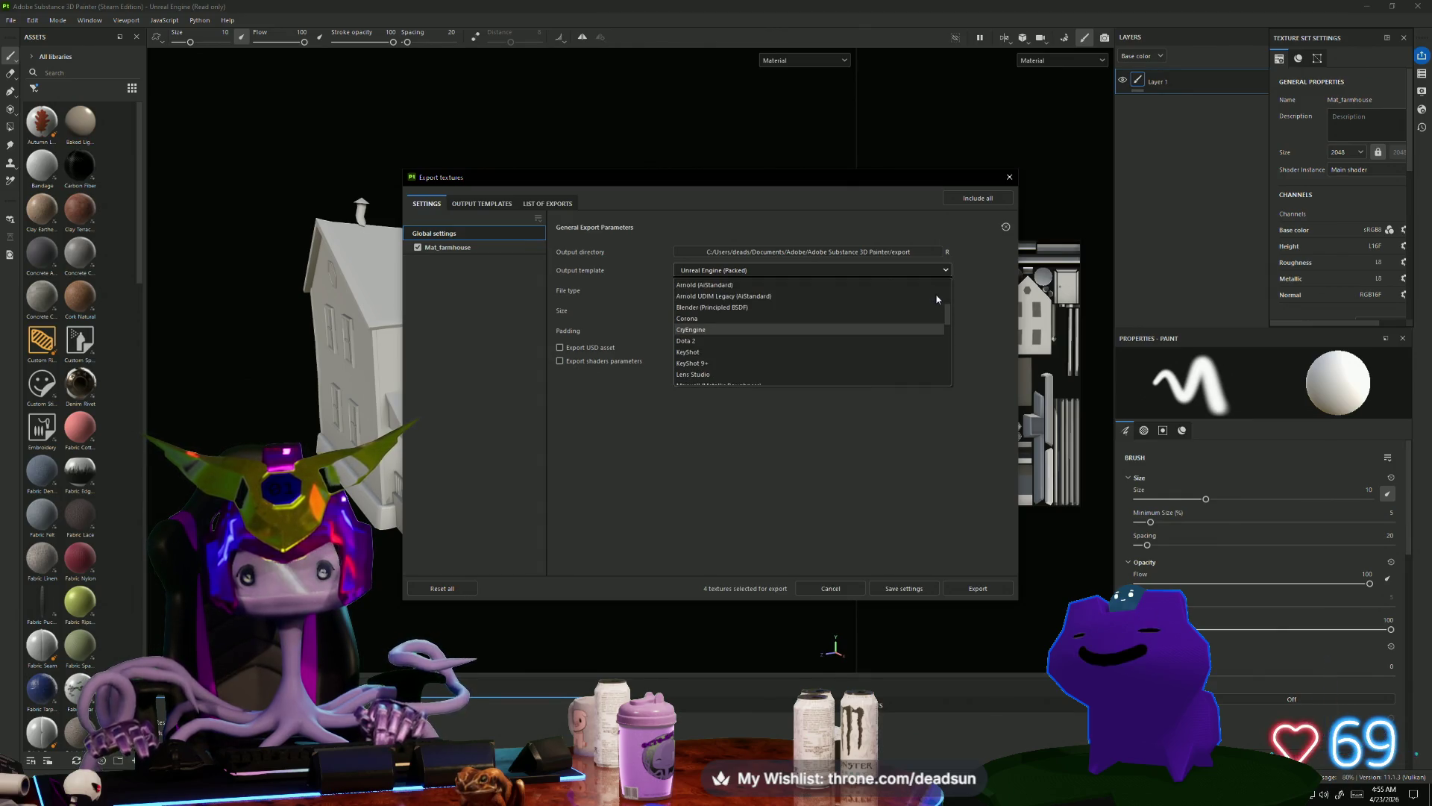
pyautogui.scroll(1, 931, 299)
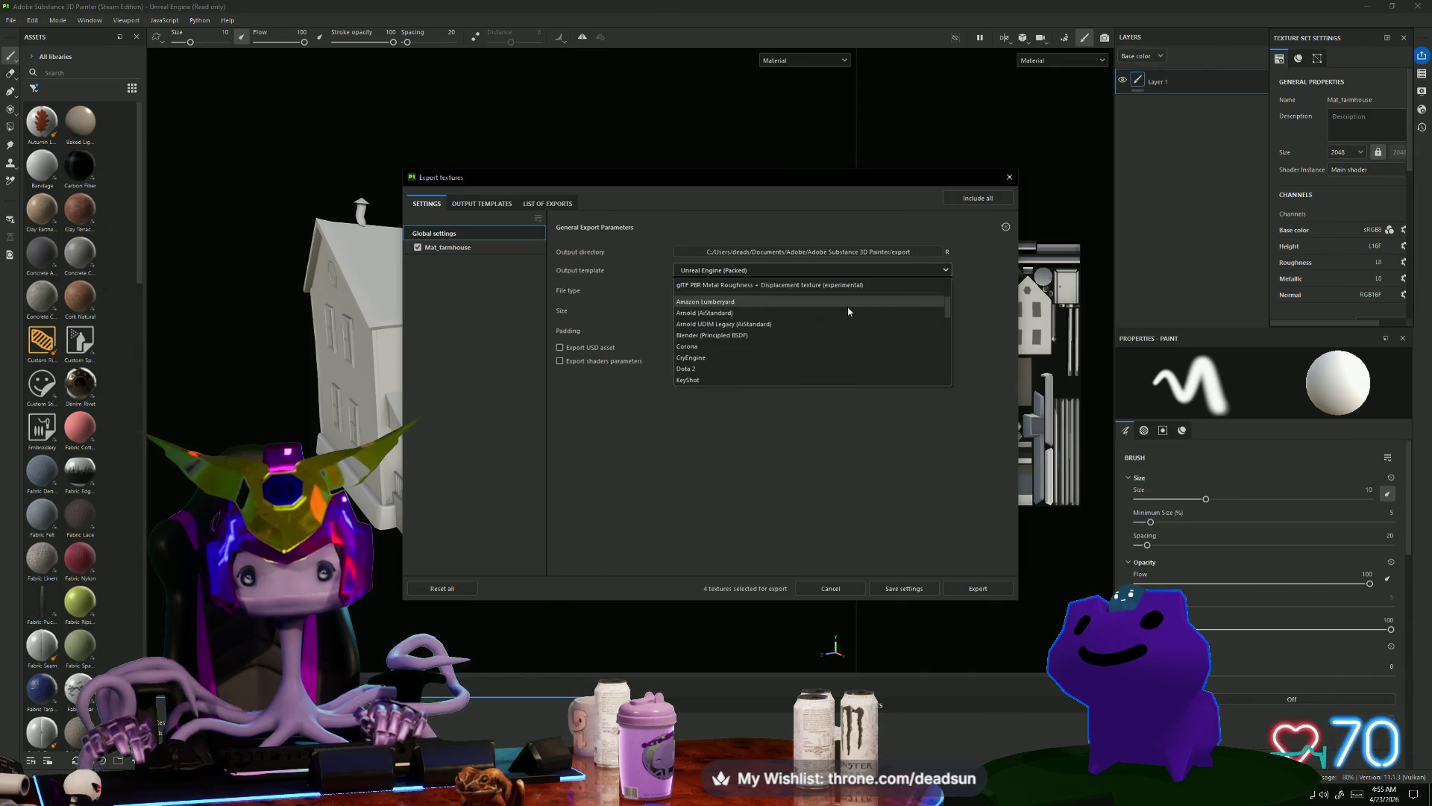
pyautogui.scroll(1, 848, 313)
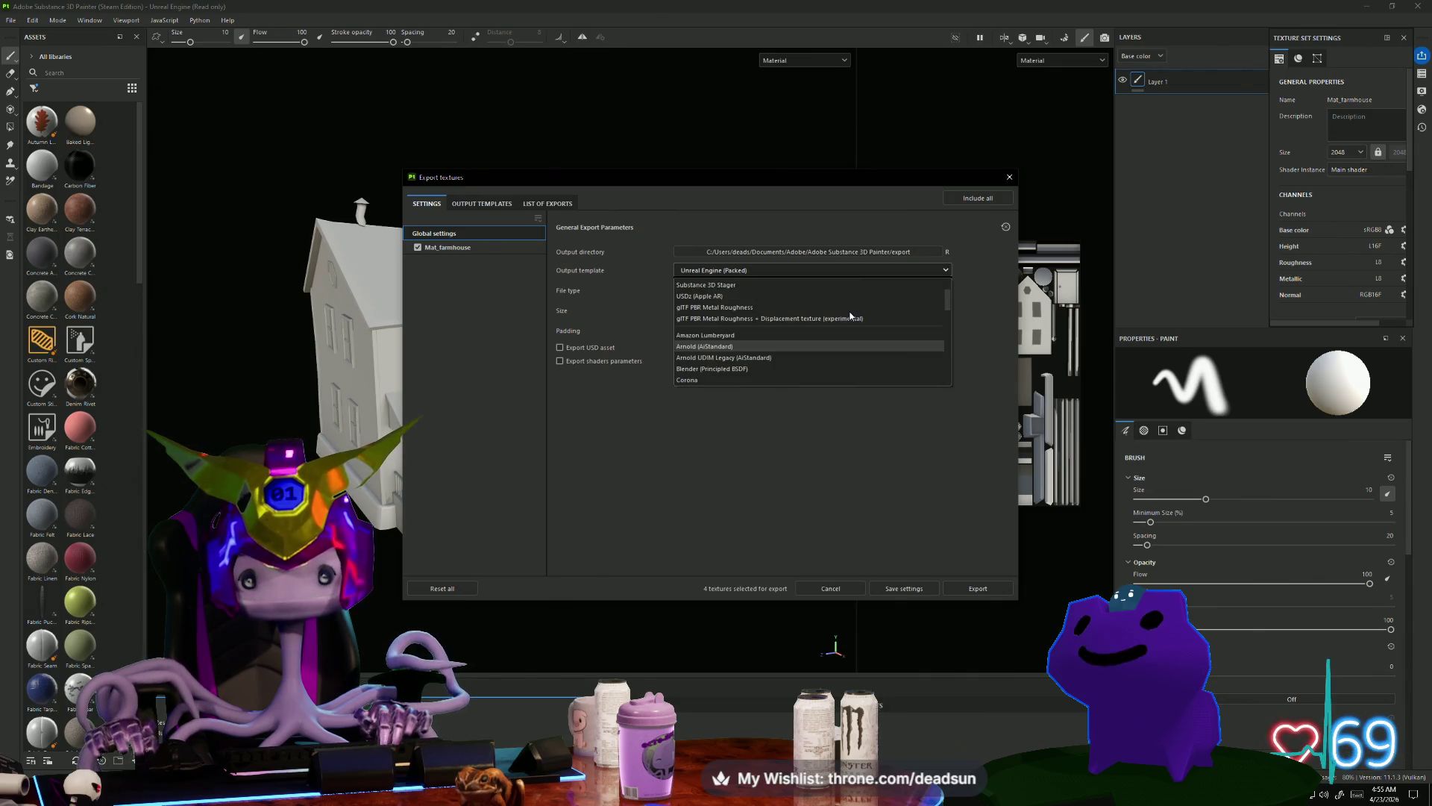
pyautogui.scroll(1, 895, 312)
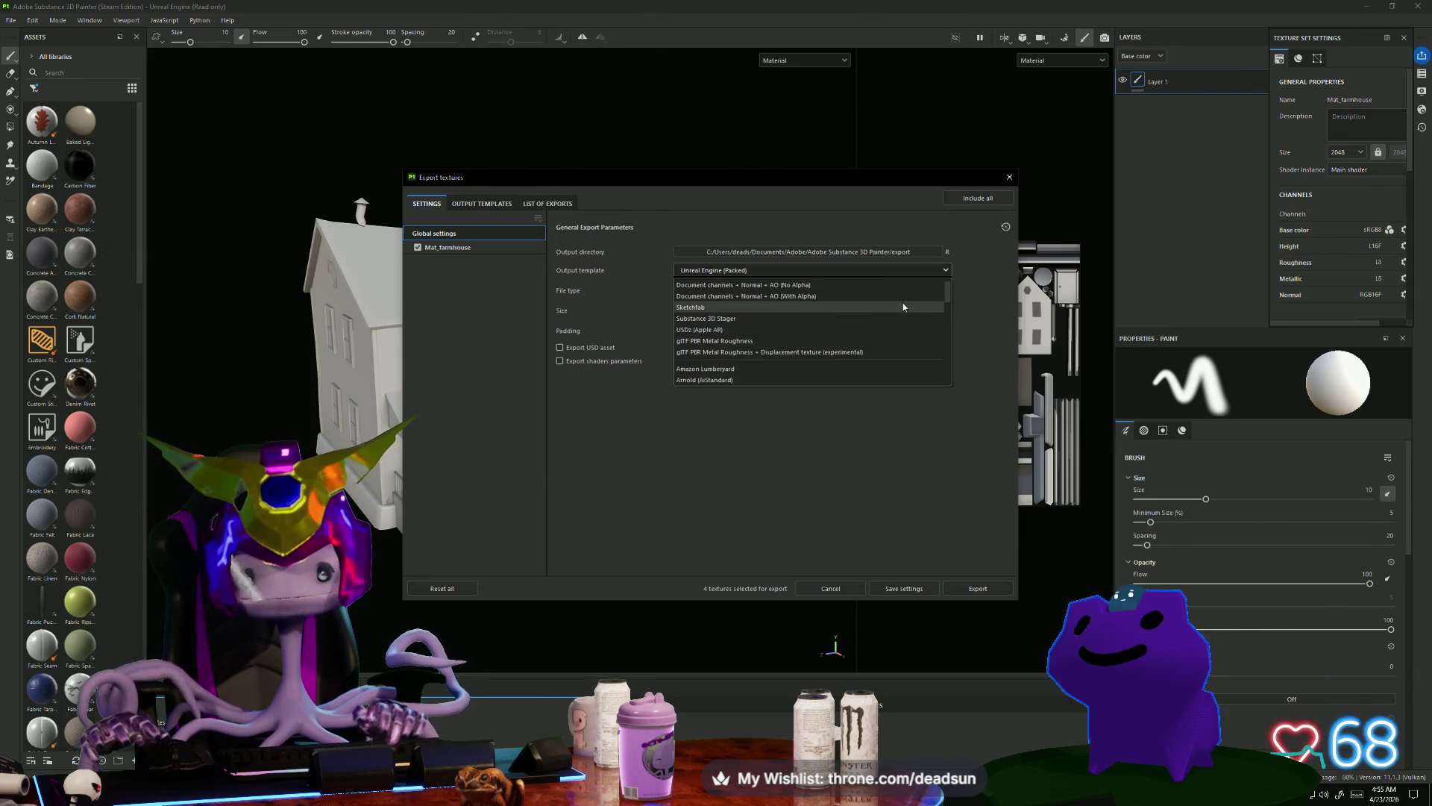
pyautogui.scroll(1, 888, 311)
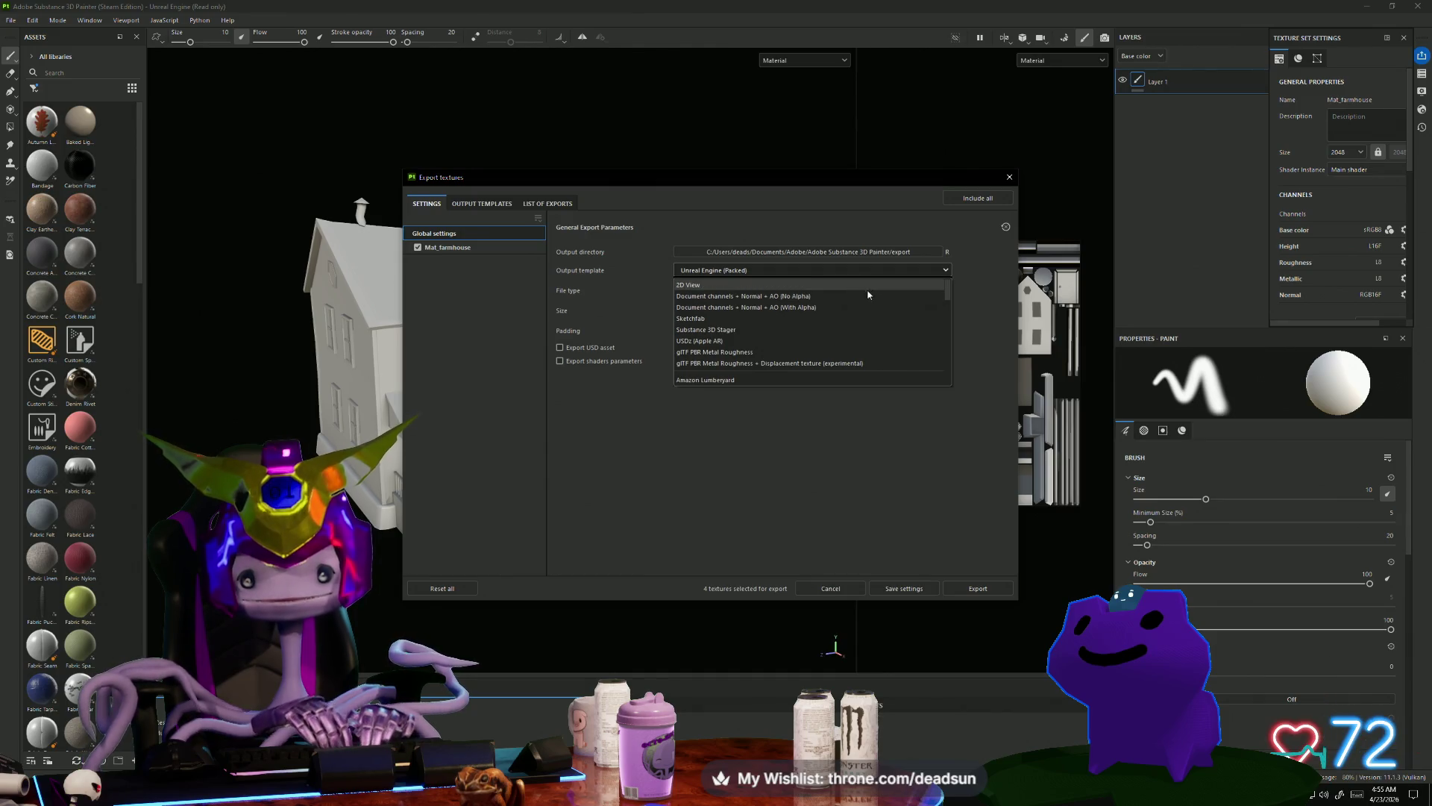
pyautogui.scroll(-1, 884, 327)
pyautogui.scroll(-1, 886, 329)
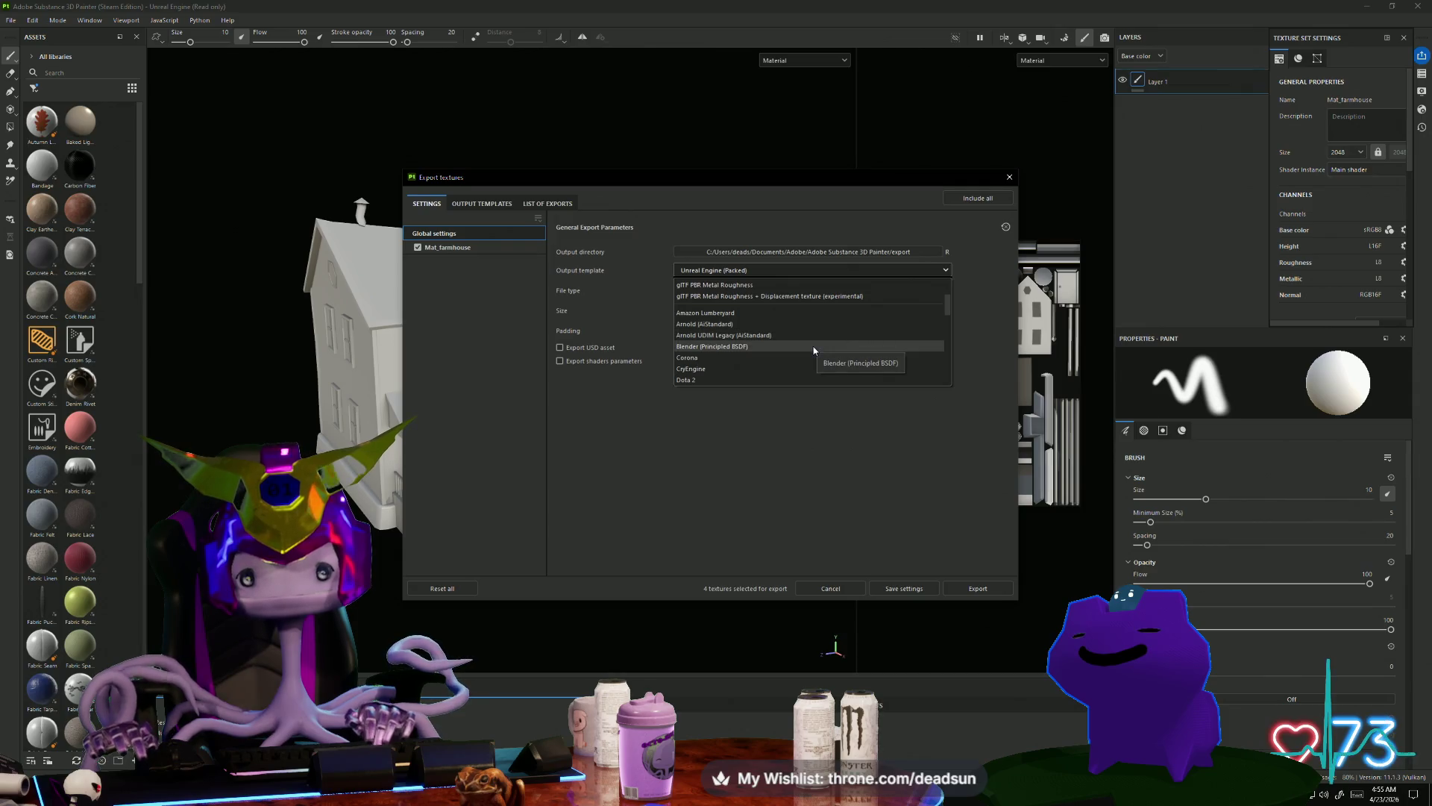
pyautogui.scroll(-1, 846, 361)
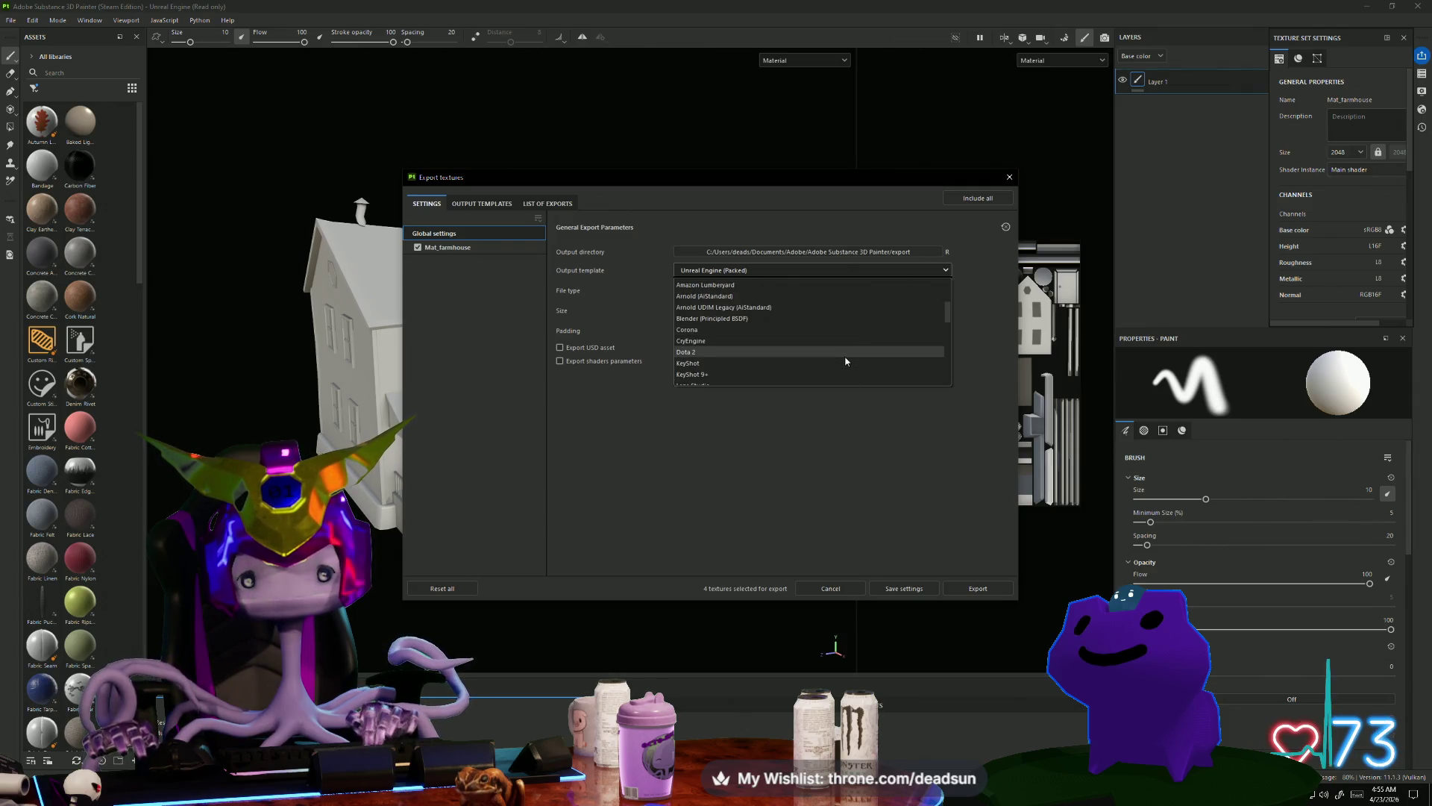
pyautogui.scroll(-2, 855, 347)
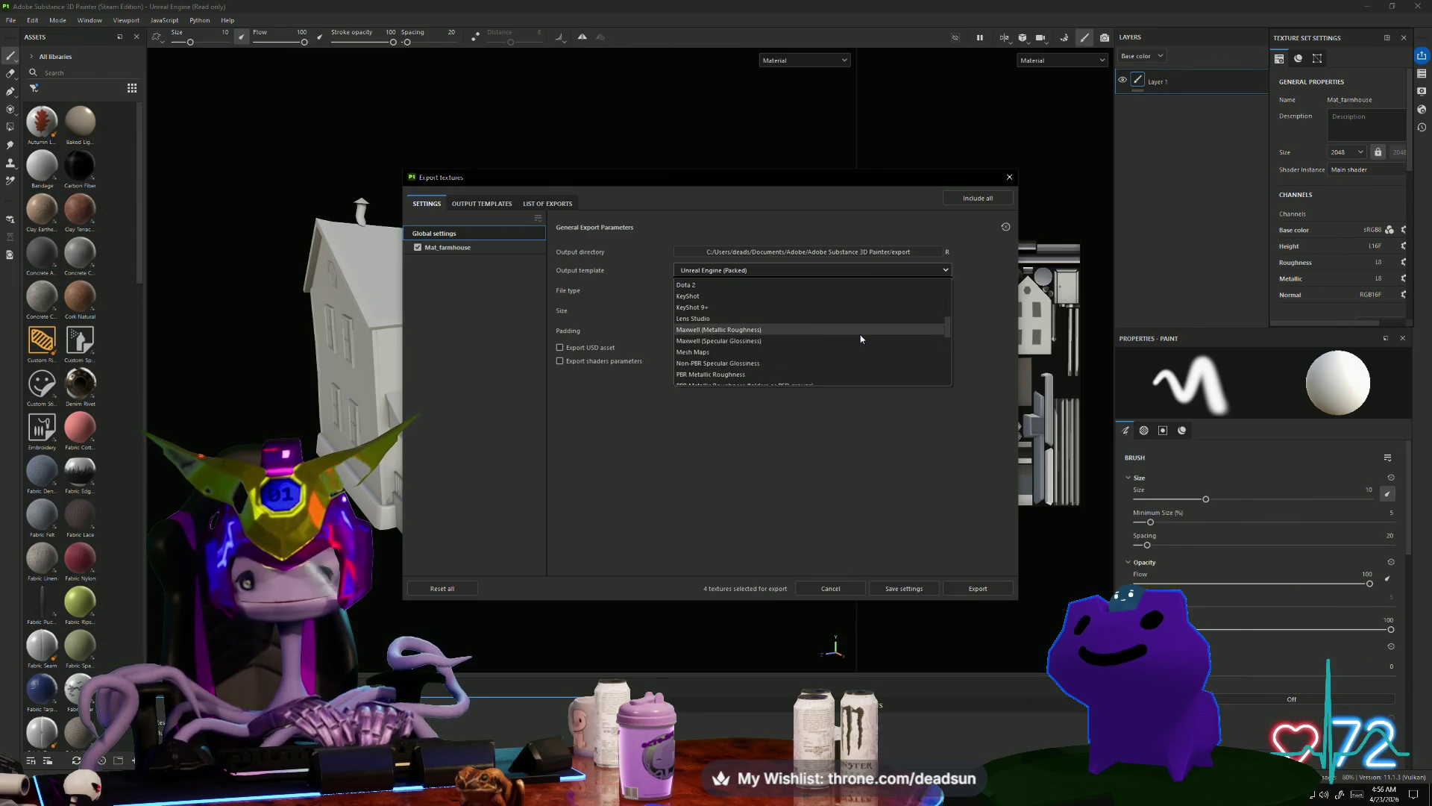
pyautogui.scroll(-1, 858, 349)
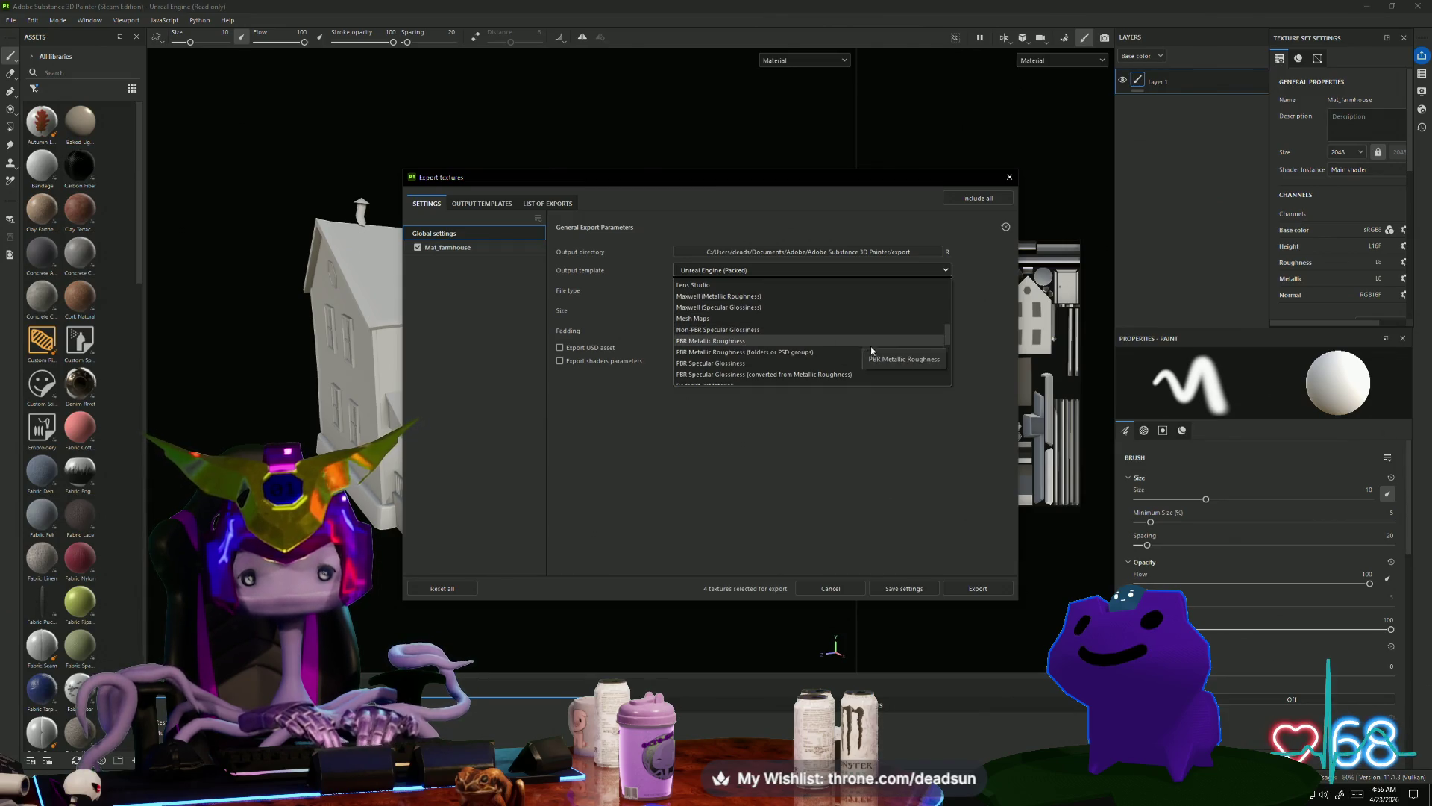
pyautogui.scroll(-2, 880, 364)
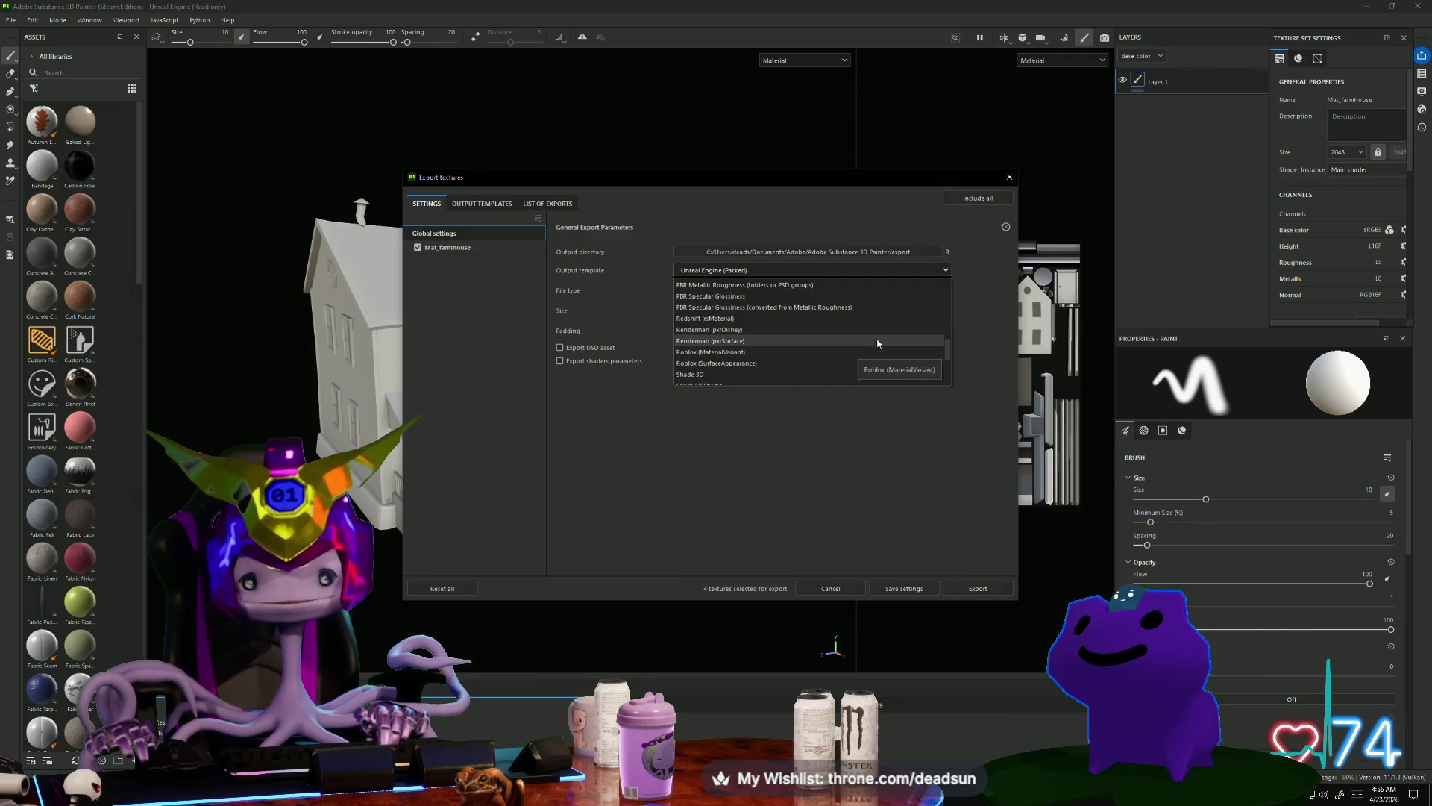
pyautogui.scroll(-1, 858, 344)
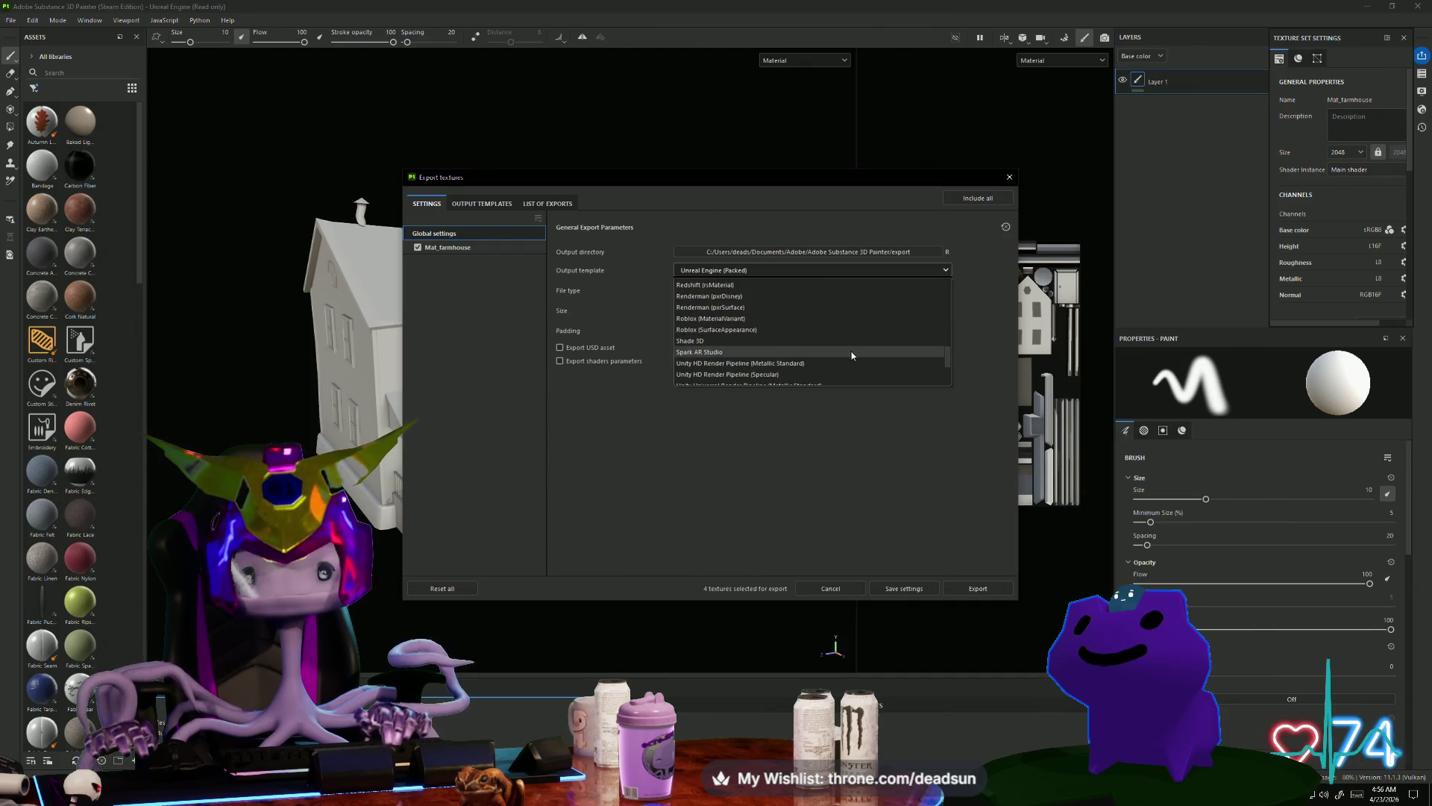
pyautogui.scroll(-1, 857, 360)
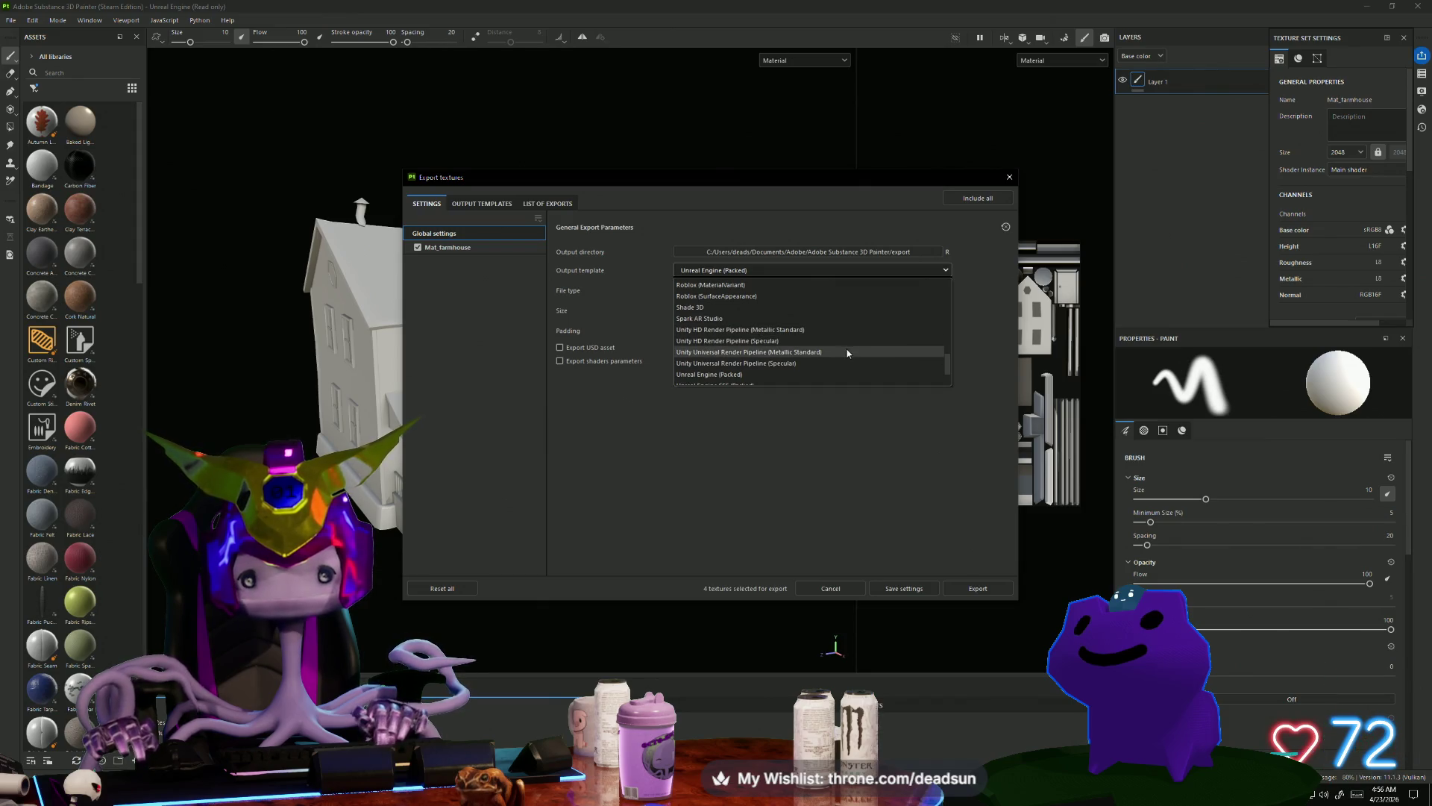
pyautogui.scroll(-1, 858, 359)
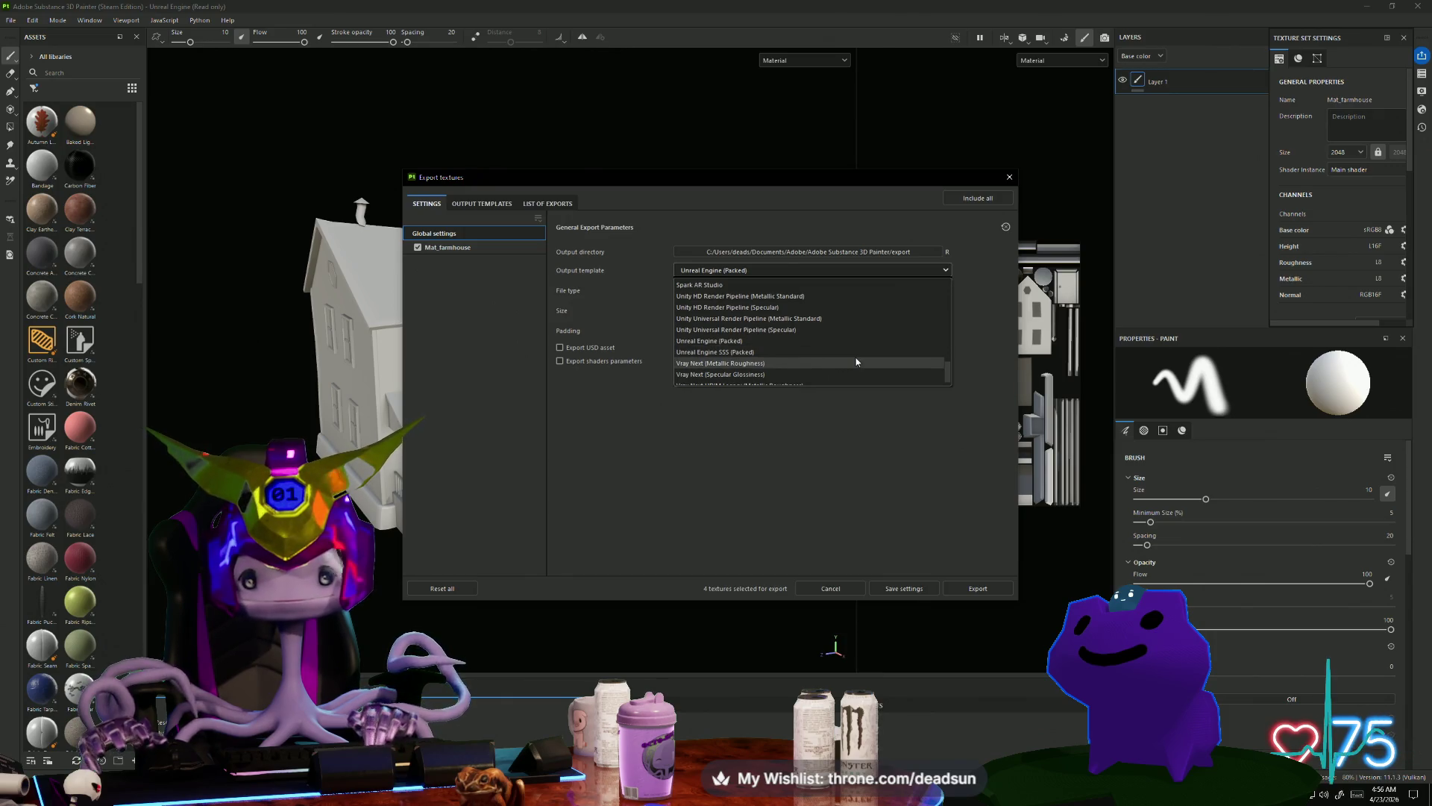
pyautogui.scroll(-1, 853, 356)
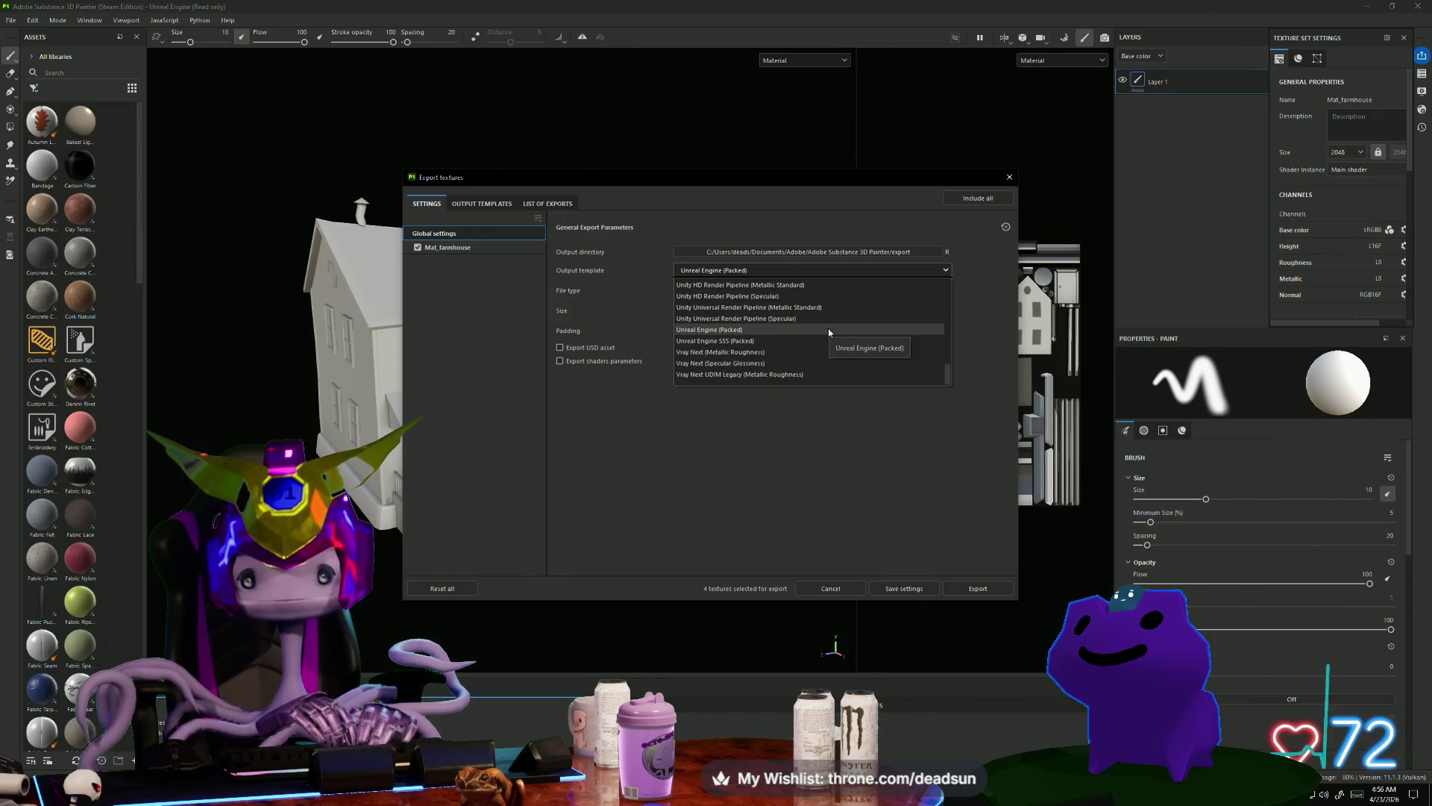
pyautogui.click(829, 330)
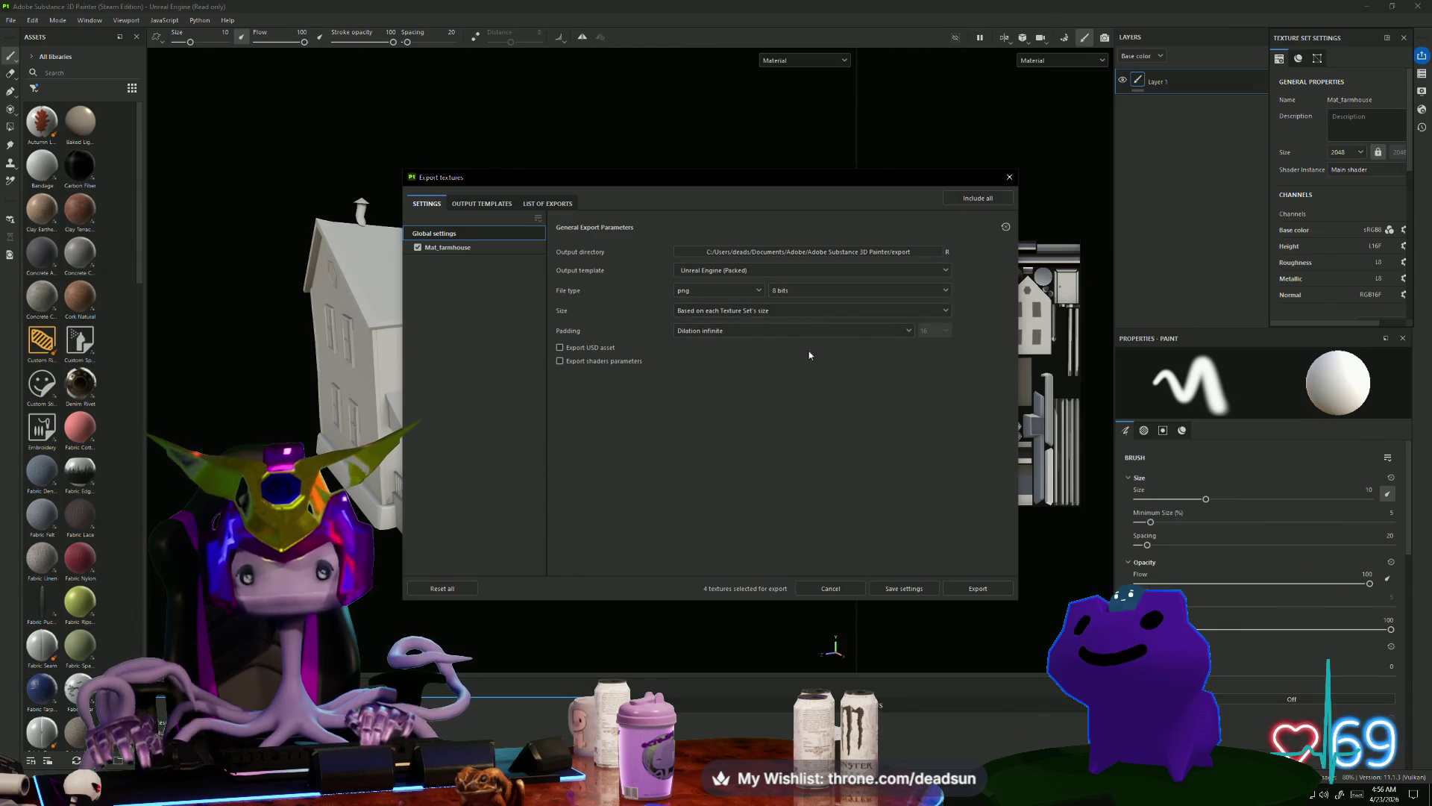
pyautogui.click(848, 335)
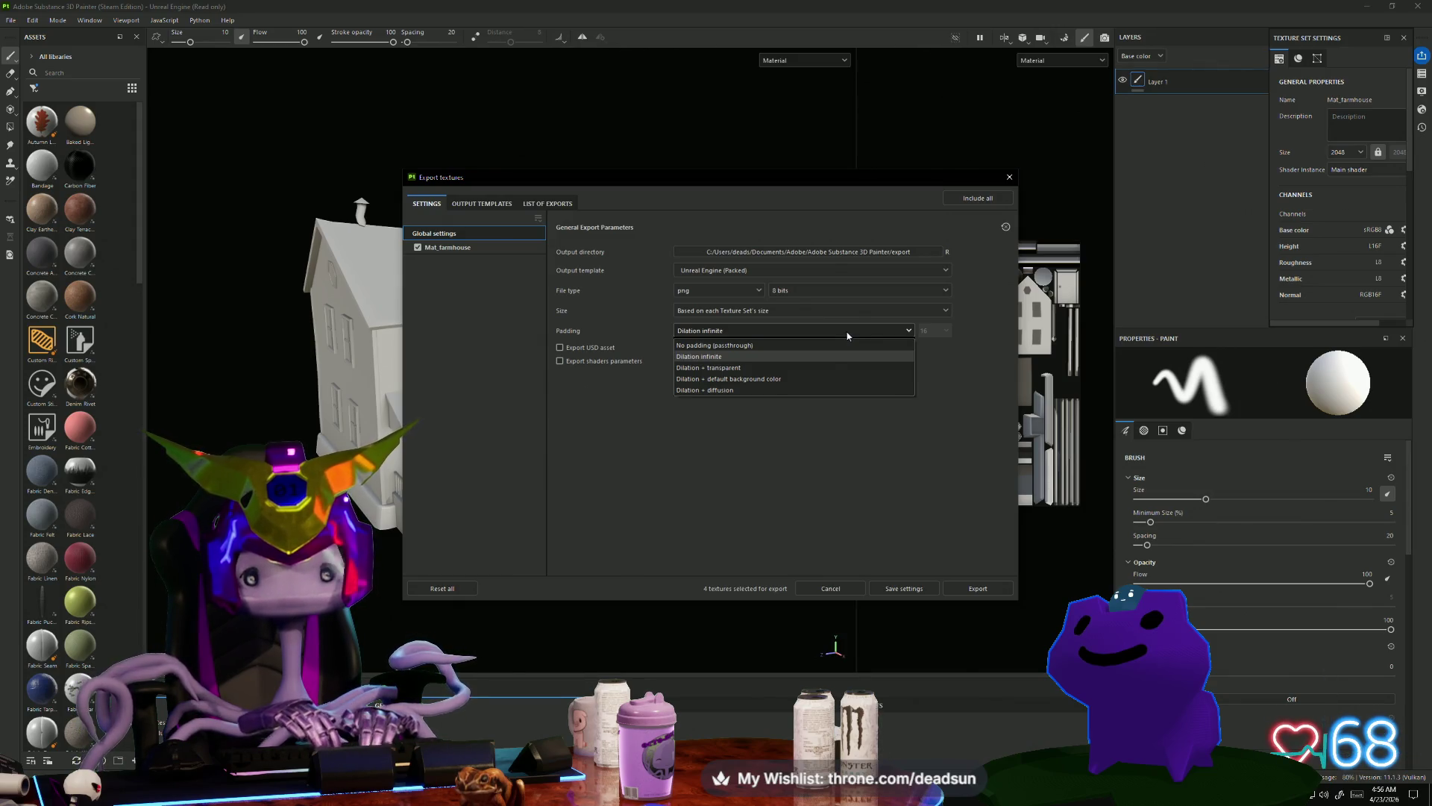
pyautogui.click(849, 336)
pyautogui.click(840, 332)
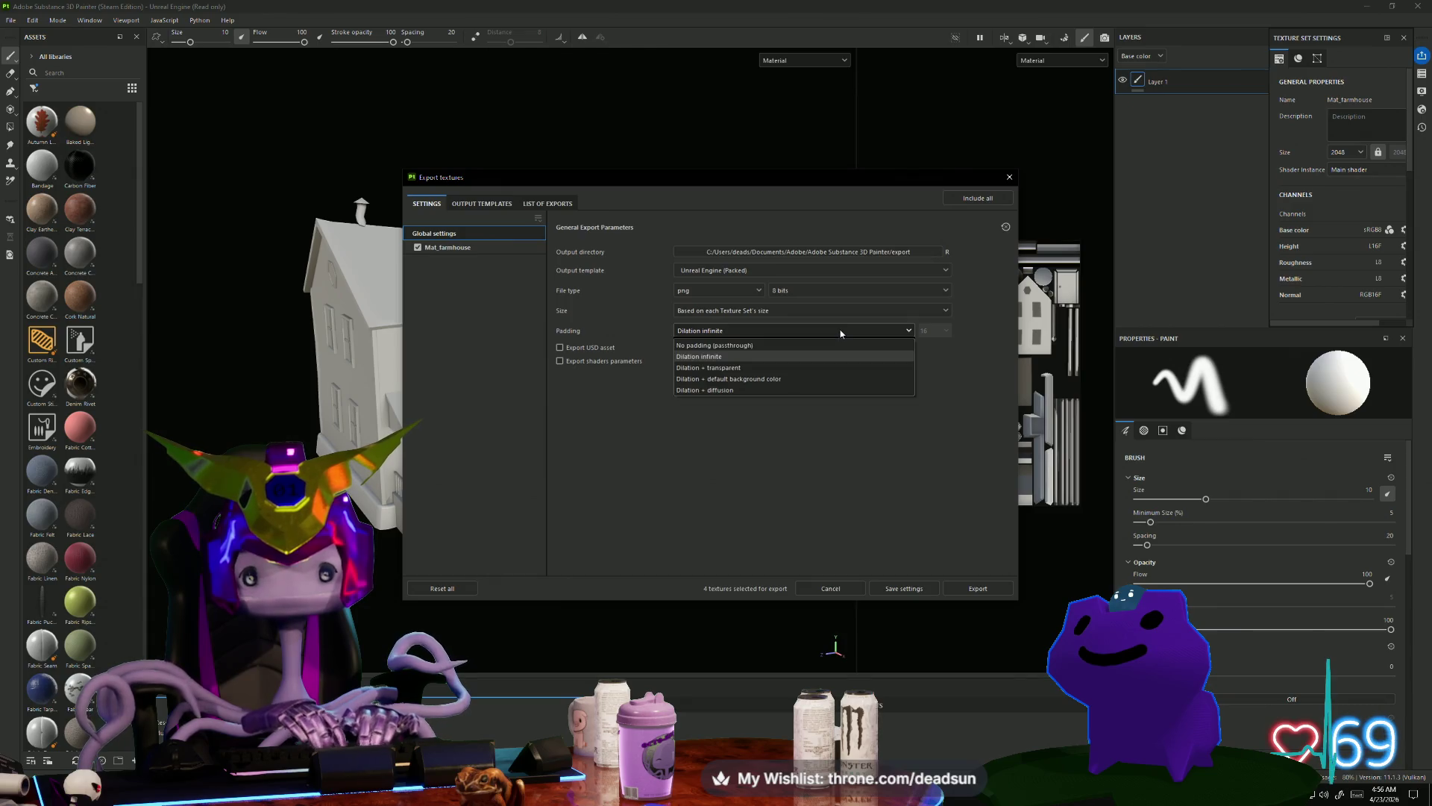
pyautogui.click(841, 332)
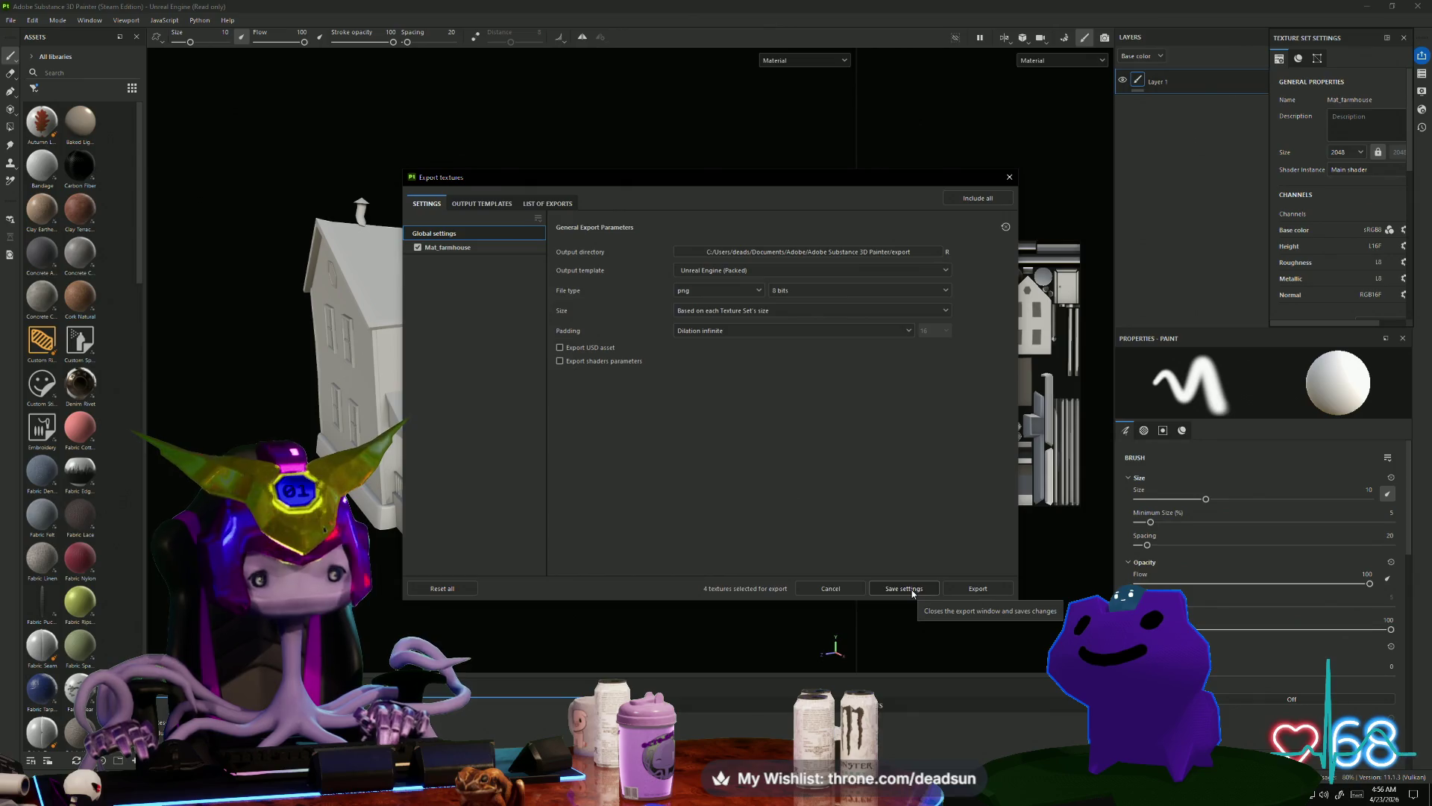
pyautogui.click(978, 588)
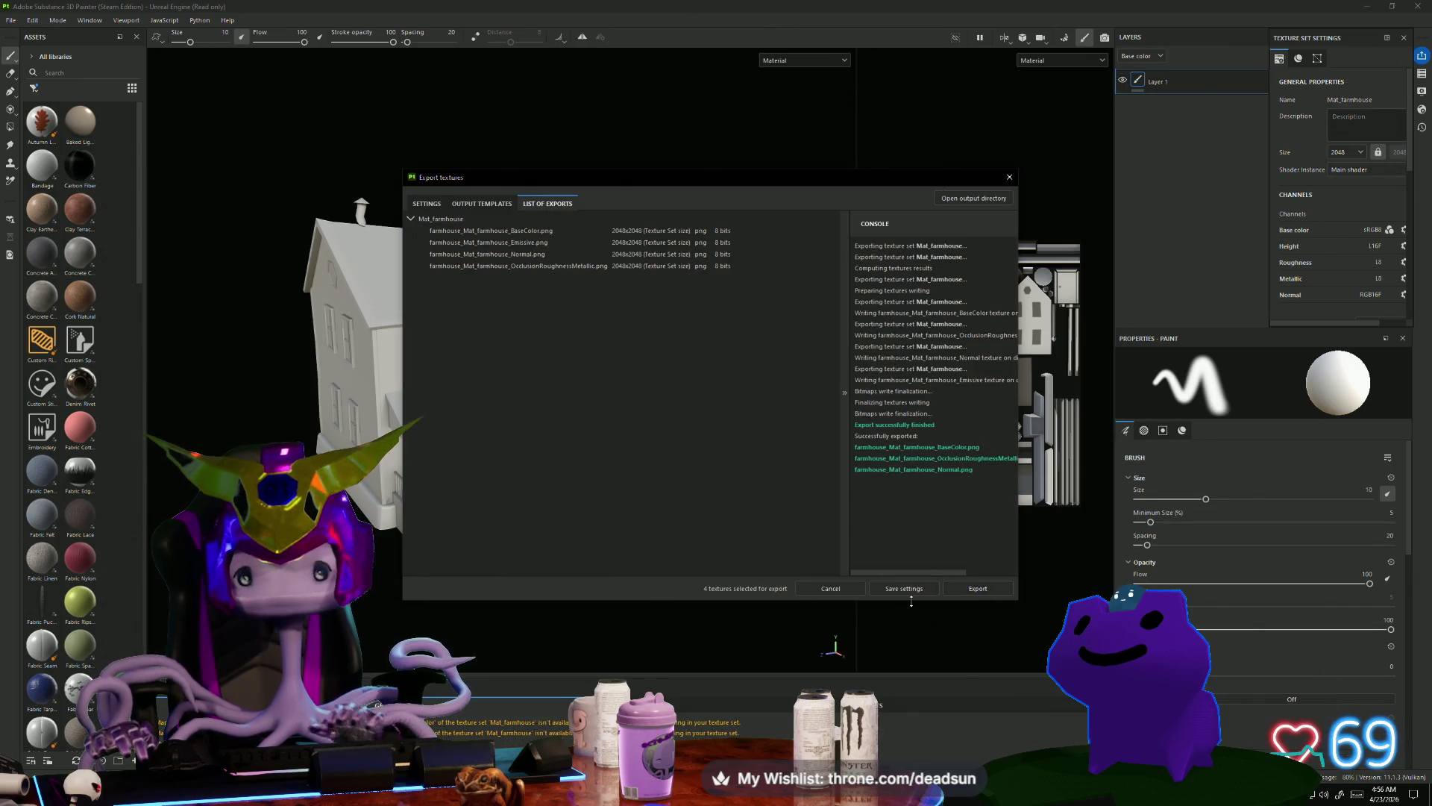
# Step: Copy the exported farmhouse OcclusionRoughnessMetallic PNG from the output folder, then minimize Explorer
pyautogui.click(959, 199)
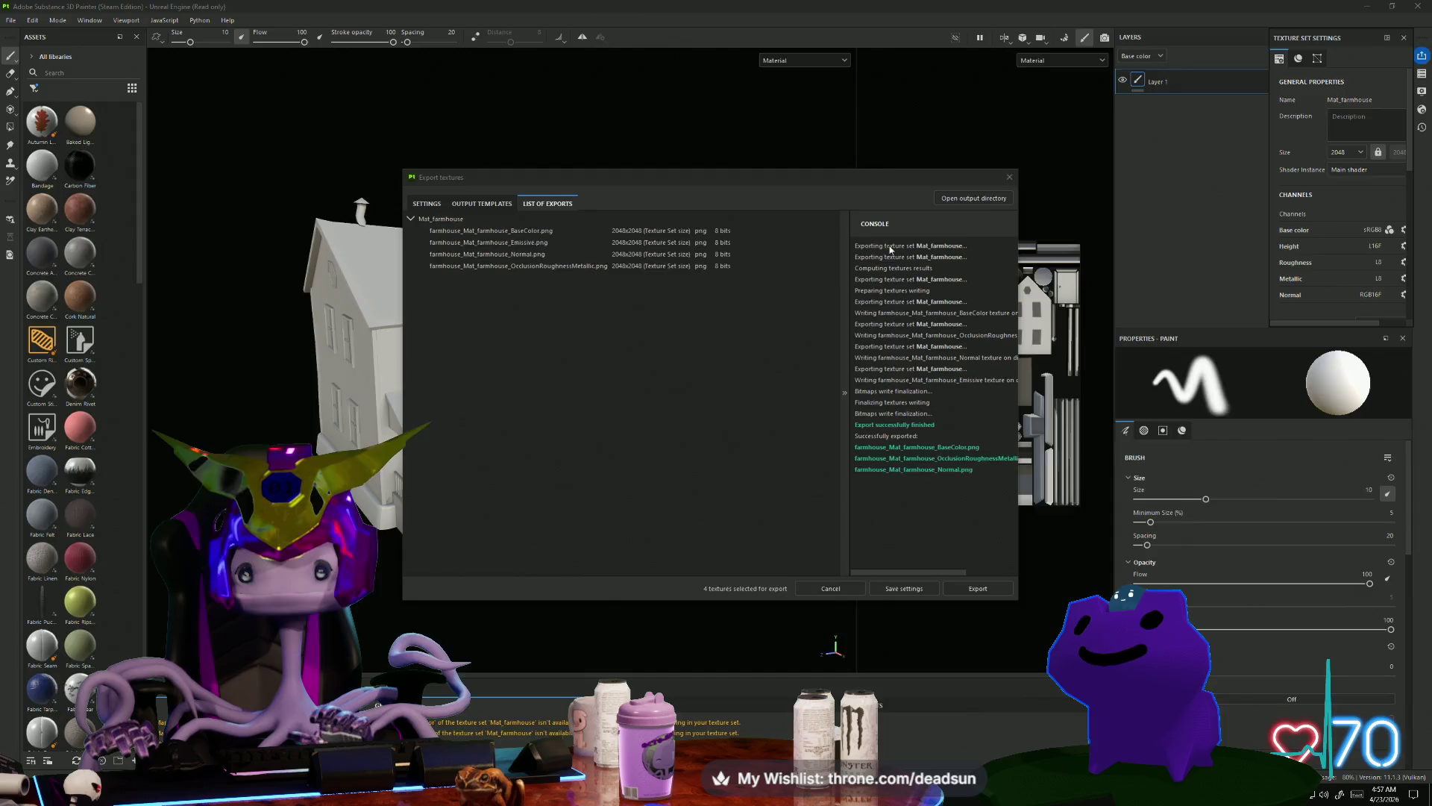
pyautogui.click(213, 80)
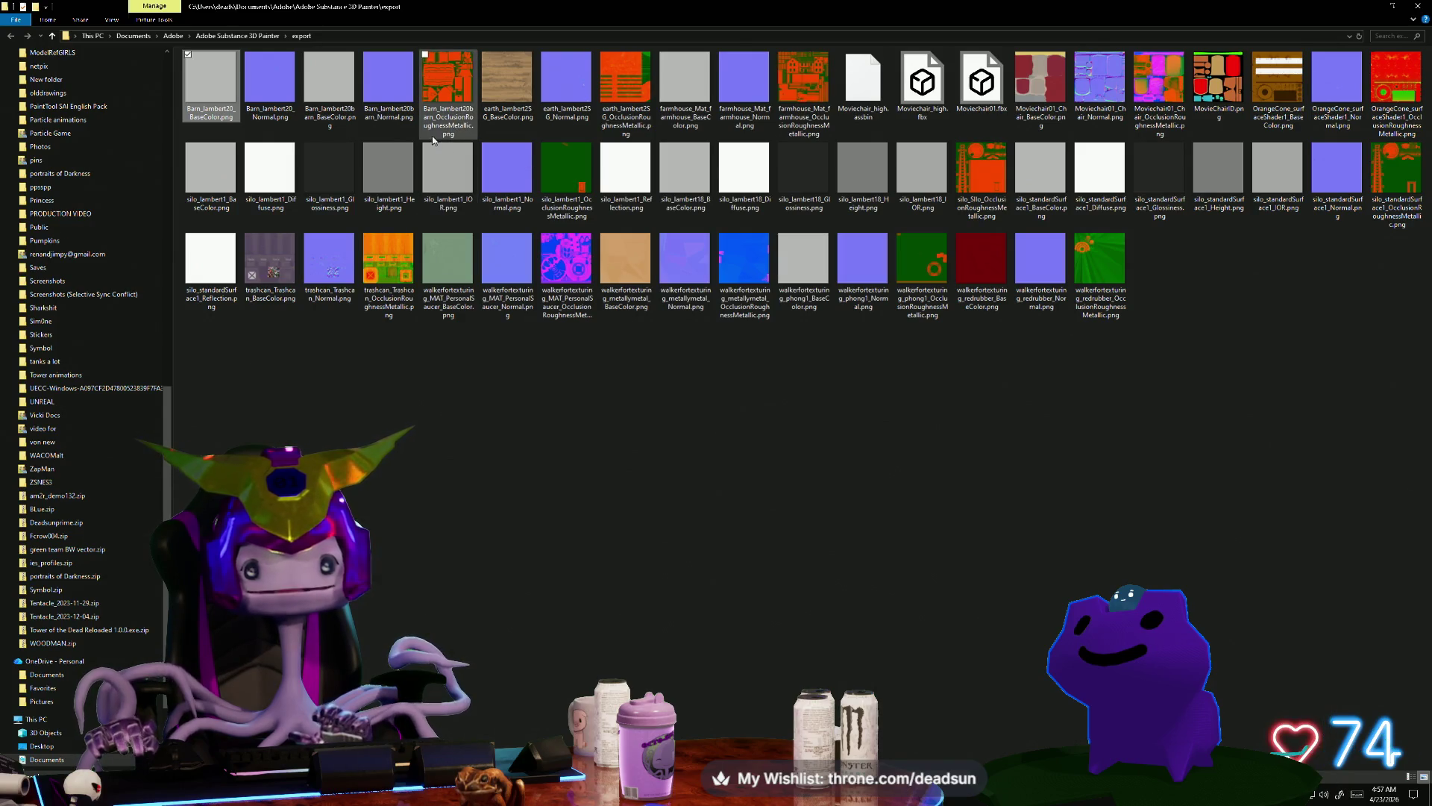
pyautogui.click(448, 85)
pyautogui.click(625, 85)
pyautogui.click(821, 112)
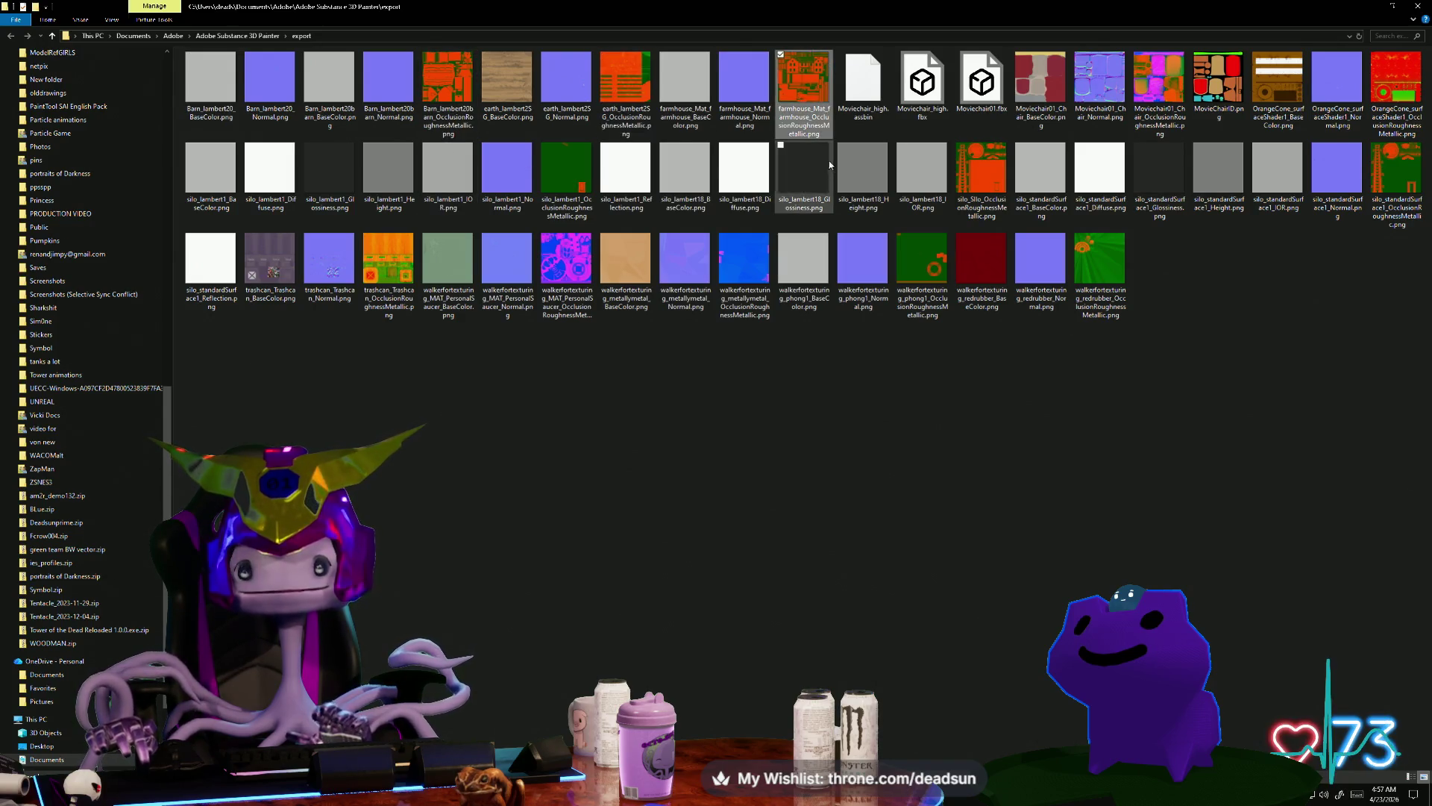
pyautogui.rightClick(811, 121)
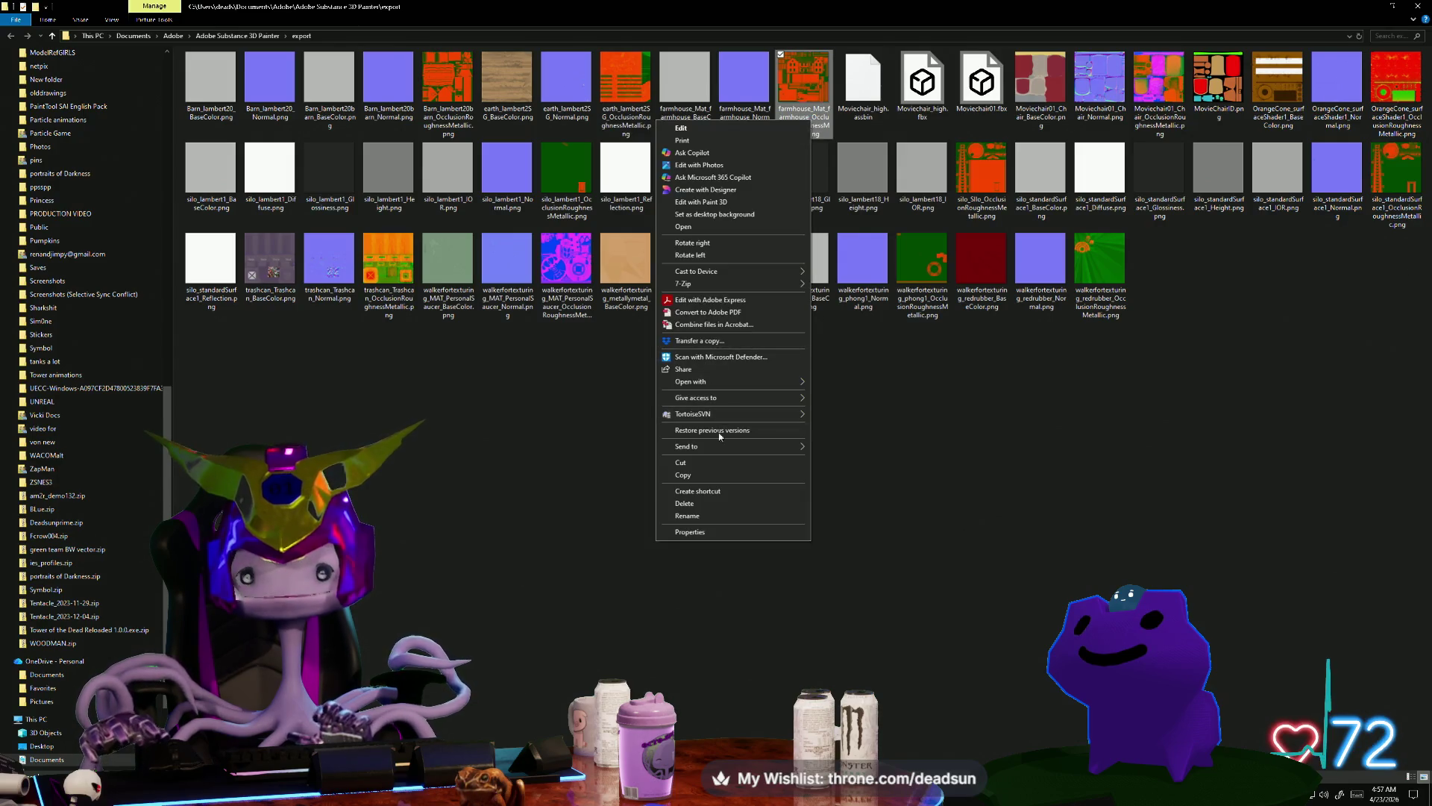
pyautogui.click(718, 476)
pyautogui.click(1368, 6)
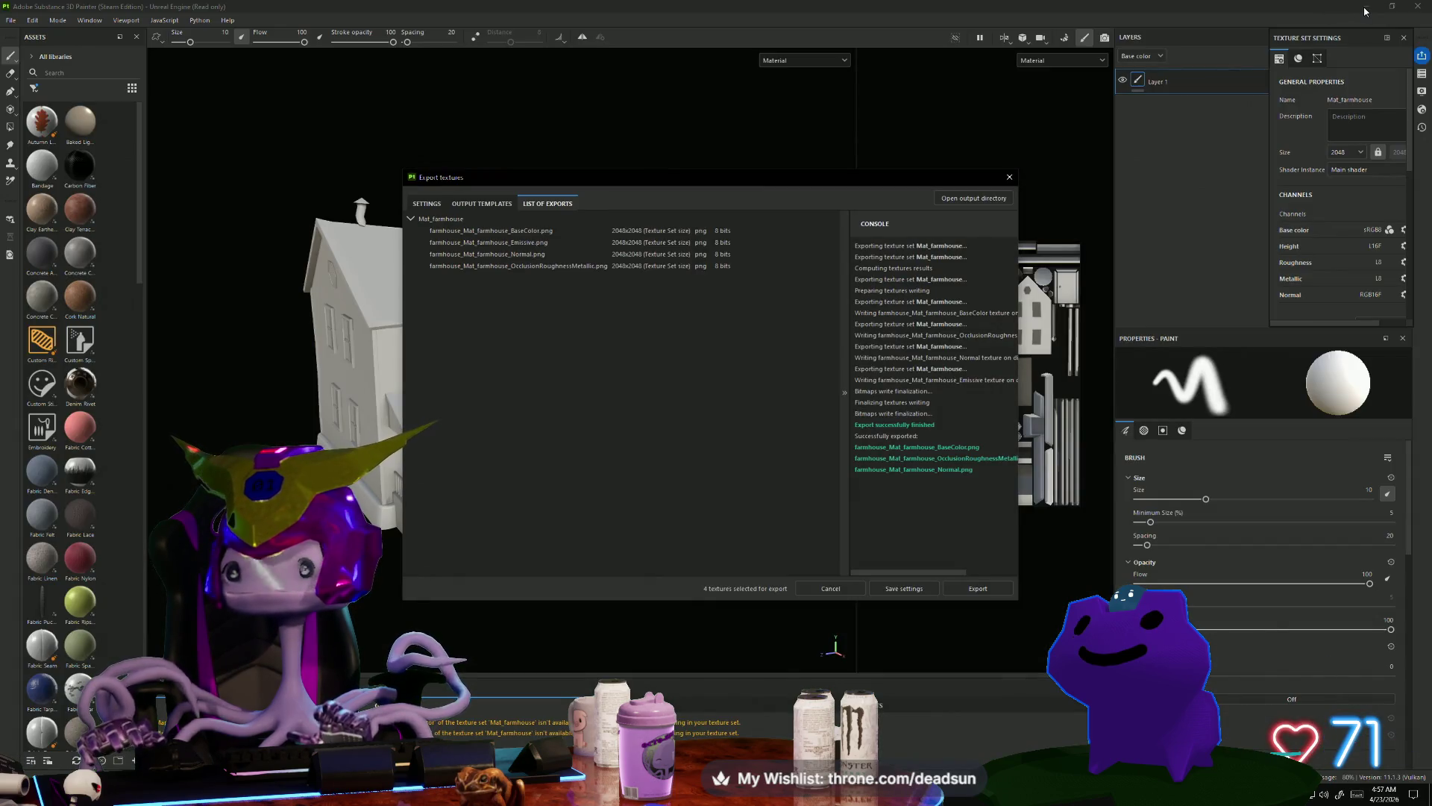
# Step: Close the export dialog and paste the farmhouse OcclusionRoughnessMetallic PNG onto the desktop
pyautogui.press('Escape')
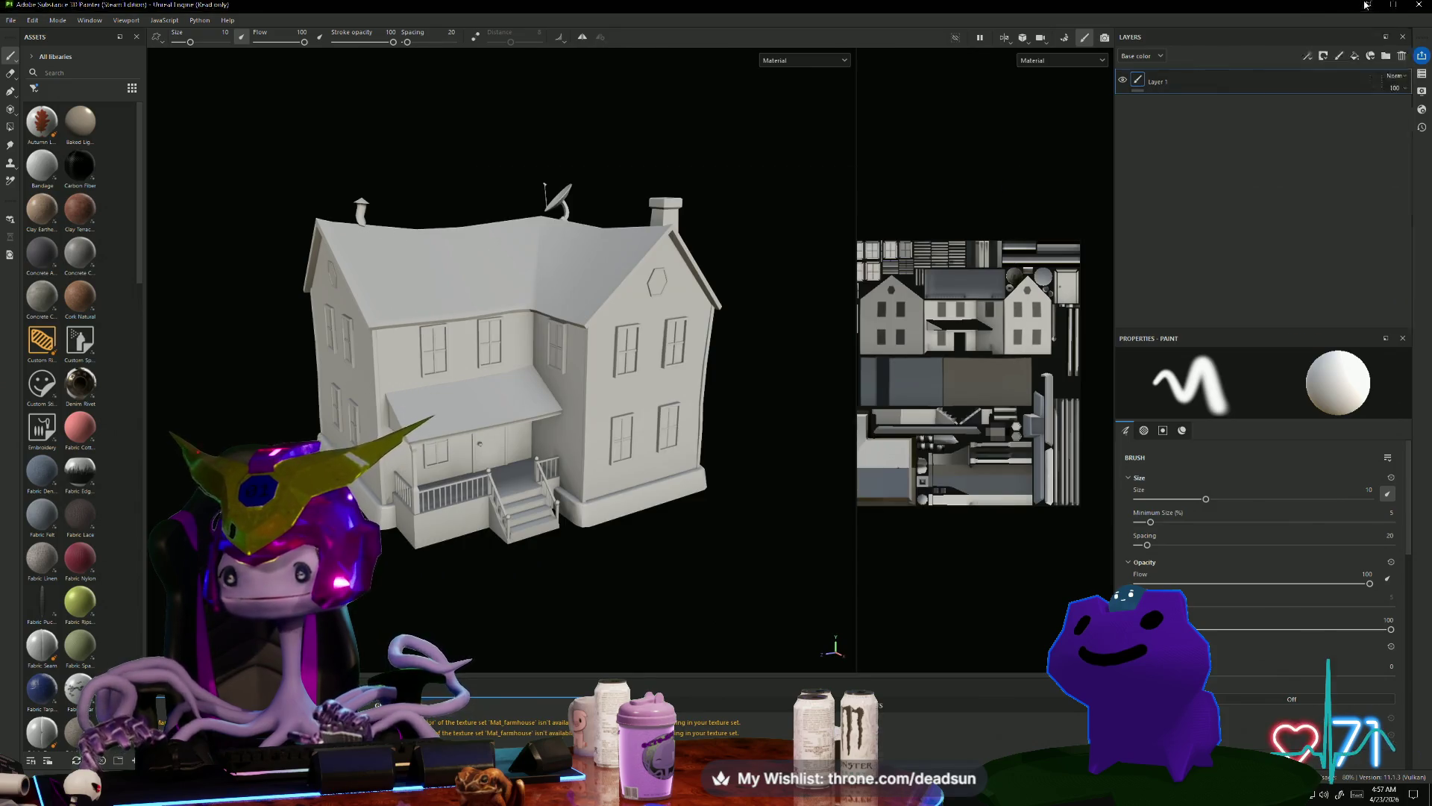
pyautogui.click(1367, 5)
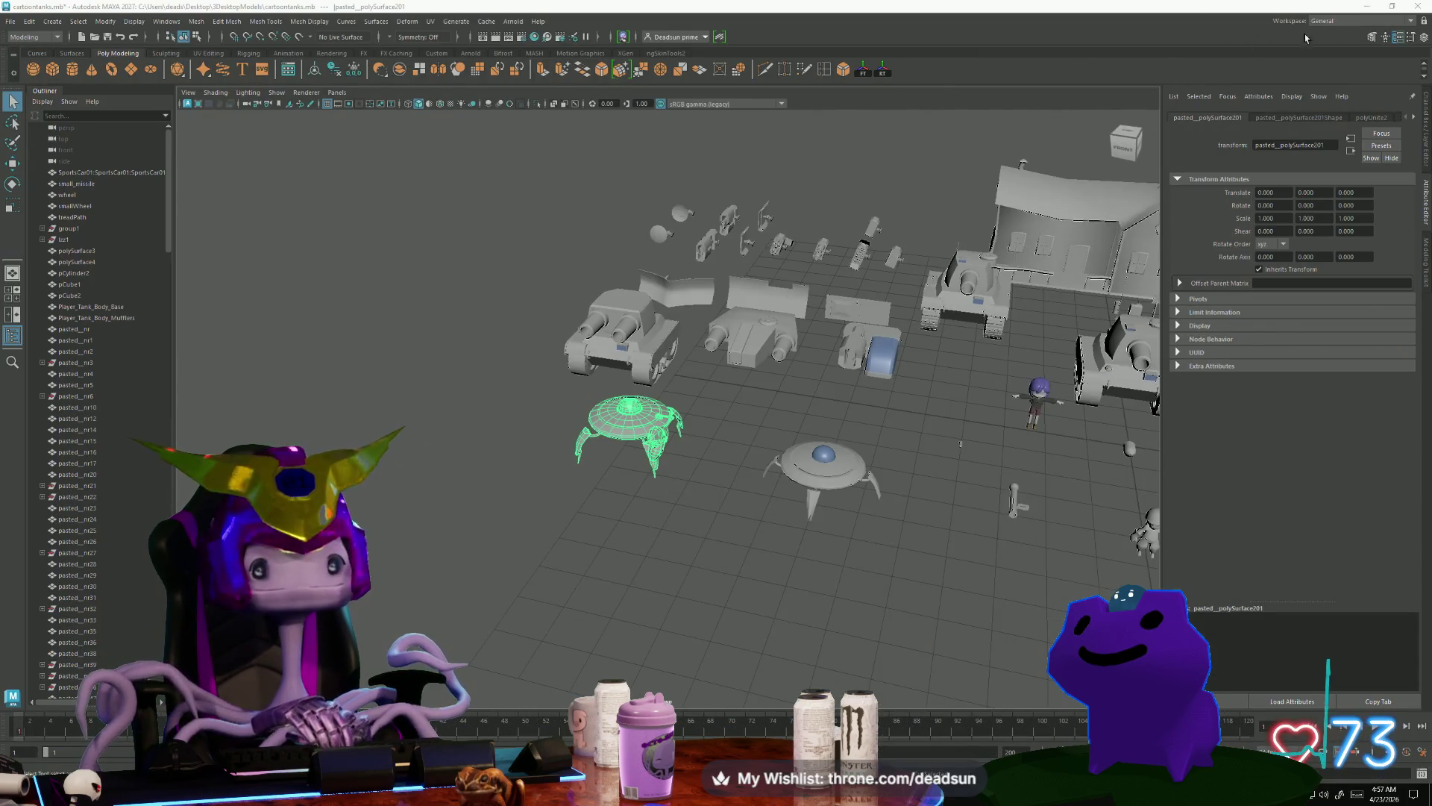
pyautogui.click(1368, 5)
pyautogui.click(1360, 8)
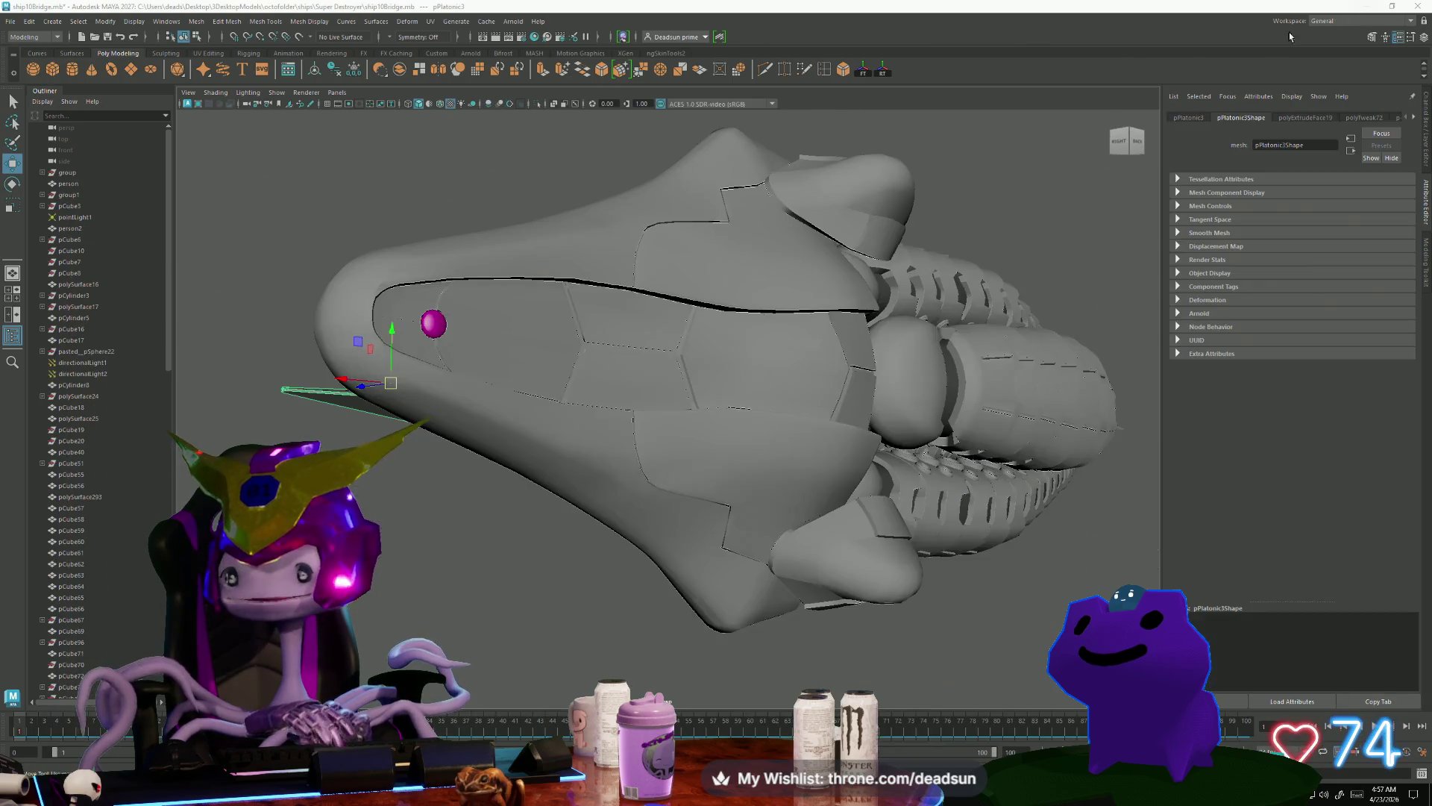
pyautogui.click(1369, 7)
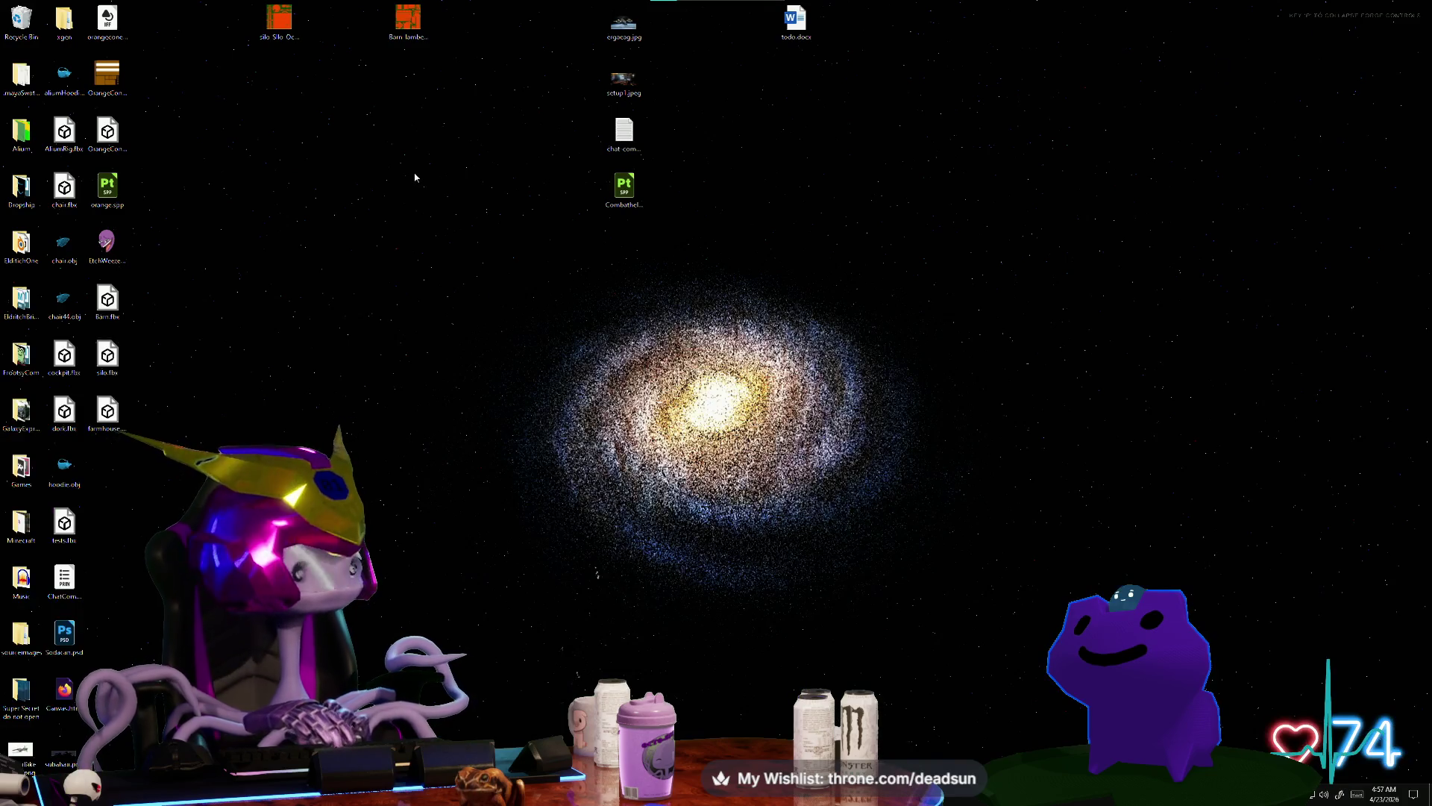
pyautogui.rightClick(286, 100)
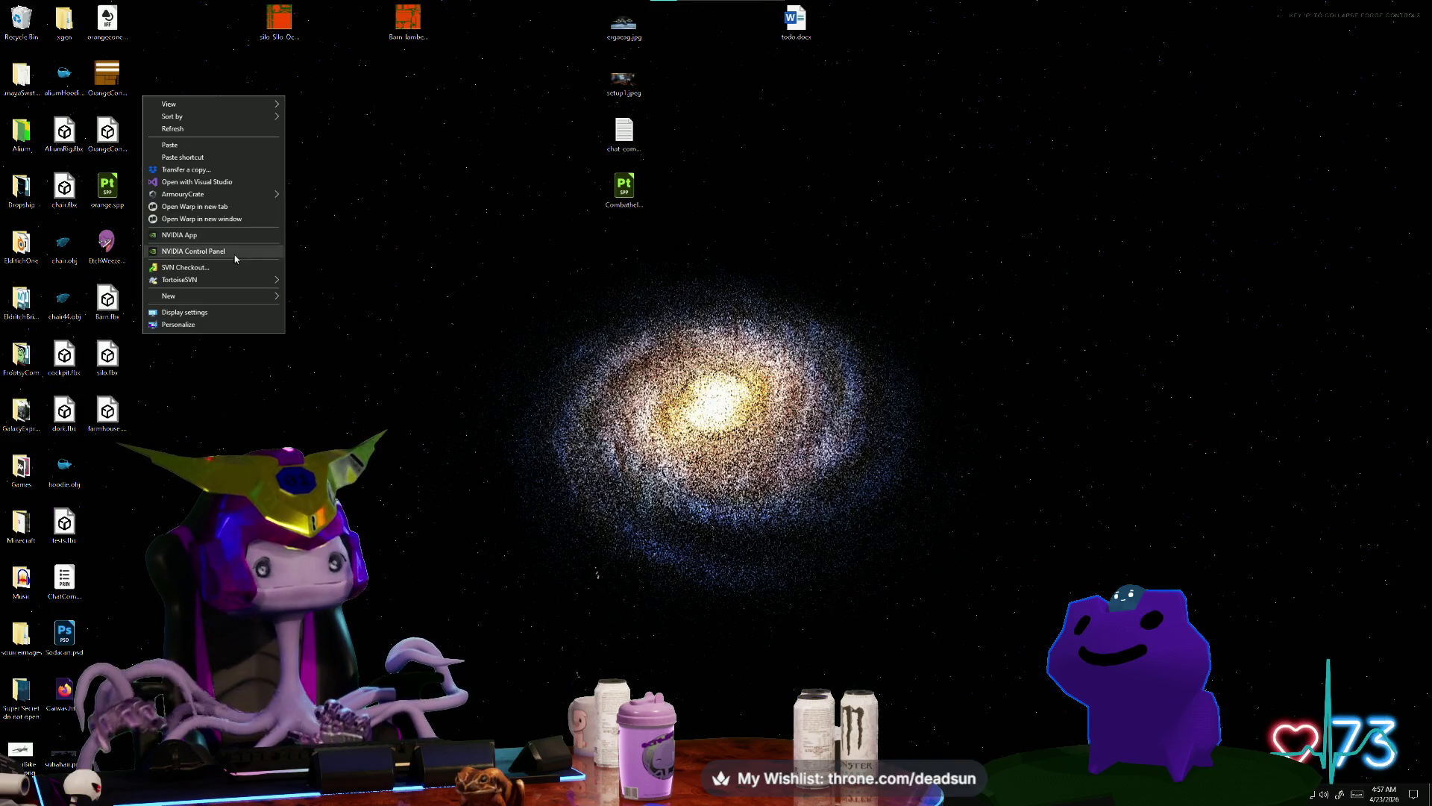
pyautogui.click(261, 151)
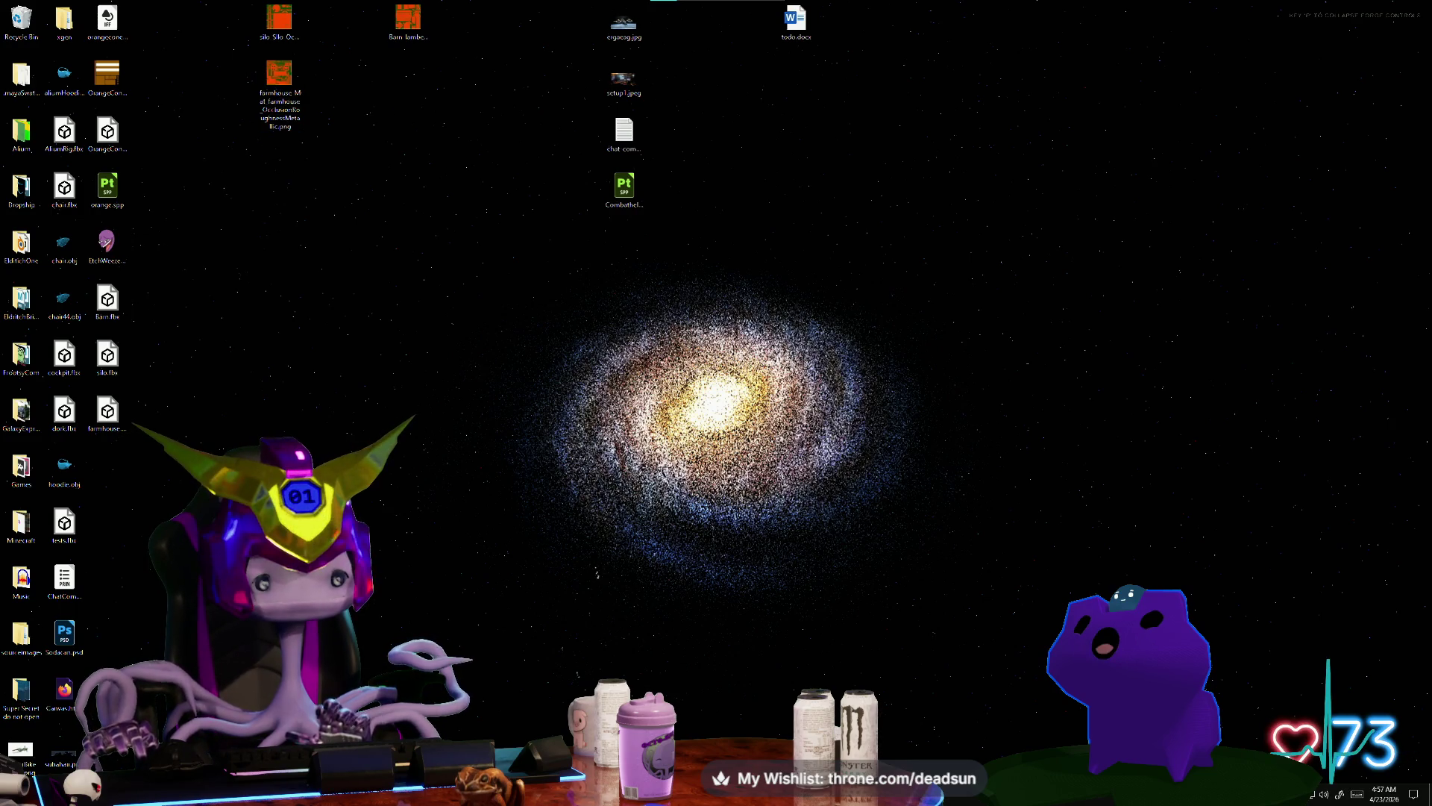
pyautogui.hotkey('alt', 'Tab')
pyautogui.click(12, 20)
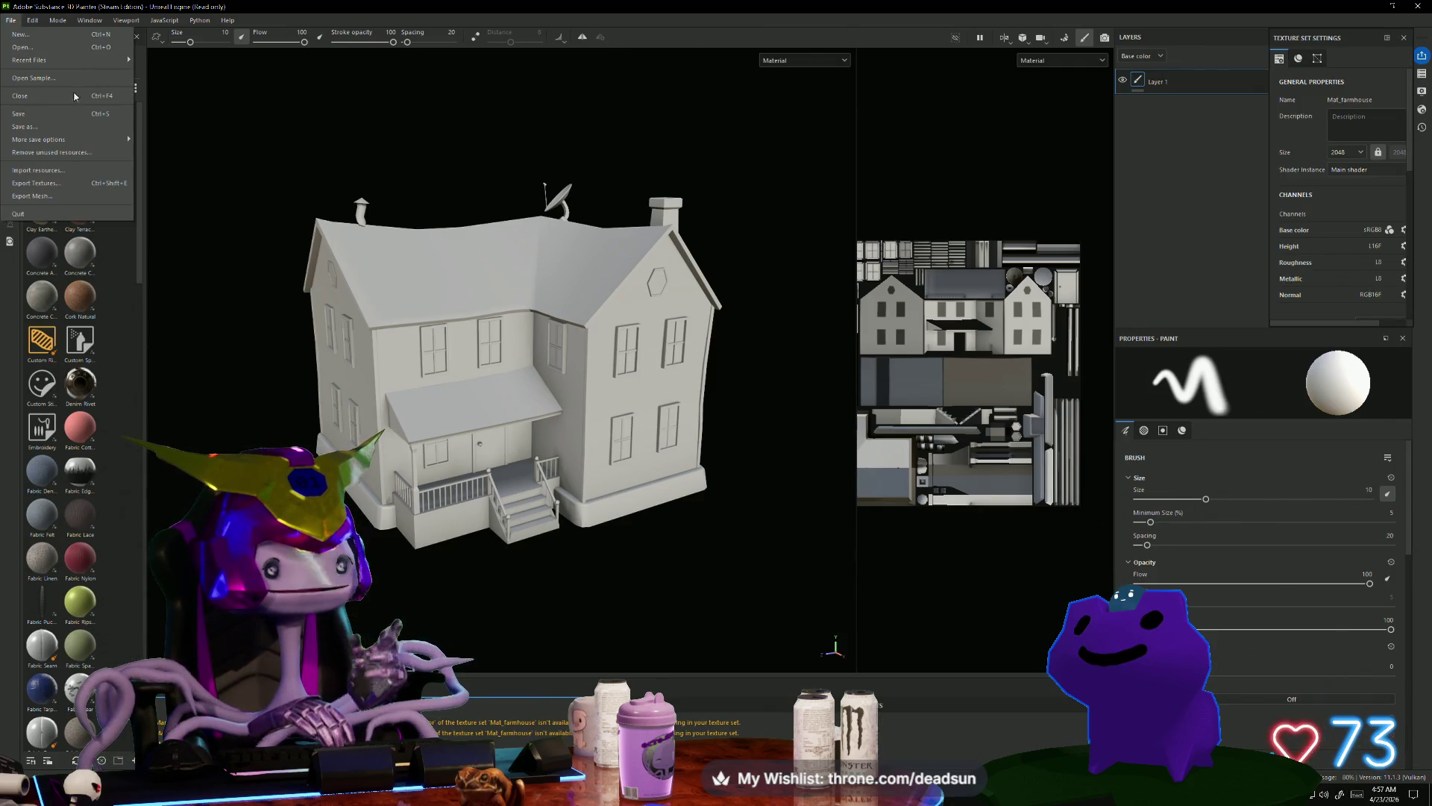
pyautogui.click(75, 186)
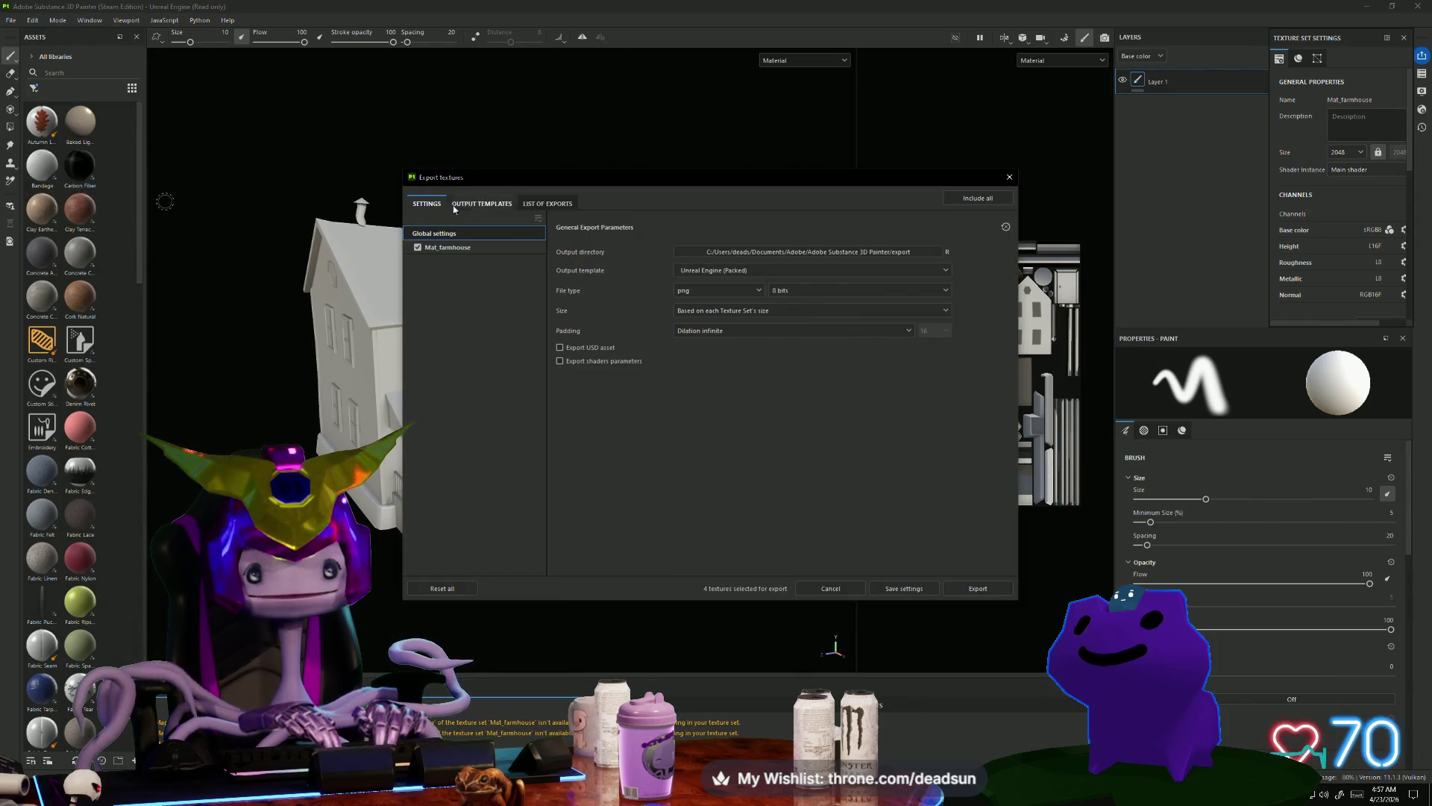
pyautogui.click(477, 203)
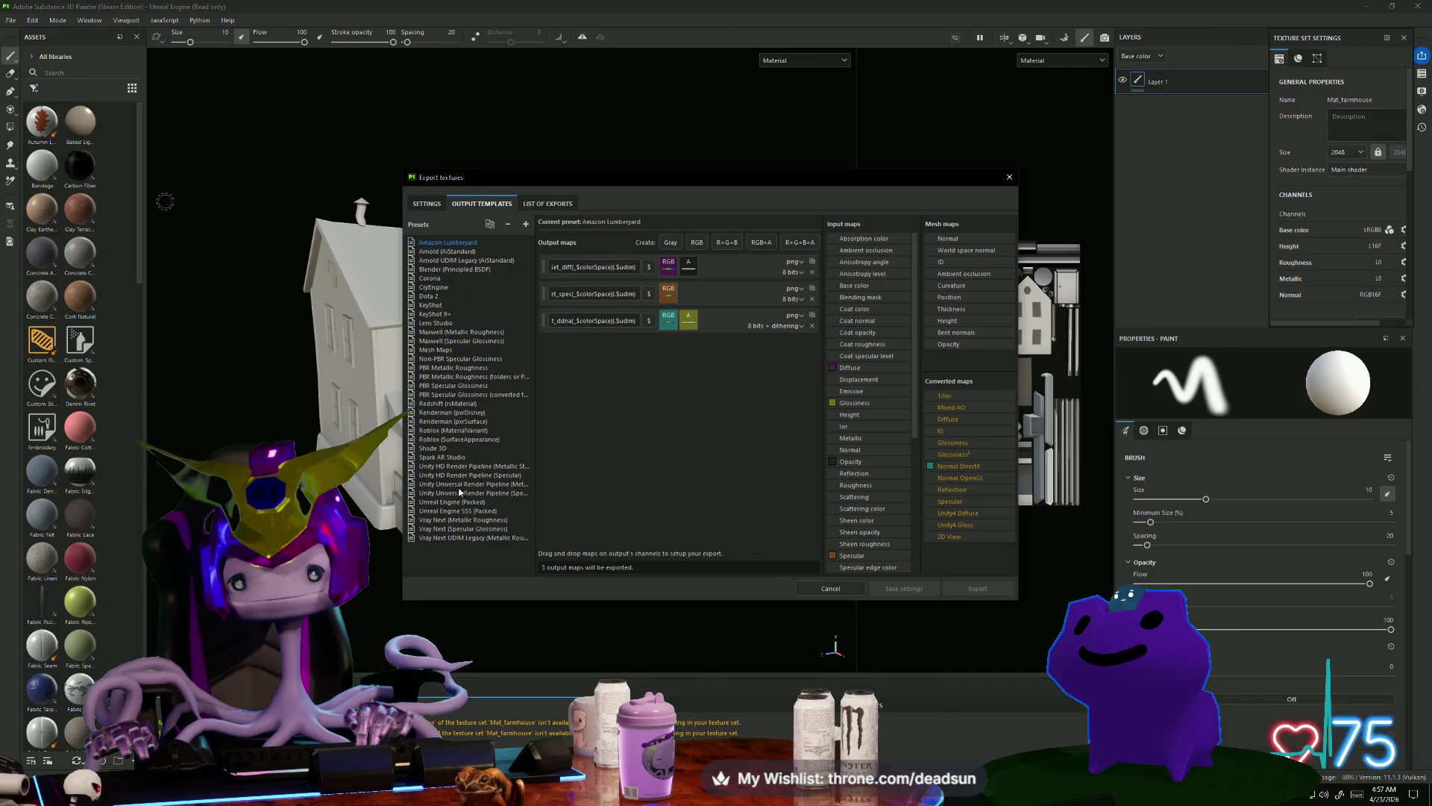
pyautogui.click(462, 511)
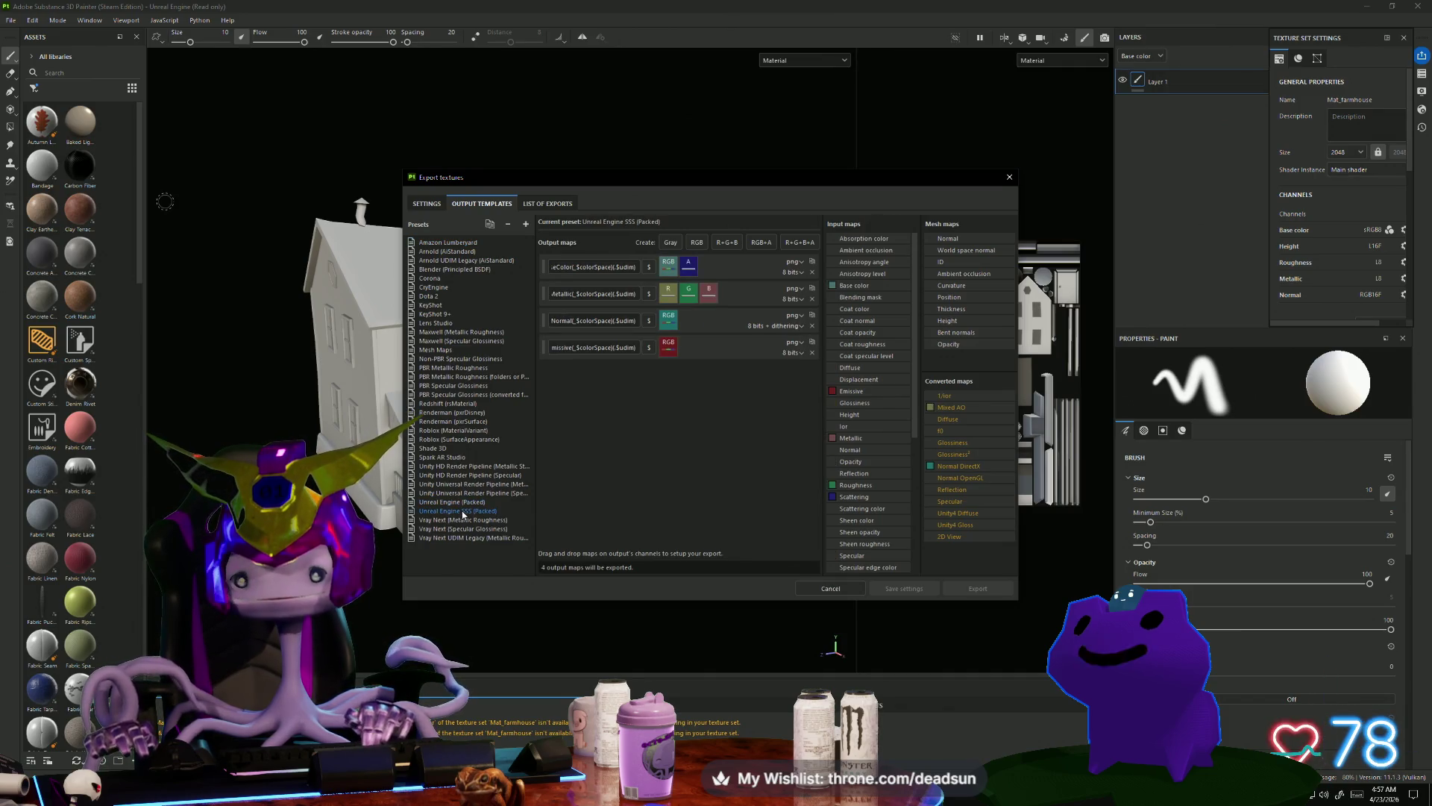
pyautogui.click(457, 502)
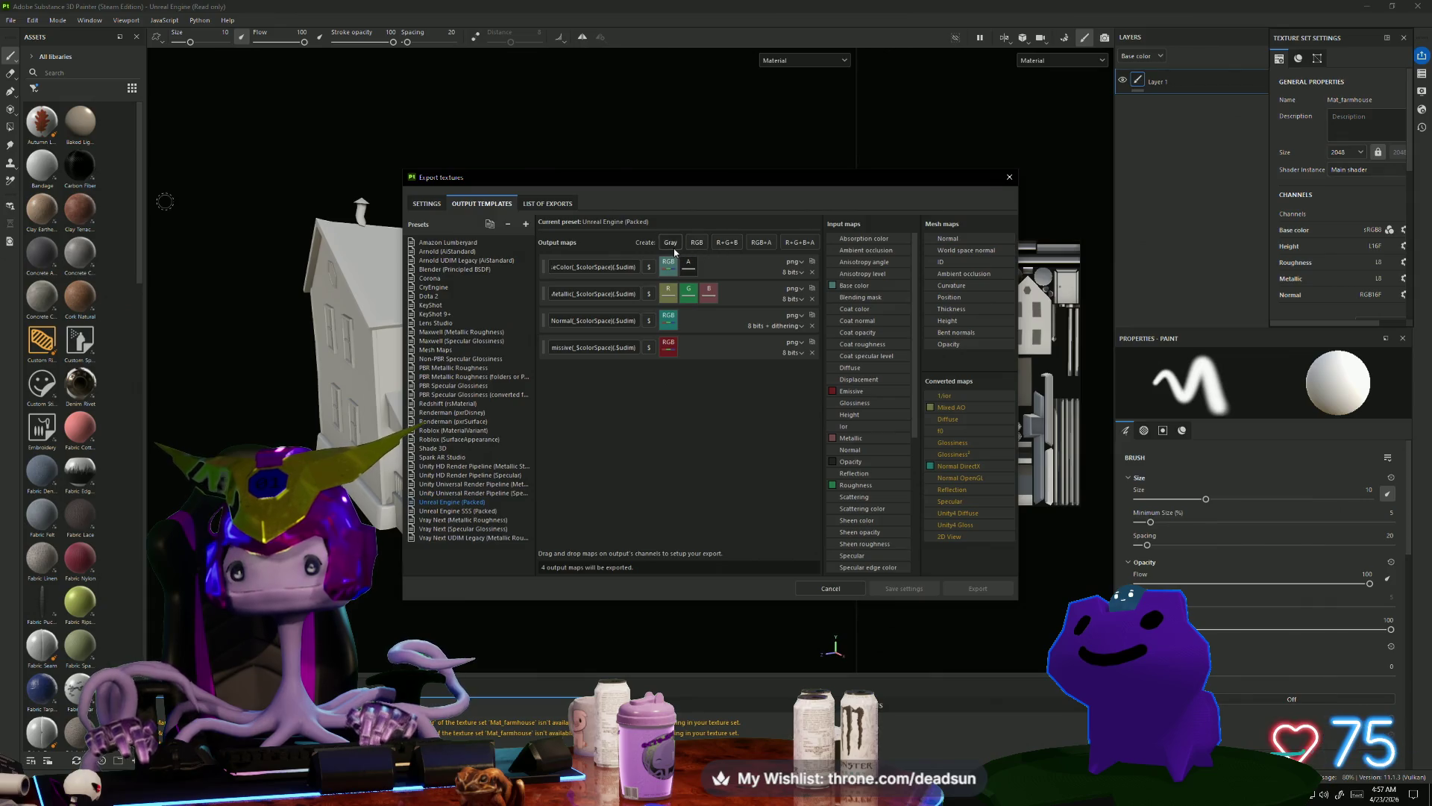
pyautogui.click(727, 242)
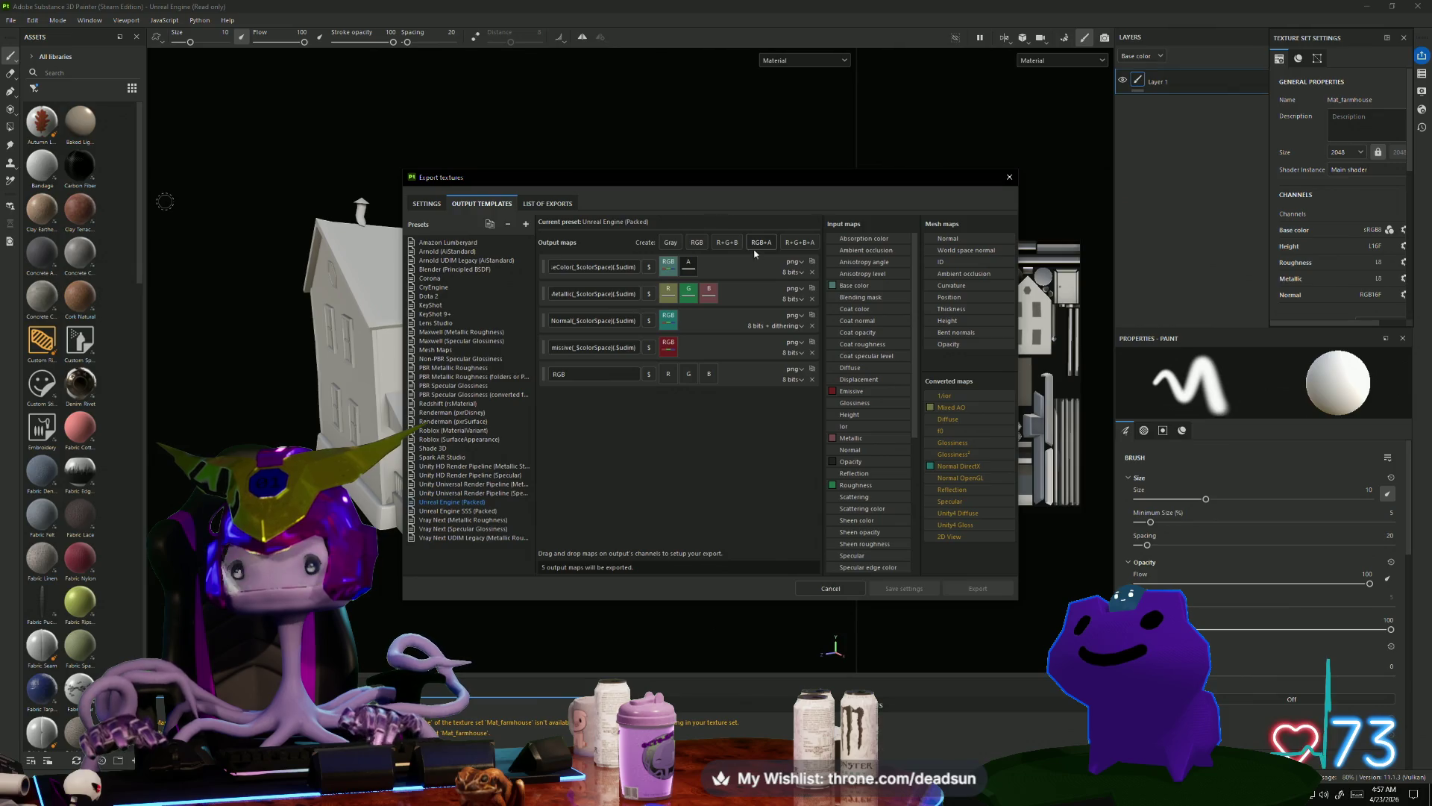
pyautogui.click(813, 380)
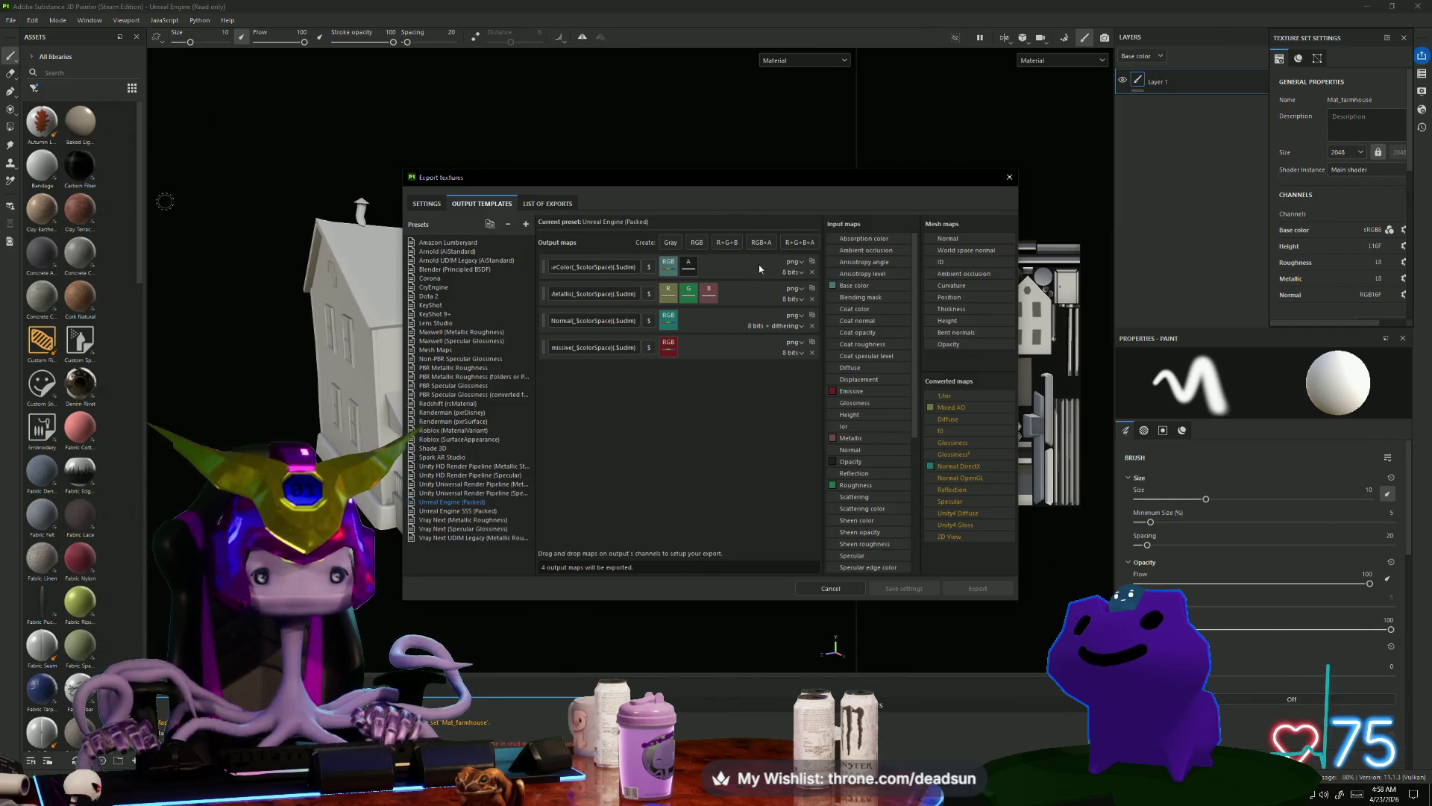
pyautogui.click(1007, 179)
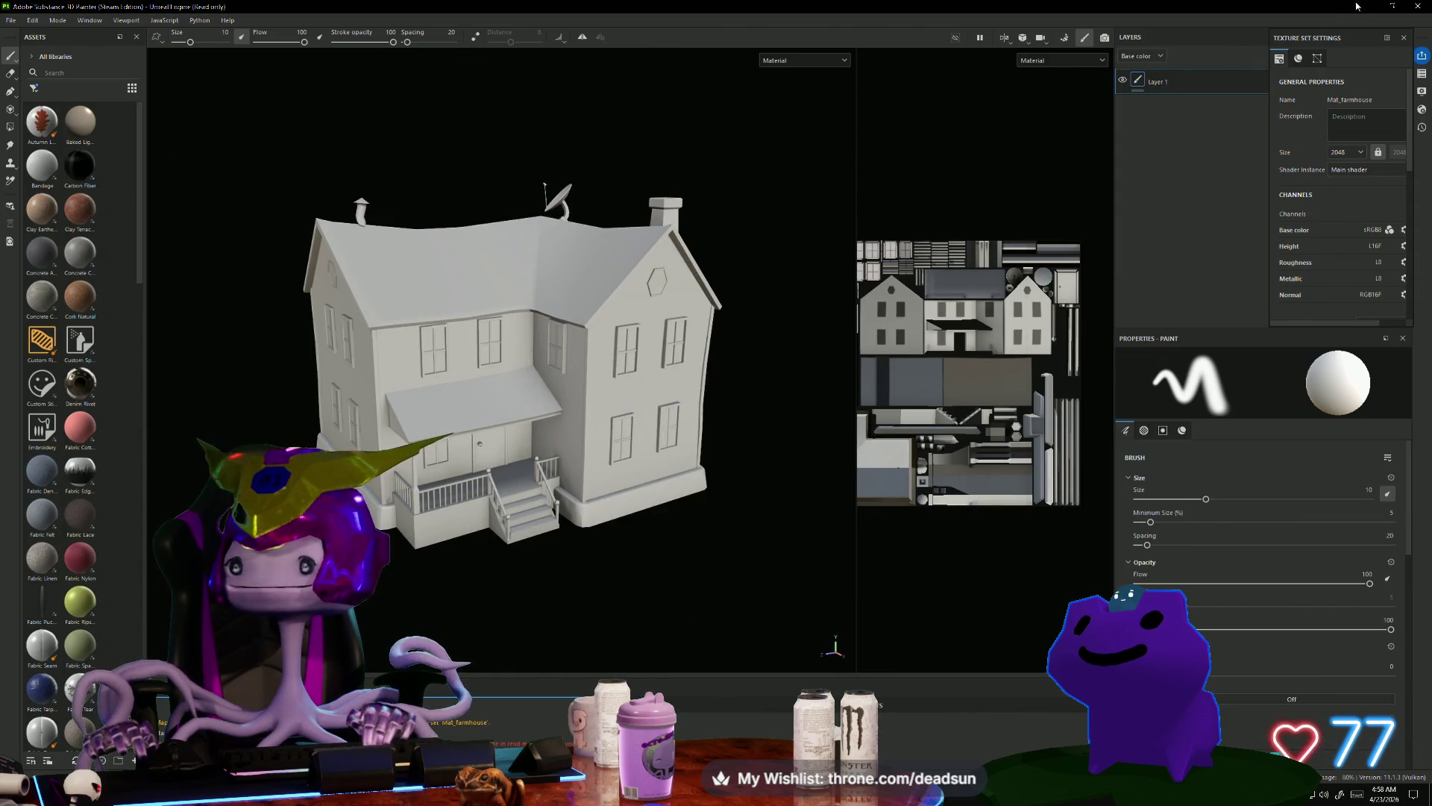
# Step: Bring the Maya Cow scene forward and reselect the farmhouse model
pyautogui.click(1370, 5)
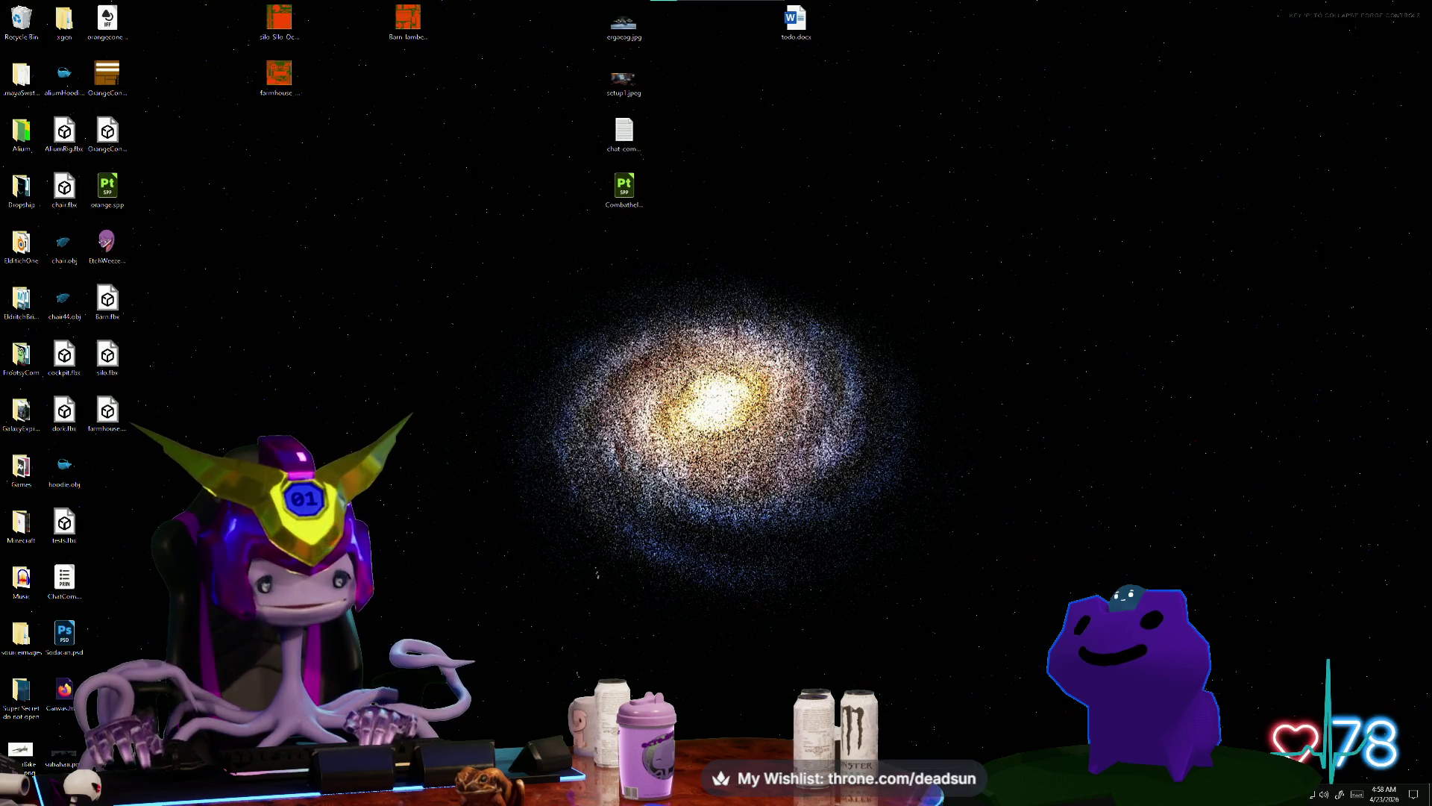
pyautogui.moveTo(340, 792)
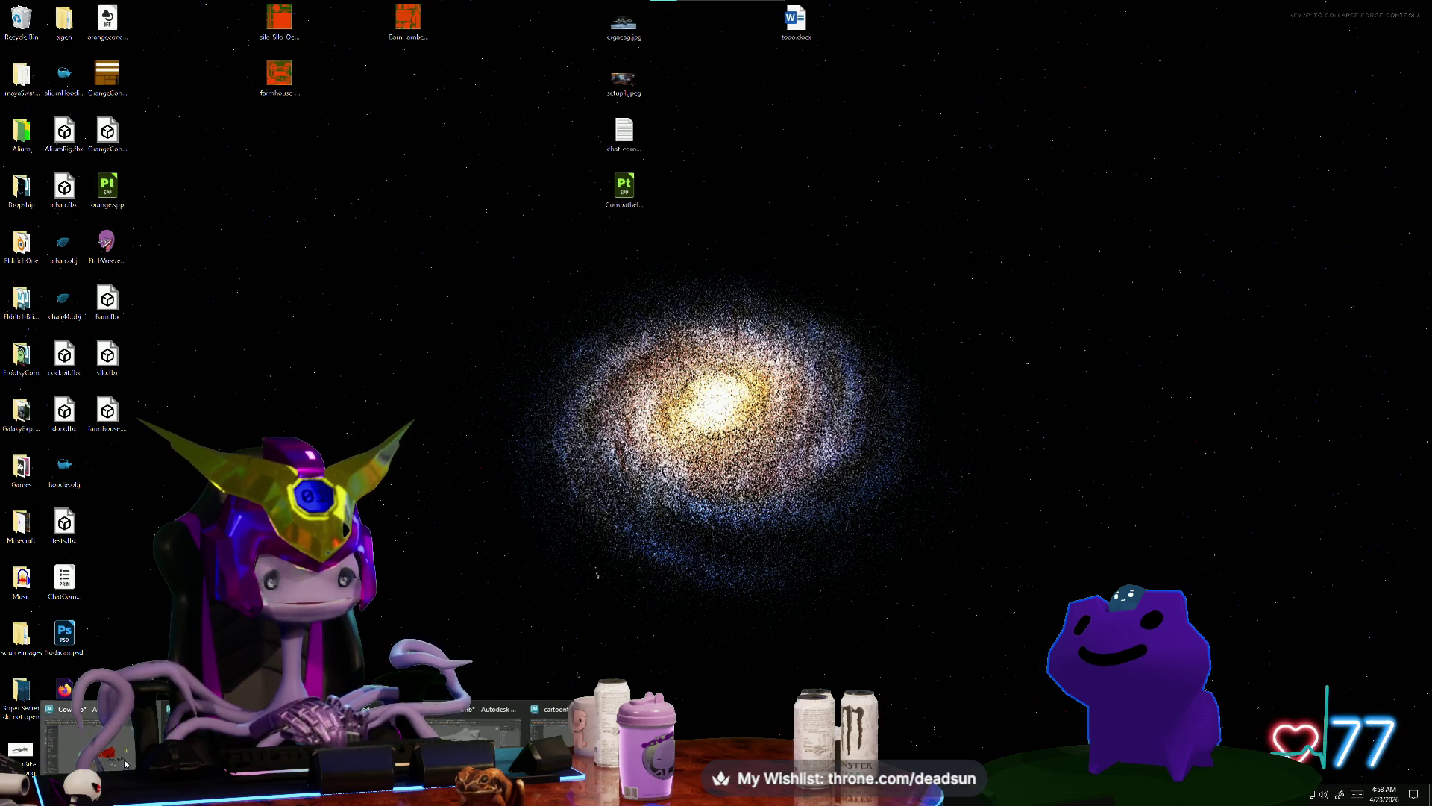
pyautogui.click(125, 764)
pyautogui.rightClick(536, 457)
pyautogui.click(634, 313)
pyautogui.click(515, 485)
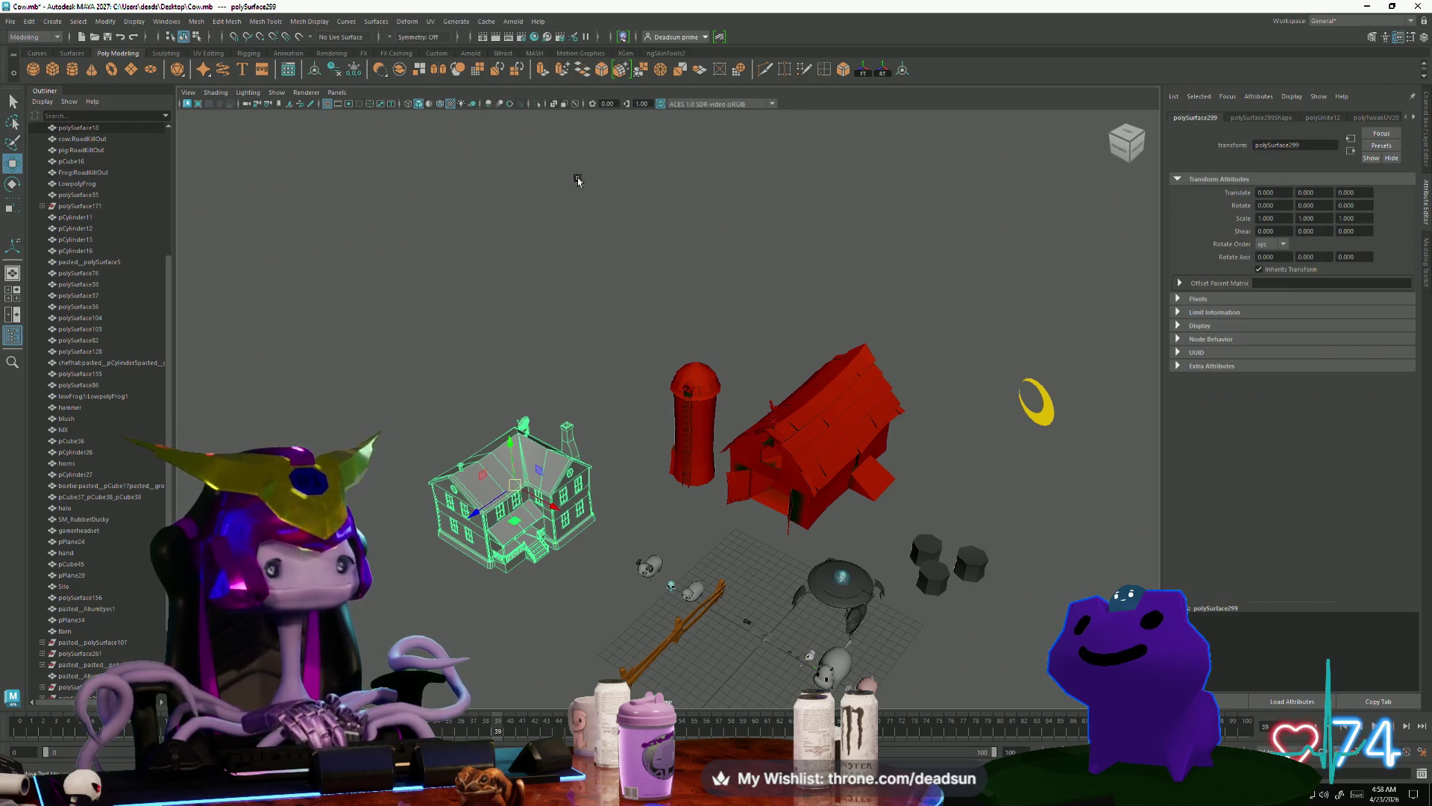
# Step: Delete the farmhouse's construction history with Edit > Delete by Type > History
pyautogui.click(1415, 117)
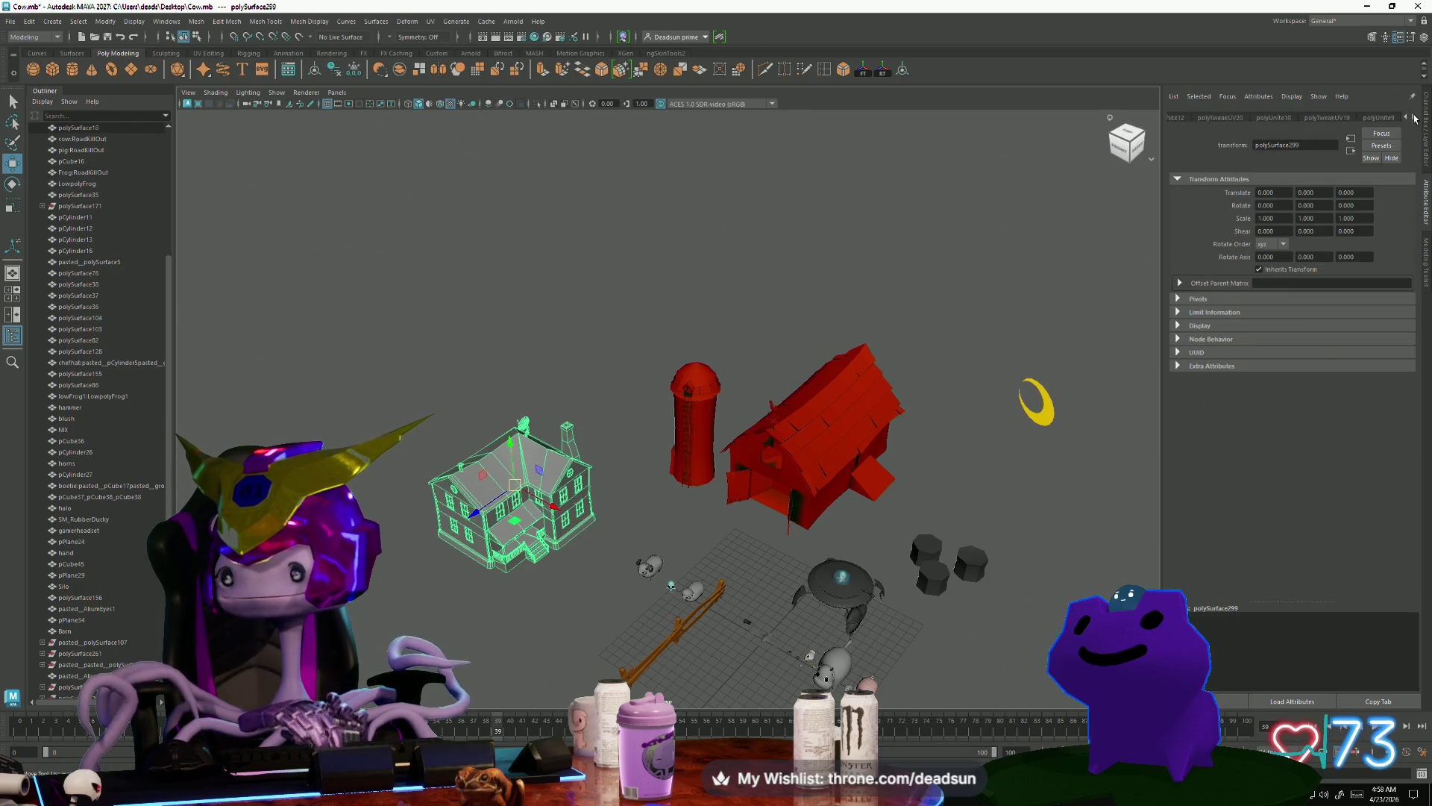
pyautogui.click(1414, 117)
pyautogui.click(1414, 117)
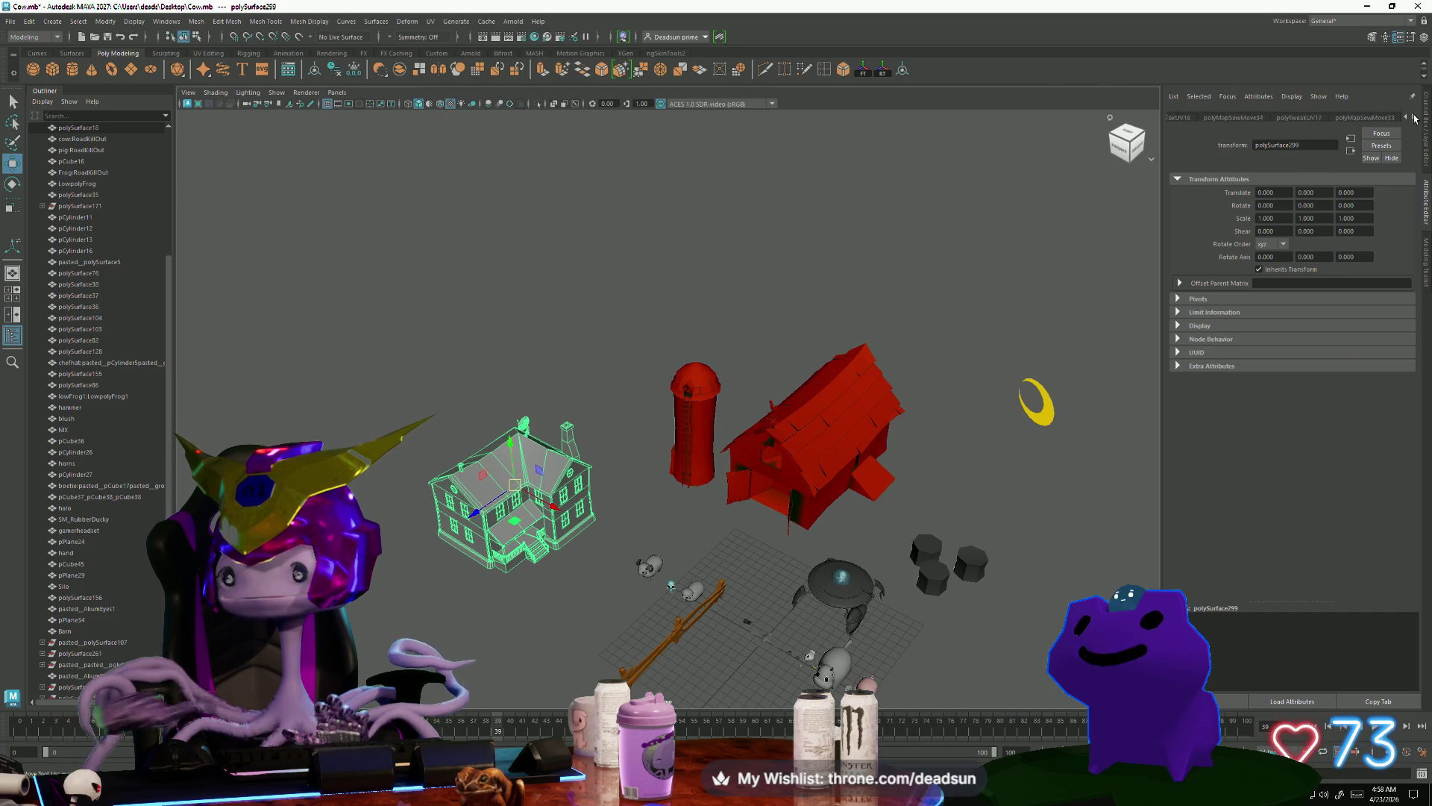
pyautogui.click(1414, 117)
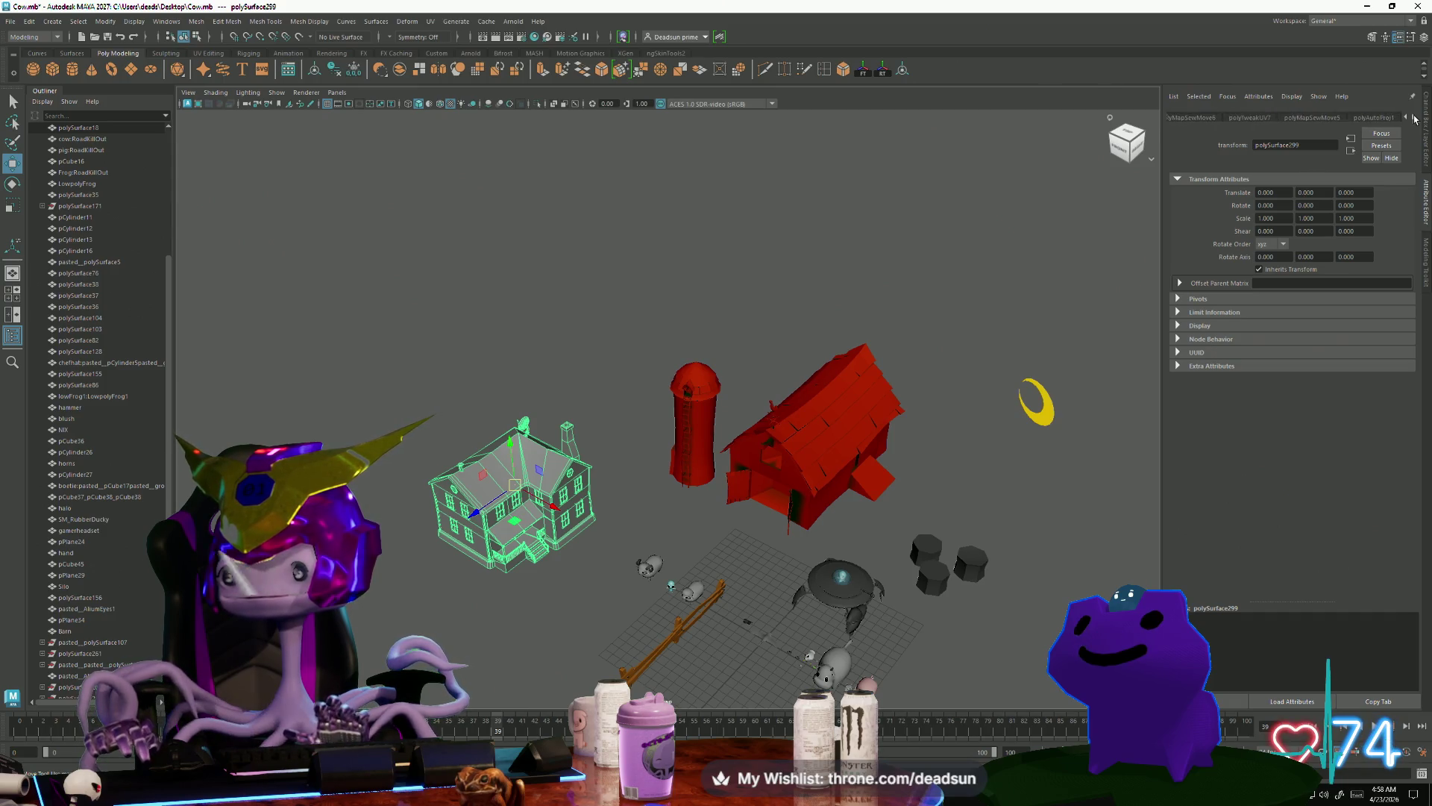
pyautogui.click(1414, 117)
pyautogui.click(1414, 117)
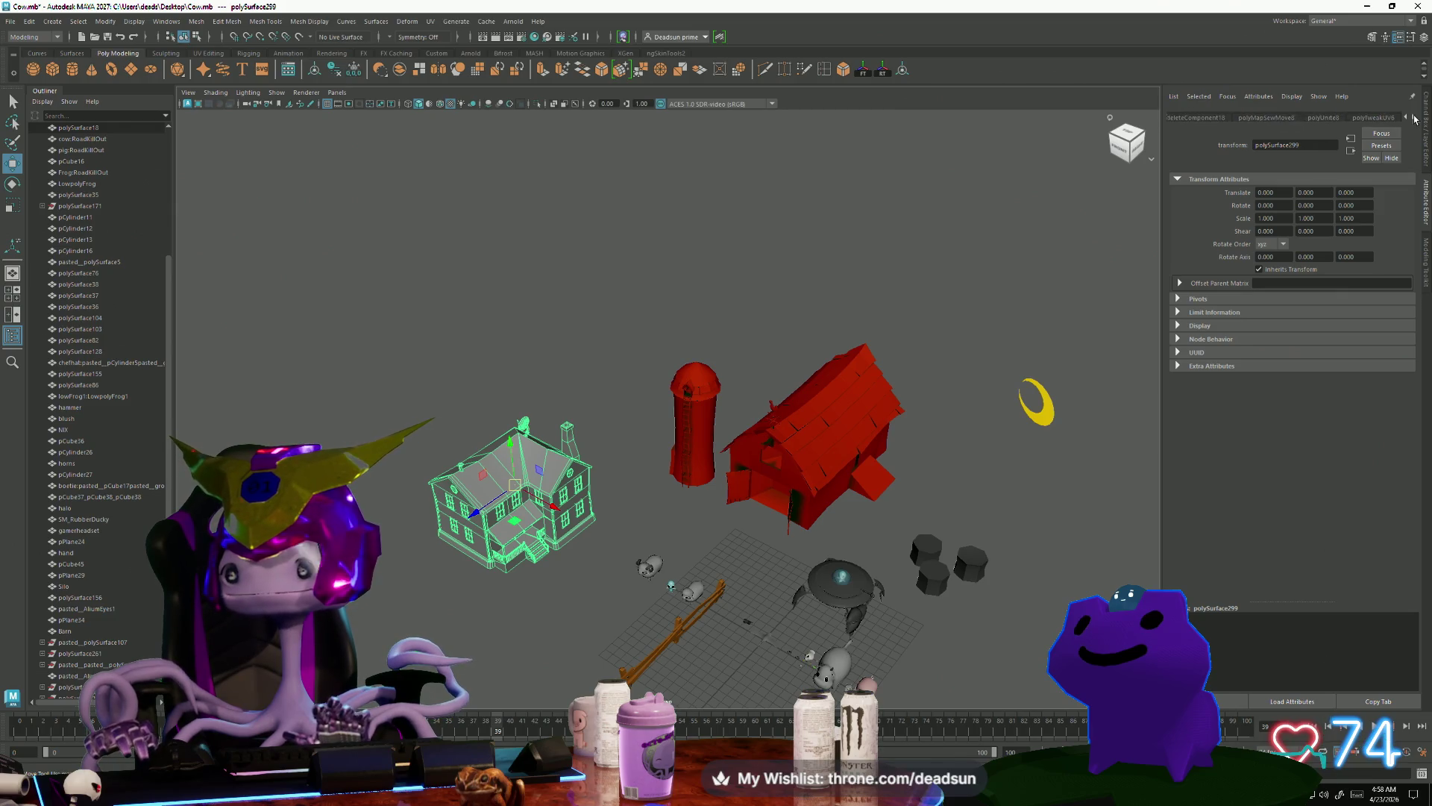
pyautogui.click(30, 21)
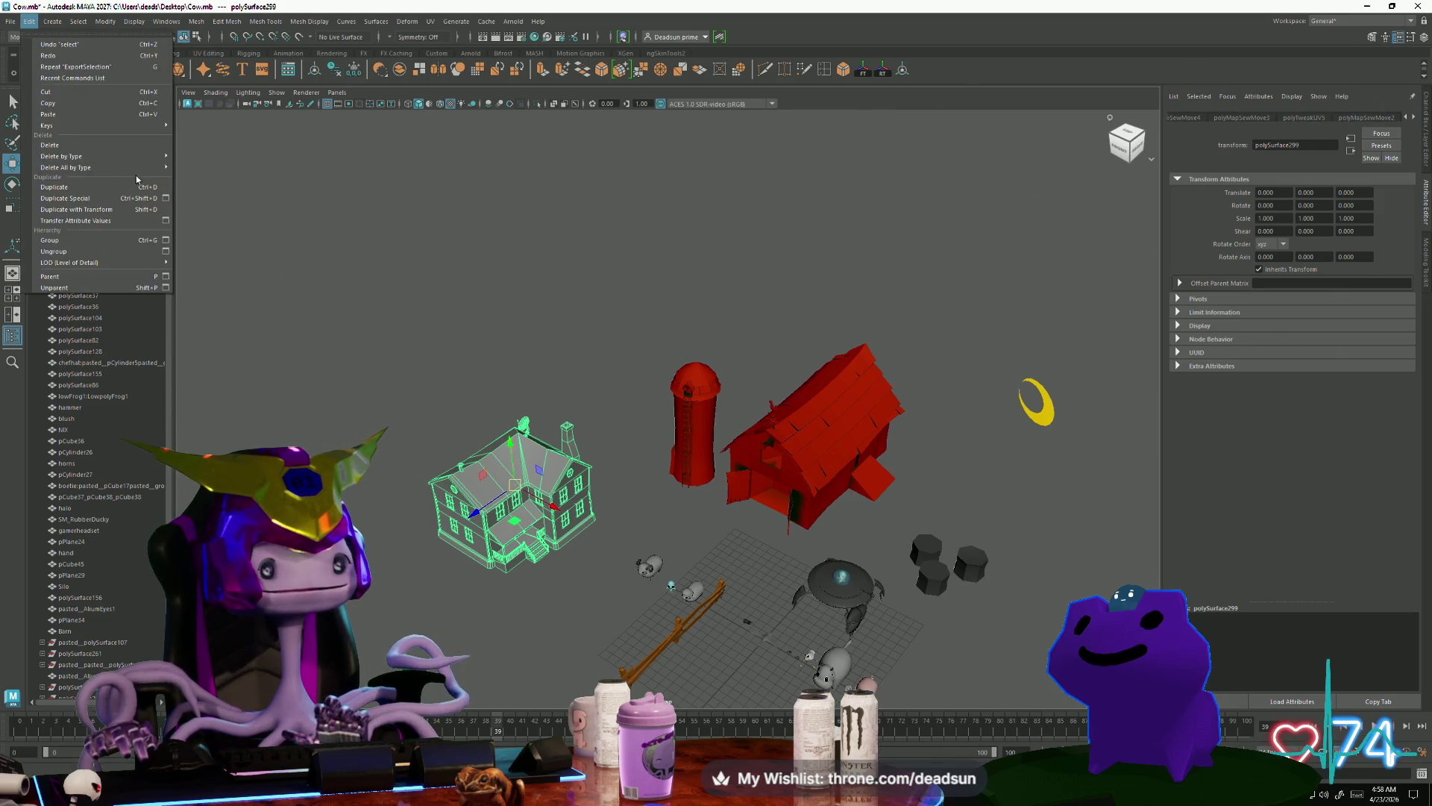
pyautogui.click(223, 167)
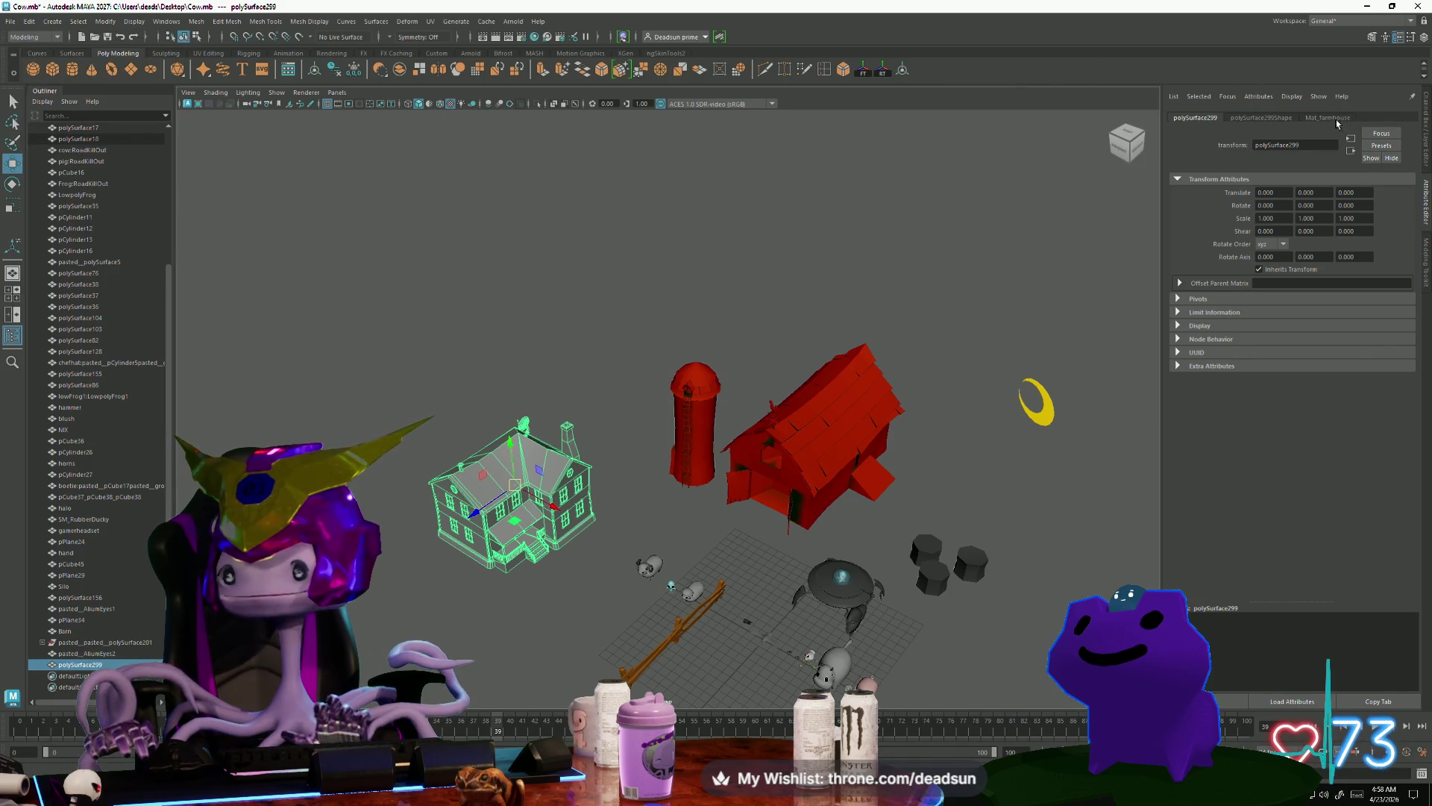
# Step: Connect a File texture with the farmhouse OcclusionRoughnessMetallic PNG to Mat_farmhouse's Color
pyautogui.click(1329, 118)
pyautogui.click(1403, 245)
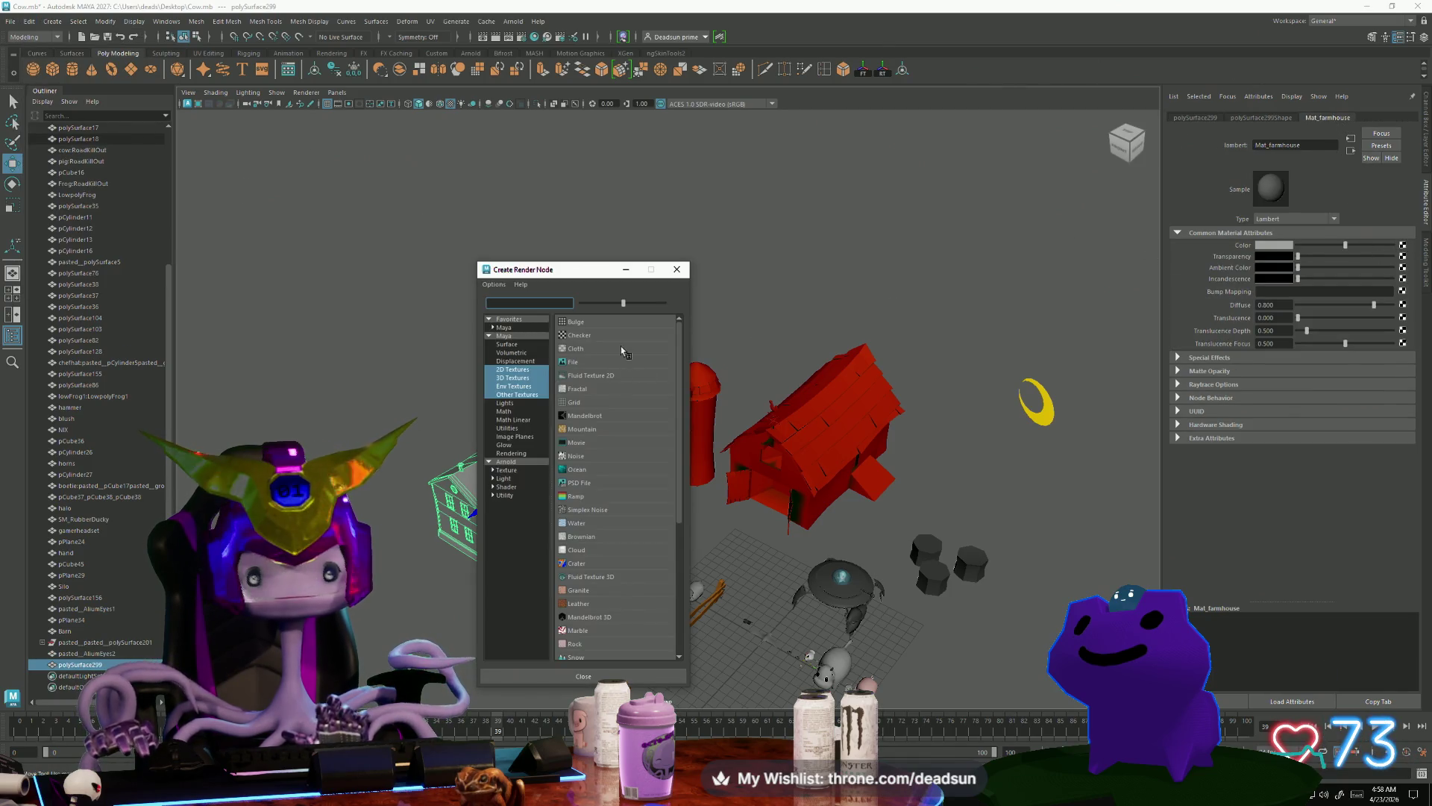
pyautogui.click(597, 362)
pyautogui.click(1404, 273)
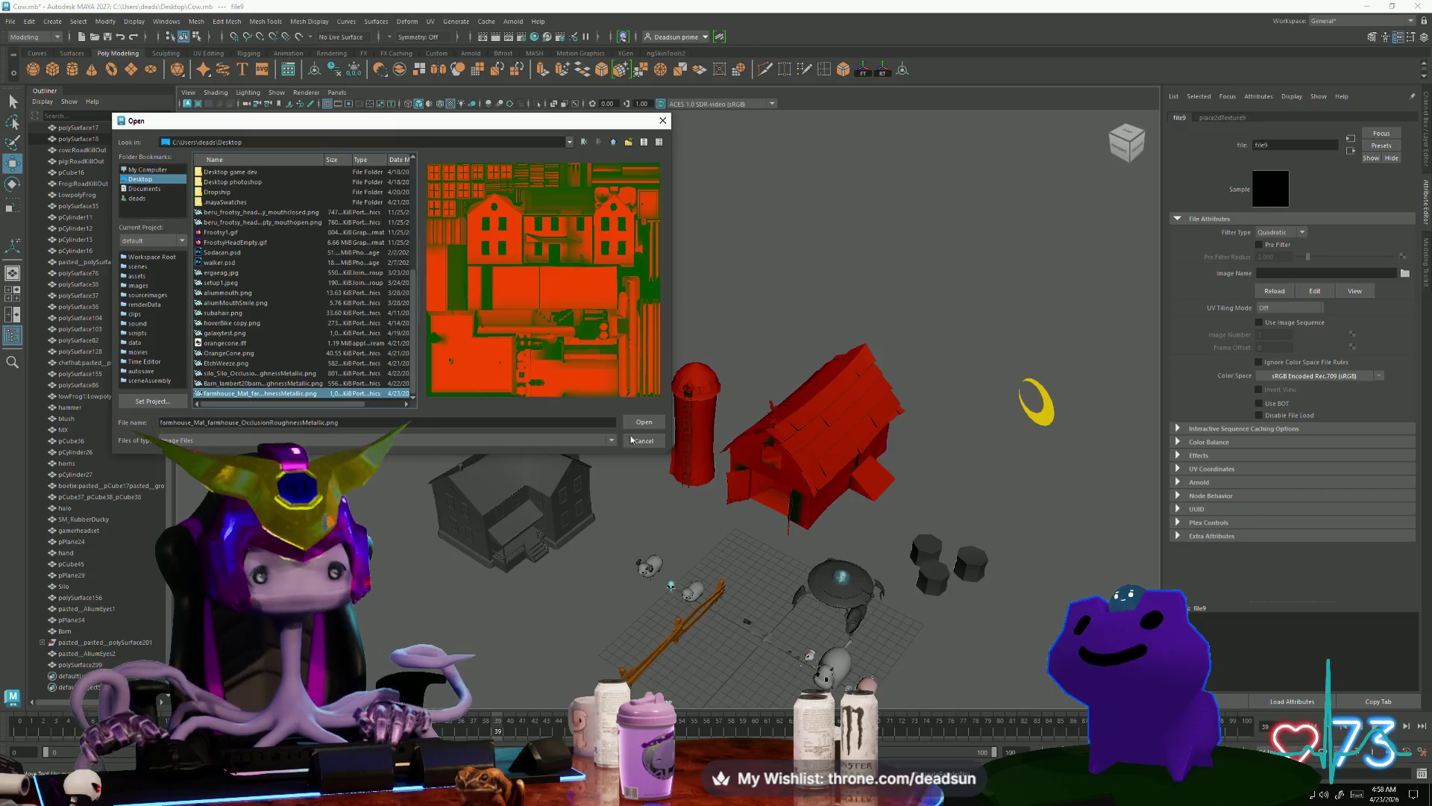
pyautogui.click(643, 424)
pyautogui.moveTo(547, 529)
pyautogui.keyDown('alt'); pyautogui.mouseDown()
pyautogui.moveTo(687, 614)
pyautogui.moveTo(811, 489)
pyautogui.moveTo(644, 534)
pyautogui.moveTo(854, 522)
pyautogui.moveTo(707, 556)
pyautogui.moveTo(664, 533)
pyautogui.mouseUp(); pyautogui.keyUp('alt')
pyautogui.click(970, 335)
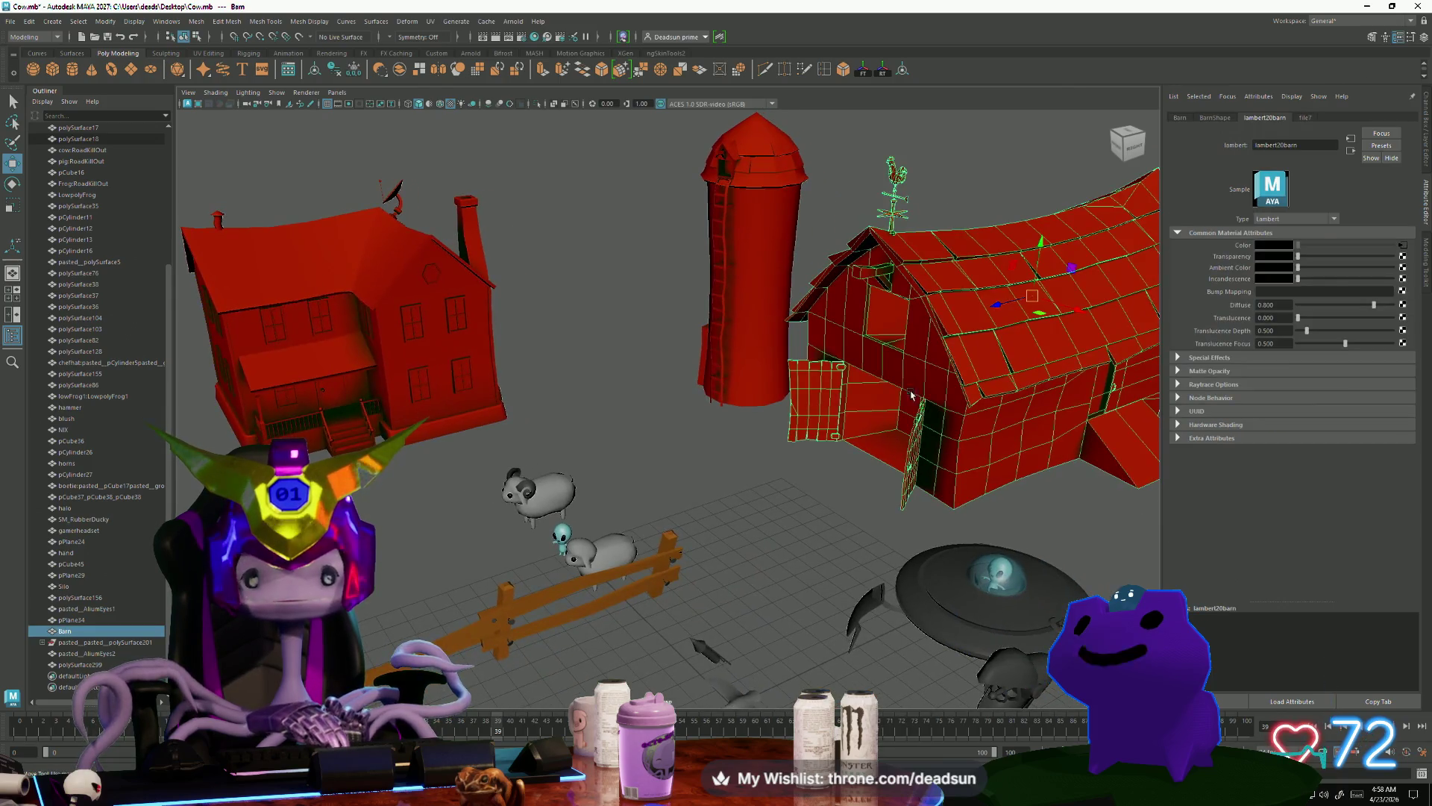
# Step: Export the selected barn over the existing Barn.fbx on the Desktop, confirming the overwrite
pyautogui.click(11, 21)
pyautogui.click(47, 170)
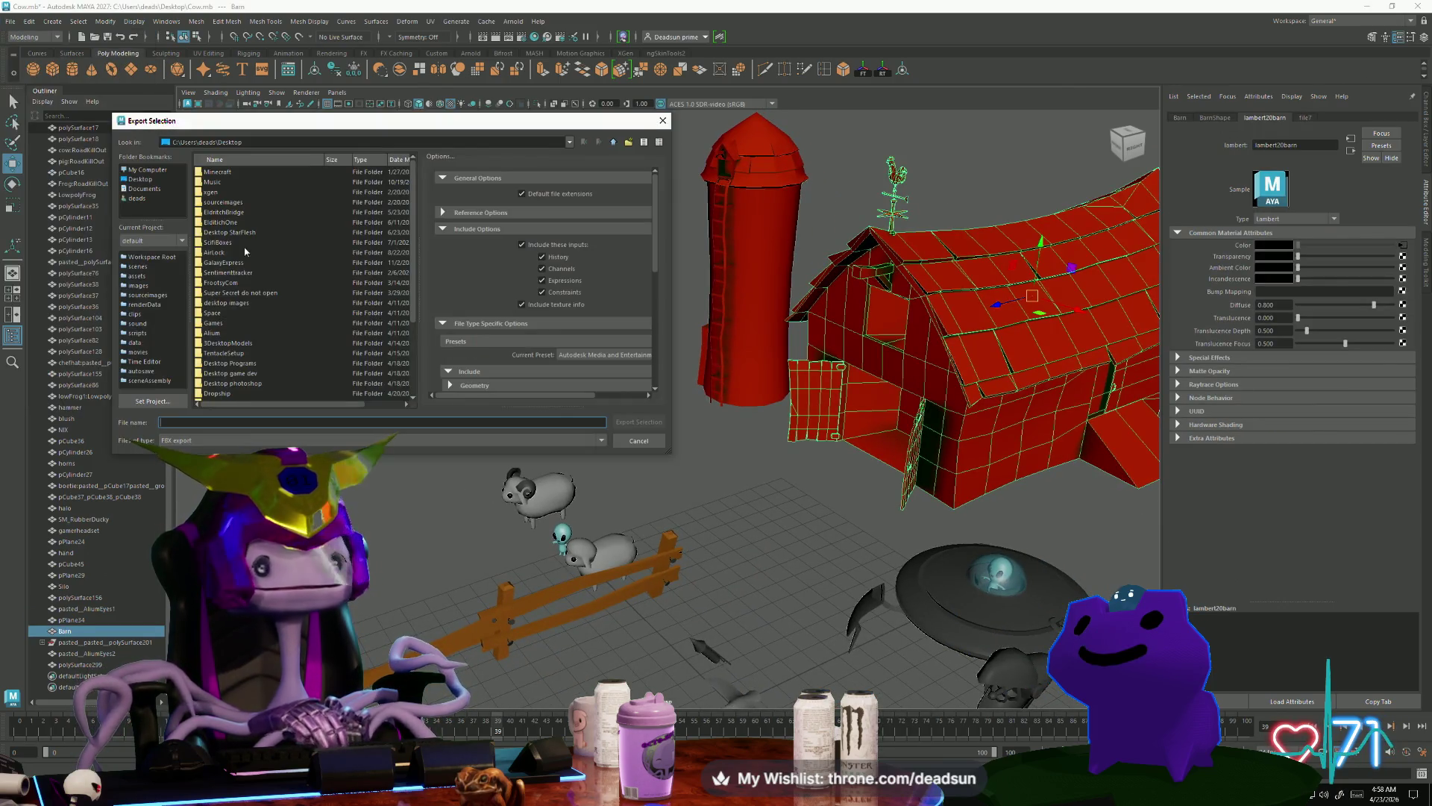
pyautogui.scroll(-4, 299, 356)
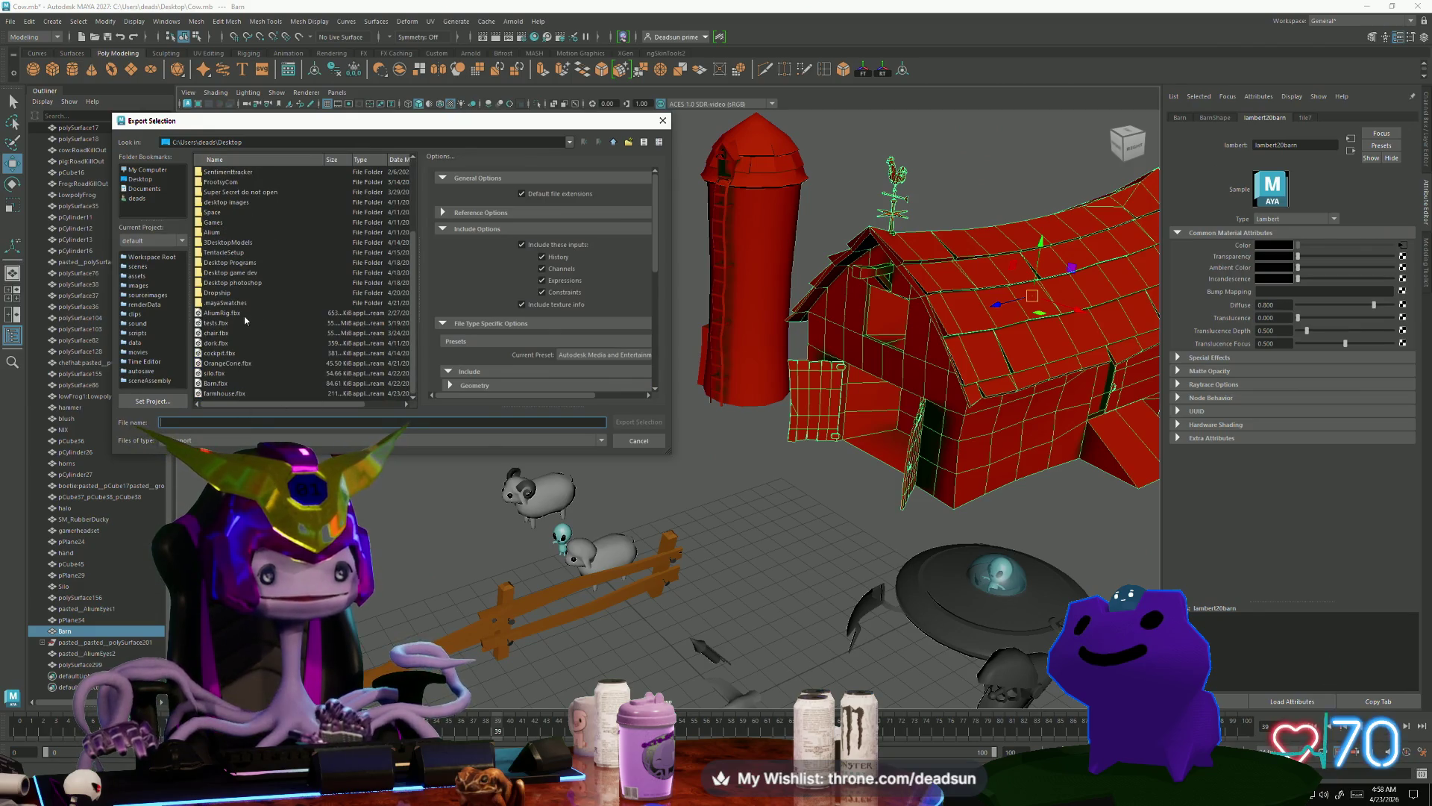
pyautogui.click(220, 383)
pyautogui.click(639, 422)
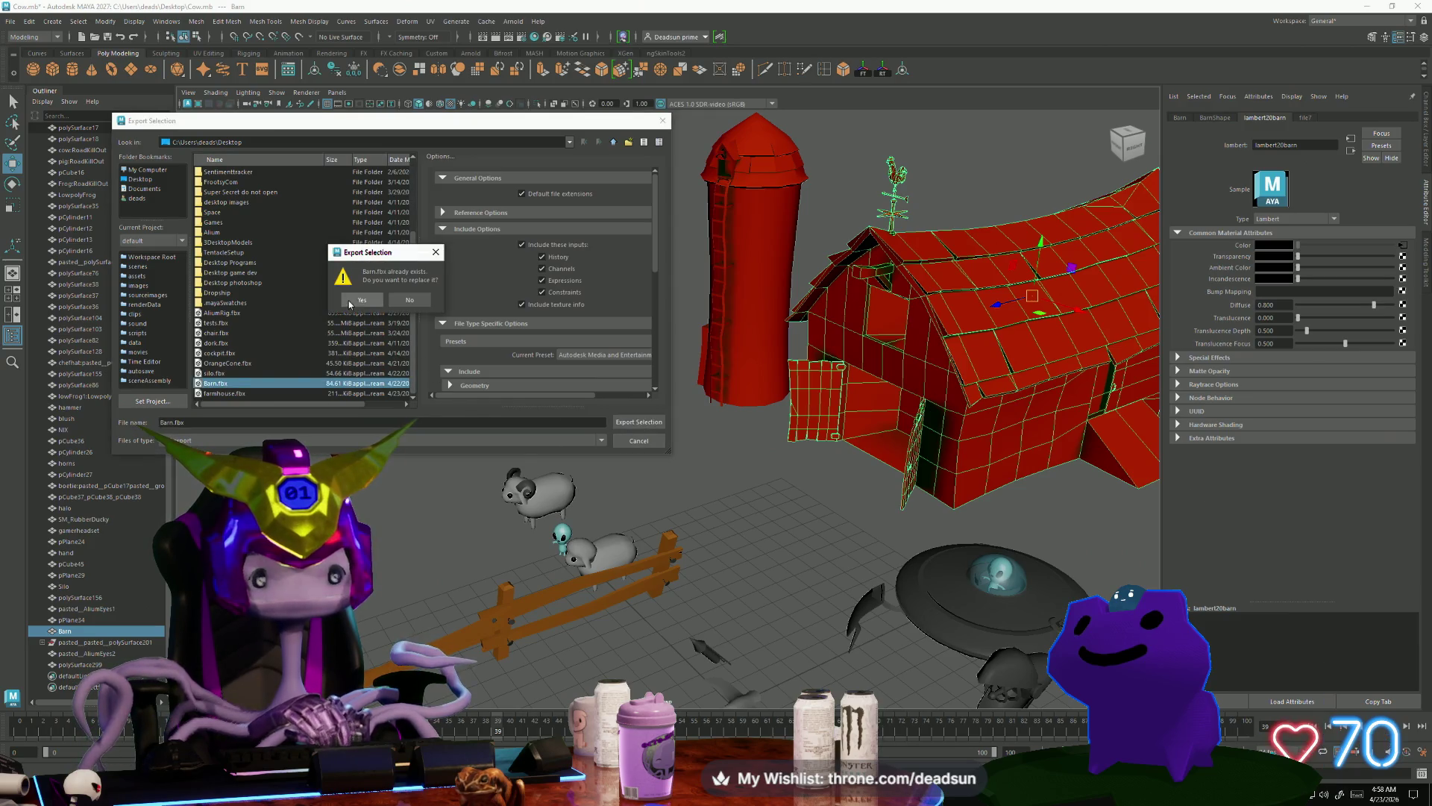
pyautogui.click(350, 302)
pyautogui.click(518, 485)
pyautogui.moveTo(518, 485)
pyautogui.keyDown('alt'); pyautogui.mouseDown()
pyautogui.moveTo(669, 483)
pyautogui.moveTo(526, 433)
pyautogui.moveTo(499, 460)
pyautogui.moveTo(514, 467)
pyautogui.moveTo(504, 478)
pyautogui.mouseUp(); pyautogui.keyUp('alt')
pyautogui.moveTo(502, 467)
pyautogui.keyDown('alt'); pyautogui.mouseDown()
pyautogui.moveTo(448, 455)
pyautogui.moveTo(503, 458)
pyautogui.mouseUp(); pyautogui.keyUp('alt')
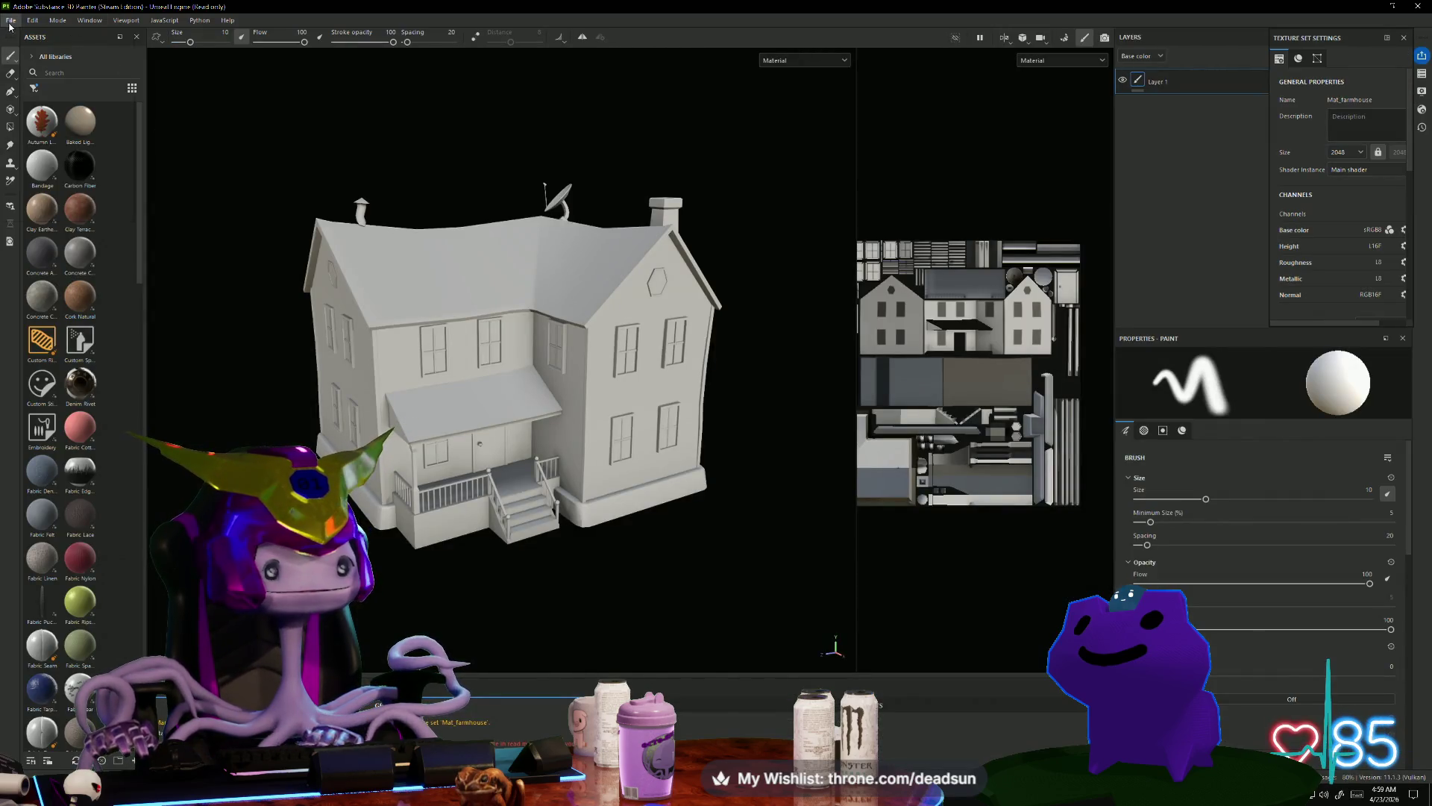
# Step: Create a new Painter project using Barn.fbx as the mesh
pyautogui.click(10, 23)
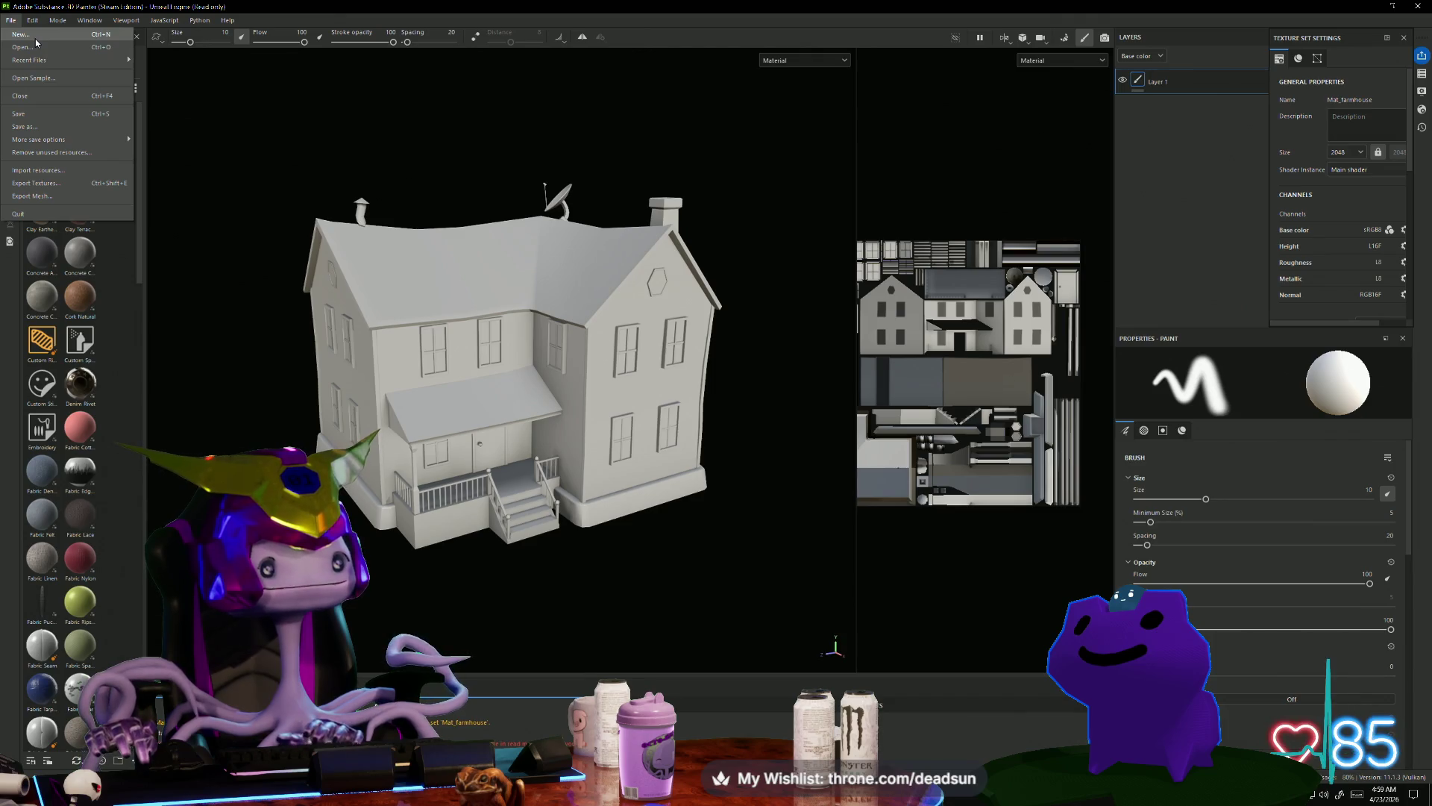
pyautogui.click(35, 39)
pyautogui.click(821, 267)
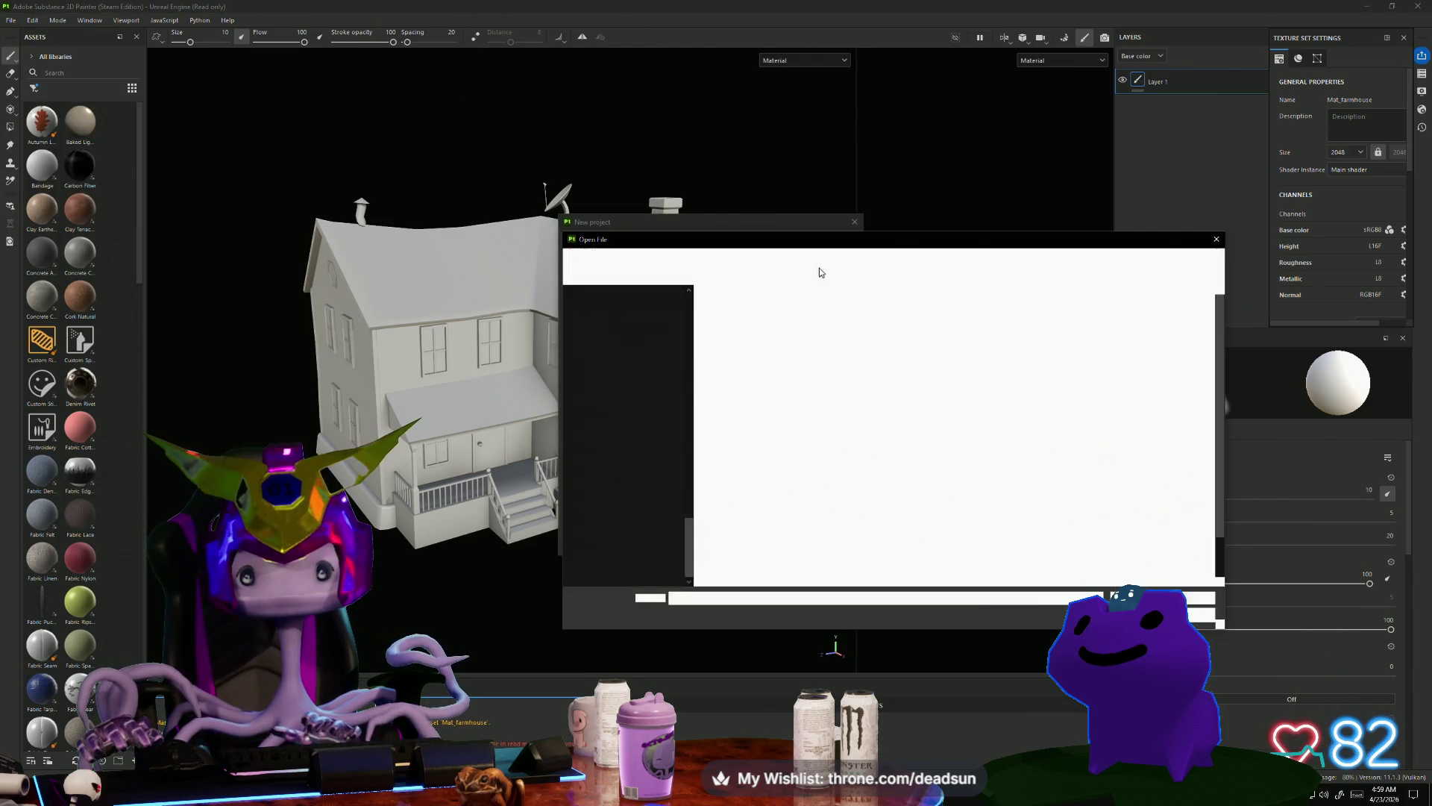
pyautogui.scroll(-1, 846, 498)
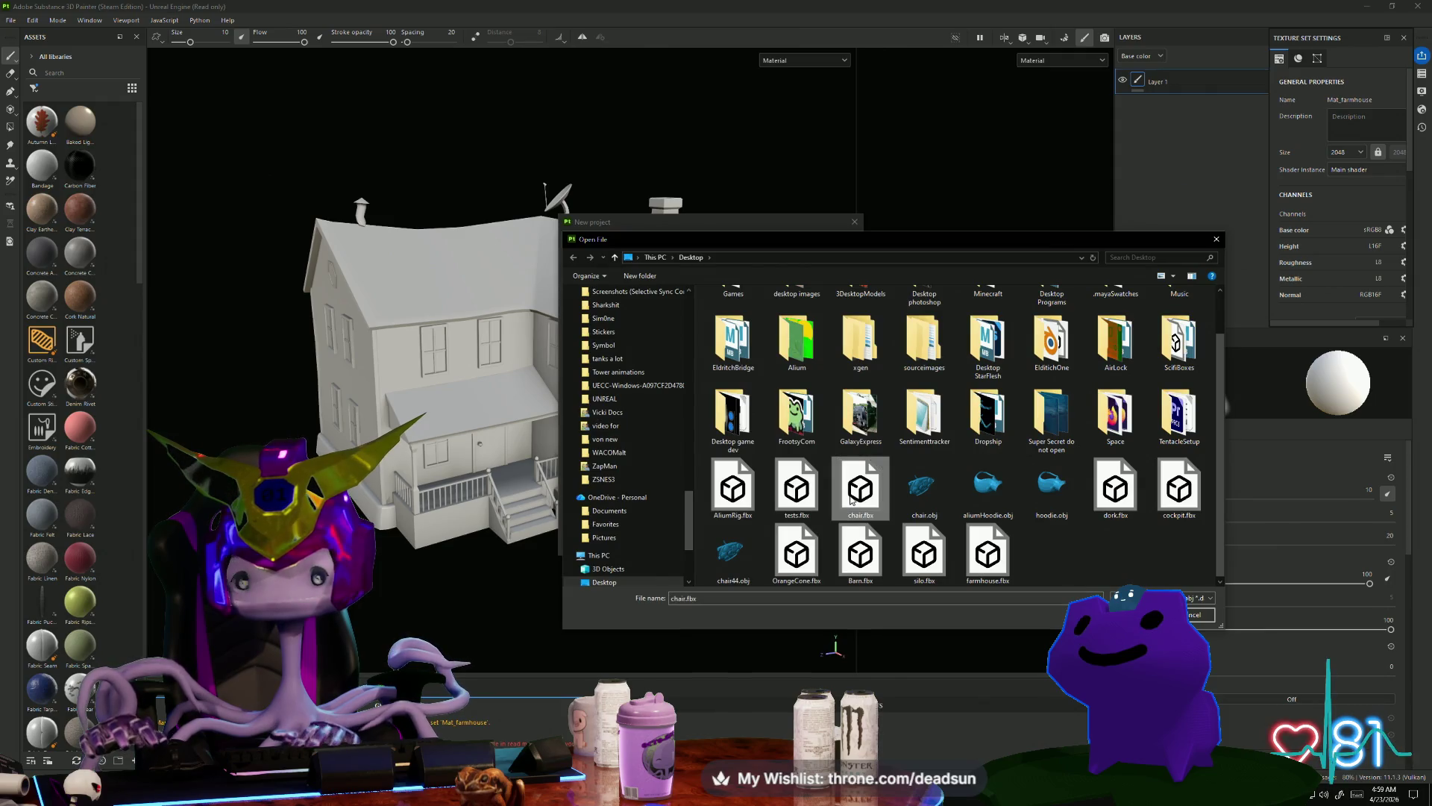
pyautogui.click(860, 554)
pyautogui.press('Return')
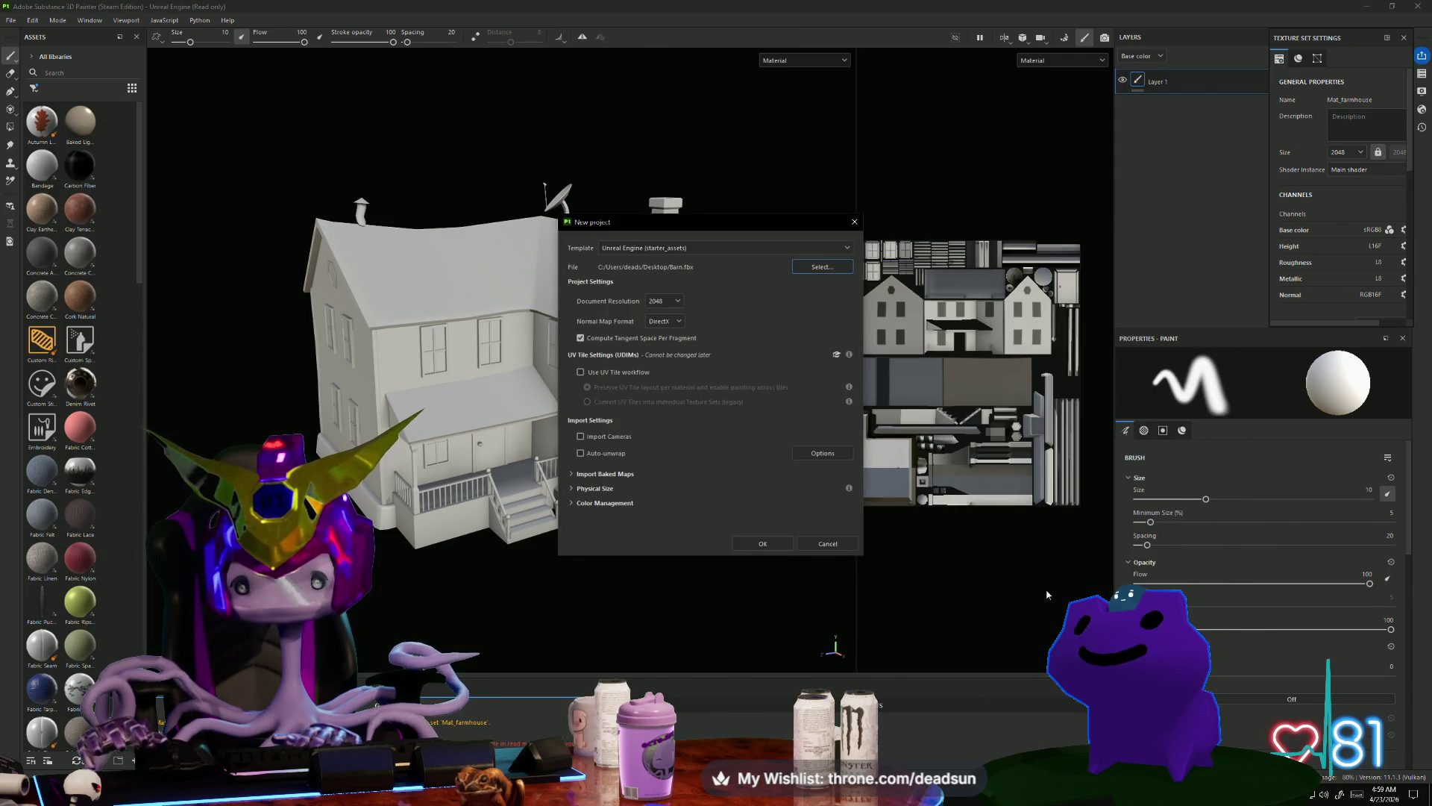
pyautogui.click(762, 543)
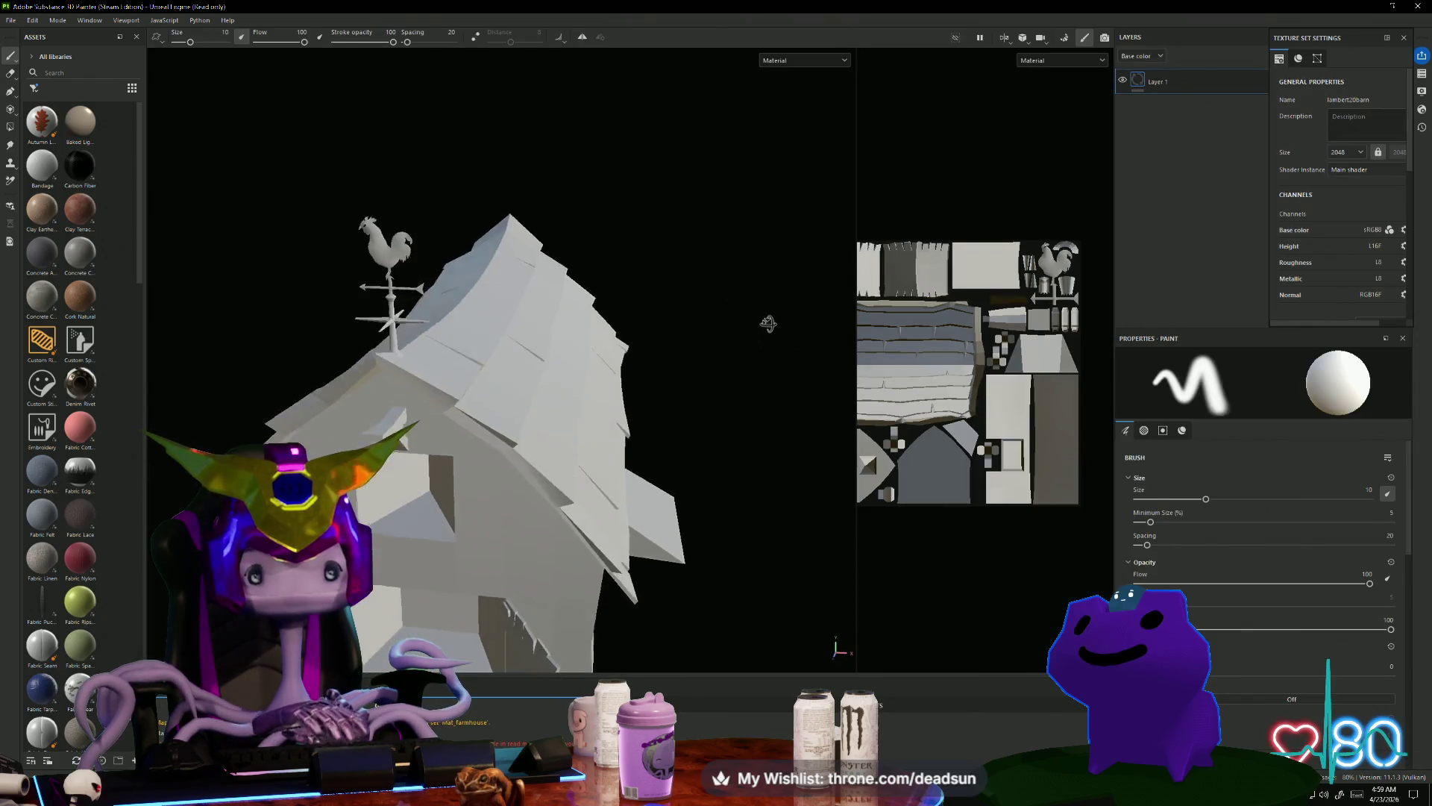
# Step: Orbit in on the weathervane rooster and switch to Baking mode
pyautogui.moveTo(640, 320)
pyautogui.keyDown('alt'); pyautogui.mouseDown()
pyautogui.moveTo(774, 457)
pyautogui.moveTo(795, 506)
pyautogui.moveTo(440, 295)
pyautogui.moveTo(504, 345)
pyautogui.mouseUp(); pyautogui.keyUp('alt')
pyautogui.scroll(5, 738, 409)
pyautogui.scroll(-5, 795, 506)
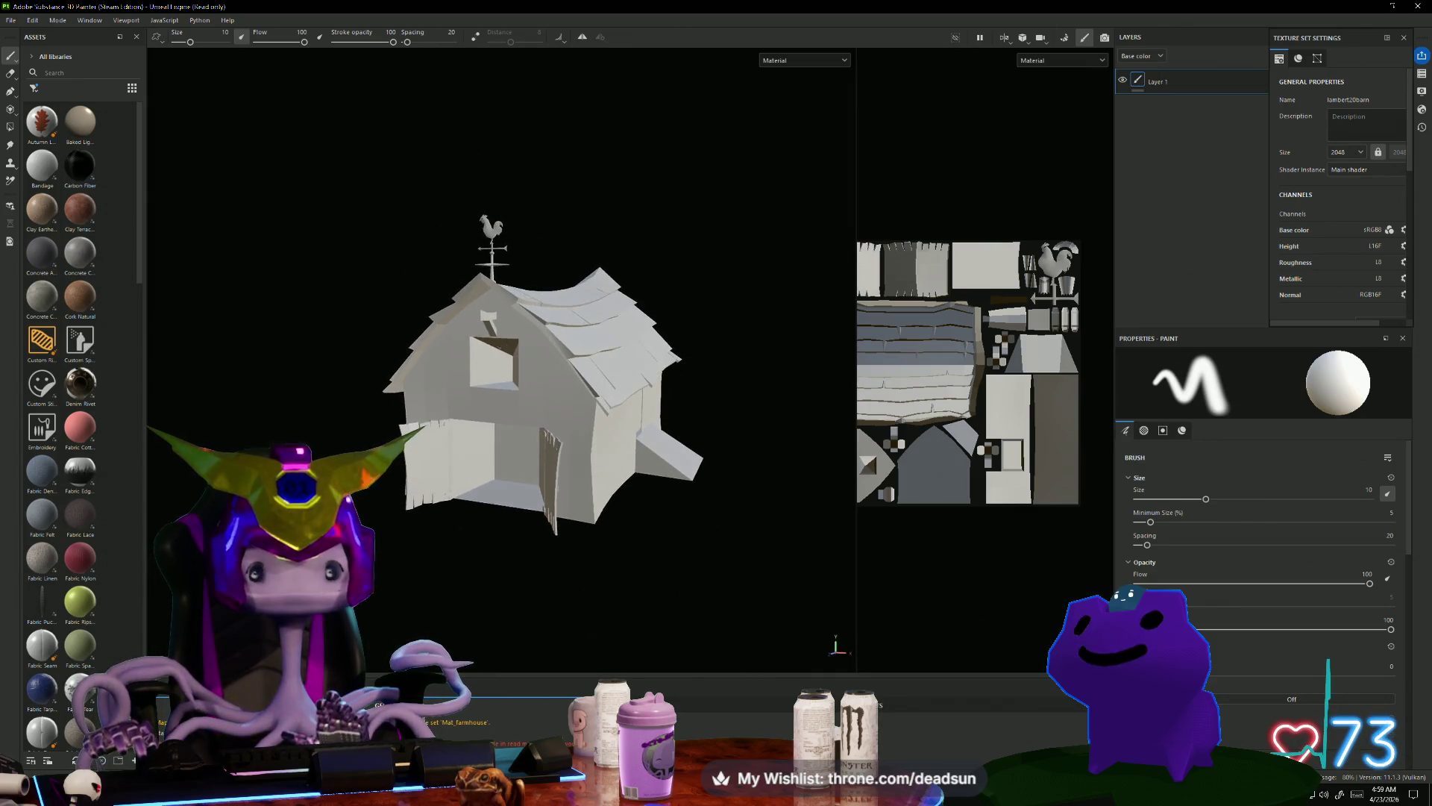
pyautogui.click(1071, 37)
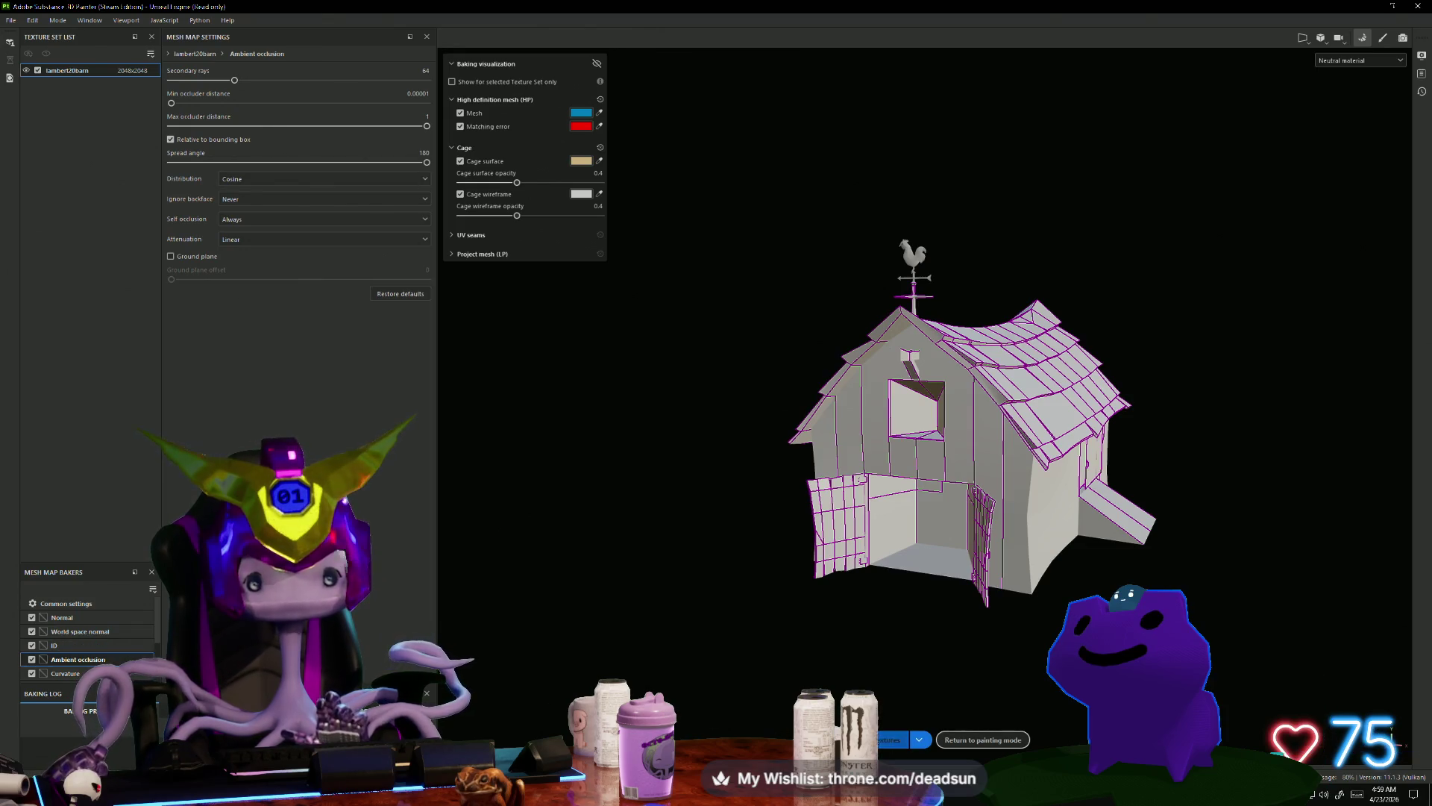
# Step: Bake all enabled mesh maps, then disable every baker except Ambient occlusion
pyautogui.click(888, 739)
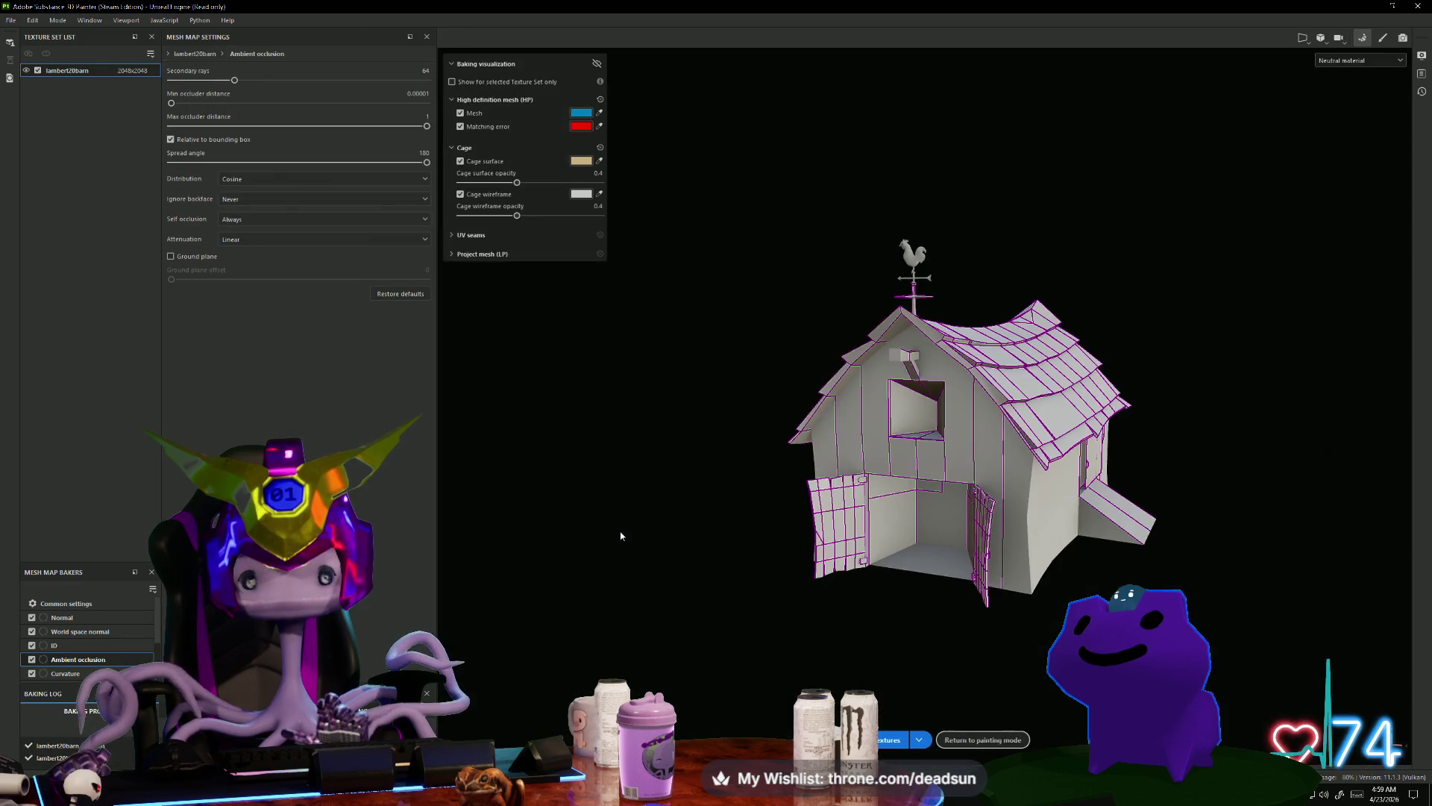
pyautogui.keyDown('alt'); pyautogui.moveTo(623, 532); pyautogui.dragTo(698, 570); pyautogui.keyUp('alt')
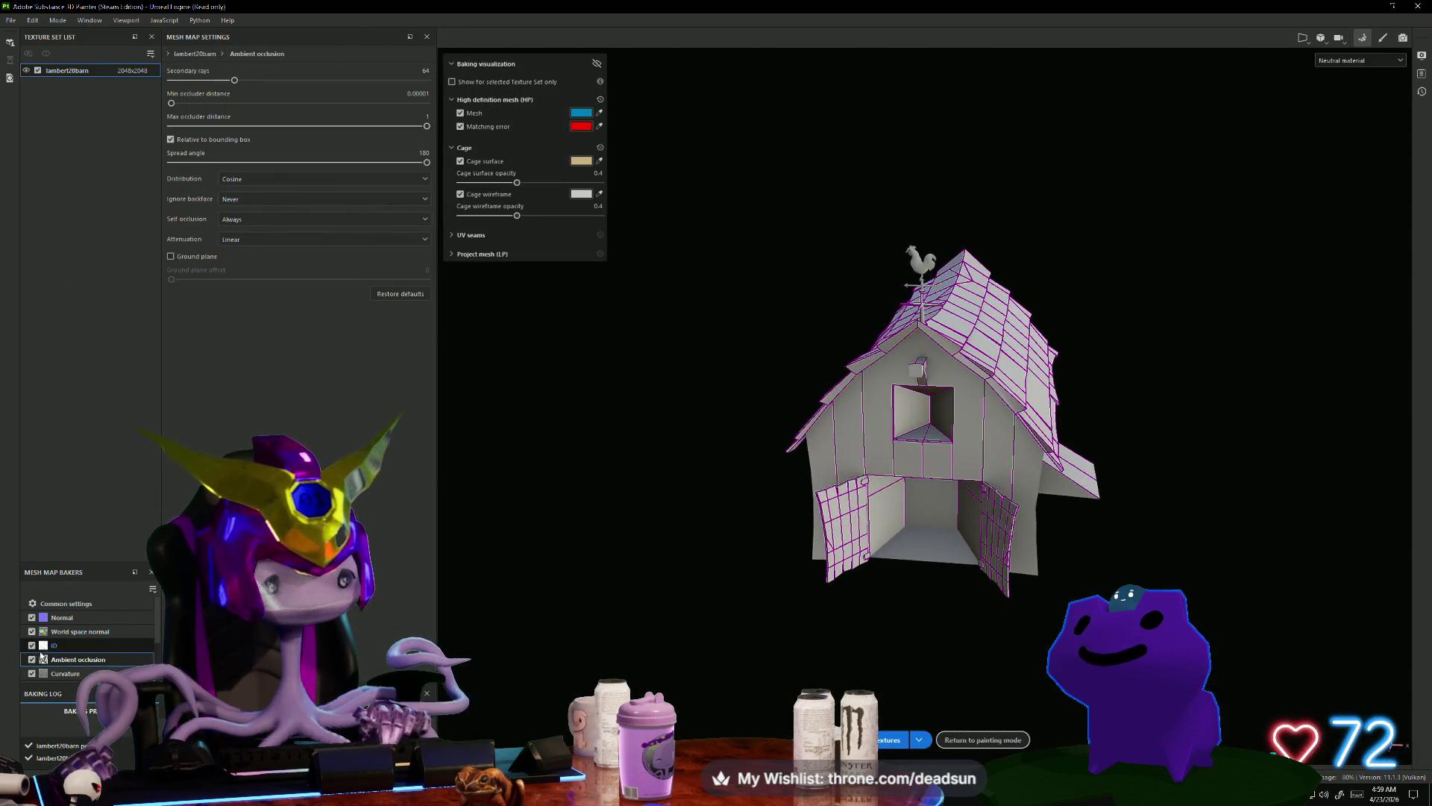
pyautogui.click(31, 631)
pyautogui.click(32, 673)
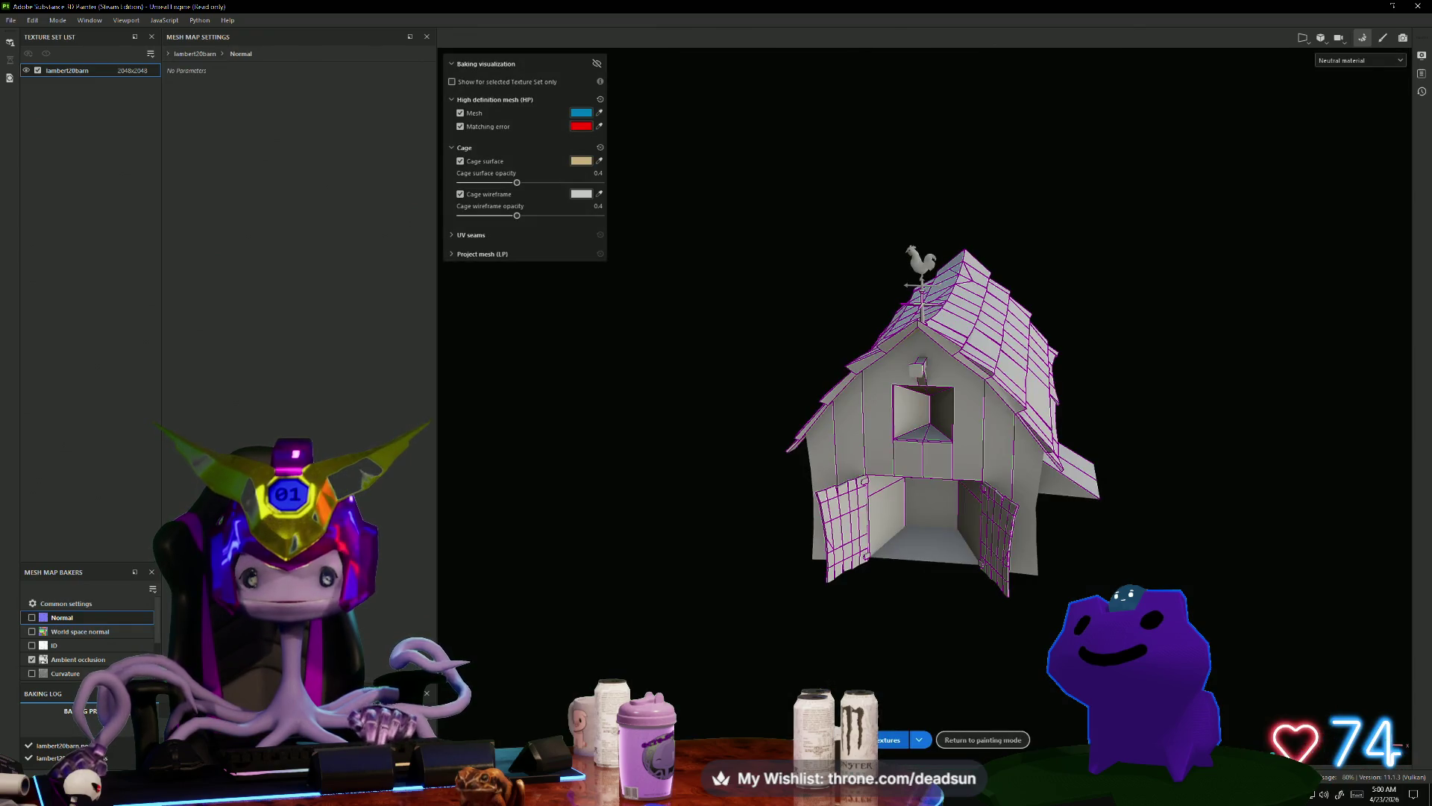
pyautogui.moveTo(878, 634)
pyautogui.keyDown('alt'); pyautogui.mouseDown()
pyautogui.moveTo(787, 594)
pyautogui.moveTo(559, 557)
pyautogui.moveTo(541, 569)
pyautogui.moveTo(789, 652)
pyautogui.moveTo(836, 694)
pyautogui.mouseUp(); pyautogui.keyUp('alt')
# Step: Rebake the barn with only ambient occlusion enabled and orbit to check it
pyautogui.click(889, 739)
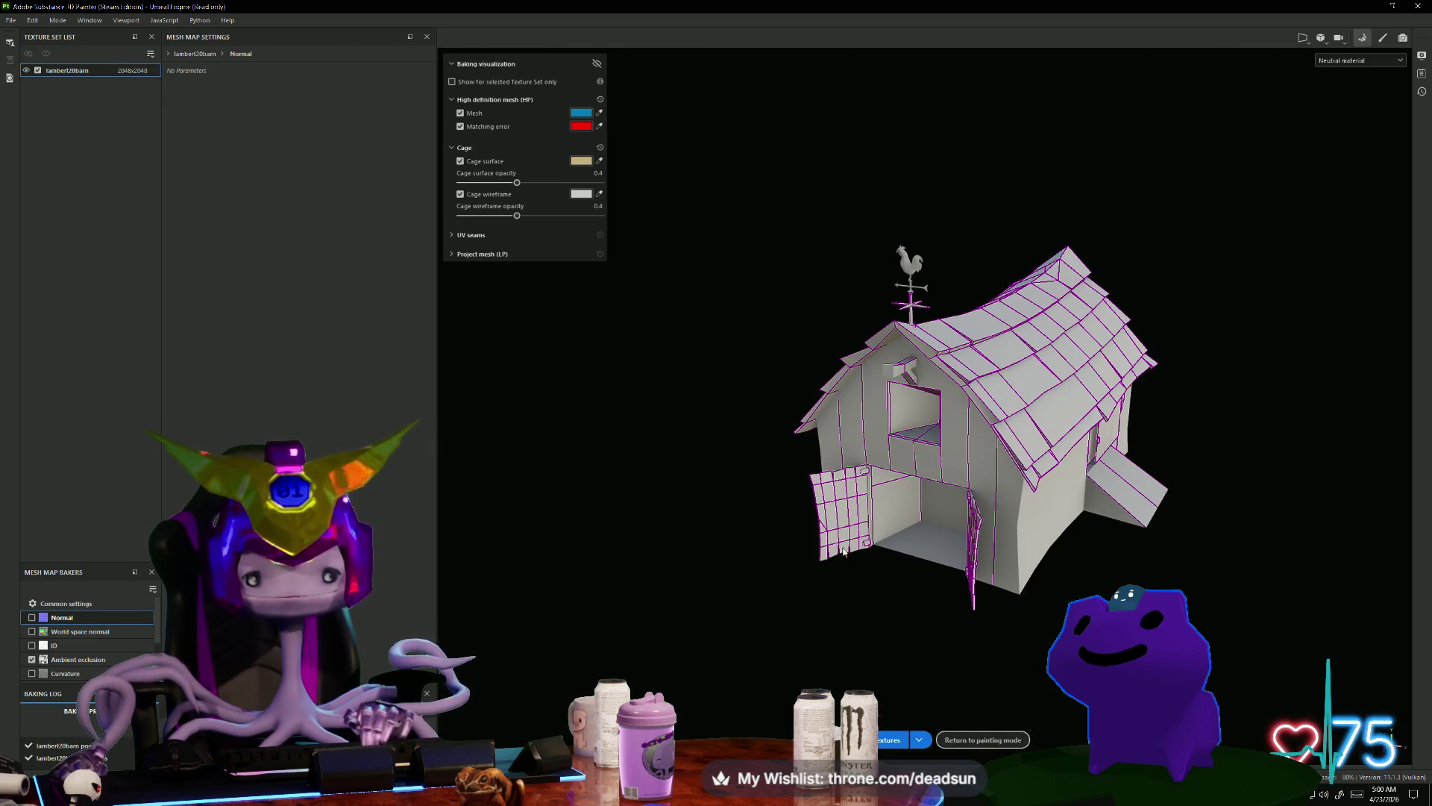
pyautogui.keyDown('alt'); pyautogui.moveTo(850, 582); pyautogui.dragTo(871, 584); pyautogui.keyUp('alt')
pyautogui.click(878, 744)
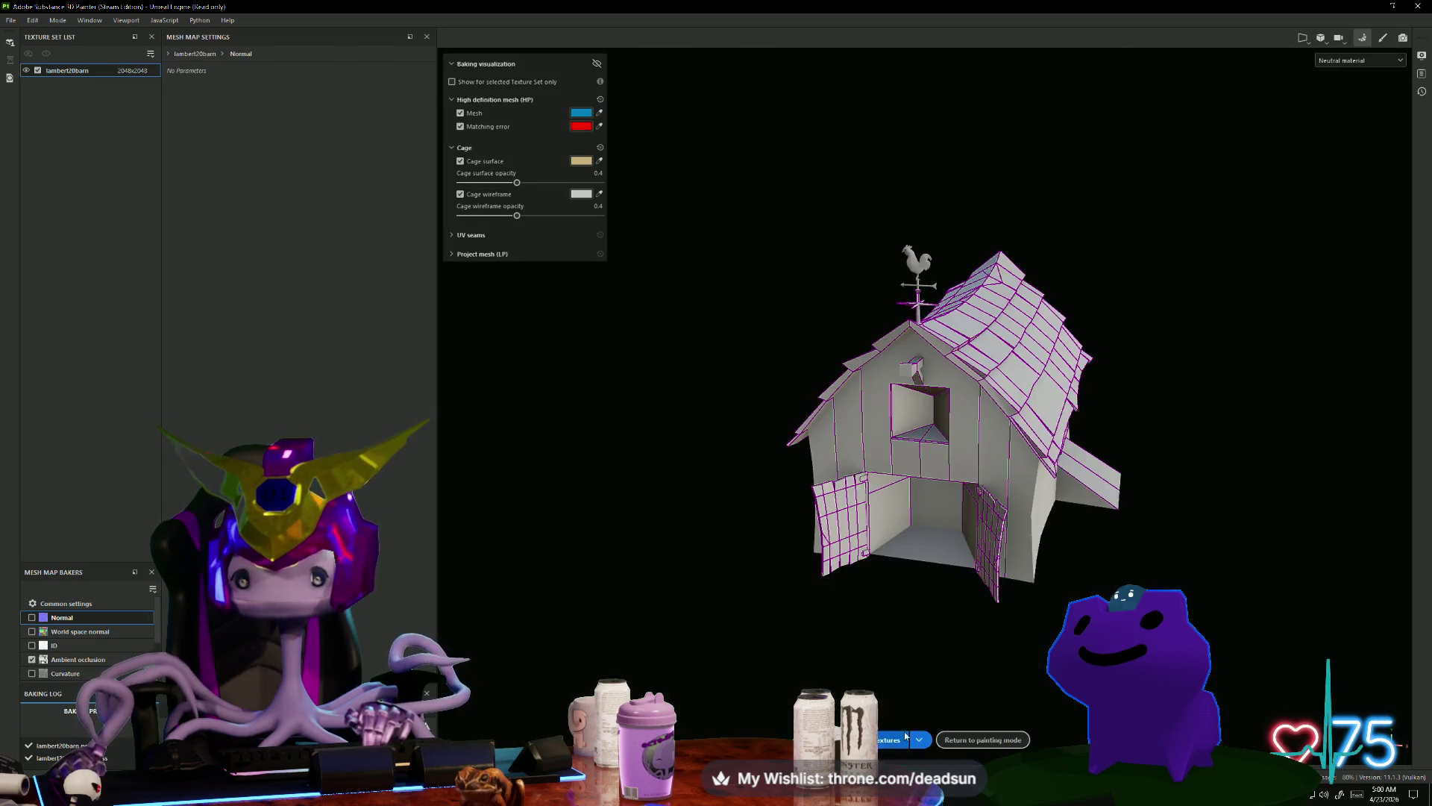
pyautogui.moveTo(895, 675)
pyautogui.keyDown('alt'); pyautogui.mouseDown()
pyautogui.moveTo(929, 675)
pyautogui.moveTo(763, 666)
pyautogui.moveTo(695, 505)
pyautogui.moveTo(715, 403)
pyautogui.moveTo(697, 342)
pyautogui.moveTo(734, 633)
pyautogui.moveTo(607, 651)
pyautogui.moveTo(940, 704)
pyautogui.moveTo(632, 650)
pyautogui.mouseUp(); pyautogui.keyUp('alt')
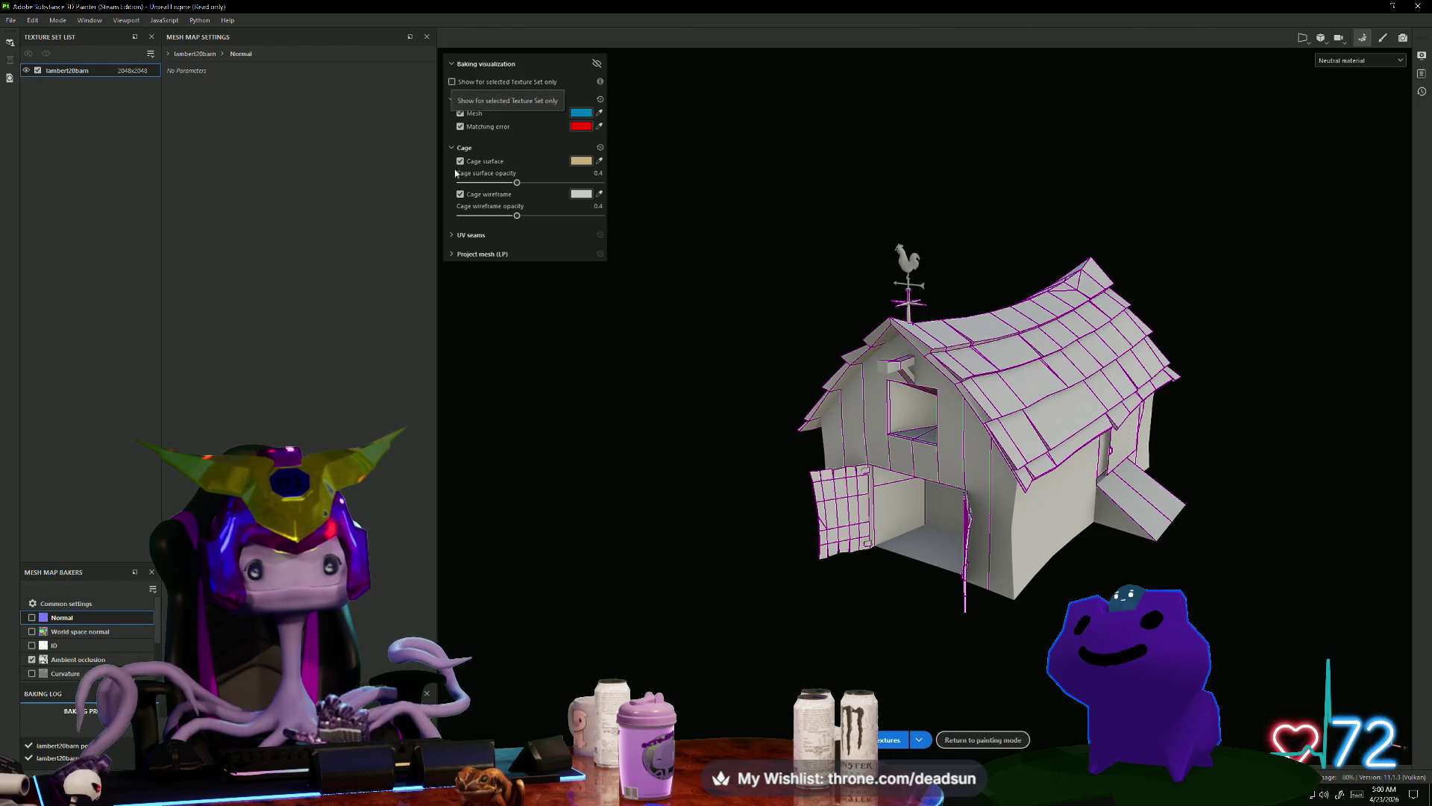
# Step: Toggle the UV seams and low-poly projection mesh displays, then frame the barn
pyautogui.click(452, 235)
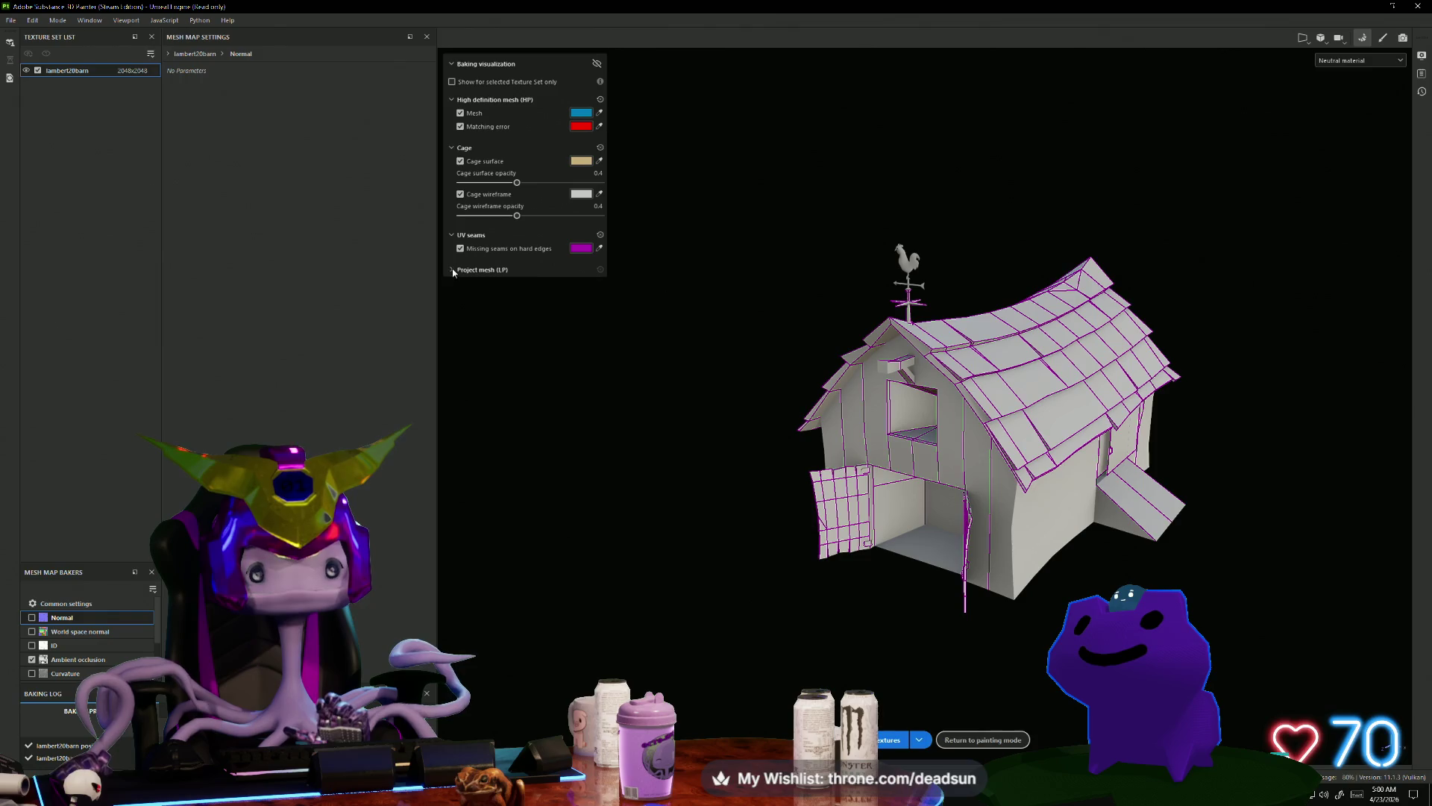
pyautogui.click(453, 270)
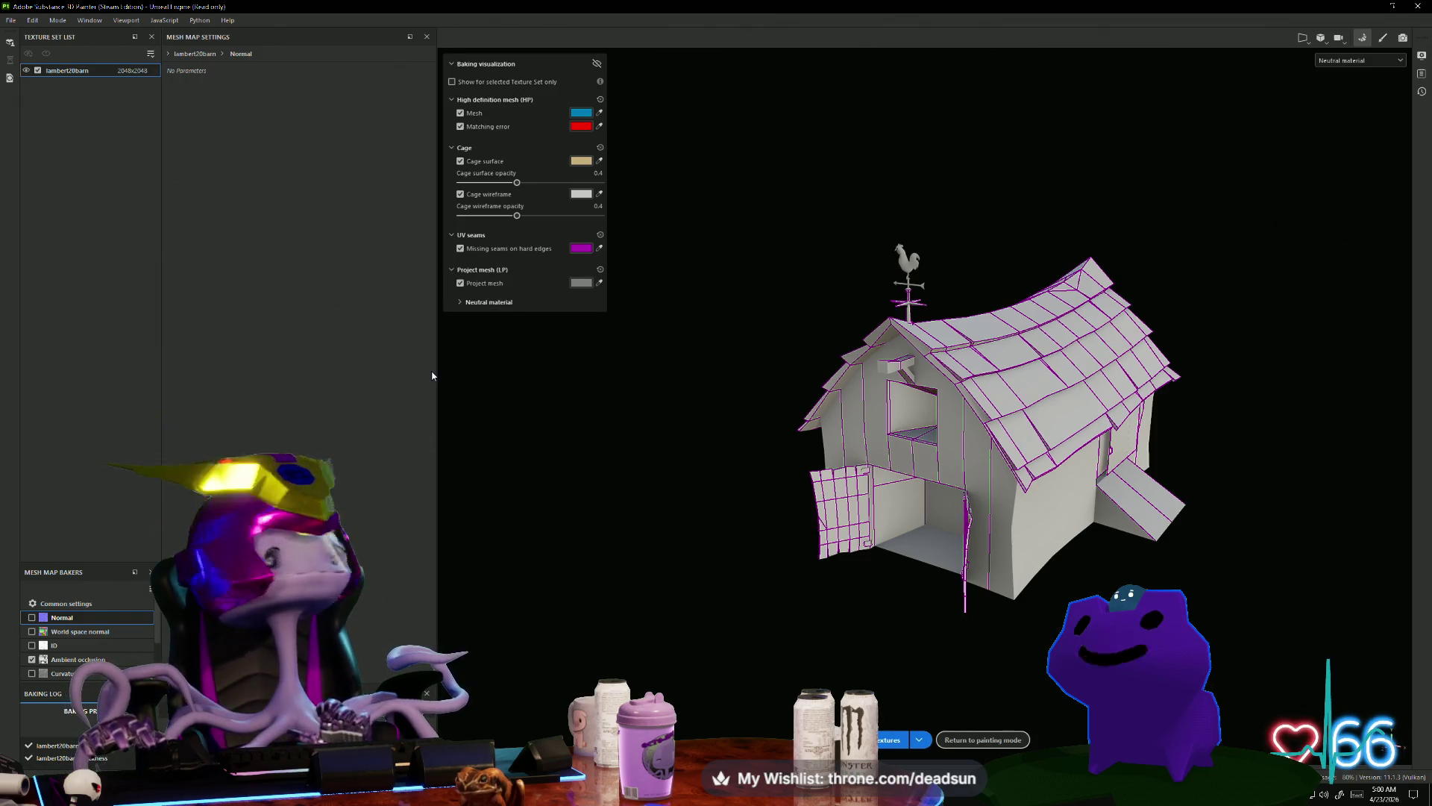
pyautogui.moveTo(681, 632)
pyautogui.keyDown('alt'); pyautogui.mouseDown()
pyautogui.moveTo(806, 619)
pyautogui.moveTo(880, 589)
pyautogui.mouseUp(); pyautogui.keyUp('alt')
pyautogui.moveTo(834, 482)
pyautogui.keyDown('alt'); pyautogui.mouseDown()
pyautogui.moveTo(949, 588)
pyautogui.moveTo(930, 598)
pyautogui.mouseUp(); pyautogui.keyUp('alt')
pyautogui.press('f')
pyautogui.moveTo(709, 336)
pyautogui.keyDown('alt'); pyautogui.mouseDown()
pyautogui.moveTo(698, 194)
pyautogui.moveTo(694, 259)
pyautogui.moveTo(725, 380)
pyautogui.moveTo(783, 397)
pyautogui.moveTo(828, 575)
pyautogui.moveTo(811, 507)
pyautogui.moveTo(747, 499)
pyautogui.mouseUp(); pyautogui.keyUp('alt')
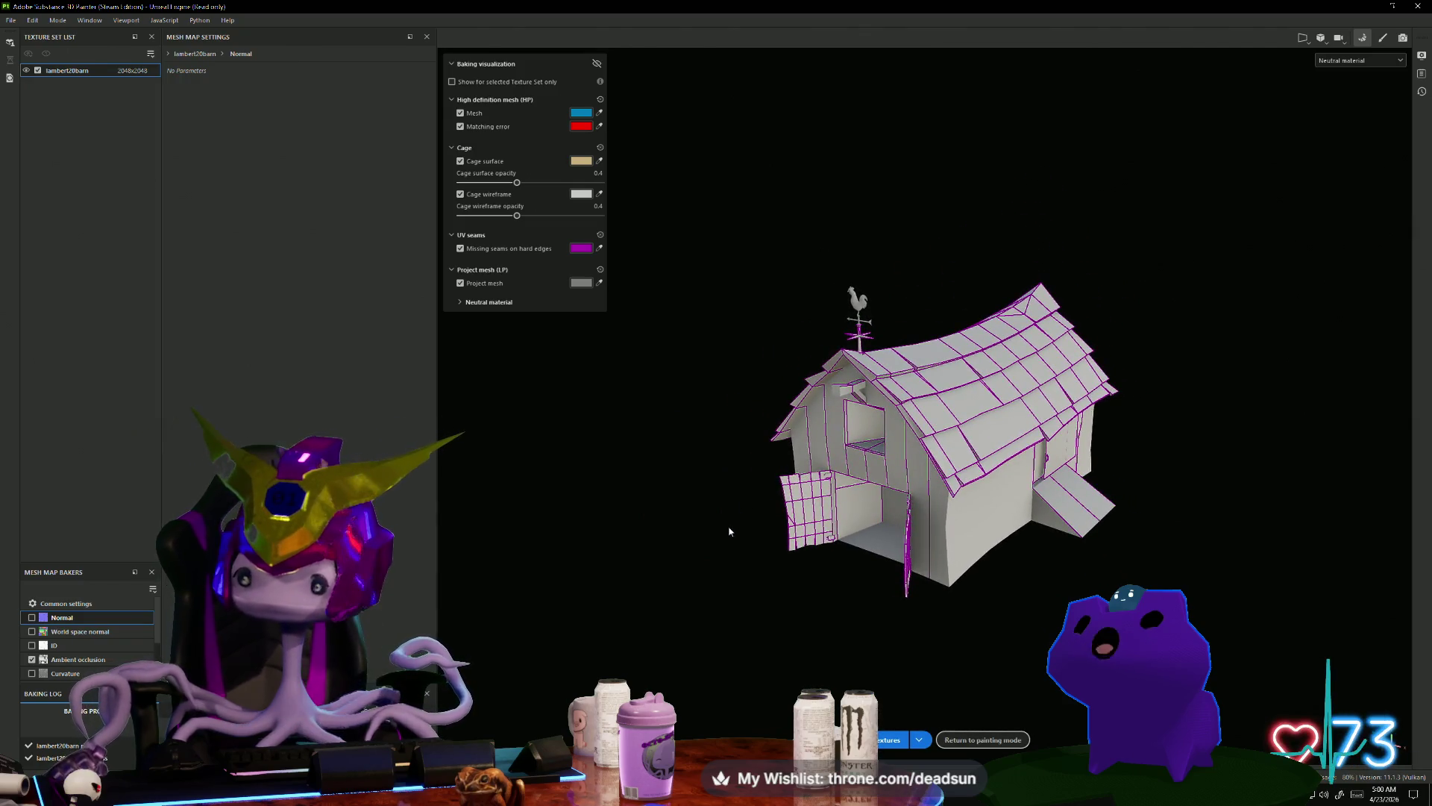
# Step: Bake, review the Common, Normal, ID, Curvature and Ambient occlusion baker settings, then rebake
pyautogui.click(891, 739)
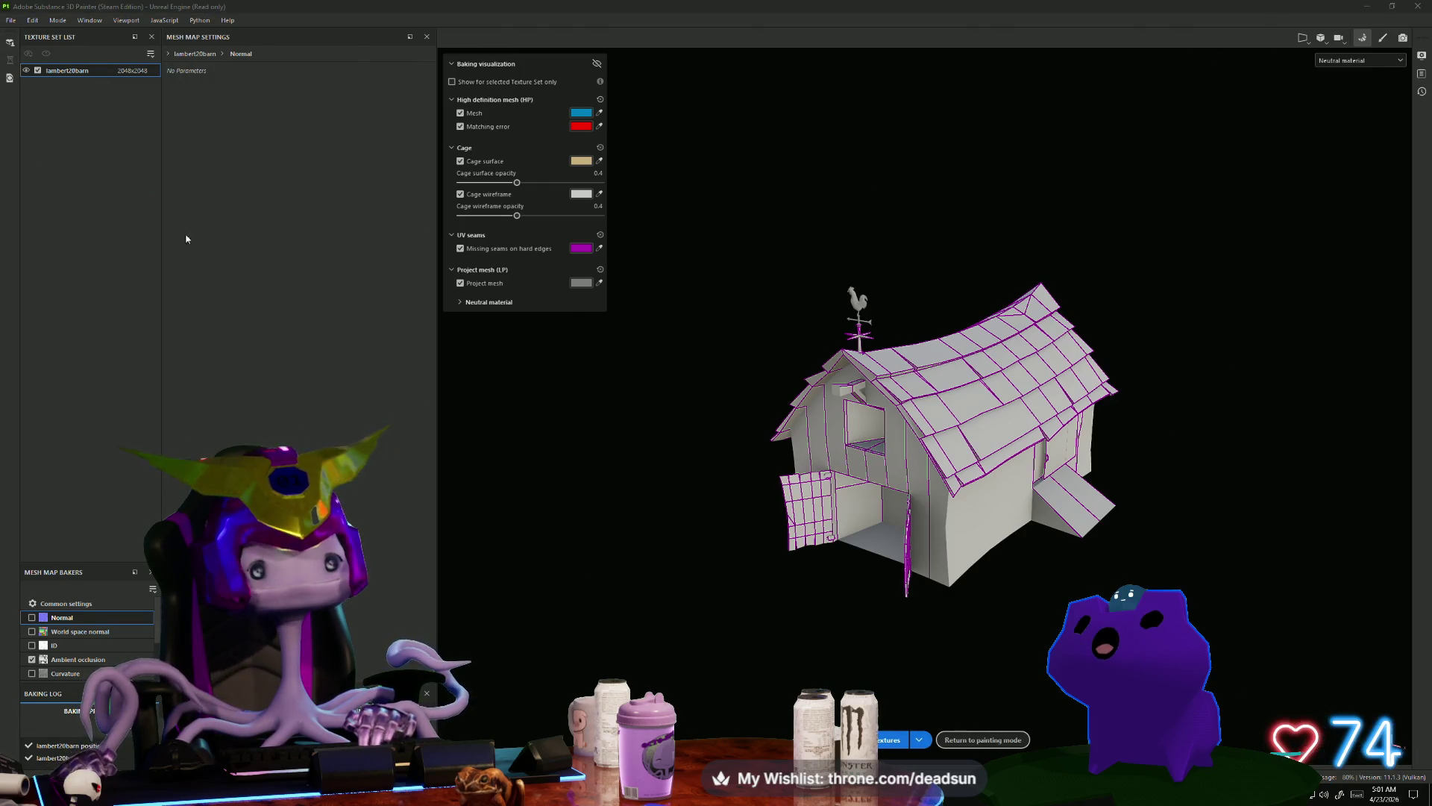
pyautogui.click(67, 603)
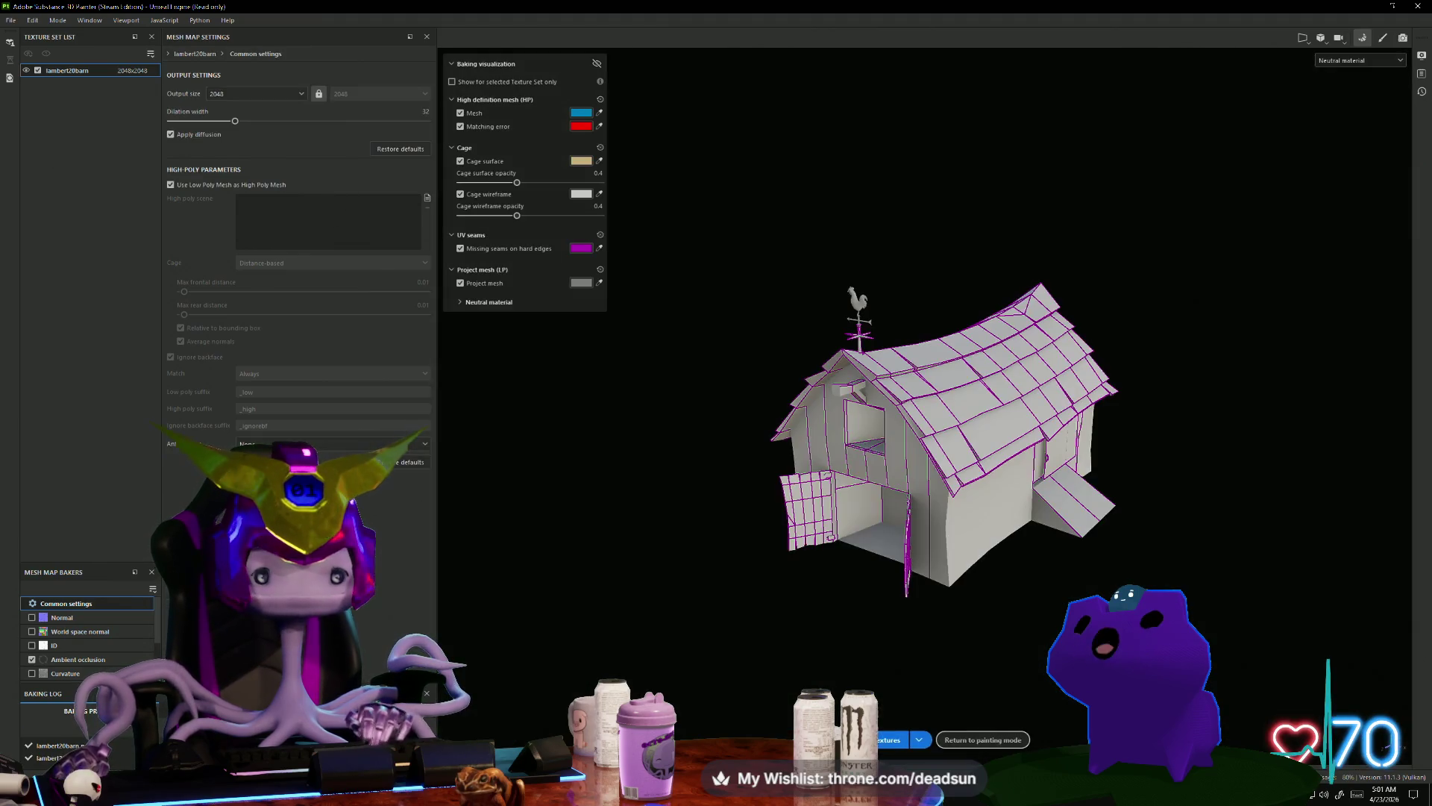
pyautogui.click(29, 618)
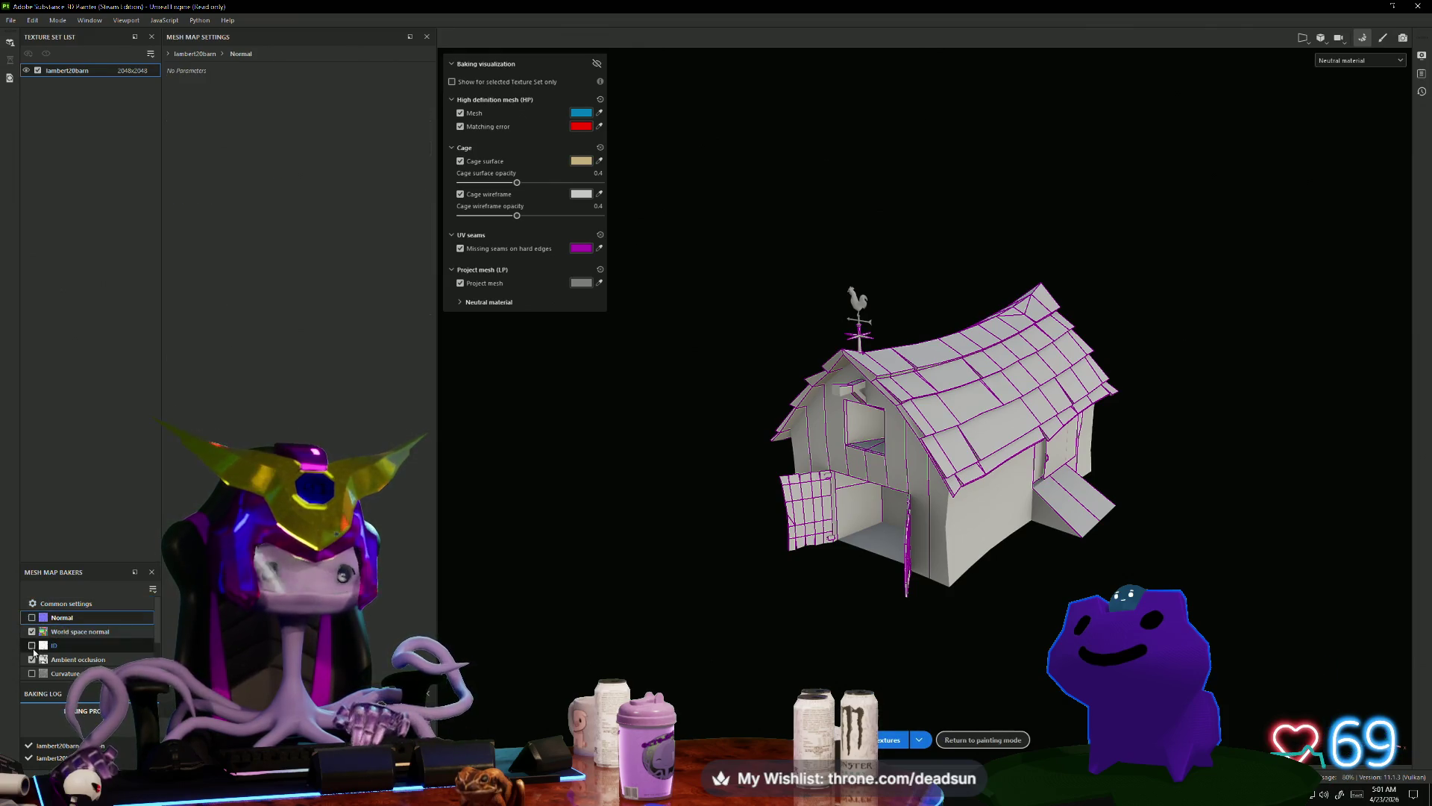
pyautogui.click(35, 646)
pyautogui.click(31, 680)
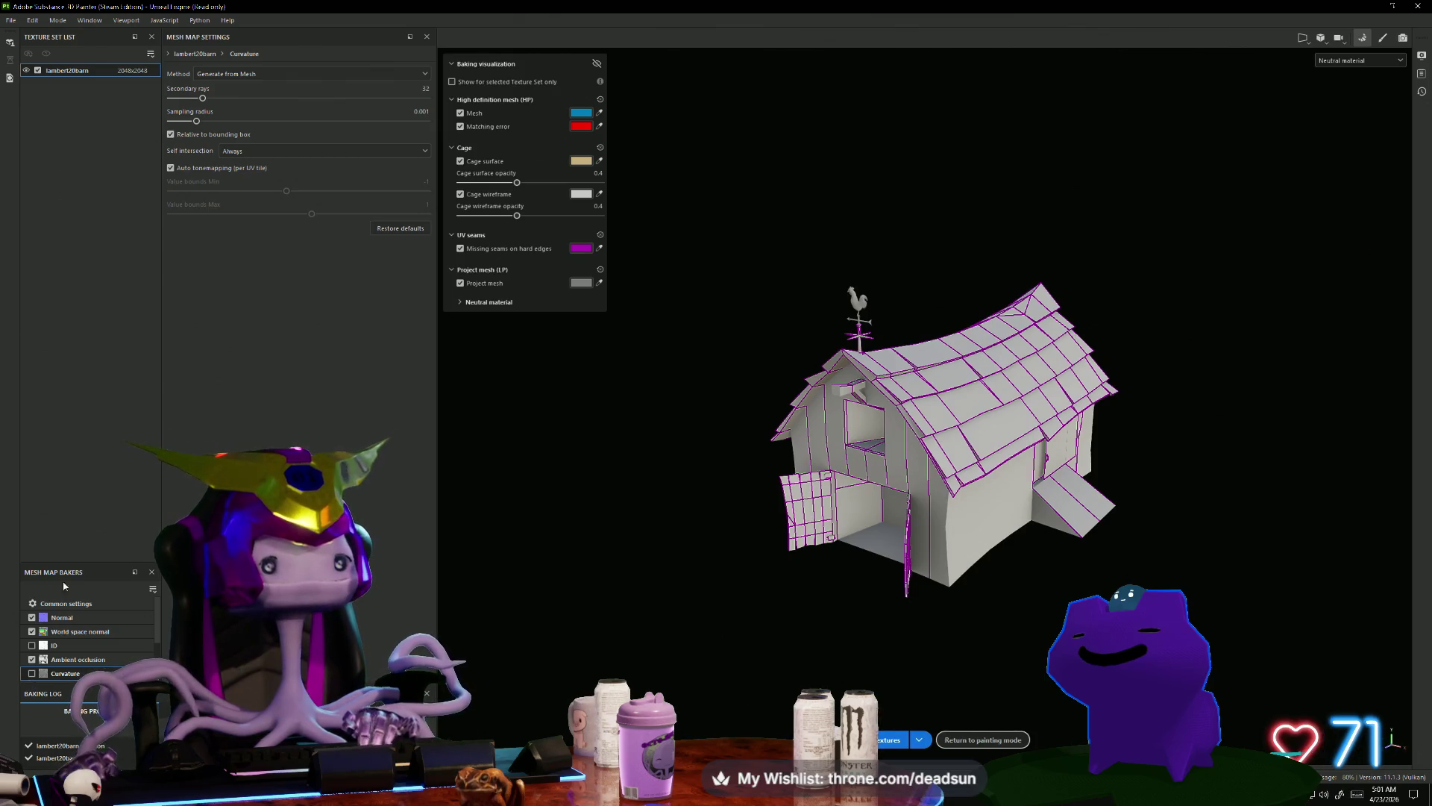
pyautogui.click(90, 658)
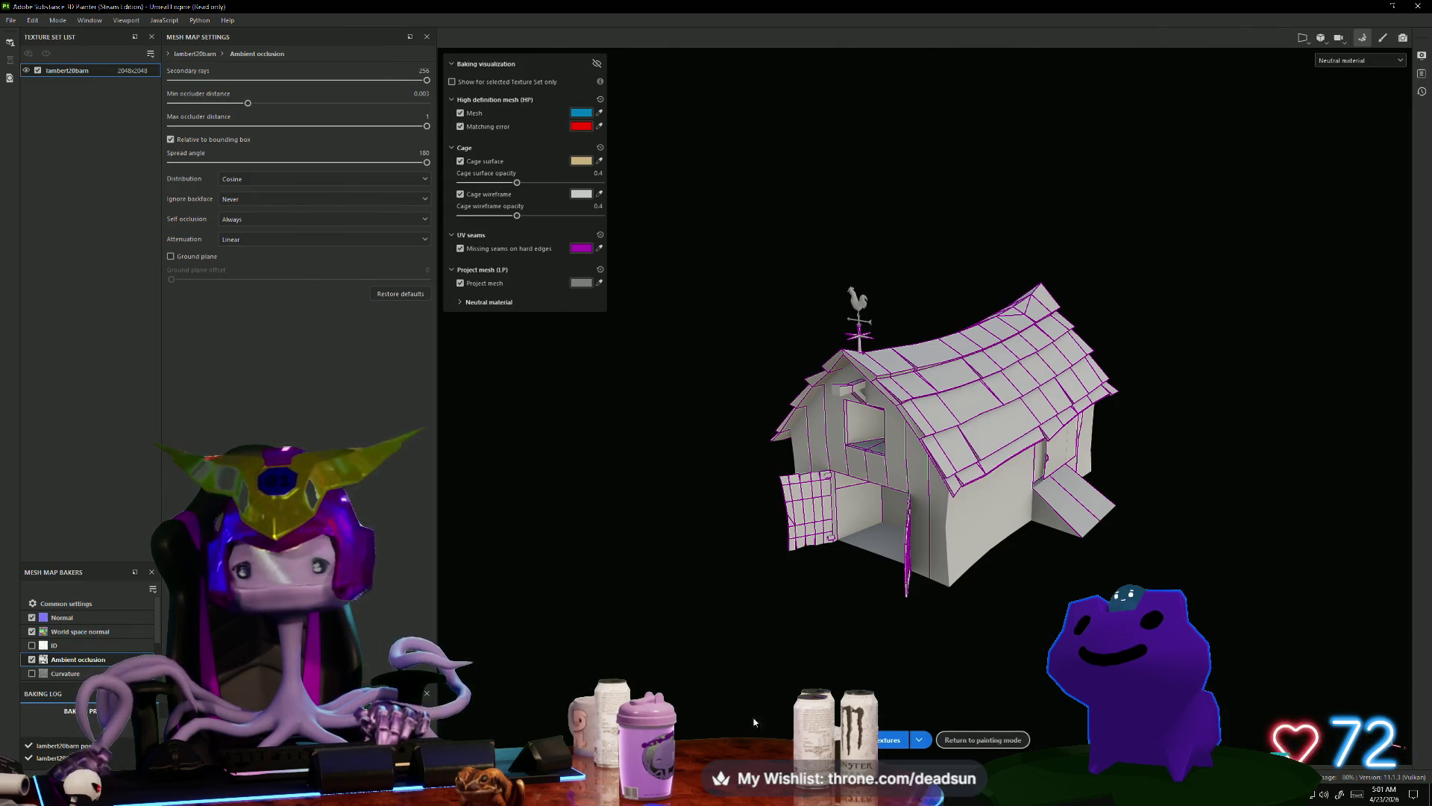
pyautogui.click(888, 739)
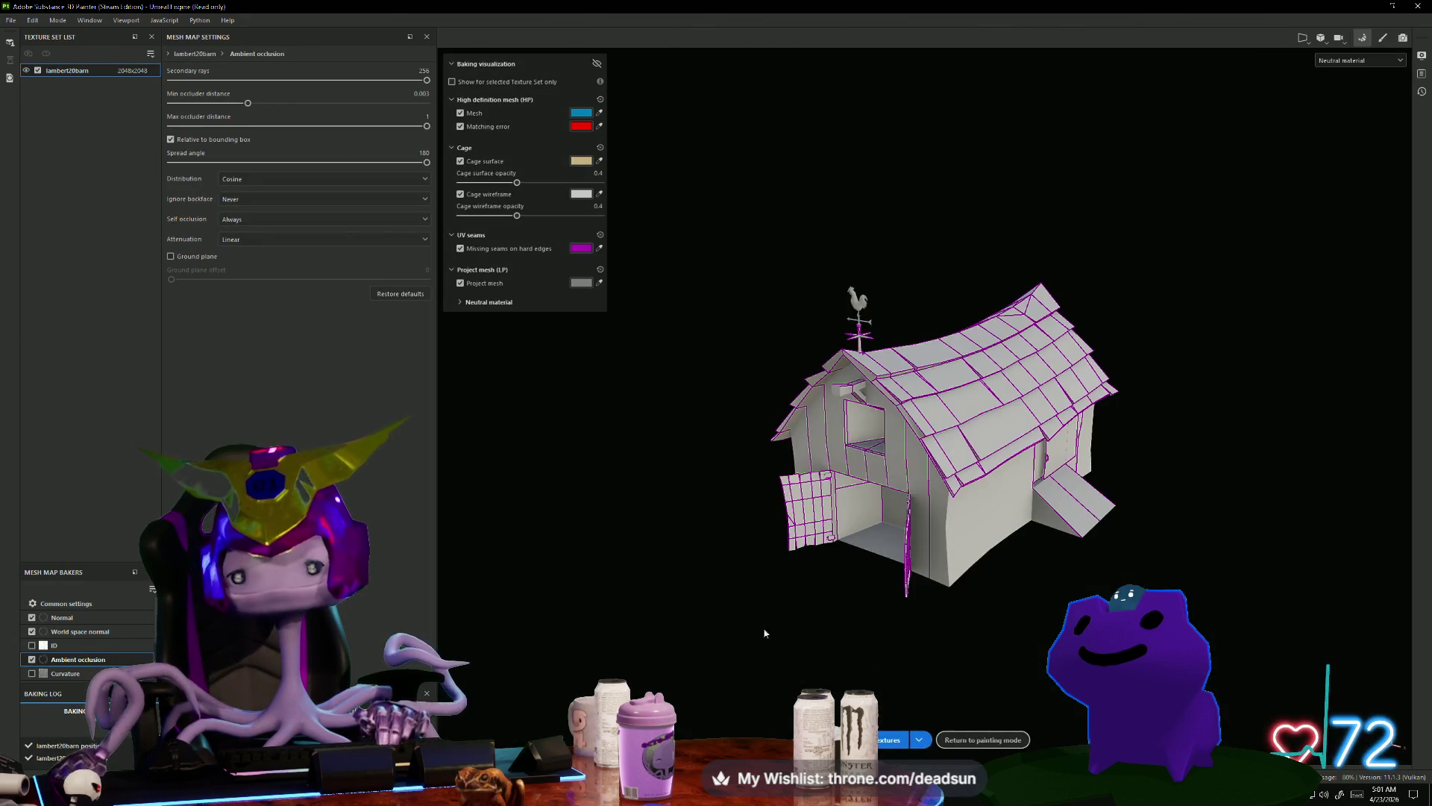
# Step: Return to painting mode and orbit to inspect the baked barn
pyautogui.moveTo(759, 489)
pyautogui.keyDown('alt'); pyautogui.mouseDown()
pyautogui.moveTo(896, 549)
pyautogui.moveTo(1076, 515)
pyautogui.moveTo(1104, 396)
pyautogui.moveTo(897, 502)
pyautogui.moveTo(639, 490)
pyautogui.moveTo(717, 522)
pyautogui.mouseUp(); pyautogui.keyUp('alt')
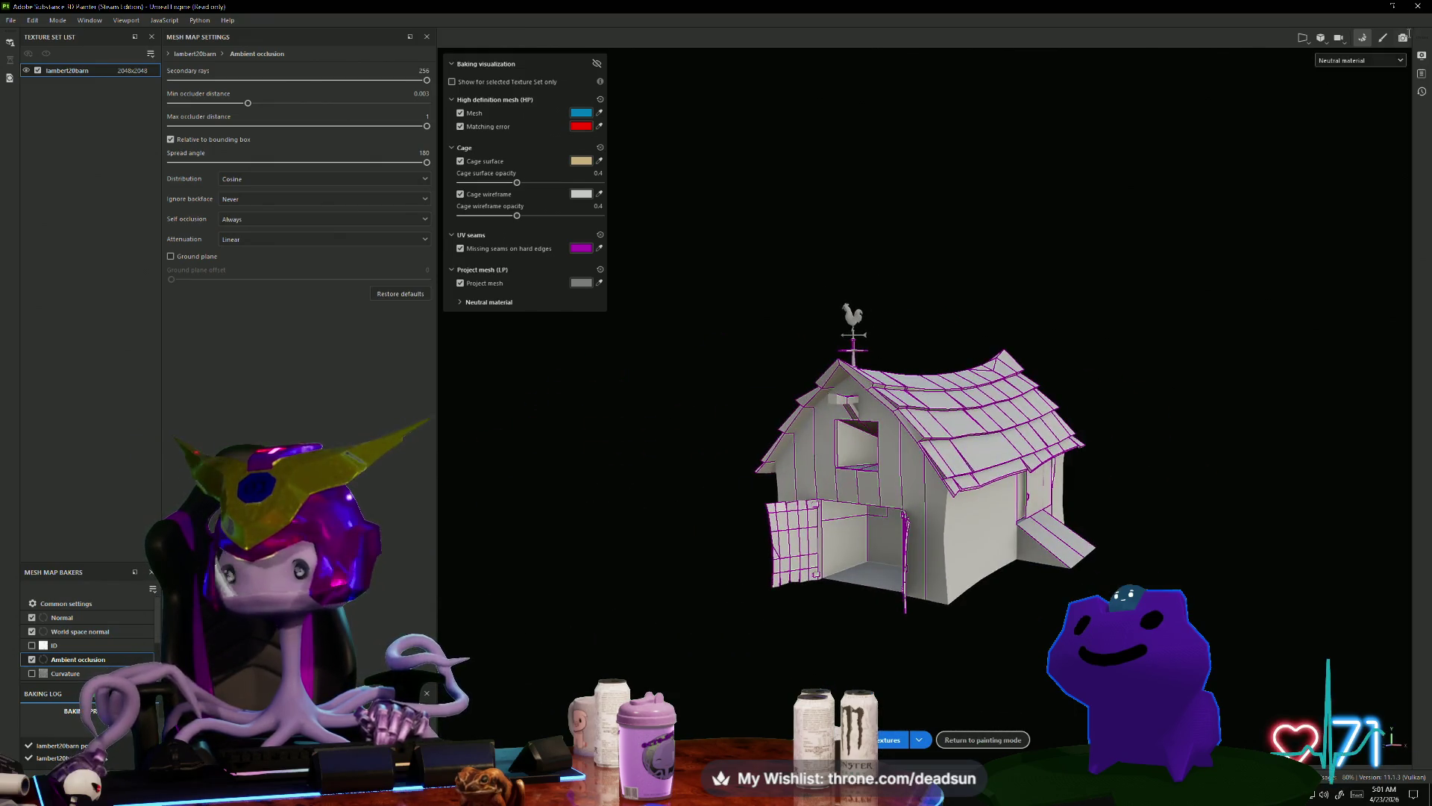
pyautogui.click(1383, 38)
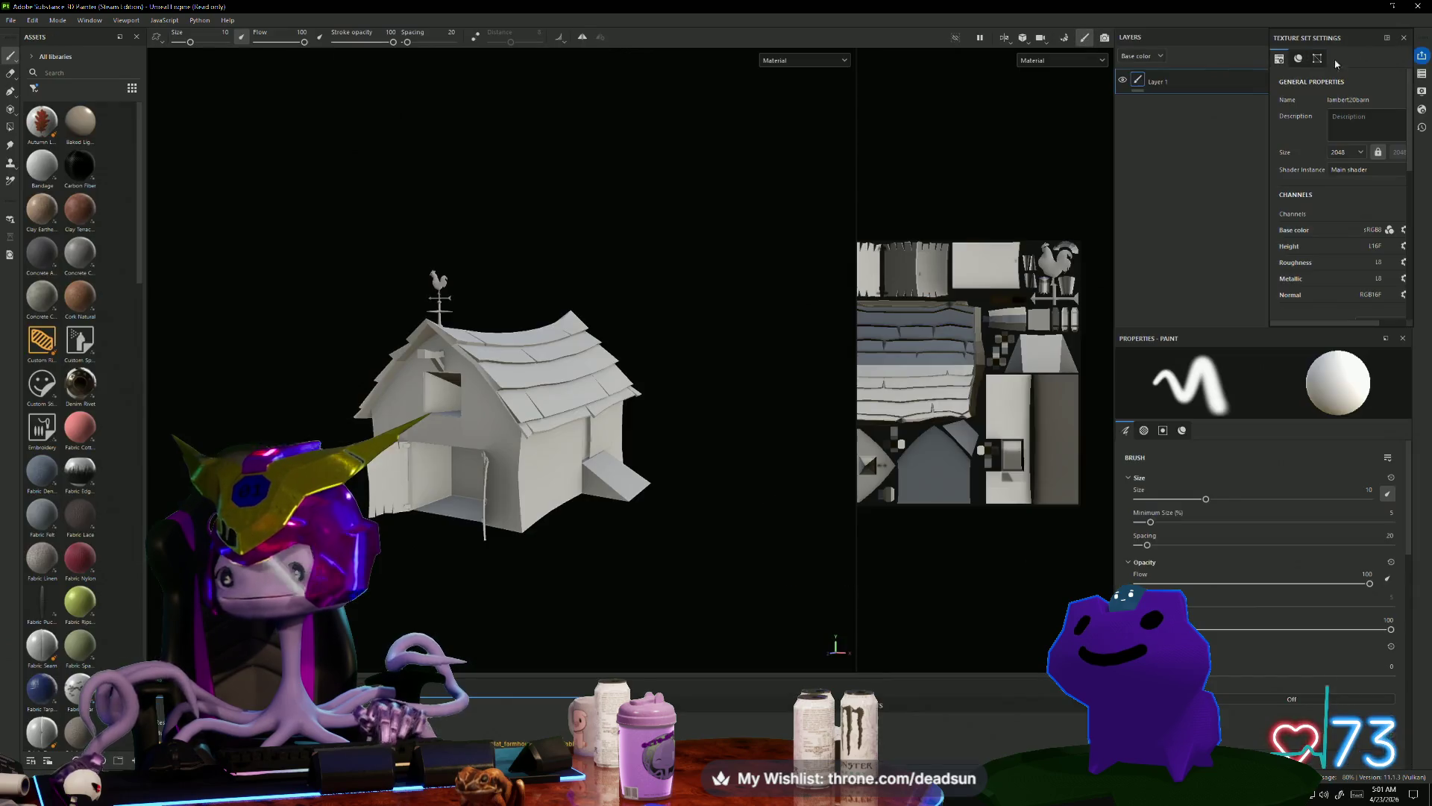
pyautogui.moveTo(716, 522)
pyautogui.keyDown('alt'); pyautogui.mouseDown()
pyautogui.moveTo(745, 544)
pyautogui.moveTo(783, 537)
pyautogui.moveTo(738, 552)
pyautogui.moveTo(763, 575)
pyautogui.moveTo(123, 569)
pyautogui.moveTo(556, 587)
pyautogui.moveTo(579, 614)
pyautogui.moveTo(528, 523)
pyautogui.moveTo(601, 630)
pyautogui.moveTo(607, 604)
pyautogui.moveTo(604, 622)
pyautogui.moveTo(566, 614)
pyautogui.mouseUp(); pyautogui.keyUp('alt')
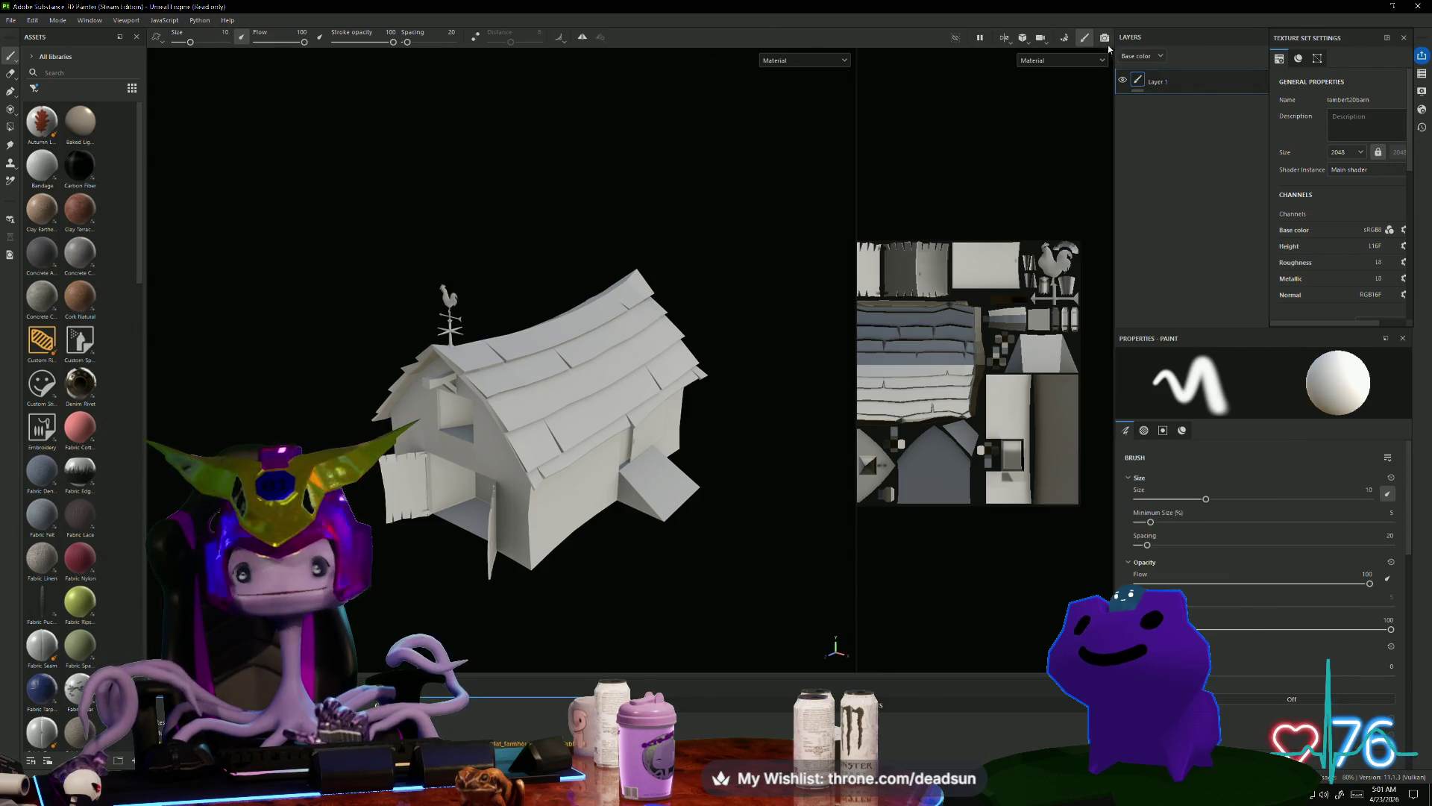
# Step: Lower the ambient occlusion max occluder distance, rebake the barn, and return to painting mode
pyautogui.click(1064, 39)
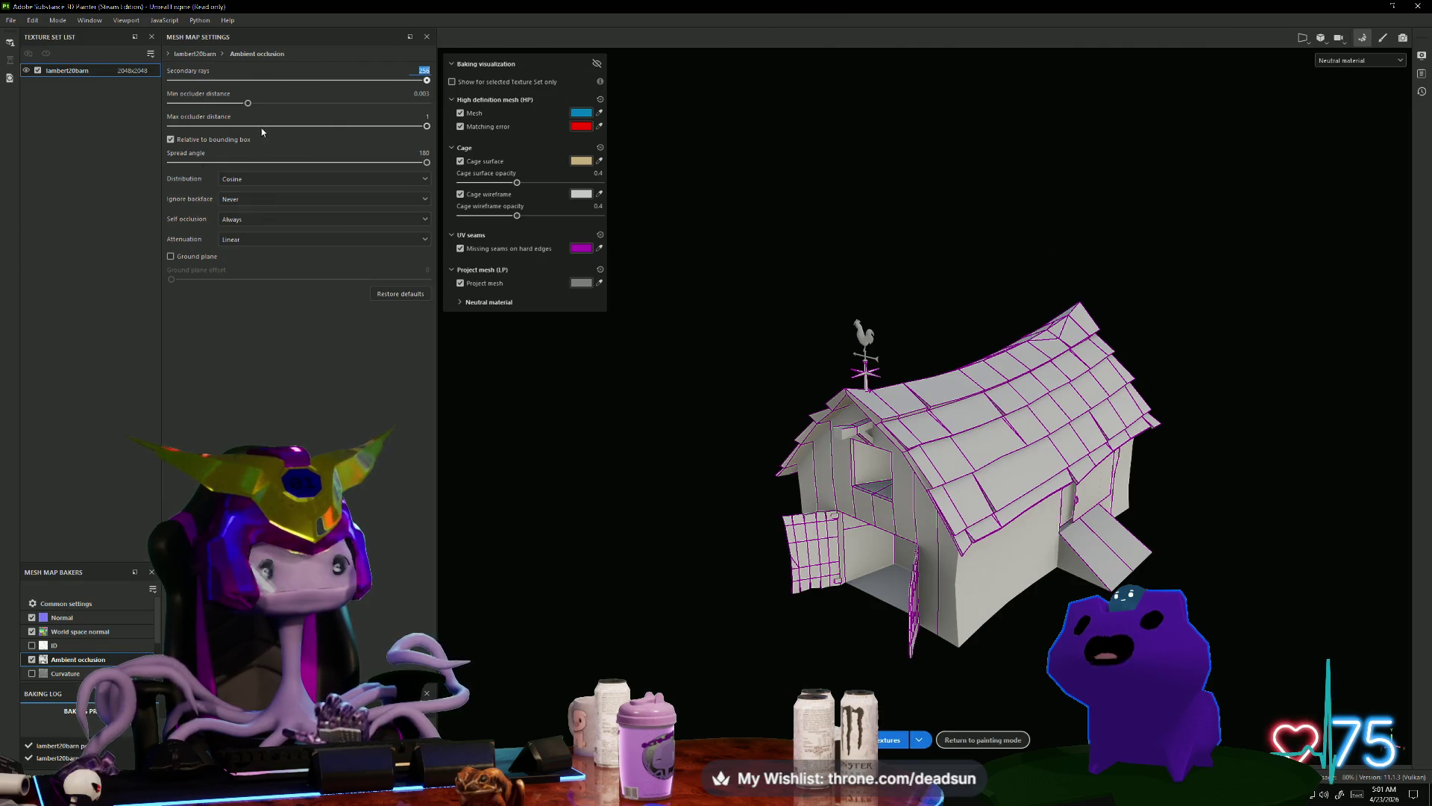
pyautogui.moveTo(349, 126); pyautogui.dragTo(196, 126)
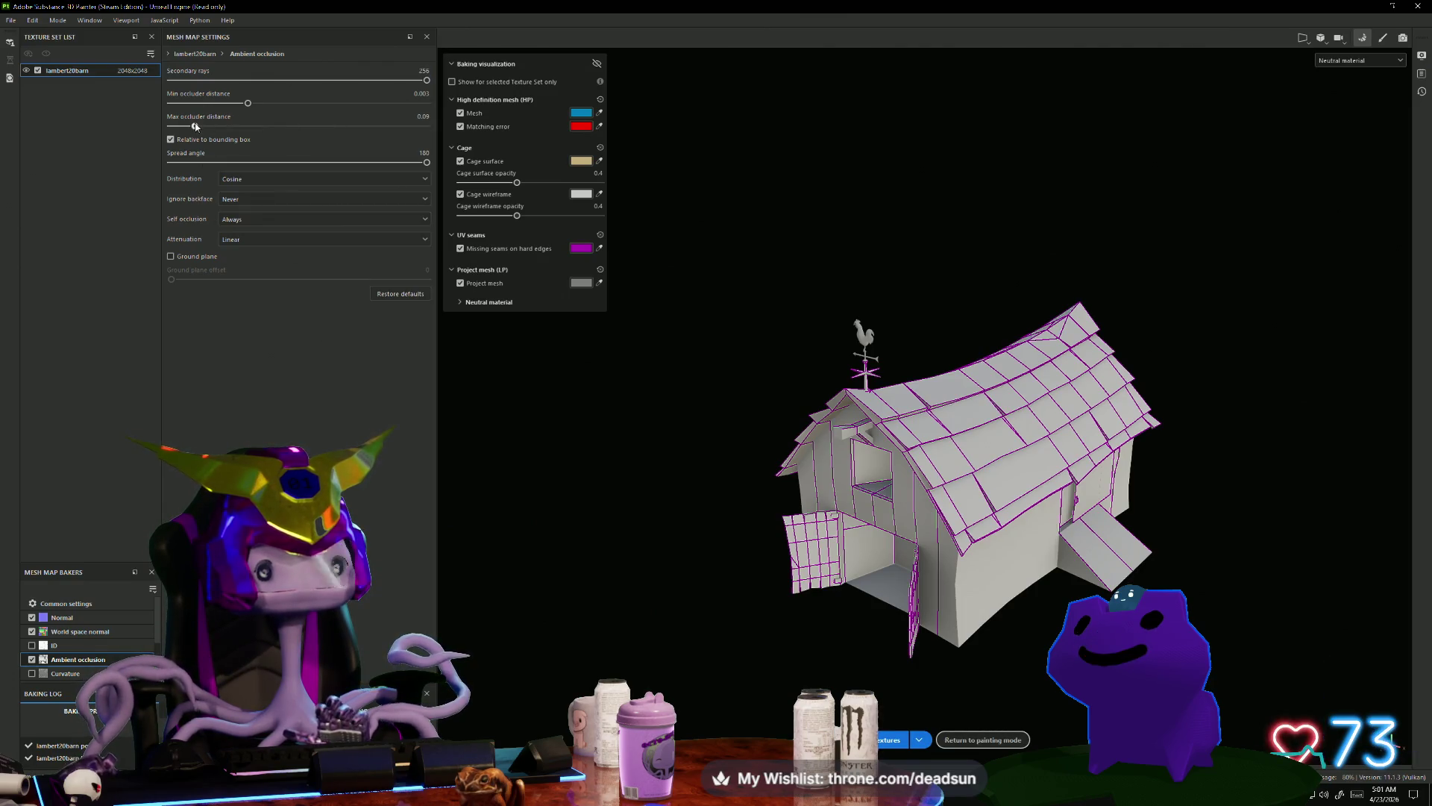
pyautogui.click(891, 739)
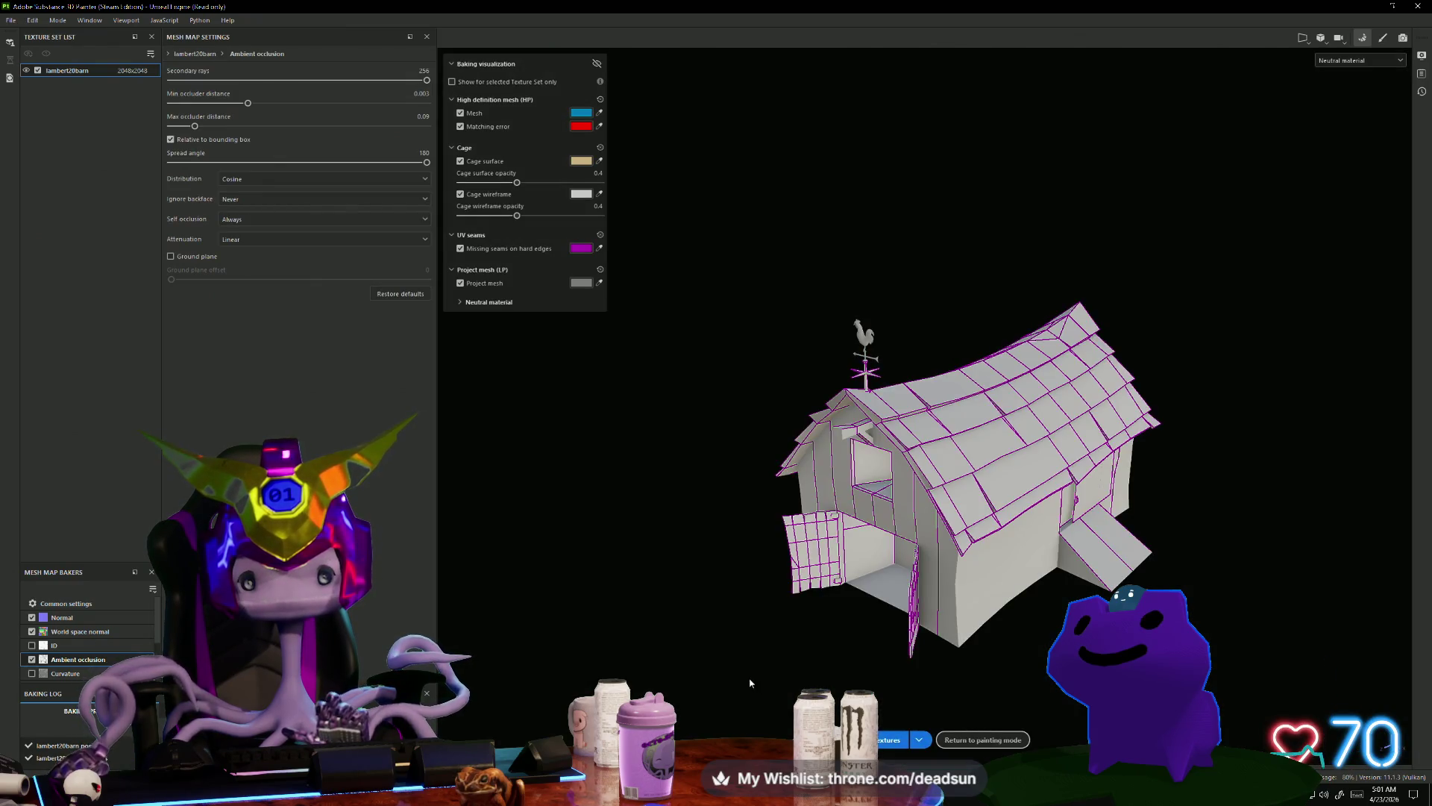
pyautogui.moveTo(750, 682)
pyautogui.keyDown('alt'); pyautogui.mouseDown()
pyautogui.moveTo(828, 642)
pyautogui.moveTo(739, 627)
pyautogui.mouseUp(); pyautogui.keyUp('alt')
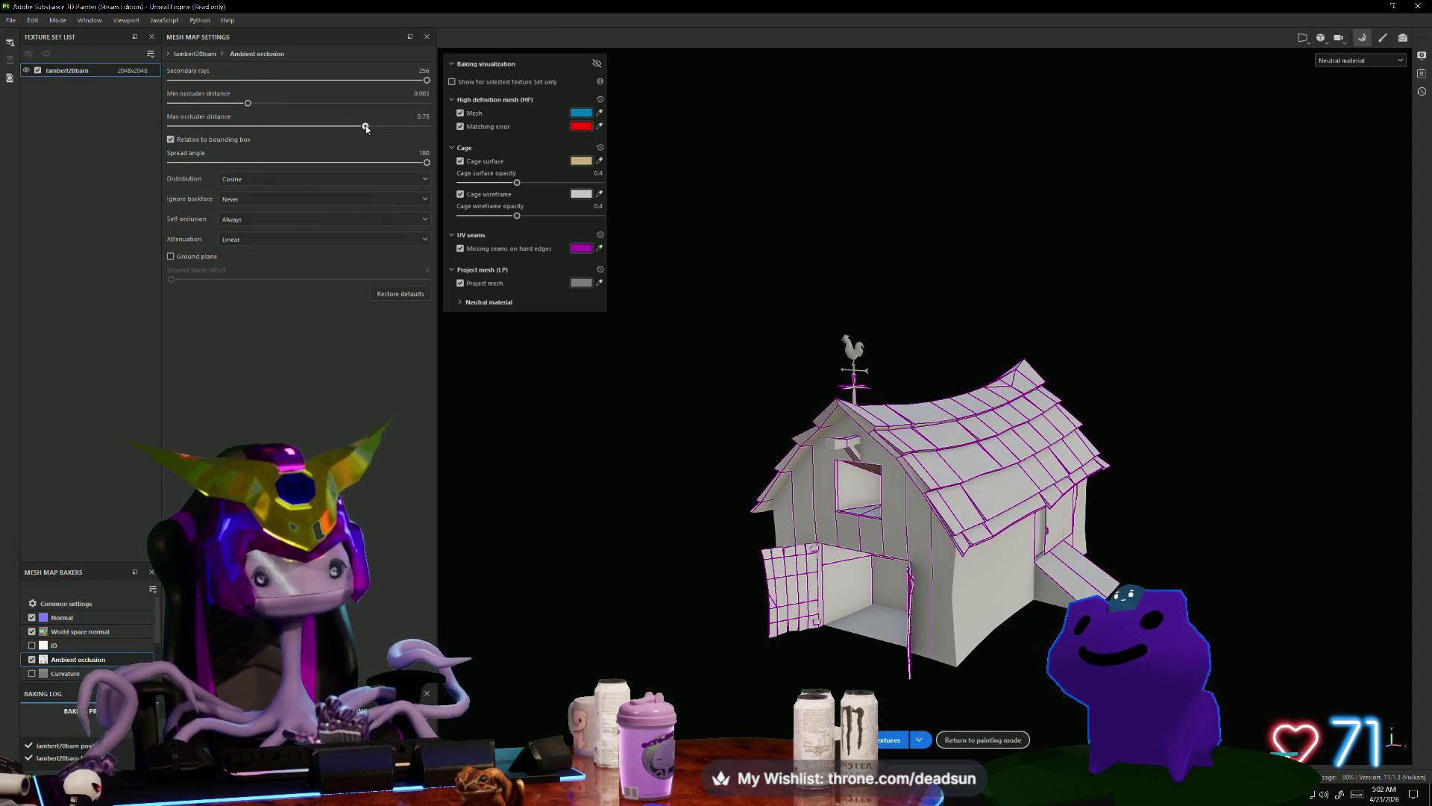
pyautogui.click(893, 739)
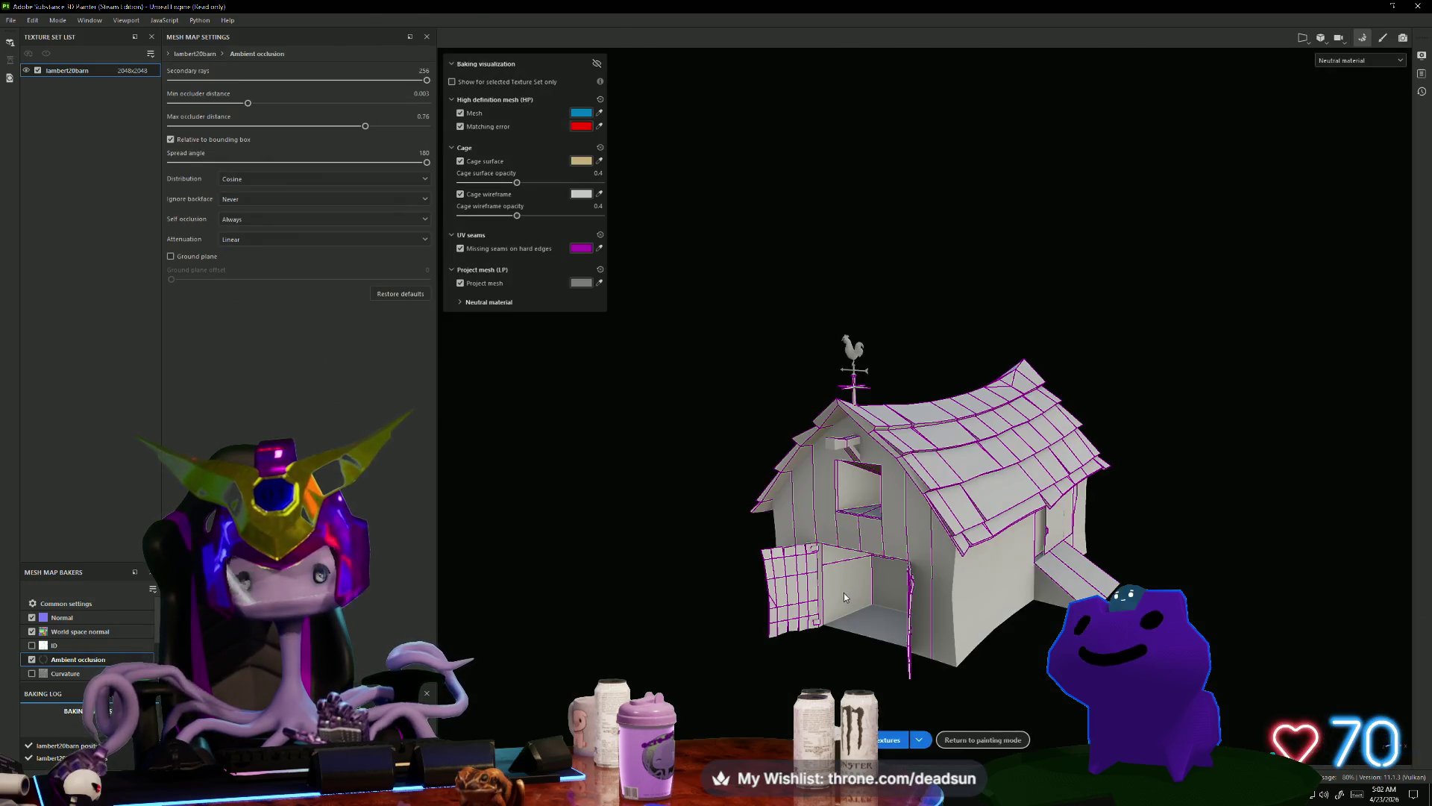
pyautogui.moveTo(843, 592)
pyautogui.keyDown('alt'); pyautogui.mouseDown()
pyautogui.moveTo(715, 625)
pyautogui.moveTo(764, 478)
pyautogui.moveTo(757, 581)
pyautogui.moveTo(779, 697)
pyautogui.mouseUp(); pyautogui.keyUp('alt')
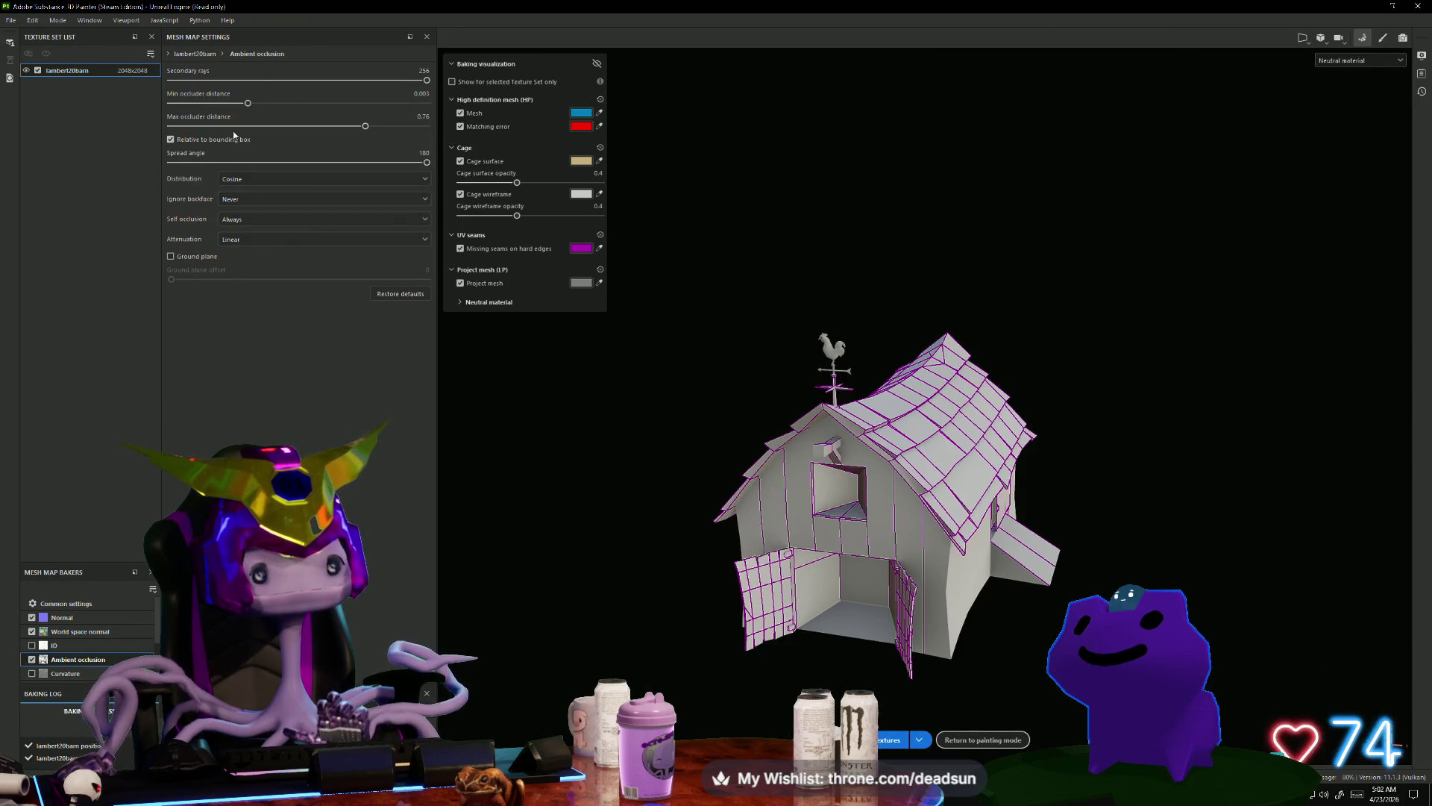
pyautogui.click(1383, 37)
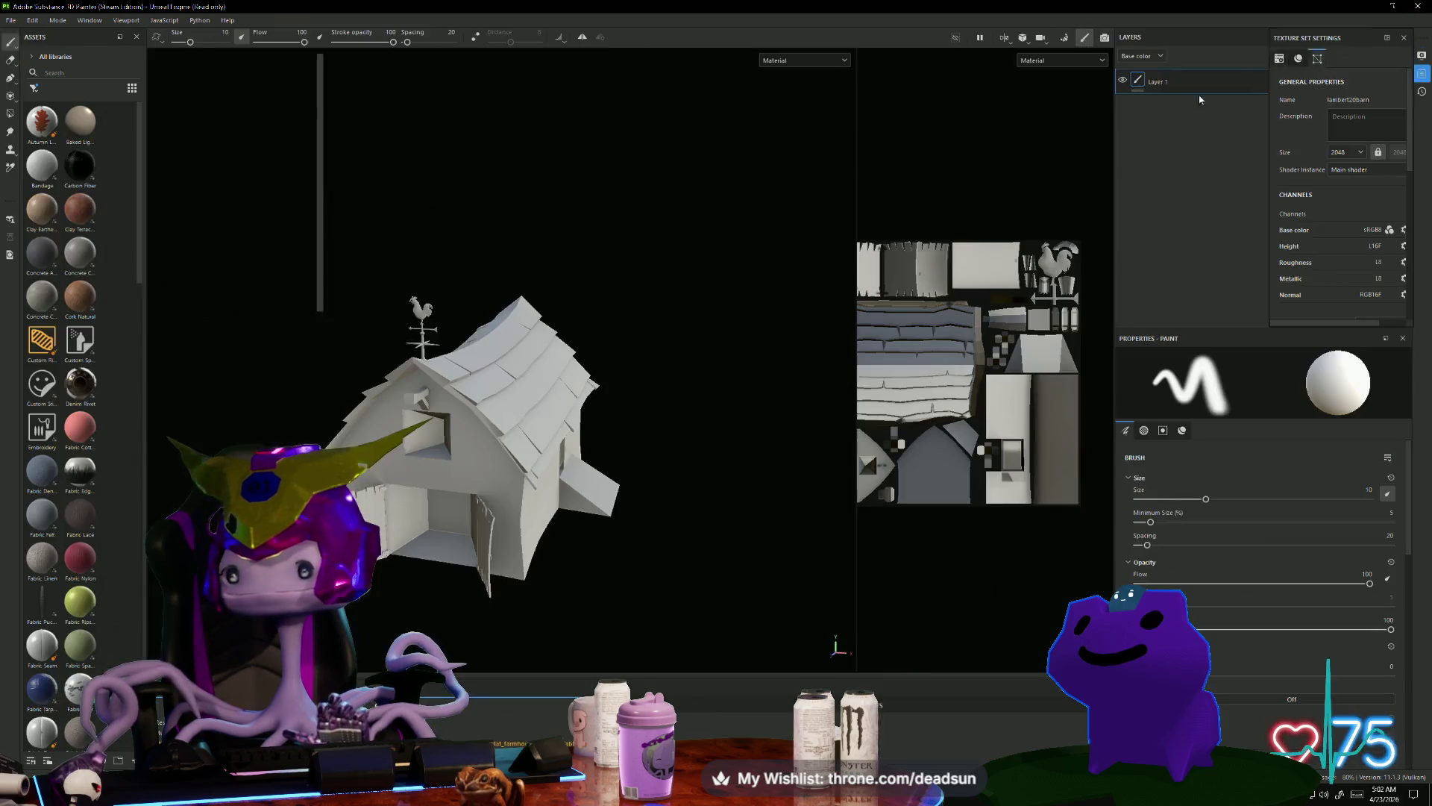
pyautogui.click(11, 20)
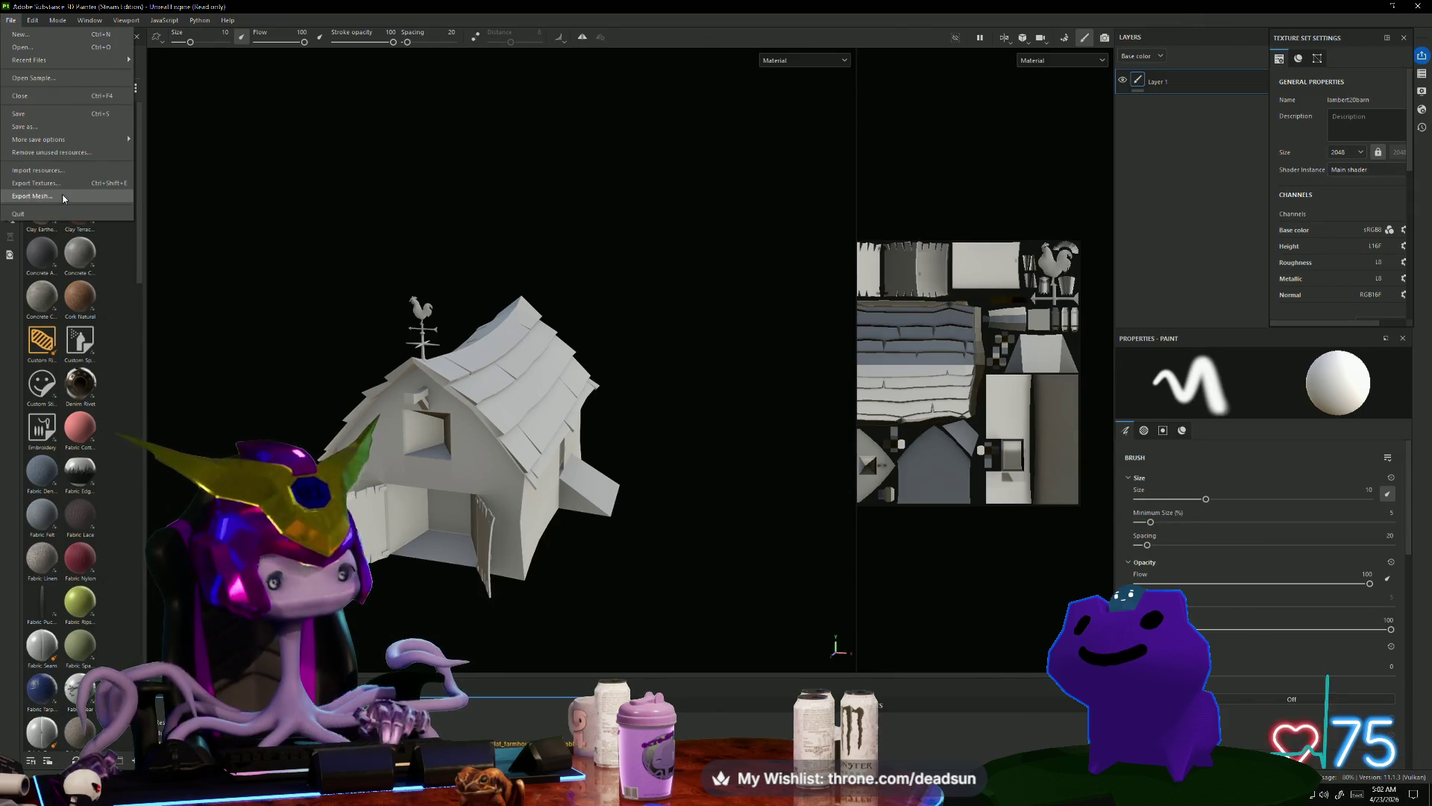
pyautogui.click(60, 183)
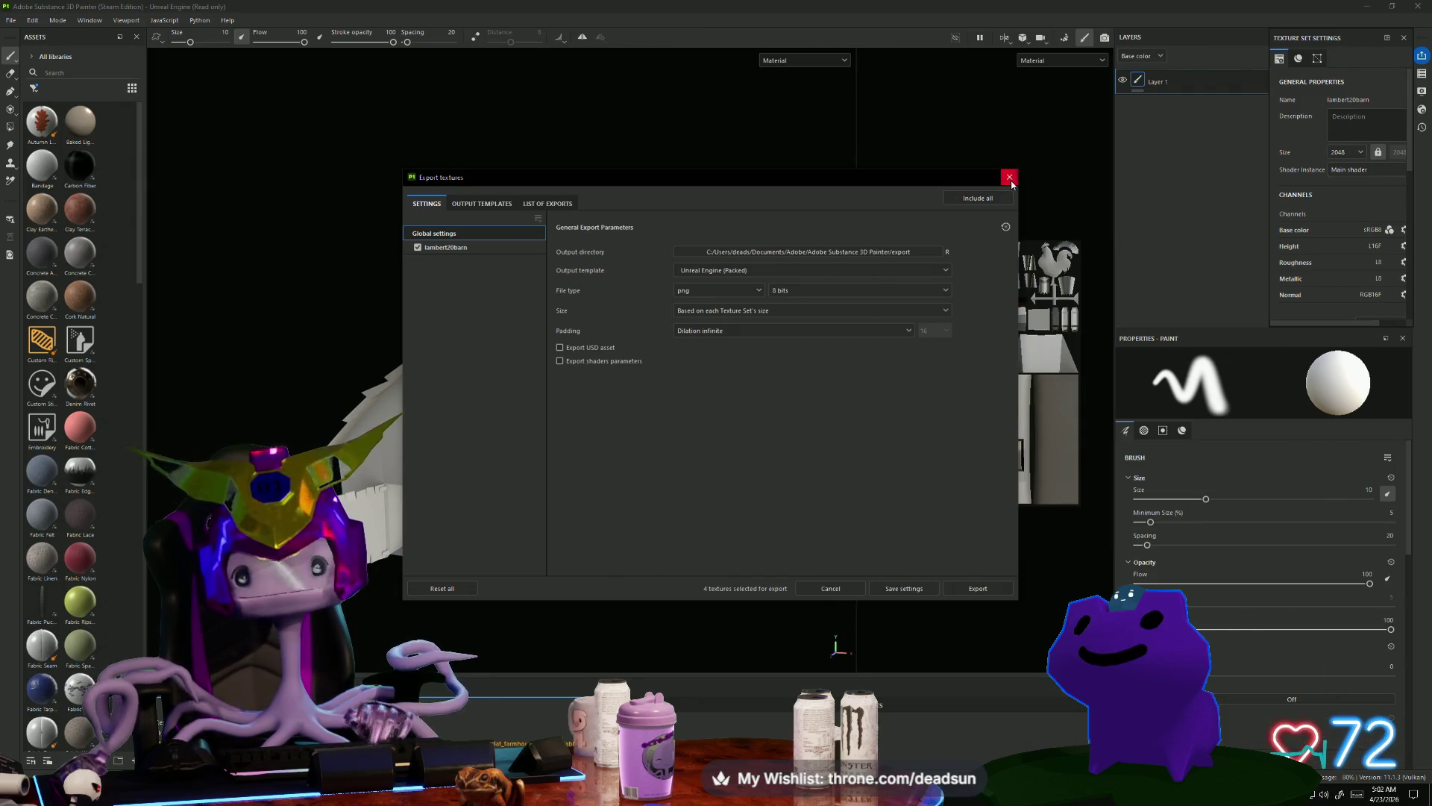
pyautogui.moveTo(601, 455)
pyautogui.keyDown('alt'); pyautogui.mouseDown()
pyautogui.moveTo(438, 419)
pyautogui.moveTo(716, 479)
pyautogui.moveTo(664, 579)
pyautogui.mouseUp(); pyautogui.keyUp('alt')
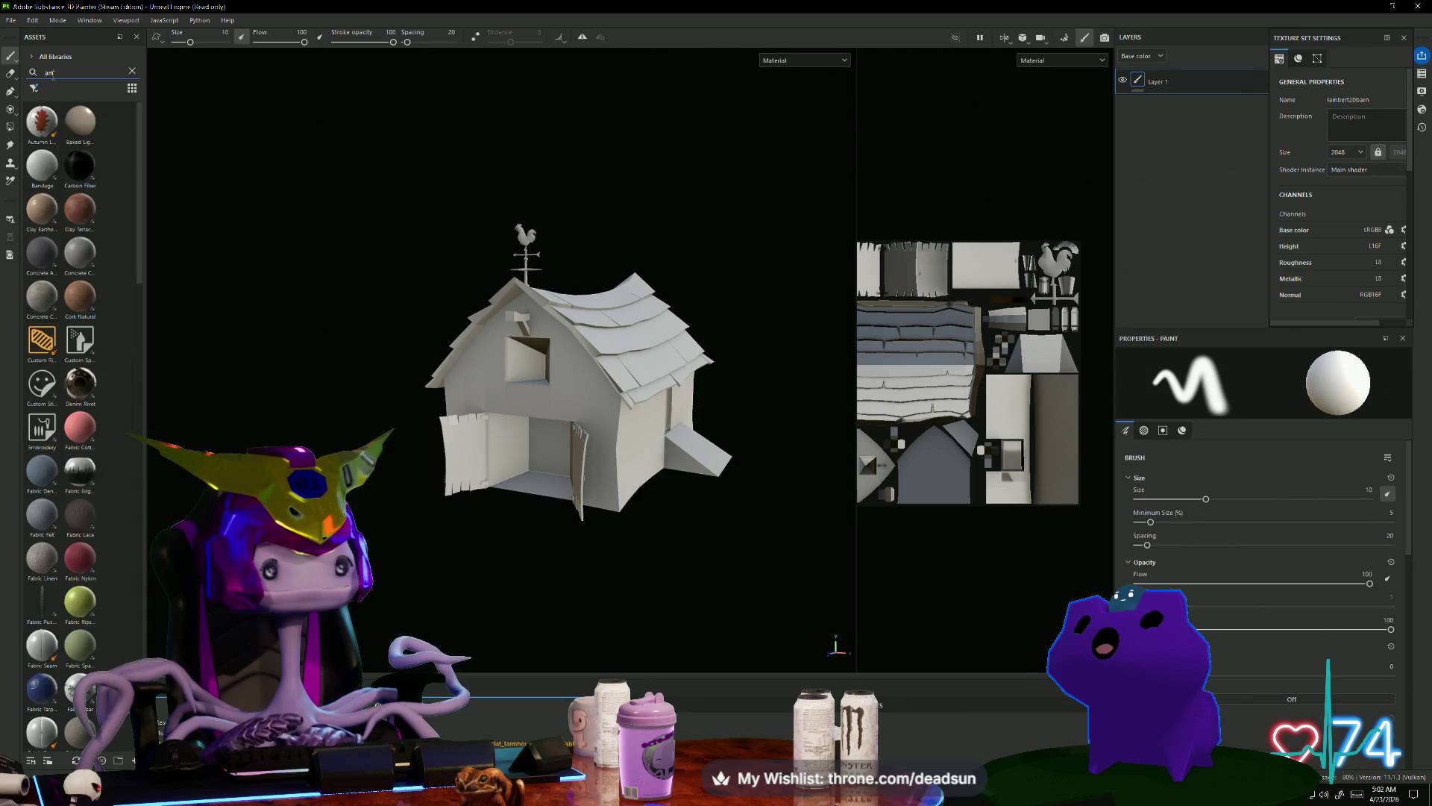
pyautogui.write('oc')
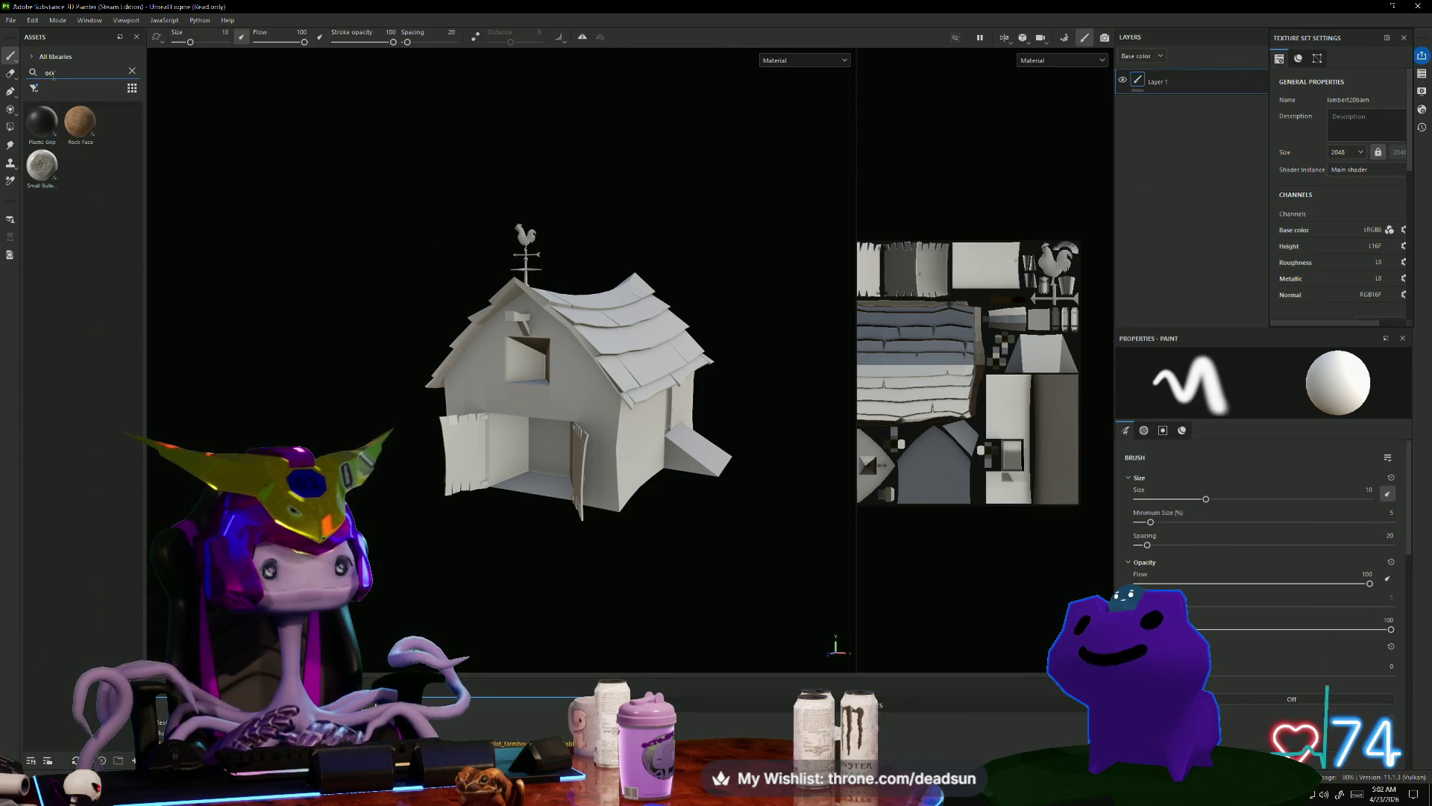
pyautogui.press('BackSpace')
pyautogui.press('BackSpace')
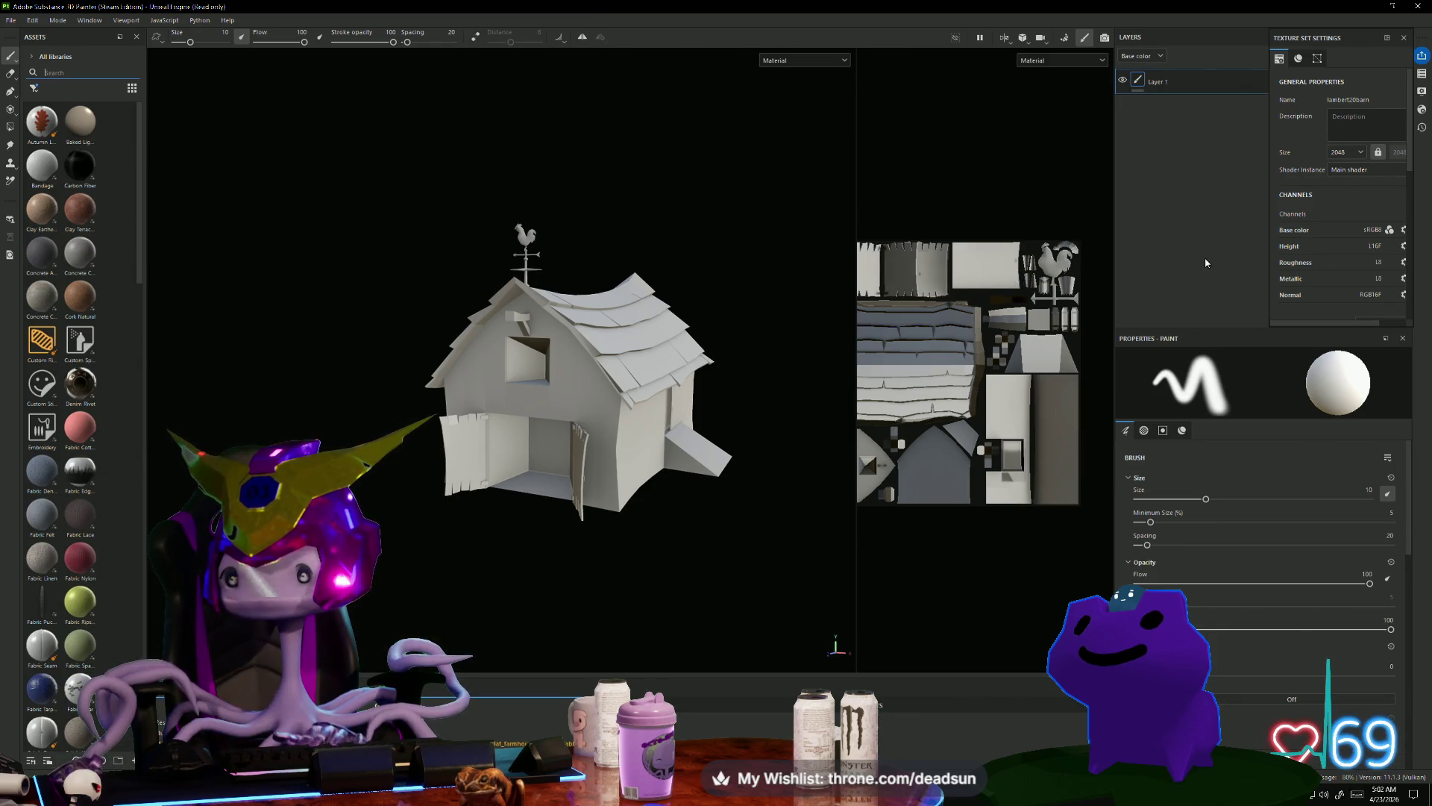
pyautogui.click(1144, 430)
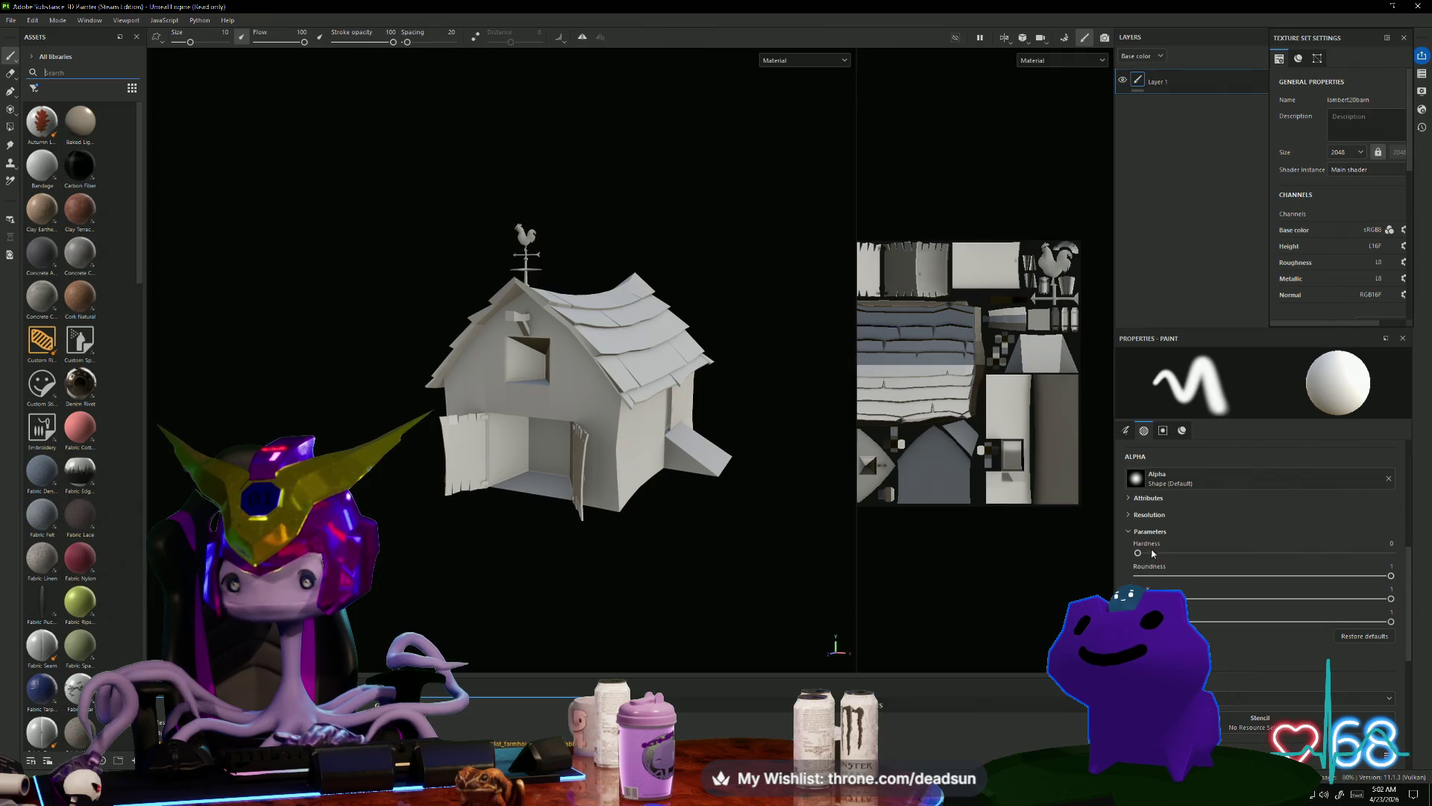
pyautogui.click(1181, 430)
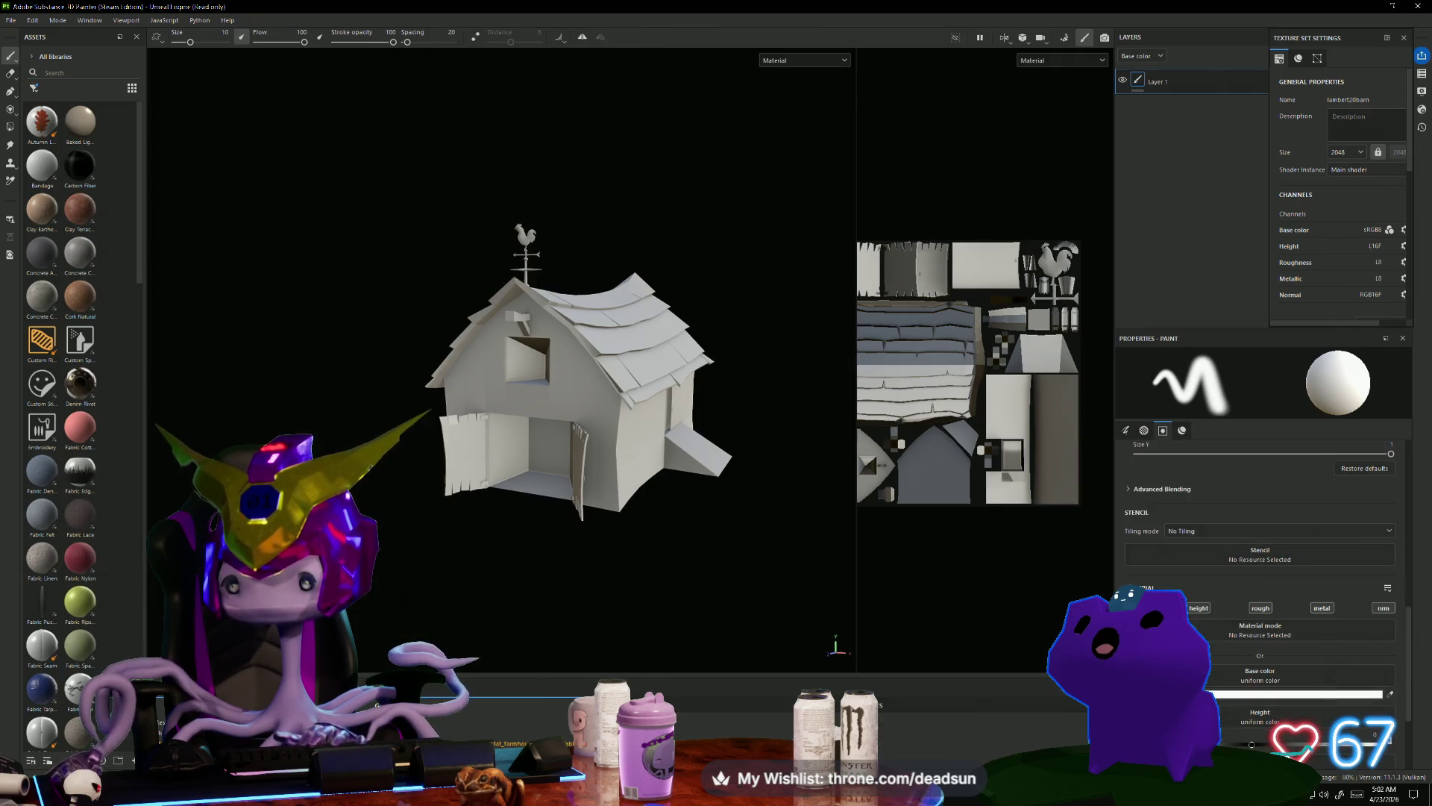
pyautogui.scroll(5, 1210, 478)
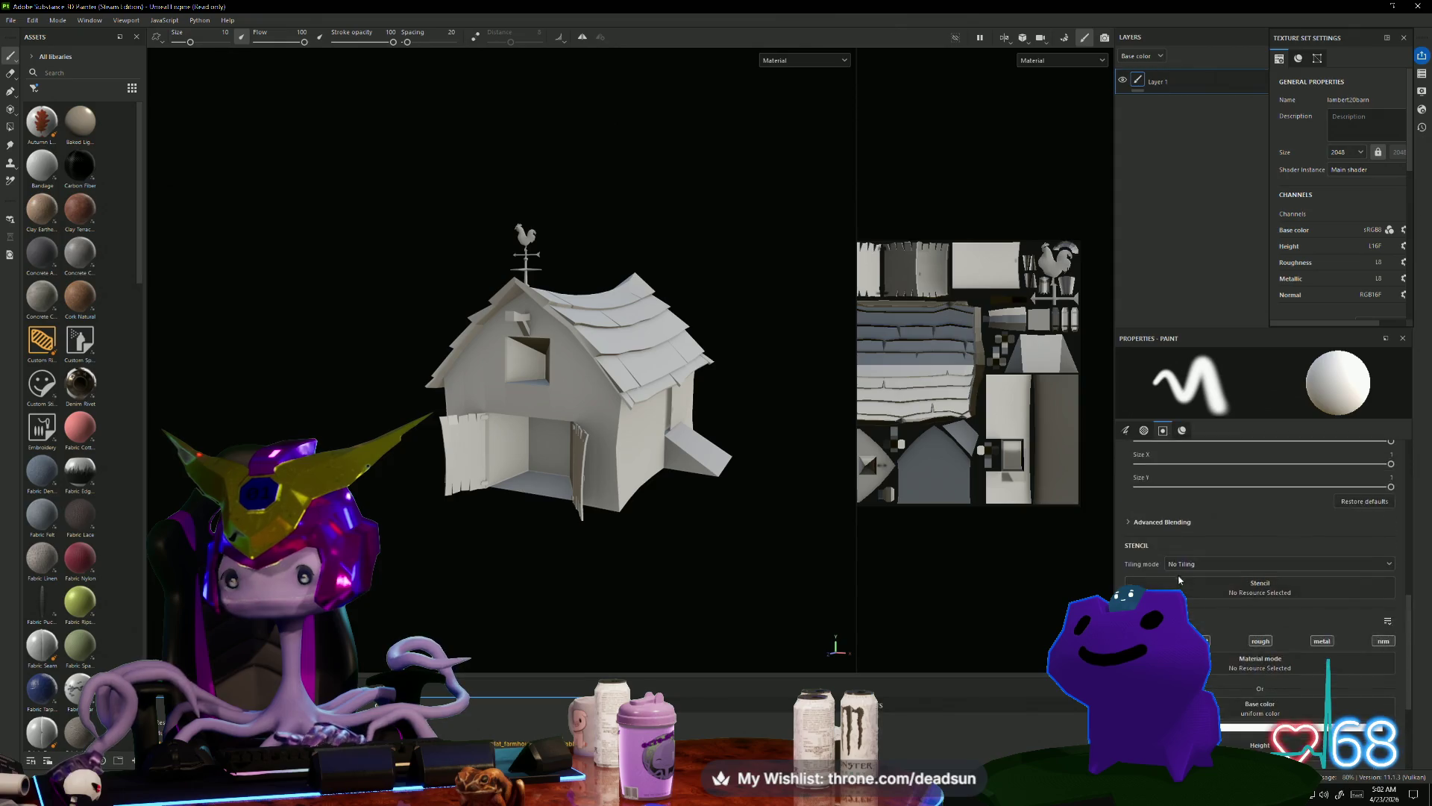
pyautogui.scroll(-3, 1327, 265)
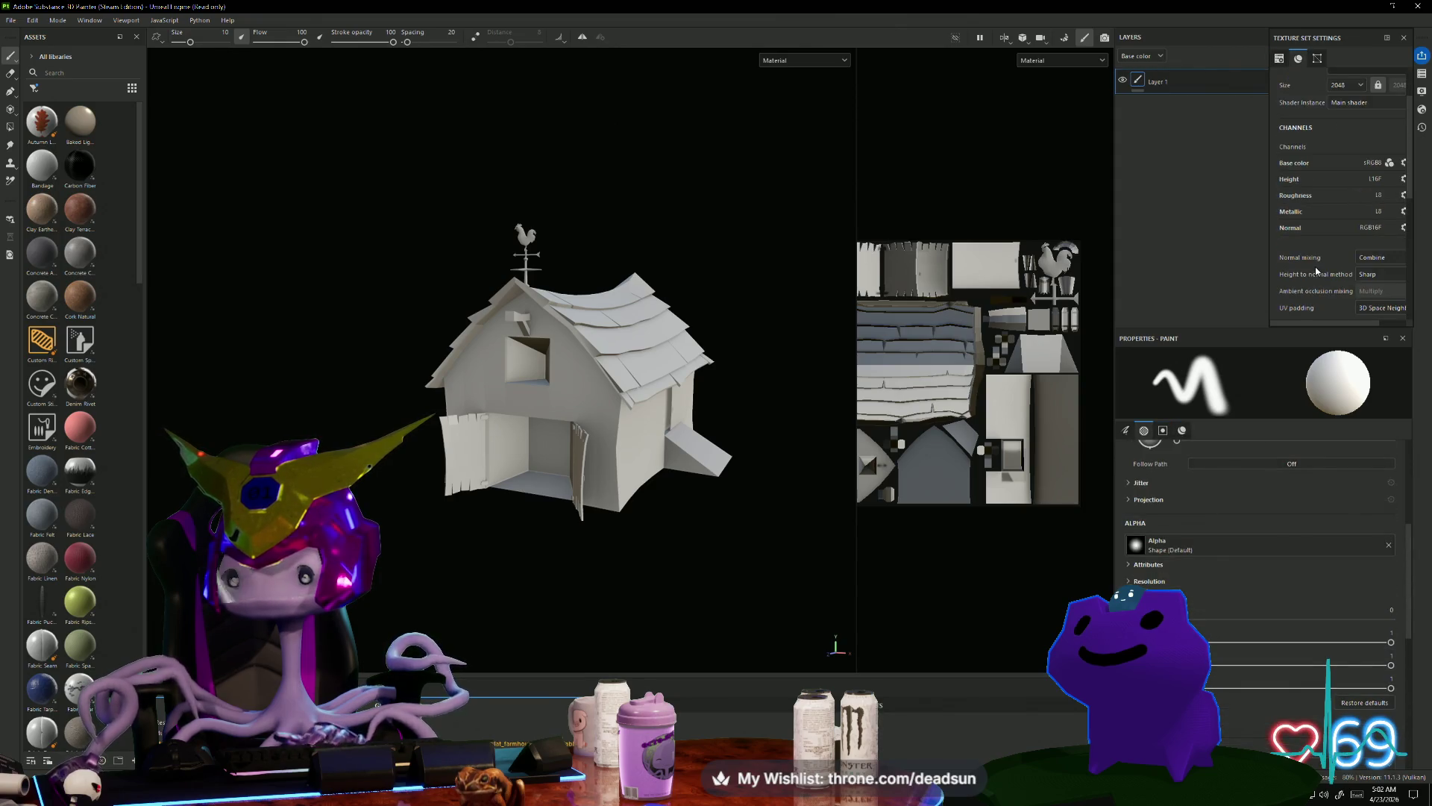
pyautogui.scroll(-2, 1315, 270)
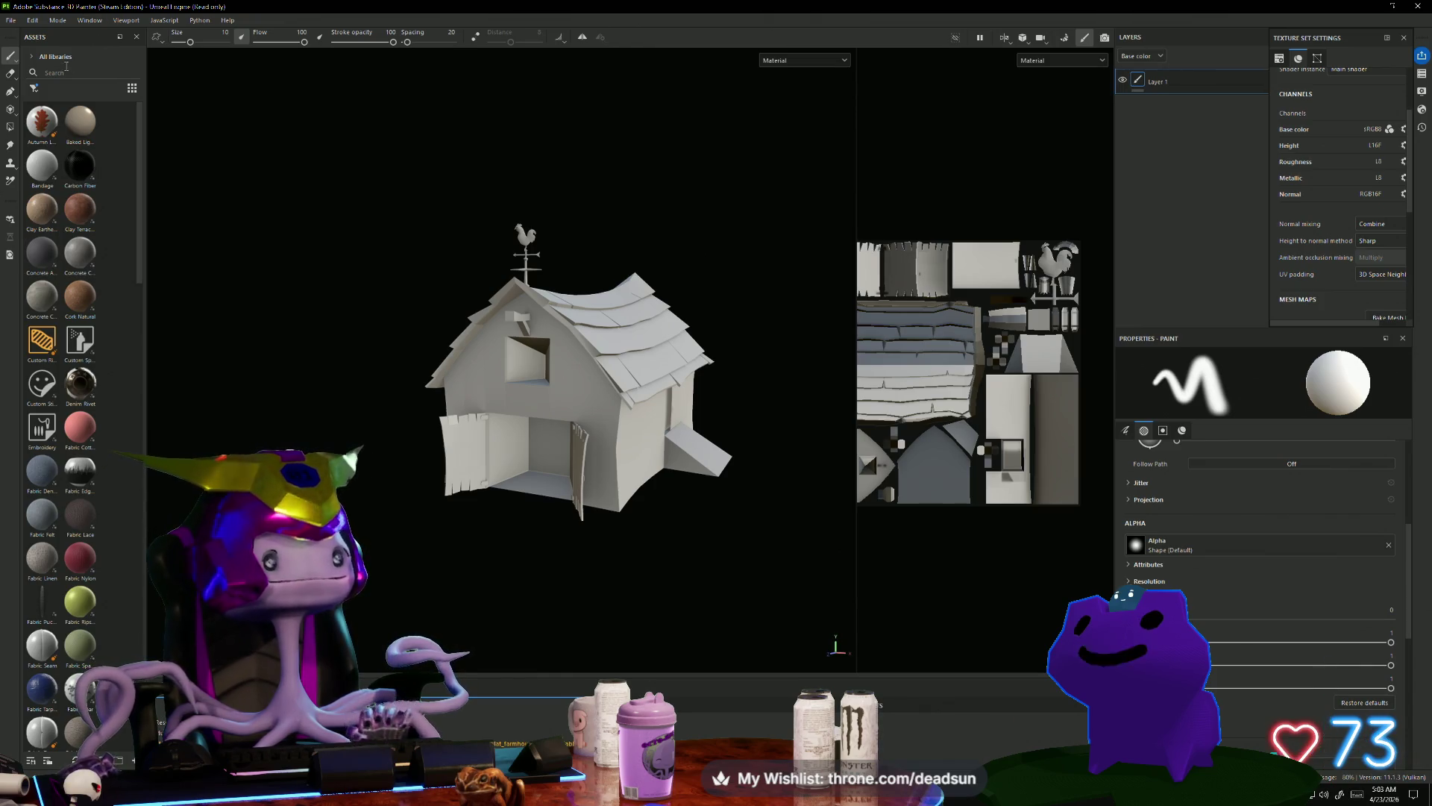
# Step: Browse the Window menu's panel options without changing anything
pyautogui.click(91, 19)
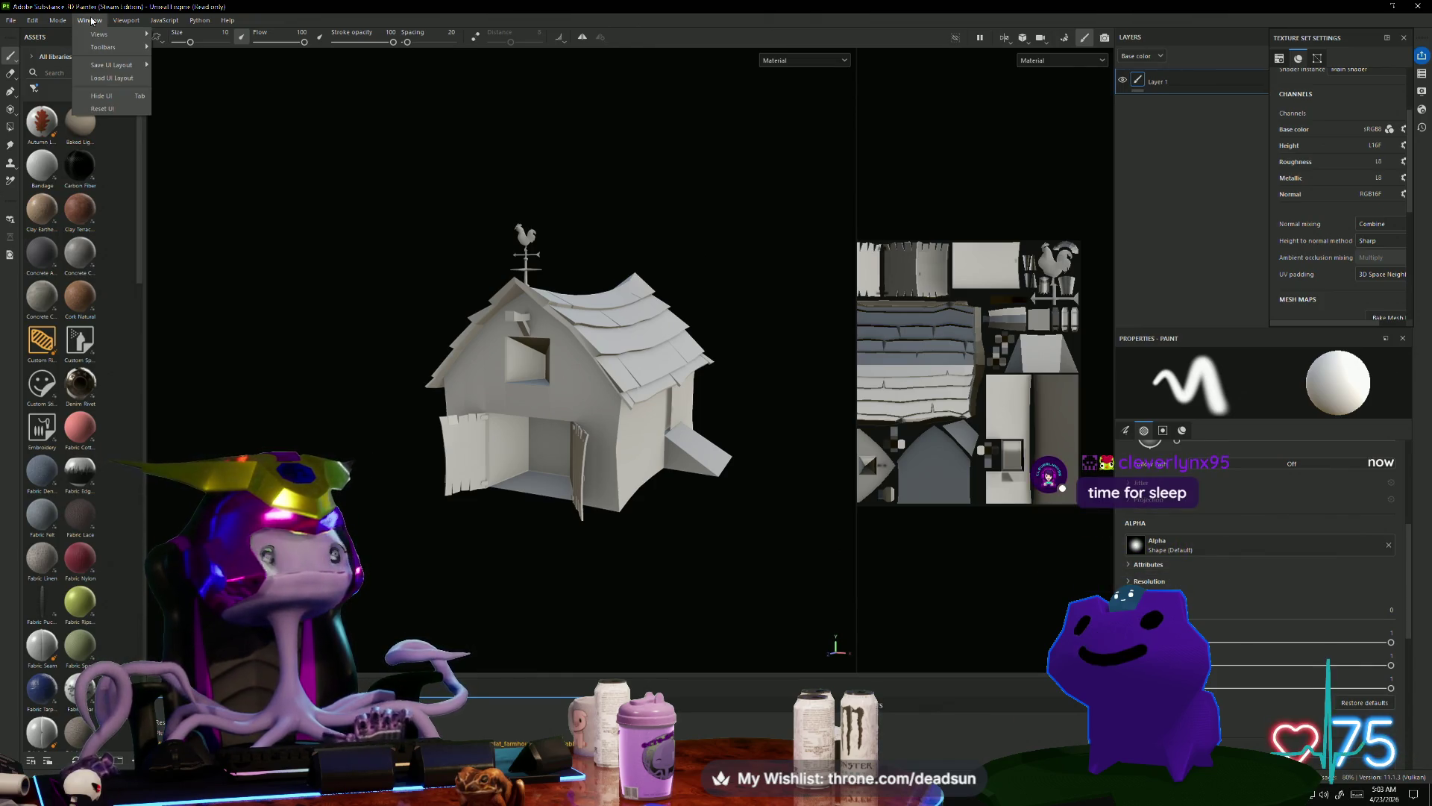
pyautogui.moveTo(93, 34)
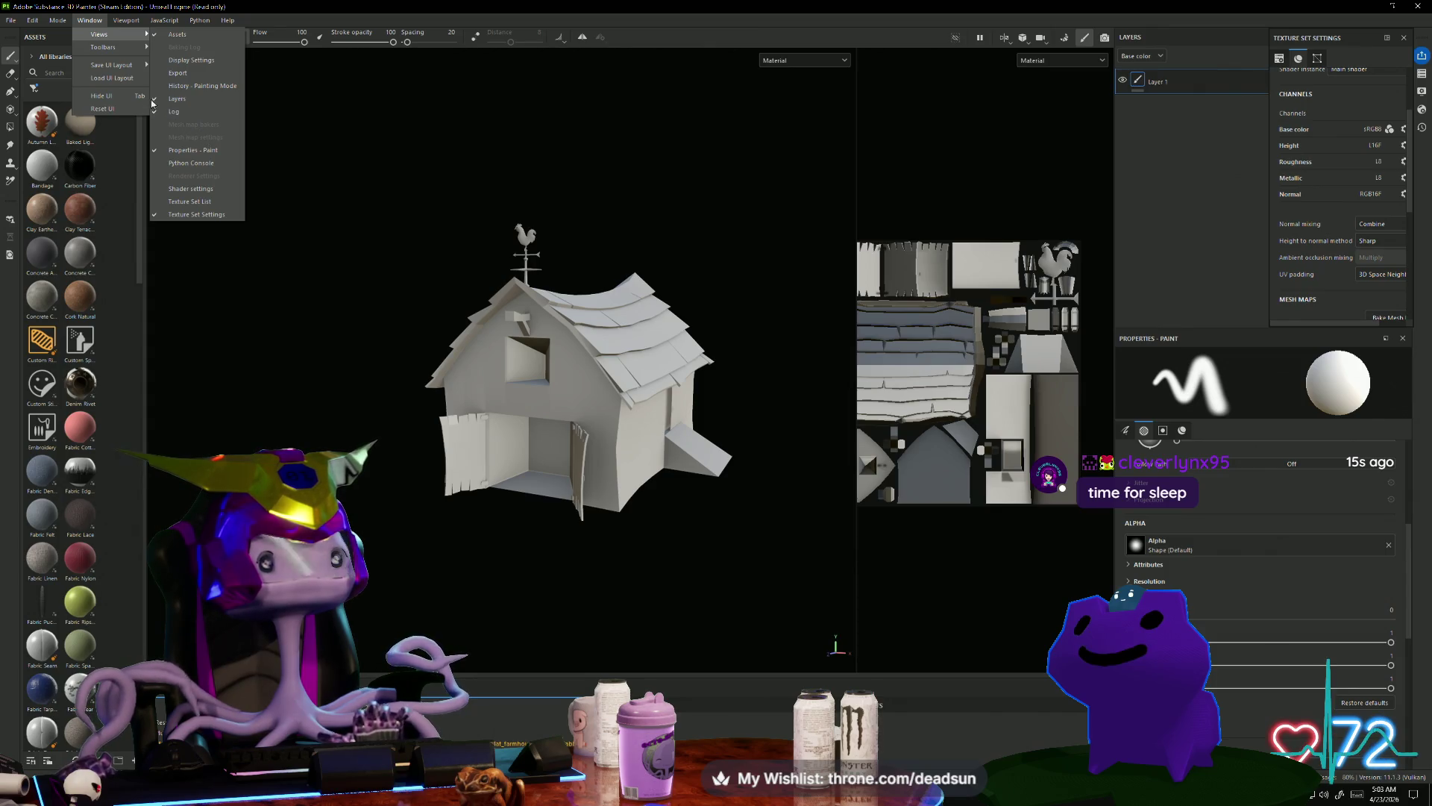
pyautogui.moveTo(132, 71)
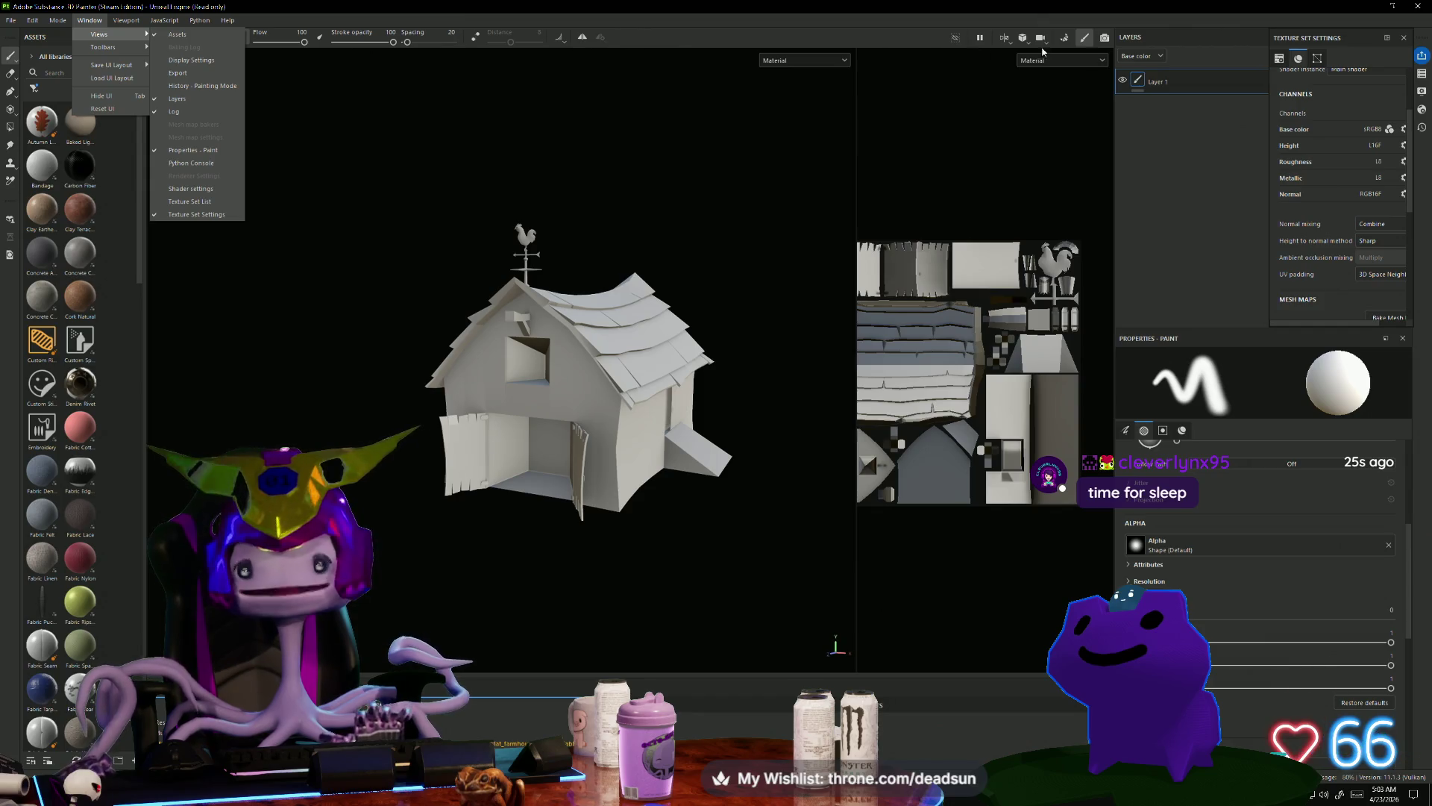
pyautogui.click(1172, 119)
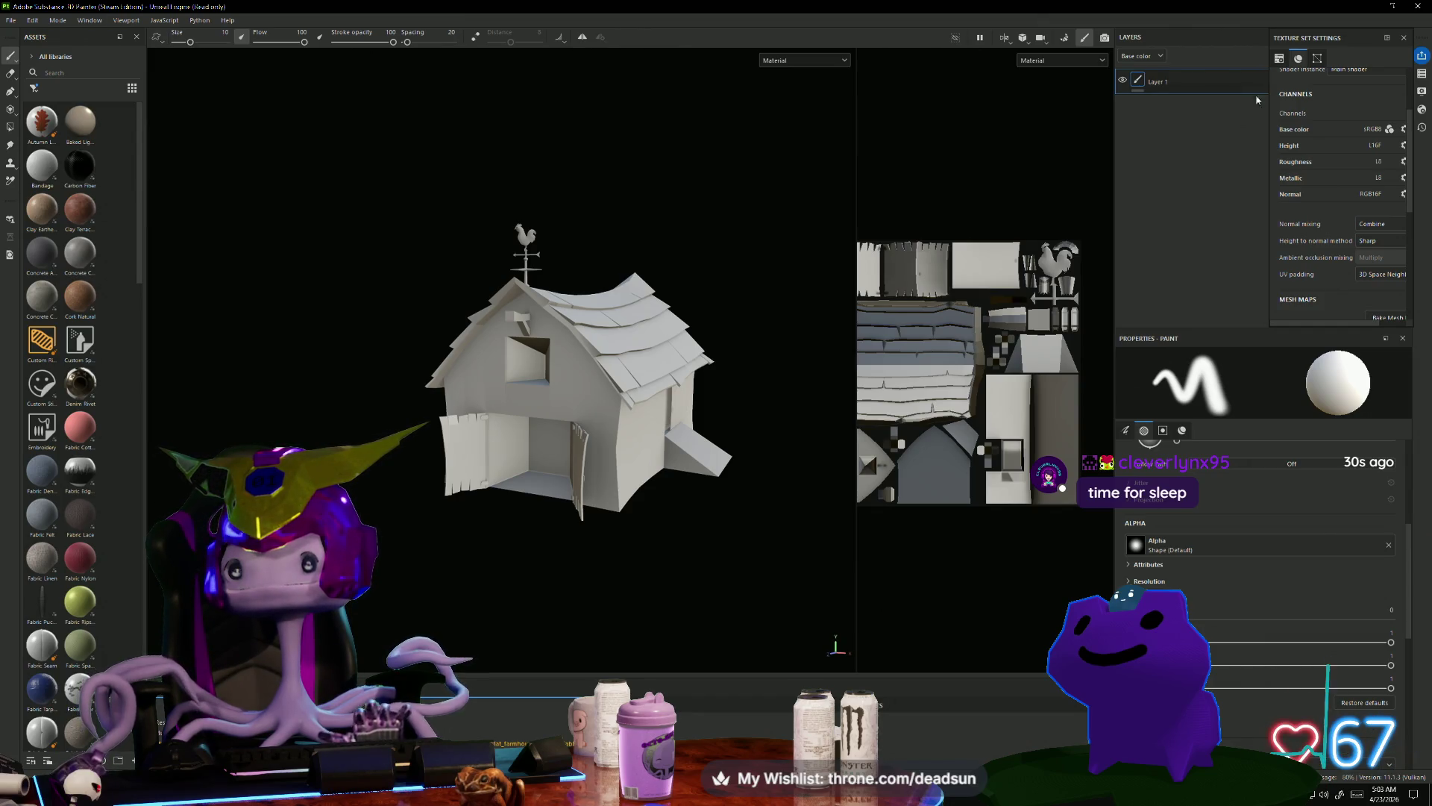
# Step: Show Texture Set Settings' Mesh Maps and preview the Ambient occlusion slot's map choices
pyautogui.click(1290, 62)
pyautogui.click(1317, 59)
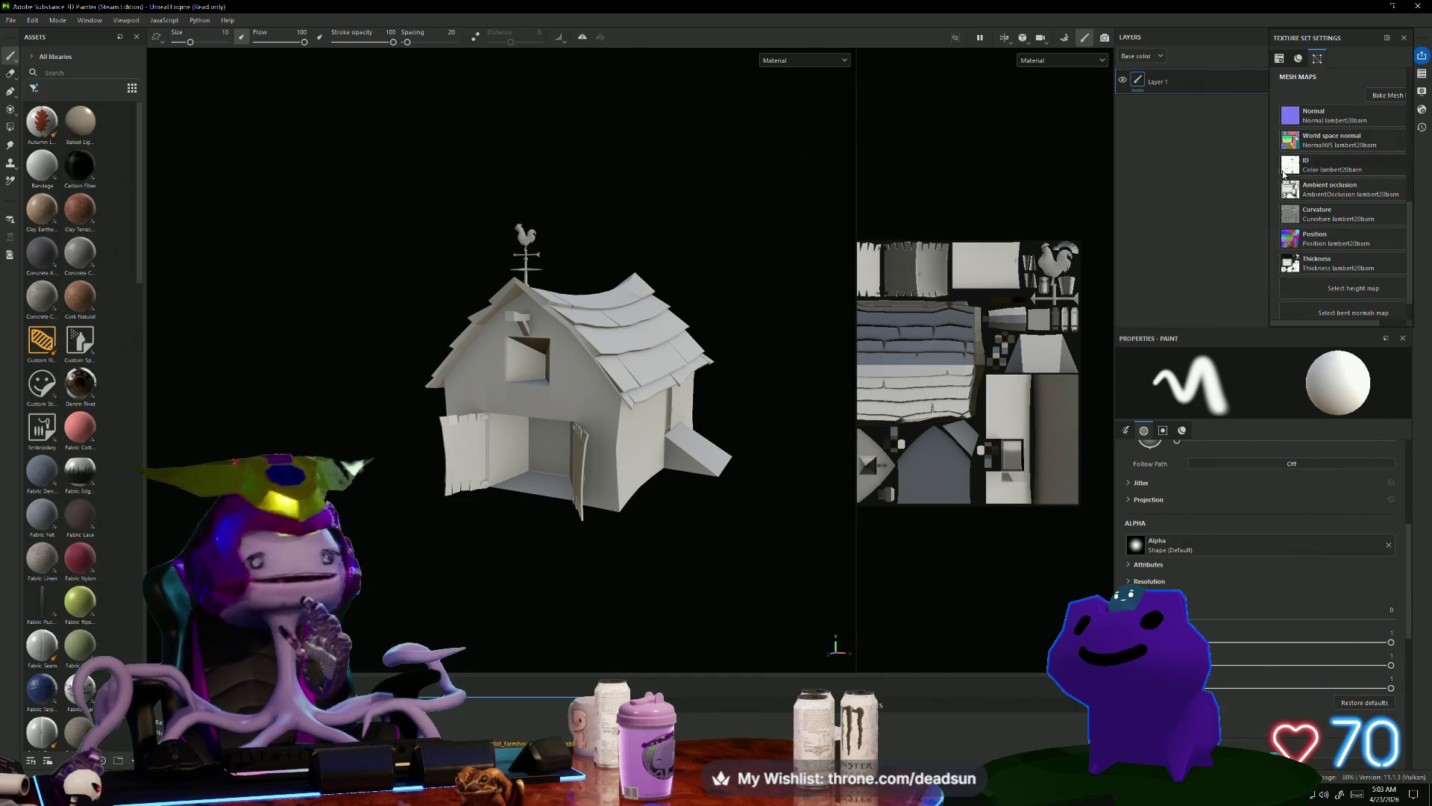
pyautogui.click(1323, 184)
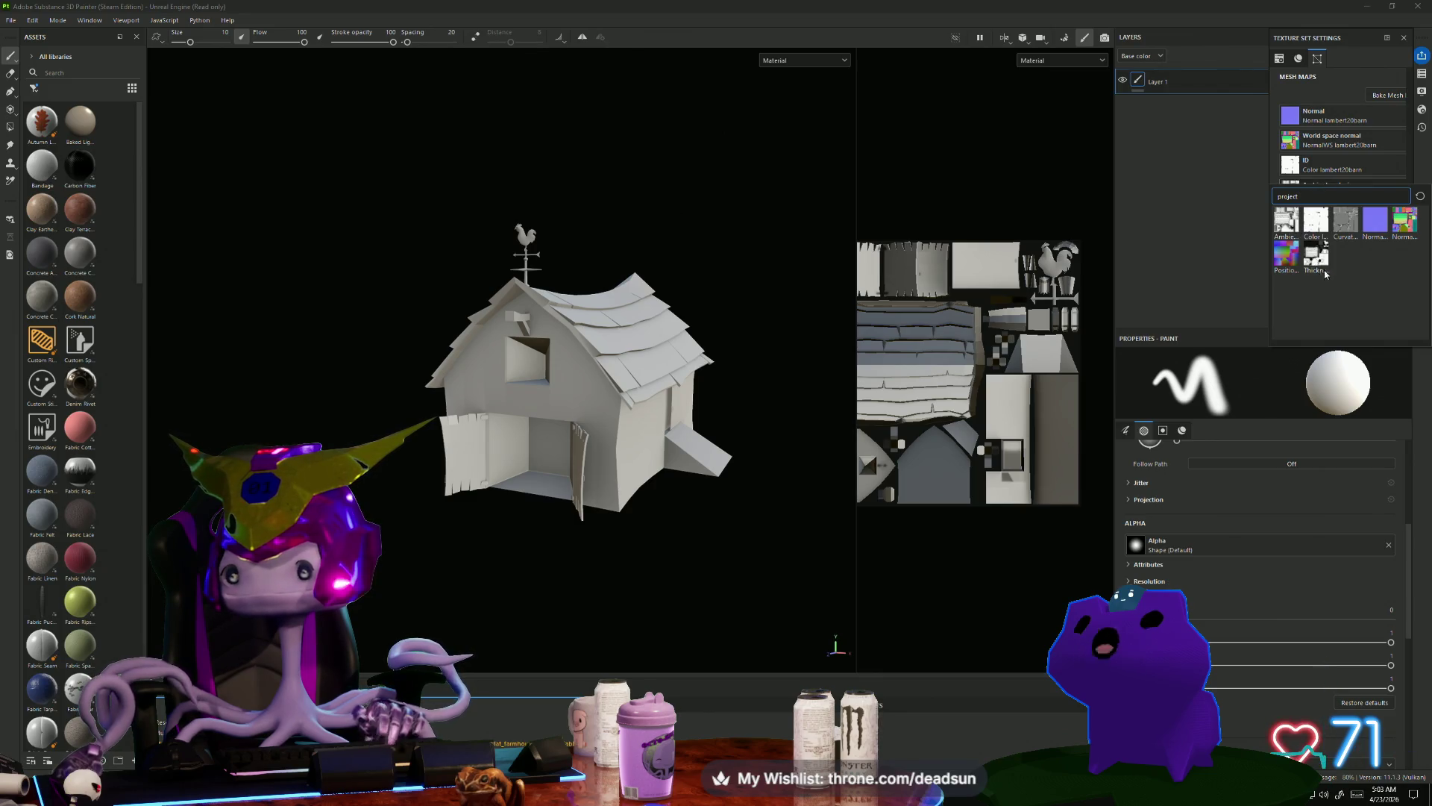
pyautogui.moveTo(1326, 252)
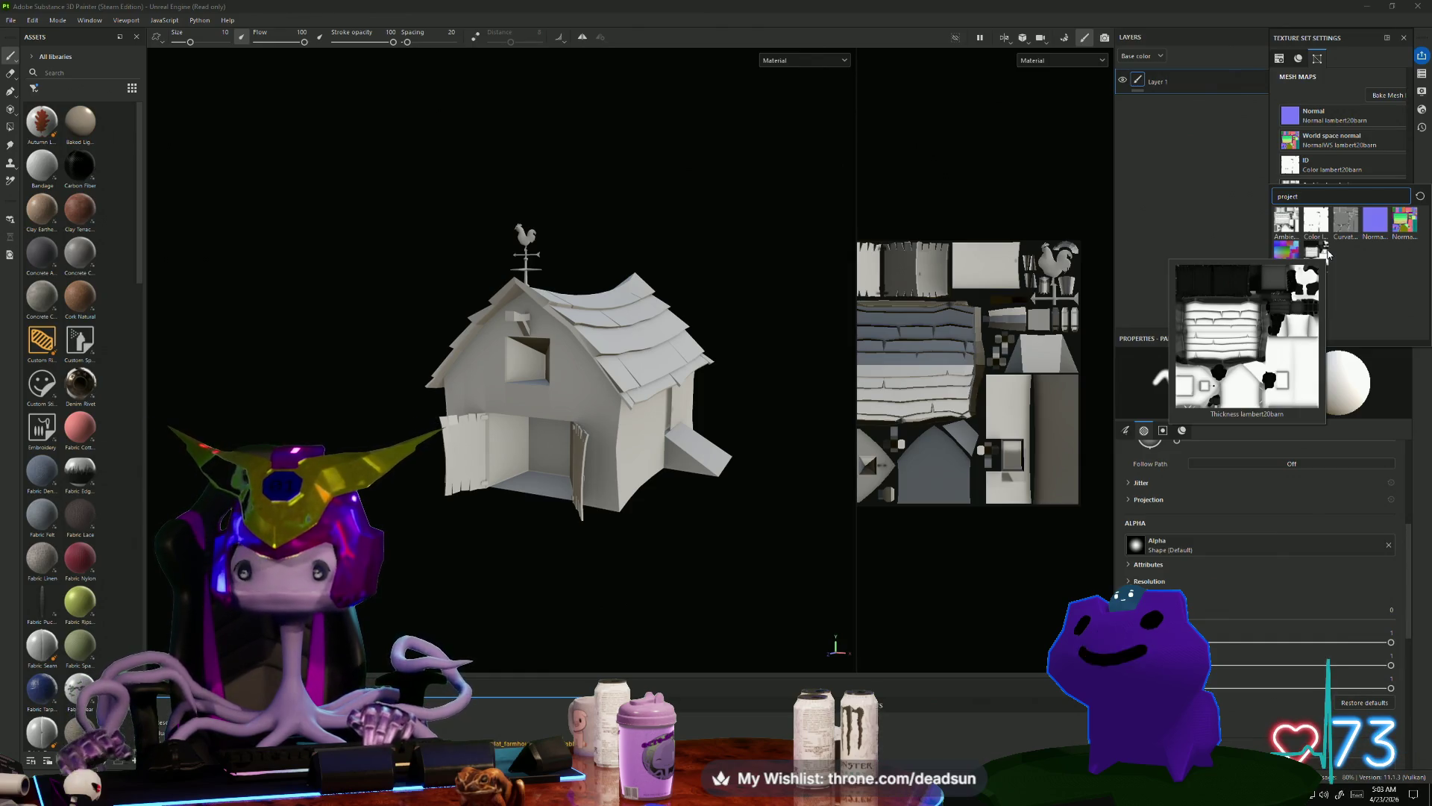
pyautogui.click(1310, 256)
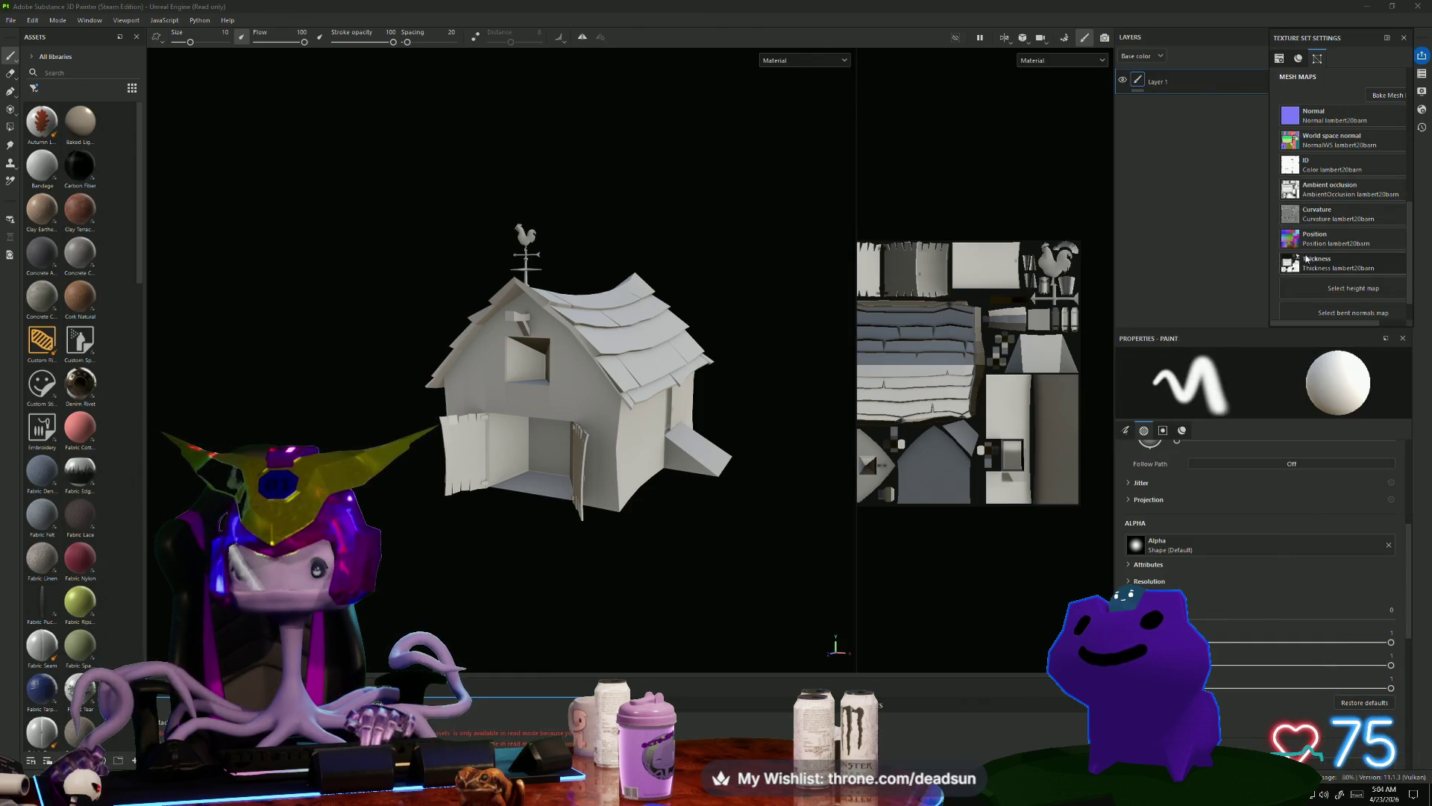
# Step: Preview the Thickness slot's maps and float Texture Set Settings as a separate window
pyautogui.click(1318, 265)
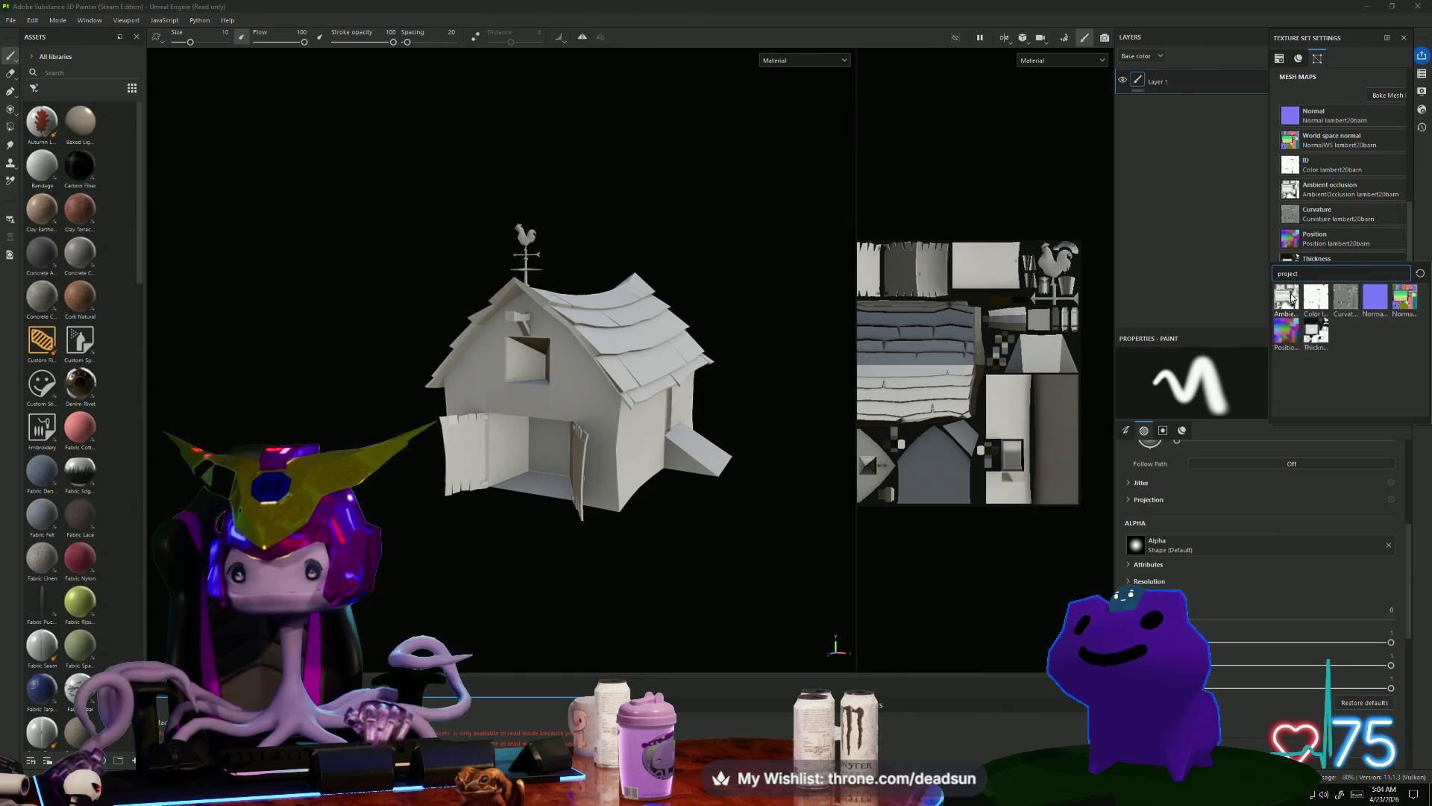
pyautogui.moveTo(1292, 298)
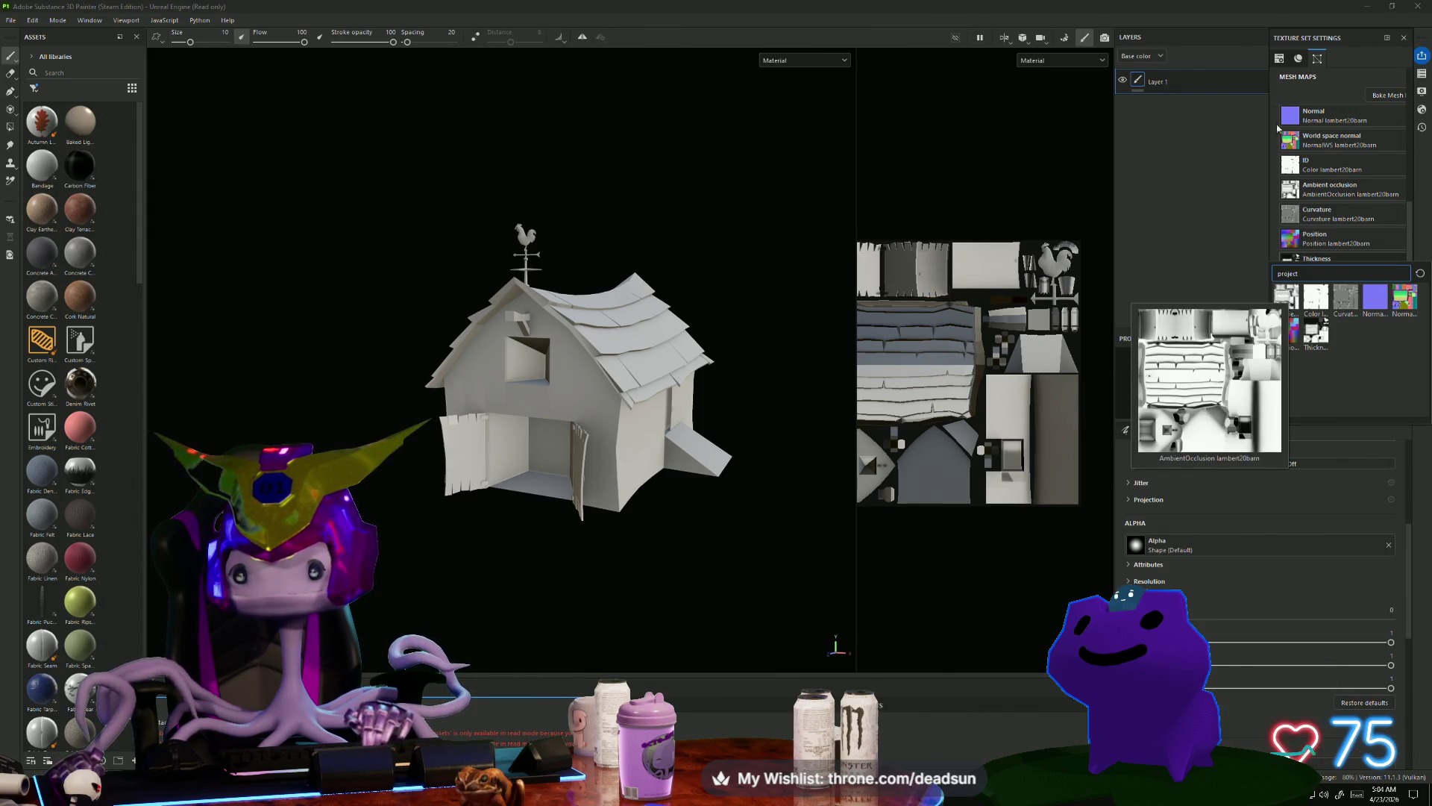
pyautogui.moveTo(1307, 37)
pyautogui.mouseDown()
pyautogui.moveTo(1253, 42)
pyautogui.moveTo(1231, 310)
pyautogui.mouseUp()
# Step: Float the Texture Set Settings window mid-screen, enlarge it, and show its general properties and channels
pyautogui.moveTo(1265, 39)
pyautogui.mouseDown()
pyautogui.moveTo(1244, 129)
pyautogui.moveTo(1217, 106)
pyautogui.mouseUp()
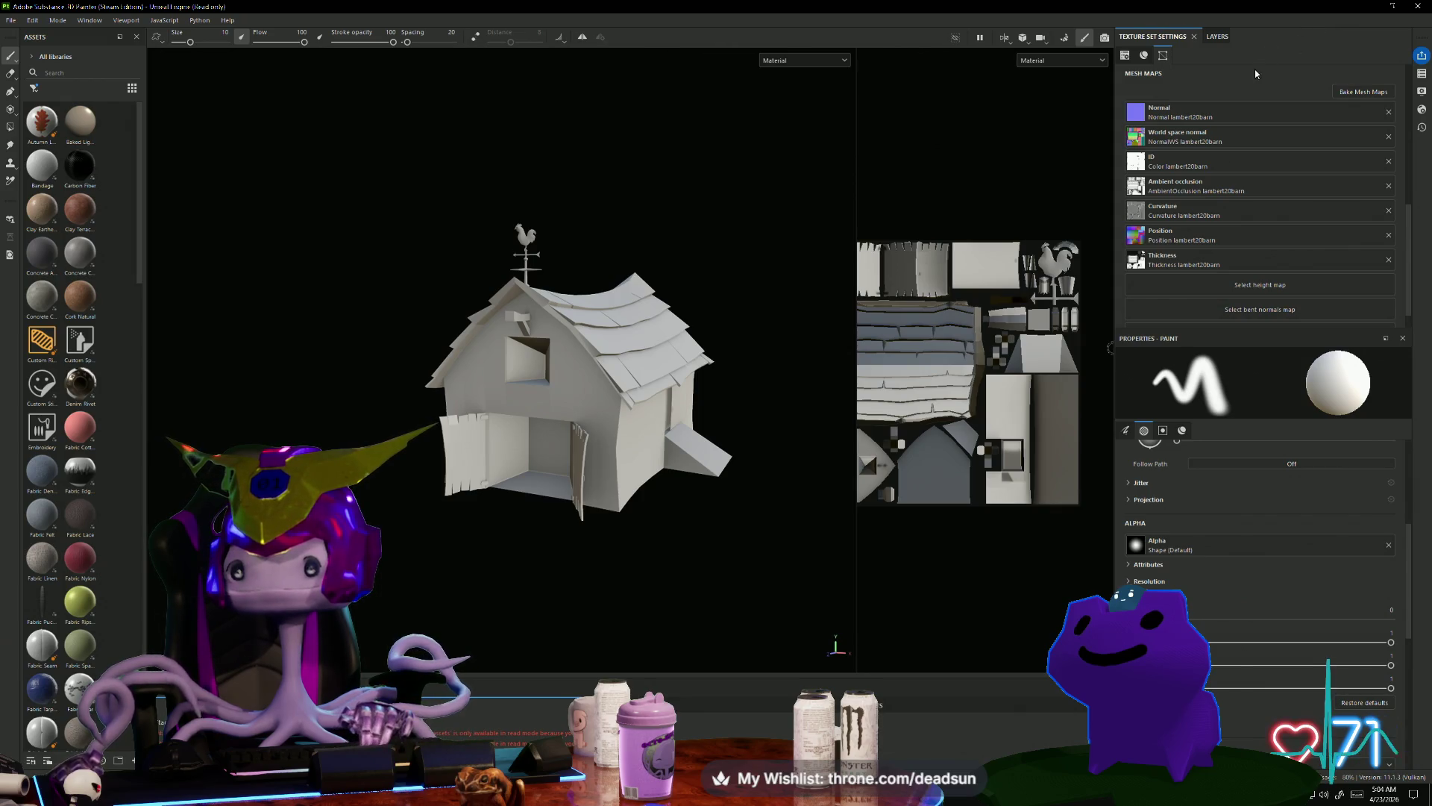
pyautogui.moveTo(1150, 37)
pyautogui.mouseDown()
pyautogui.moveTo(1068, 102)
pyautogui.moveTo(730, 184)
pyautogui.moveTo(762, 142)
pyautogui.mouseUp()
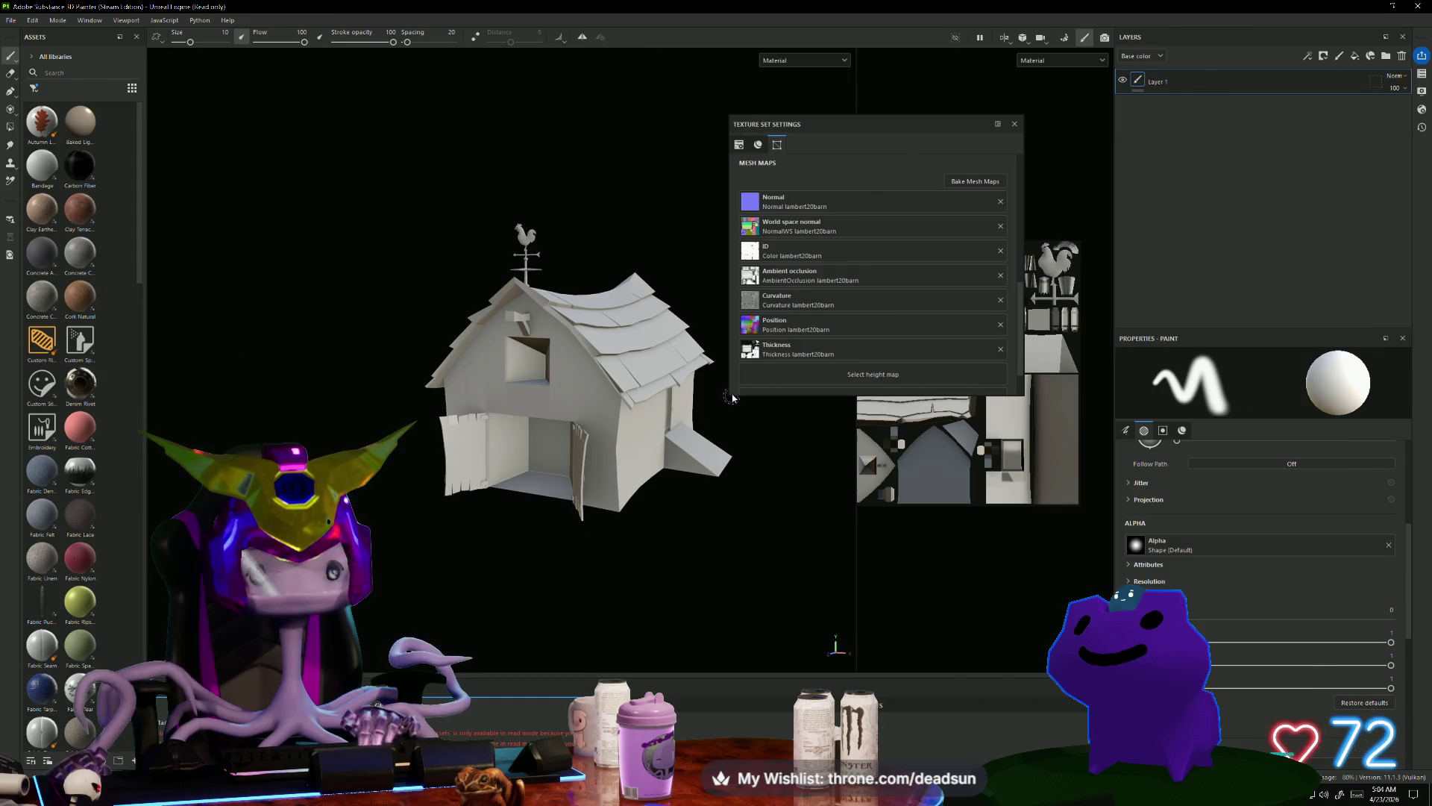
pyautogui.moveTo(727, 396)
pyautogui.mouseDown()
pyautogui.moveTo(388, 550)
pyautogui.moveTo(358, 653)
pyautogui.moveTo(396, 664)
pyautogui.mouseUp()
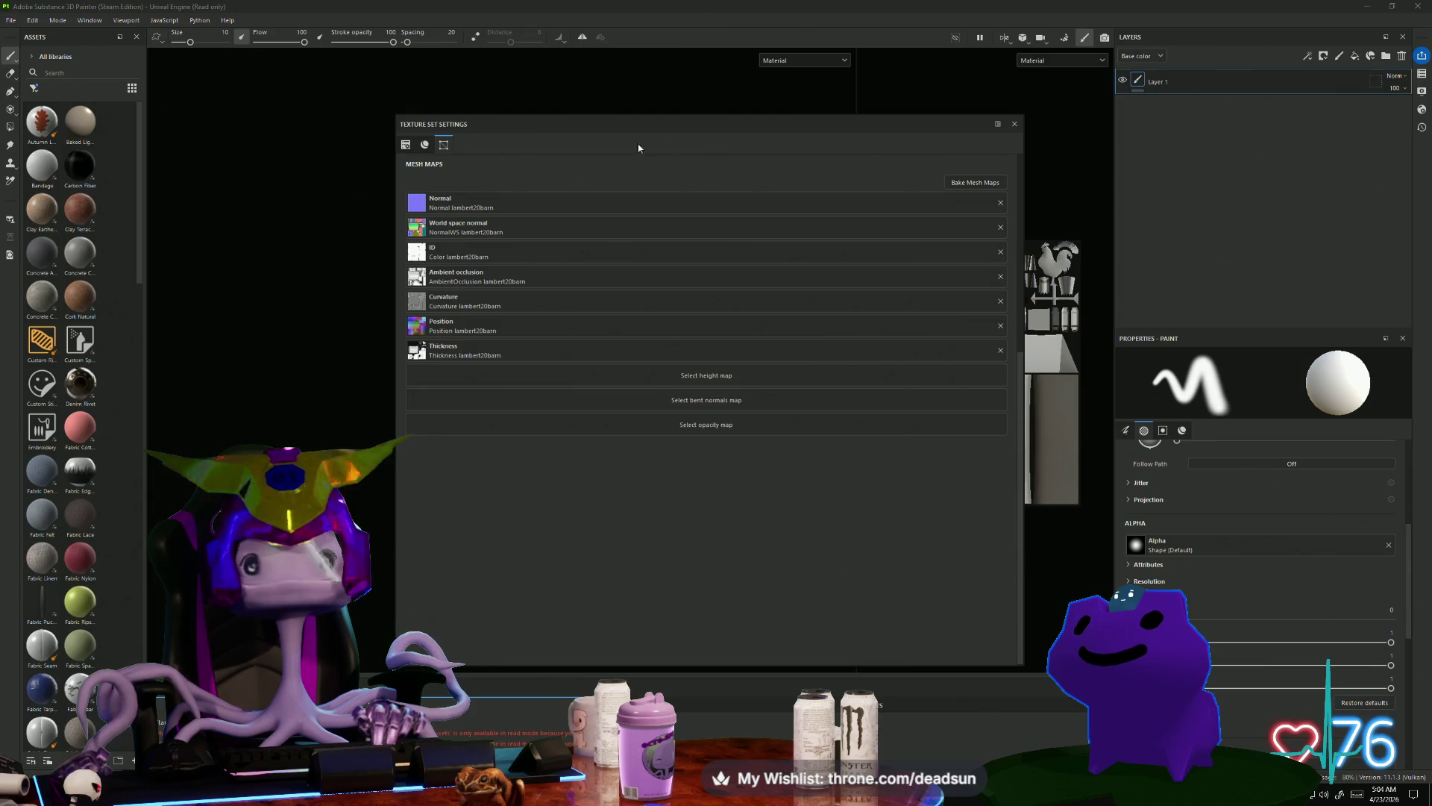
pyautogui.click(406, 146)
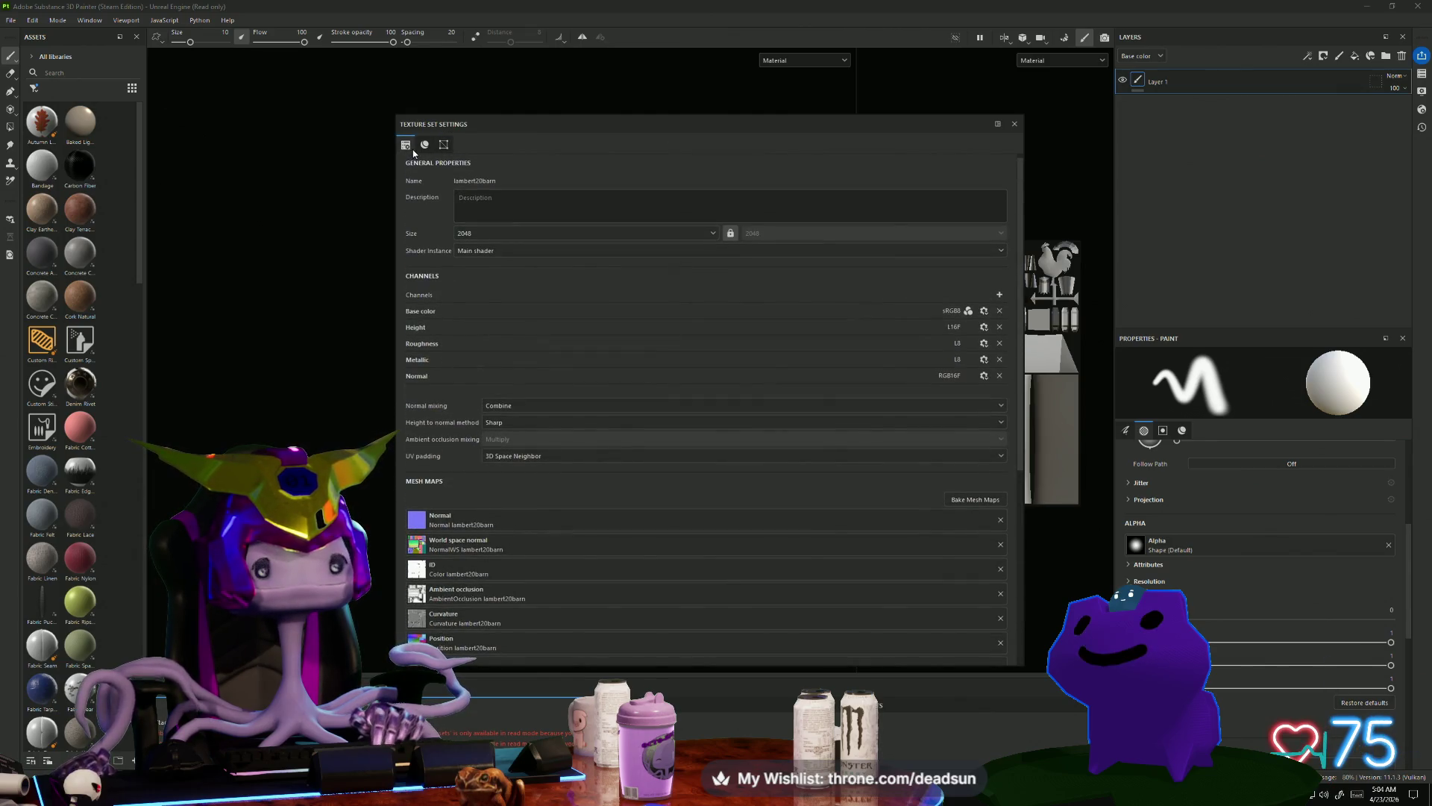
# Step: Add an Ambient occlusion channel to the barn's texture set, keeping its L8 format
pyautogui.click(999, 296)
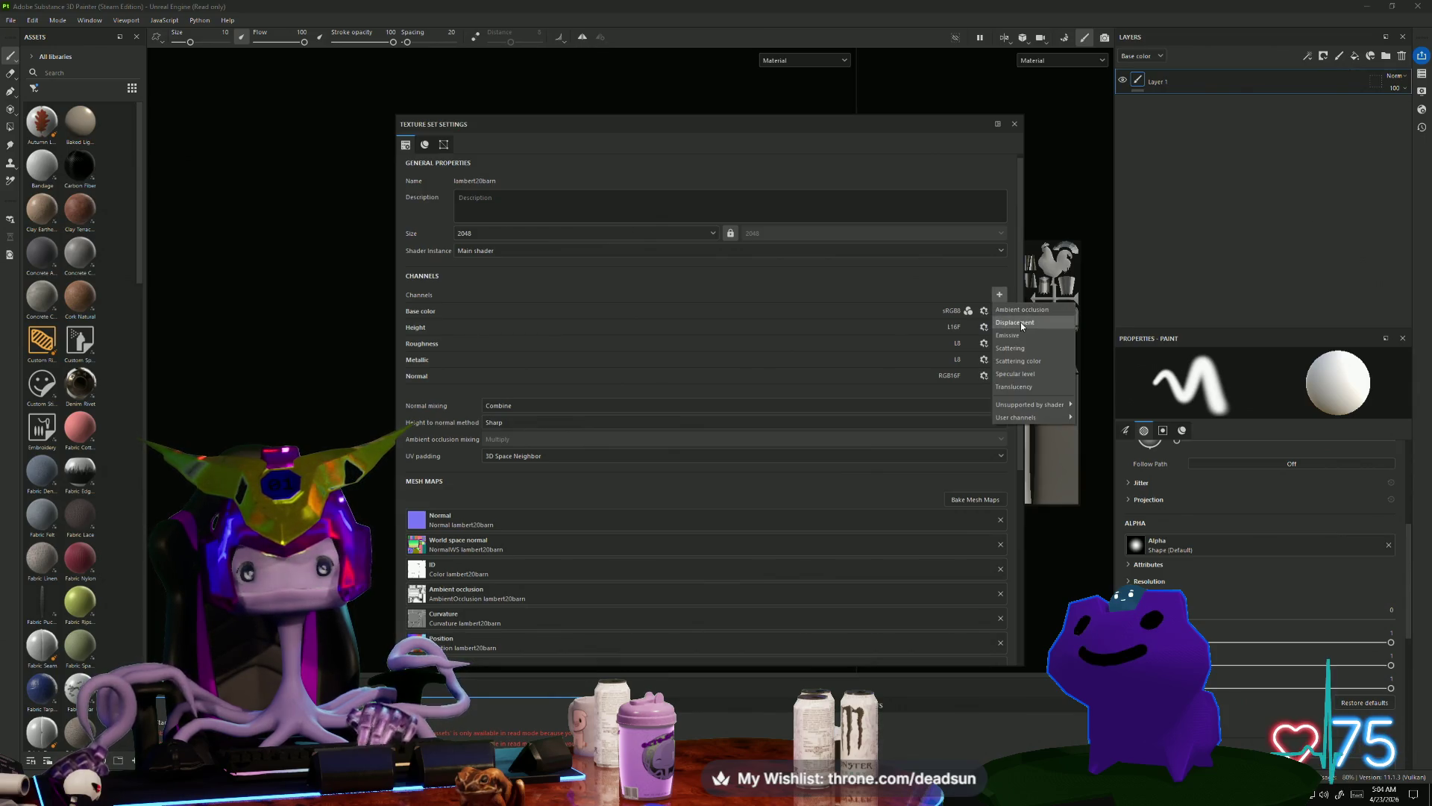
pyautogui.click(1030, 311)
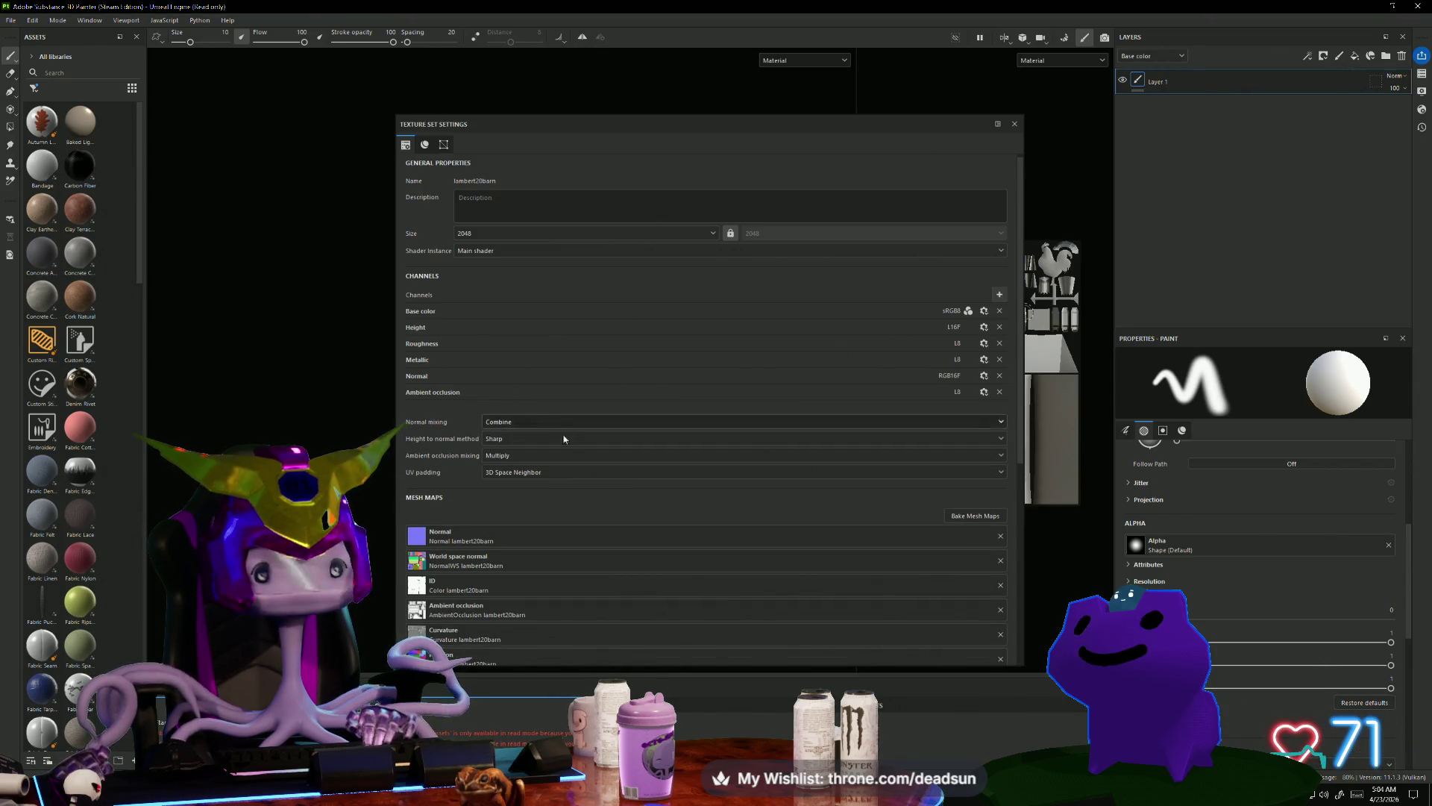
pyautogui.scroll(-3, 598, 480)
pyautogui.scroll(1, 681, 332)
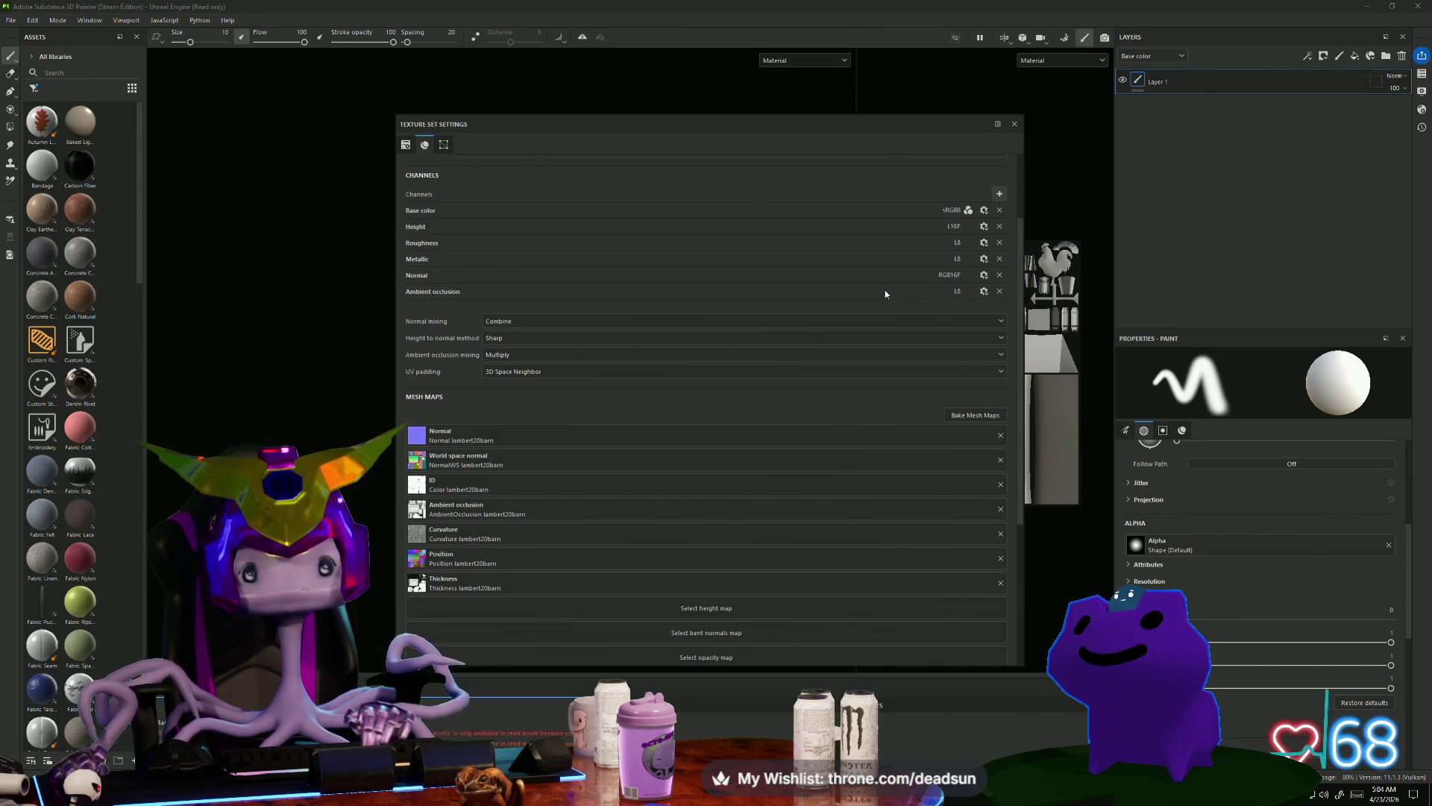
pyautogui.click(984, 291)
pyautogui.click(986, 294)
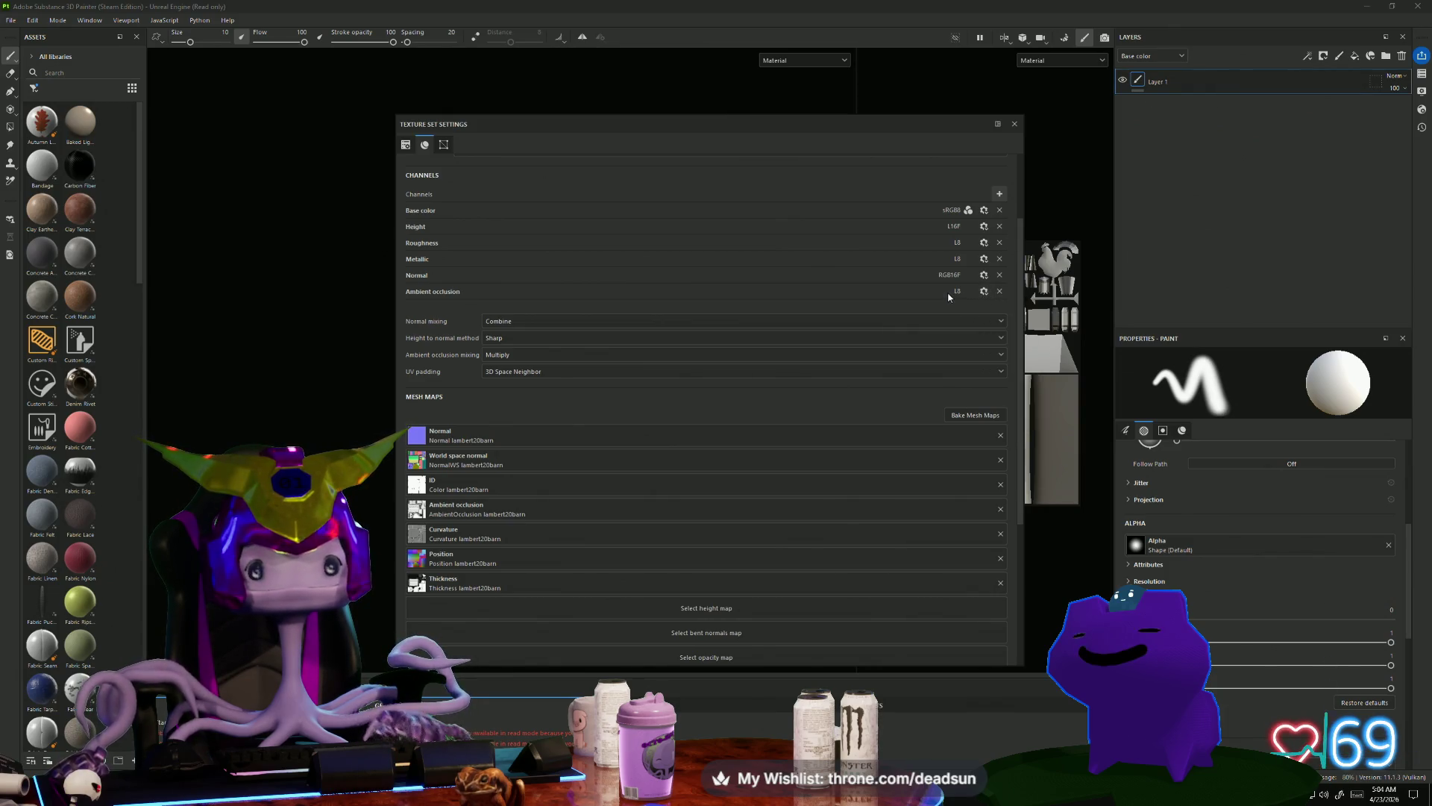
# Step: Move the settings window aside to uncover the barn and the UV view
pyautogui.moveTo(570, 151)
pyautogui.mouseDown()
pyautogui.moveTo(916, 121)
pyautogui.moveTo(887, 123)
pyautogui.mouseUp()
pyautogui.keyDown('alt'); pyautogui.moveTo(403, 511); pyautogui.dragTo(219, 341); pyautogui.keyUp('alt')
pyautogui.moveTo(791, 96); pyautogui.dragTo(354, 88)
pyautogui.scroll(-3, 1189, 493)
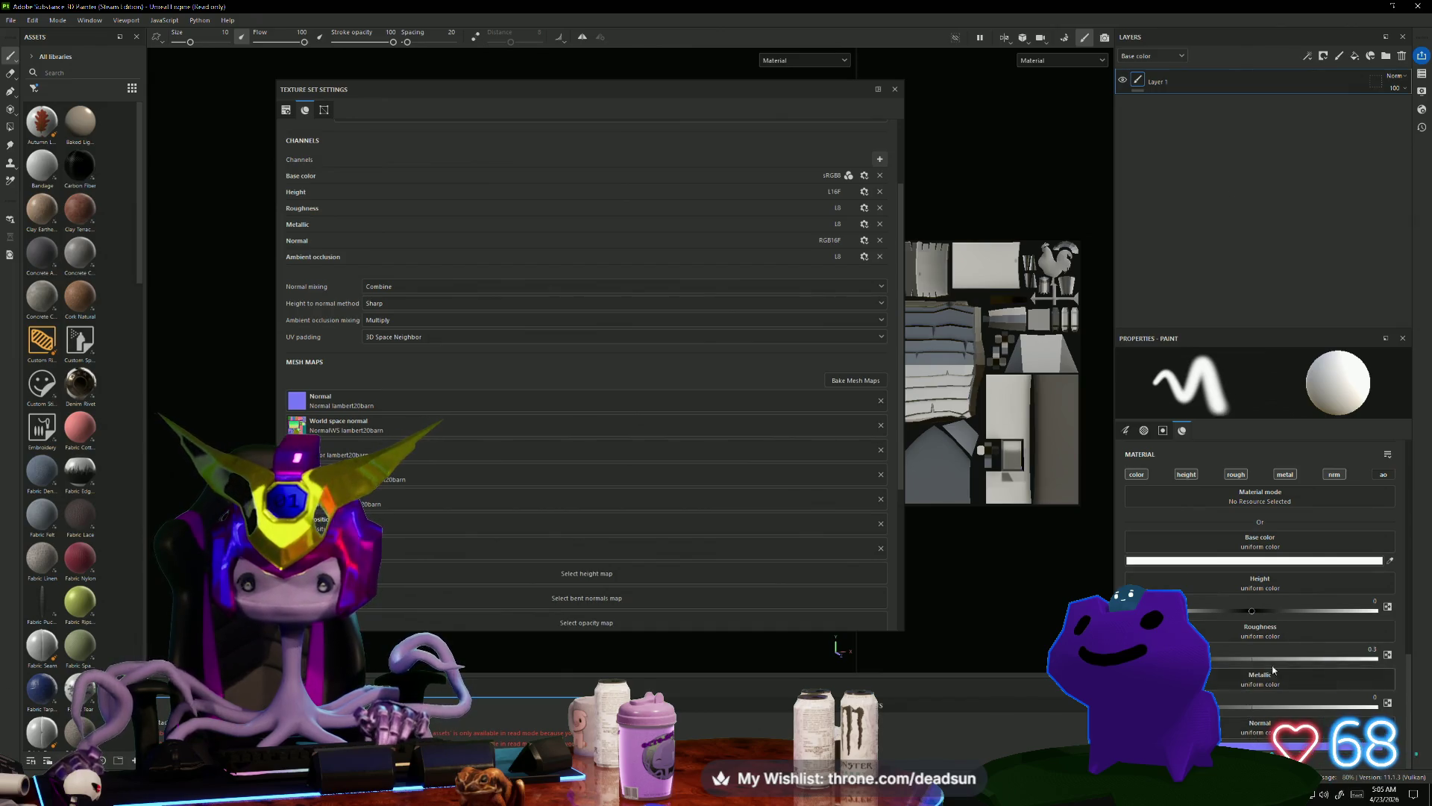
pyautogui.scroll(1, 1274, 671)
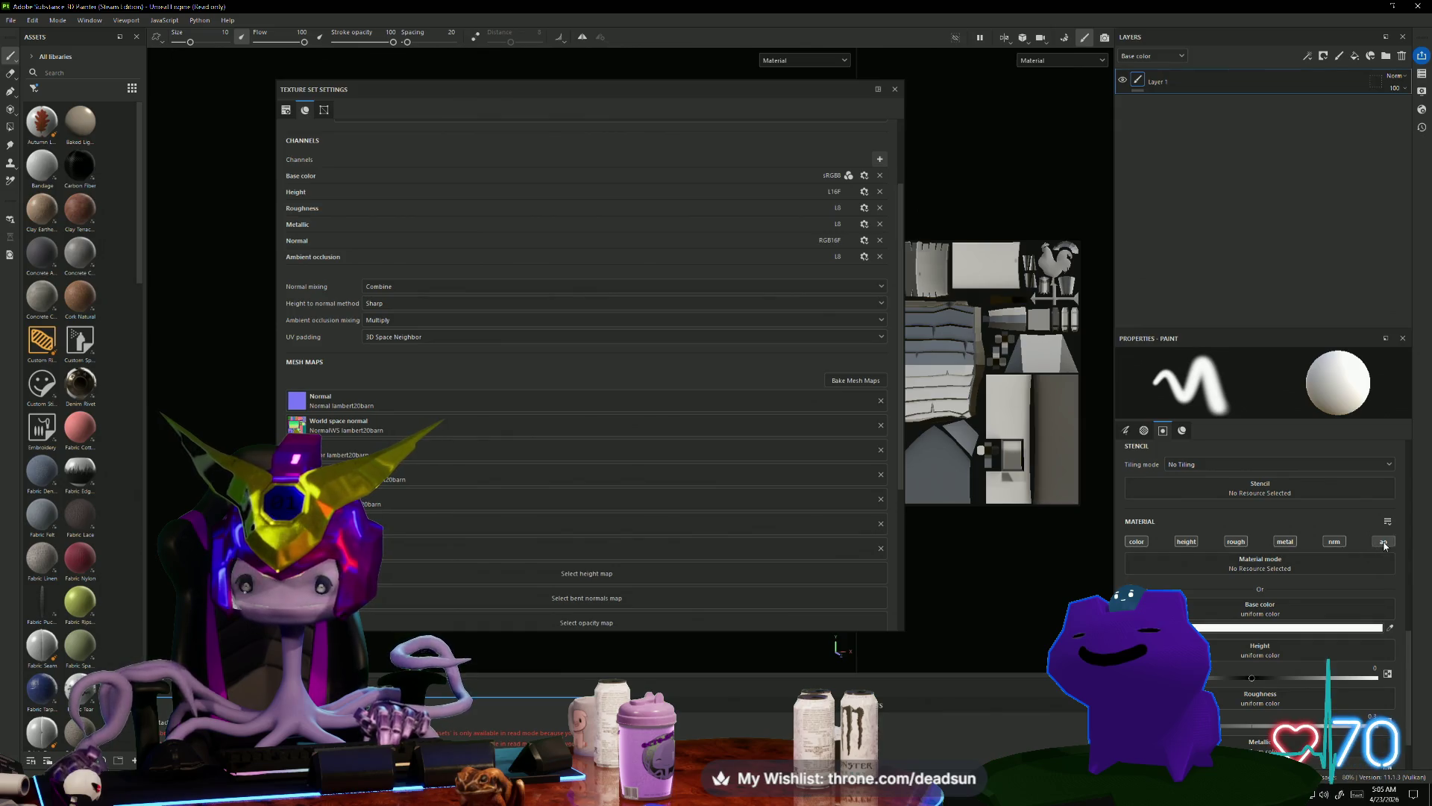
pyautogui.scroll(3, 1253, 604)
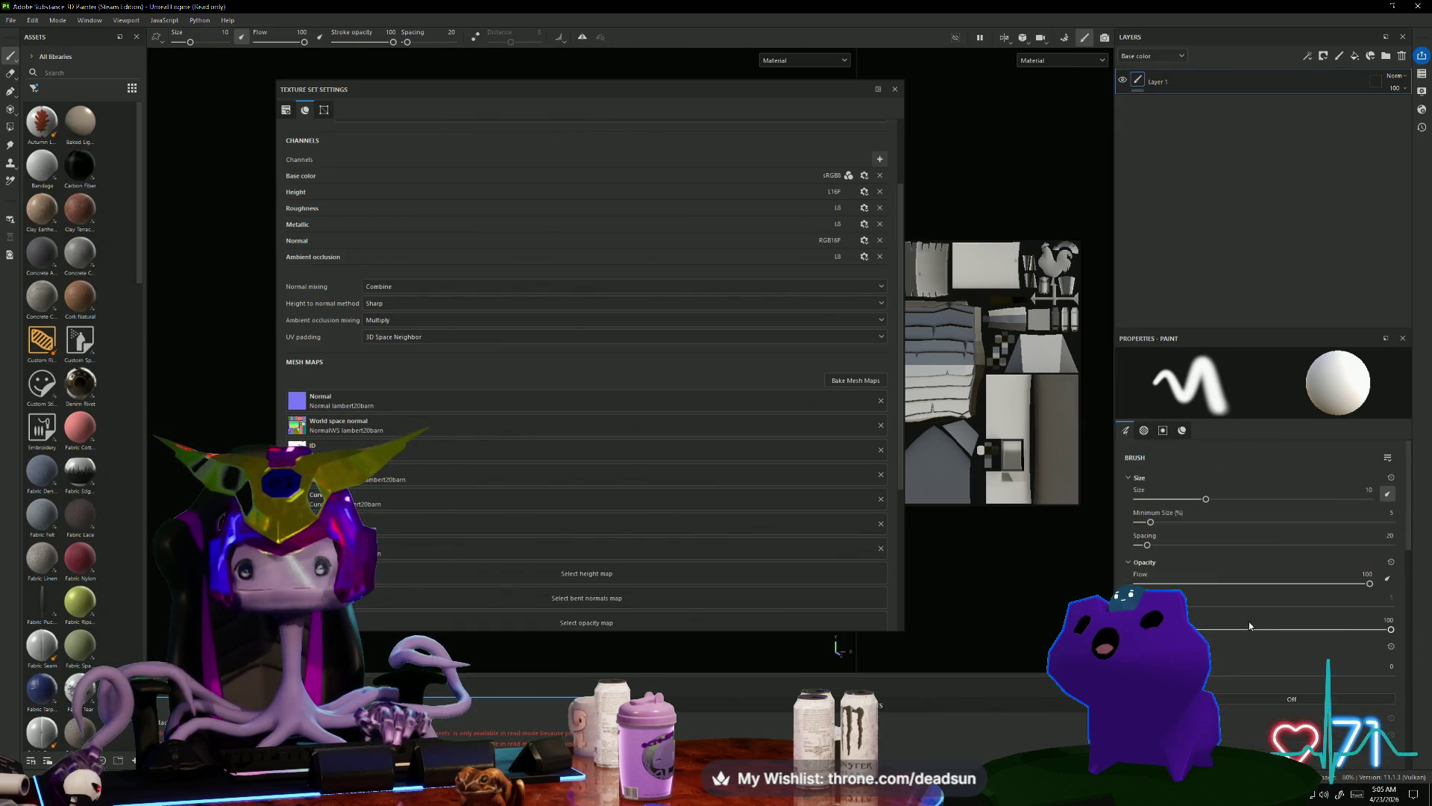
# Step: Bake the barn's mesh maps with Bake selected textures
pyautogui.click(1065, 36)
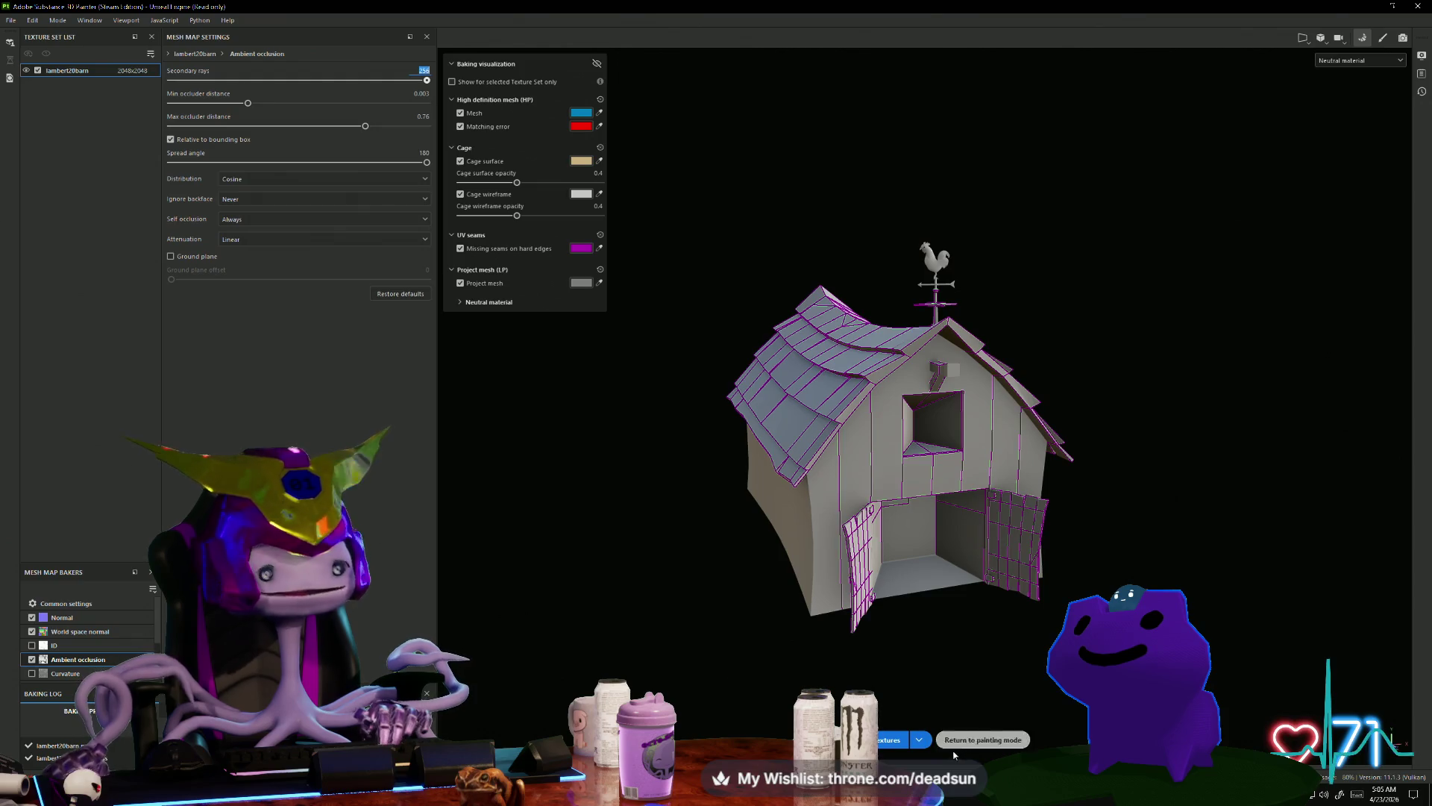
pyautogui.click(887, 740)
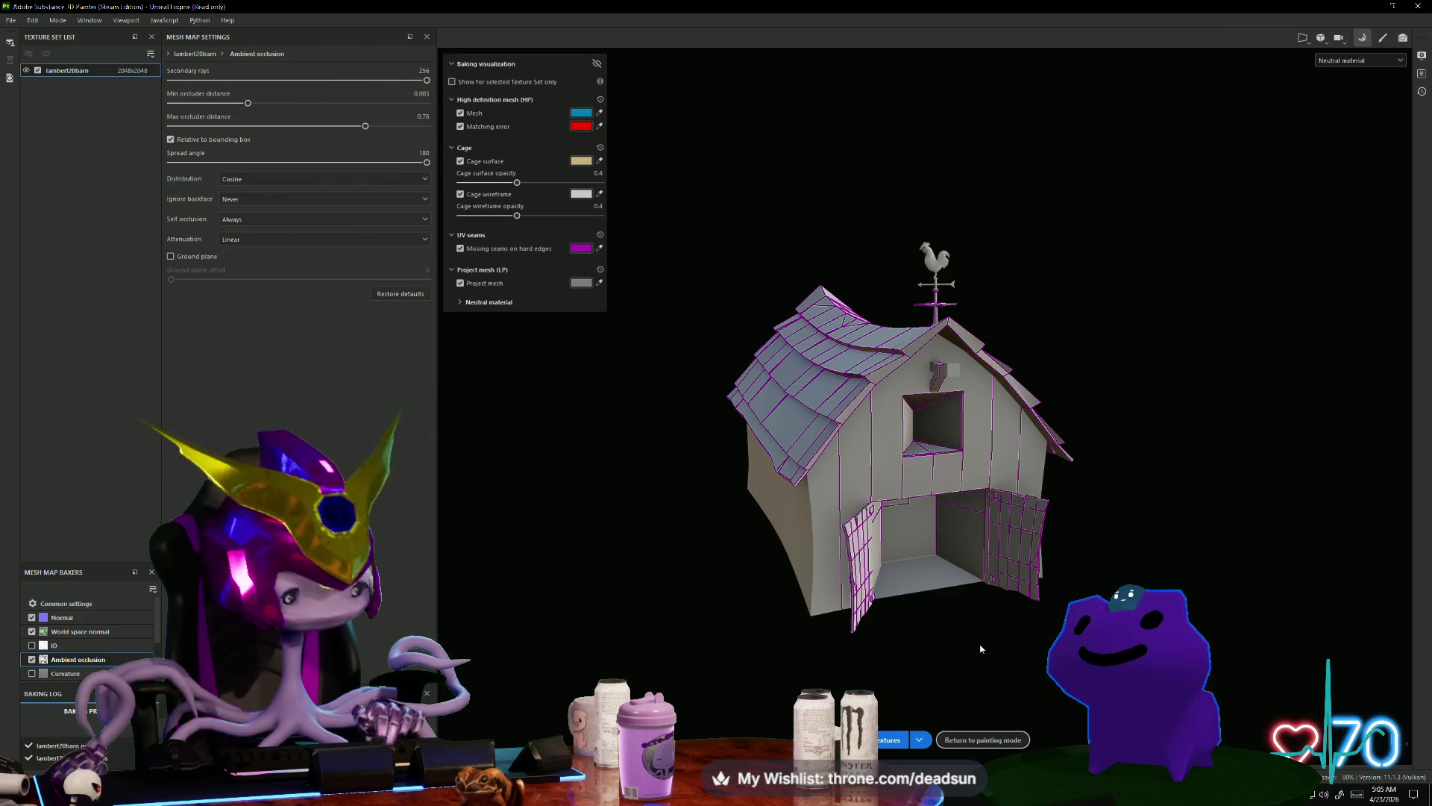
pyautogui.moveTo(986, 656)
pyautogui.keyDown('alt'); pyautogui.mouseDown()
pyautogui.moveTo(721, 639)
pyautogui.moveTo(790, 640)
pyautogui.moveTo(750, 642)
pyautogui.moveTo(849, 682)
pyautogui.moveTo(754, 634)
pyautogui.moveTo(710, 637)
pyautogui.mouseUp(); pyautogui.keyUp('alt')
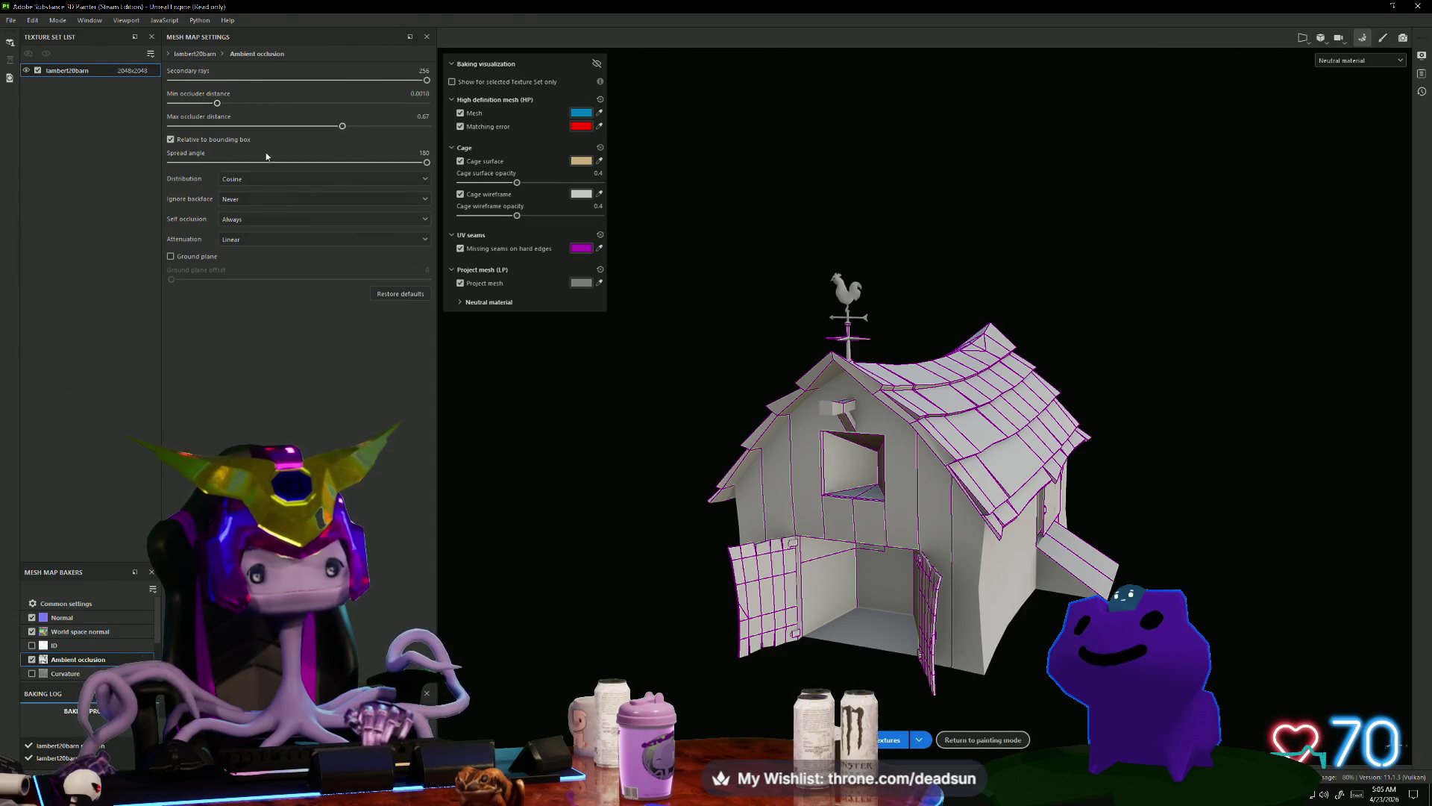
pyautogui.click(880, 738)
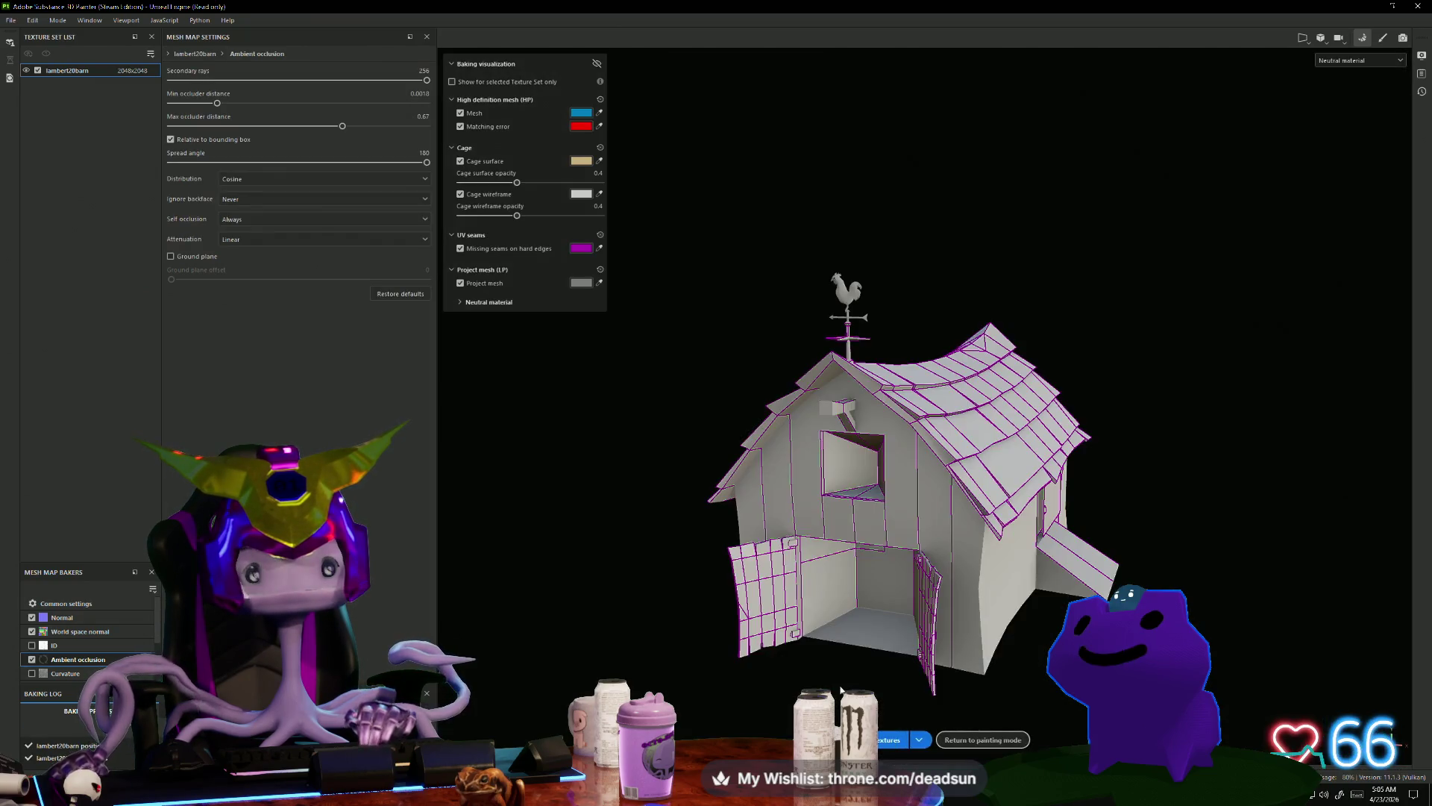
# Step: Return to painting mode once baking finishes
pyautogui.moveTo(810, 680)
pyautogui.keyDown('alt'); pyautogui.mouseDown()
pyautogui.moveTo(954, 690)
pyautogui.moveTo(730, 693)
pyautogui.moveTo(724, 595)
pyautogui.moveTo(774, 545)
pyautogui.mouseUp(); pyautogui.keyUp('alt')
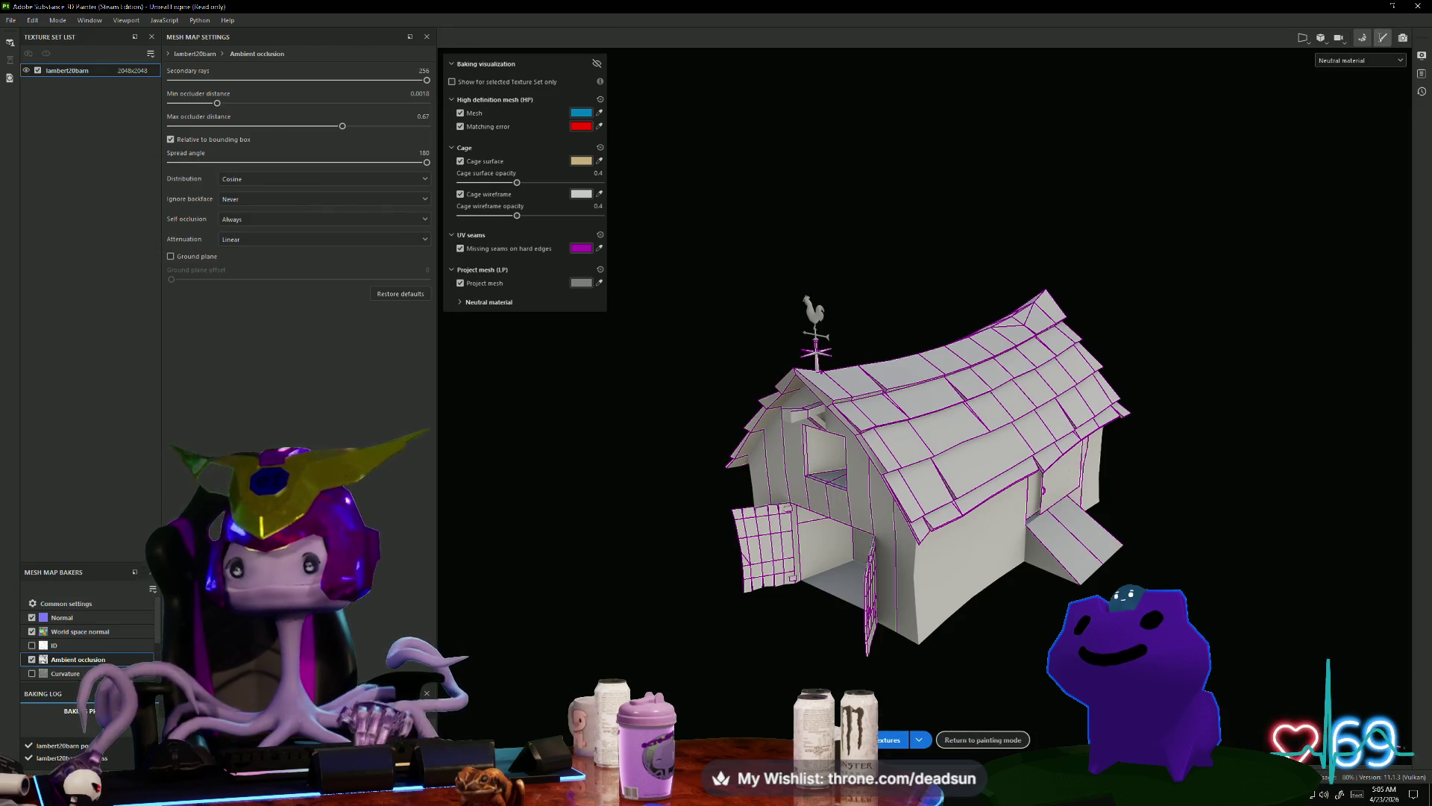
pyautogui.click(1382, 38)
pyautogui.click(895, 90)
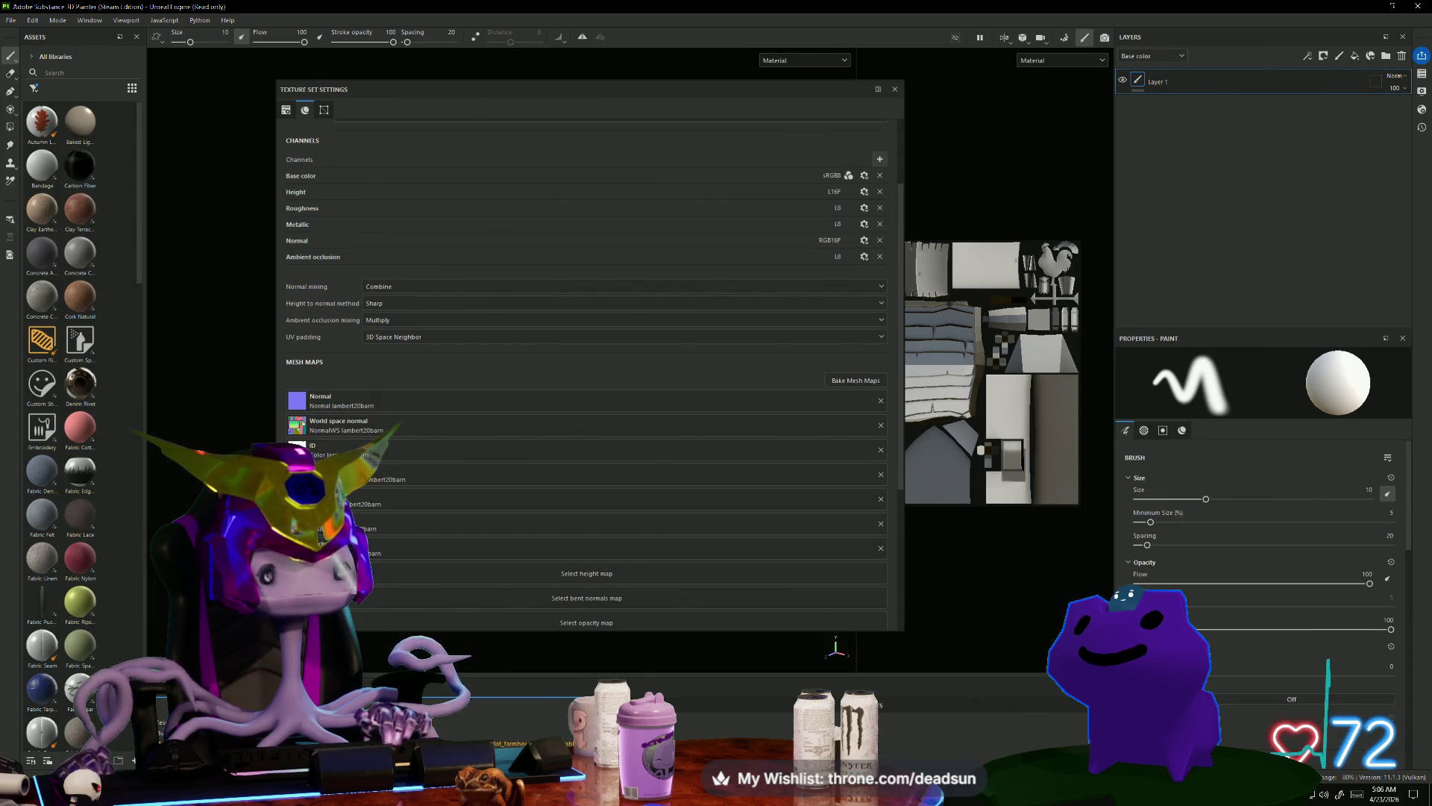
# Step: Check the mesh map resource picker and Base color format options, then close Texture Set Settings
pyautogui.click(297, 499)
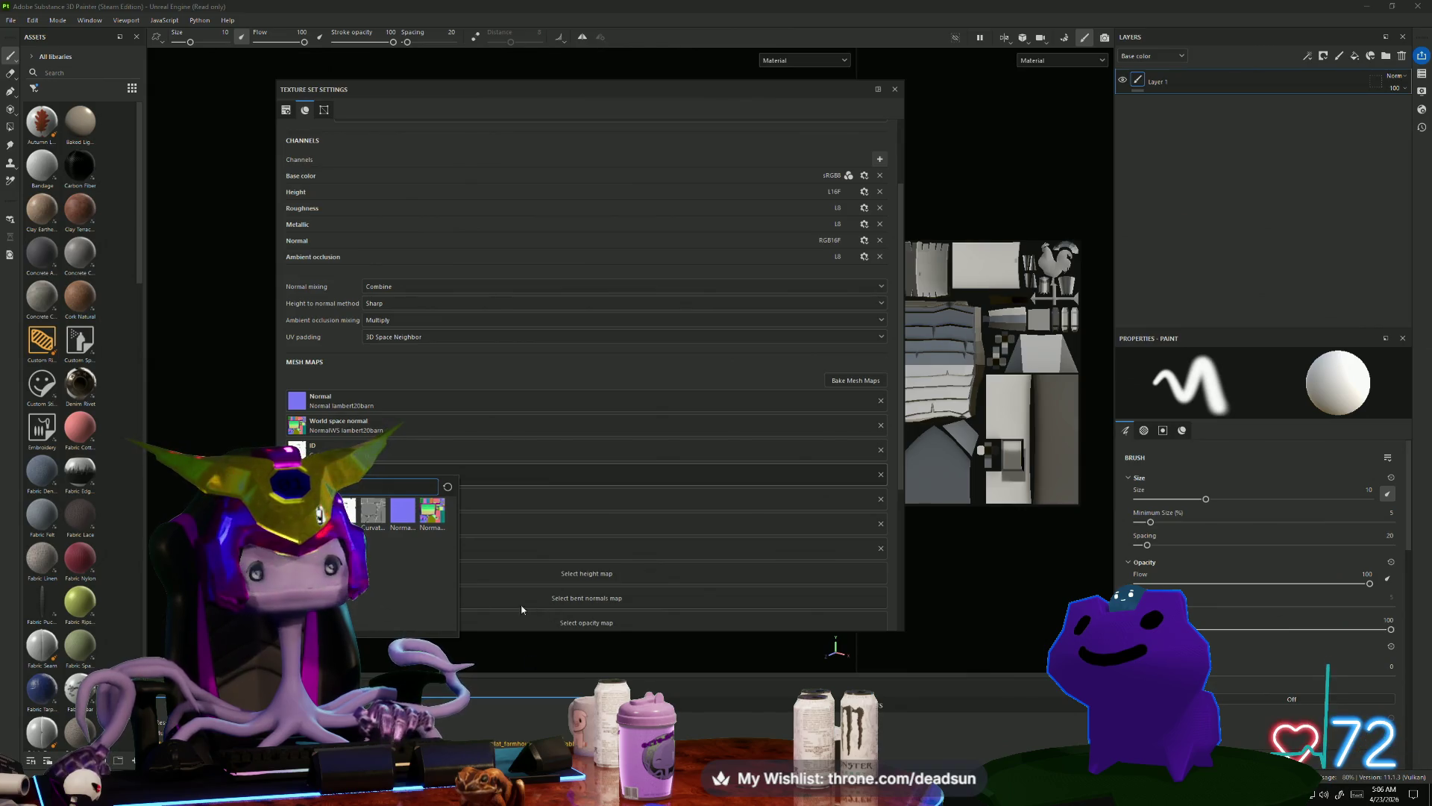
pyautogui.click(376, 180)
pyautogui.click(864, 176)
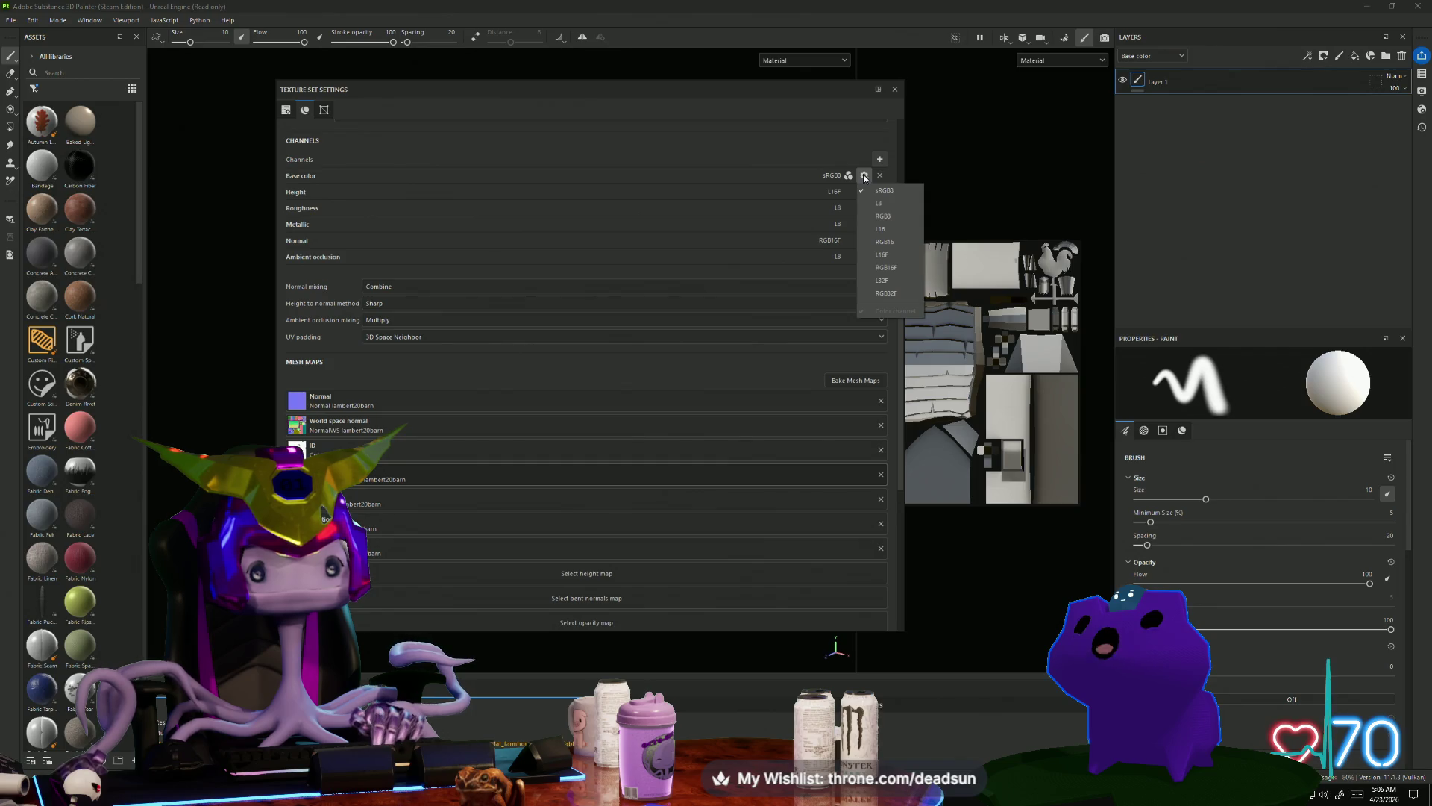
pyautogui.click(867, 179)
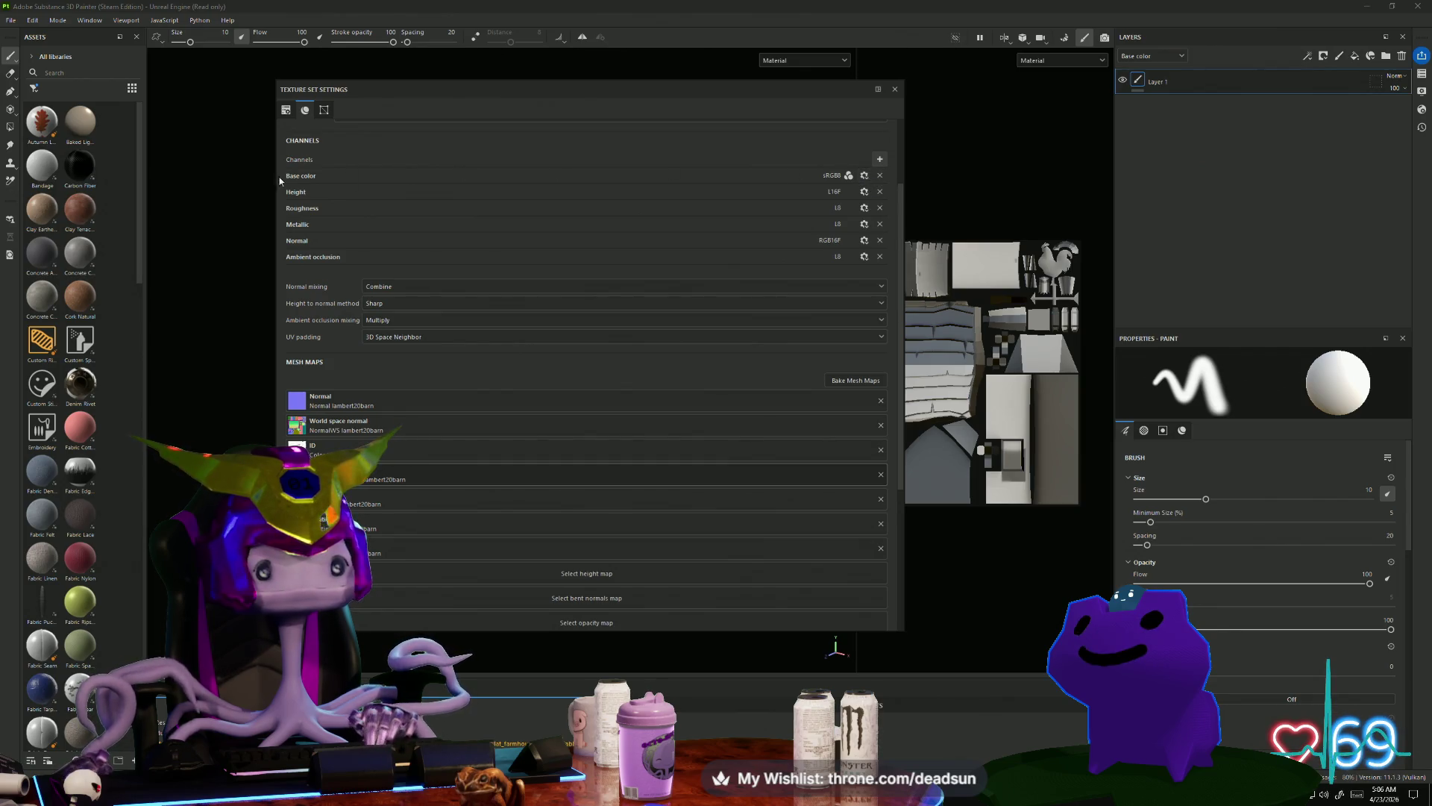
pyautogui.click(895, 88)
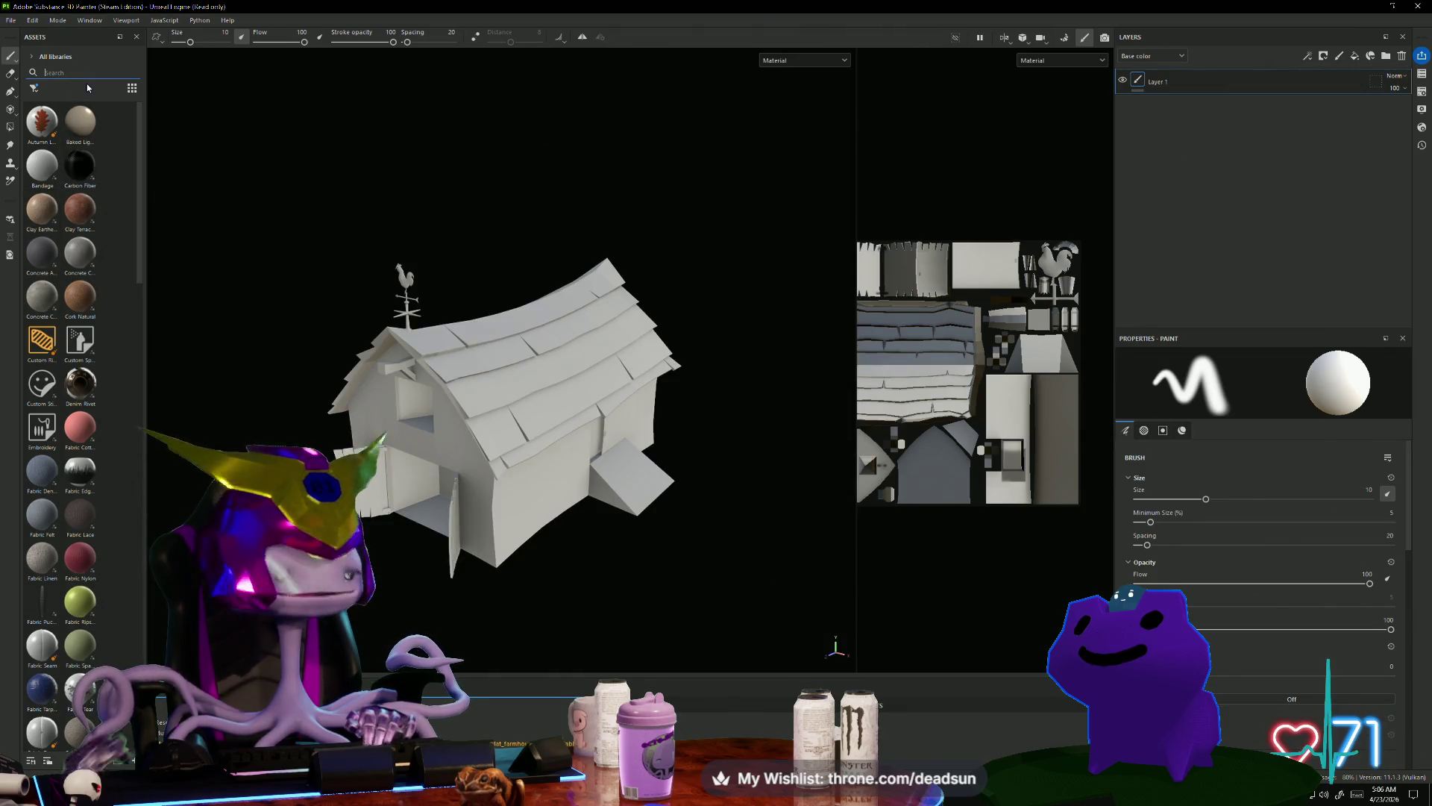
pyautogui.write('occ')
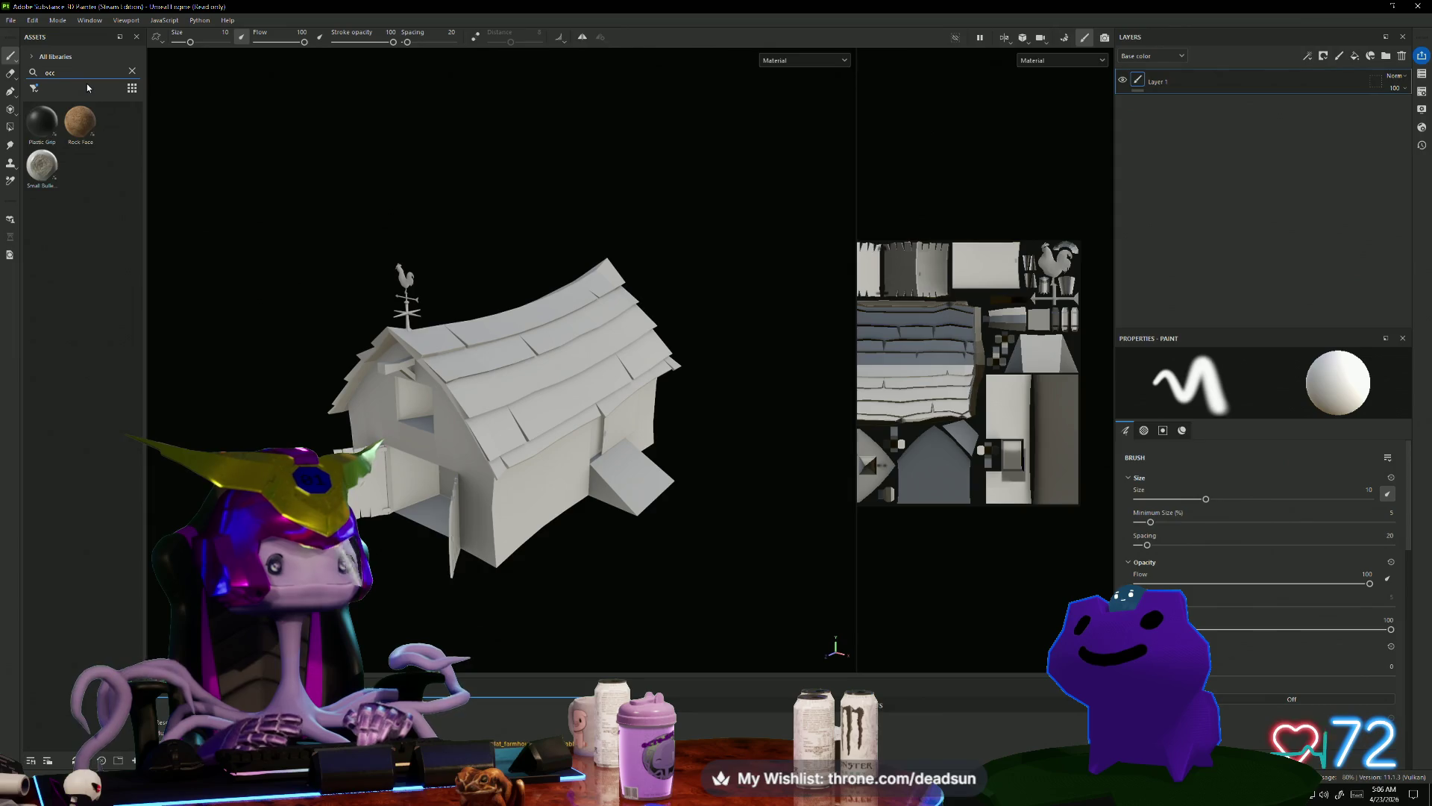
pyautogui.press('BackSpace')
pyautogui.press('BackSpace')
pyautogui.press('BackSpace')
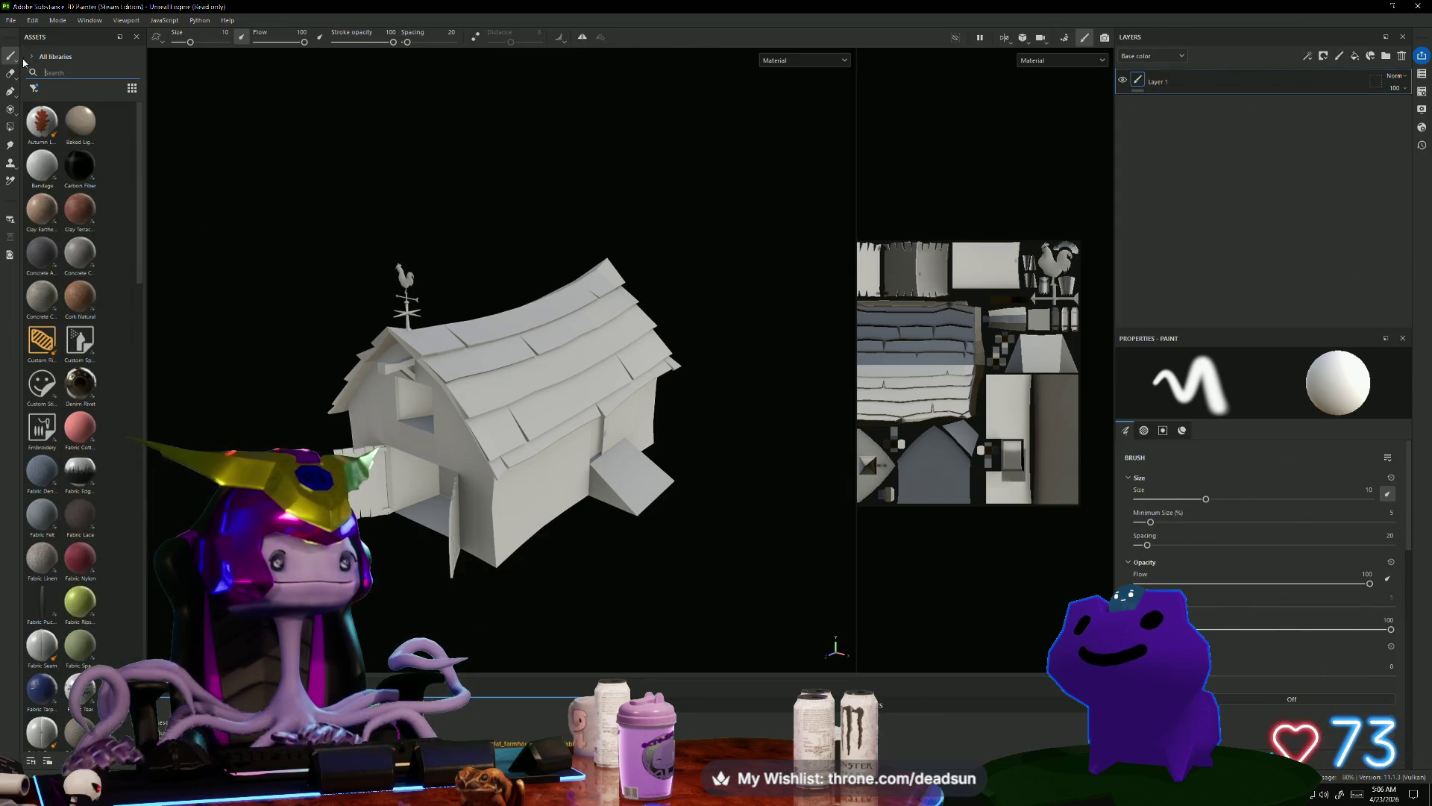
pyautogui.scroll(-15, 103, 386)
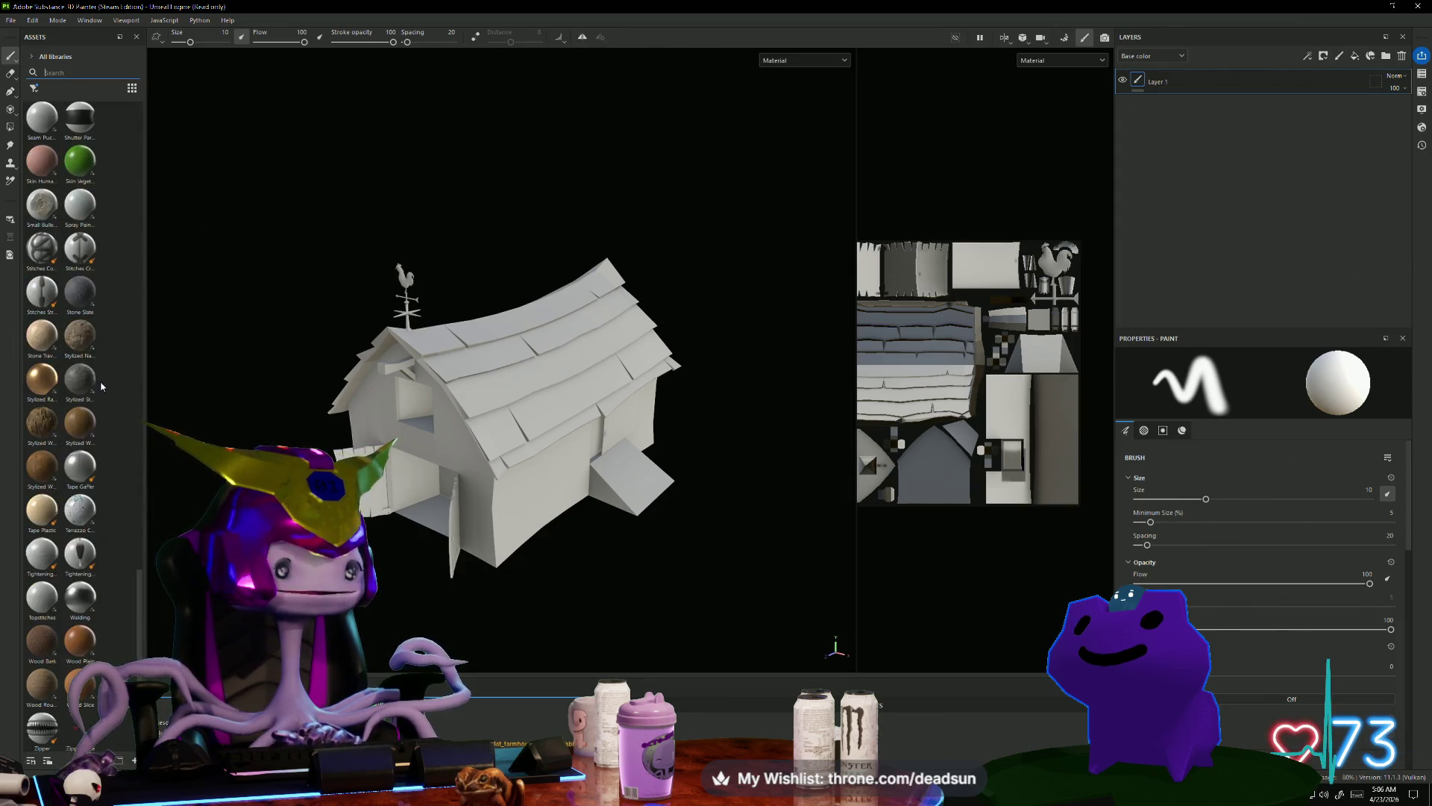
pyautogui.scroll(15, 92, 599)
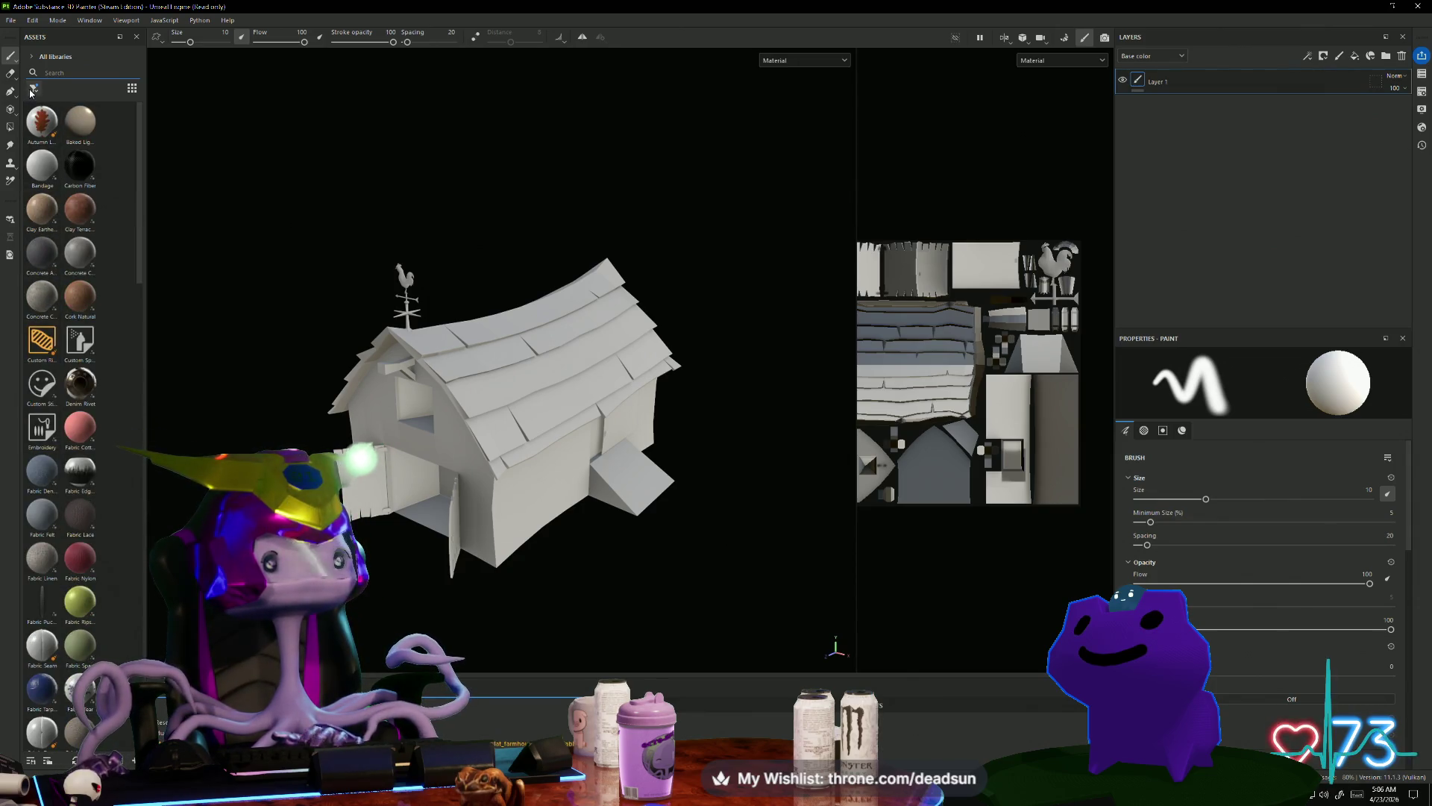
pyautogui.click(32, 58)
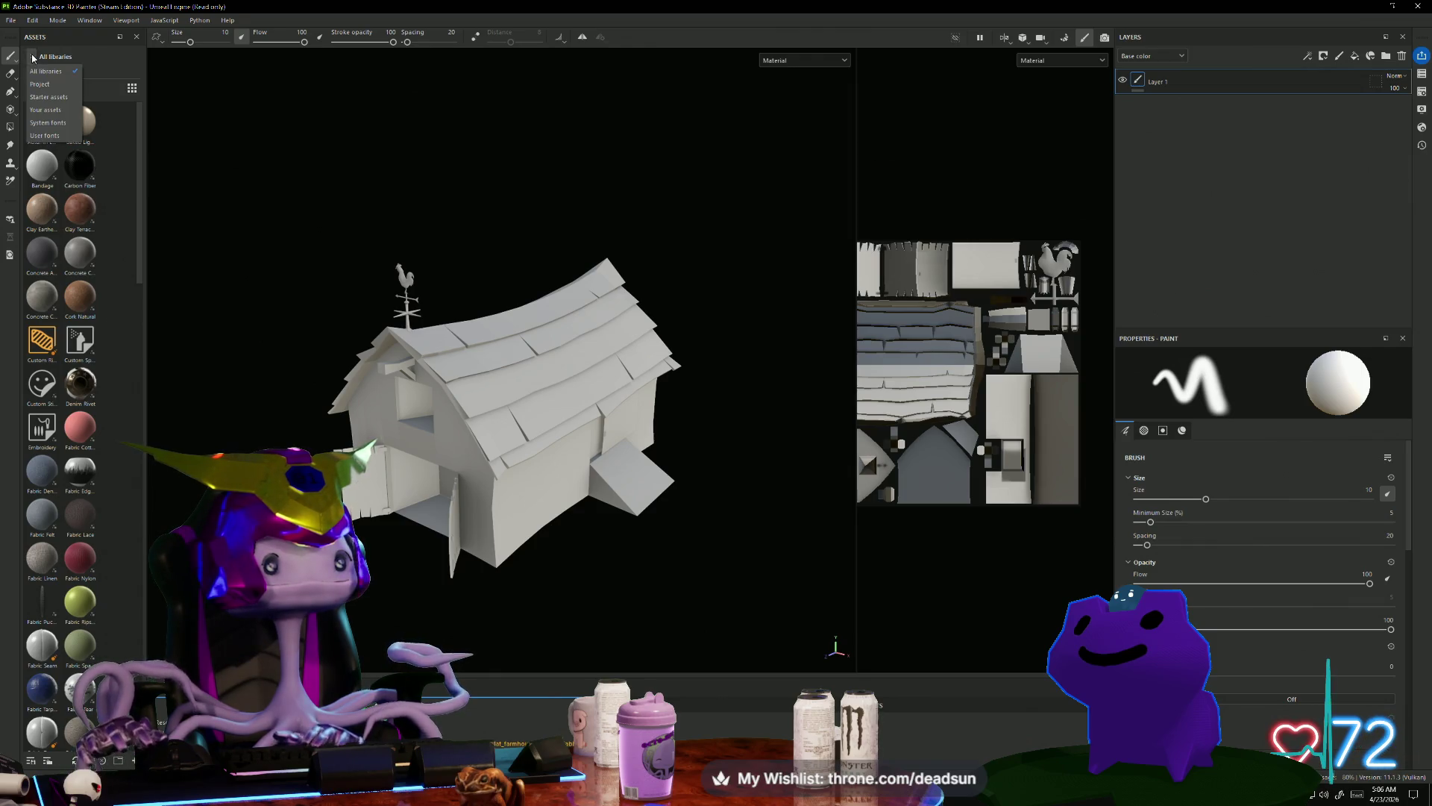
pyautogui.click(44, 85)
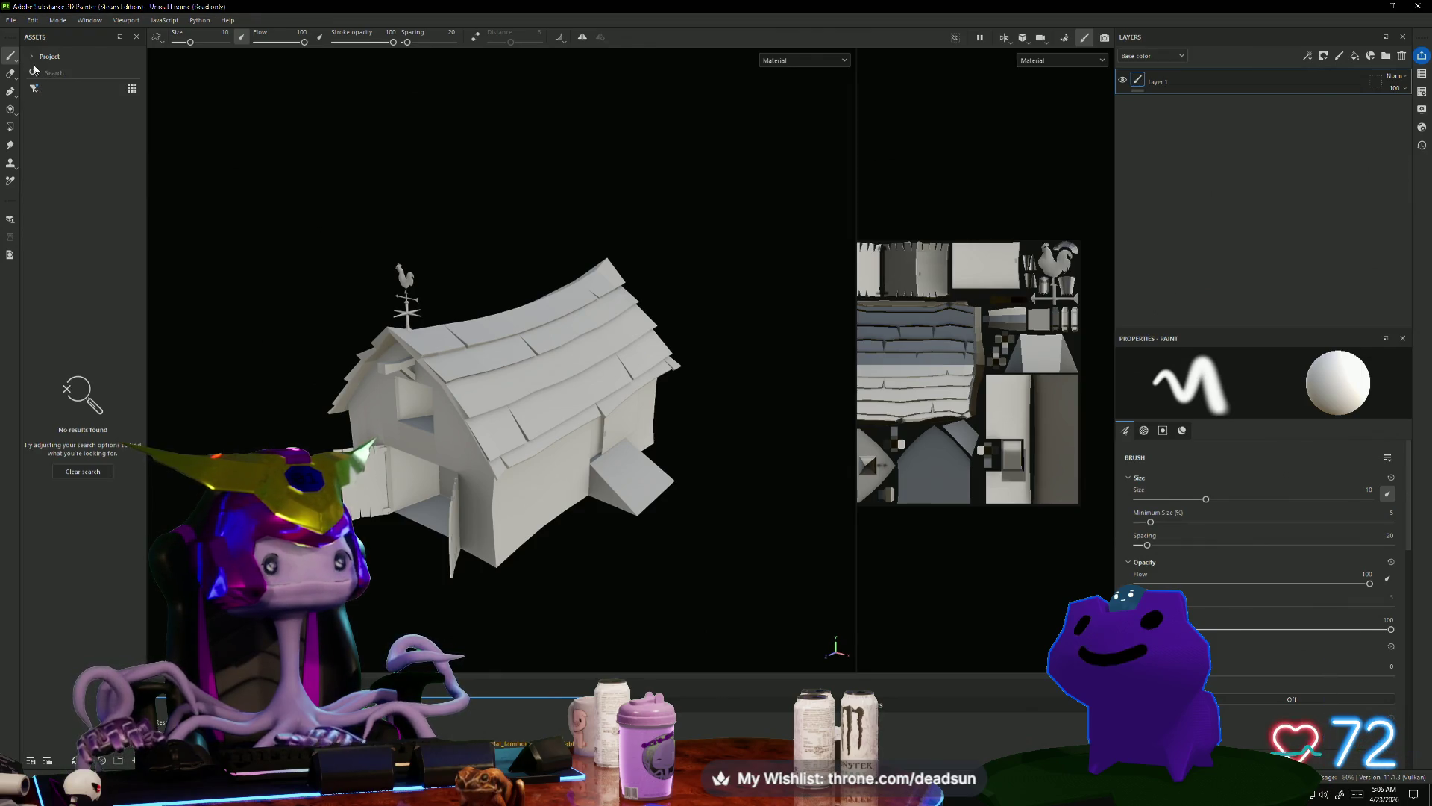
pyautogui.click(33, 58)
pyautogui.click(44, 110)
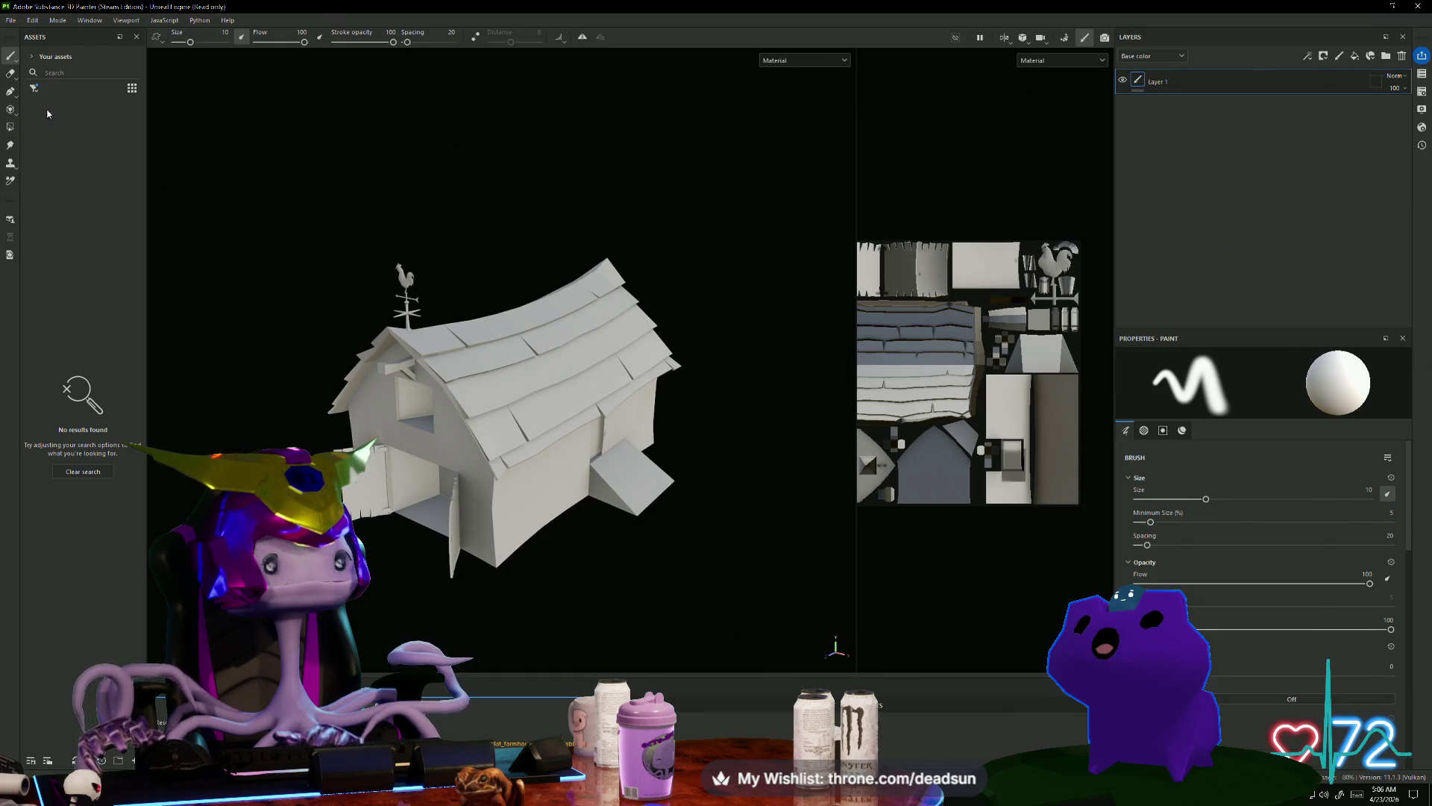
pyautogui.click(33, 58)
pyautogui.click(47, 122)
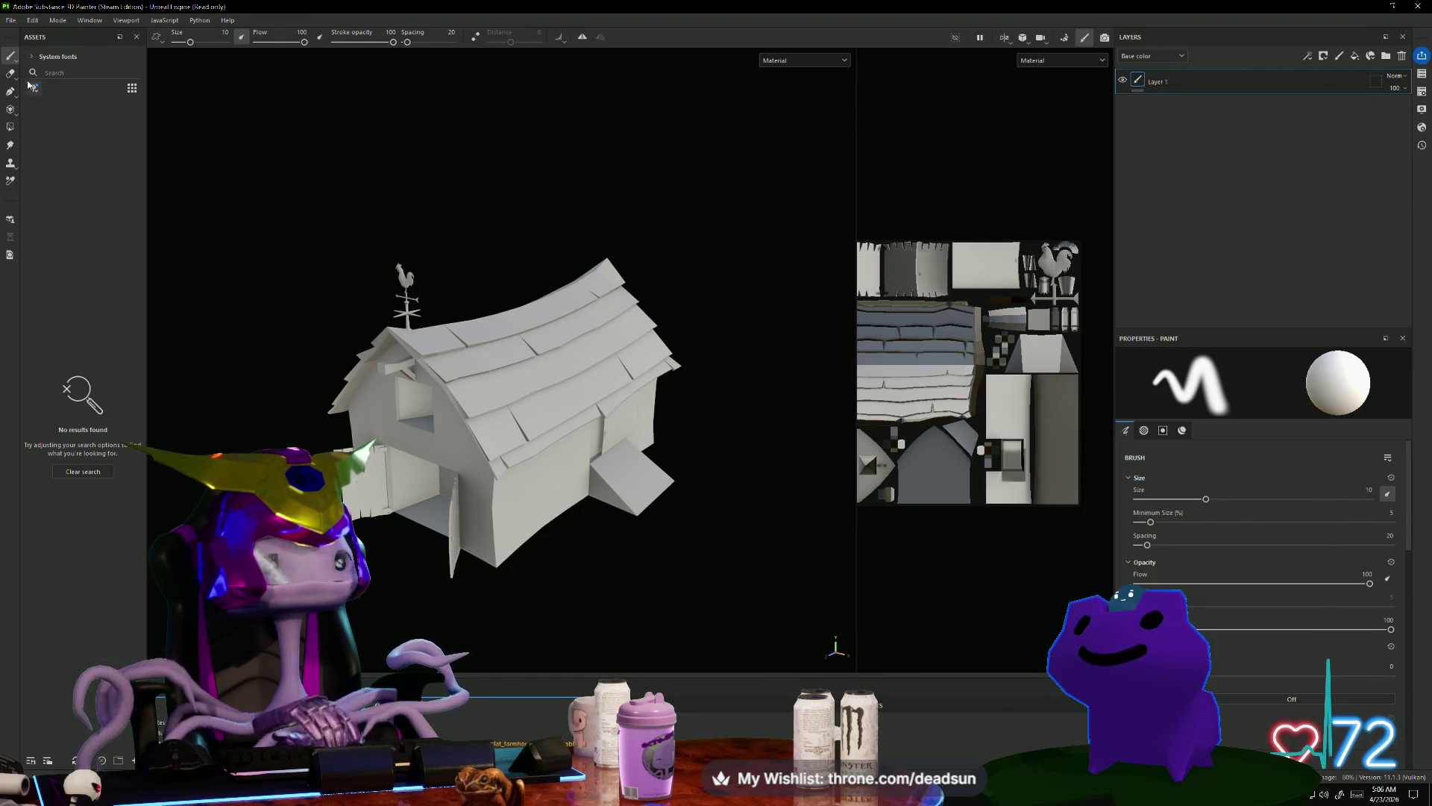
pyautogui.click(33, 58)
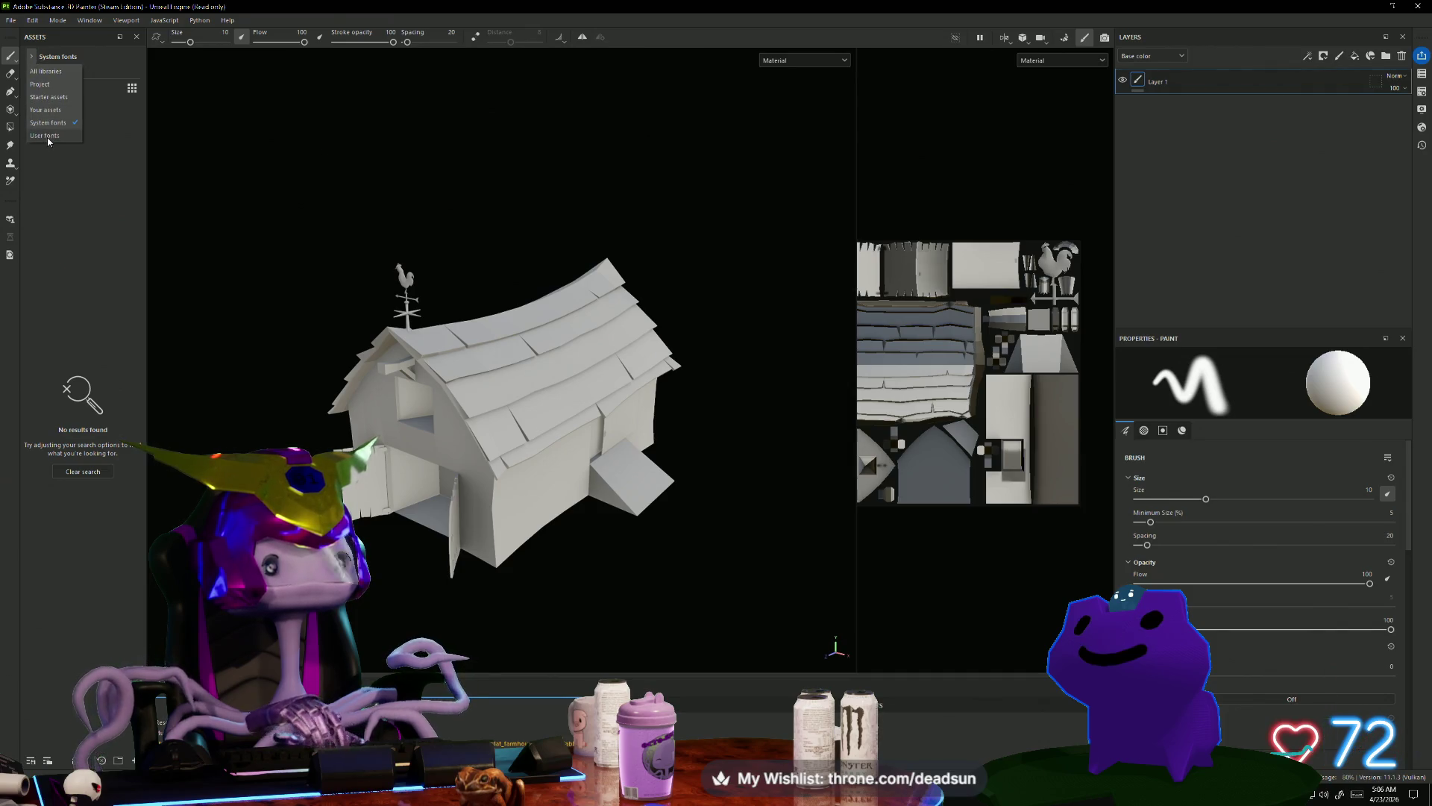
pyautogui.click(45, 71)
pyautogui.scroll(-3, 91, 248)
pyautogui.scroll(5, 92, 247)
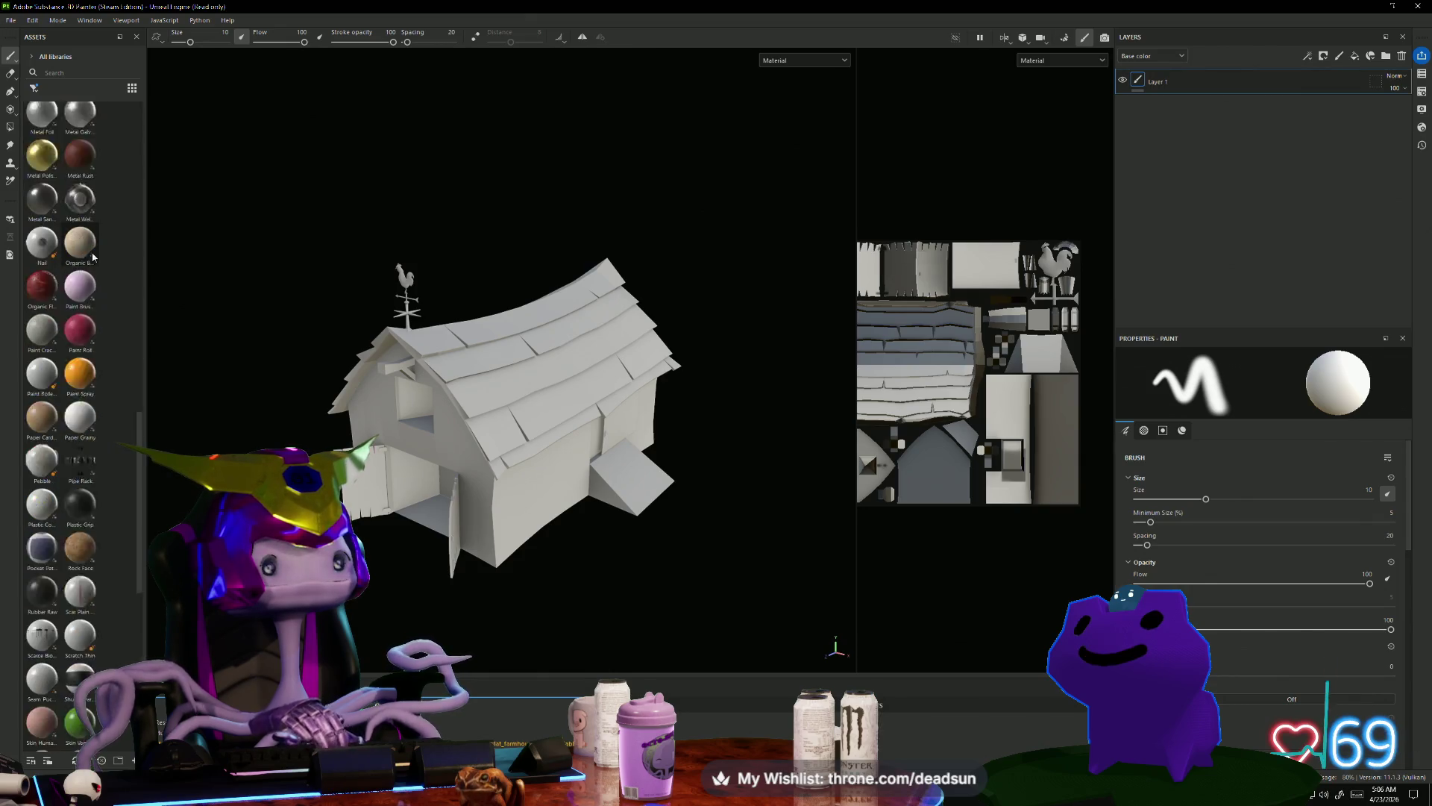
# Step: Switch the Assets panel library from User fonts to All libraries and browse the materials
pyautogui.click(31, 57)
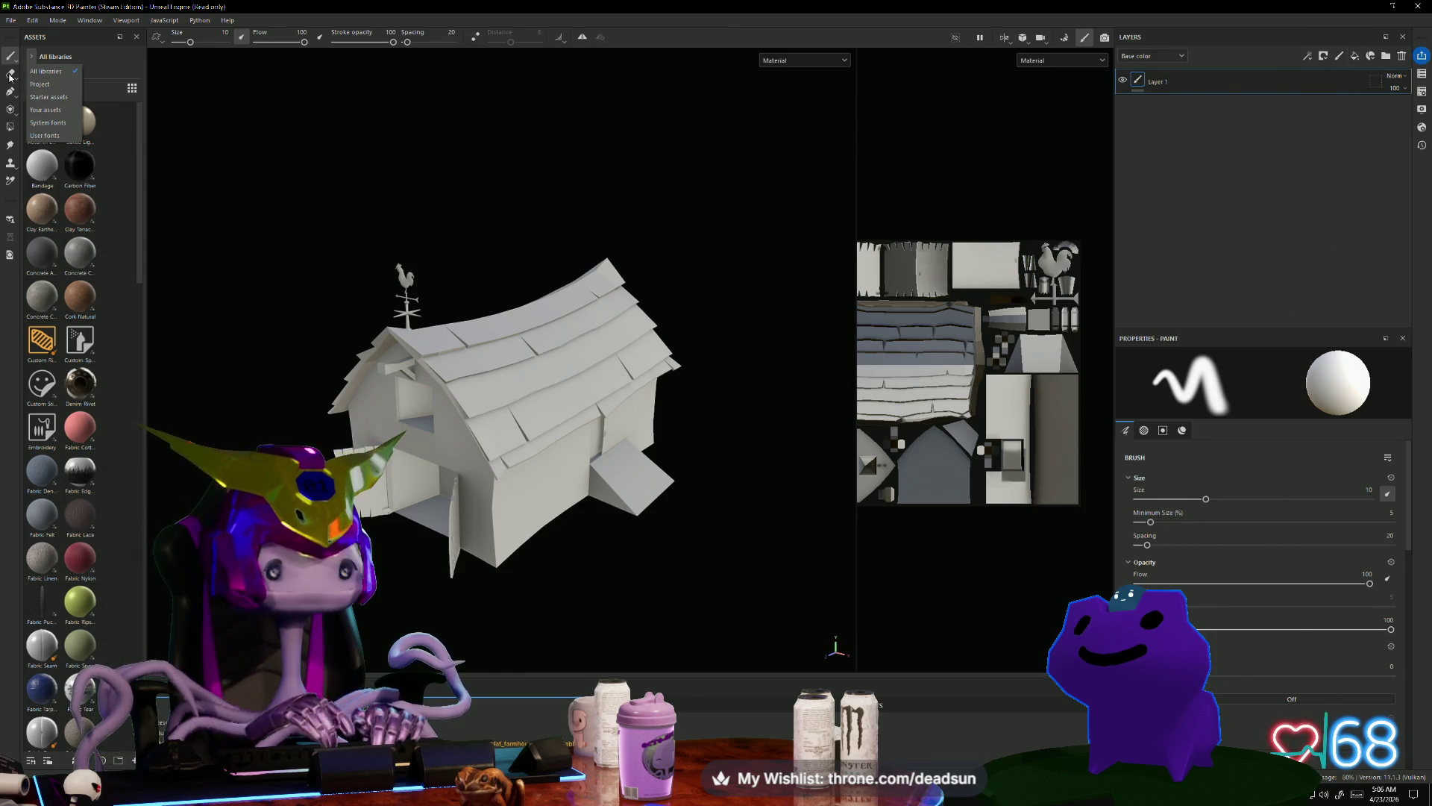
pyautogui.click(66, 135)
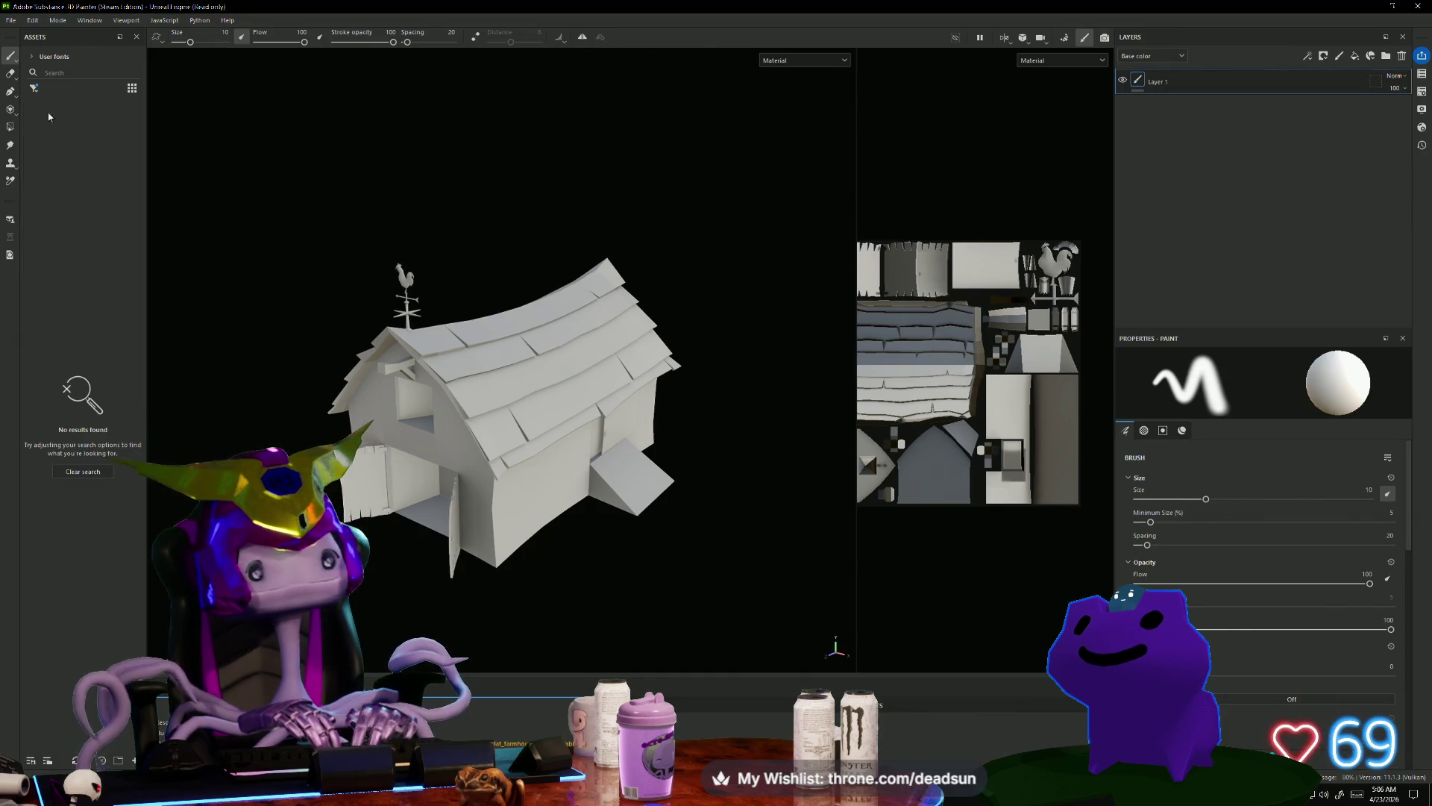
pyautogui.click(45, 58)
pyautogui.click(43, 70)
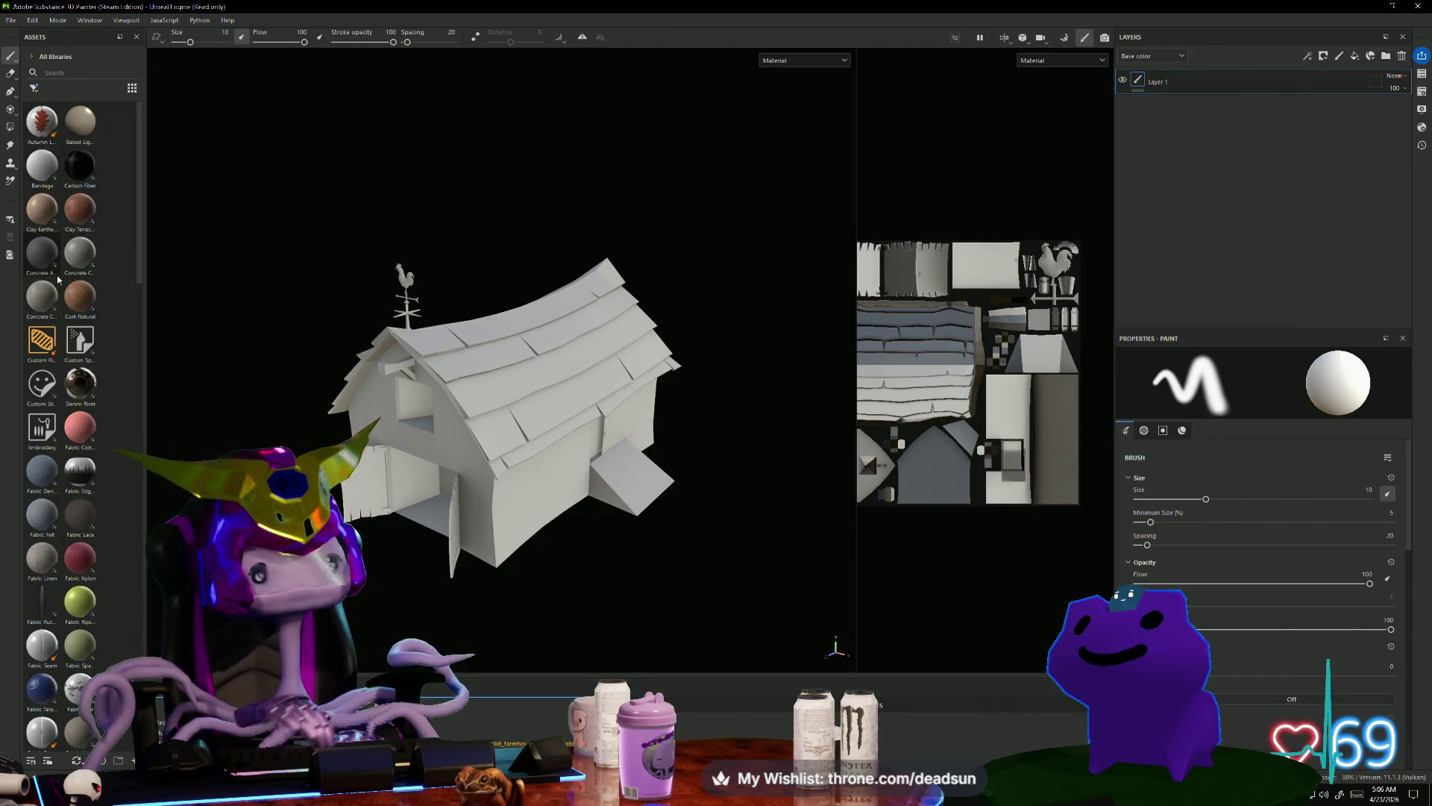
pyautogui.scroll(-10, 88, 393)
pyautogui.scroll(-10, 88, 393)
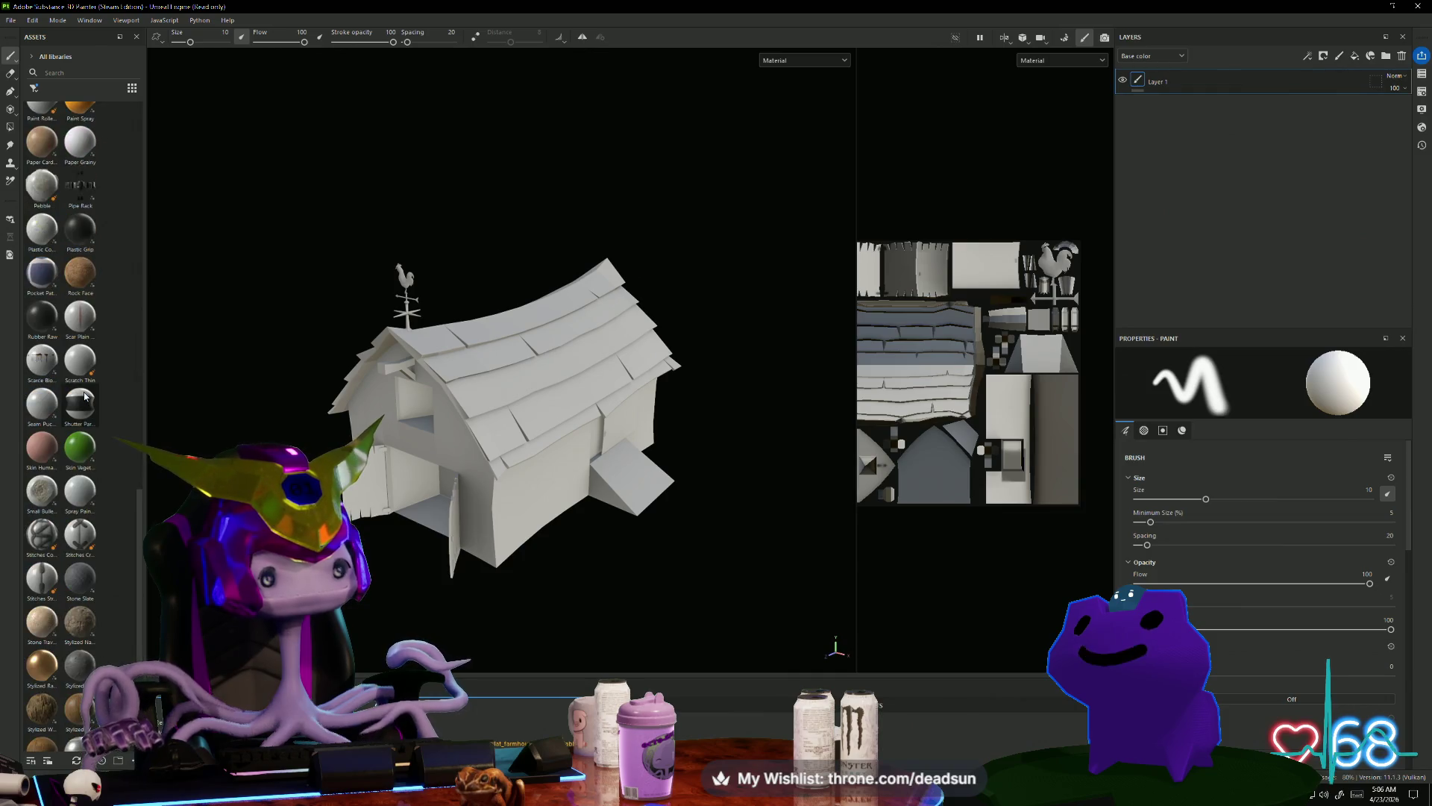
pyautogui.scroll(-1, 83, 396)
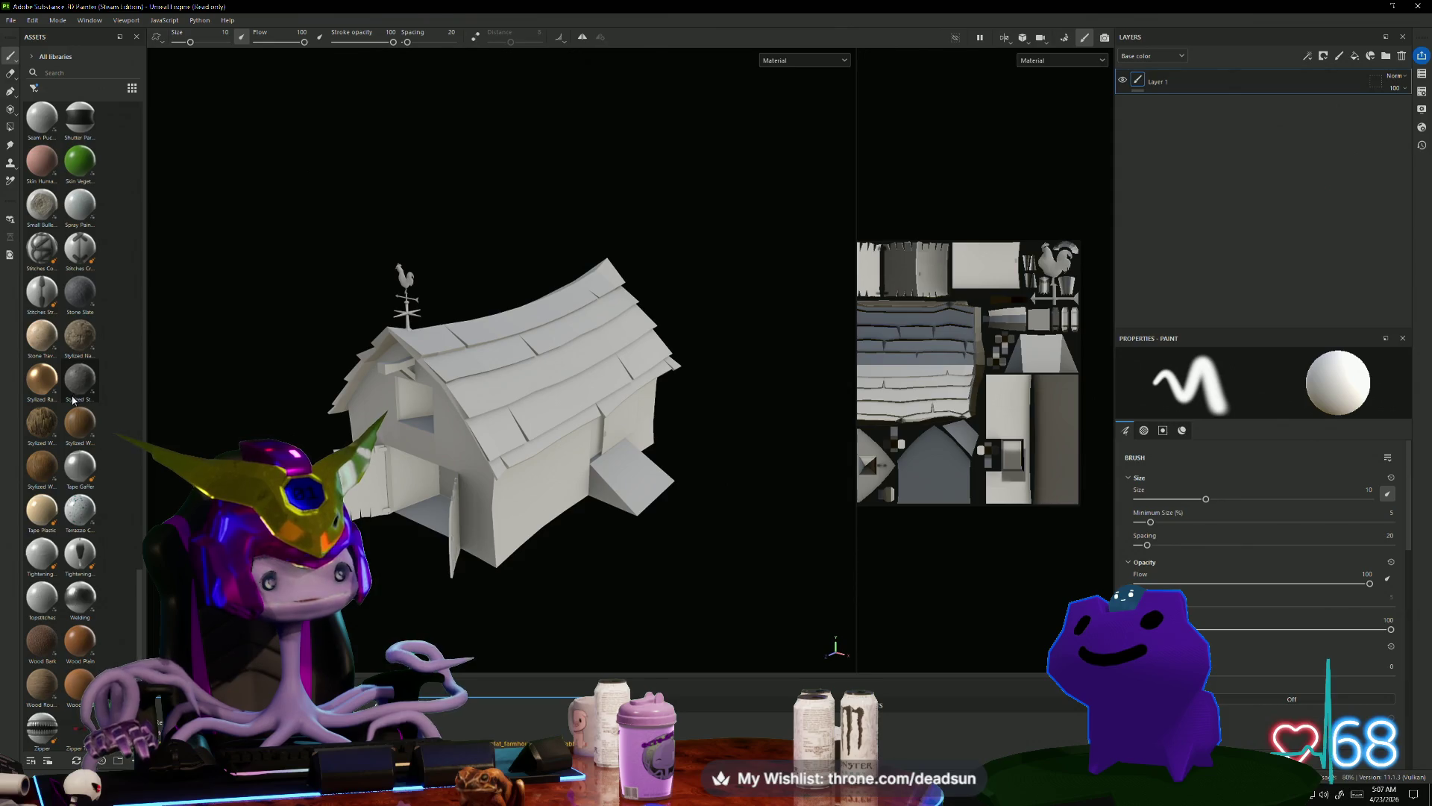
pyautogui.scroll(10, 82, 410)
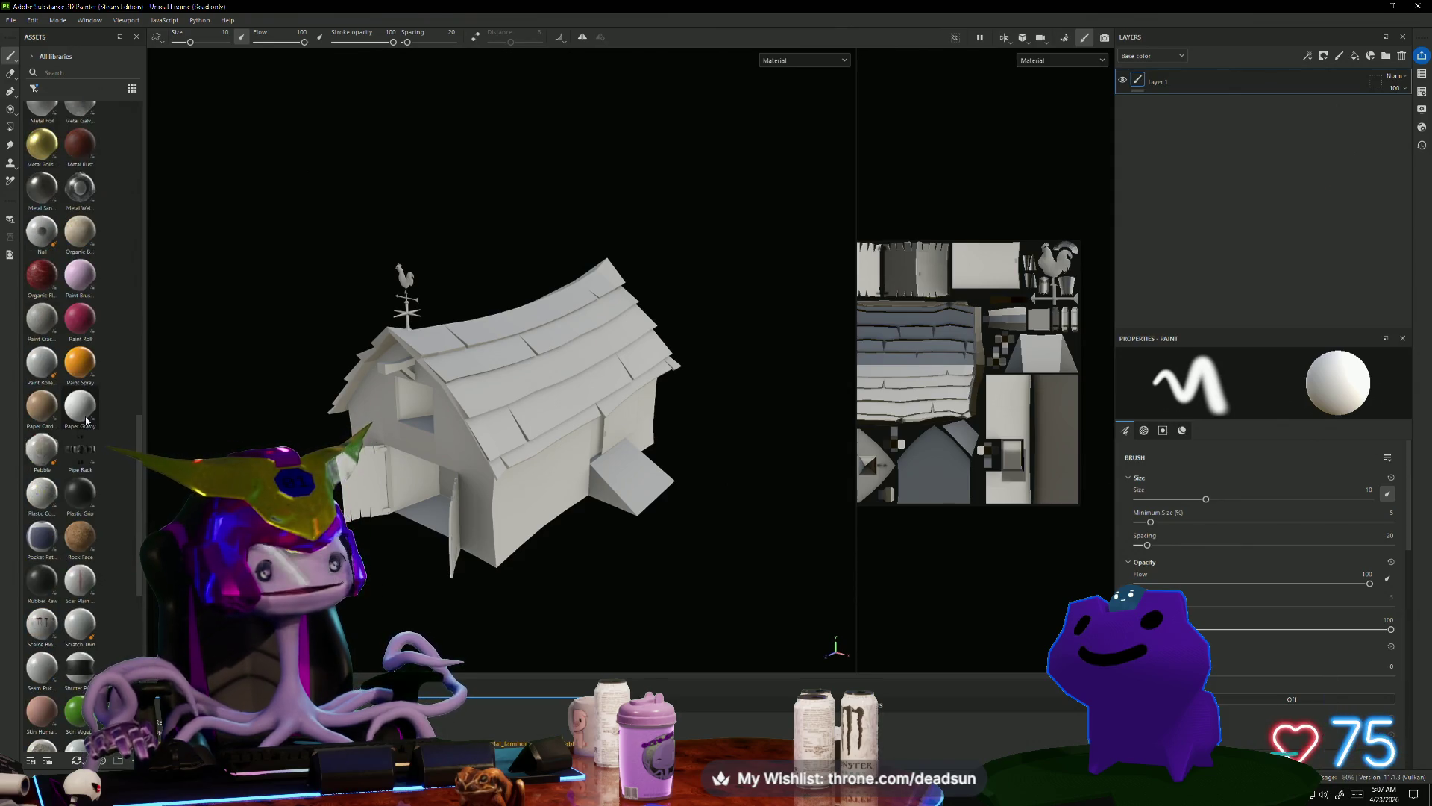
pyautogui.scroll(10, 86, 418)
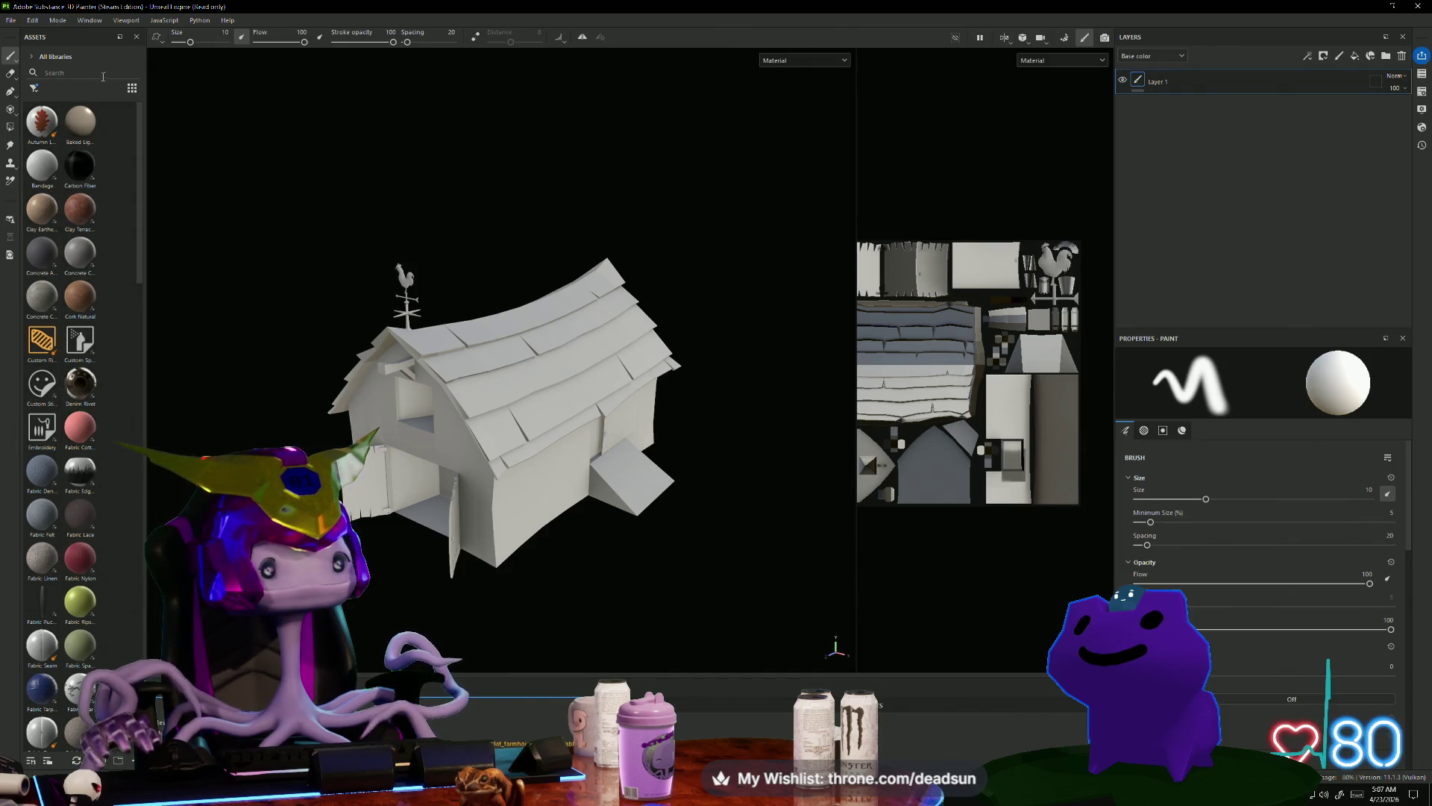
# Step: Clear the asset search and review the thumbnail size and asset type filter options
pyautogui.write('am')
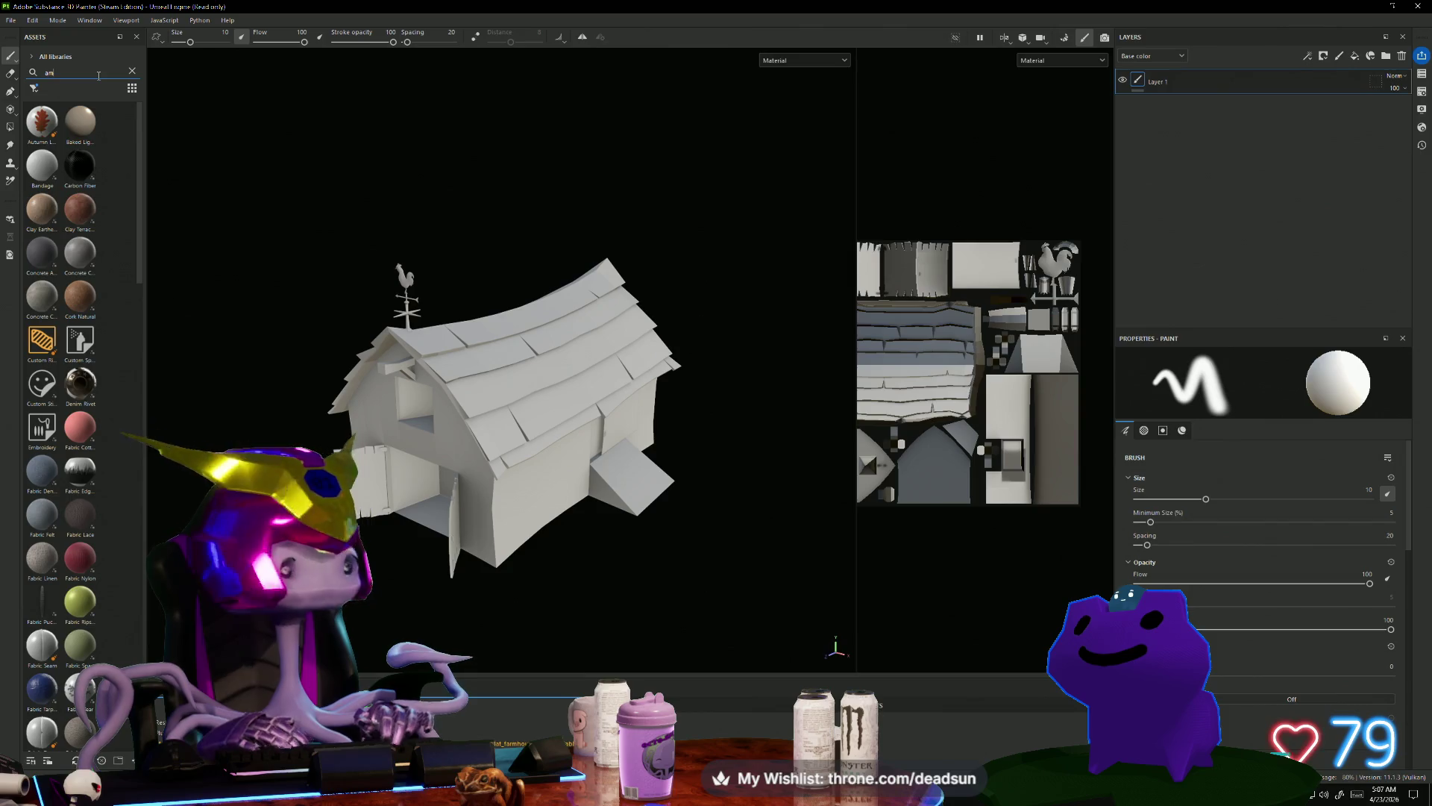
pyautogui.press('BackSpace')
pyautogui.press('BackSpace')
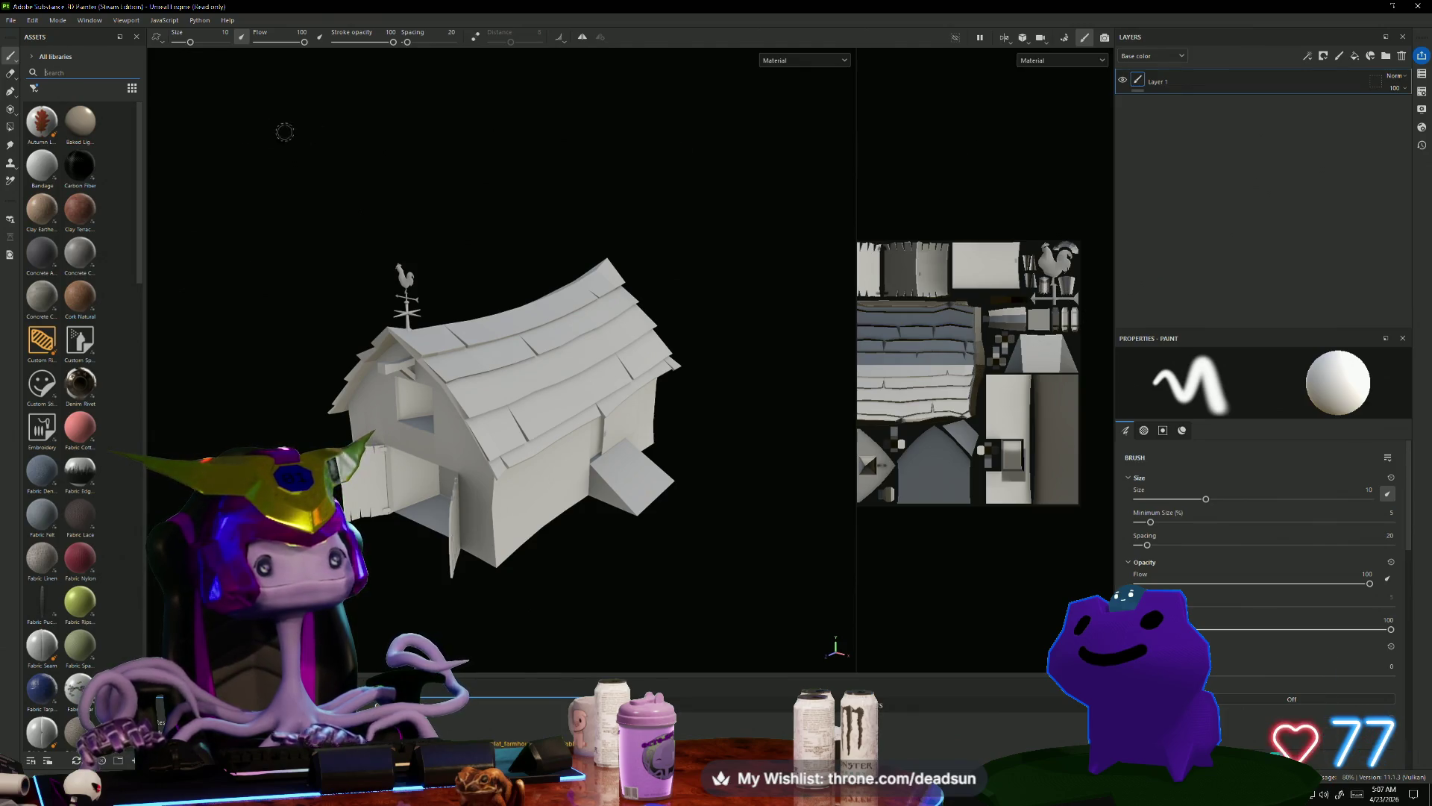
pyautogui.click(132, 88)
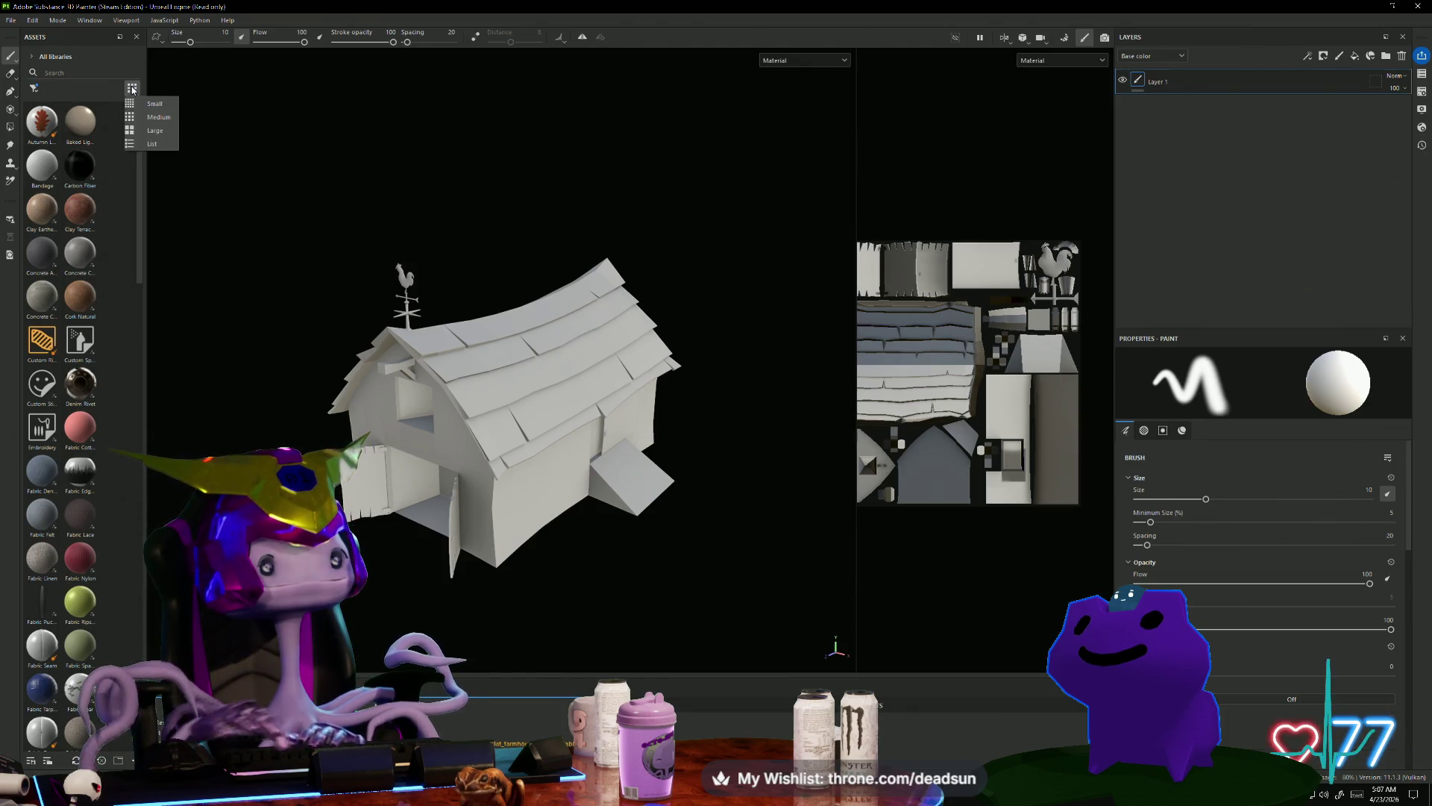
pyautogui.click(132, 89)
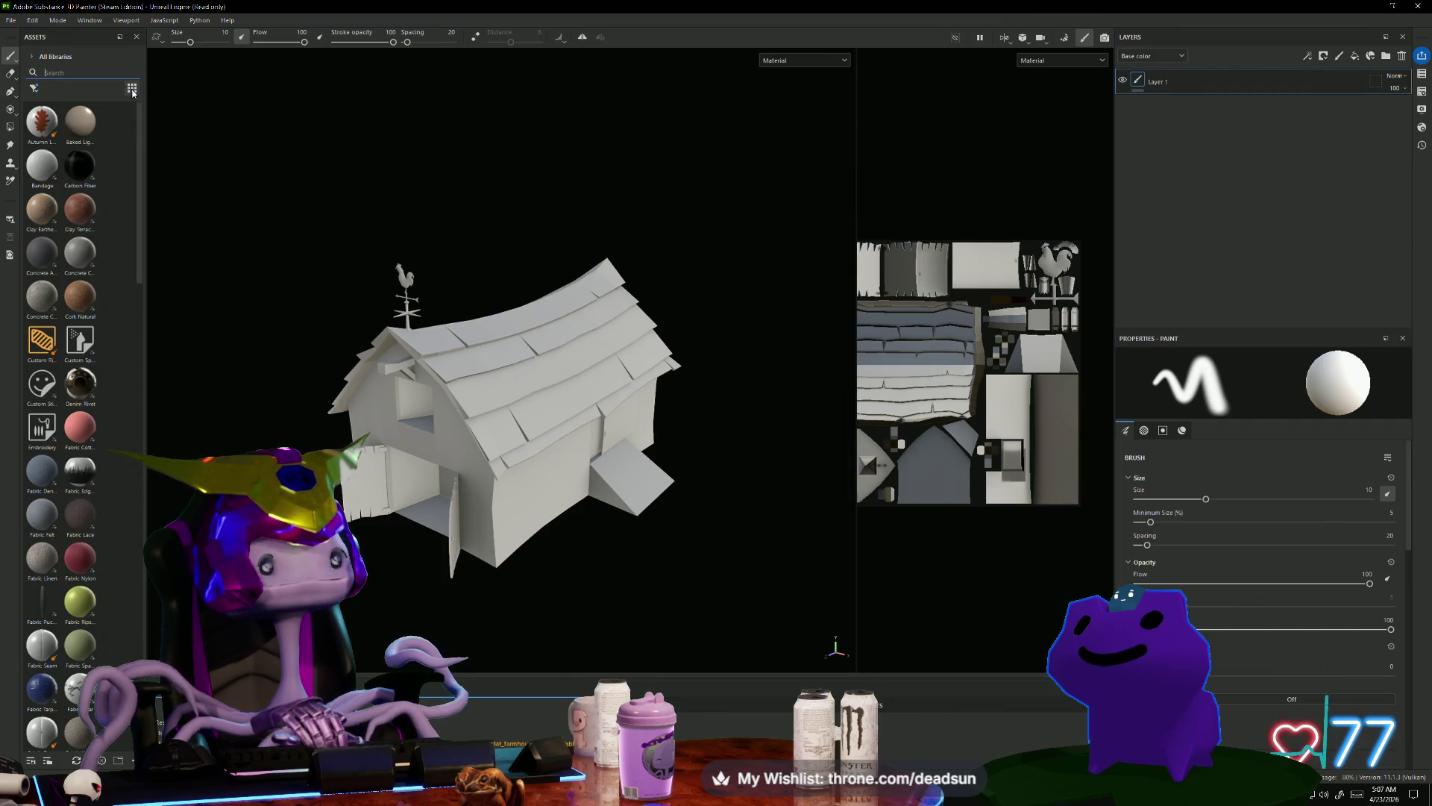
pyautogui.click(33, 89)
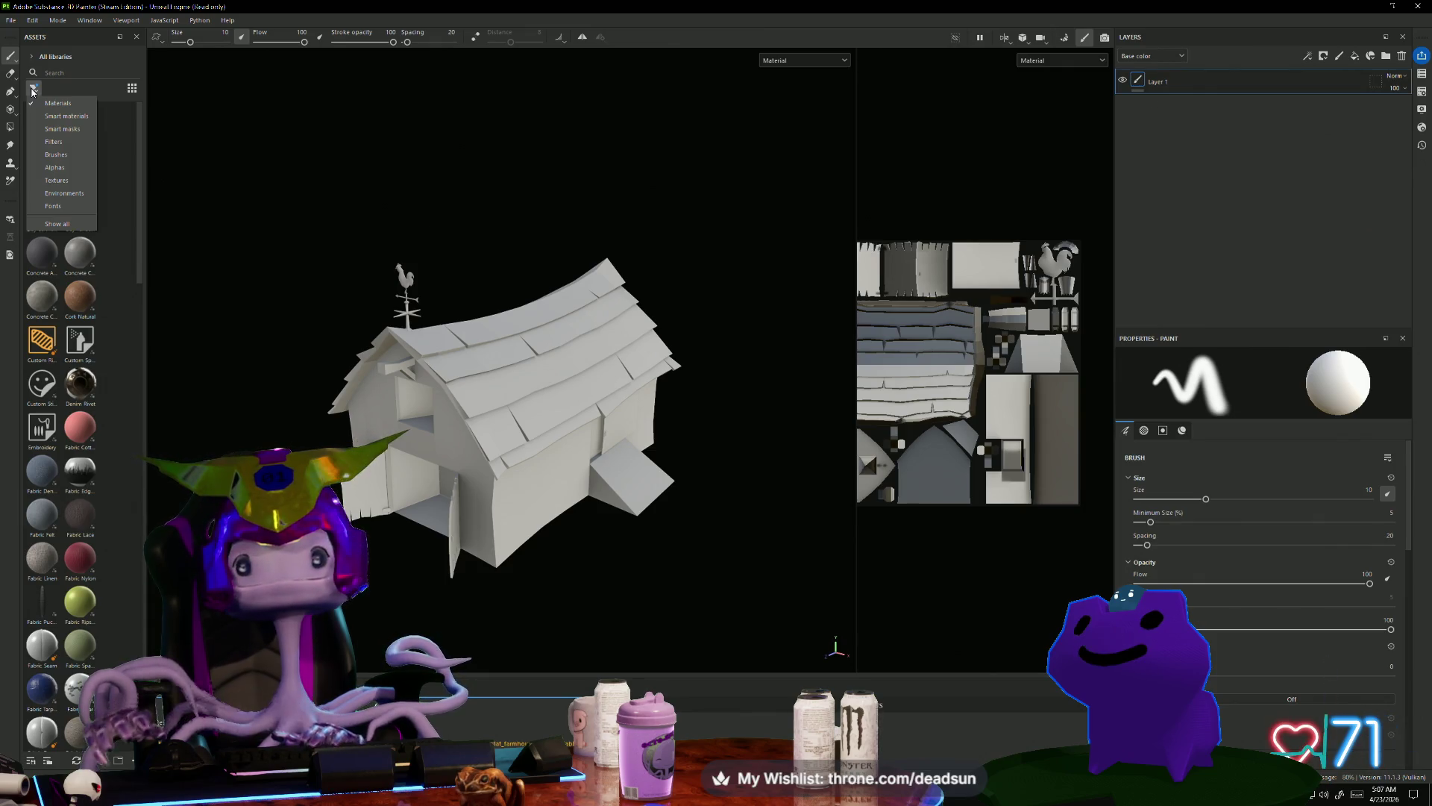
pyautogui.click(33, 90)
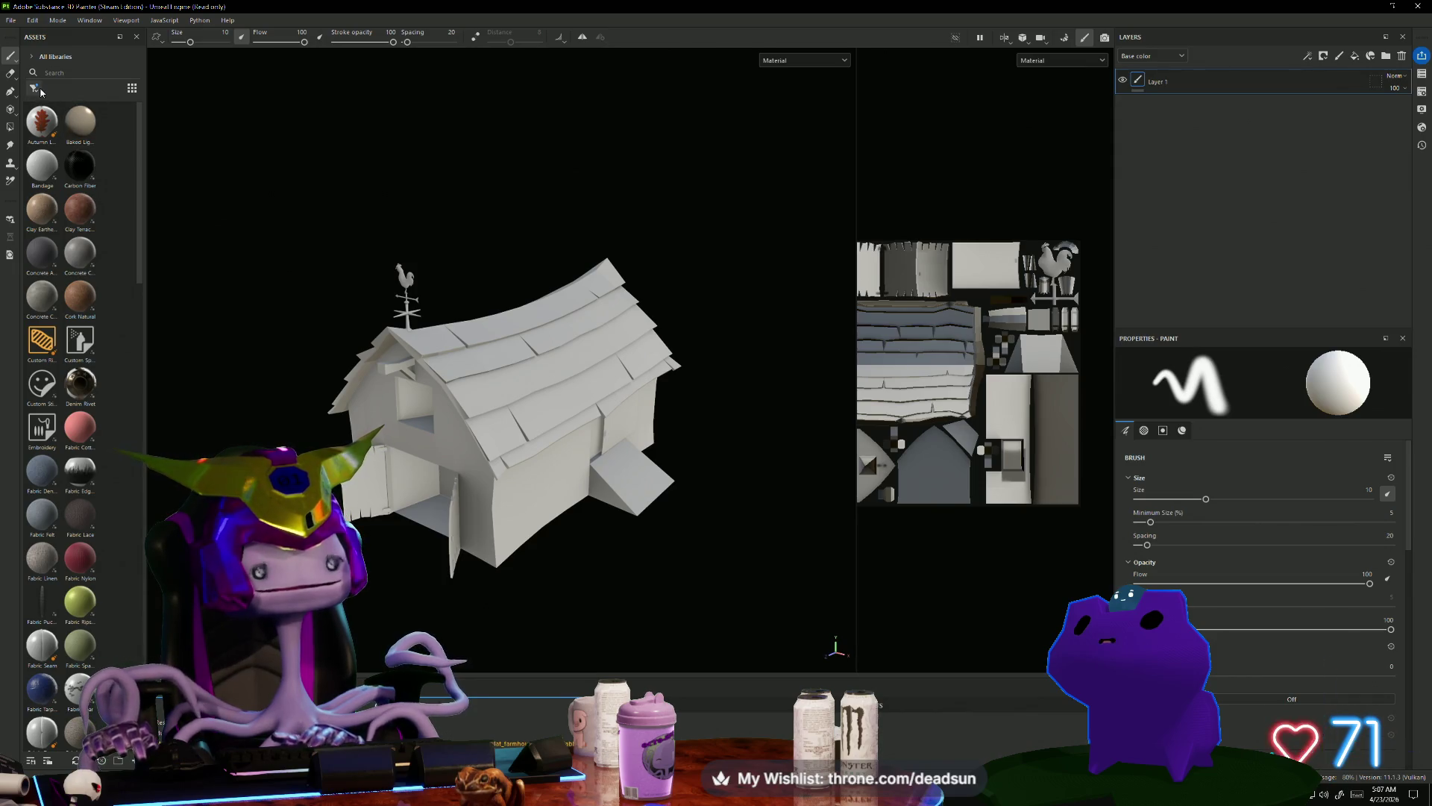
pyautogui.click(41, 89)
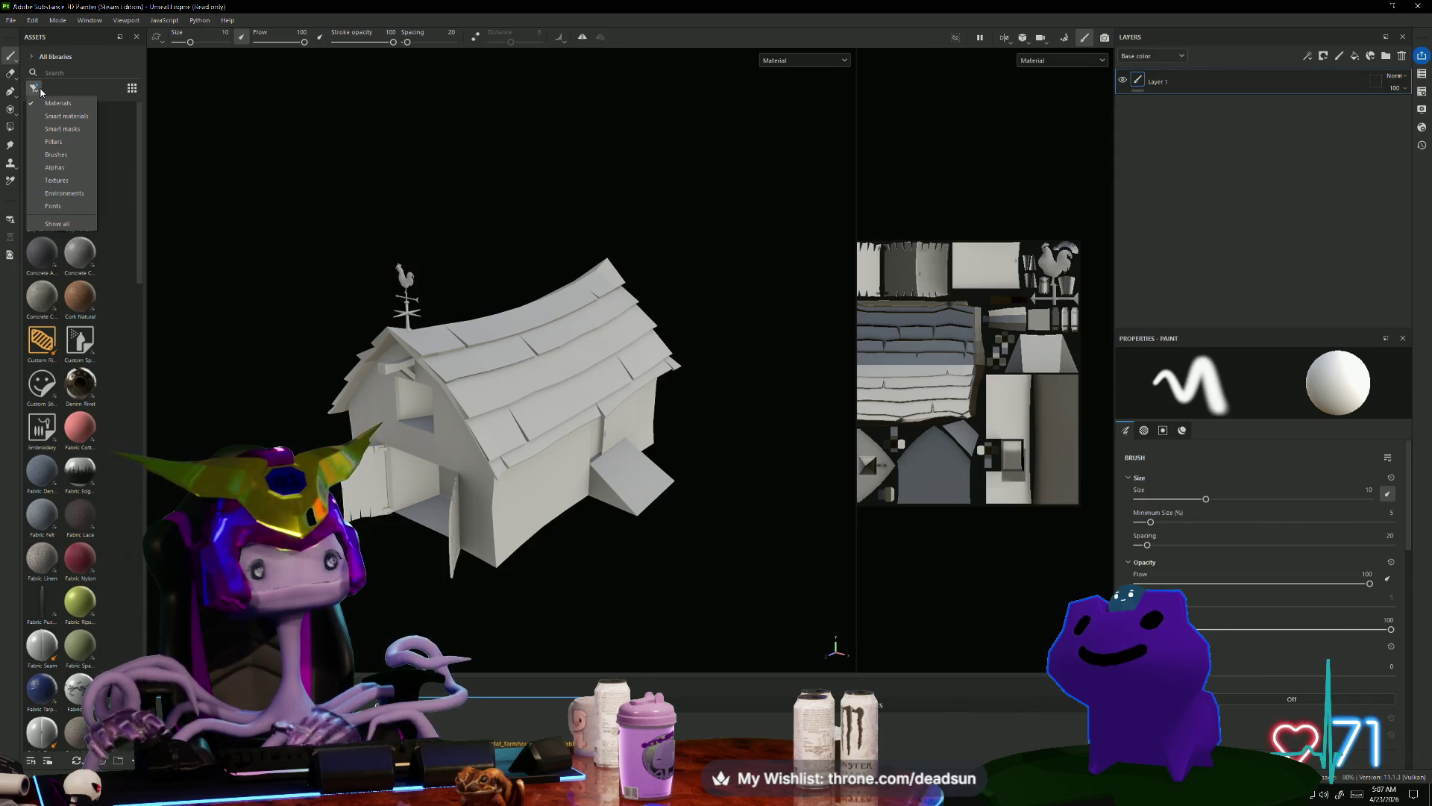
pyautogui.click(40, 91)
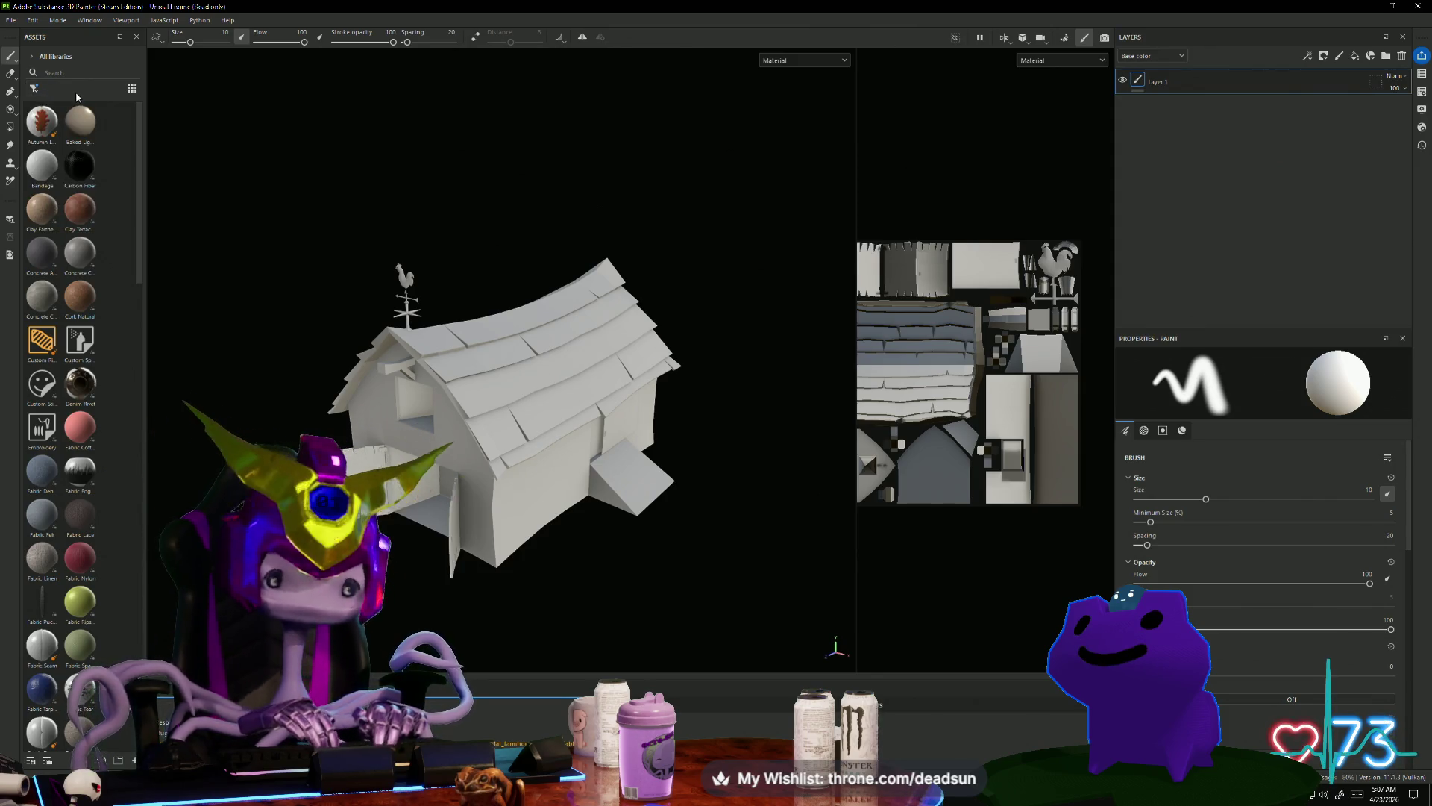
# Step: Set the brush setting to 180, scroll to the Material channel list, and widen the 2D UV view
pyautogui.click(1284, 675)
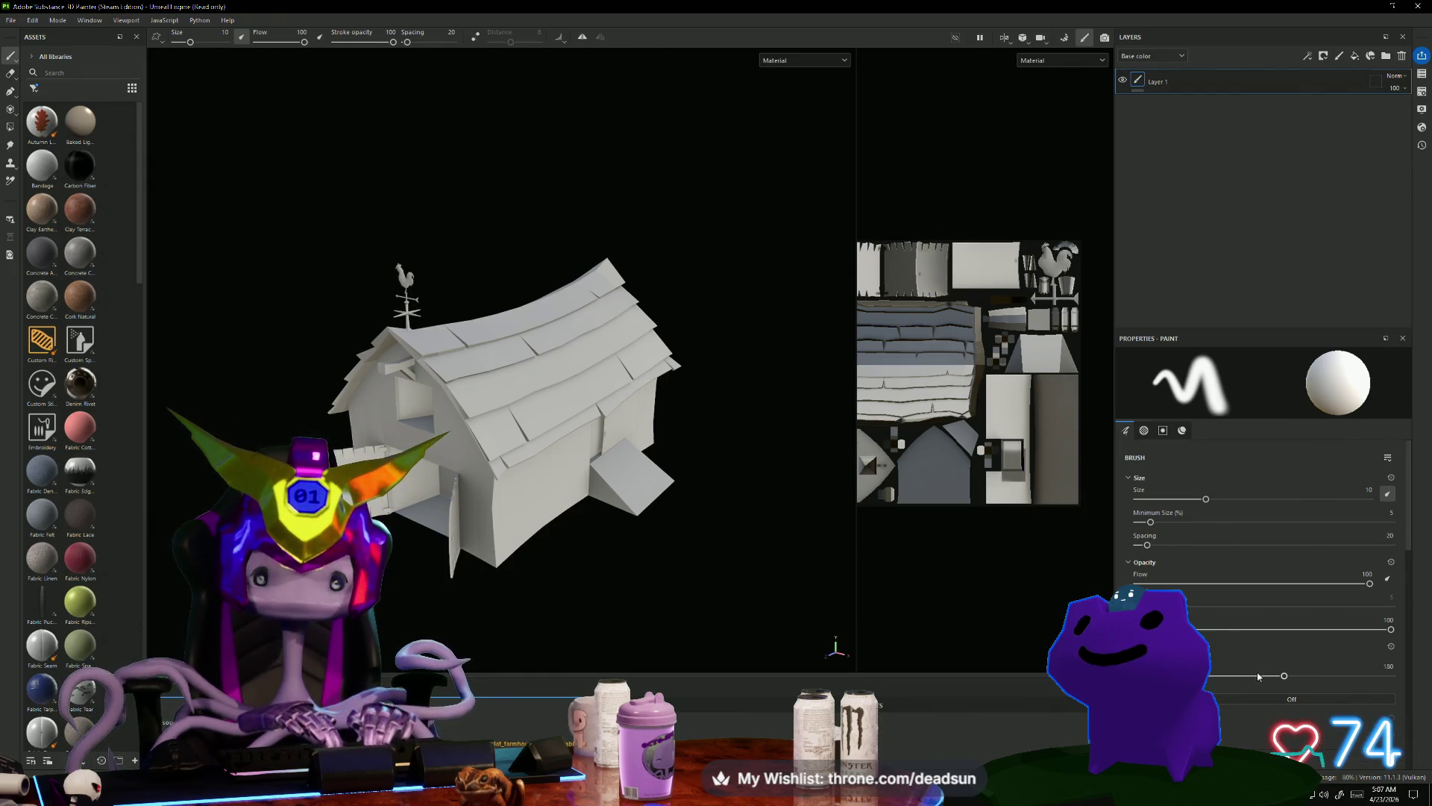
pyautogui.scroll(-5, 1204, 593)
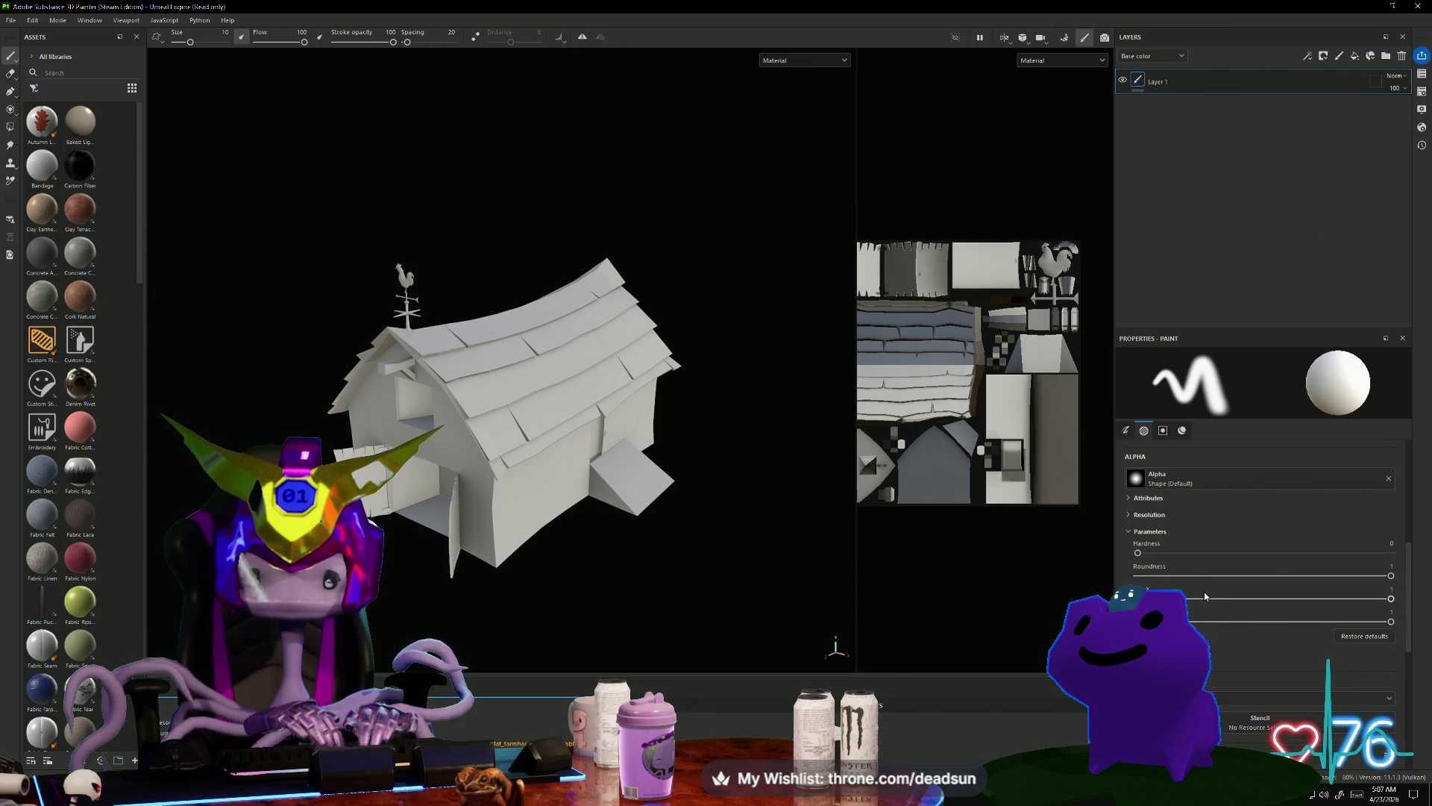
pyautogui.scroll(-5, 1204, 592)
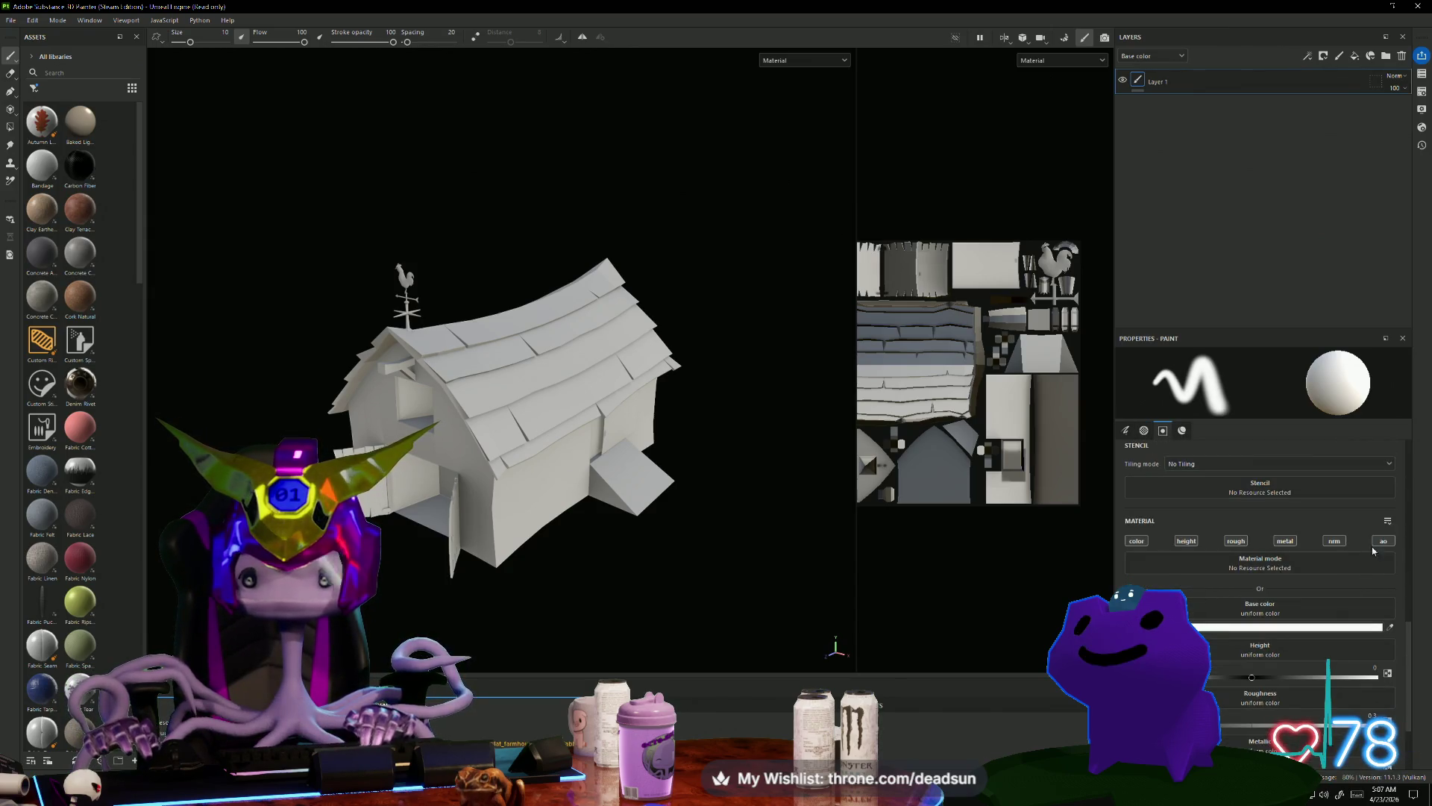
pyautogui.scroll(-2, 1366, 550)
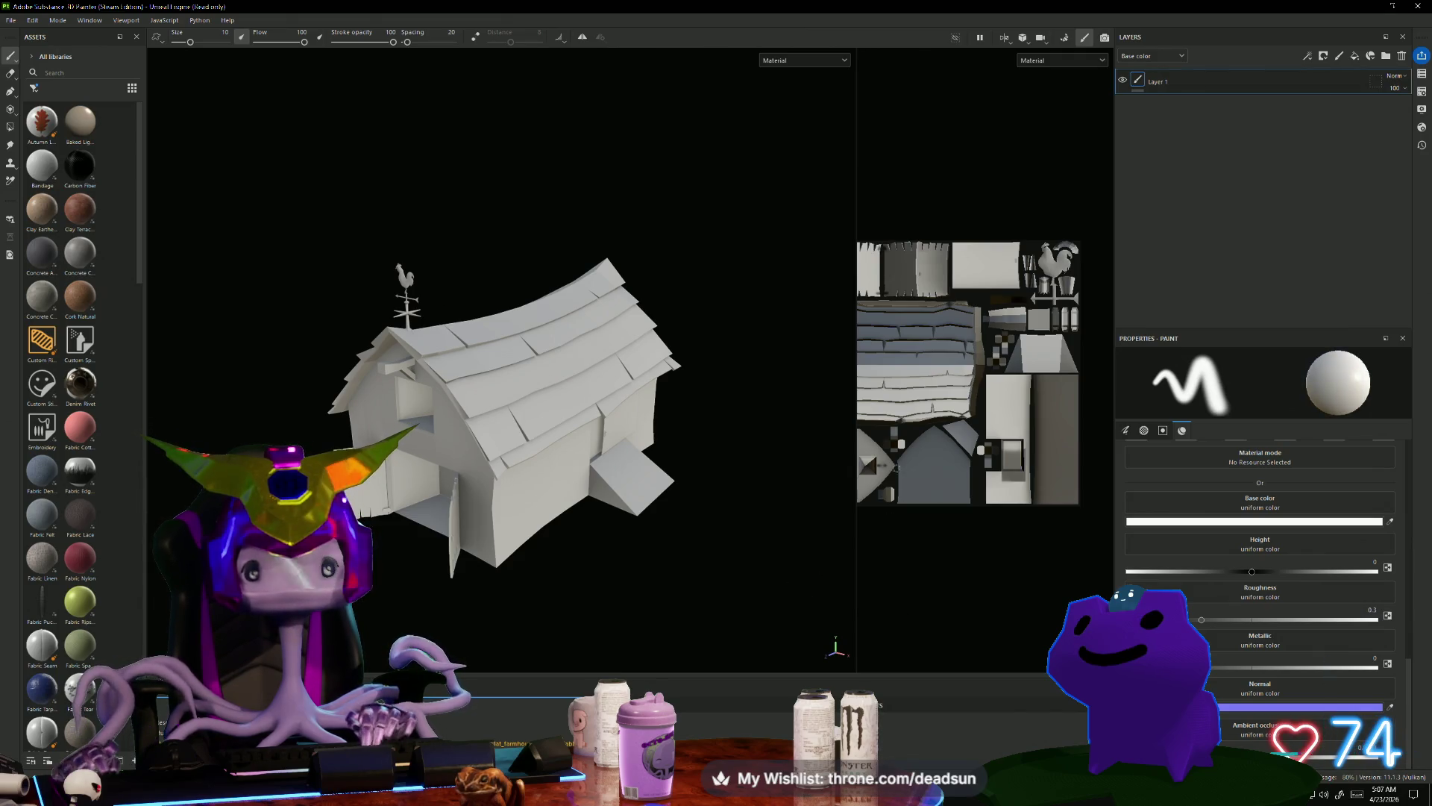
pyautogui.scroll(6, 896, 474)
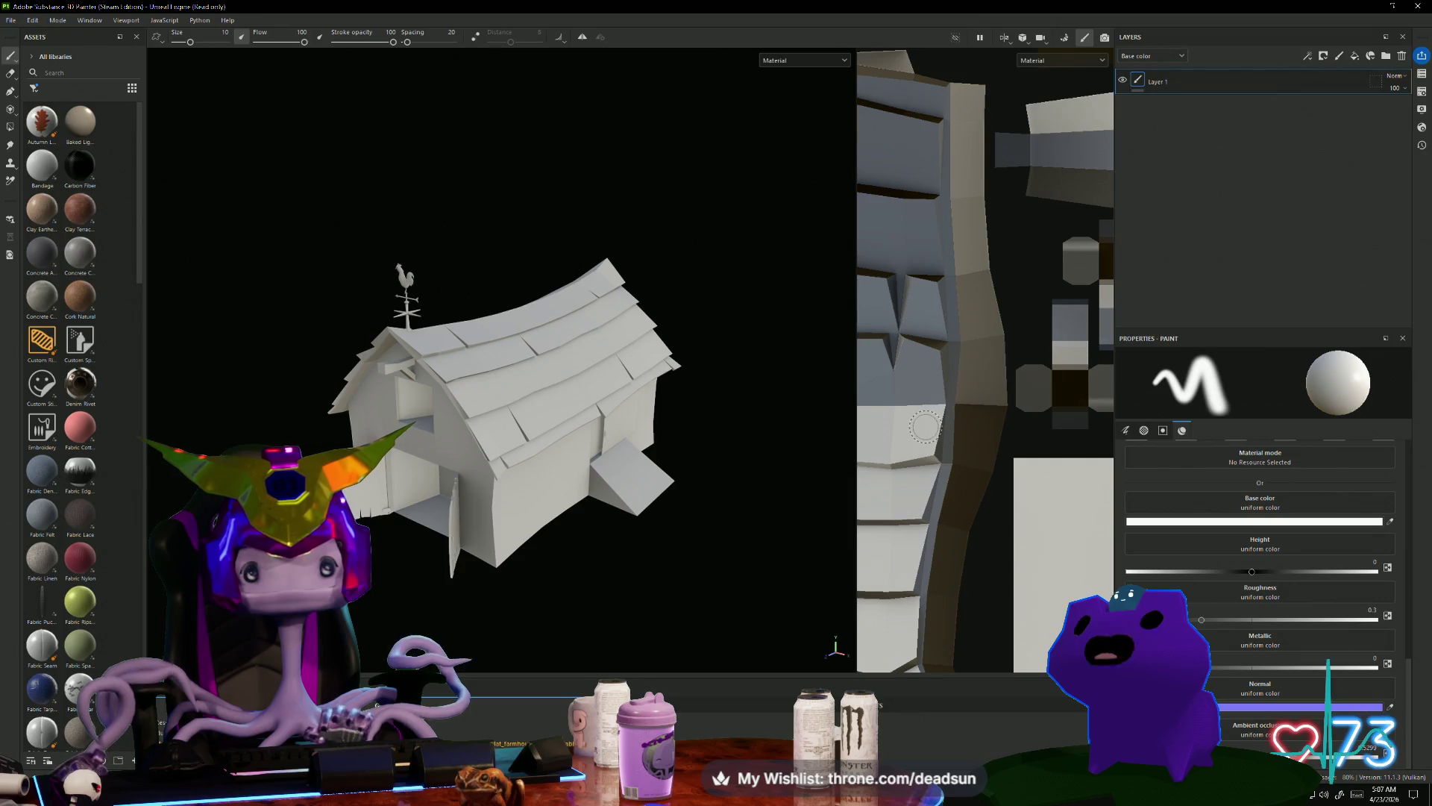
pyautogui.scroll(4, 942, 423)
pyautogui.scroll(-10, 959, 421)
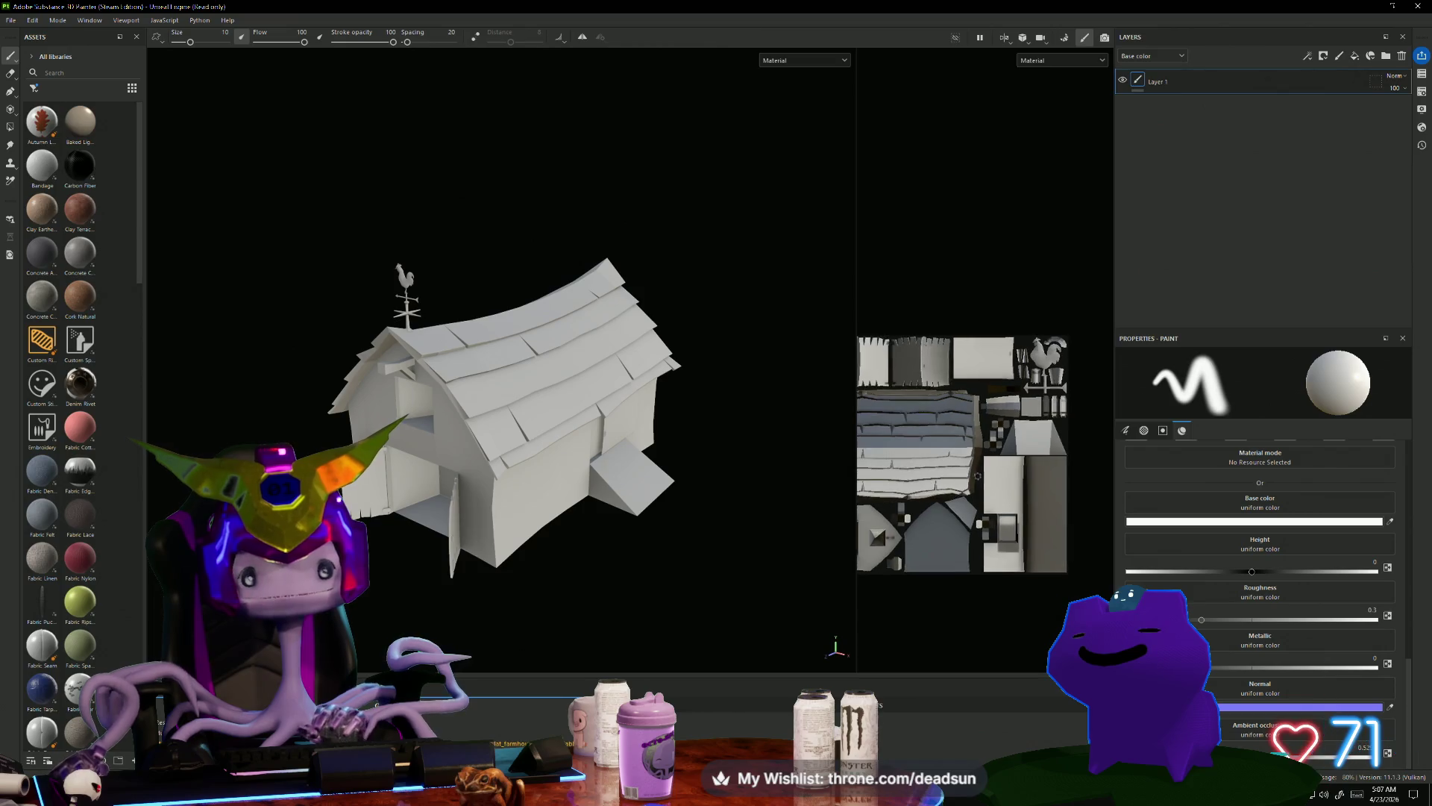
pyautogui.scroll(-1, 978, 475)
pyautogui.moveTo(855, 303); pyautogui.dragTo(665, 297)
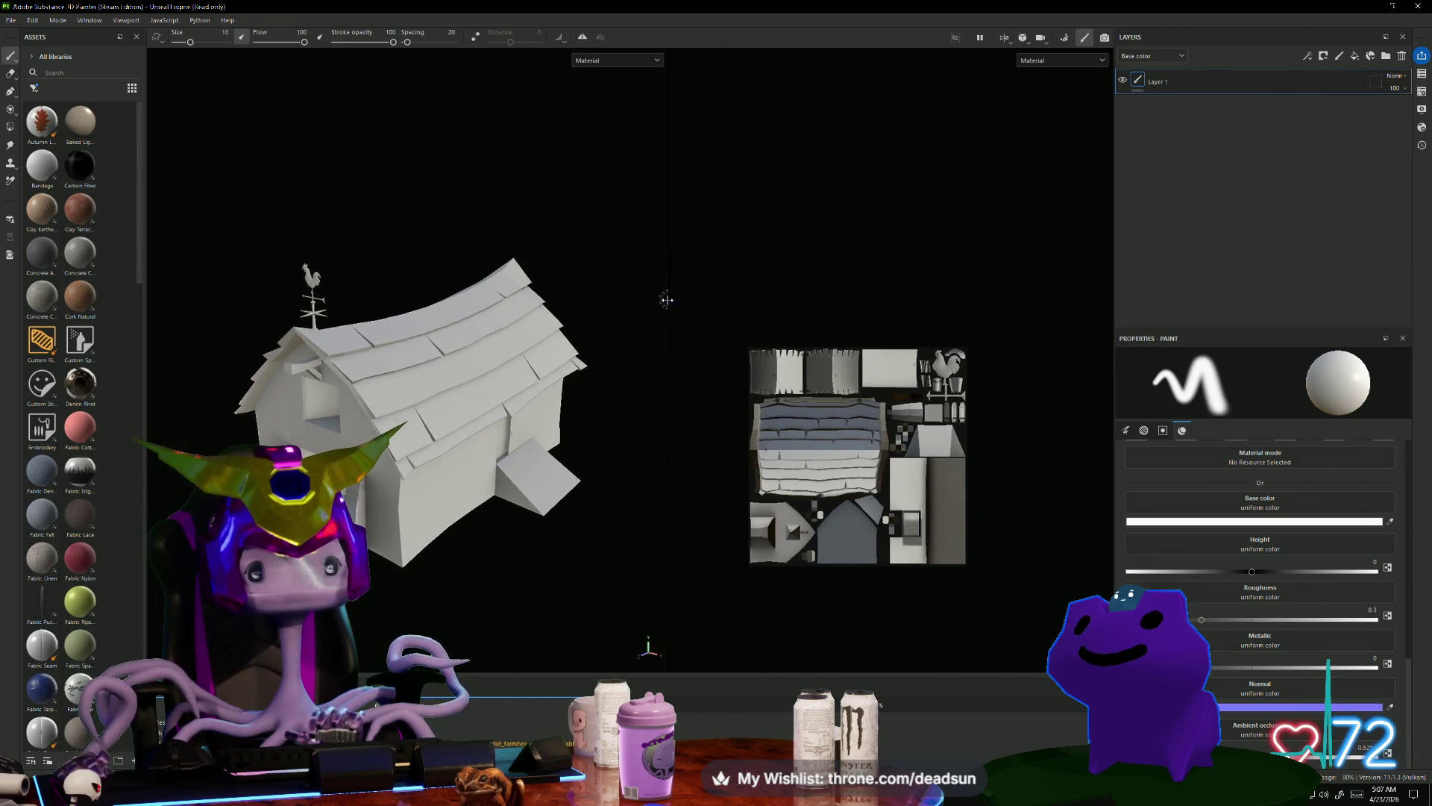
# Step: Display the Ambient occlusion channel in the viewports, then enable the Curvature baker in Bake Mesh Maps
pyautogui.click(654, 60)
pyautogui.click(622, 166)
pyautogui.keyDown('alt'); pyautogui.moveTo(375, 272); pyautogui.dragTo(386, 269); pyautogui.keyUp('alt')
pyautogui.keyDown('alt'); pyautogui.moveTo(431, 282); pyautogui.dragTo(567, 326, button='right'); pyautogui.keyUp('alt')
pyautogui.moveTo(567, 326)
pyautogui.keyDown('alt'); pyautogui.mouseDown()
pyautogui.moveTo(593, 235)
pyautogui.moveTo(465, 209)
pyautogui.moveTo(458, 159)
pyautogui.moveTo(373, 287)
pyautogui.moveTo(403, 300)
pyautogui.moveTo(386, 284)
pyautogui.moveTo(424, 271)
pyautogui.mouseUp(); pyautogui.keyUp('alt')
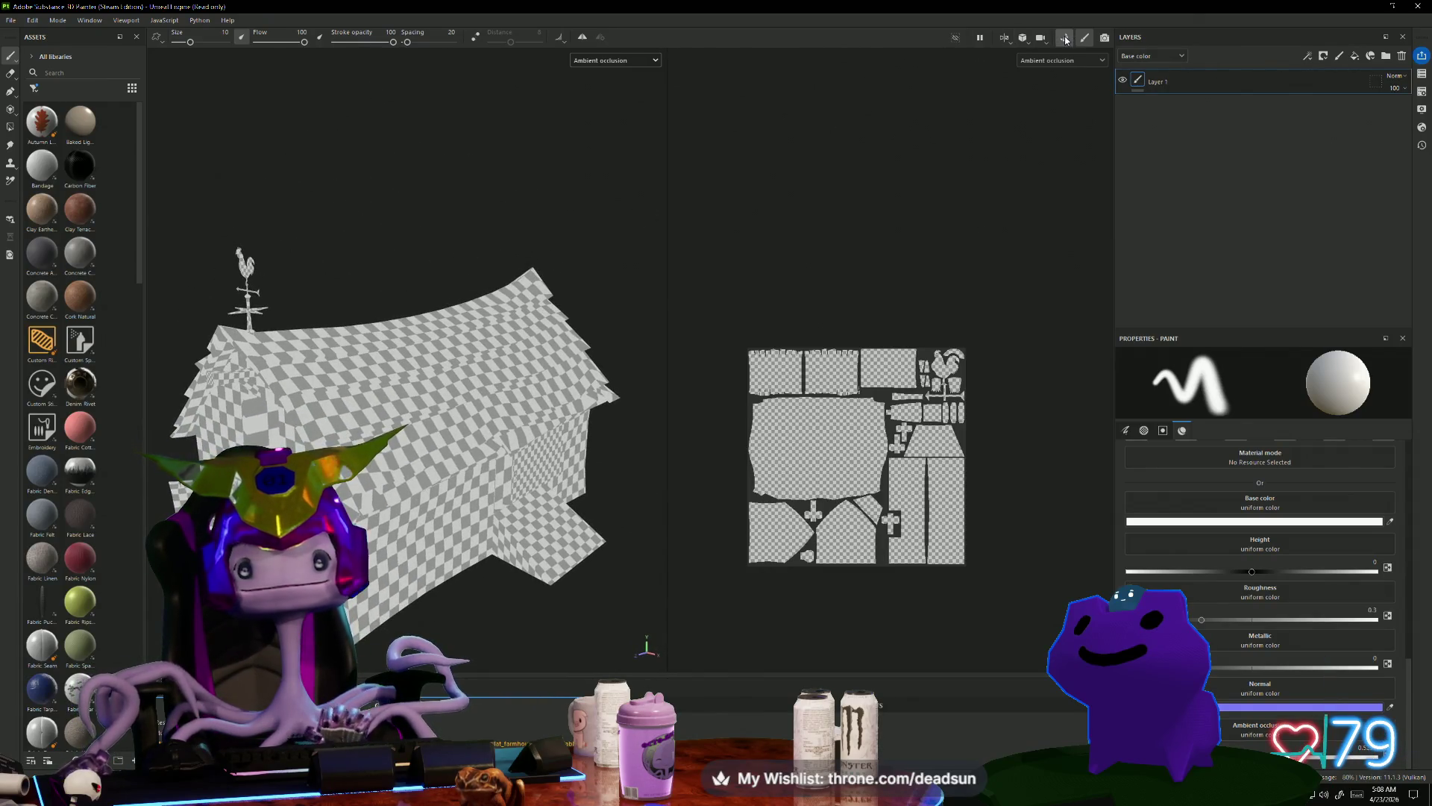
pyautogui.click(1066, 38)
pyautogui.click(32, 673)
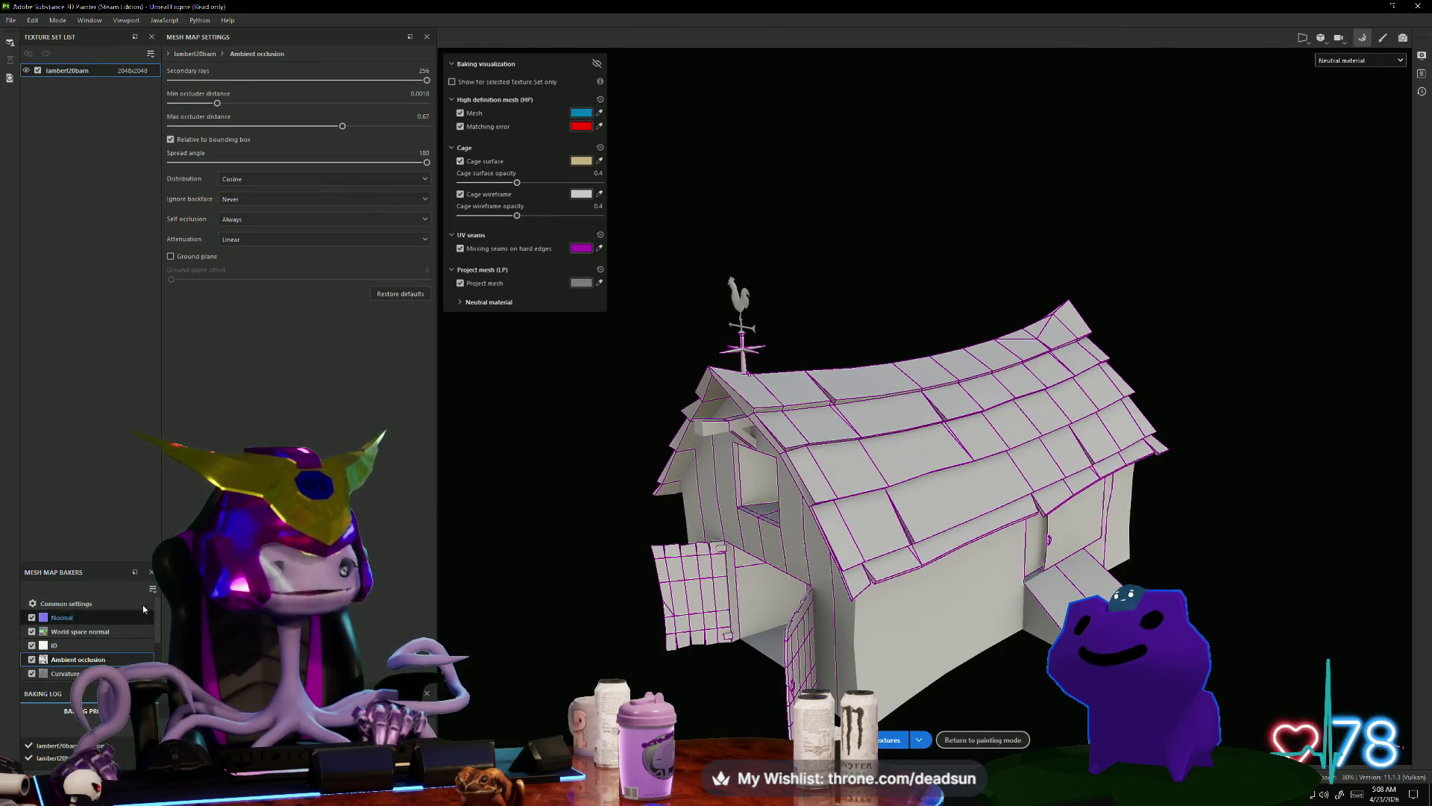
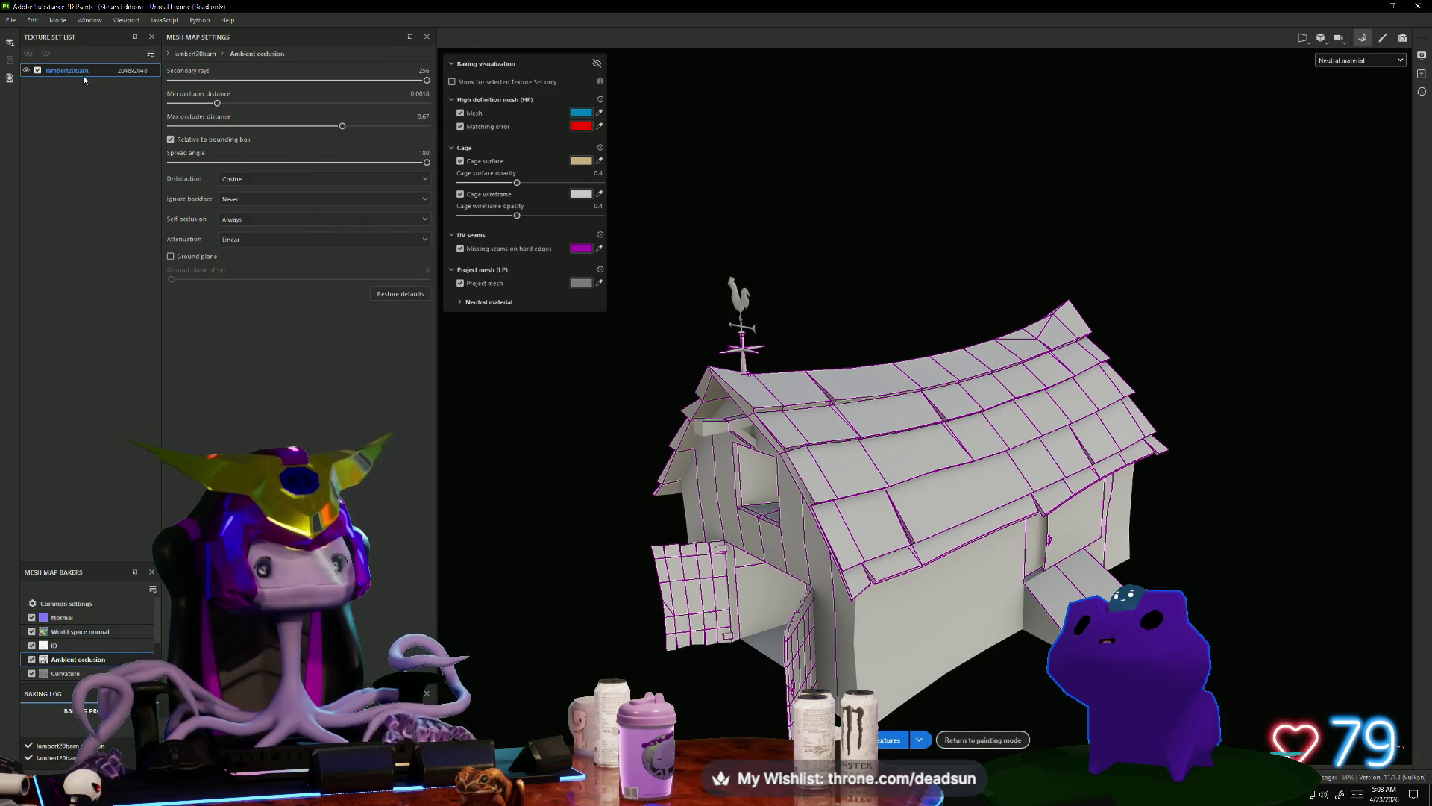
# Step: Bake the barn's normal, world space normal, ID, ambient occlusion and curvature maps, then resume painting
pyautogui.click(891, 739)
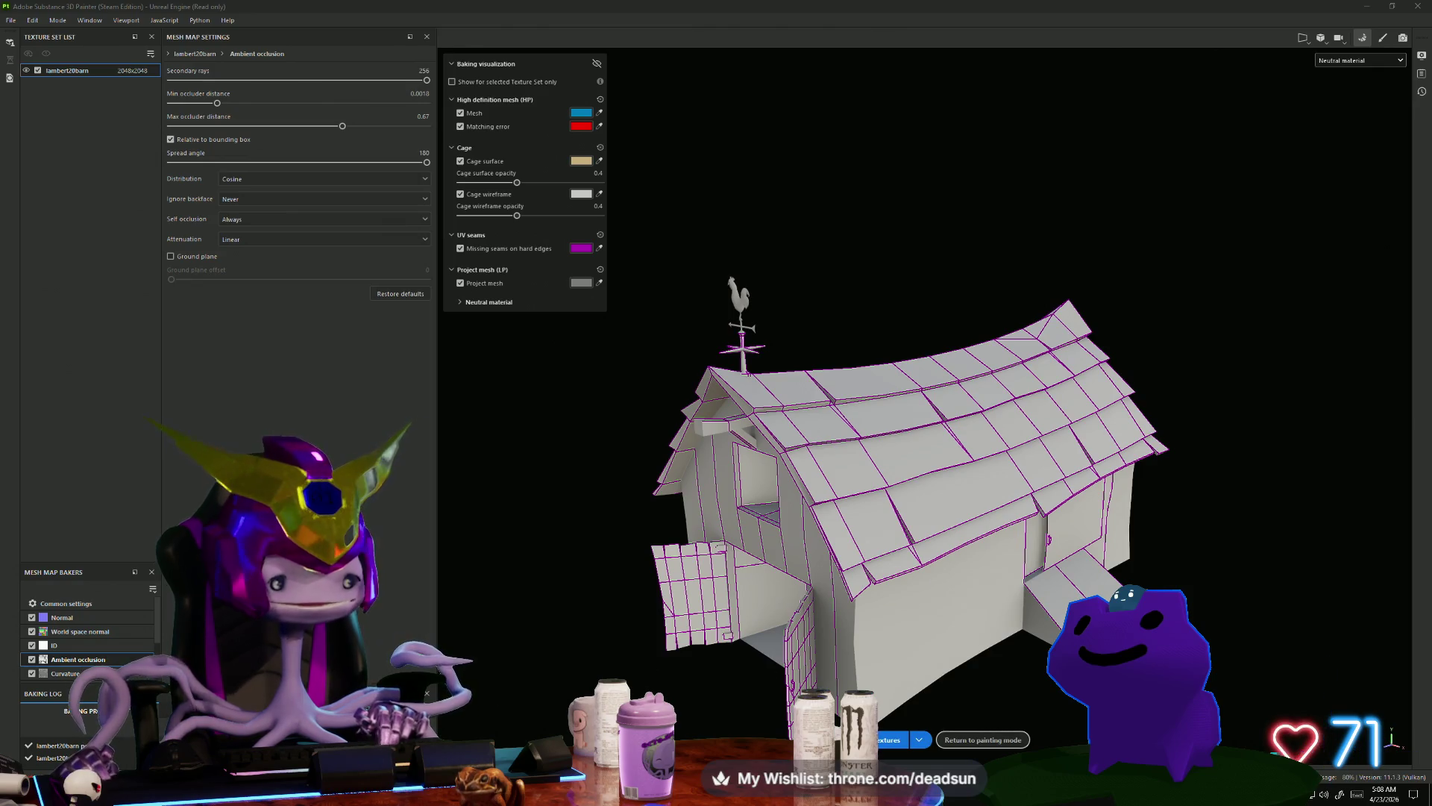
pyautogui.click(1382, 37)
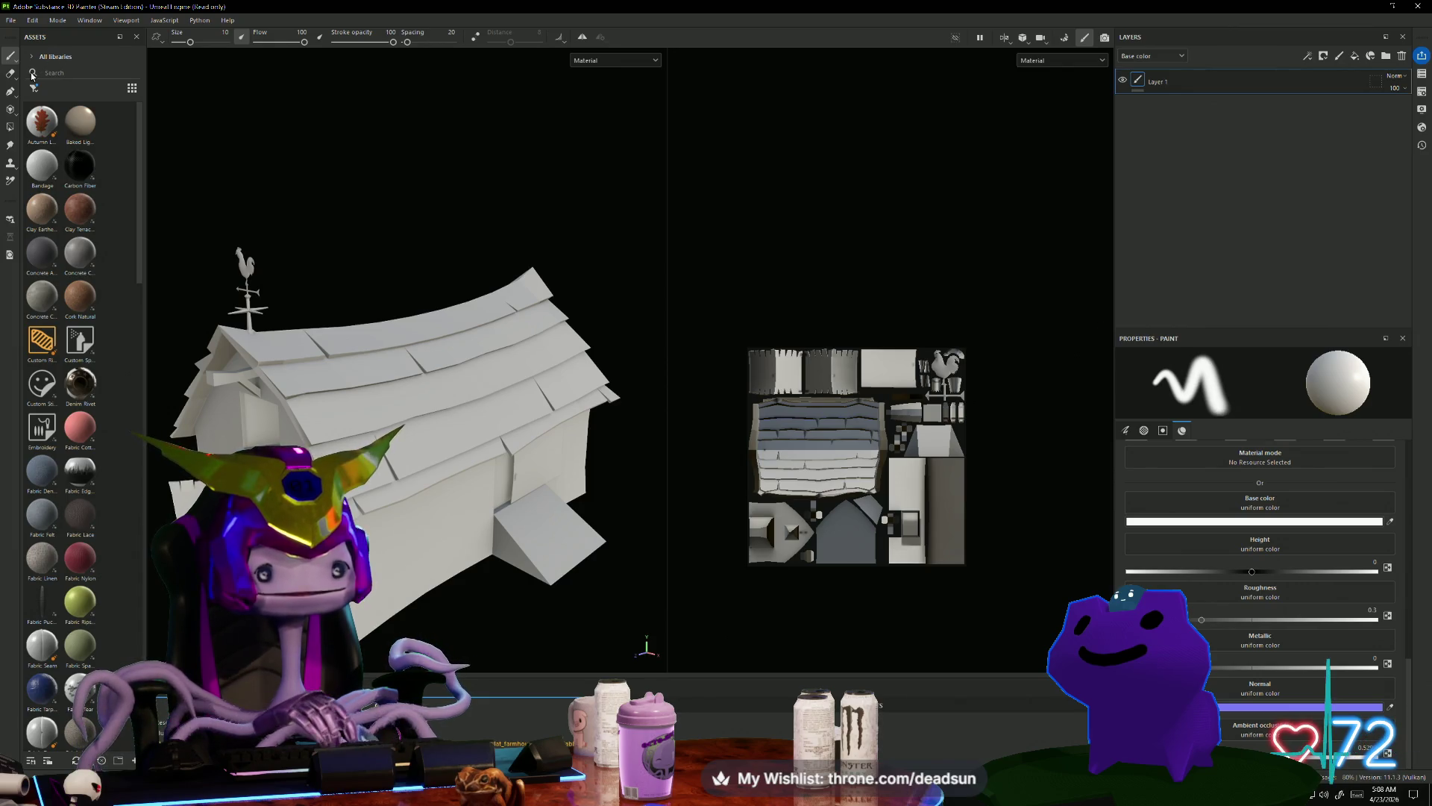
# Step: Widen the Assets panel and apply the Fabric Seam material to the barn
pyautogui.scroll(-10, 74, 259)
pyautogui.scroll(-10, 74, 259)
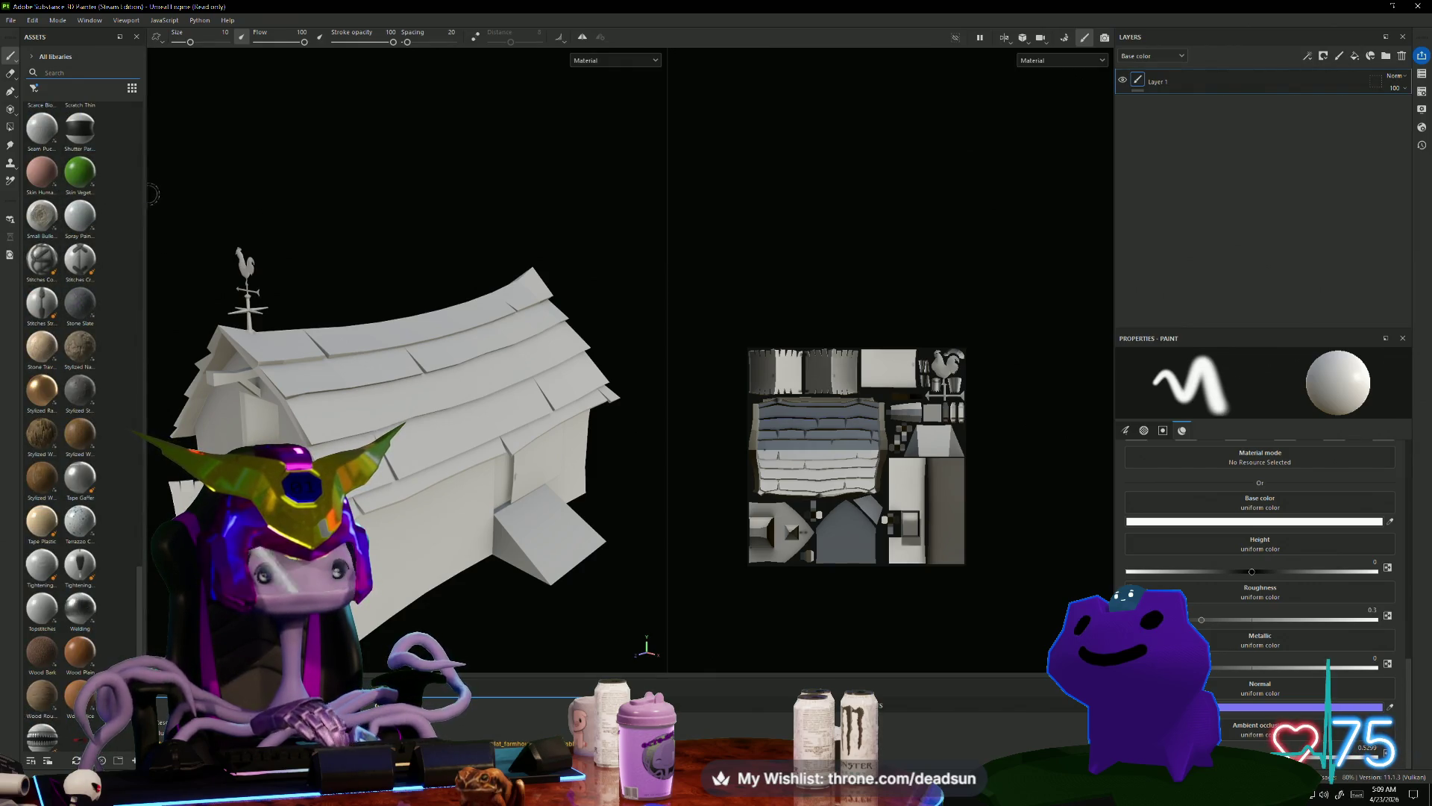
pyautogui.moveTo(147, 194)
pyautogui.mouseDown()
pyautogui.moveTo(501, 205)
pyautogui.moveTo(323, 223)
pyautogui.mouseUp()
pyautogui.moveTo(156, 252); pyautogui.dragTo(429, 378)
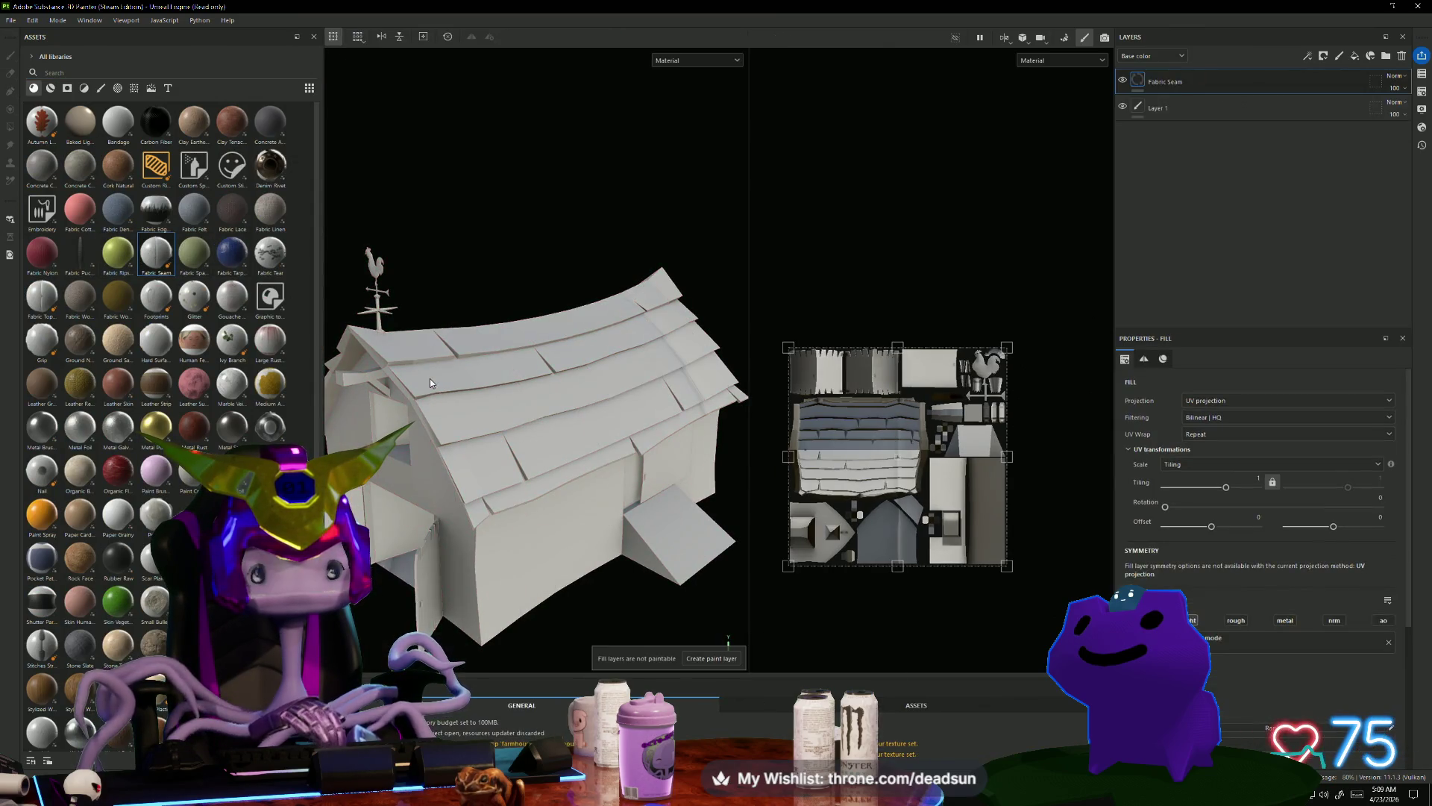
# Step: Try the Human Female 30s Face #06 material on the barn, then undo it
pyautogui.moveTo(194, 340); pyautogui.dragTo(438, 385)
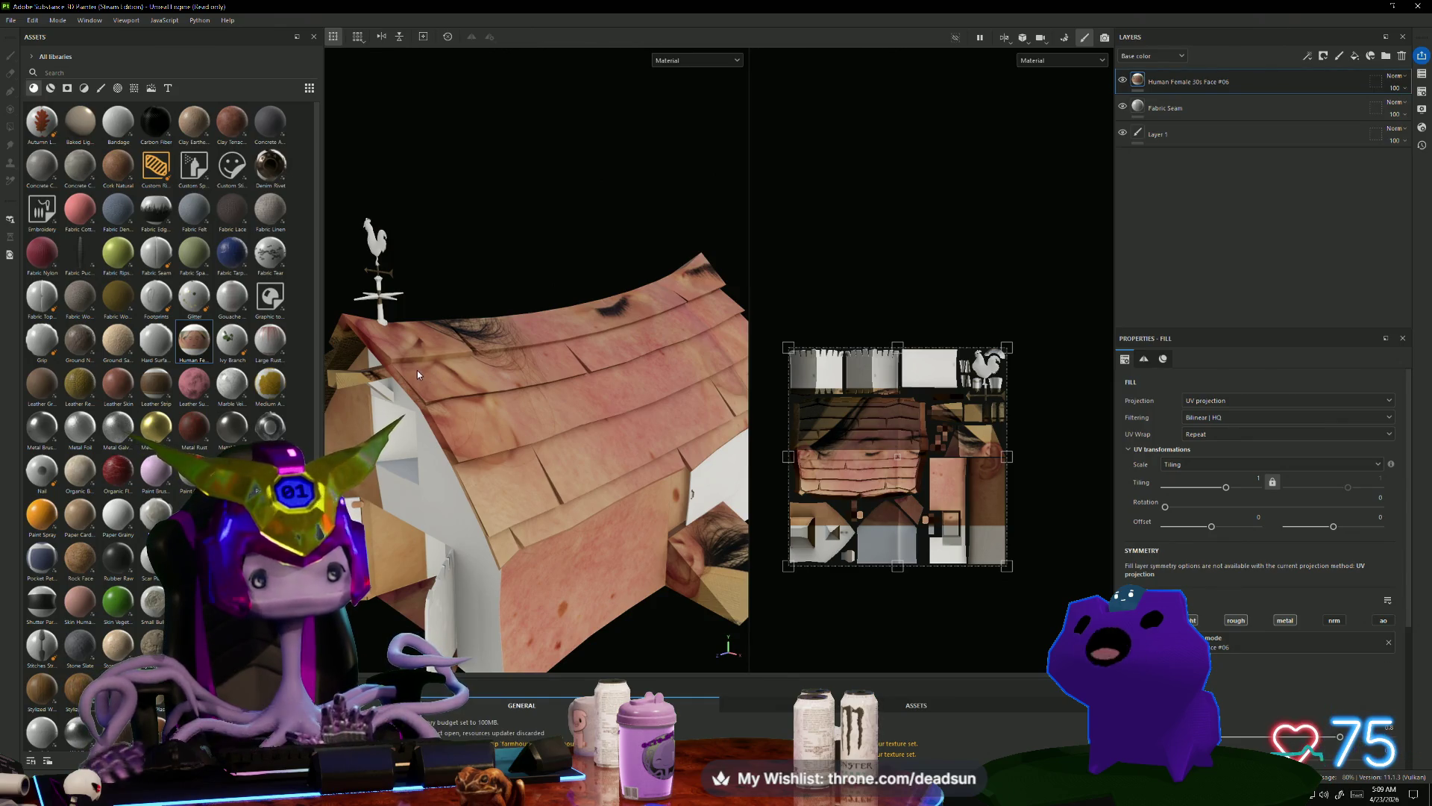
pyautogui.hotkey('ctrl', 'z')
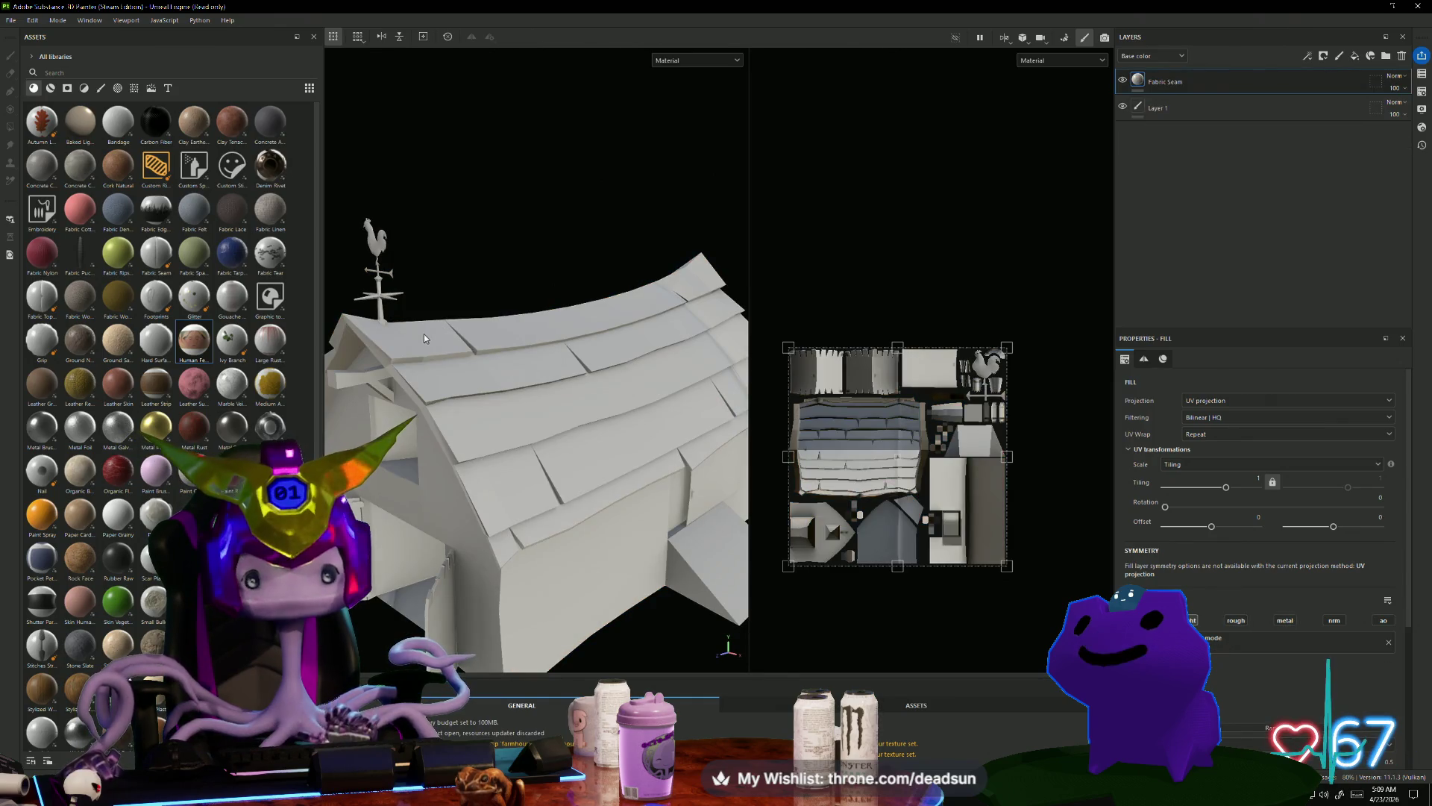
pyautogui.scroll(-1, 217, 416)
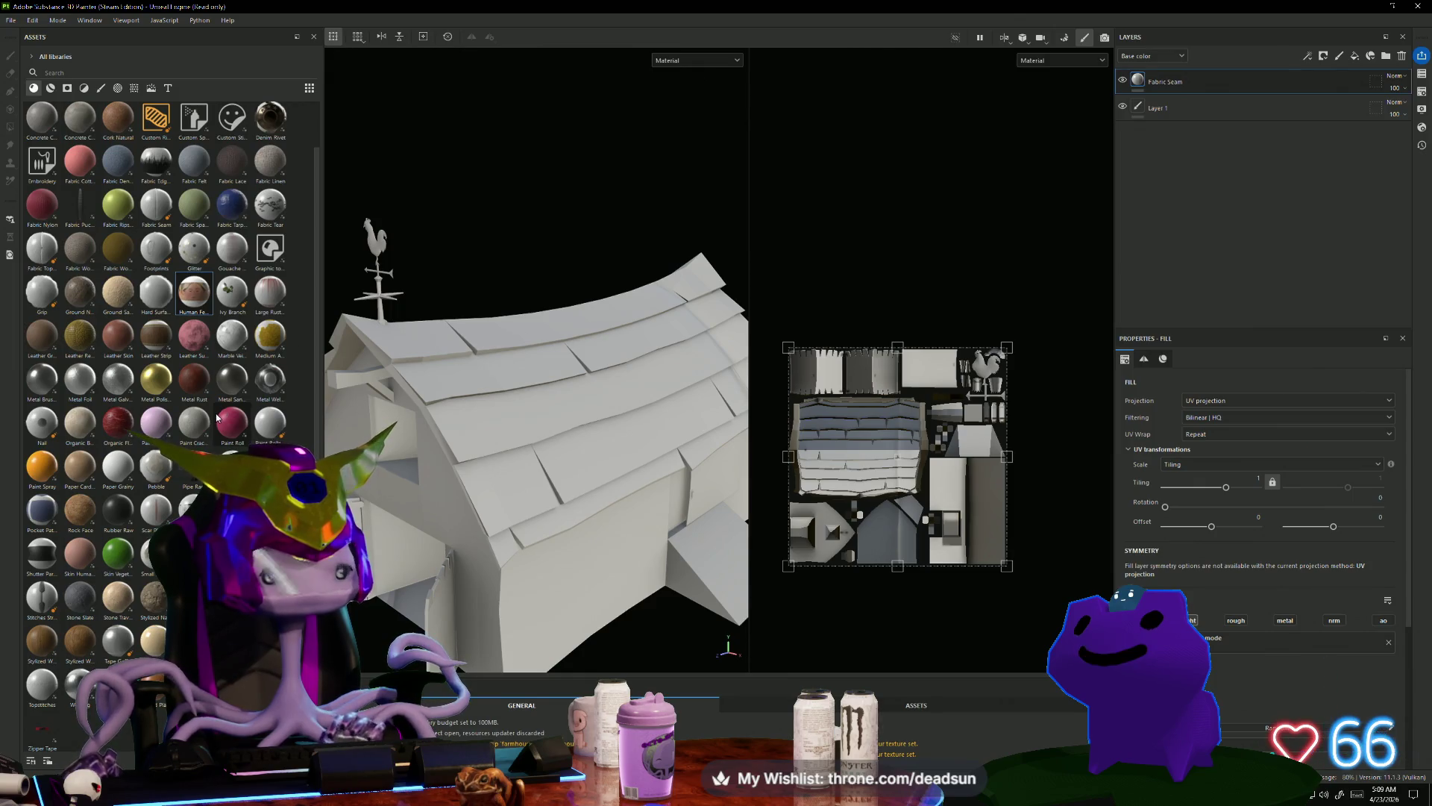
pyautogui.moveTo(213, 403)
pyautogui.scroll(1, 213, 403)
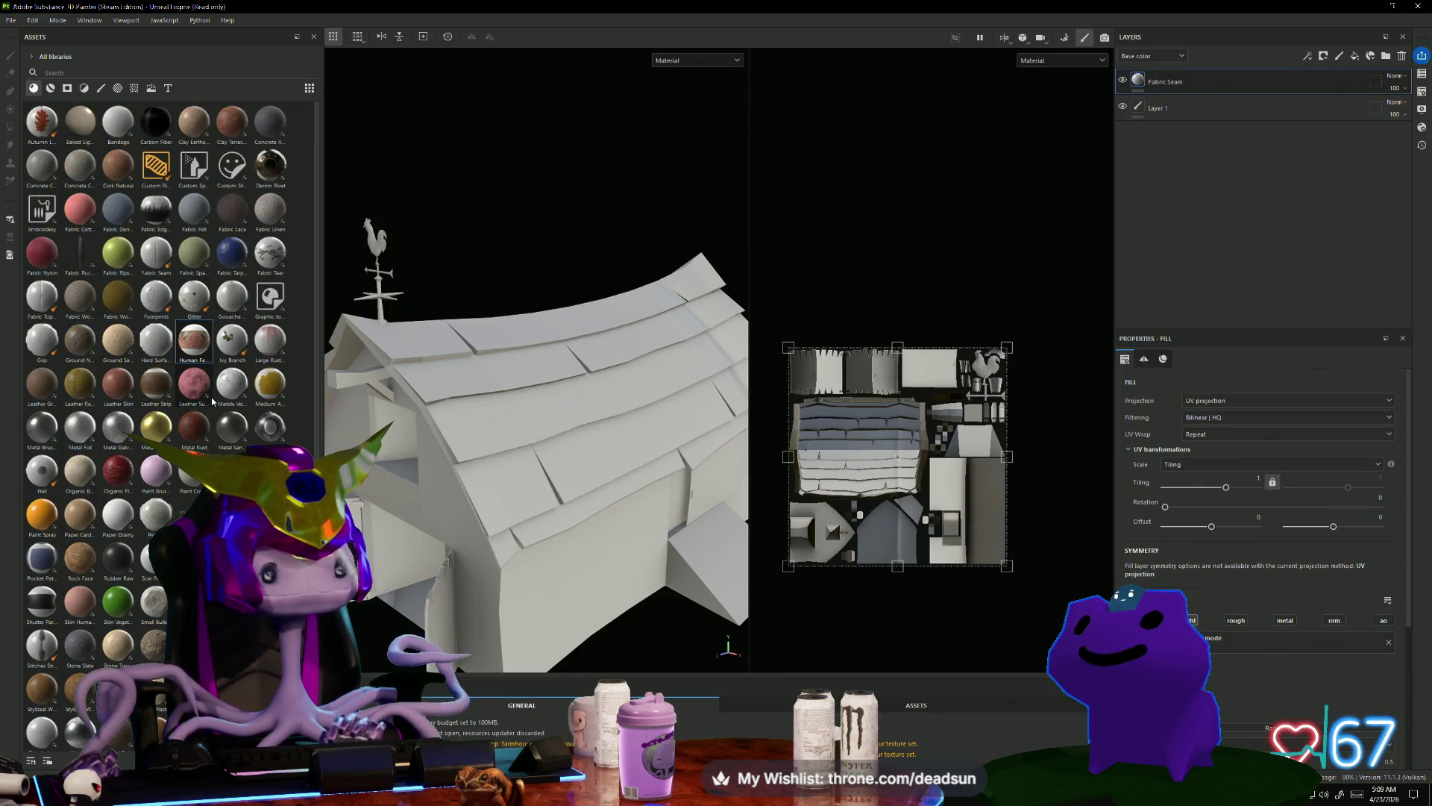
# Step: Browse environment maps and procedural textures, then drop the AmbientOcclusion texture on the roof and undo it
pyautogui.click(151, 88)
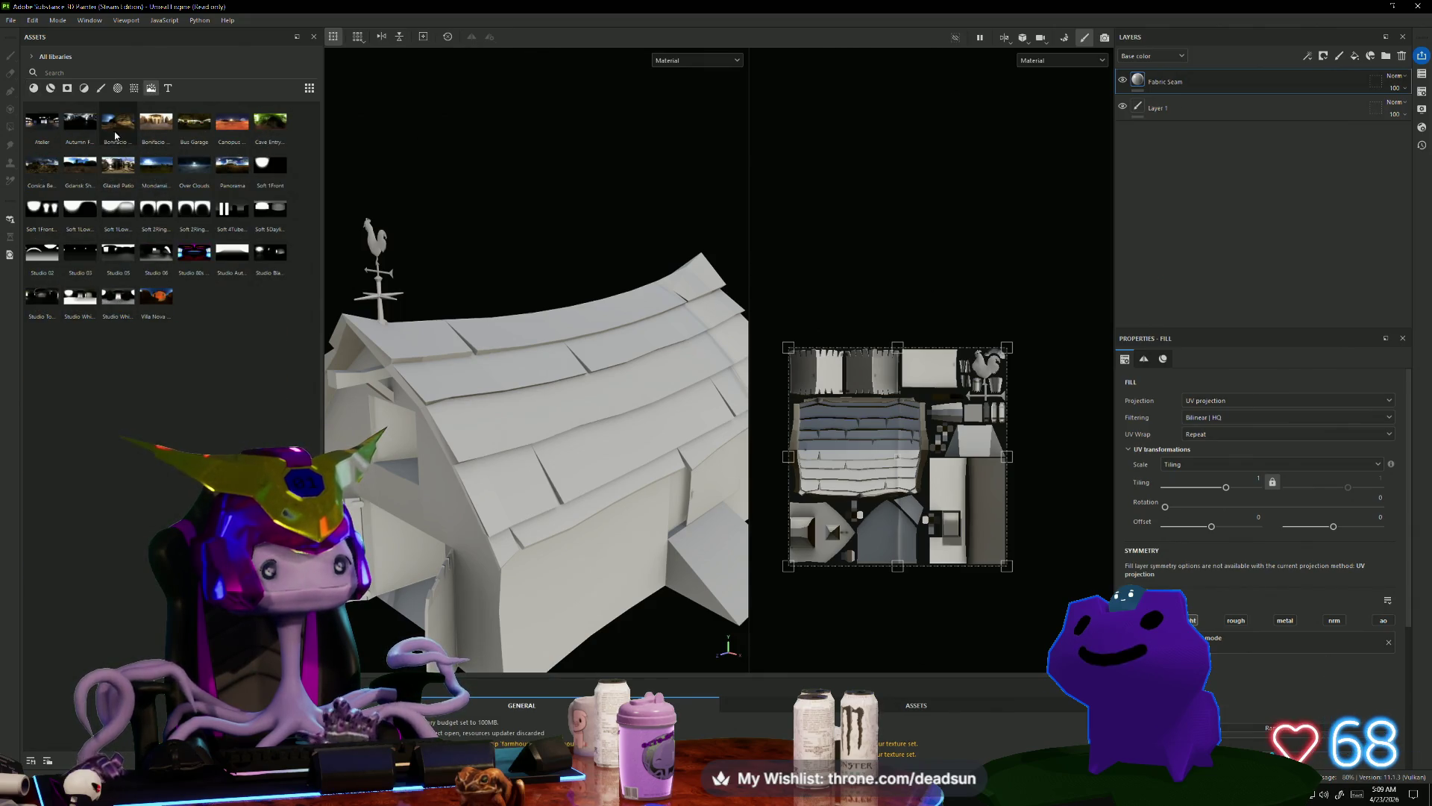
pyautogui.click(134, 89)
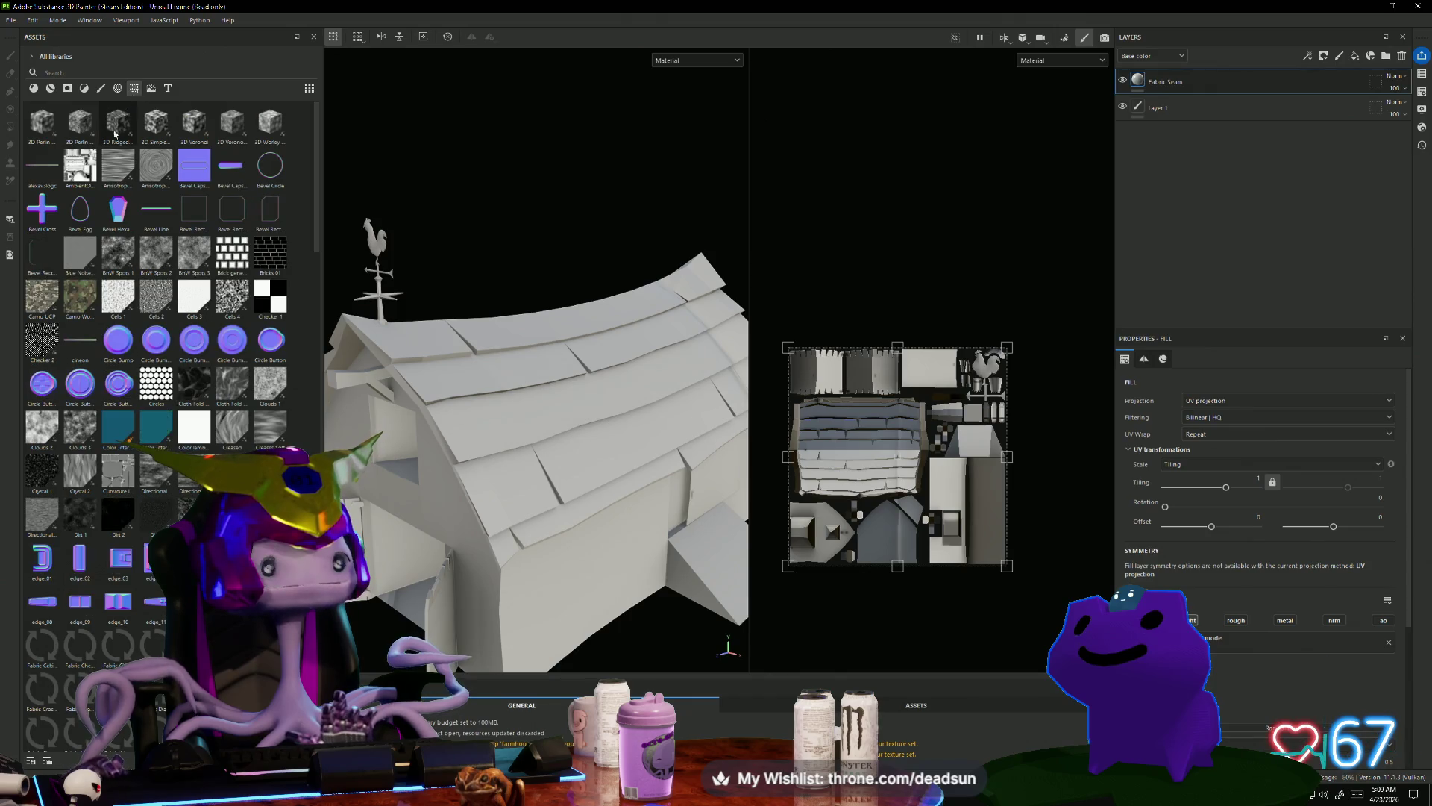
pyautogui.moveTo(80, 176)
pyautogui.mouseDown()
pyautogui.moveTo(527, 368)
pyautogui.moveTo(553, 410)
pyautogui.moveTo(566, 384)
pyautogui.mouseUp()
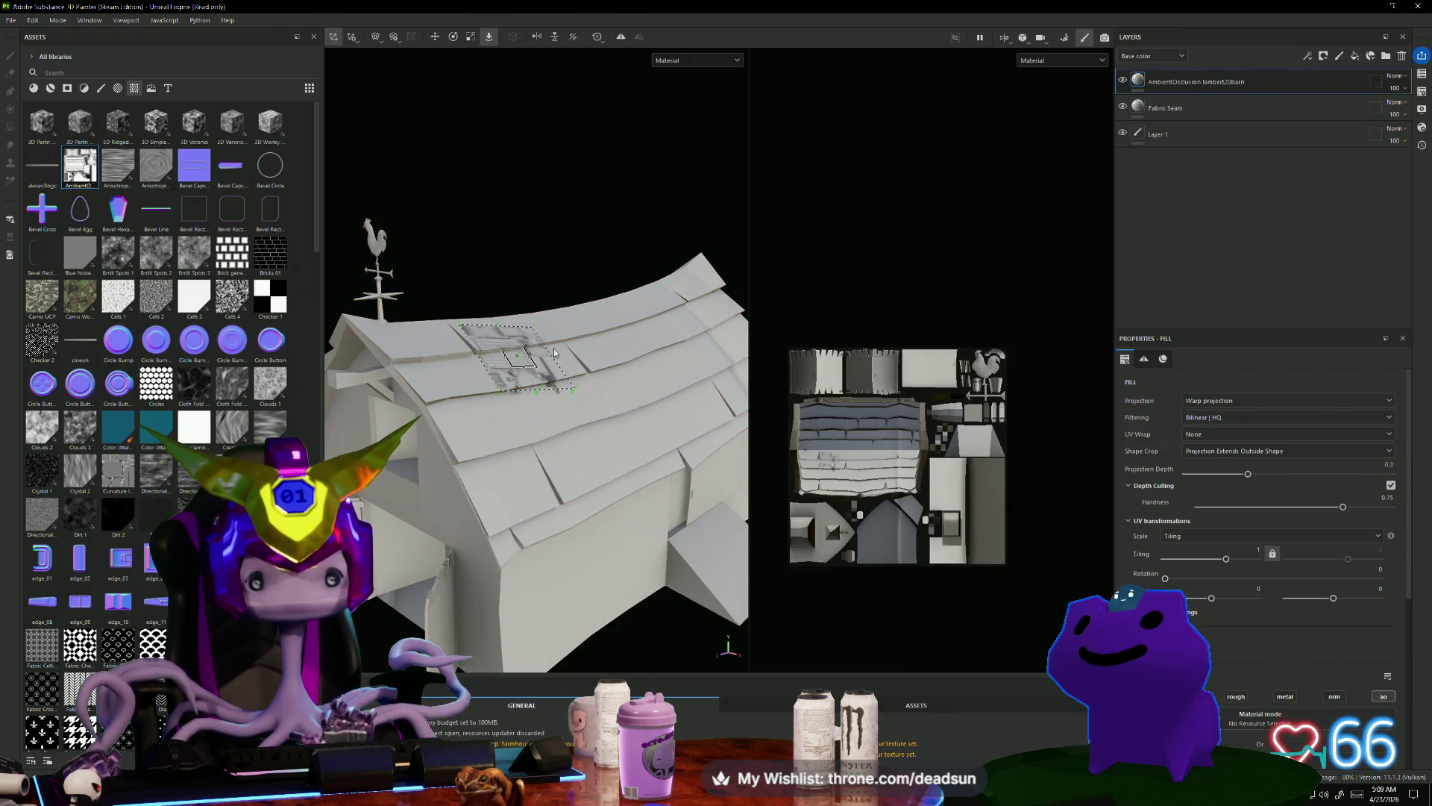
pyautogui.hotkey('ctrl', 'z')
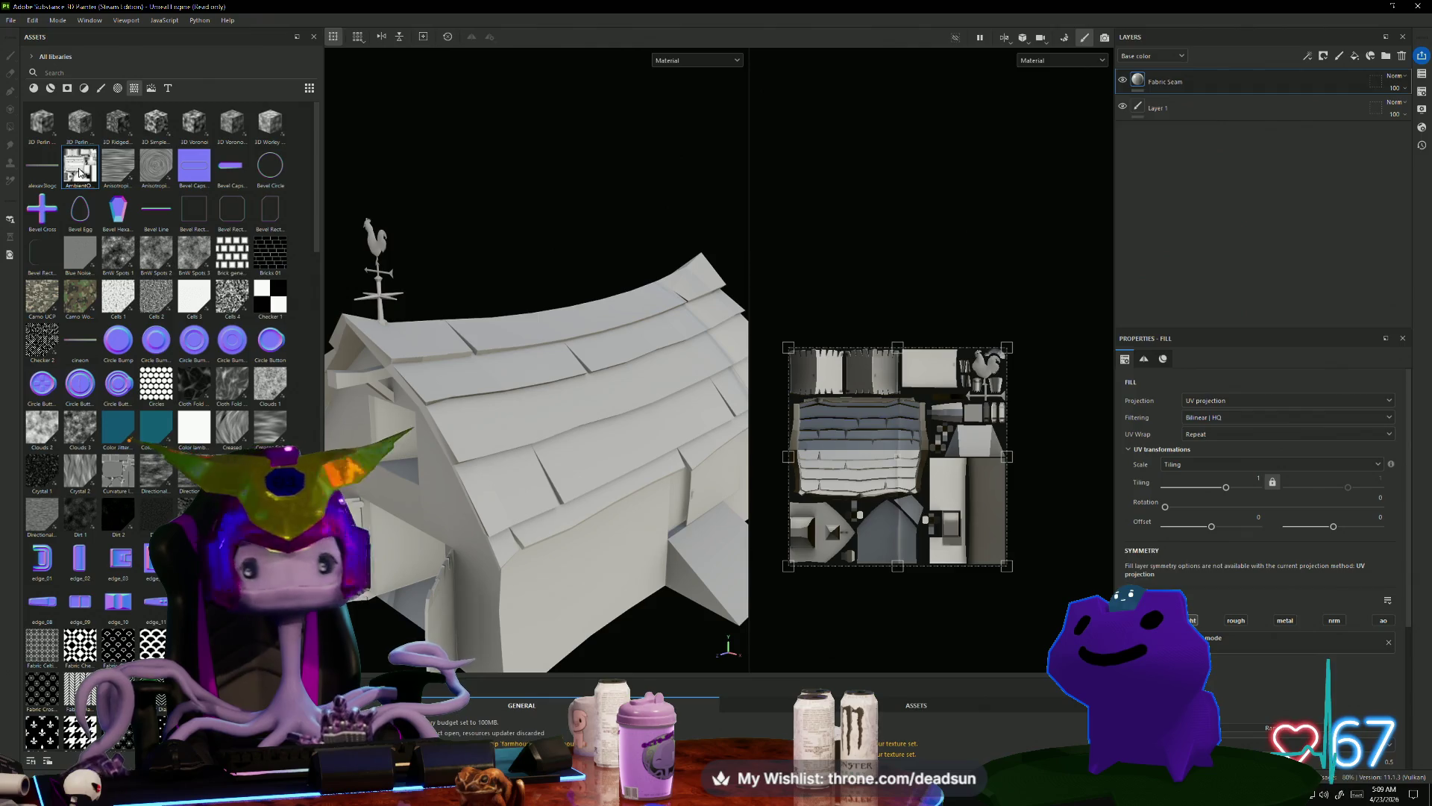
# Step: Add the baked AmbientOcclusion texture as an ambient occlusion fill layer and delete the Fabric Seam layer
pyautogui.moveTo(80, 173)
pyautogui.mouseDown()
pyautogui.moveTo(1108, 112)
pyautogui.moveTo(1148, 93)
pyautogui.moveTo(1144, 136)
pyautogui.moveTo(1158, 109)
pyautogui.moveTo(1160, 149)
pyautogui.moveTo(1150, 139)
pyautogui.mouseUp()
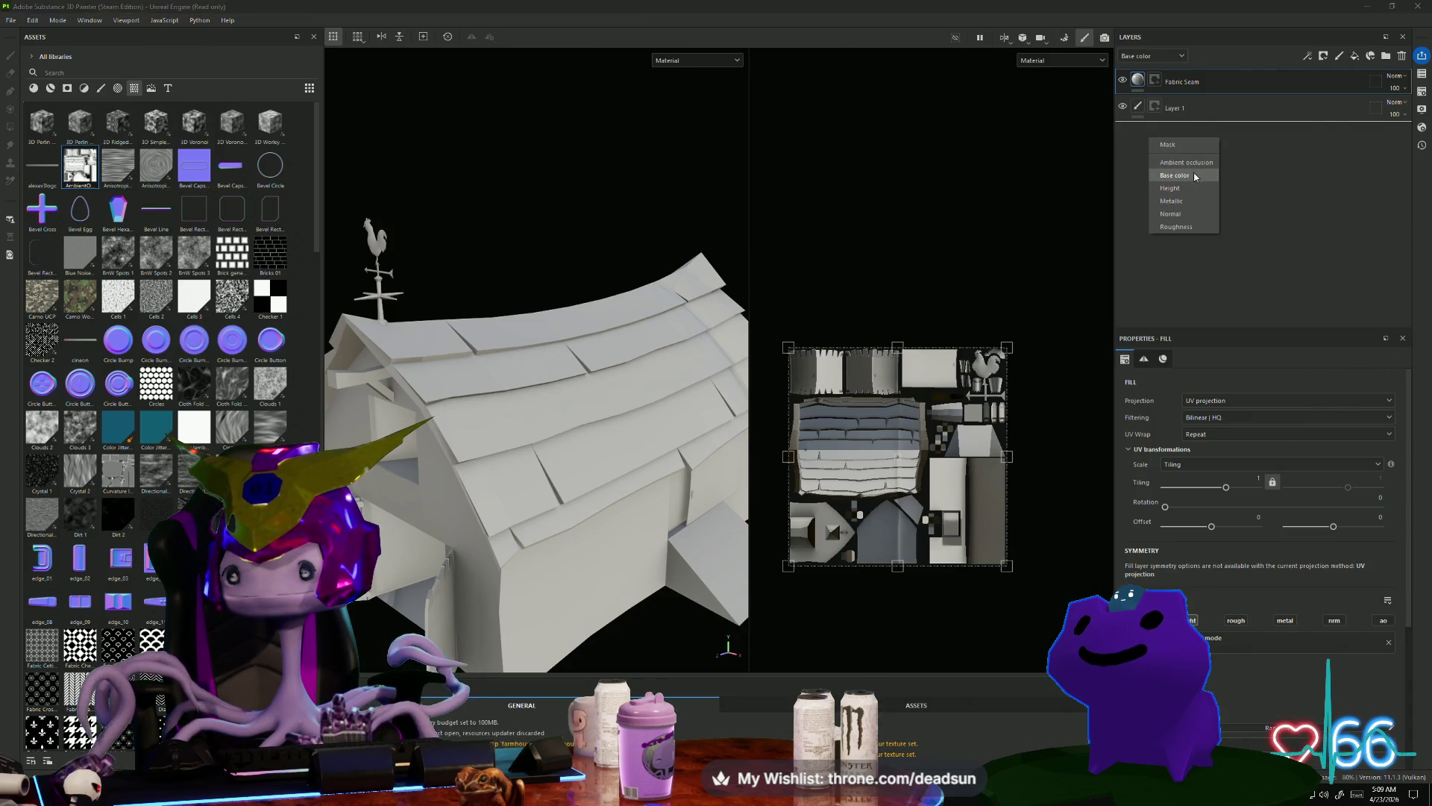
pyautogui.click(1186, 162)
pyautogui.click(1196, 90)
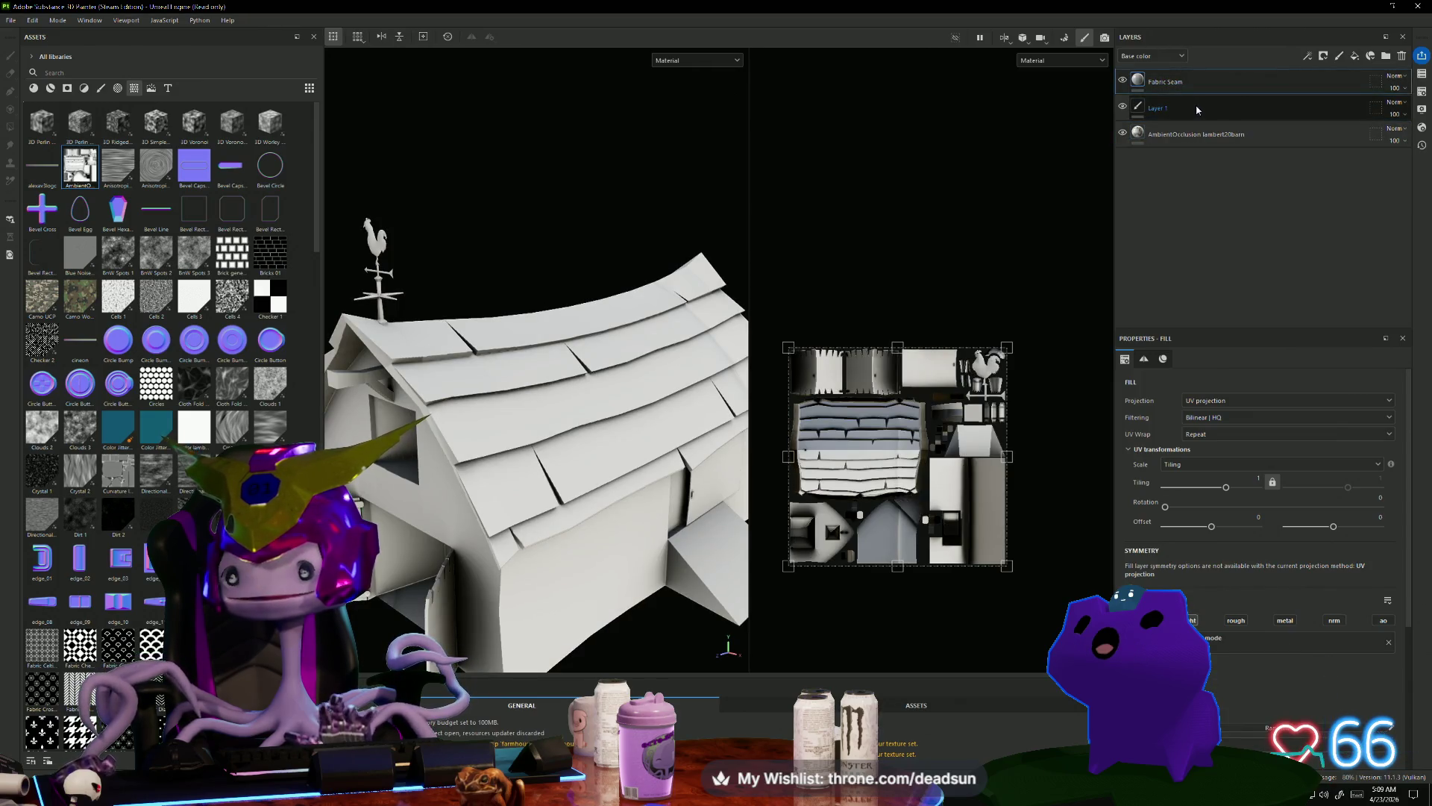
pyautogui.press('Delete')
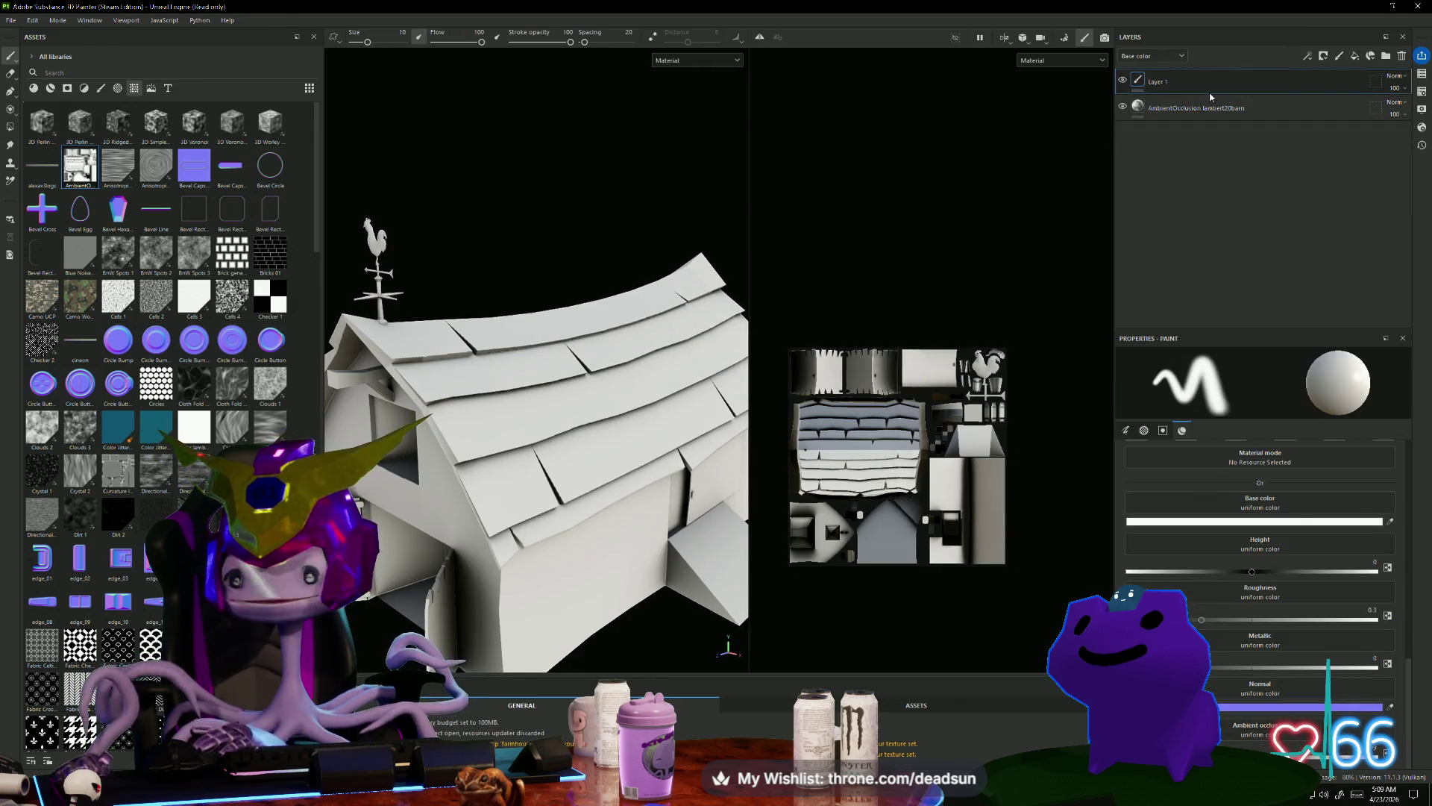
# Step: Narrow the Assets panel and orbit around the barn to inspect the ambient occlusion fill
pyautogui.moveTo(455, 205)
pyautogui.keyDown('alt'); pyautogui.mouseDown()
pyautogui.moveTo(575, 214)
pyautogui.moveTo(592, 231)
pyautogui.moveTo(502, 198)
pyautogui.mouseUp(); pyautogui.keyUp('alt')
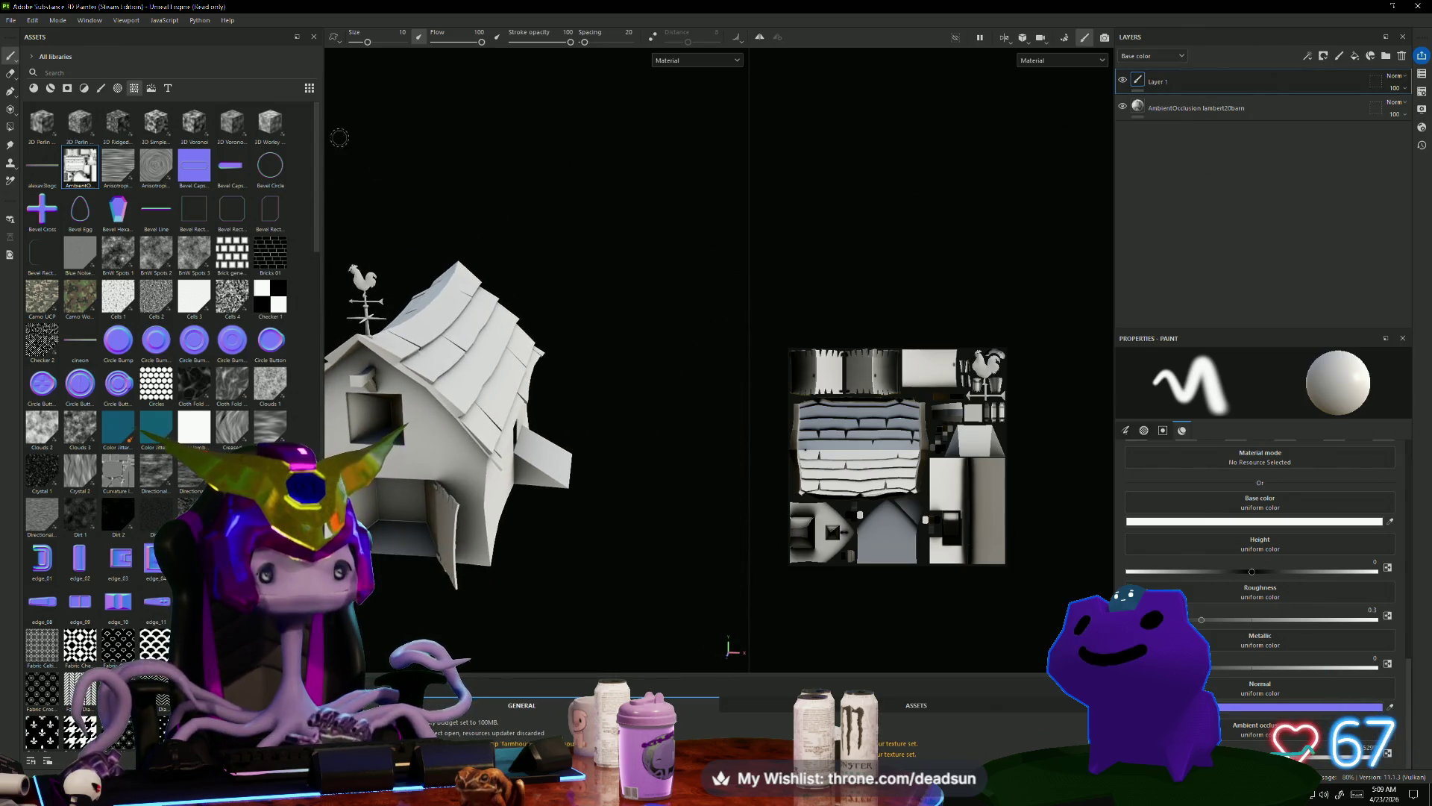
pyautogui.moveTo(324, 68); pyautogui.dragTo(143, 68)
pyautogui.moveTo(475, 235)
pyautogui.keyDown('alt'); pyautogui.mouseDown()
pyautogui.moveTo(368, 231)
pyautogui.moveTo(400, 233)
pyautogui.moveTo(528, 169)
pyautogui.moveTo(594, 231)
pyautogui.moveTo(432, 241)
pyautogui.mouseUp(); pyautogui.keyUp('alt')
pyautogui.moveTo(443, 328)
pyautogui.keyDown('alt'); pyautogui.mouseDown()
pyautogui.moveTo(388, 298)
pyautogui.moveTo(298, 208)
pyautogui.moveTo(295, 258)
pyautogui.moveTo(537, 281)
pyautogui.moveTo(335, 314)
pyautogui.moveTo(299, 296)
pyautogui.moveTo(300, 385)
pyautogui.moveTo(313, 250)
pyautogui.moveTo(328, 313)
pyautogui.moveTo(383, 373)
pyautogui.mouseUp(); pyautogui.keyUp('alt')
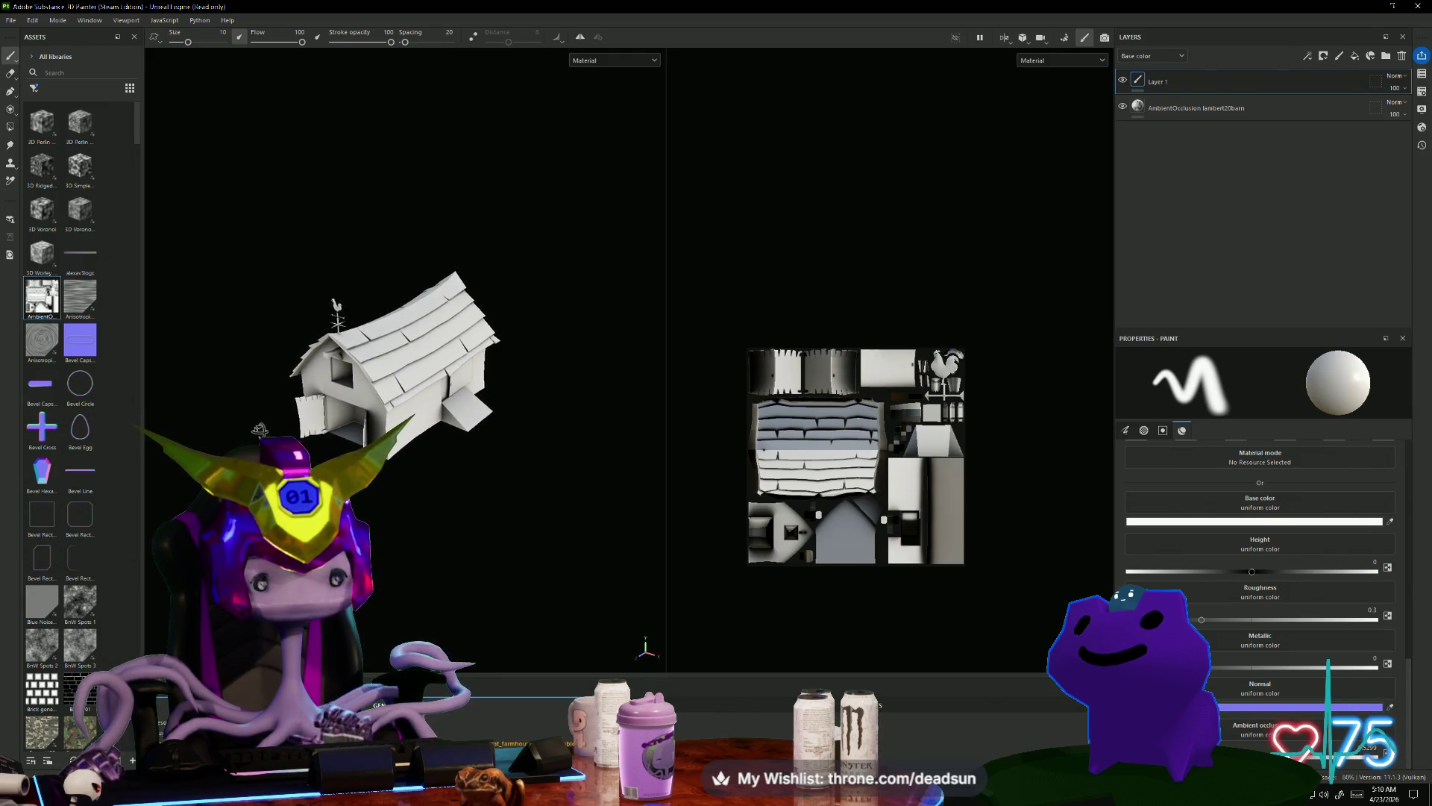
pyautogui.moveTo(249, 418)
pyautogui.keyDown('alt'); pyautogui.mouseDown()
pyautogui.moveTo(240, 351)
pyautogui.moveTo(348, 278)
pyautogui.moveTo(252, 405)
pyautogui.mouseUp(); pyautogui.keyUp('alt')
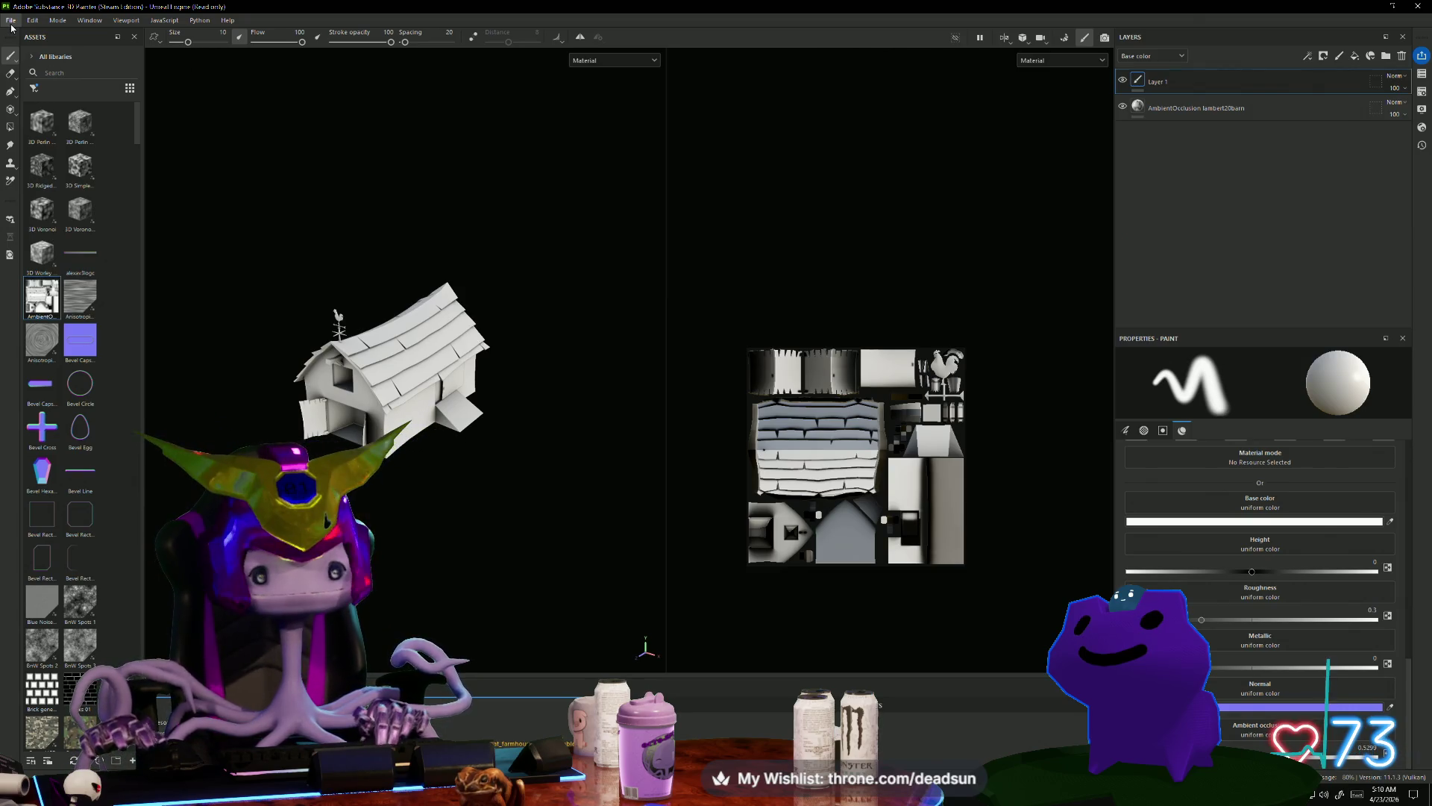
# Step: Export the AmbientOcclusion texture to the Desktop folder 'Super Secret do not open'
pyautogui.rightClick(44, 301)
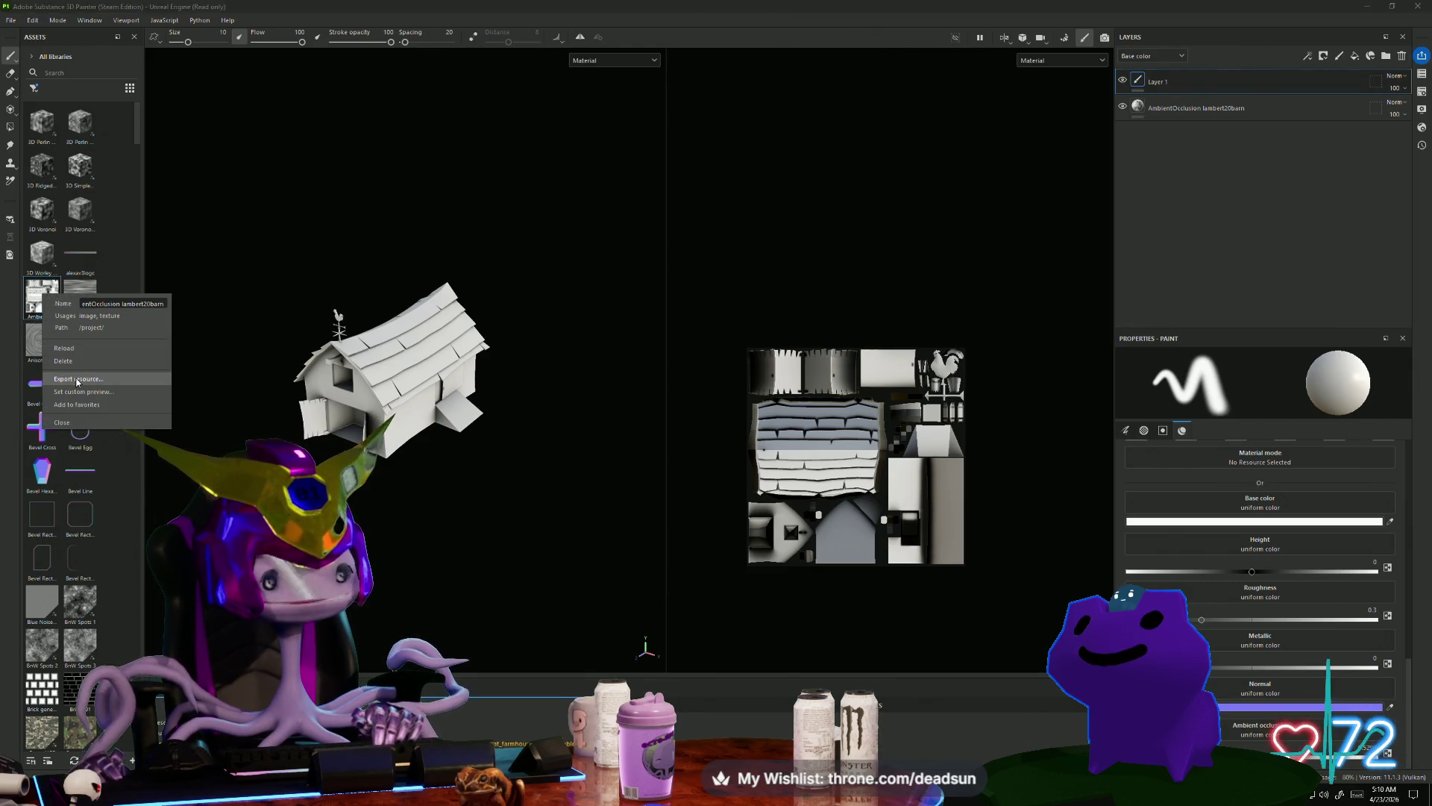
pyautogui.click(78, 379)
pyautogui.scroll(15, 59, 149)
pyautogui.click(67, 97)
pyautogui.click(149, 381)
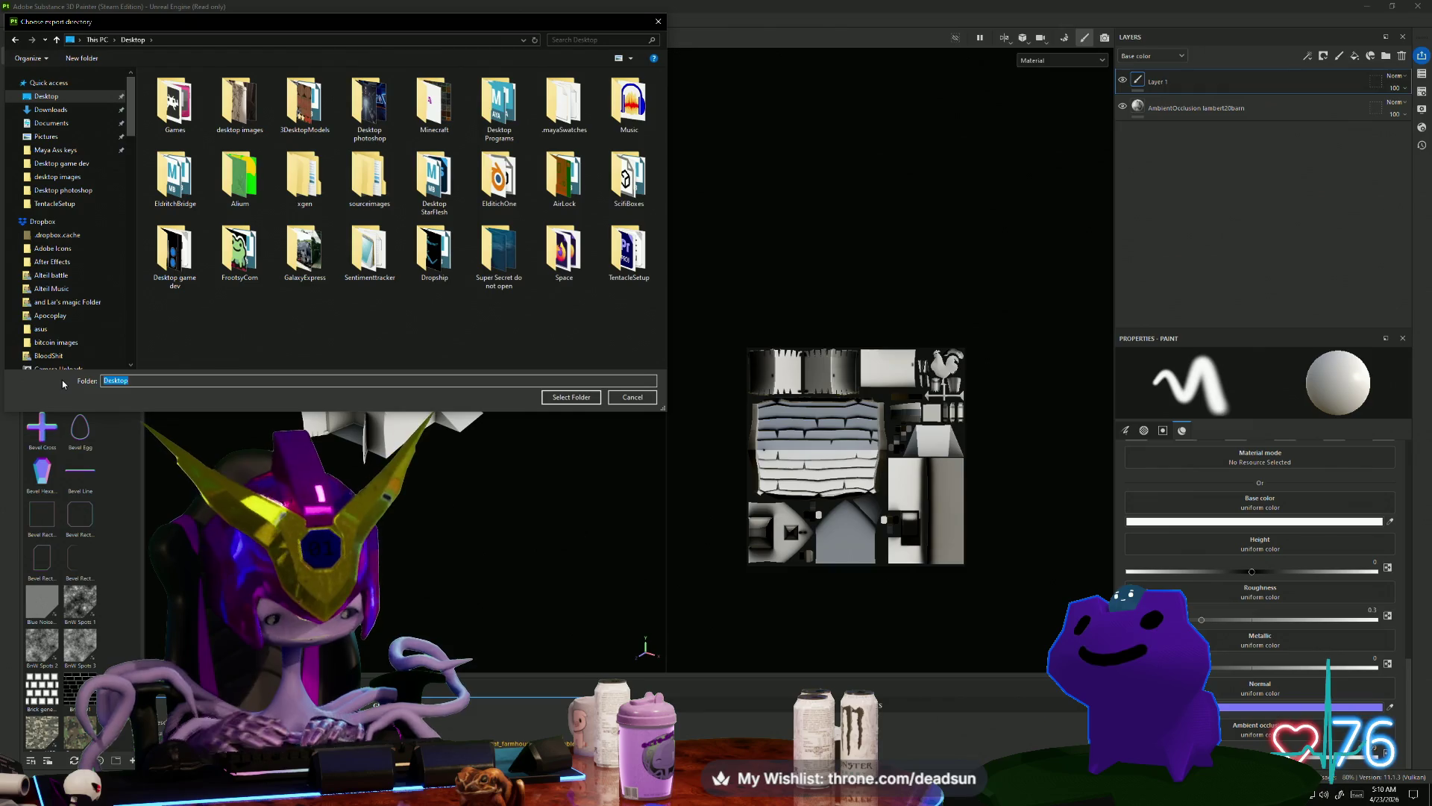
pyautogui.write('BarnAO')
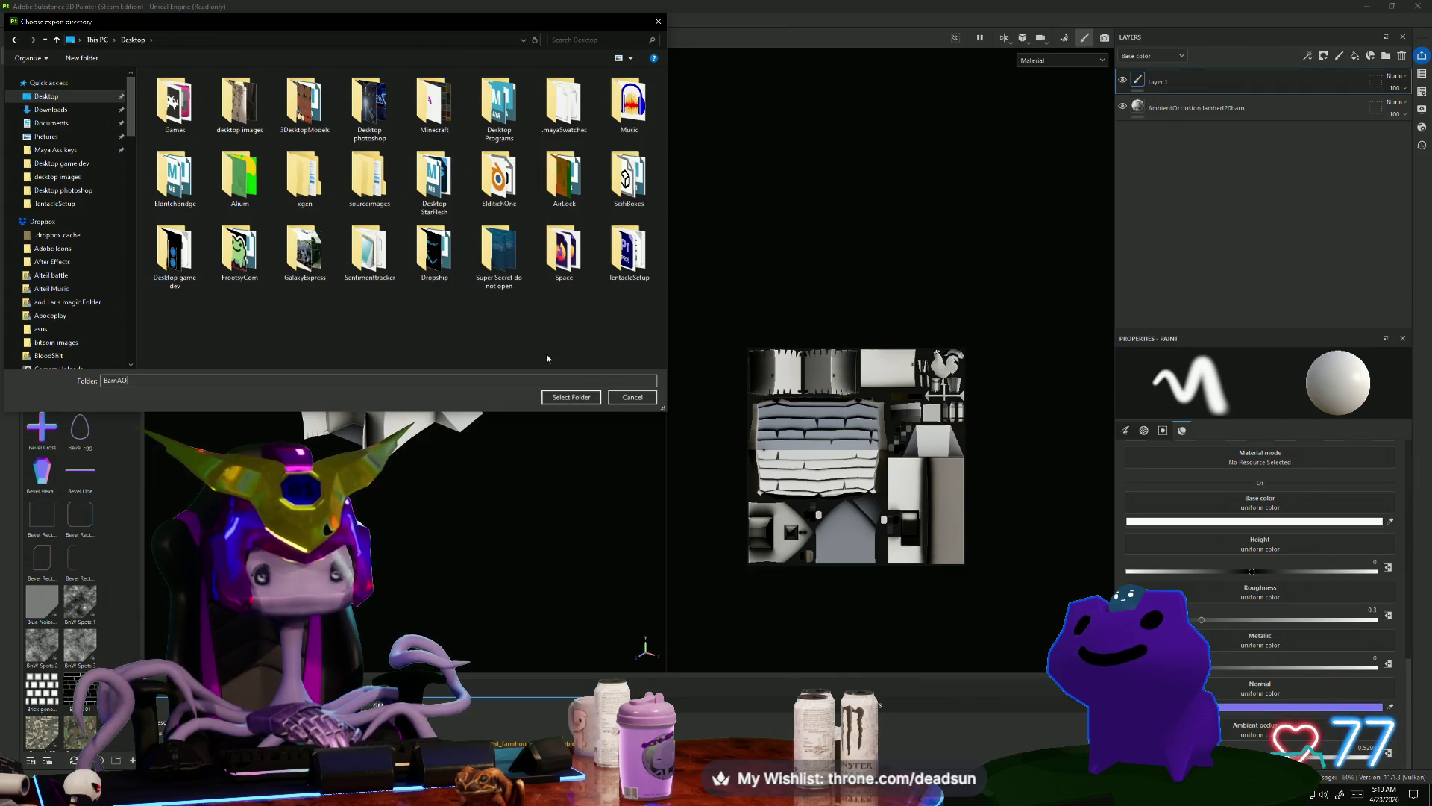
pyautogui.click(499, 257)
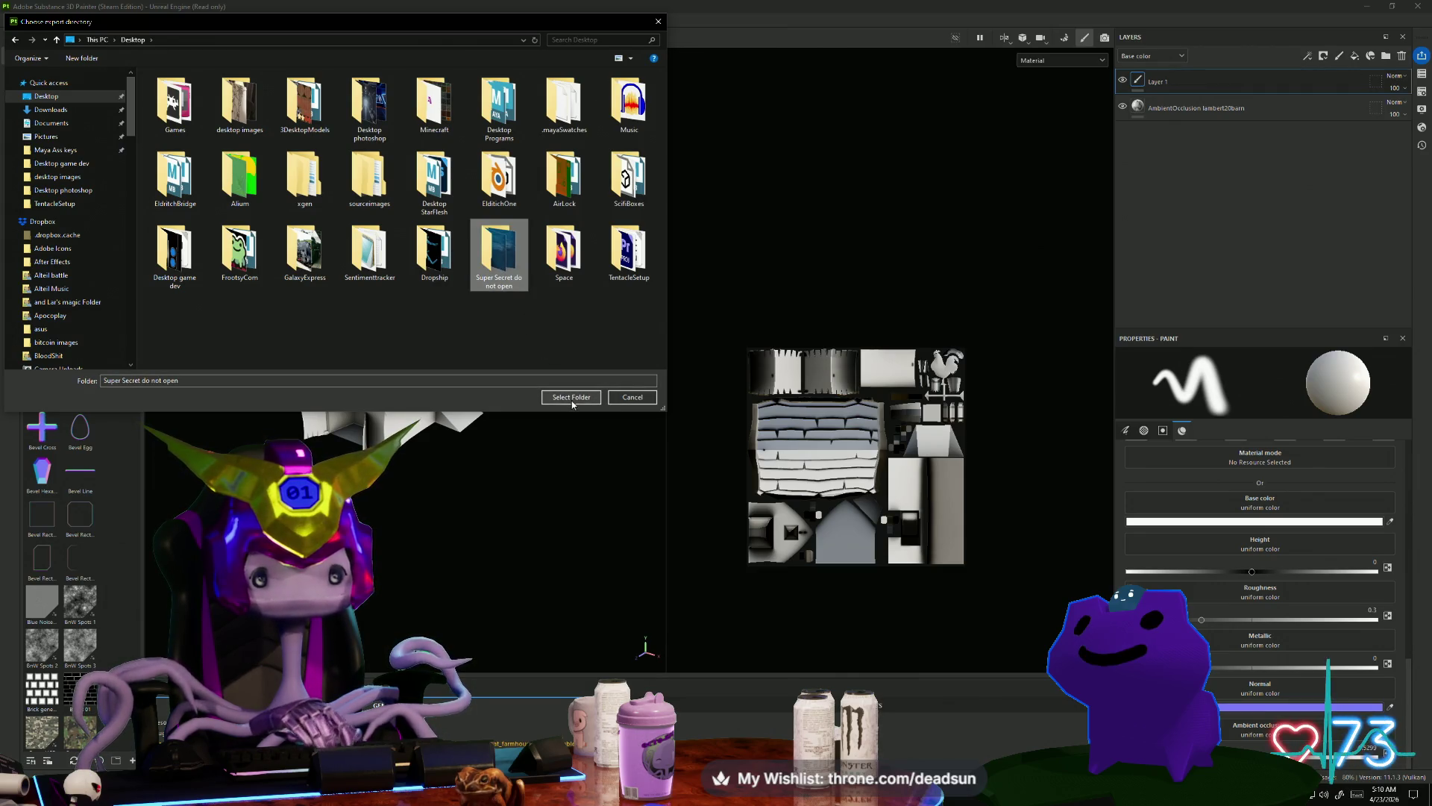
pyautogui.click(572, 400)
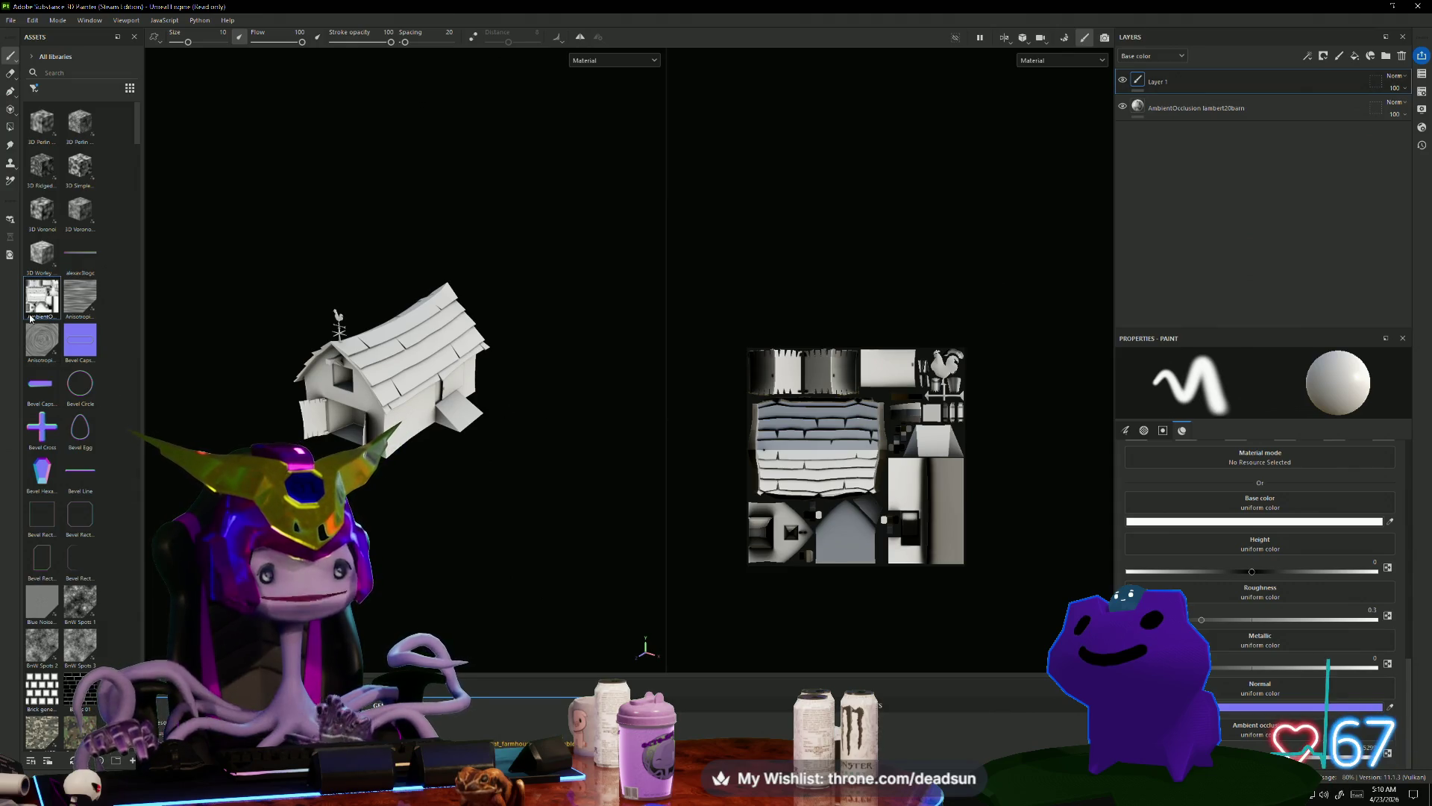
# Step: Start a Windows search for 'supers', cancel it, and bring up the AmbientOcclusion texture options again
pyautogui.press('super')
pyautogui.write('sup')
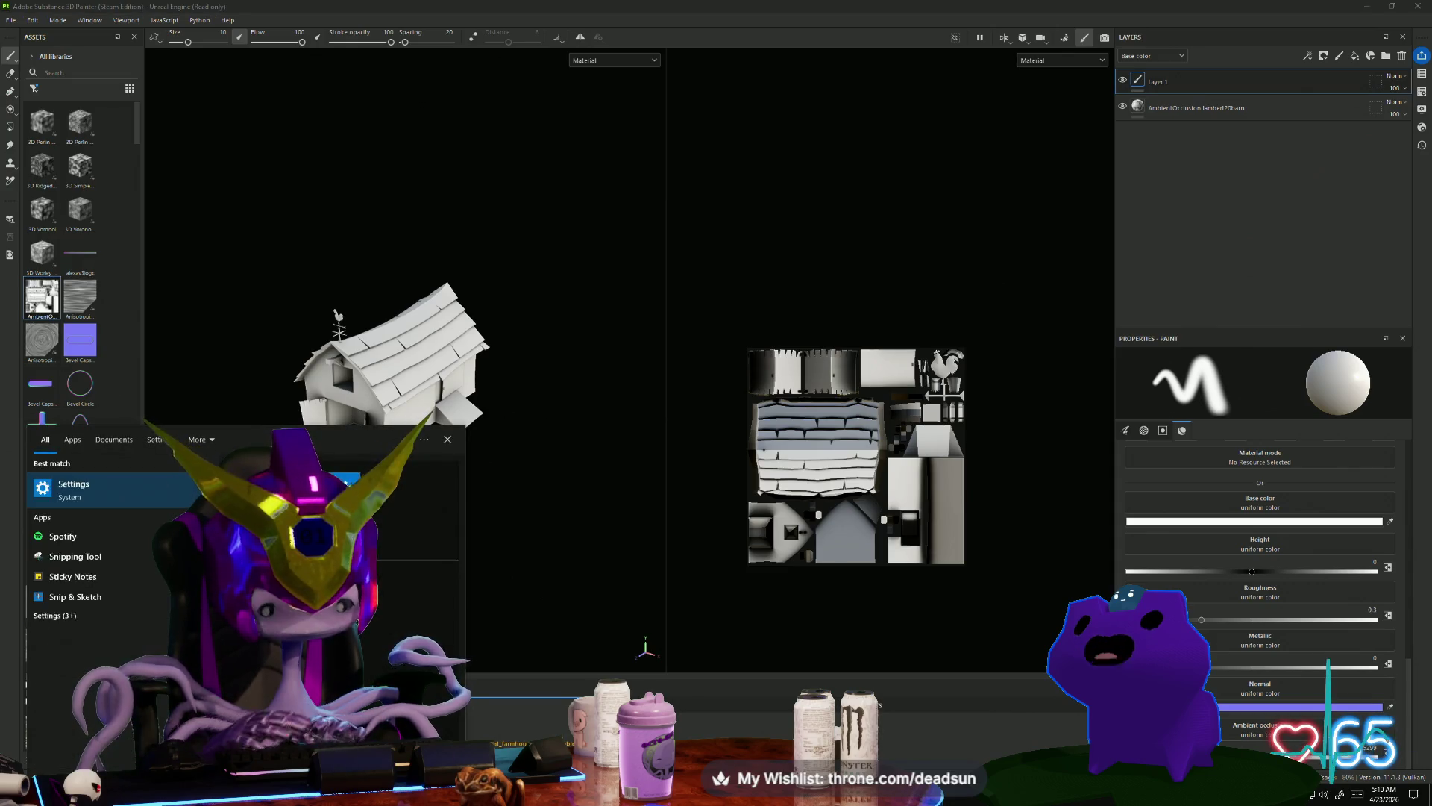
pyautogui.write('ers')
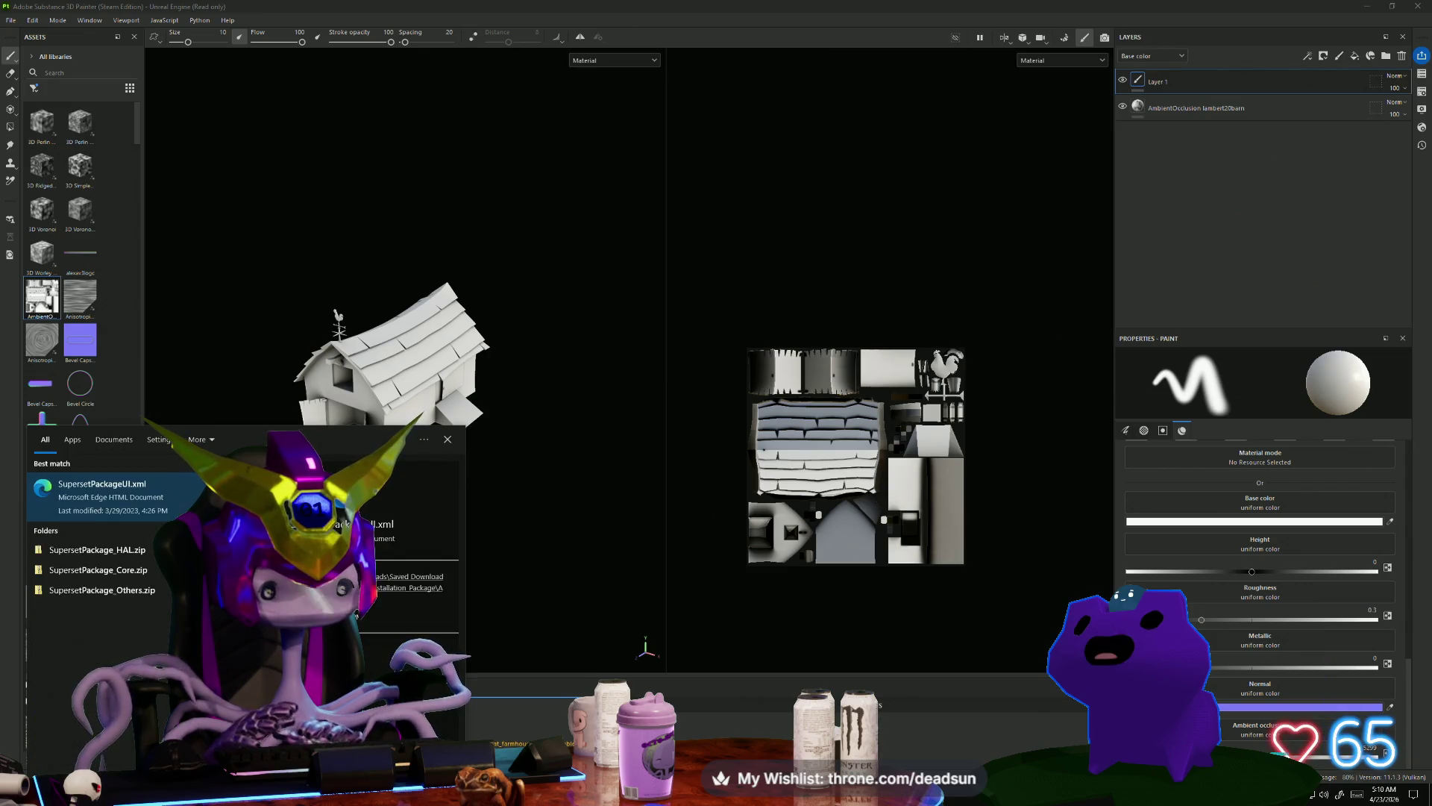
pyautogui.press('BackSpace')
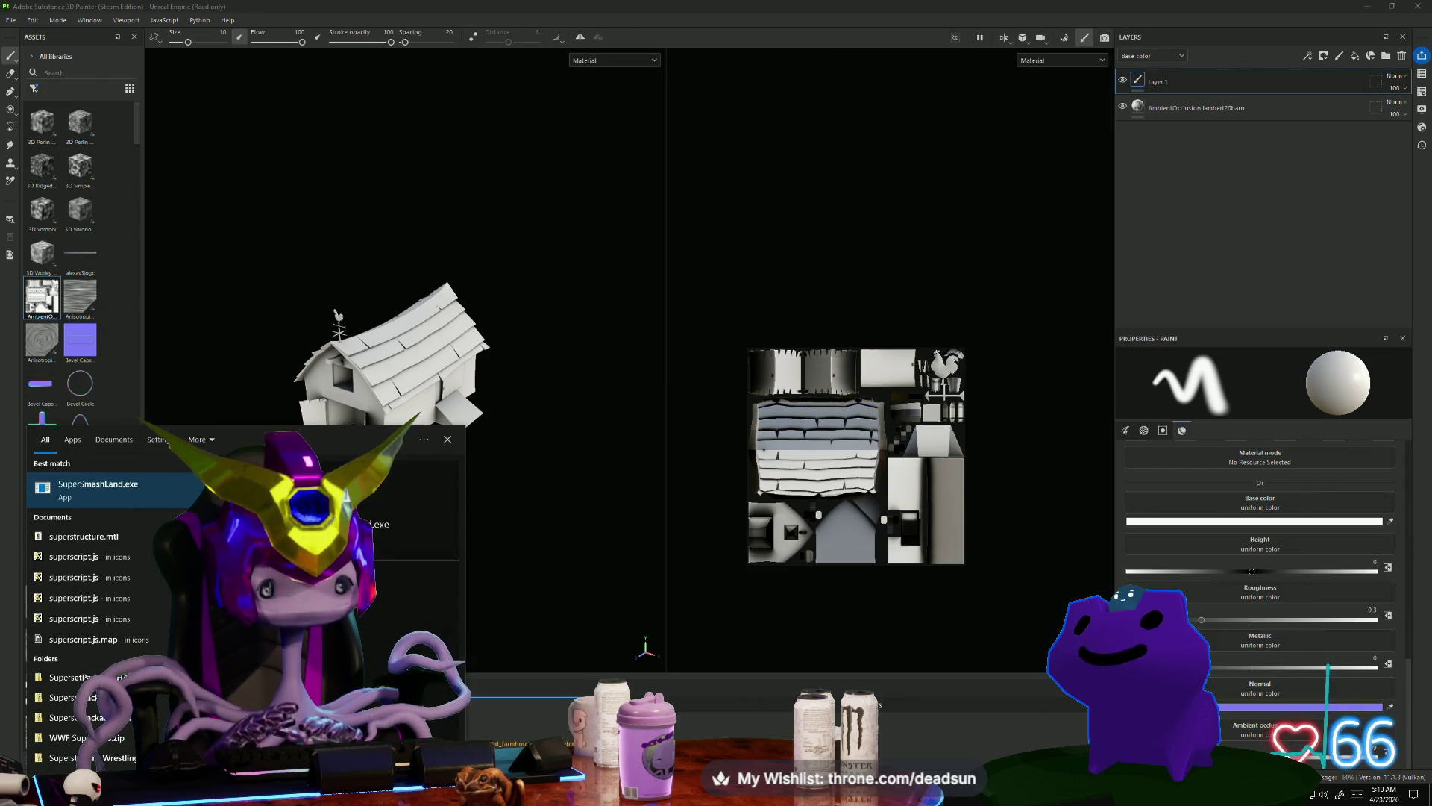
pyautogui.press('Escape')
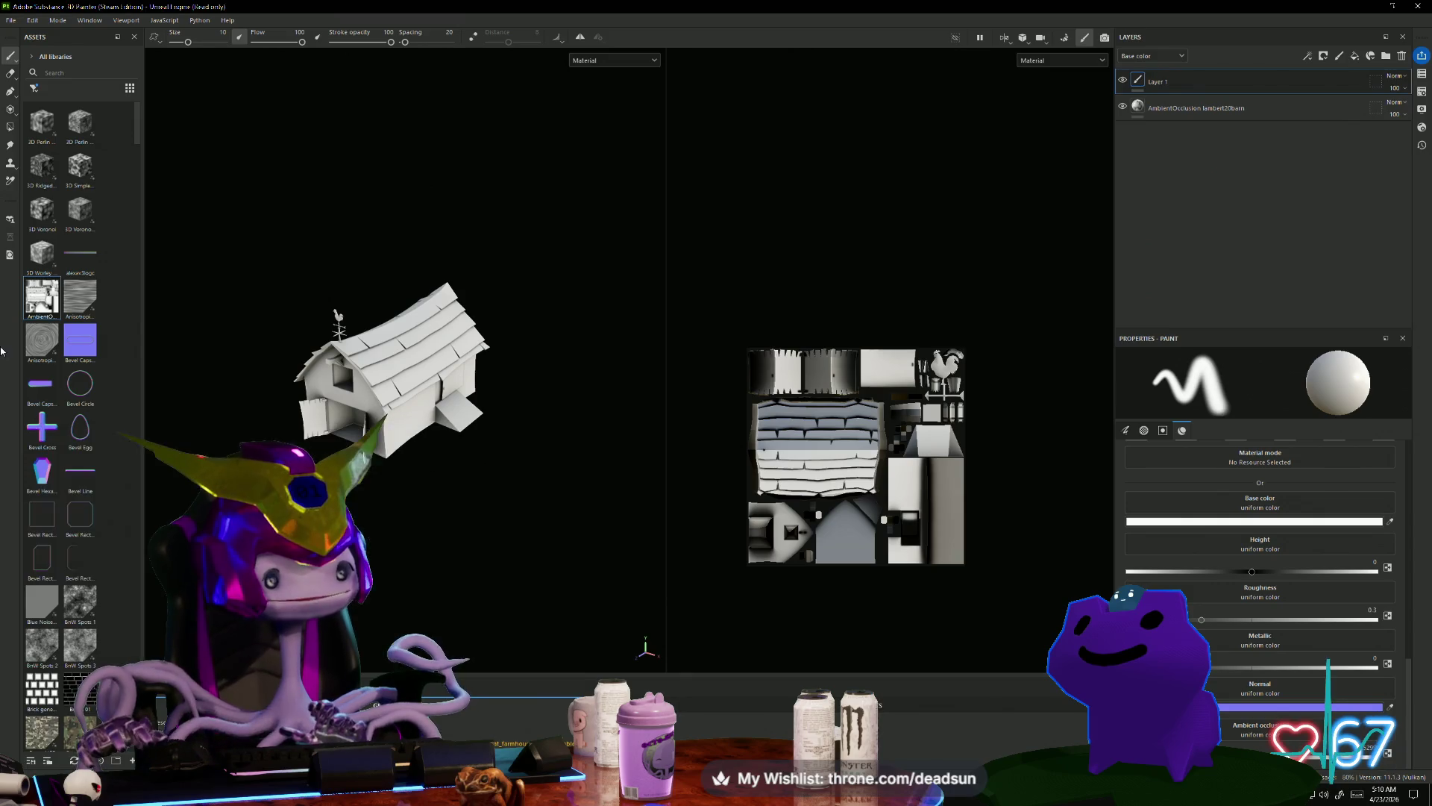
pyautogui.rightClick(43, 307)
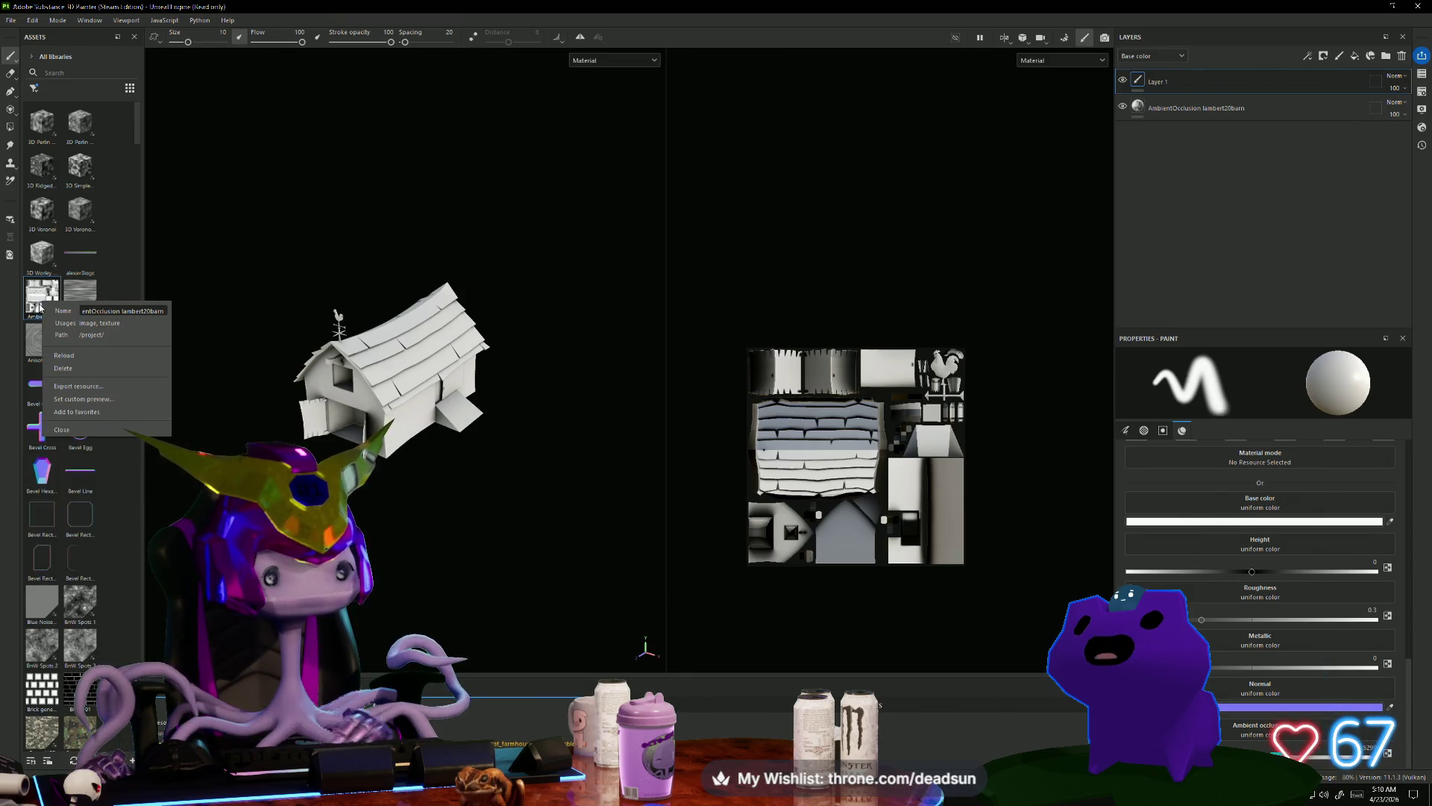
# Step: In Export Textures, preview the Arnold, Arnold UDIM Legacy and Mesh Maps output templates, then close
pyautogui.click(12, 20)
pyautogui.click(11, 20)
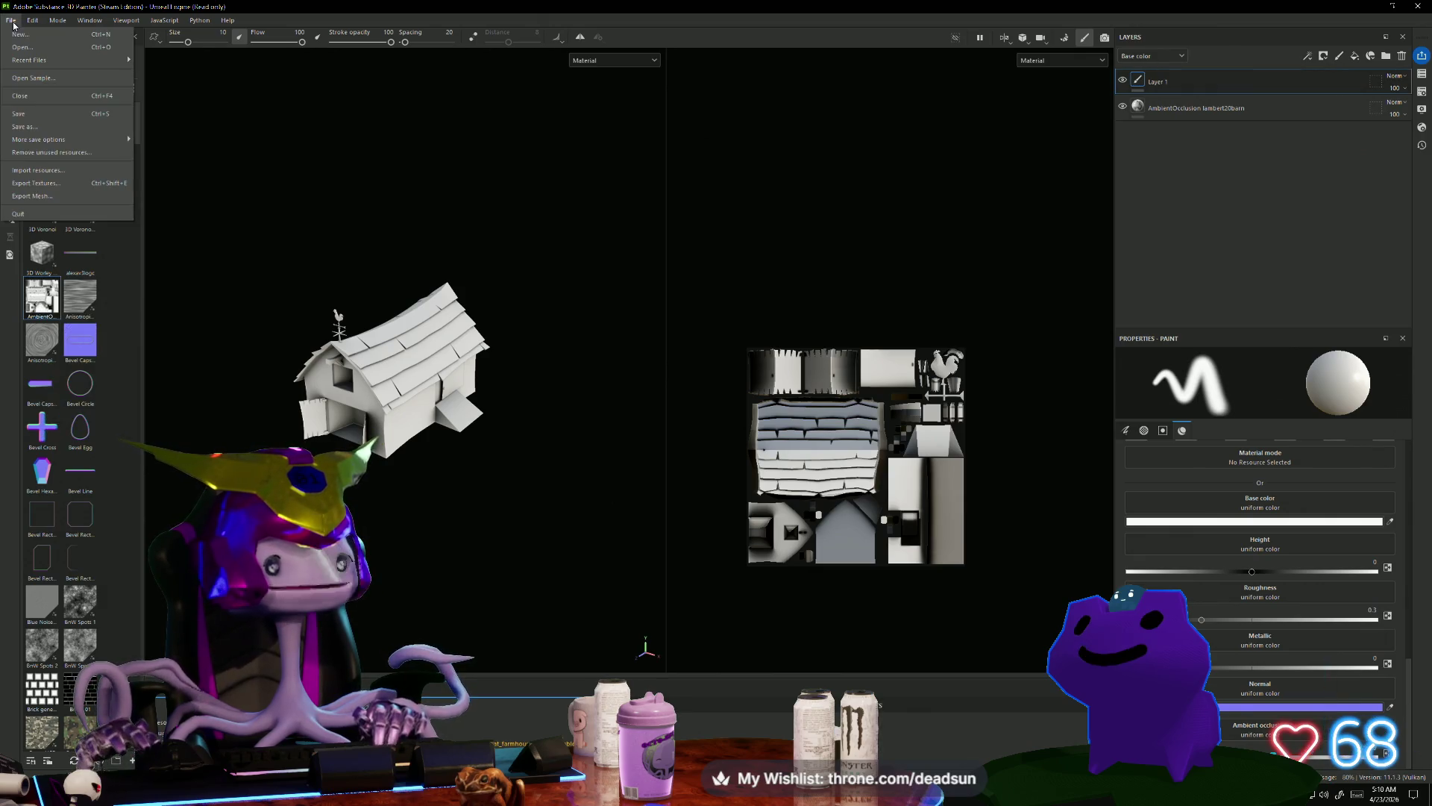
pyautogui.click(34, 182)
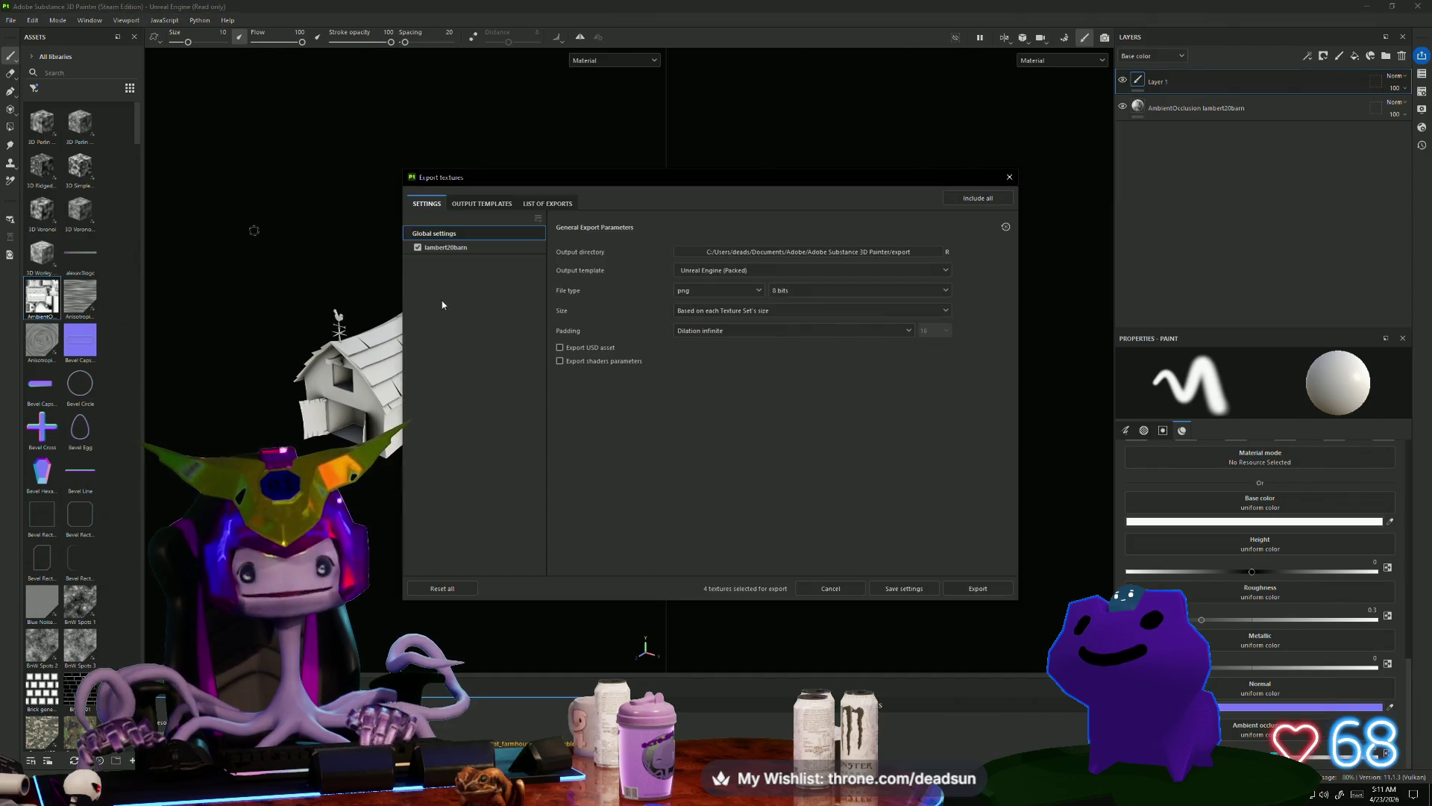
pyautogui.click(482, 204)
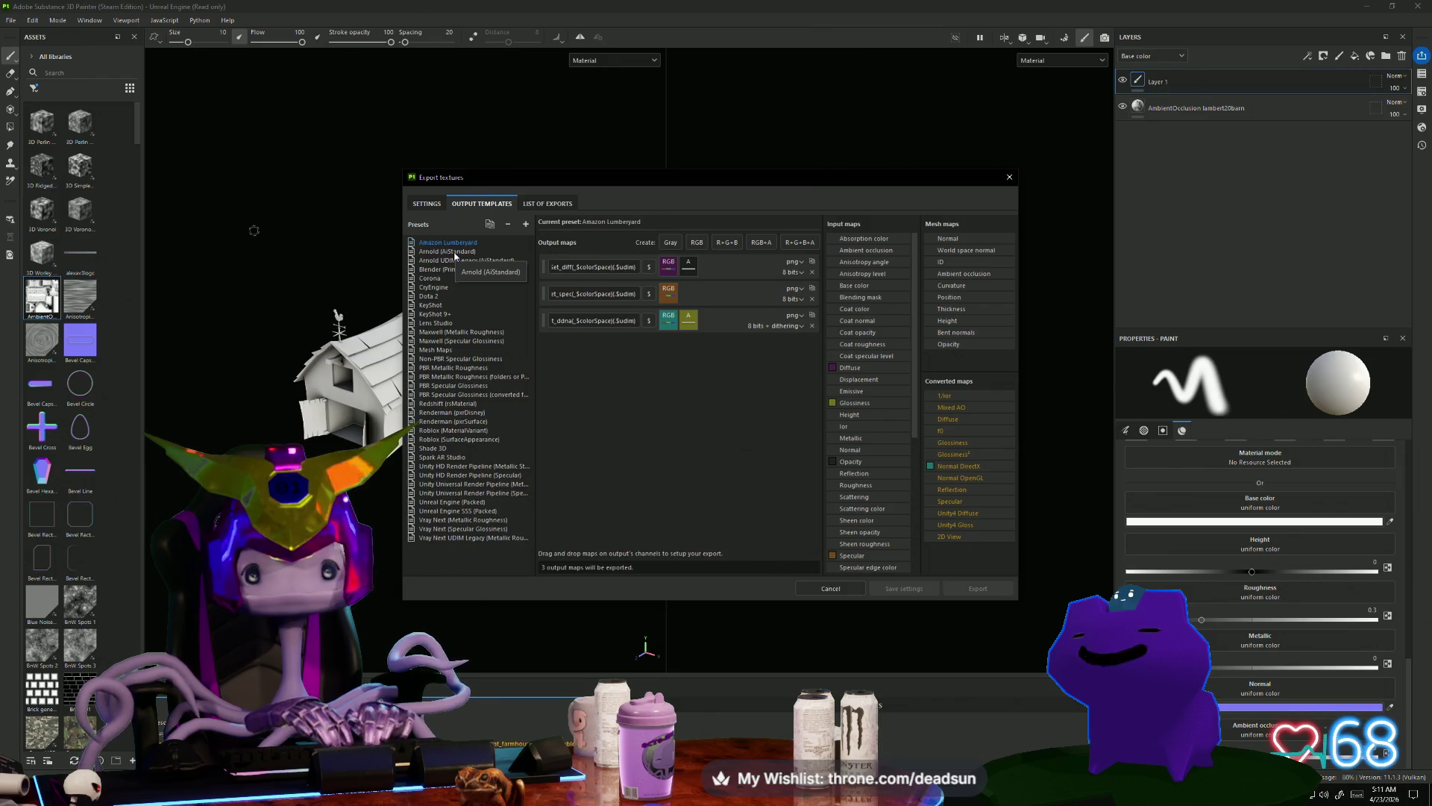
pyautogui.click(454, 252)
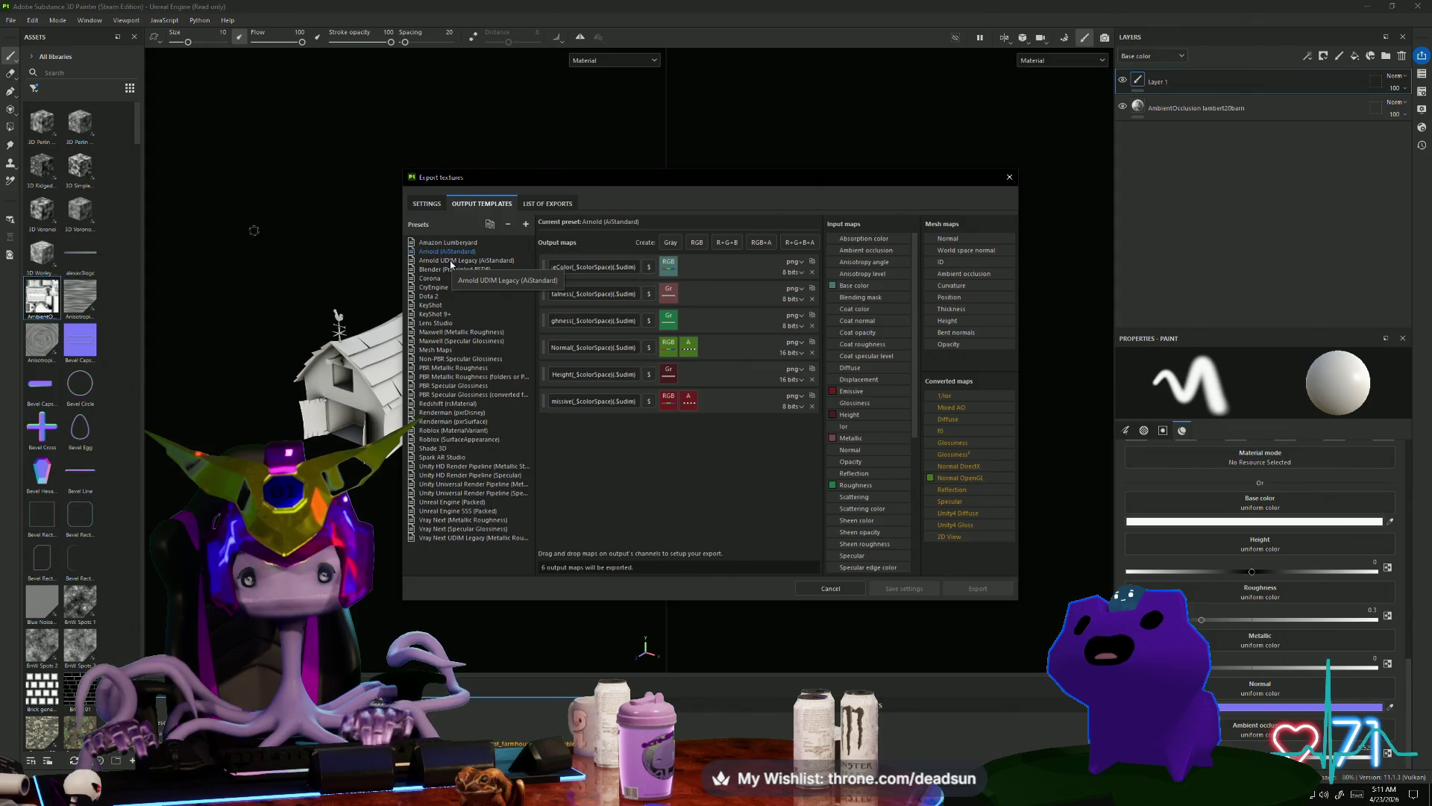
pyautogui.click(449, 261)
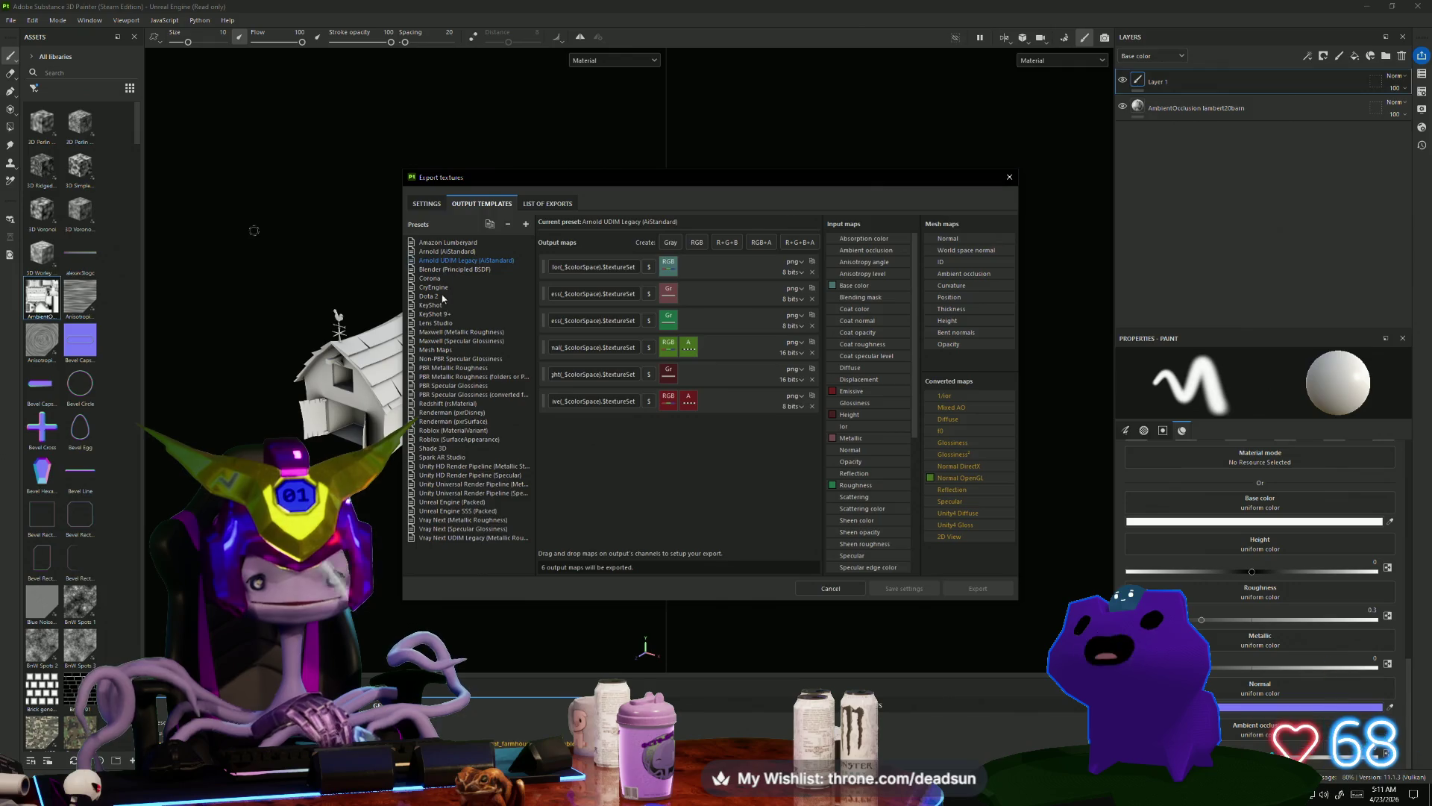
pyautogui.click(440, 350)
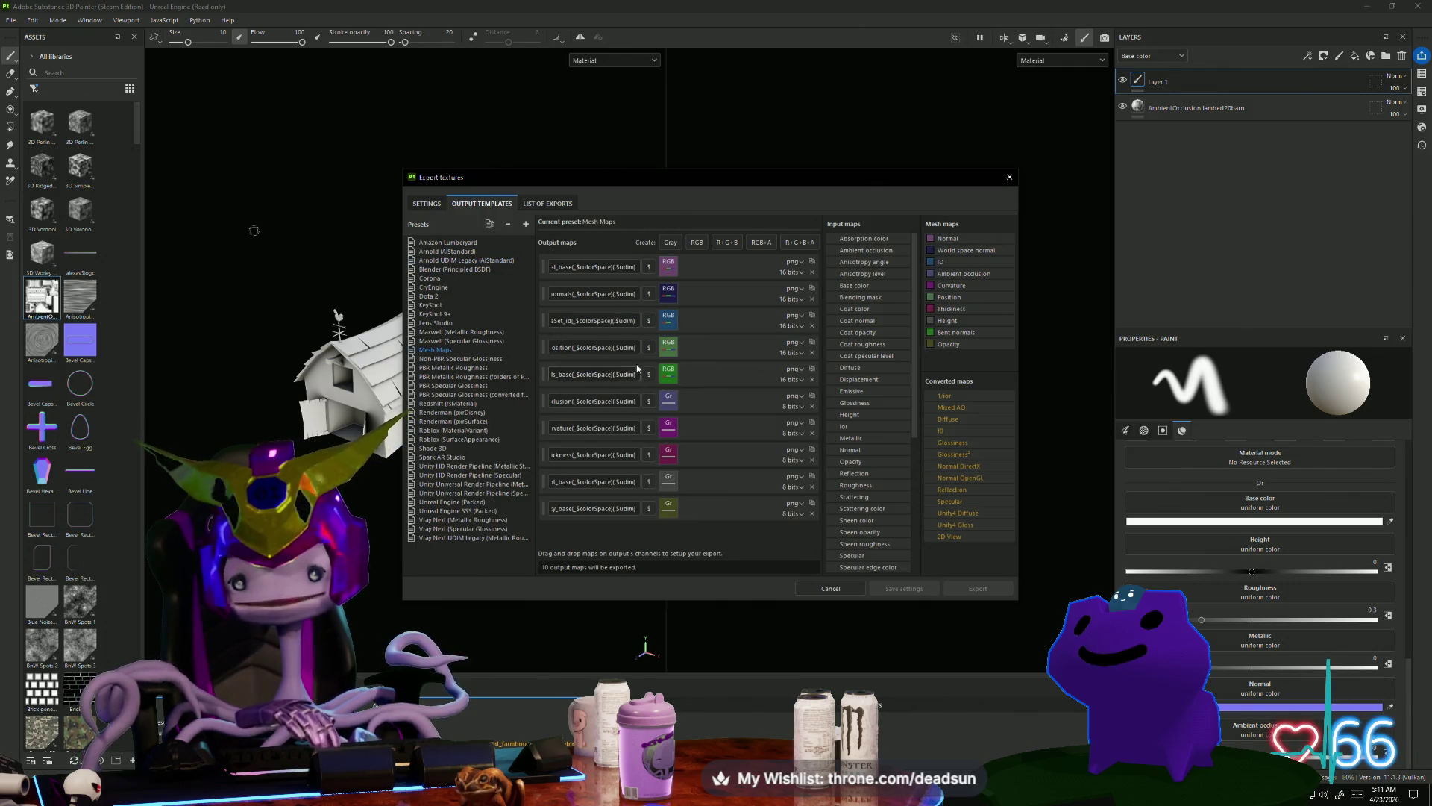
pyautogui.click(542, 204)
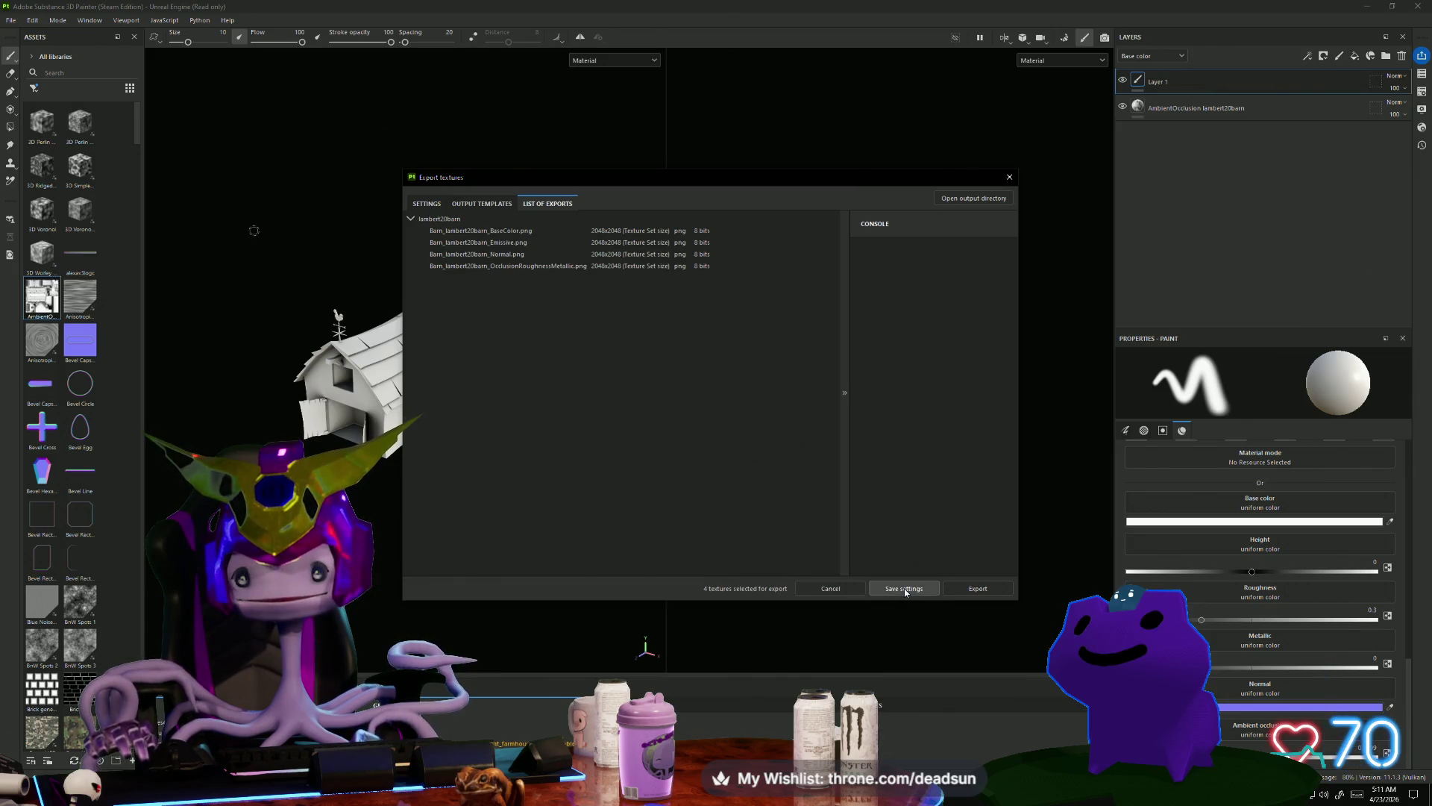
pyautogui.click(904, 589)
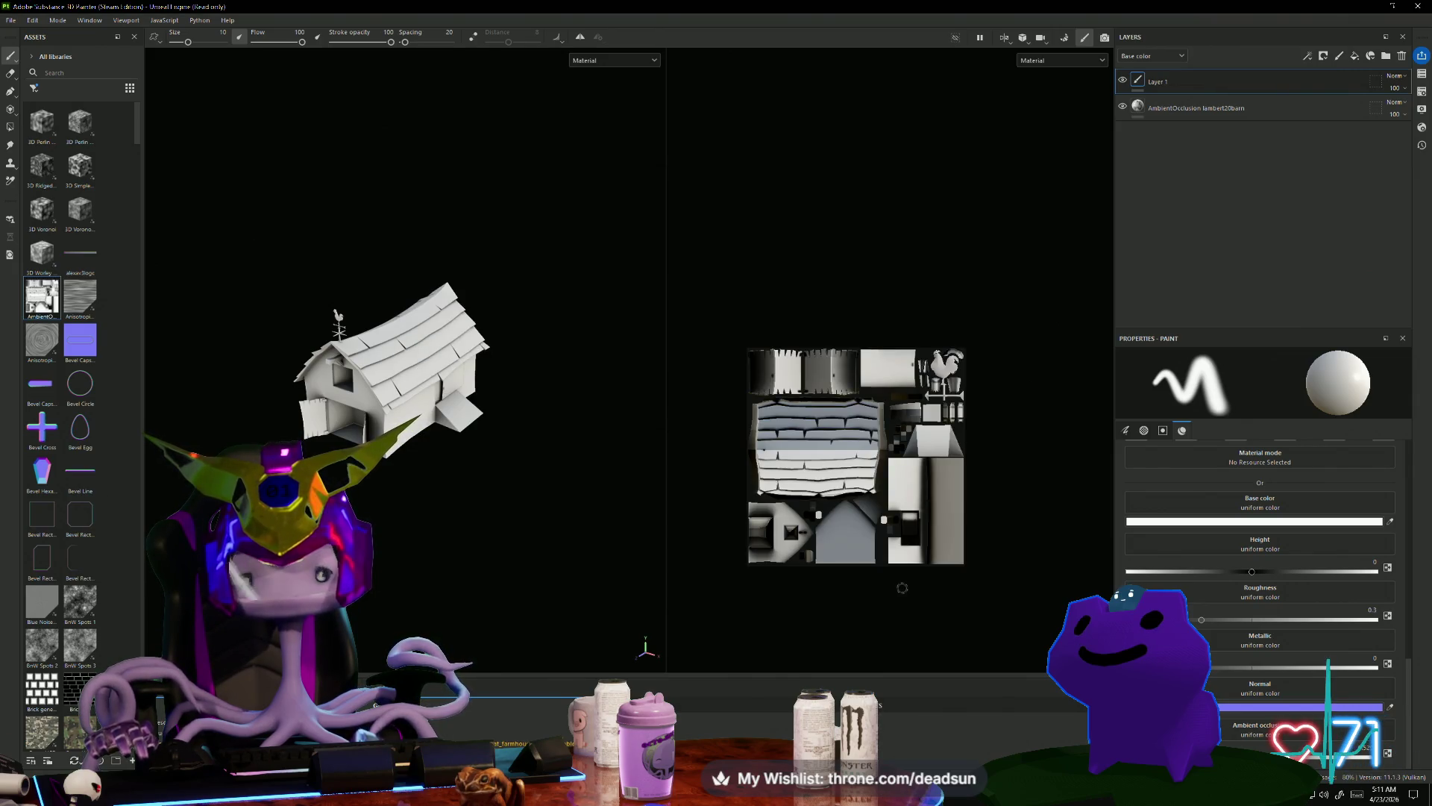
# Step: Reopen Export Textures, review the texture list and templates, and export the barn textures
pyautogui.click(11, 20)
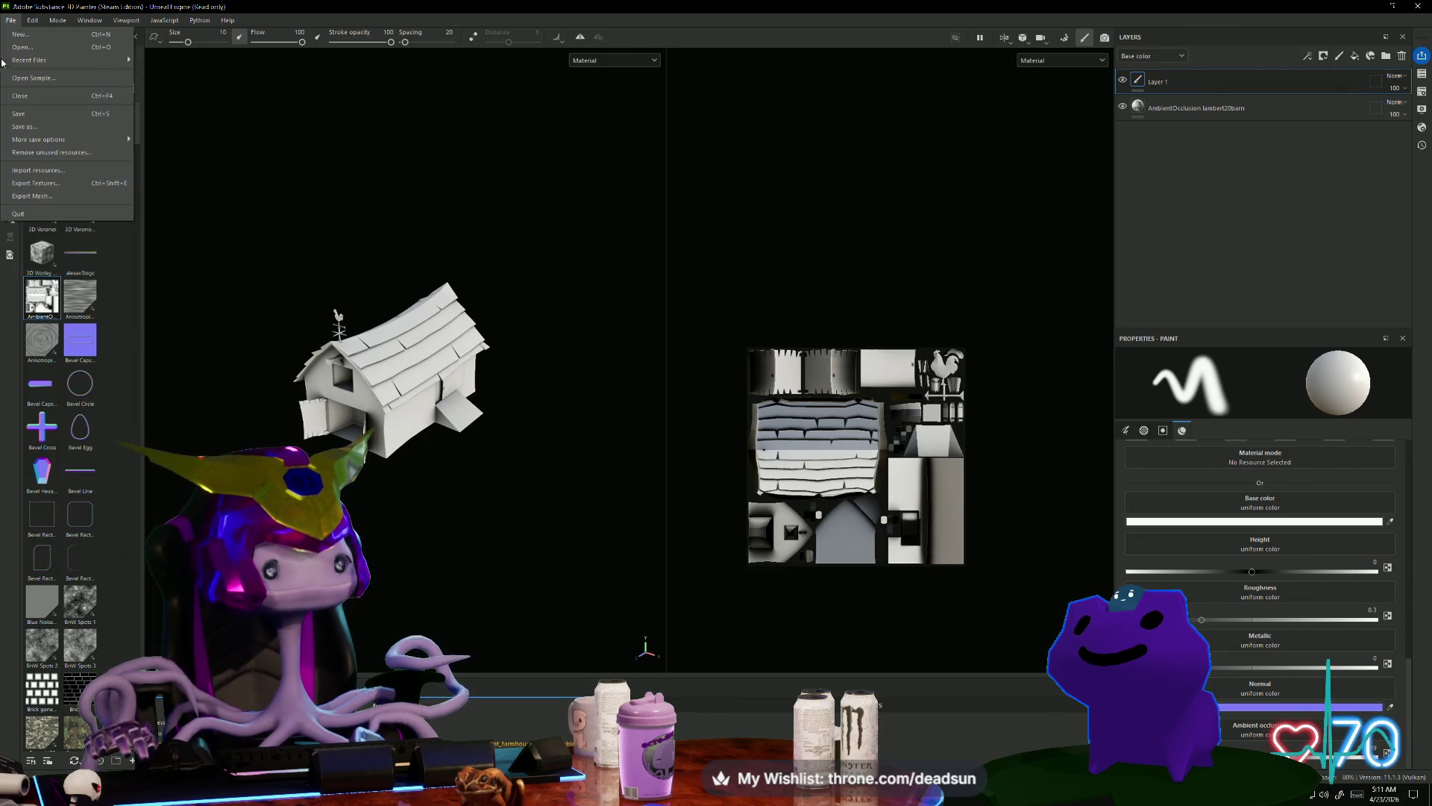
pyautogui.click(61, 183)
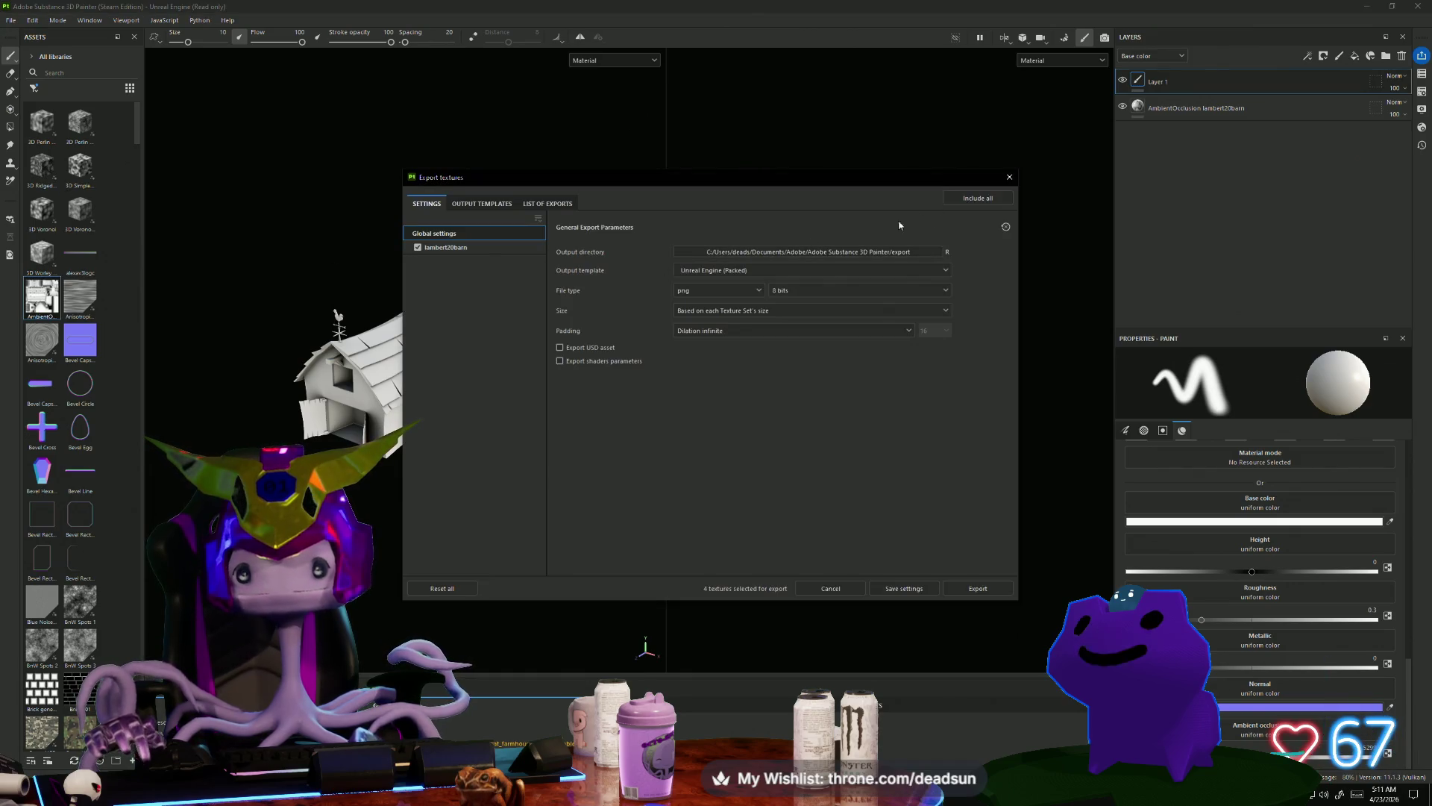
pyautogui.click(482, 203)
pyautogui.click(548, 204)
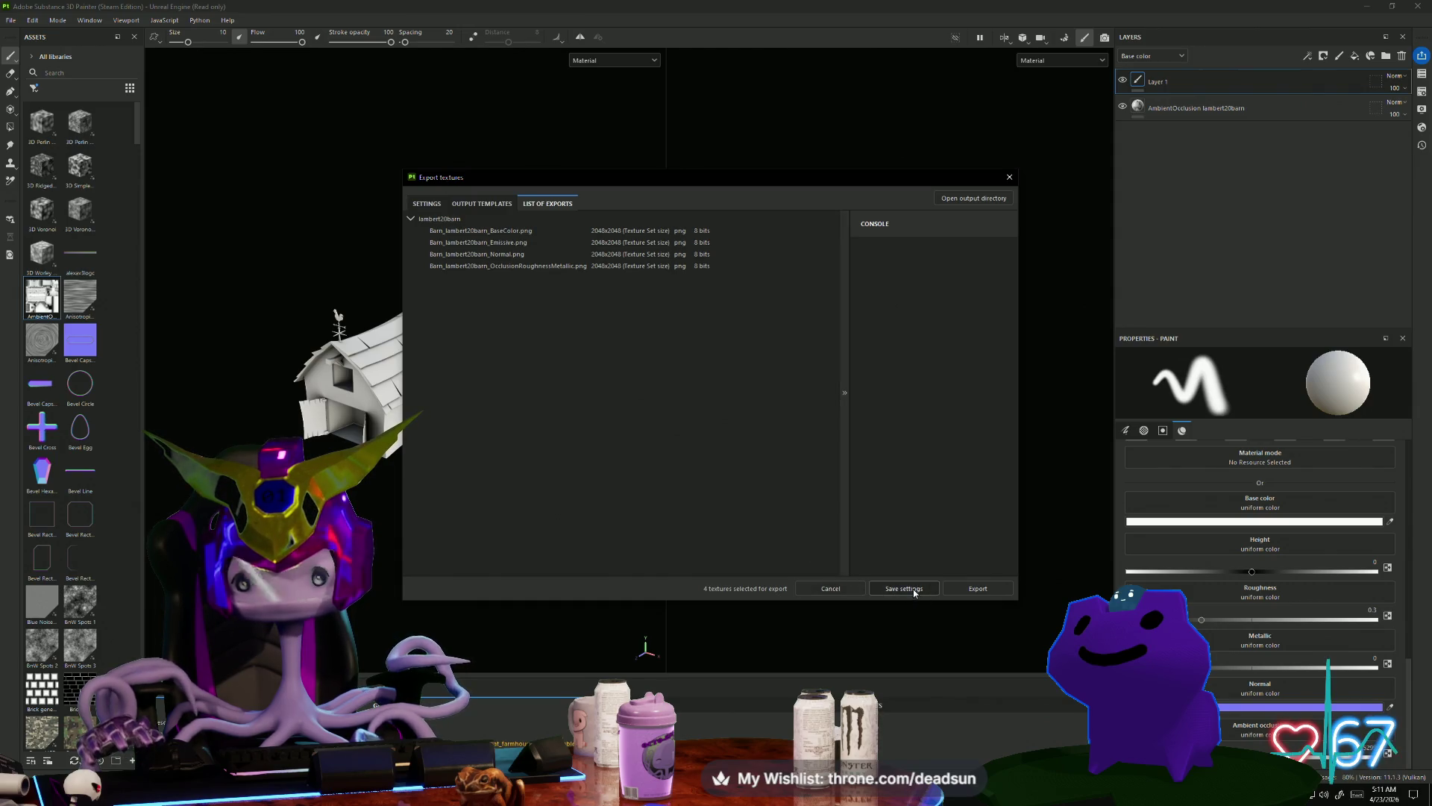
pyautogui.click(484, 203)
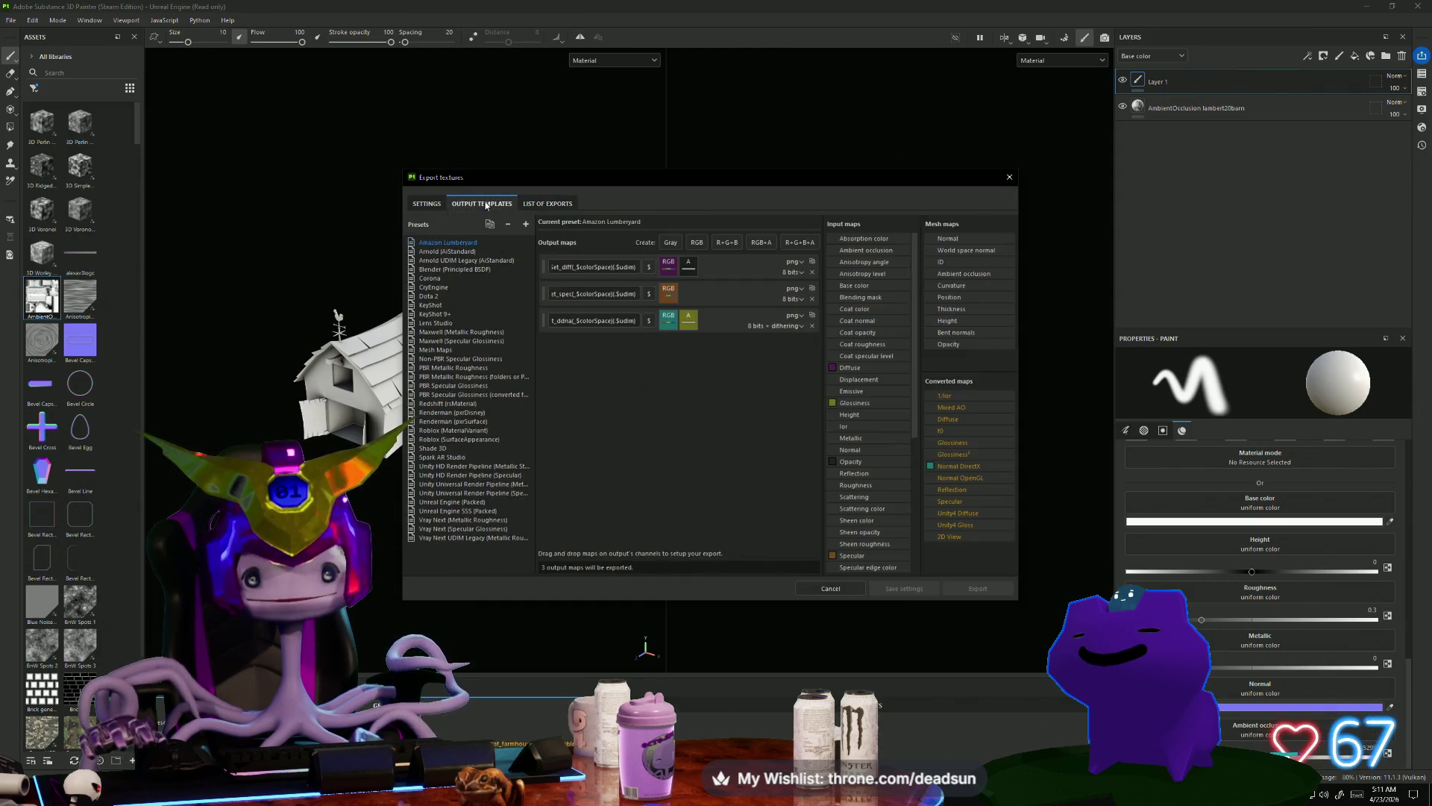
pyautogui.click(427, 204)
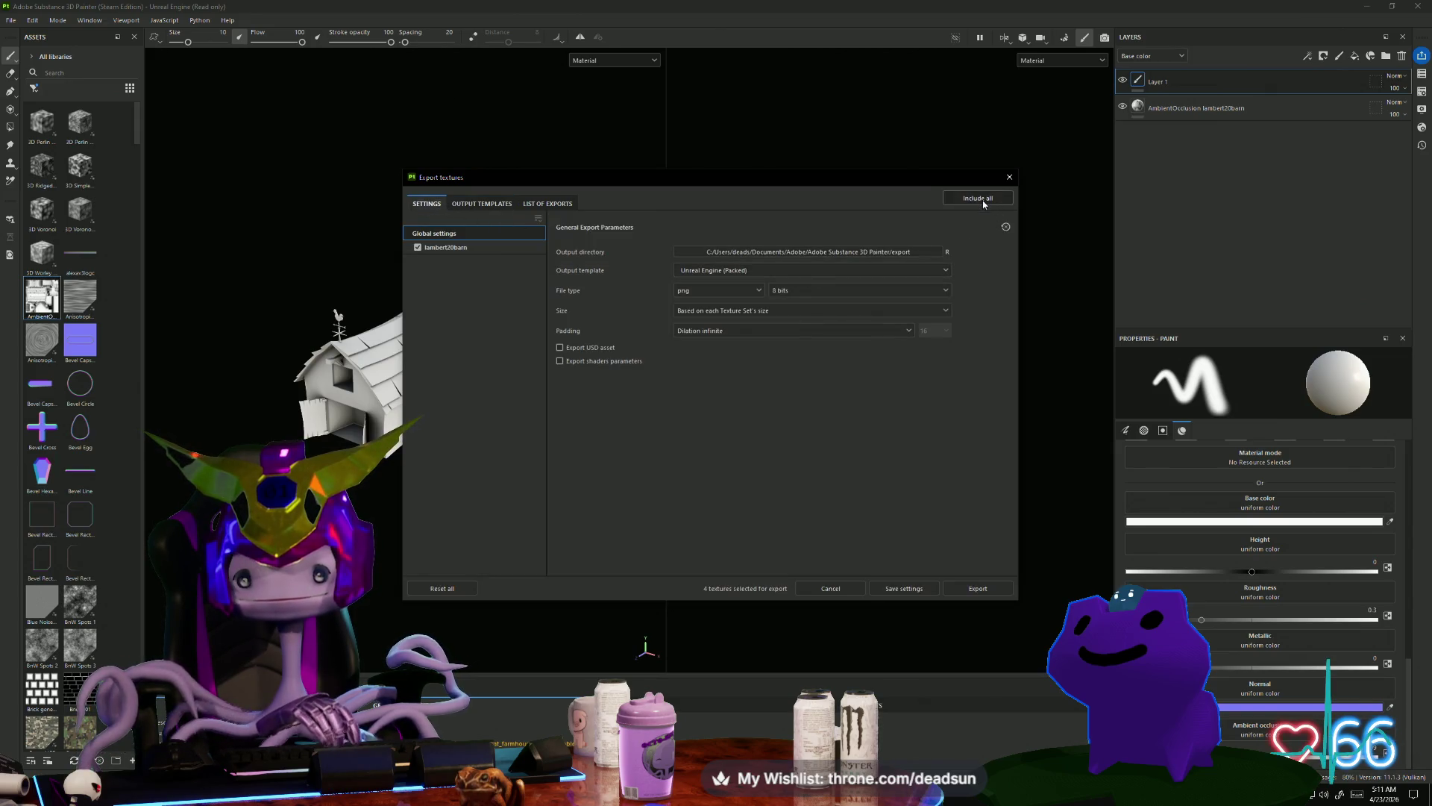
pyautogui.click(977, 587)
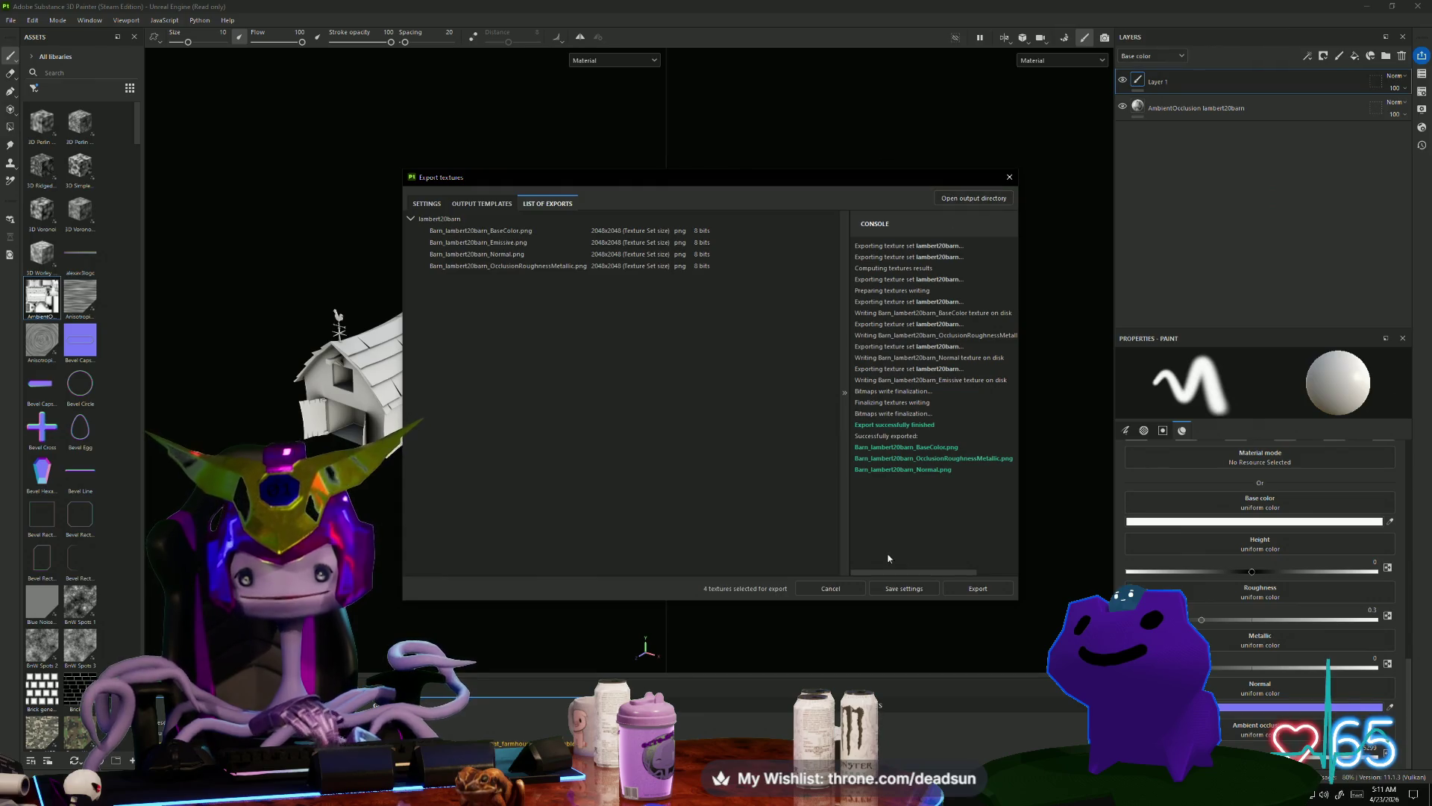
pyautogui.click(916, 587)
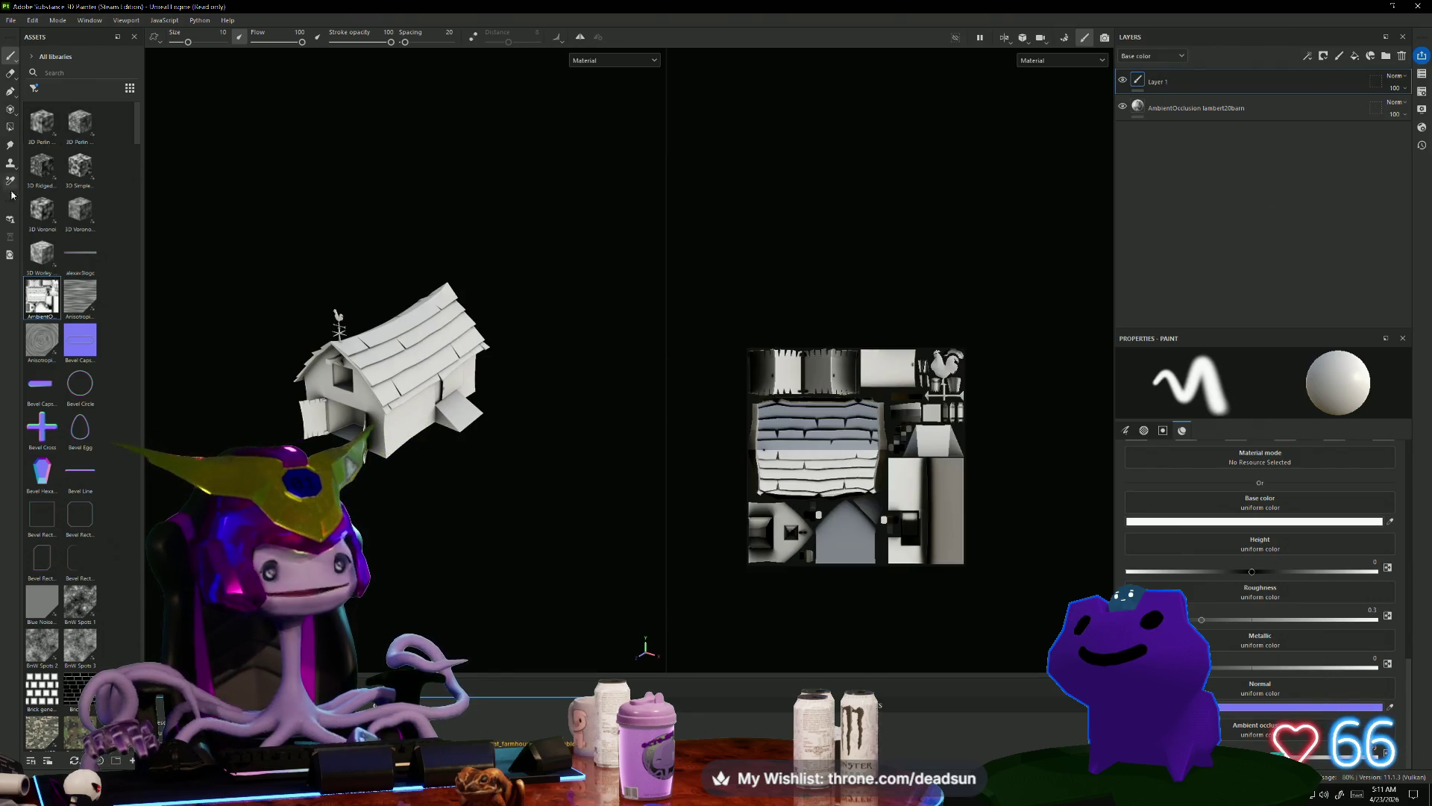
# Step: Export the barn's four PNG maps with the Unreal Engine (Packed) preset and open the output folder
pyautogui.click(13, 21)
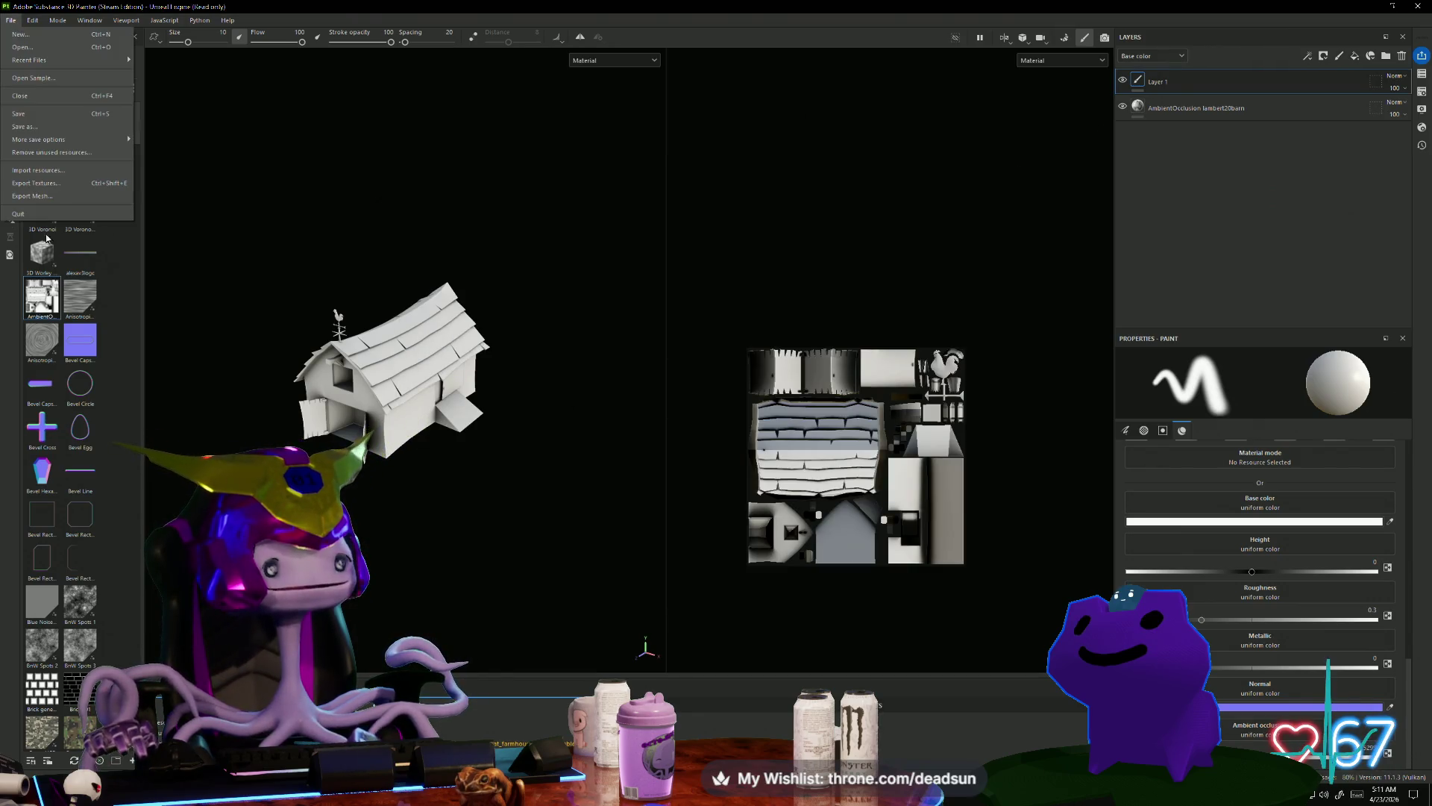
pyautogui.click(58, 180)
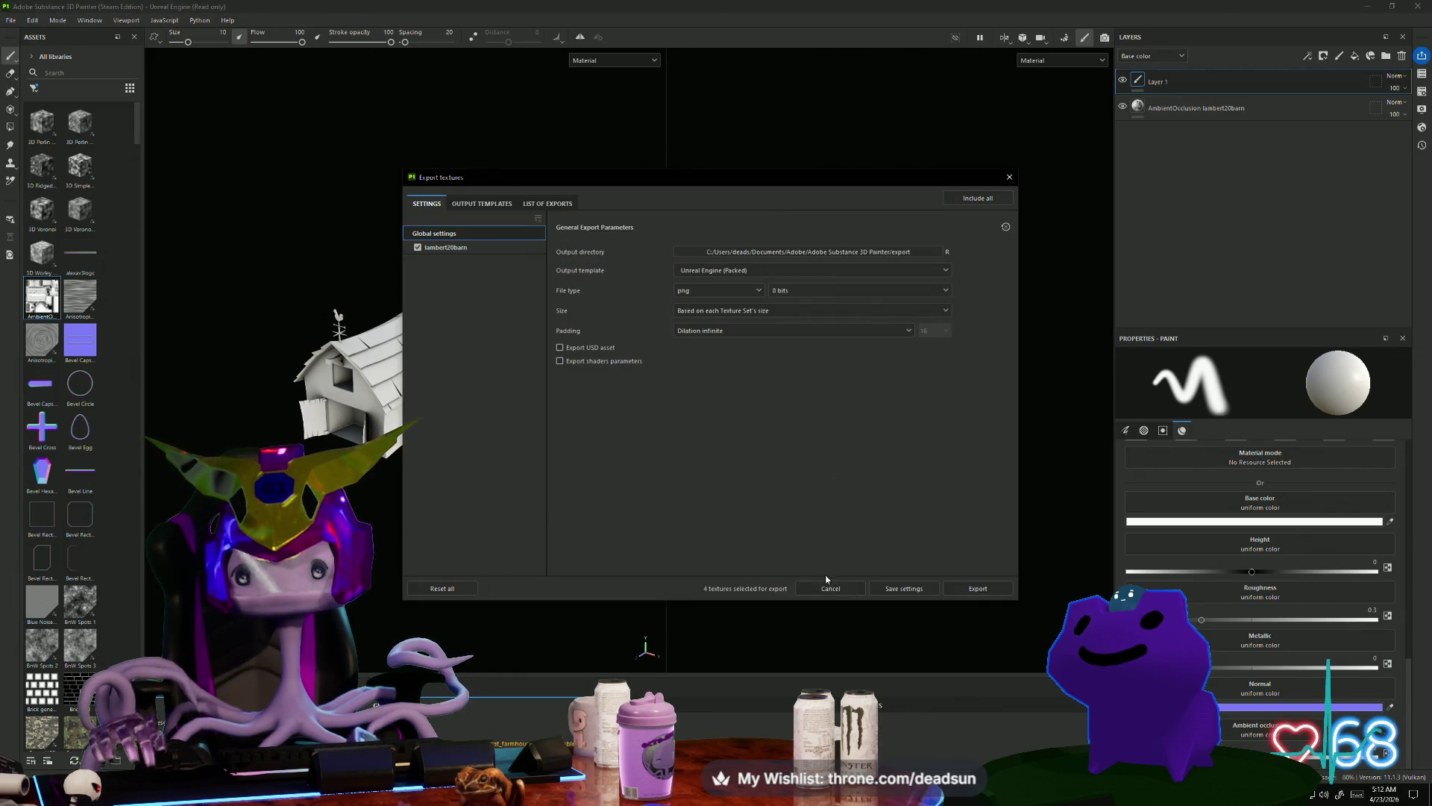
pyautogui.click(974, 589)
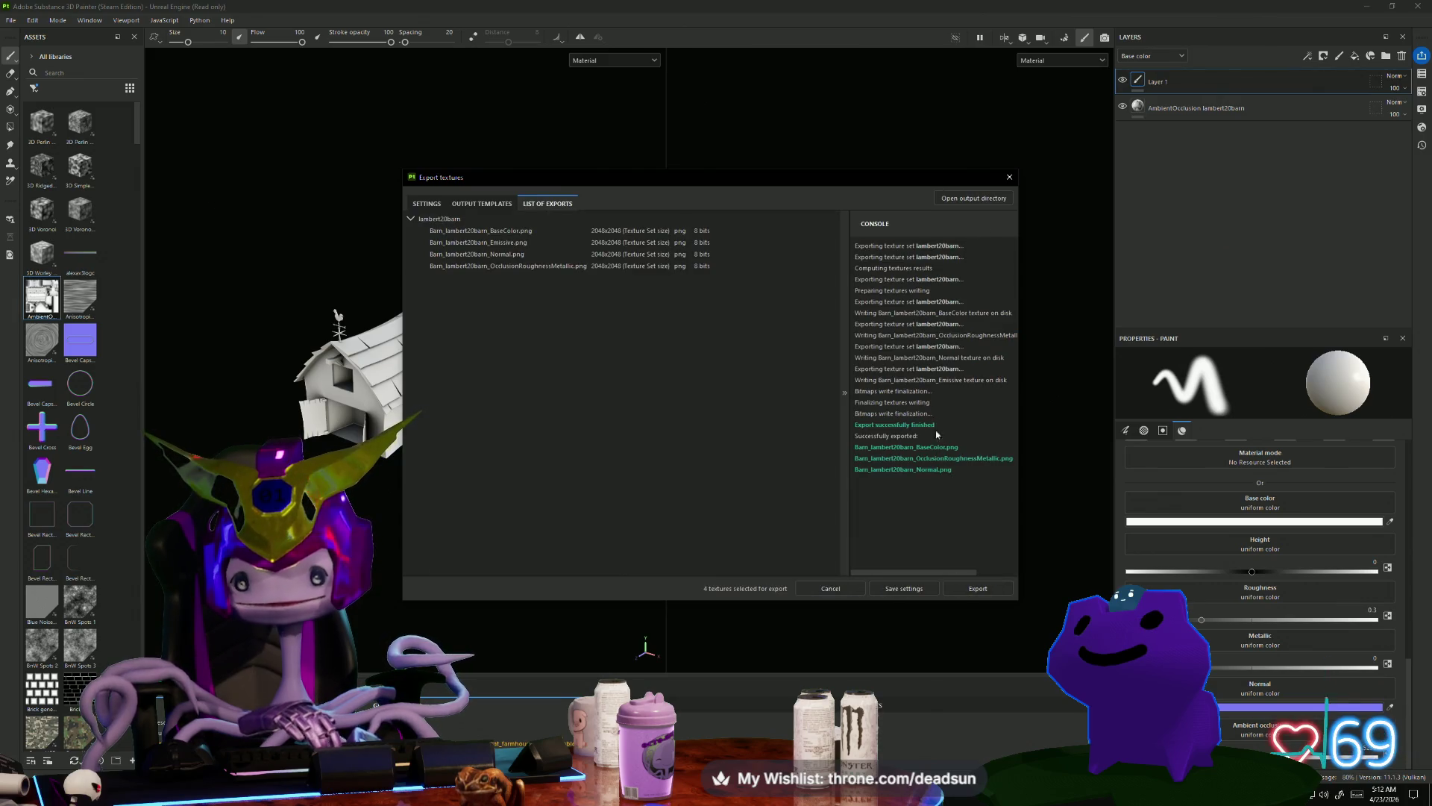
pyautogui.click(972, 198)
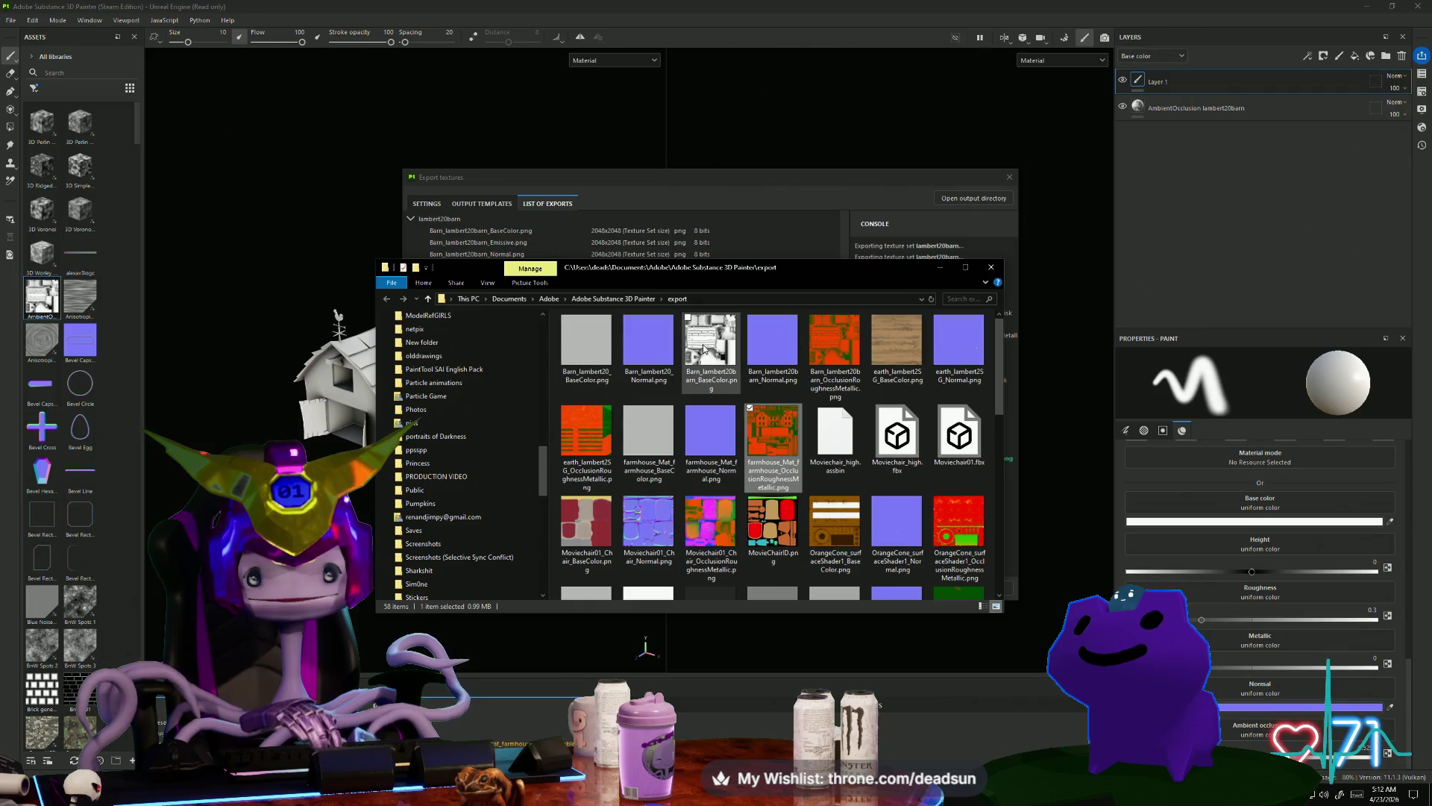
# Step: Copy Barn_lambert20barn_BaseColor.png from the export folder
pyautogui.click(737, 362)
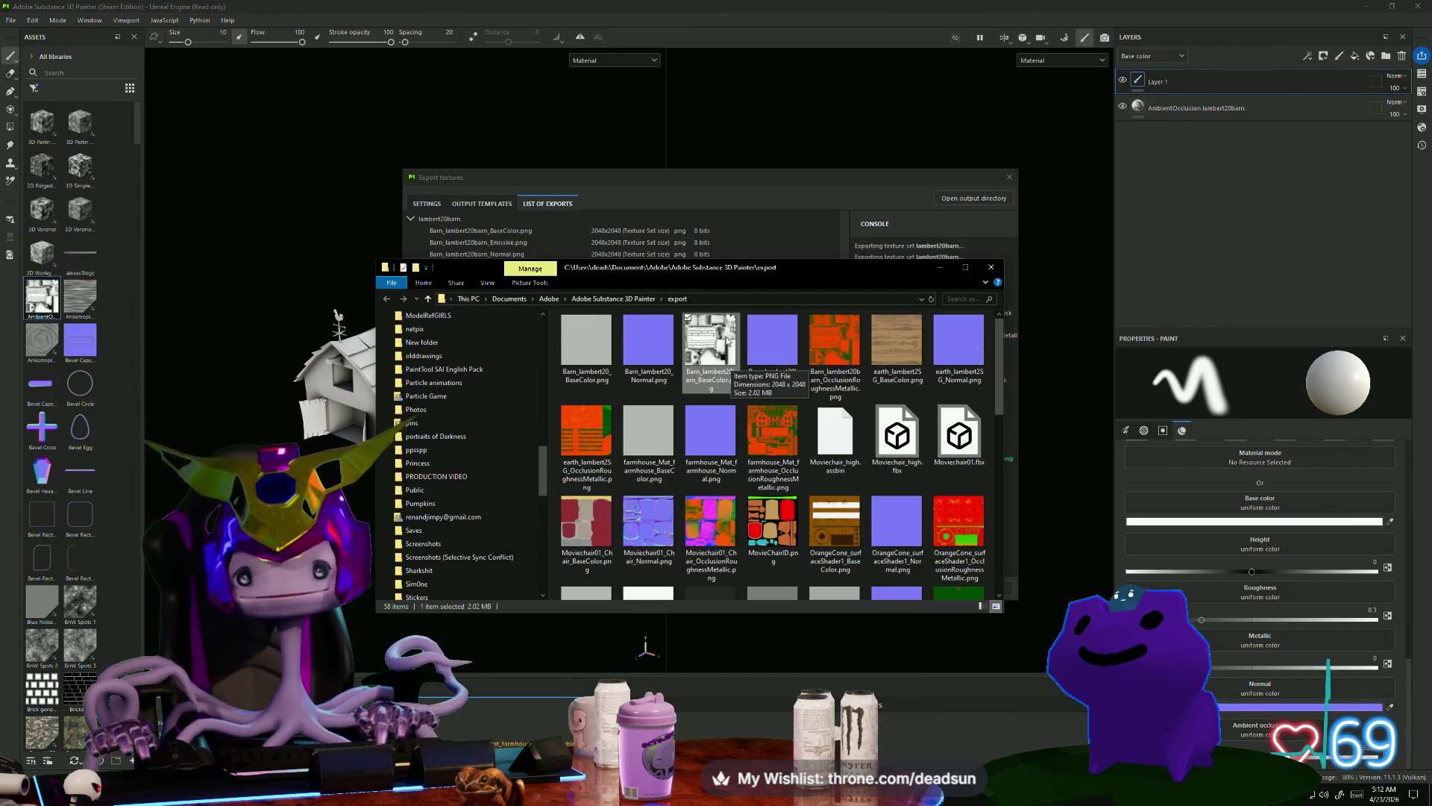
pyautogui.rightClick(703, 351)
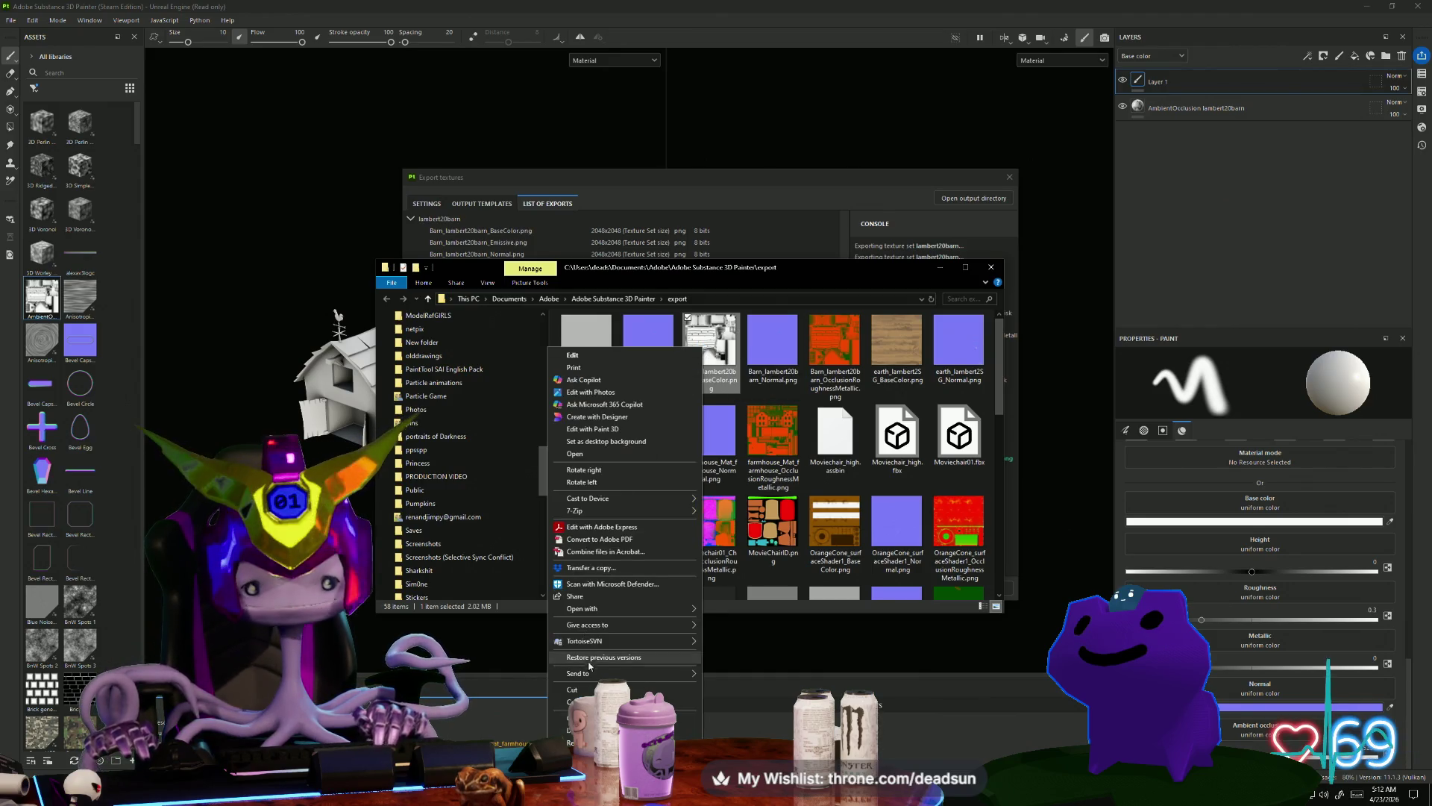
pyautogui.click(589, 702)
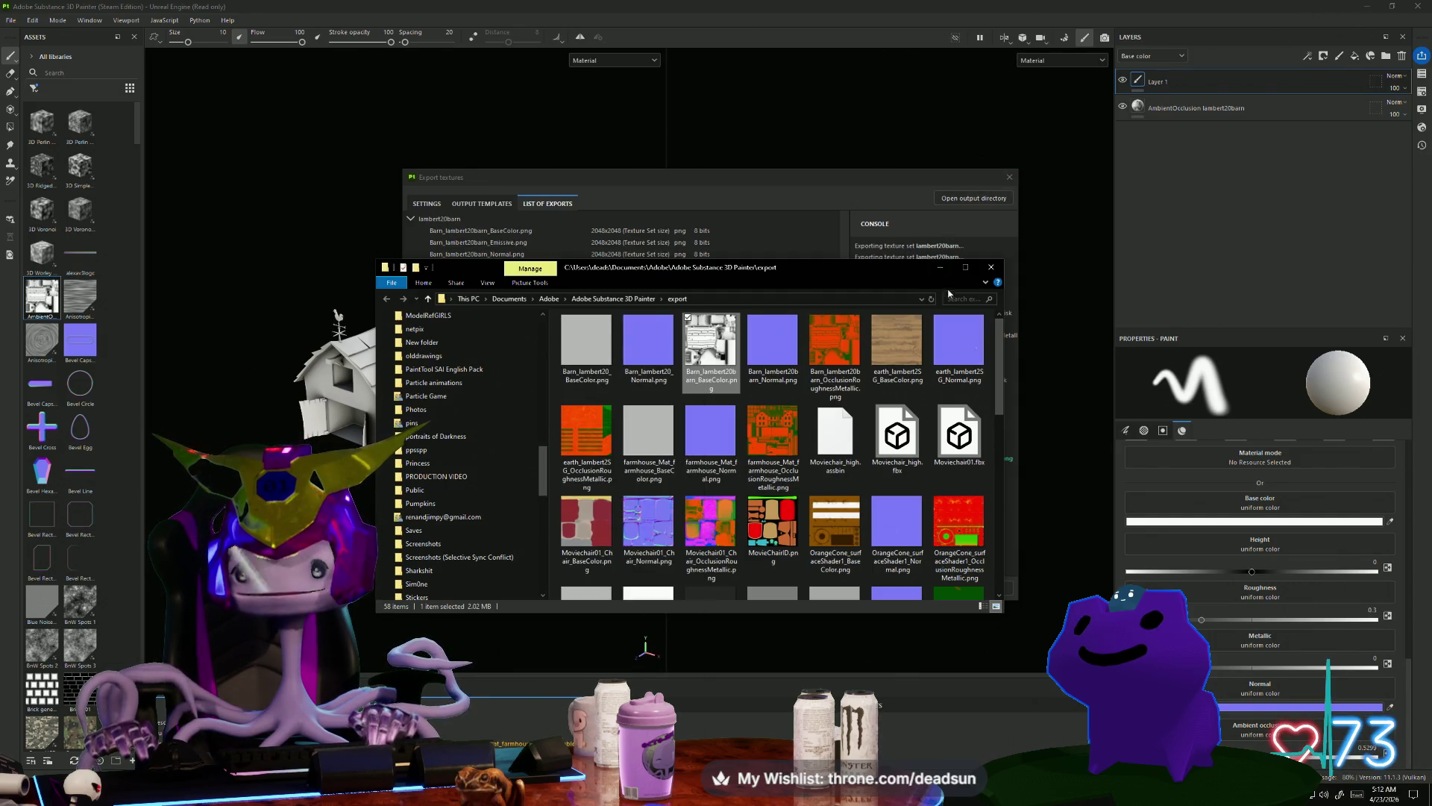
# Step: Close the export folder and Export dialog, and shrink Painter to bring Maya forward
pyautogui.click(946, 250)
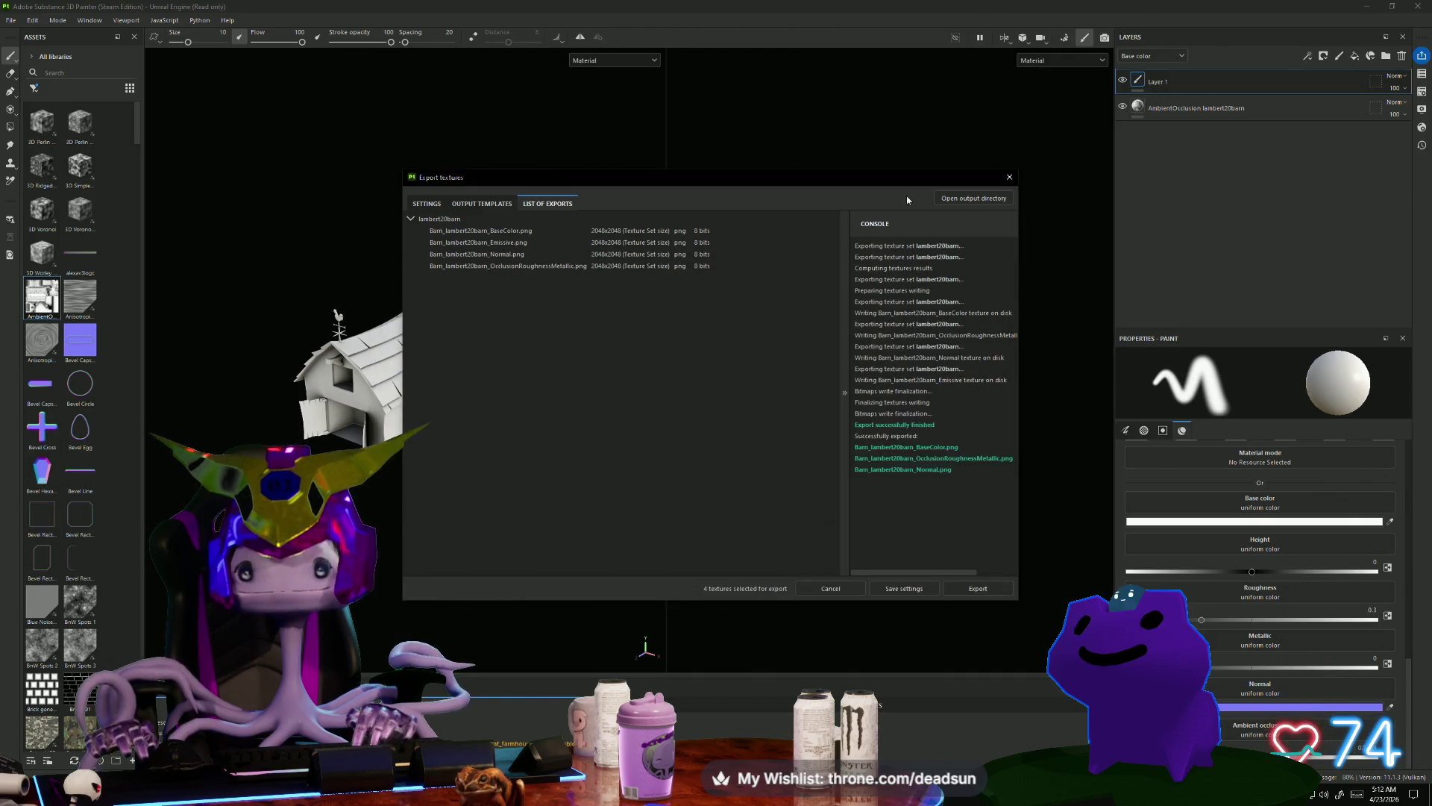
pyautogui.click(1010, 179)
pyautogui.moveTo(944, 7)
pyautogui.mouseDown()
pyautogui.moveTo(1060, 232)
pyautogui.moveTo(1012, 254)
pyautogui.mouseUp()
pyautogui.moveTo(1333, 6)
pyautogui.mouseDown()
pyautogui.moveTo(1242, 191)
pyautogui.moveTo(1246, 149)
pyautogui.mouseUp()
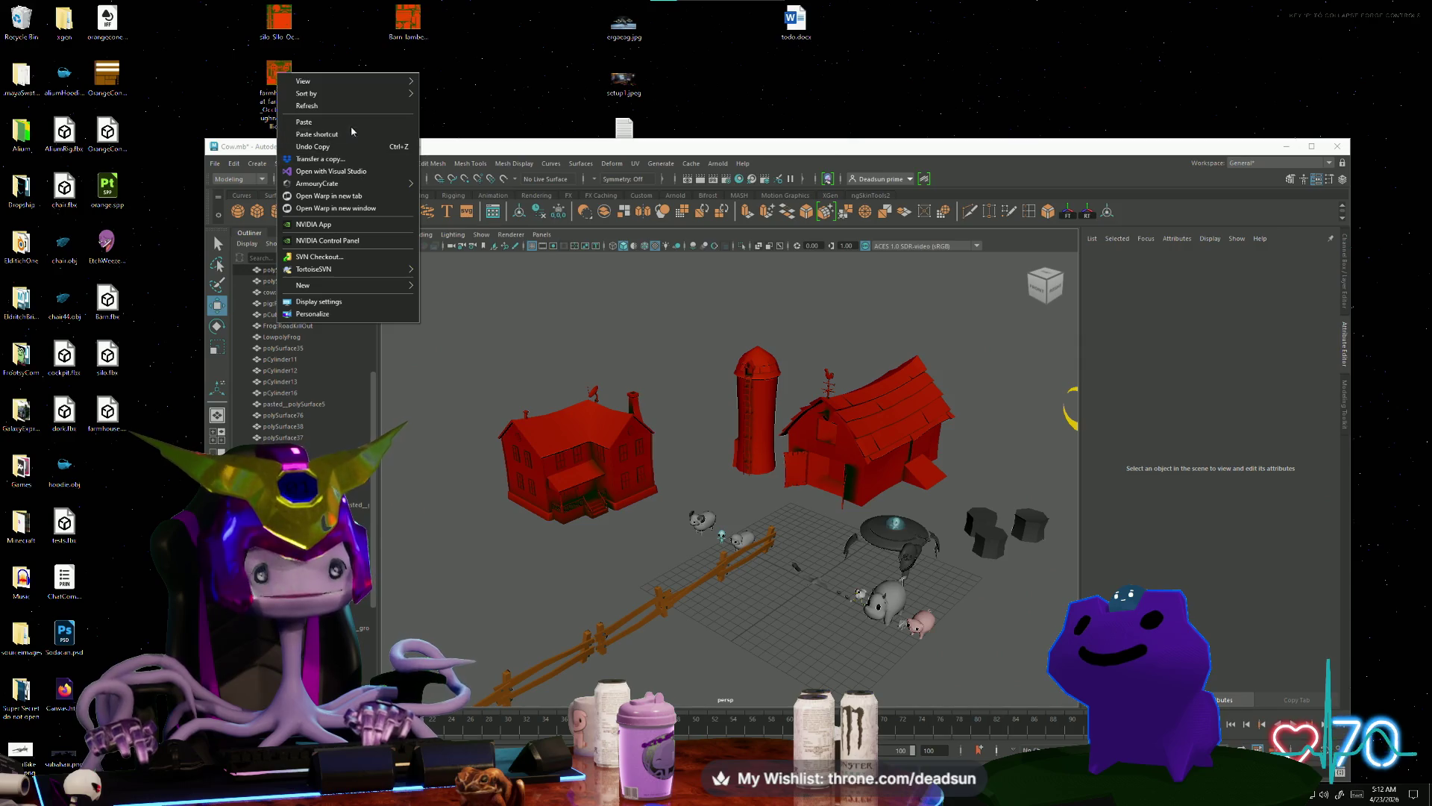
# Step: Paste the BaseColor PNG on the desktop and load it as the barn's file7 image
pyautogui.click(352, 128)
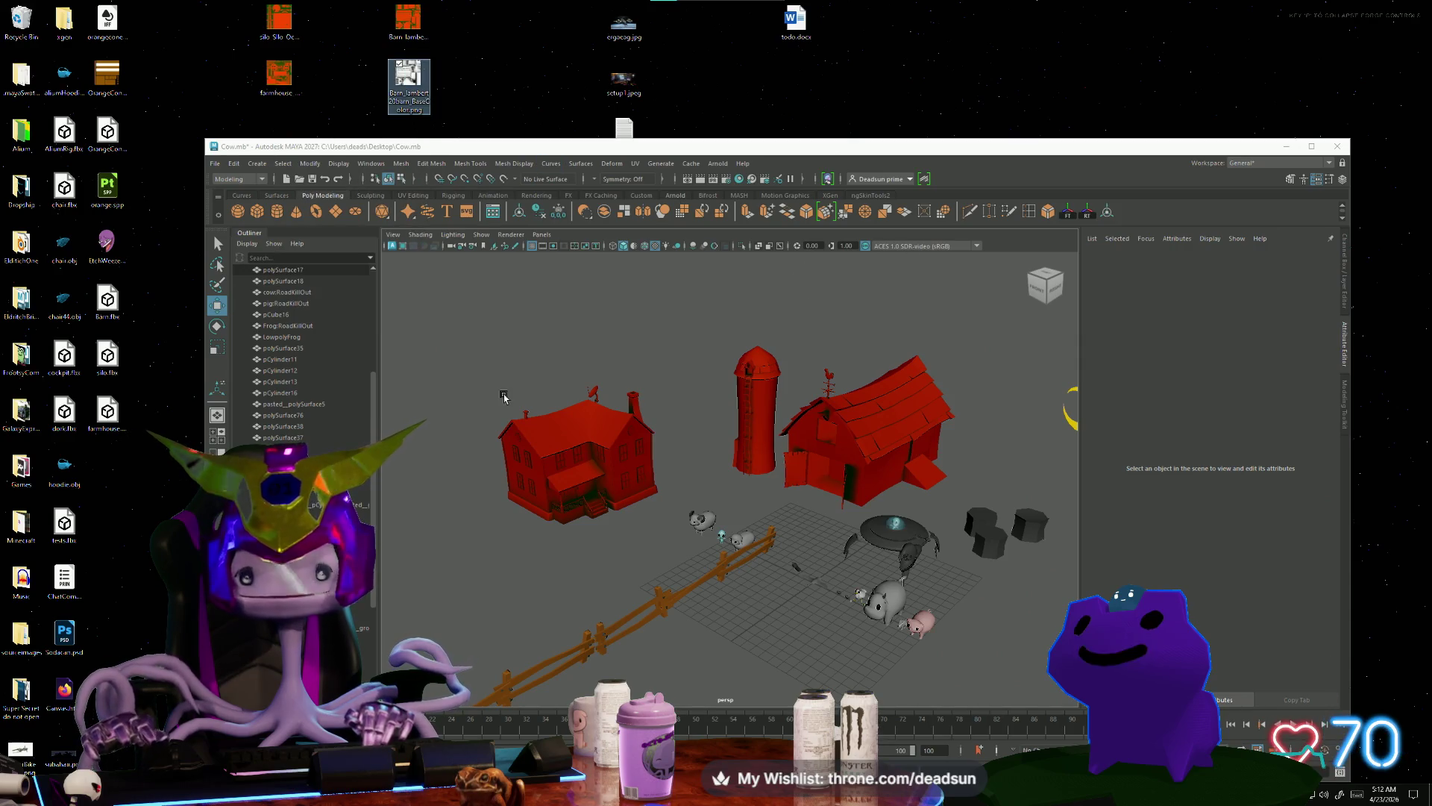
pyautogui.click(862, 441)
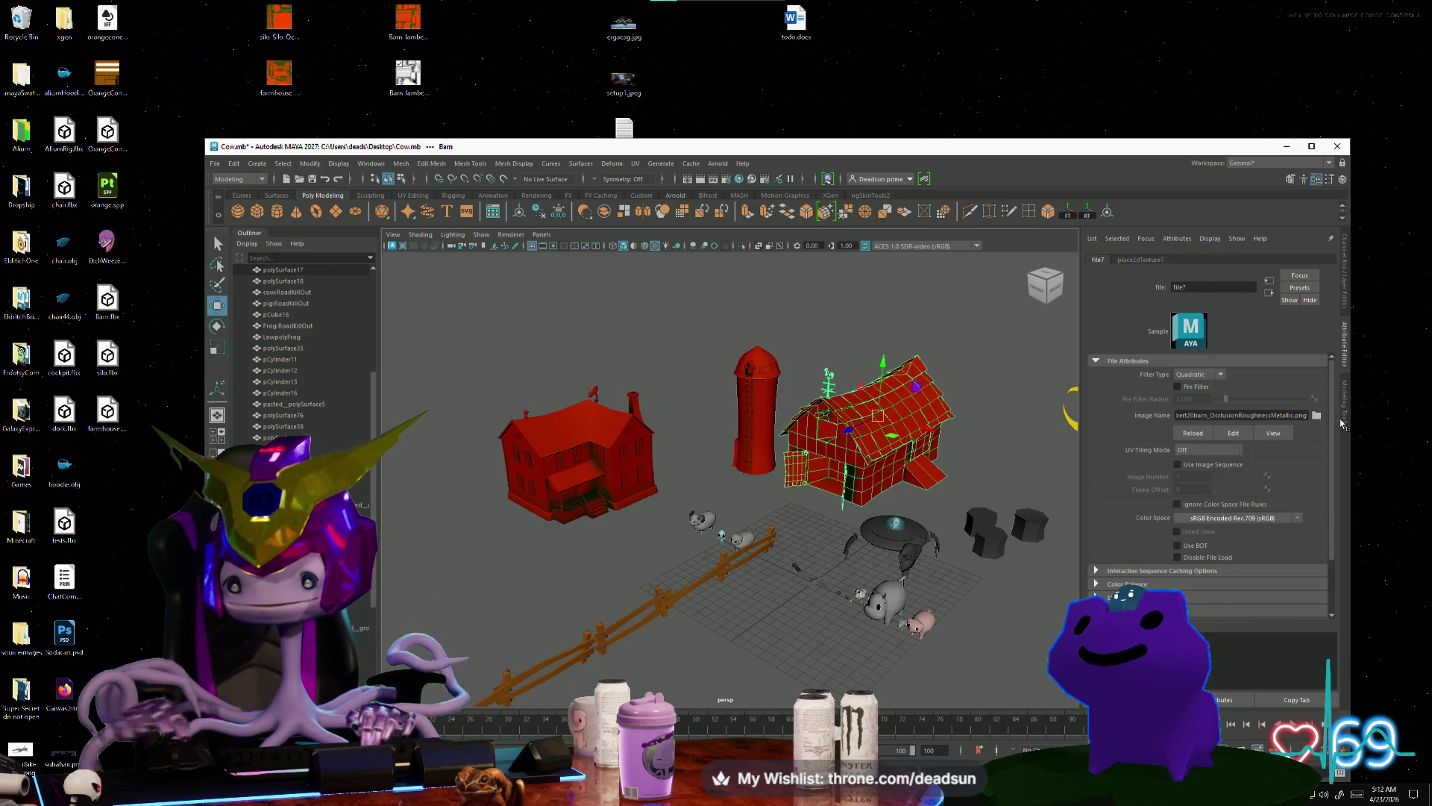
pyautogui.click(1316, 415)
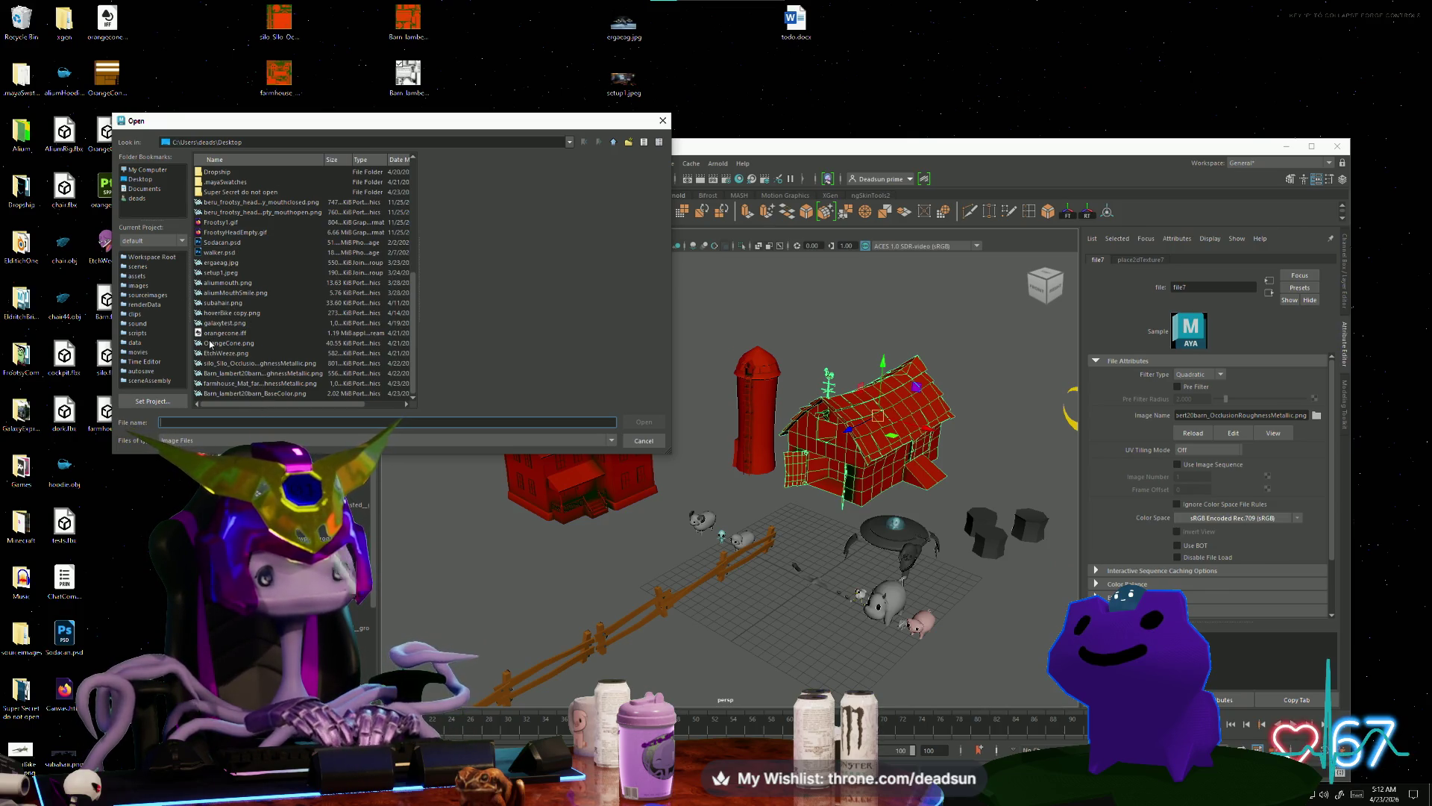
pyautogui.click(213, 292)
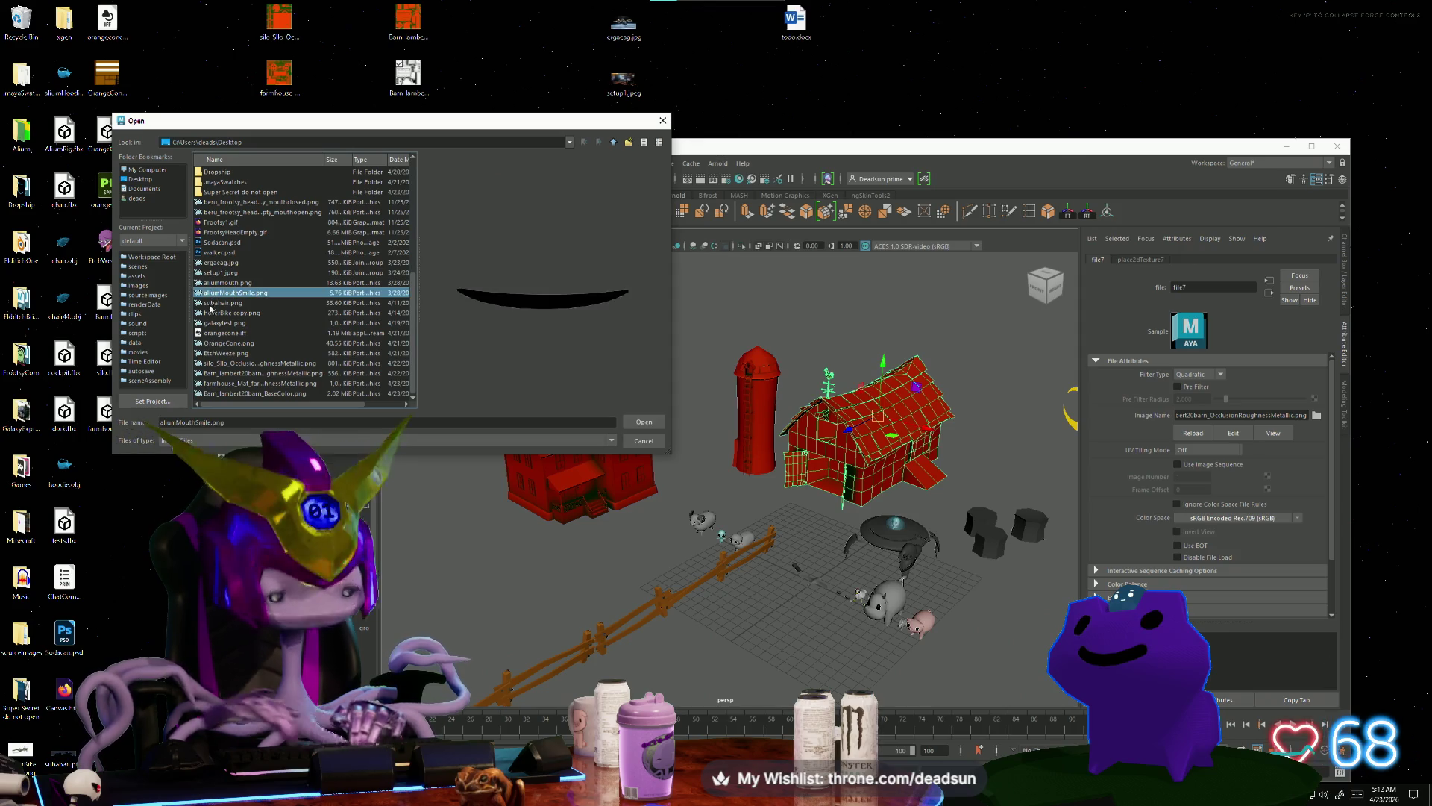
pyautogui.click(254, 383)
pyautogui.click(254, 394)
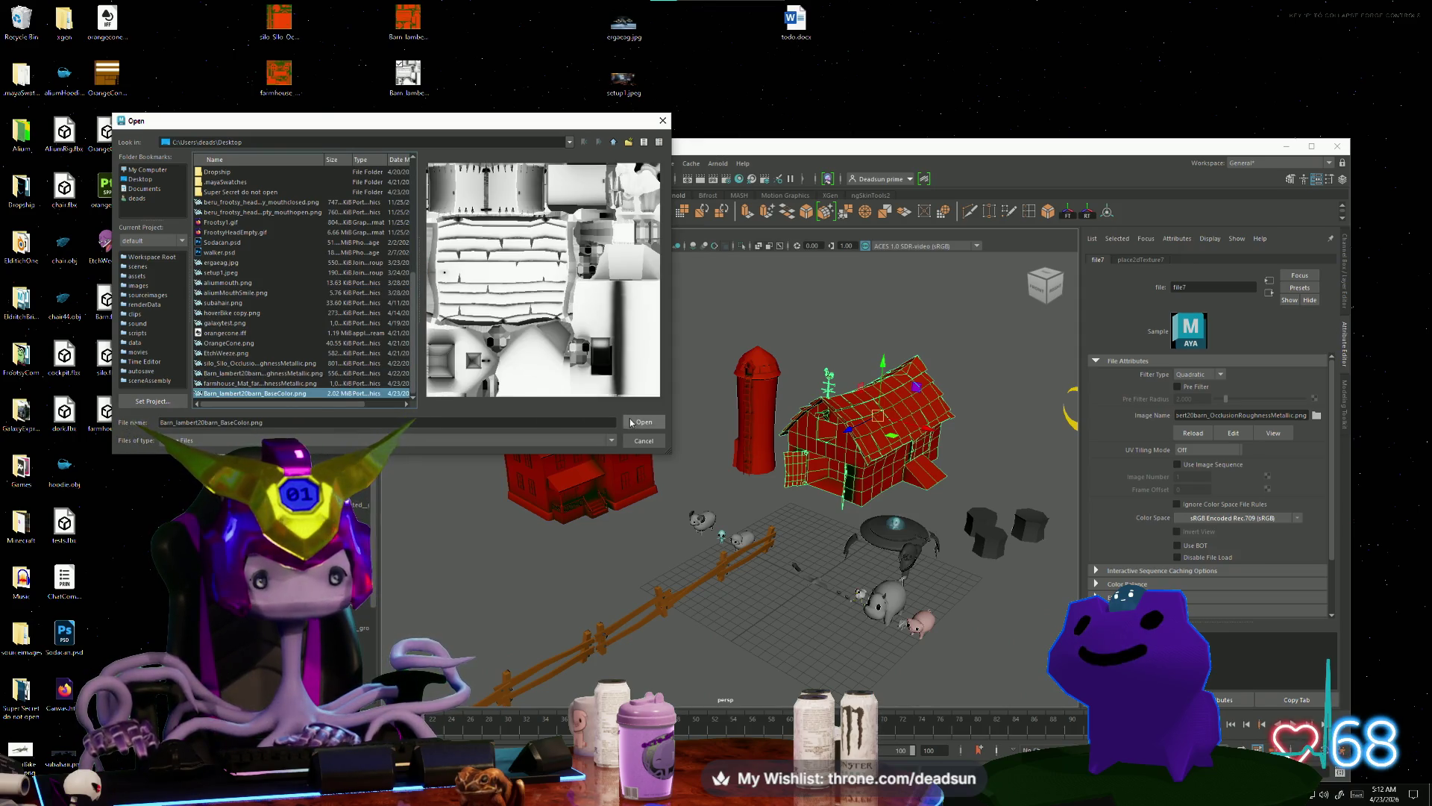
pyautogui.click(631, 422)
# Step: Zoom and orbit the farm to view the barn and silo, then select the silo
pyautogui.scroll(-2, 905, 520)
pyautogui.scroll(10, 904, 520)
pyautogui.scroll(5, 905, 520)
pyautogui.scroll(-5, 820, 507)
pyautogui.moveTo(746, 499)
pyautogui.keyDown('alt'); pyautogui.mouseDown()
pyautogui.moveTo(580, 486)
pyautogui.moveTo(749, 478)
pyautogui.moveTo(778, 505)
pyautogui.moveTo(696, 514)
pyautogui.moveTo(753, 488)
pyautogui.mouseUp(); pyautogui.keyUp('alt')
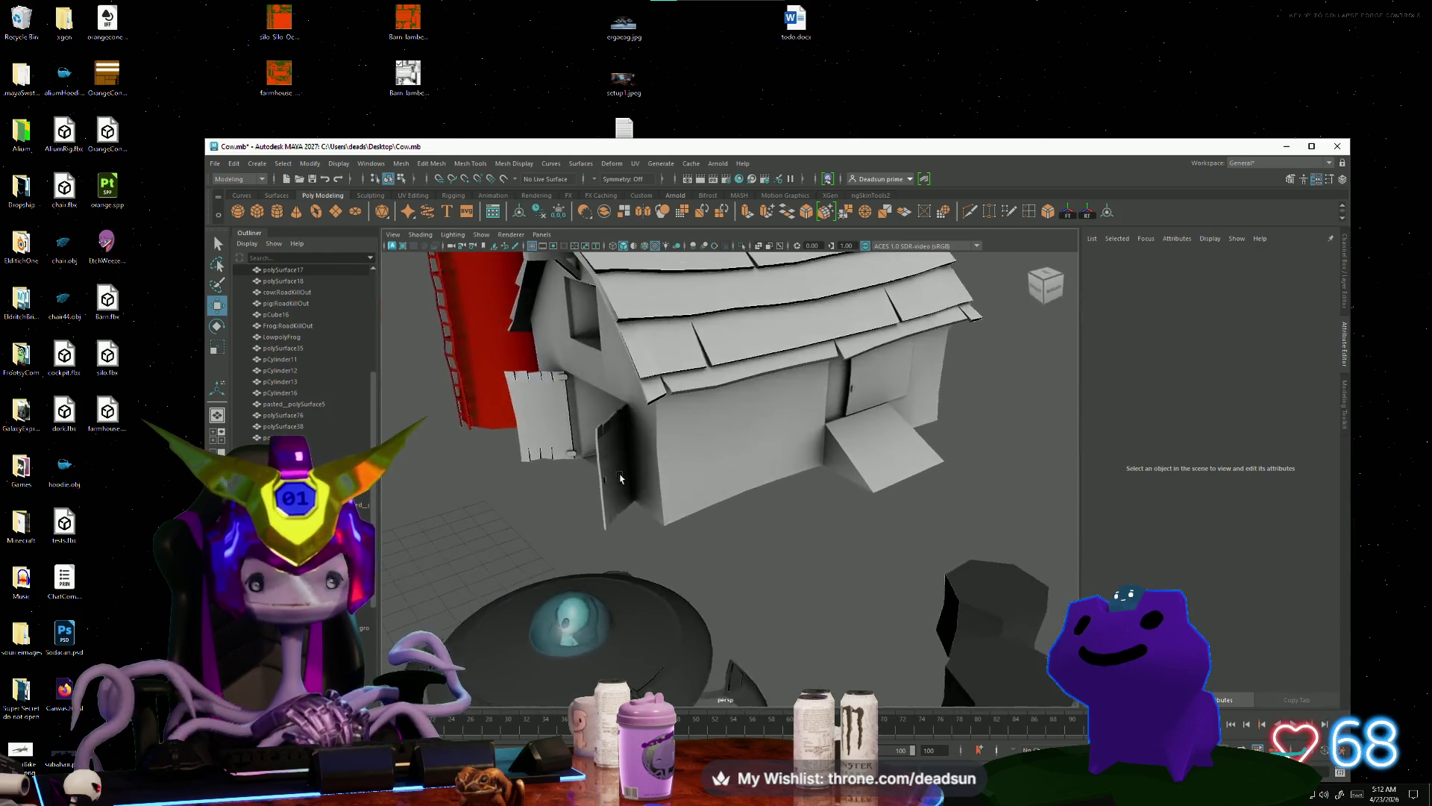
pyautogui.scroll(5, 749, 477)
pyautogui.scroll(-5, 778, 505)
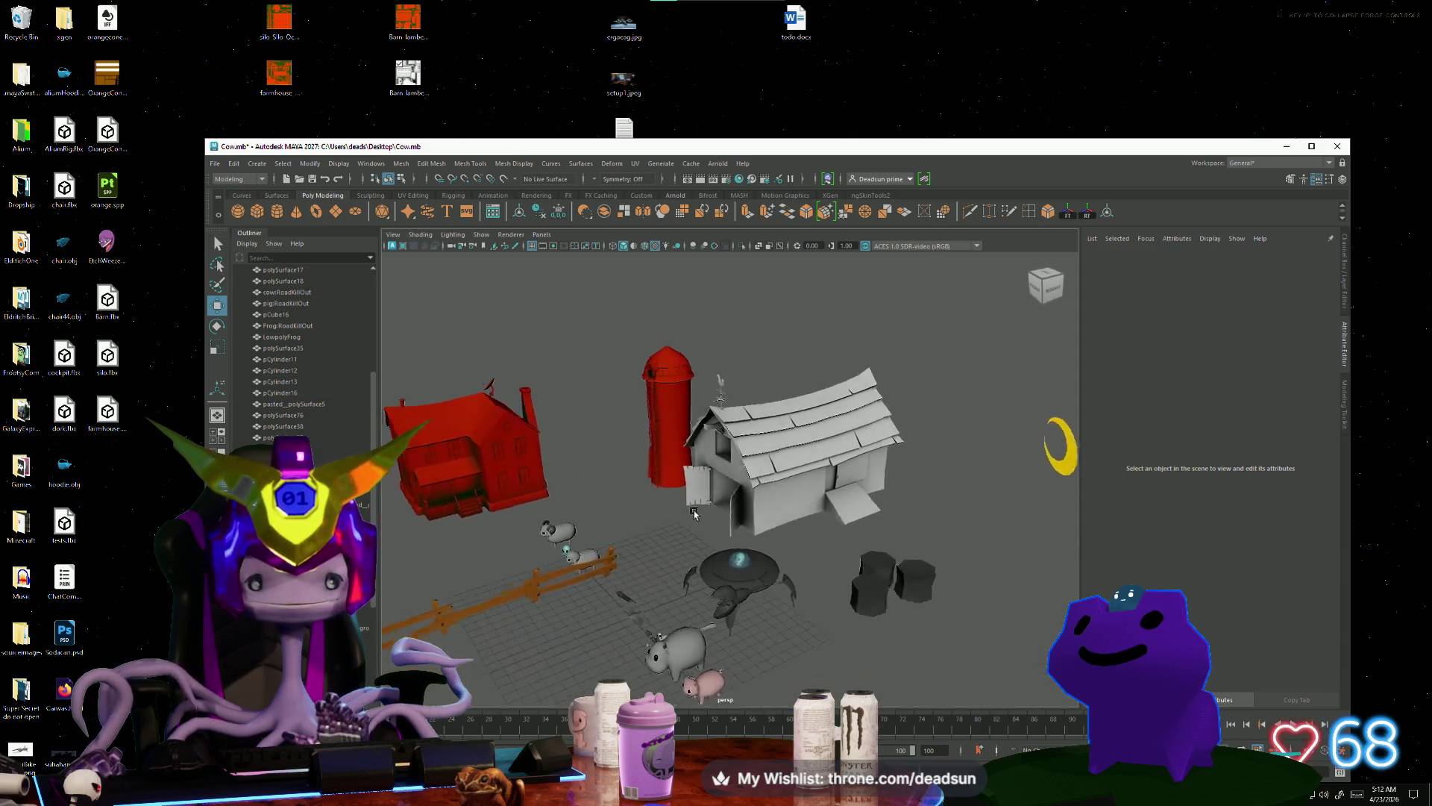
pyautogui.scroll(8, 776, 478)
pyautogui.scroll(10, 795, 470)
pyautogui.scroll(-15, 645, 468)
pyautogui.keyDown('alt'); pyautogui.moveTo(645, 468); pyautogui.dragTo(809, 516); pyautogui.keyUp('alt')
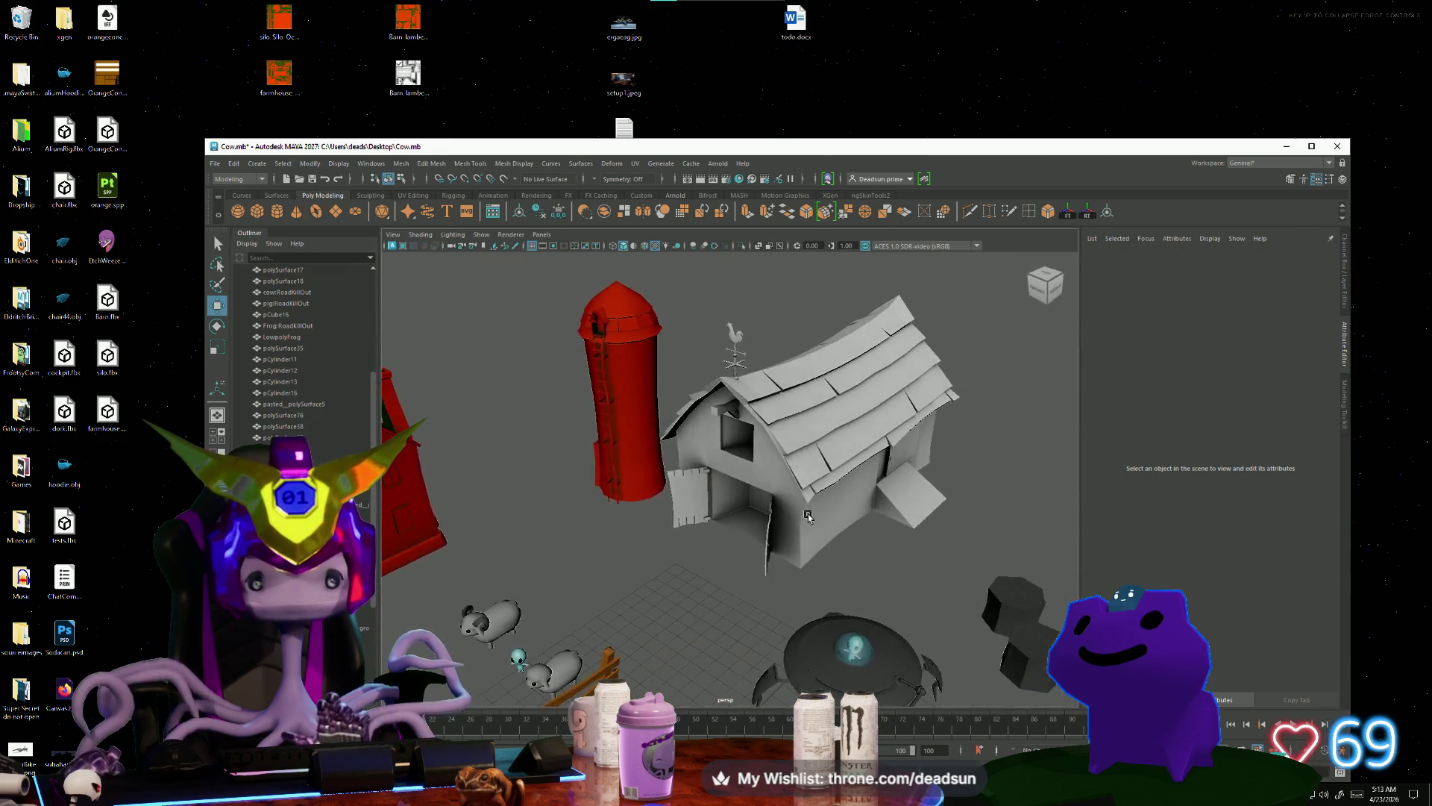
pyautogui.scroll(-5, 809, 516)
pyautogui.click(675, 434)
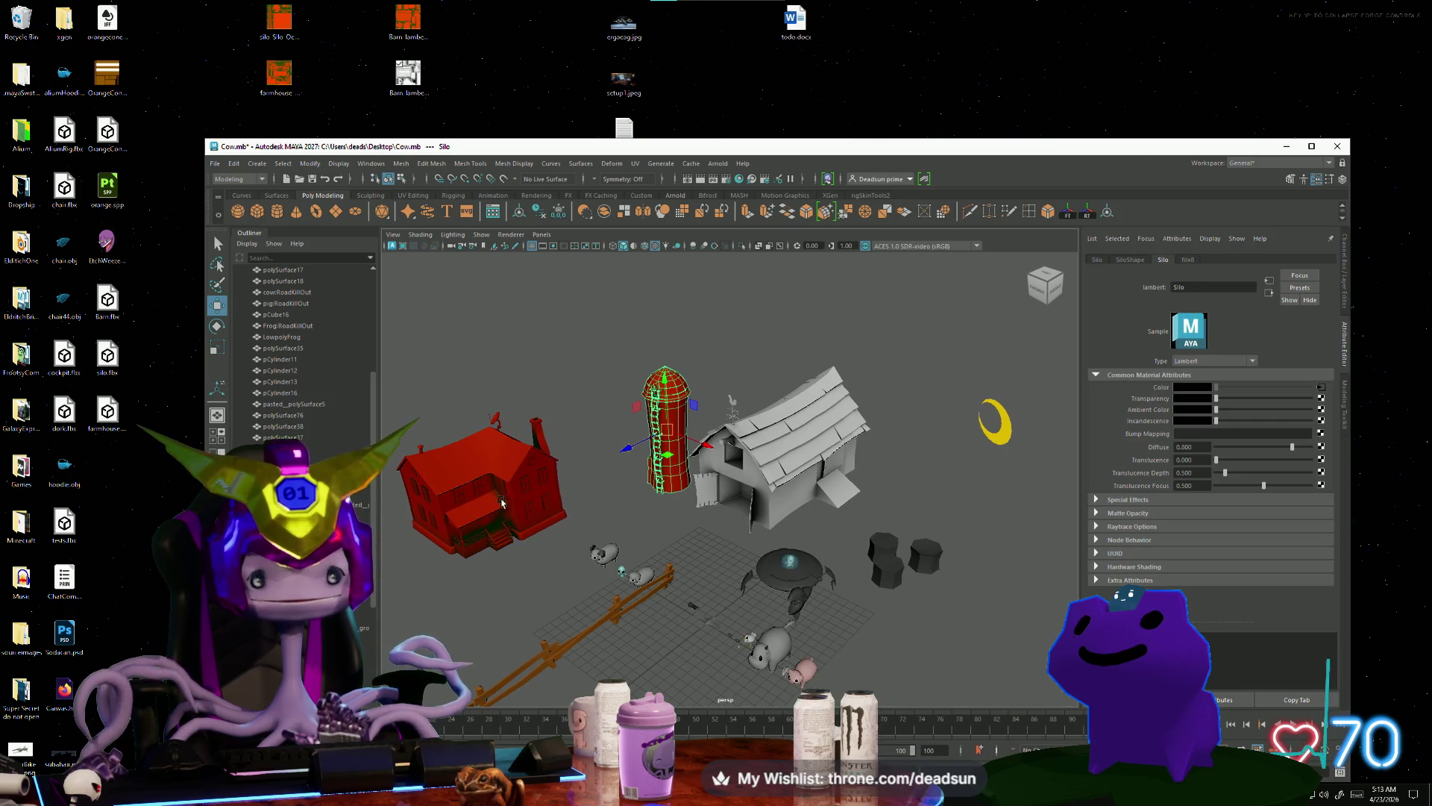
# Step: Export the selected silo over the existing silo.fbx on the Desktop
pyautogui.click(215, 164)
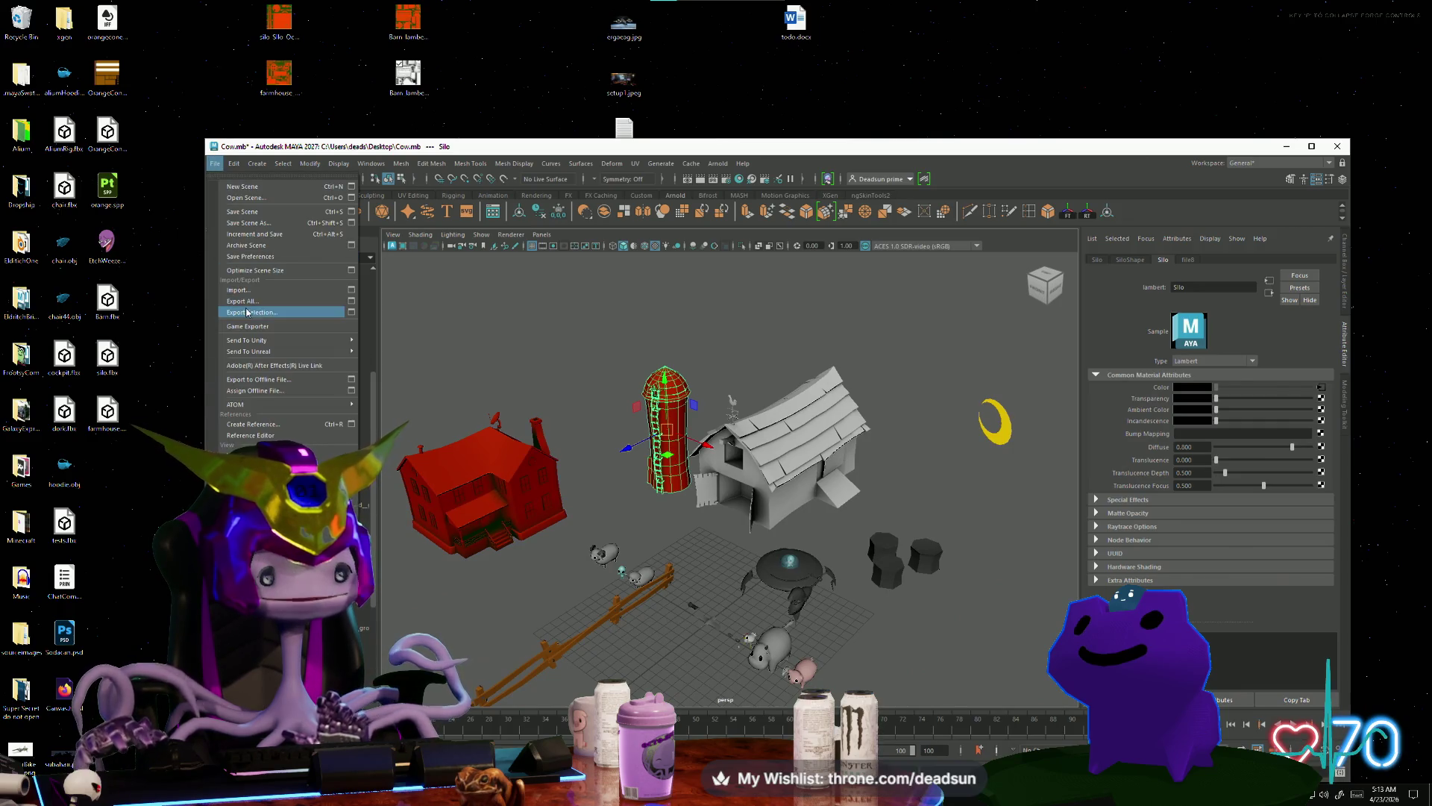
pyautogui.click(247, 312)
pyautogui.scroll(-1, 225, 328)
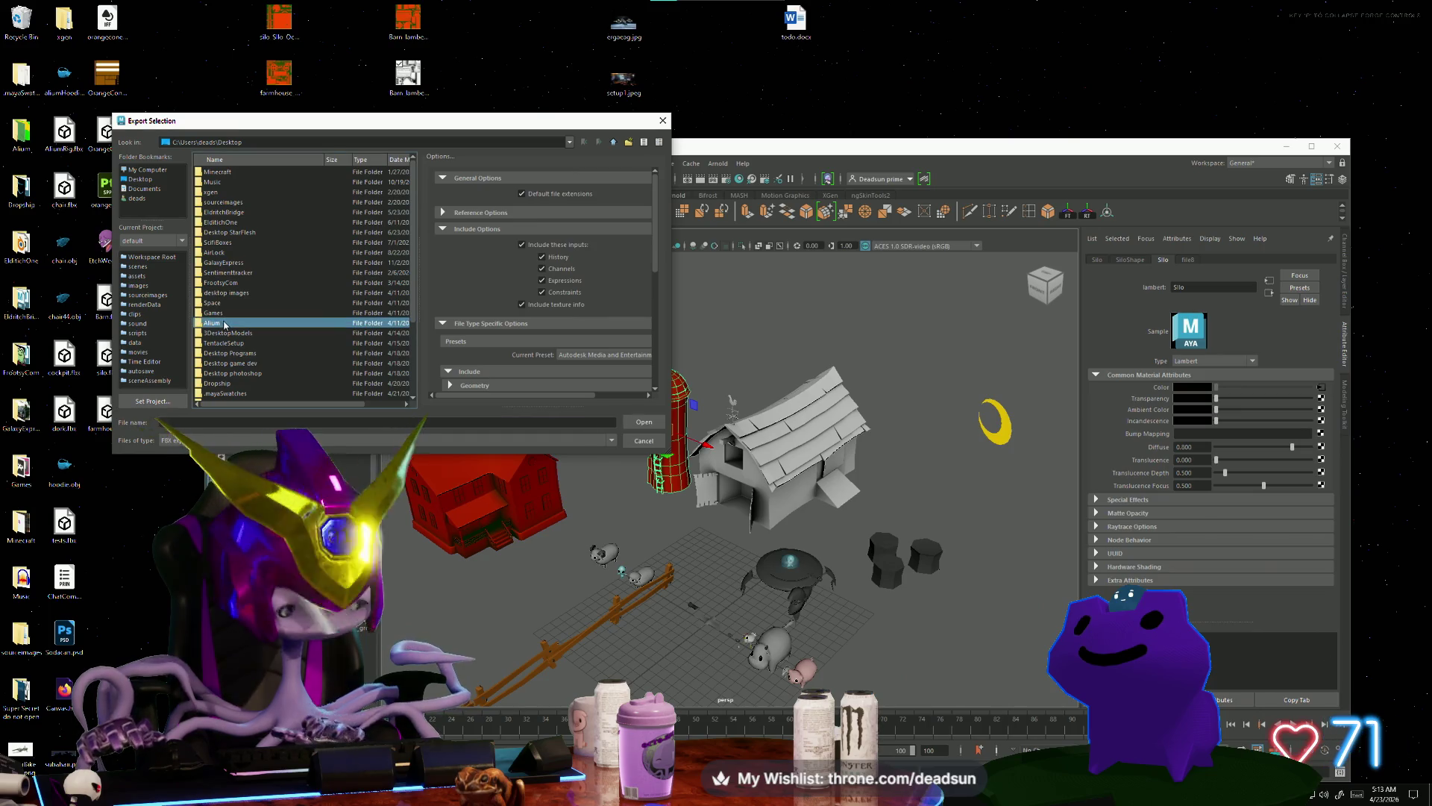
pyautogui.click(239, 393)
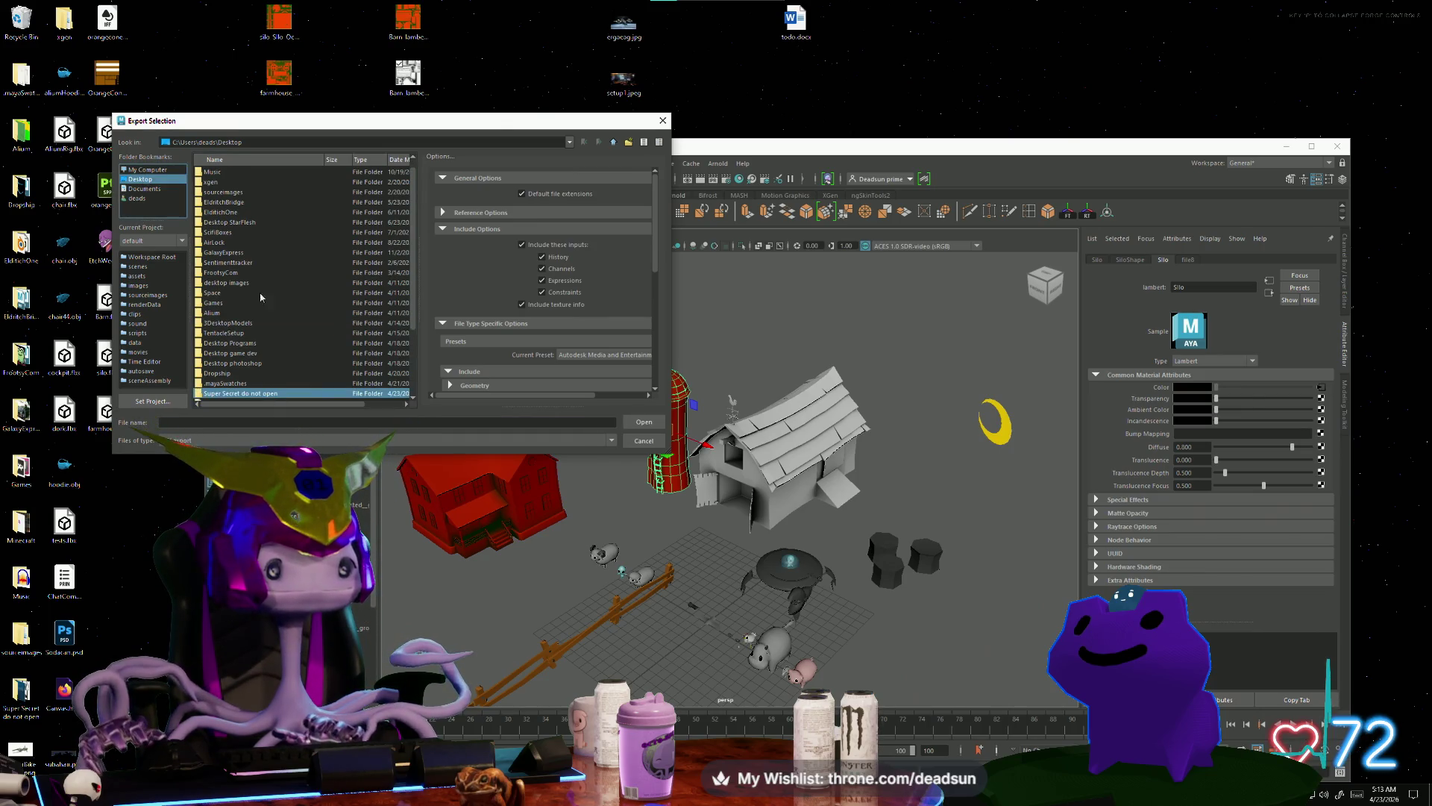
pyautogui.scroll(-3, 277, 384)
pyautogui.click(287, 394)
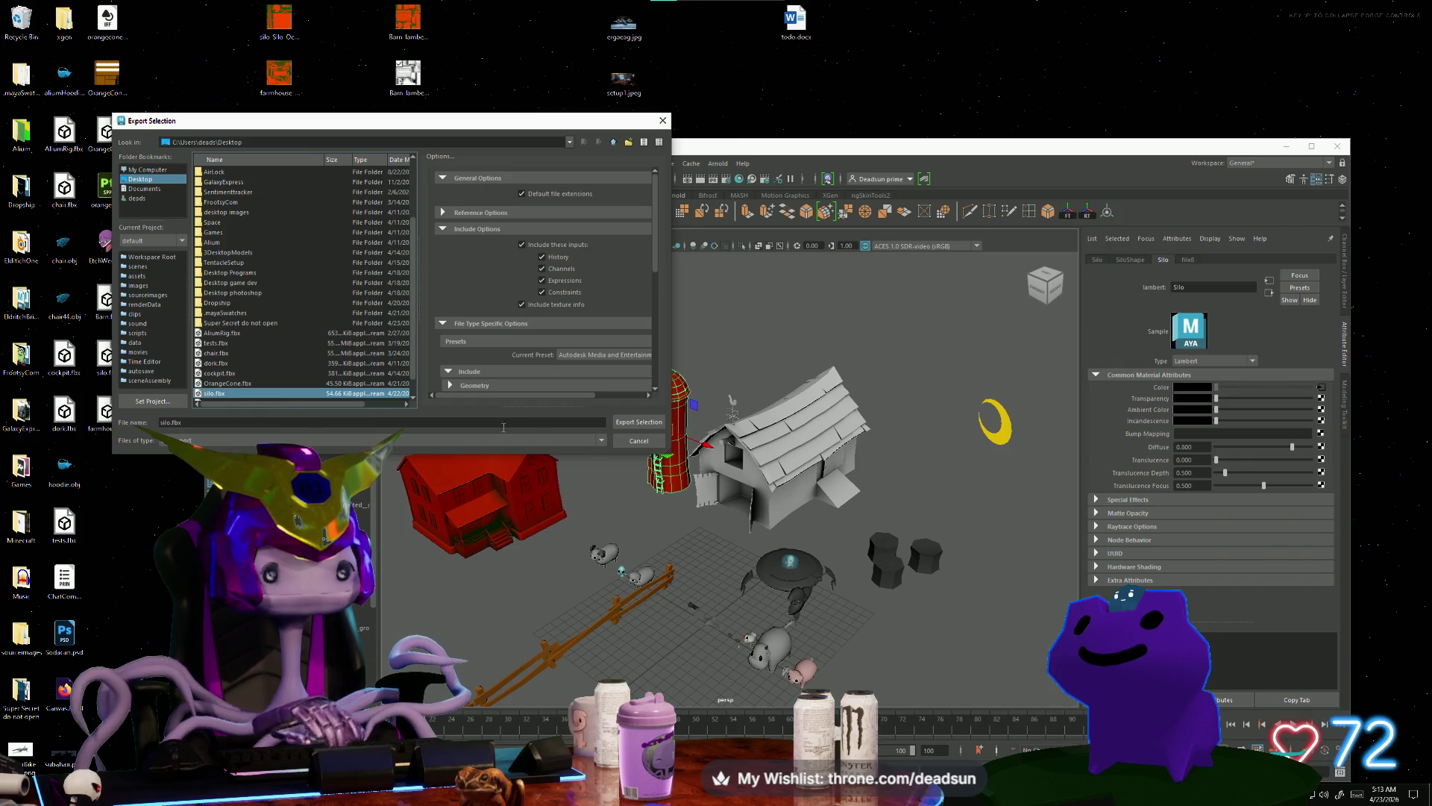
pyautogui.click(620, 425)
pyautogui.click(348, 298)
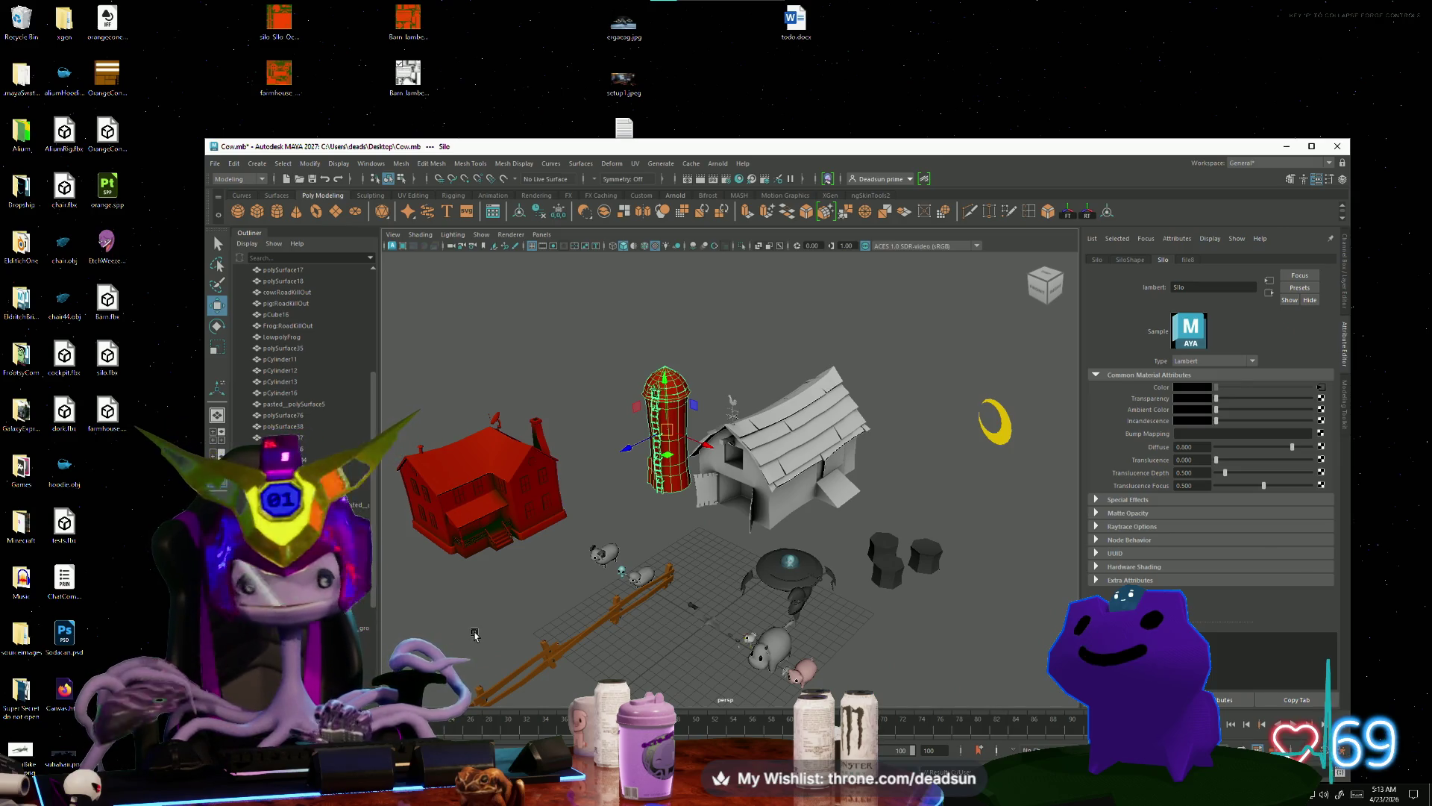
# Step: Tumble the farm scene to a lower, closer angle, then switch to Substance 3D Painter
pyautogui.keyDown('alt'); pyautogui.moveTo(690, 588); pyautogui.dragTo(647, 504); pyautogui.keyUp('alt')
pyautogui.moveTo(647, 504)
pyautogui.keyDown('alt'); pyautogui.mouseDown(button='right')
pyautogui.moveTo(674, 569)
pyautogui.moveTo(650, 585)
pyautogui.moveTo(652, 547)
pyautogui.moveTo(744, 615)
pyautogui.moveTo(654, 532)
pyautogui.moveTo(628, 585)
pyautogui.moveTo(664, 587)
pyautogui.moveTo(631, 585)
pyautogui.mouseUp(button='right'); pyautogui.keyUp('alt')
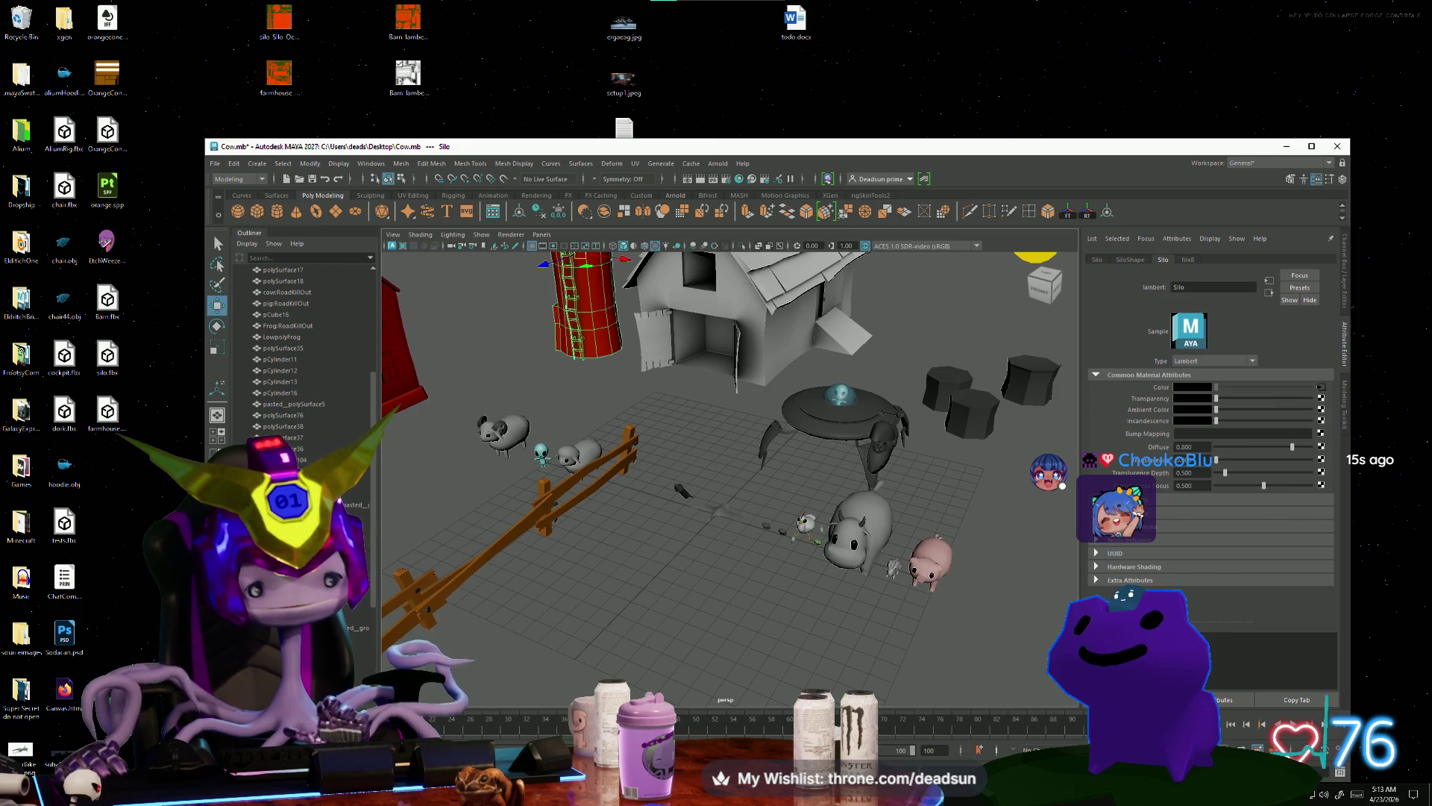
pyautogui.hotkey('alt', 'Tab')
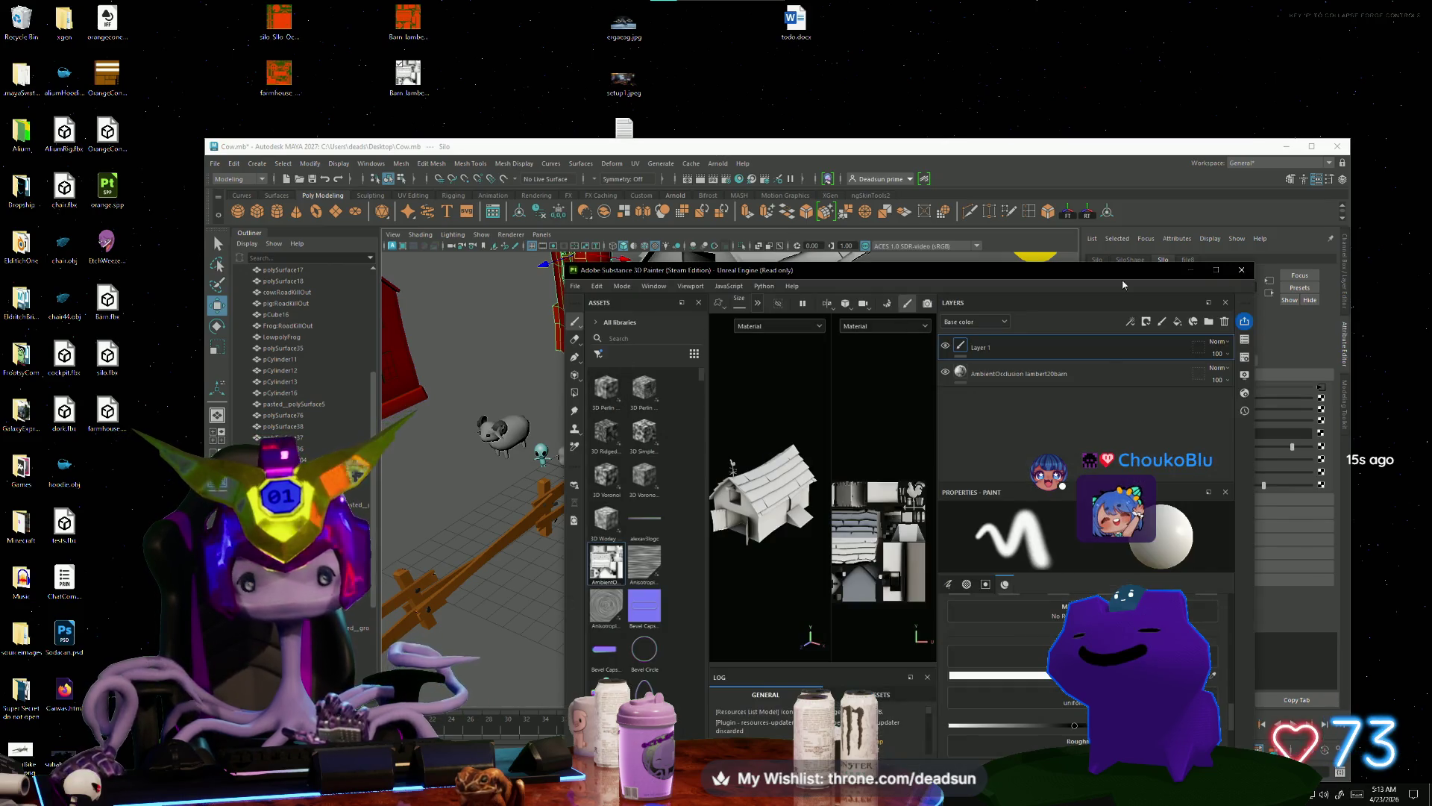
# Step: Maximize Painter and create a new project with Desktop silo.fbx as the mesh, discarding barn changes
pyautogui.click(1216, 270)
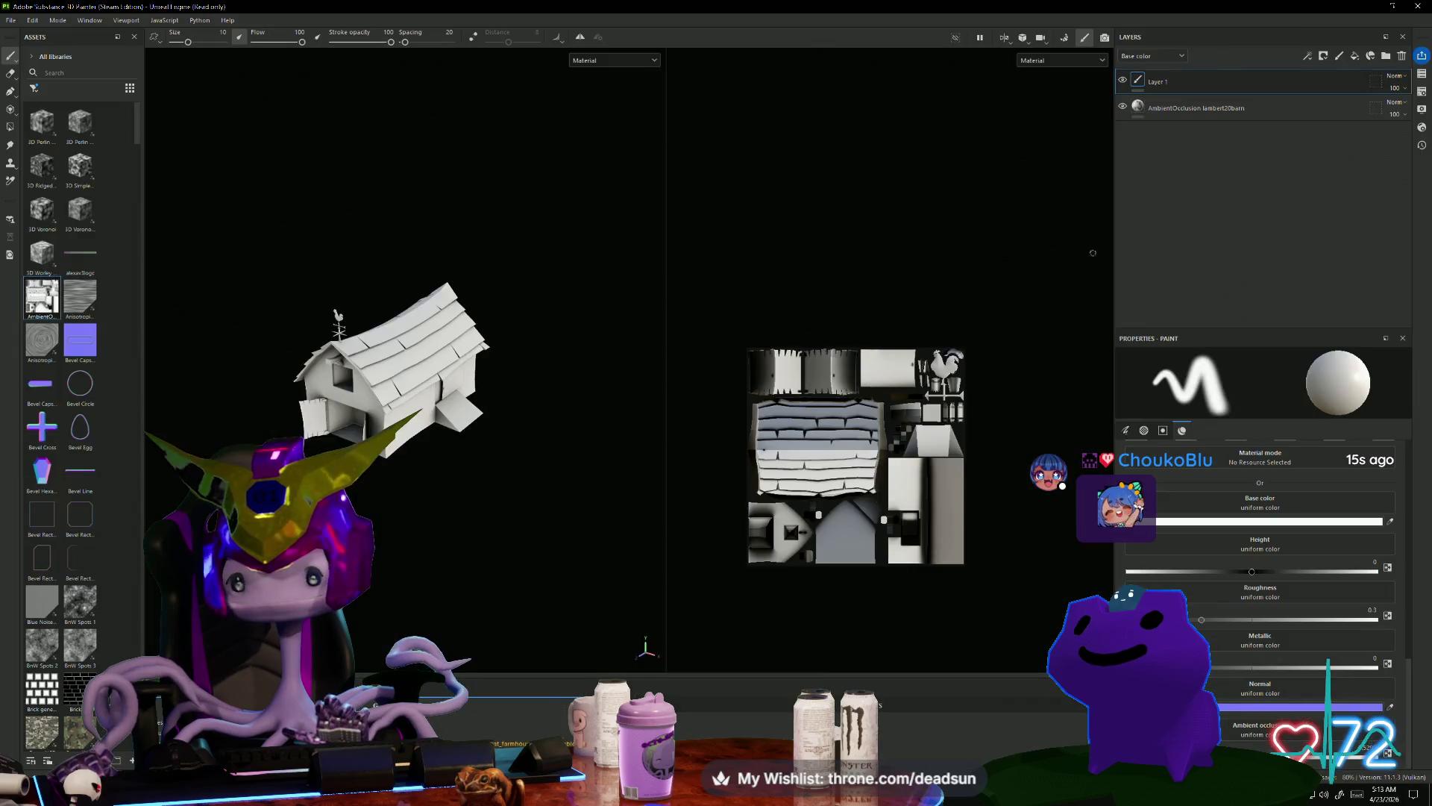
pyautogui.click(12, 20)
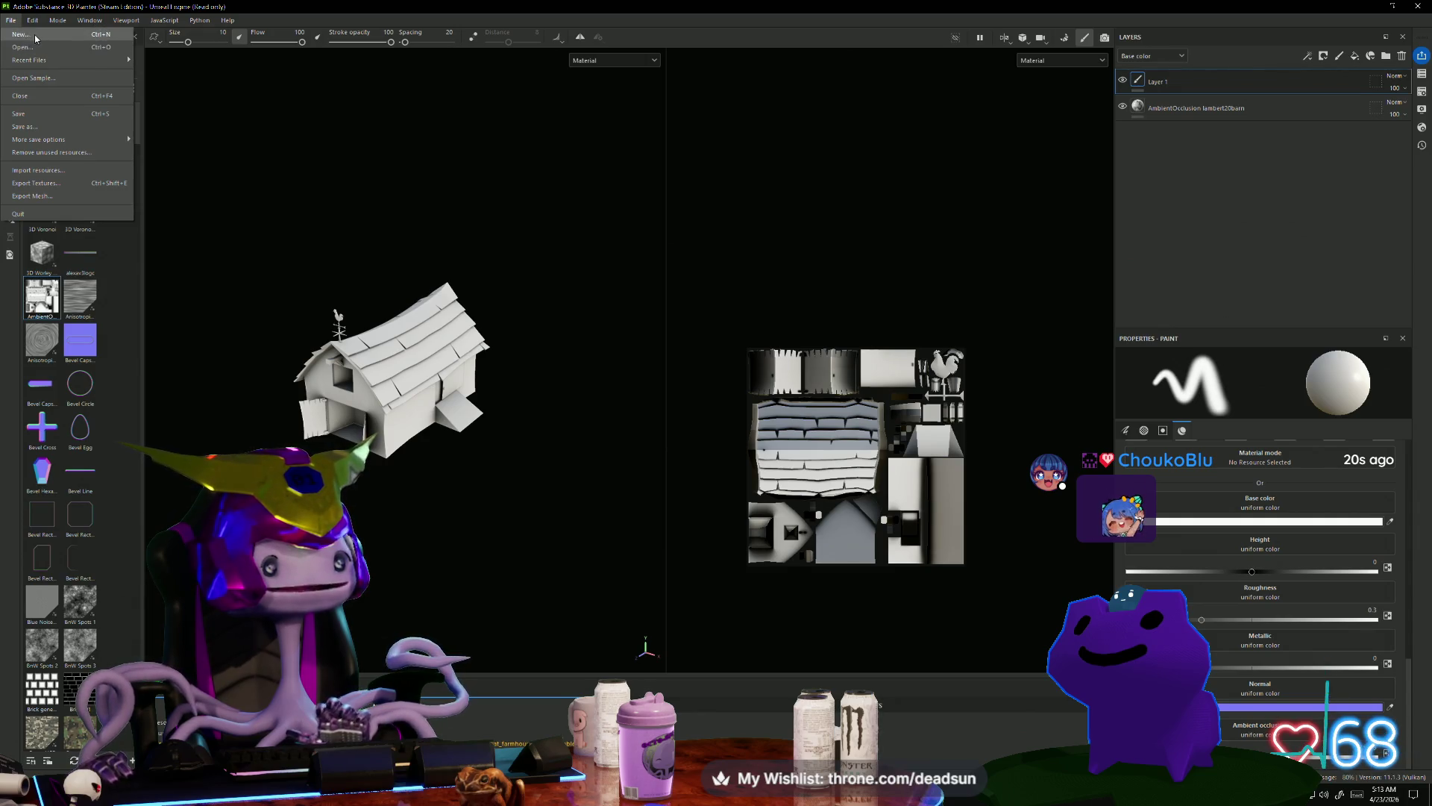
pyautogui.click(39, 36)
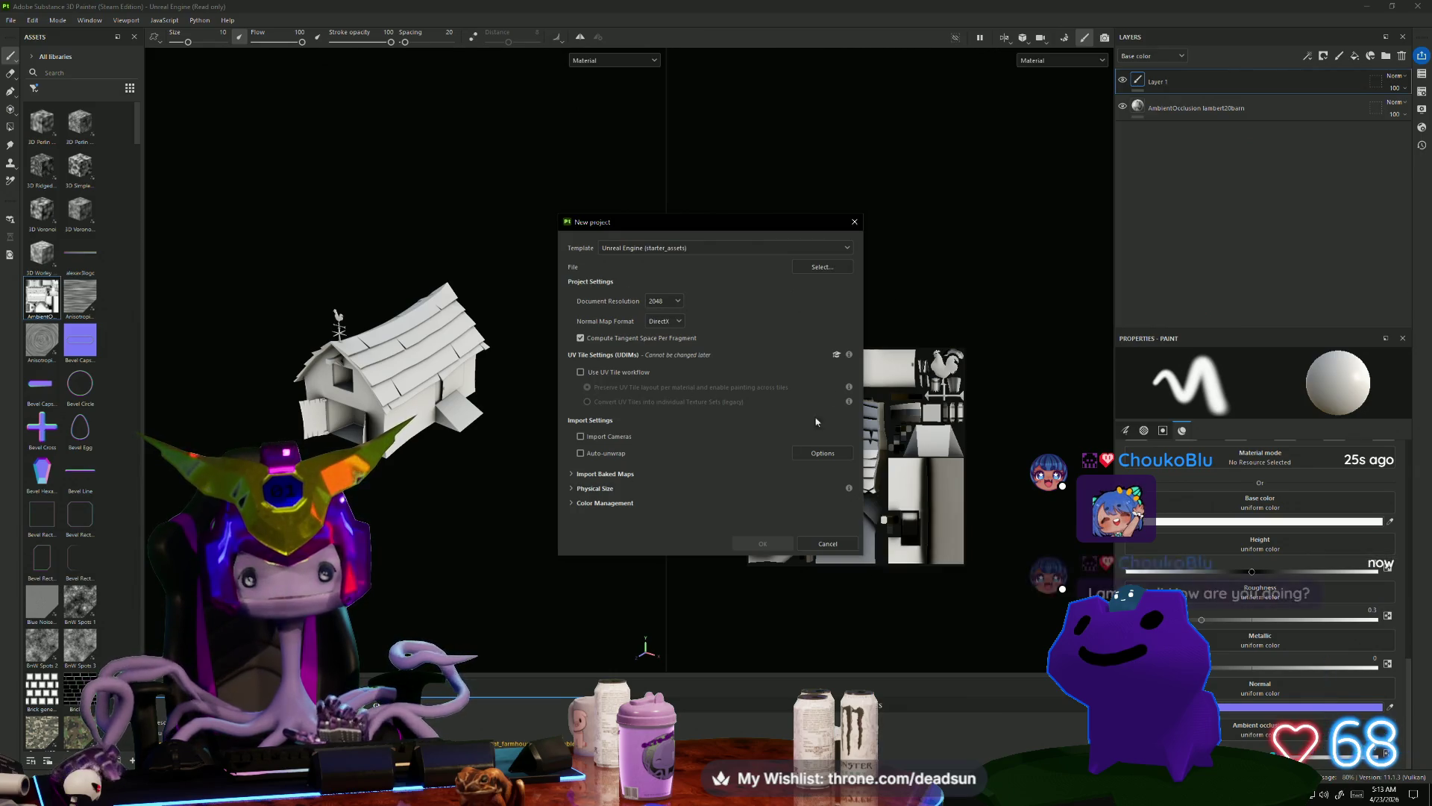
pyautogui.click(821, 267)
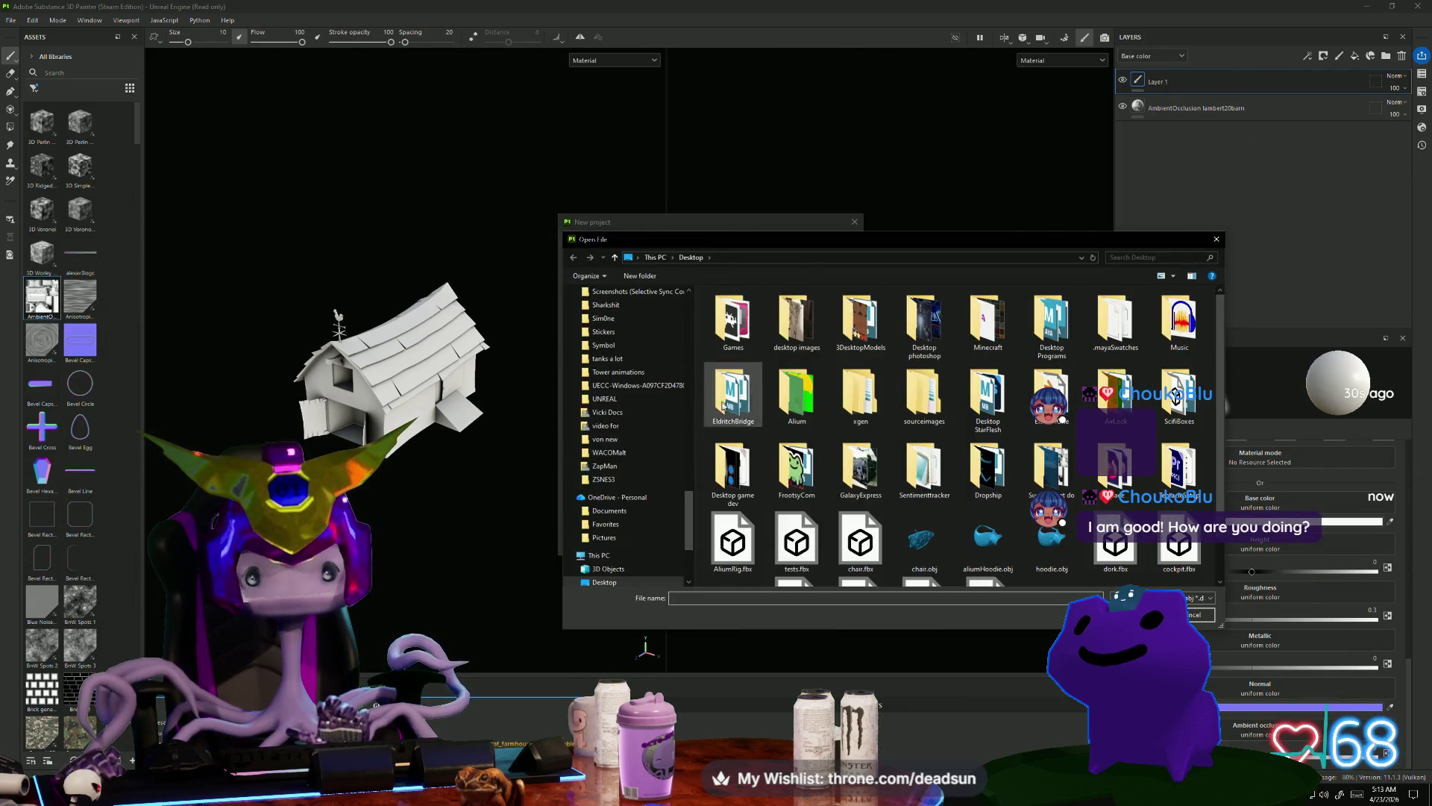
pyautogui.scroll(-1, 860, 537)
pyautogui.click(800, 493)
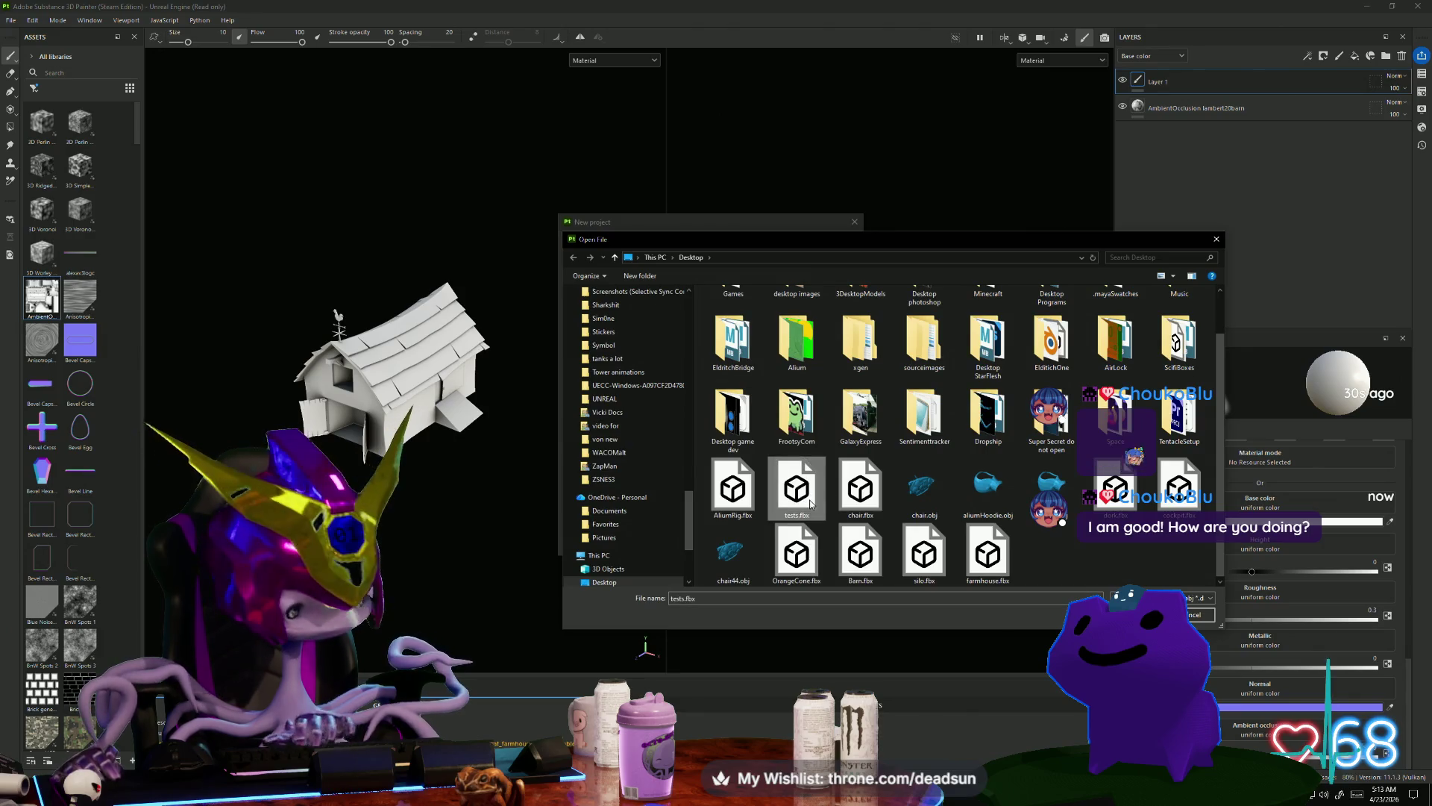
pyautogui.click(924, 553)
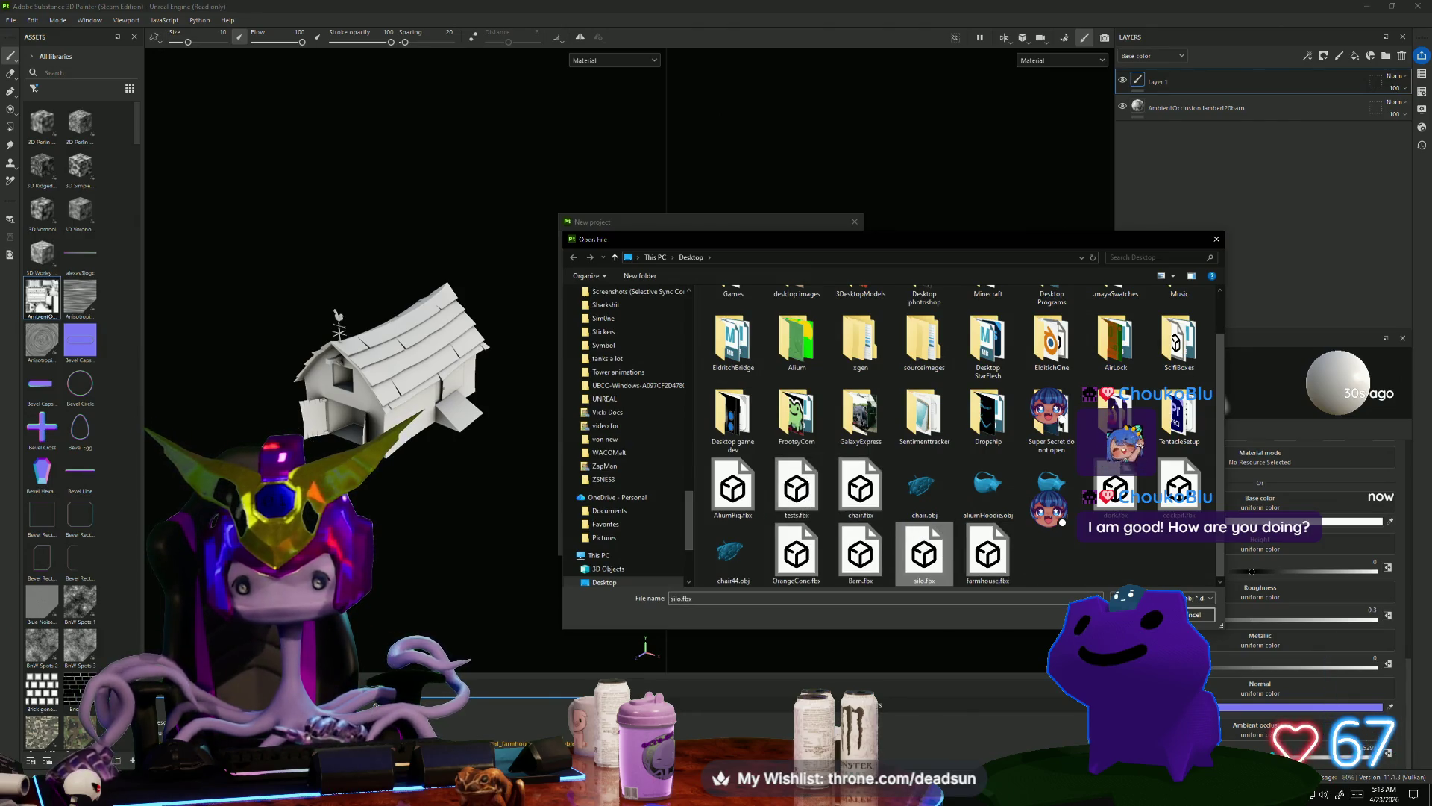
pyautogui.press('Return')
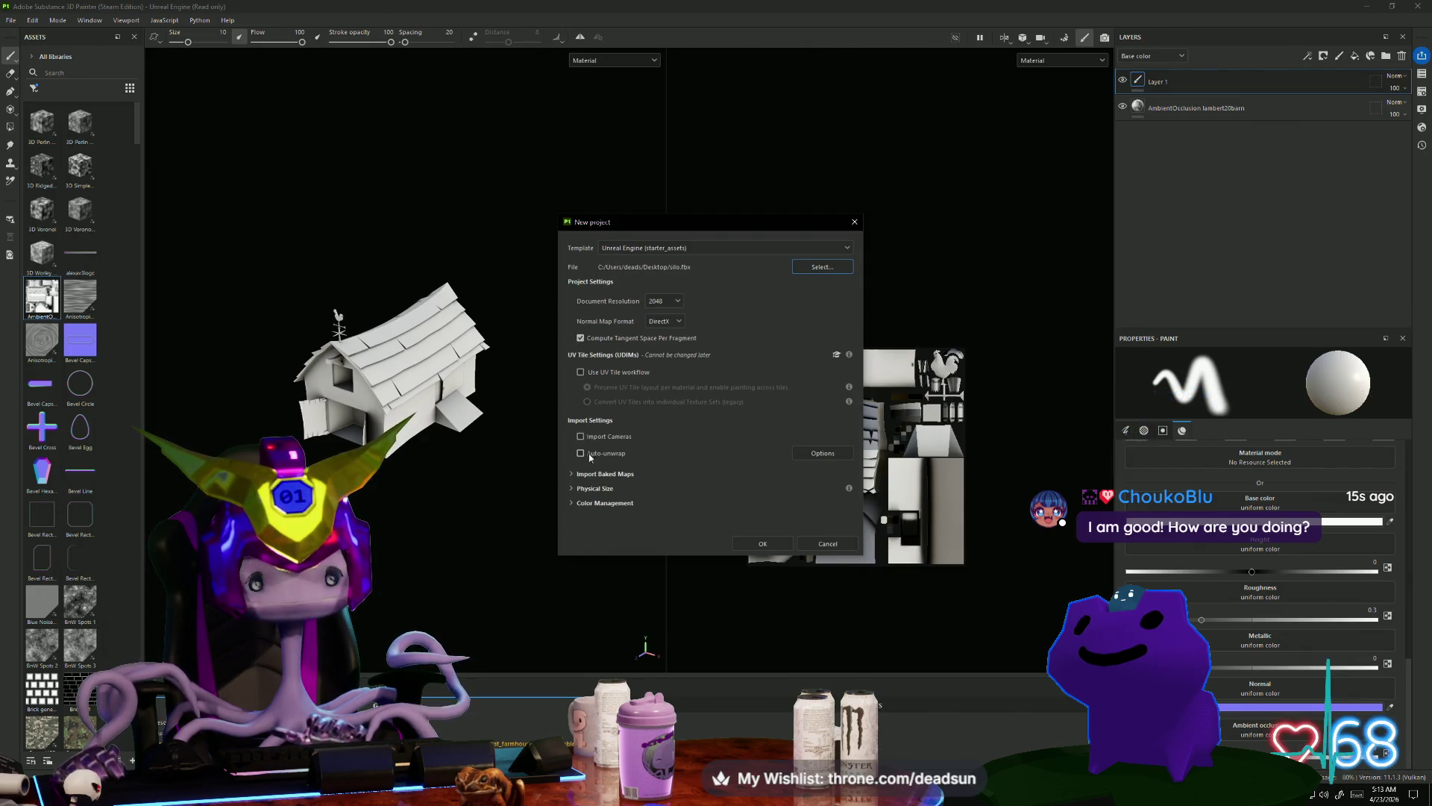
pyautogui.click(757, 543)
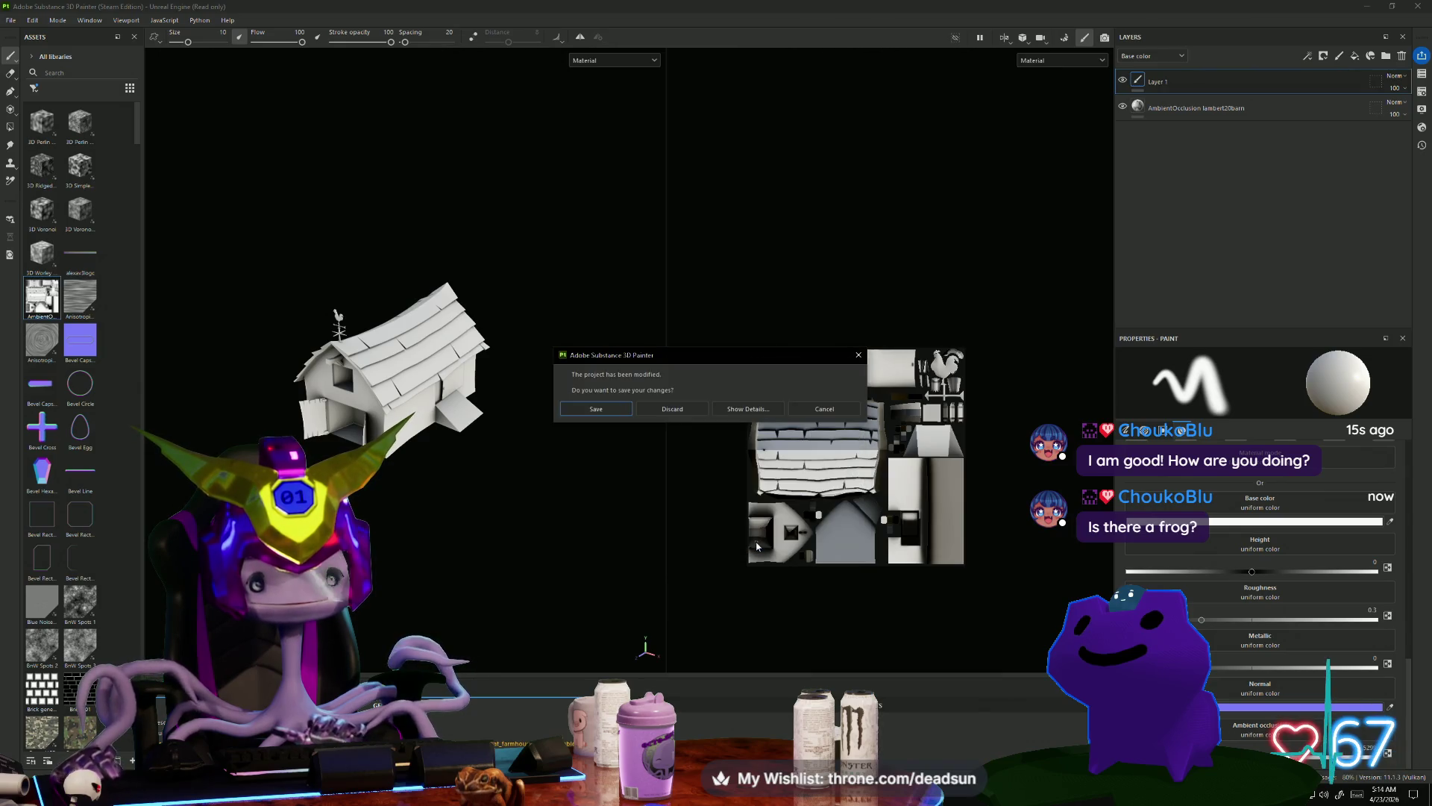
pyautogui.click(686, 410)
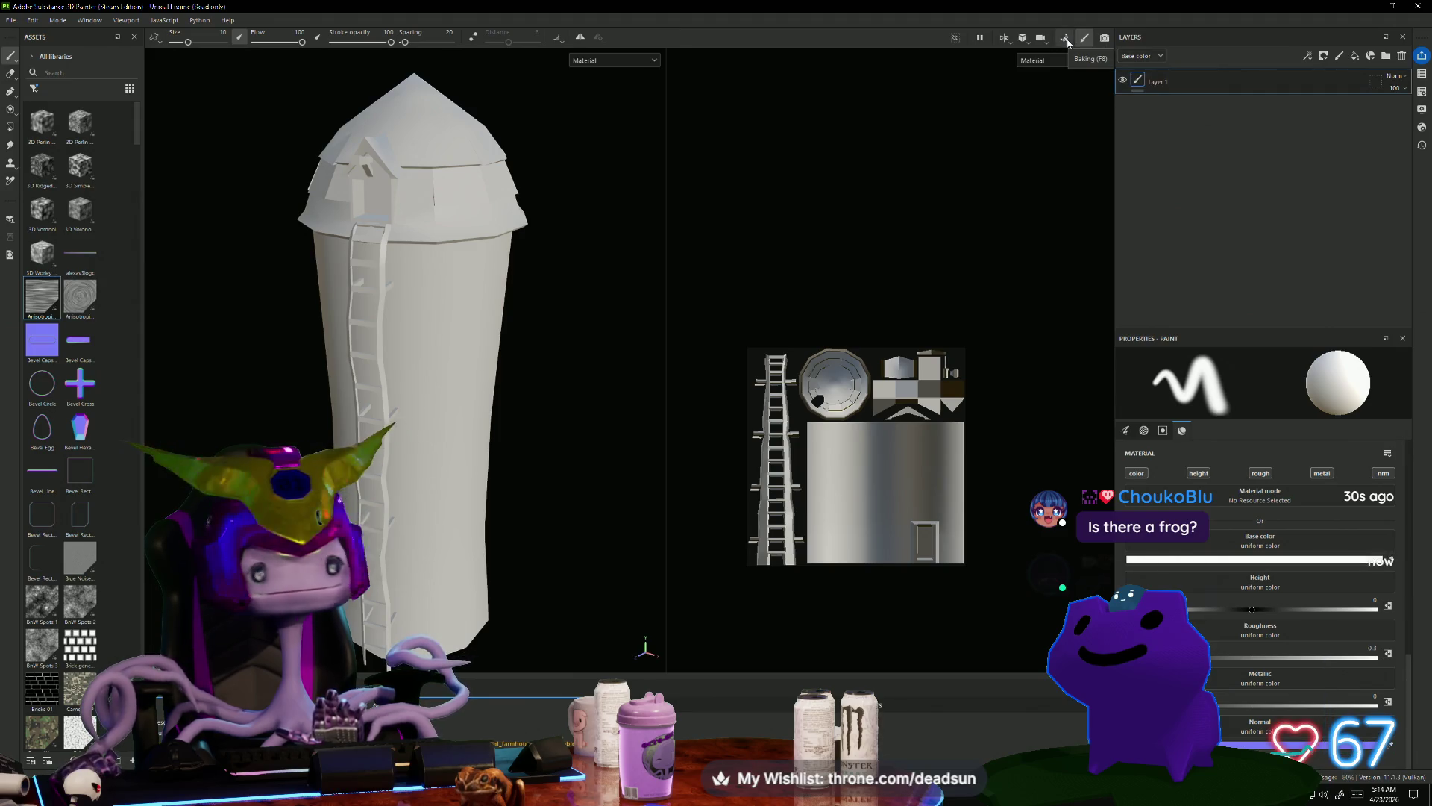
# Step: Open Baking mode for the silo, then go back to painting mode without baking
pyautogui.click(1064, 37)
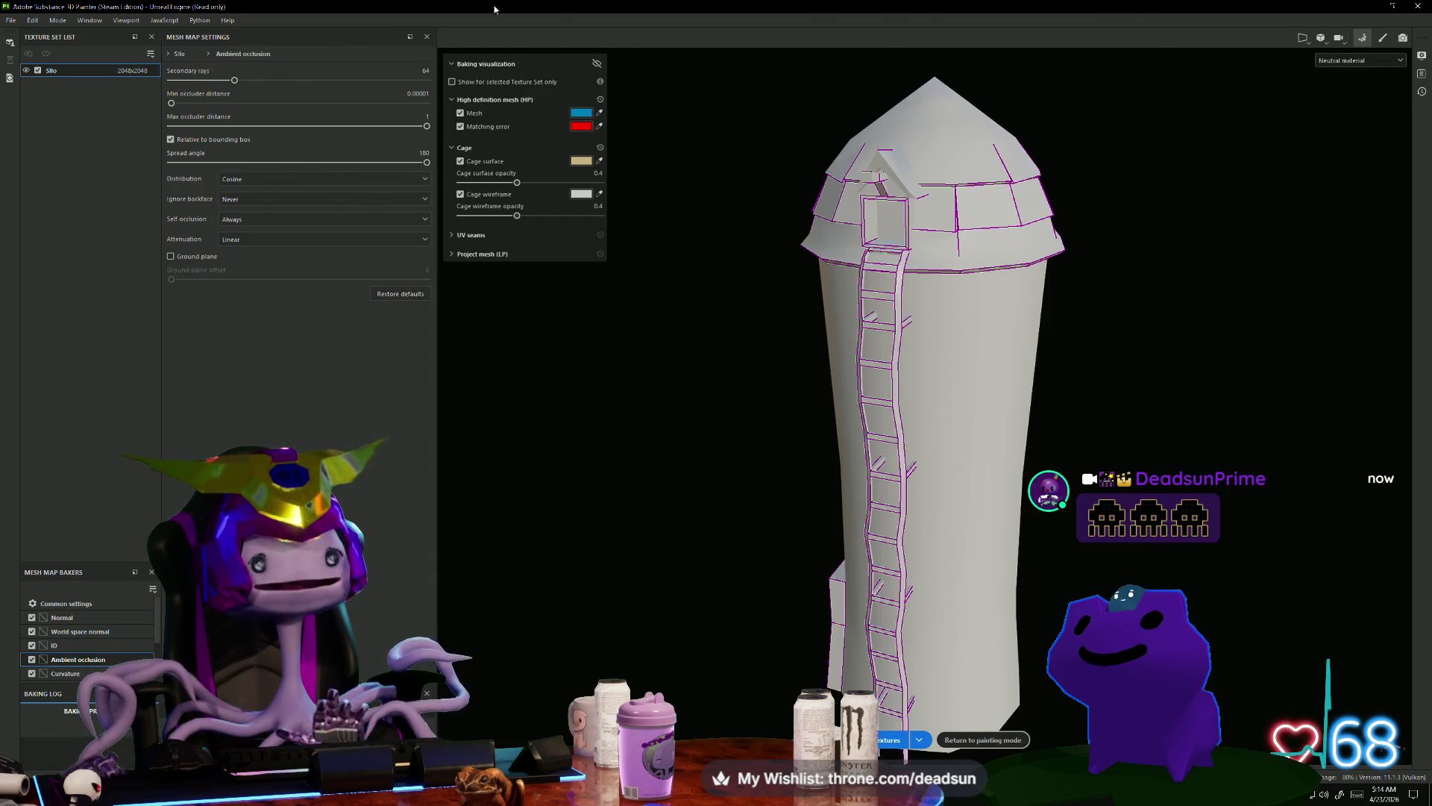
pyautogui.click(1382, 38)
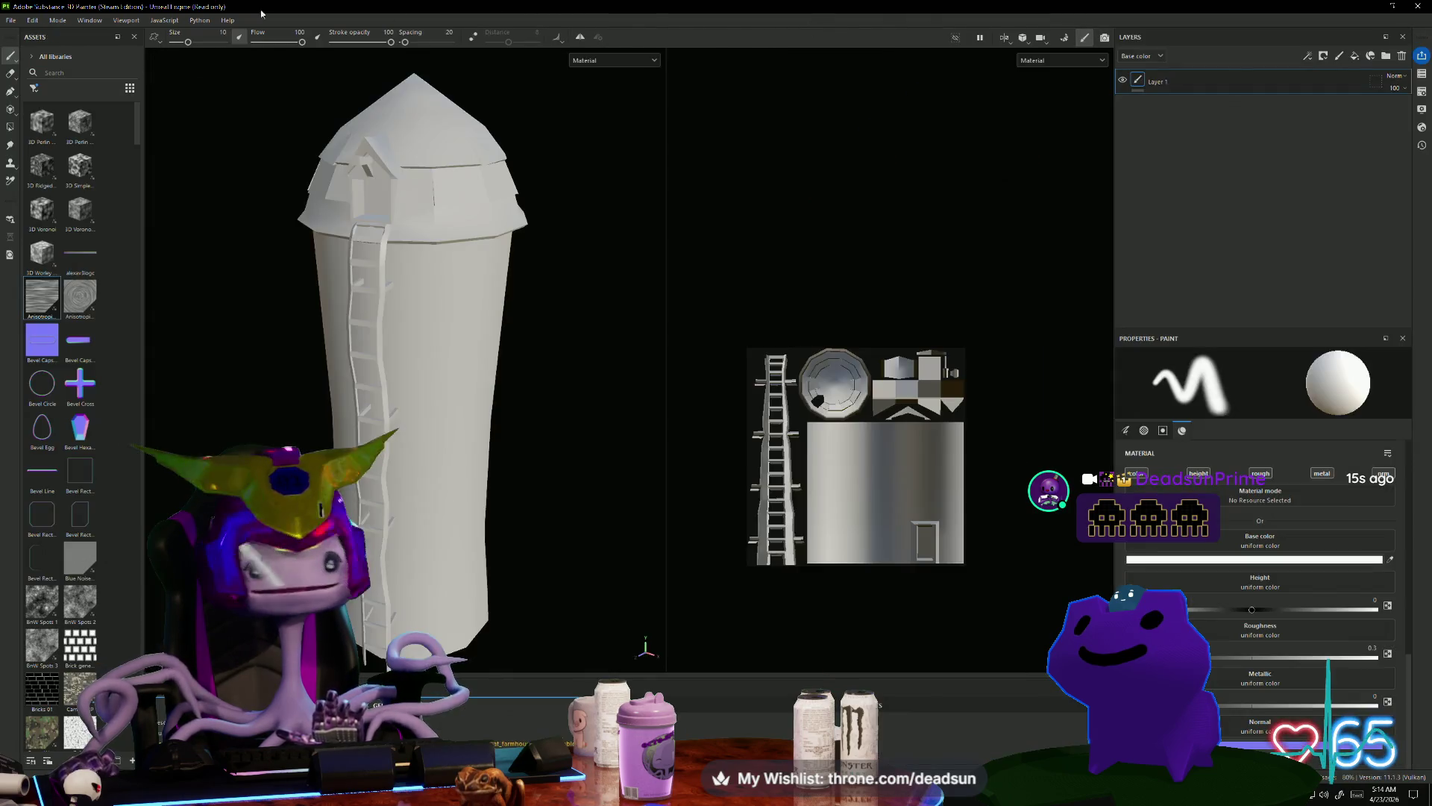
pyautogui.click(80, 21)
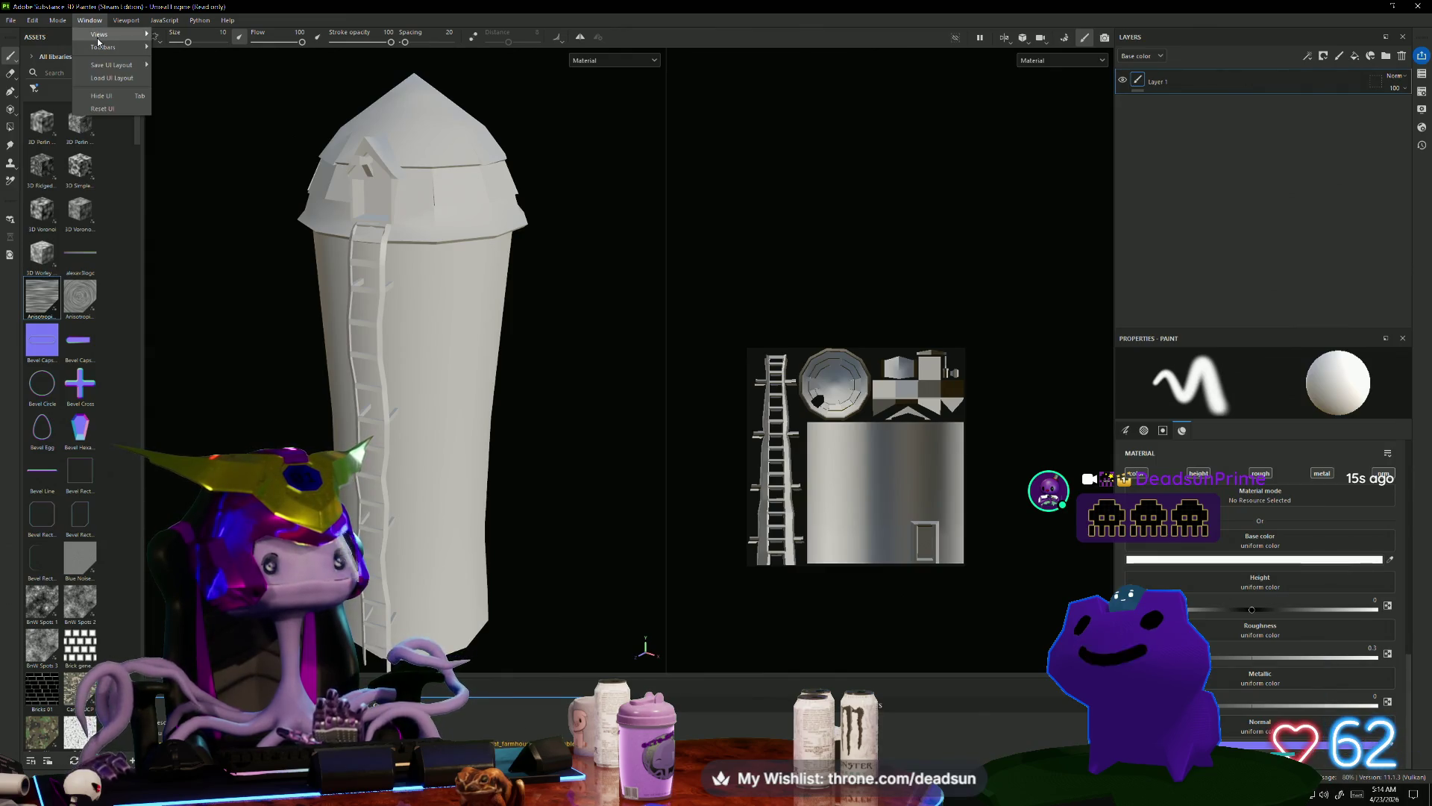
pyautogui.moveTo(98, 41)
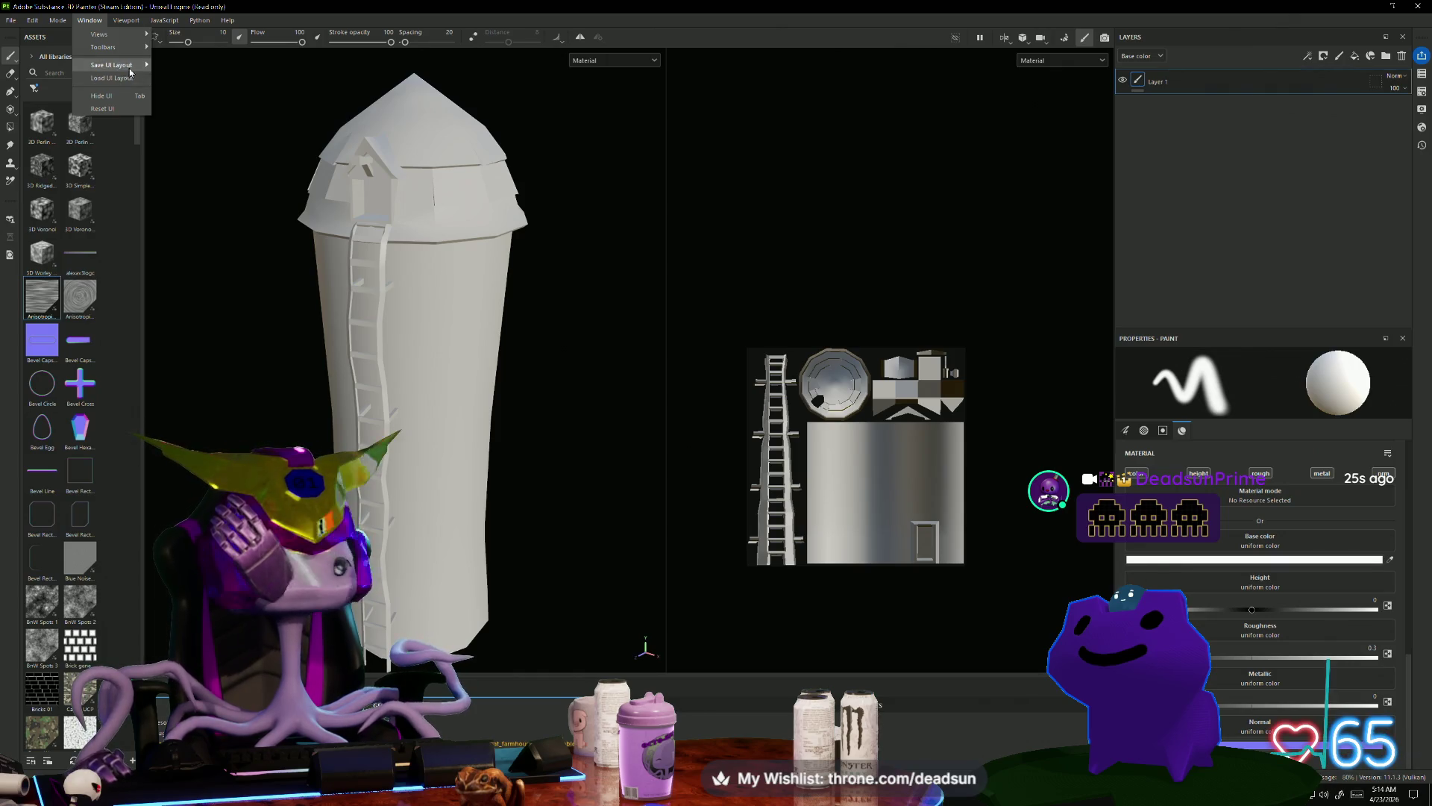
pyautogui.moveTo(131, 72)
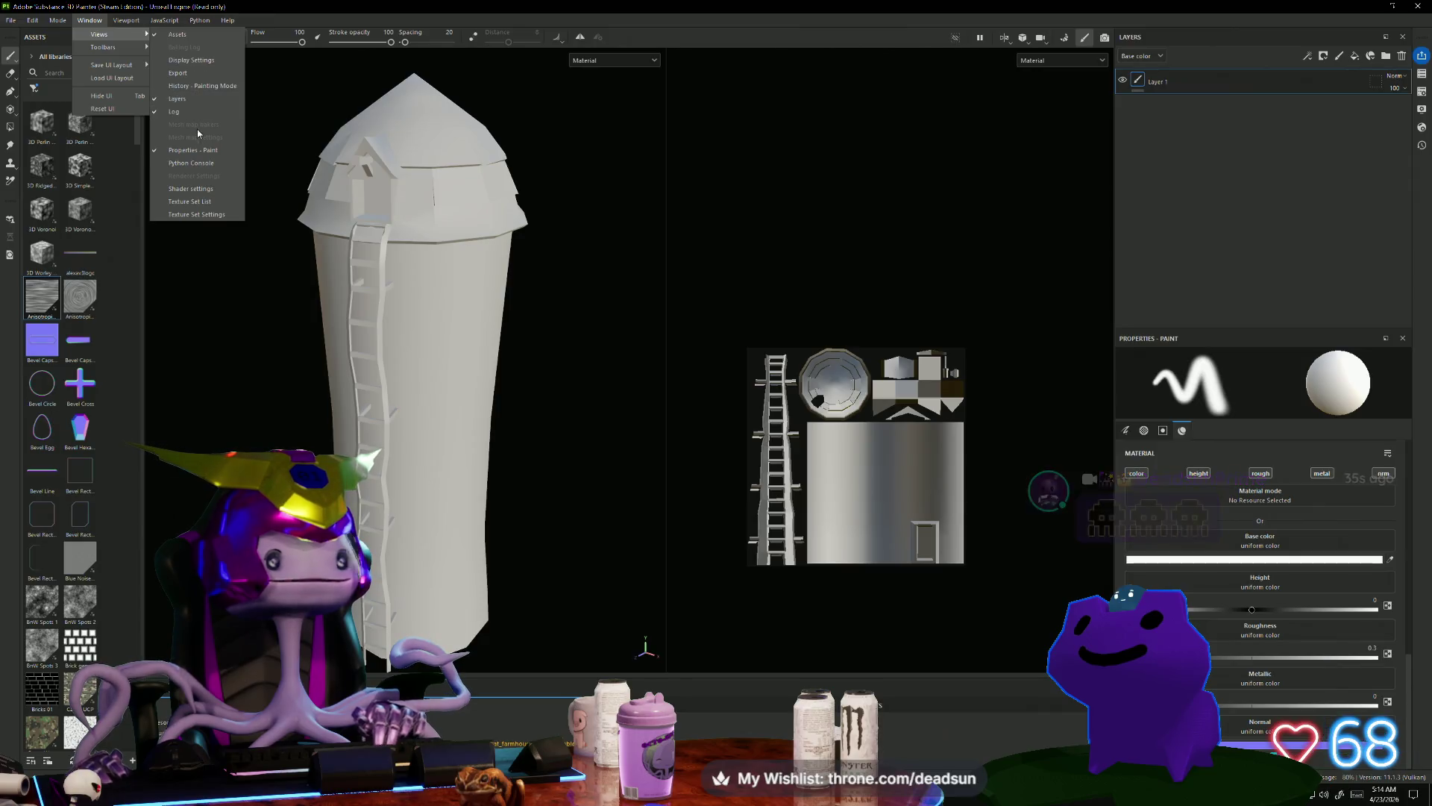
pyautogui.click(203, 205)
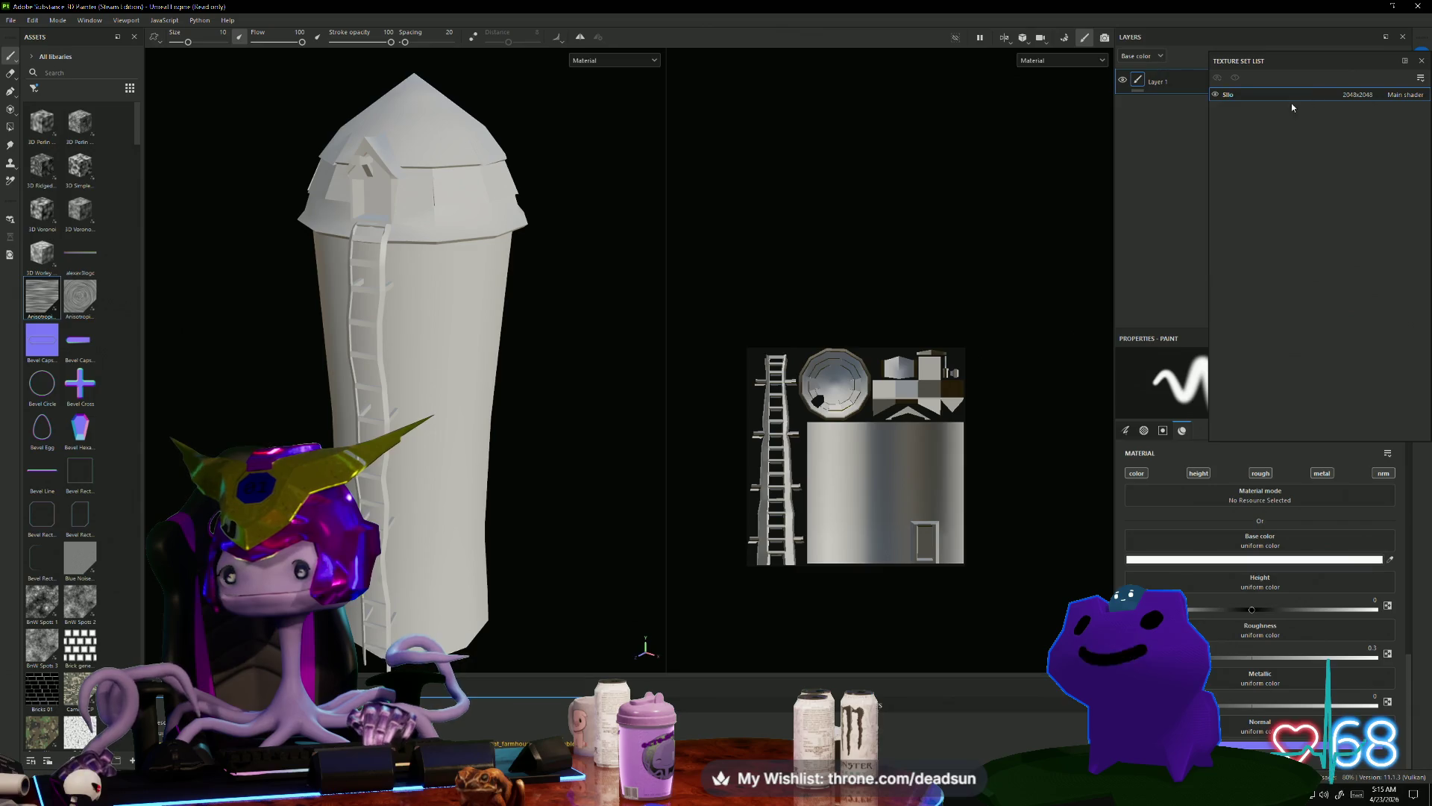
pyautogui.moveTo(1310, 60)
pyautogui.mouseDown()
pyautogui.moveTo(1000, 154)
pyautogui.moveTo(949, 74)
pyautogui.moveTo(945, 90)
pyautogui.mouseUp()
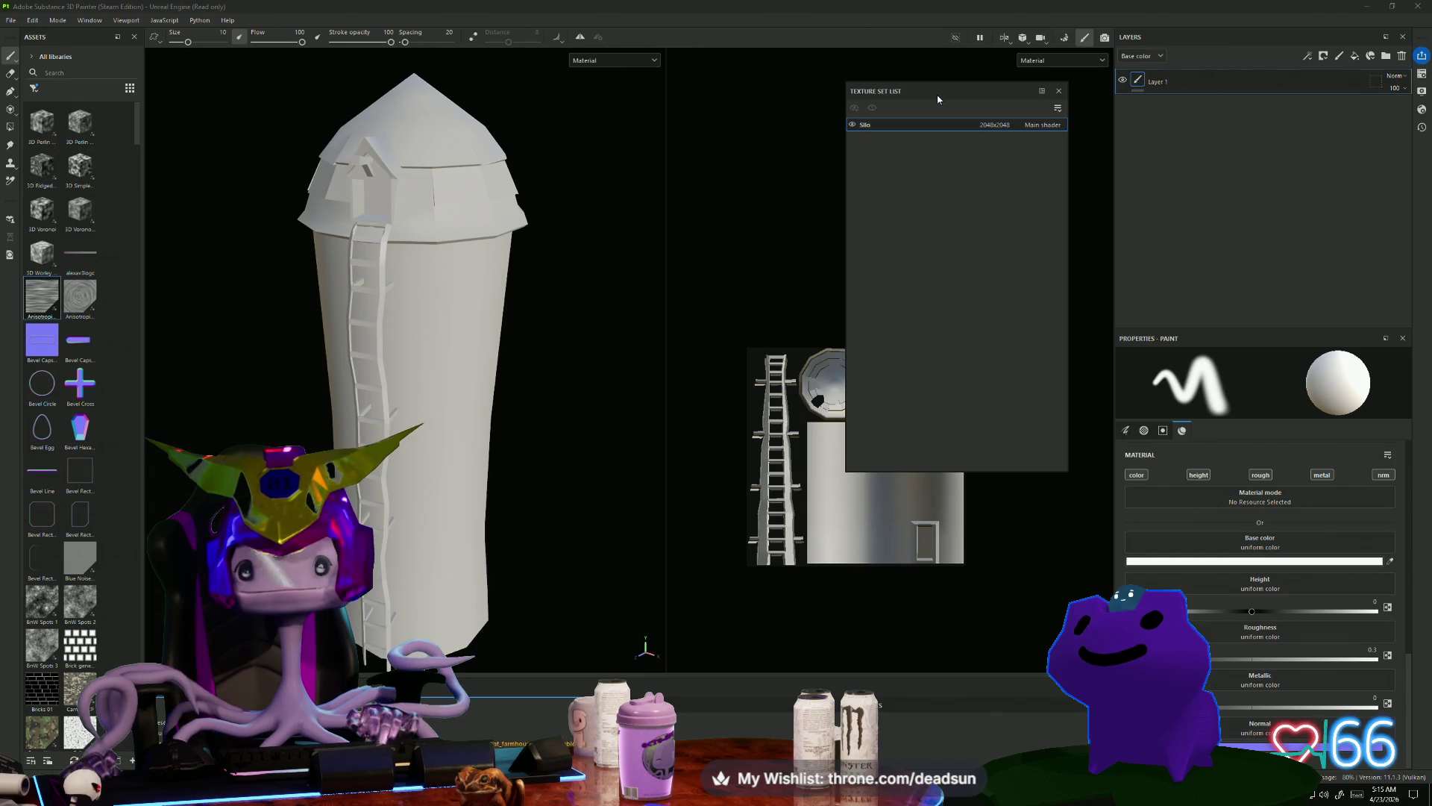
pyautogui.click(1059, 90)
pyautogui.click(90, 22)
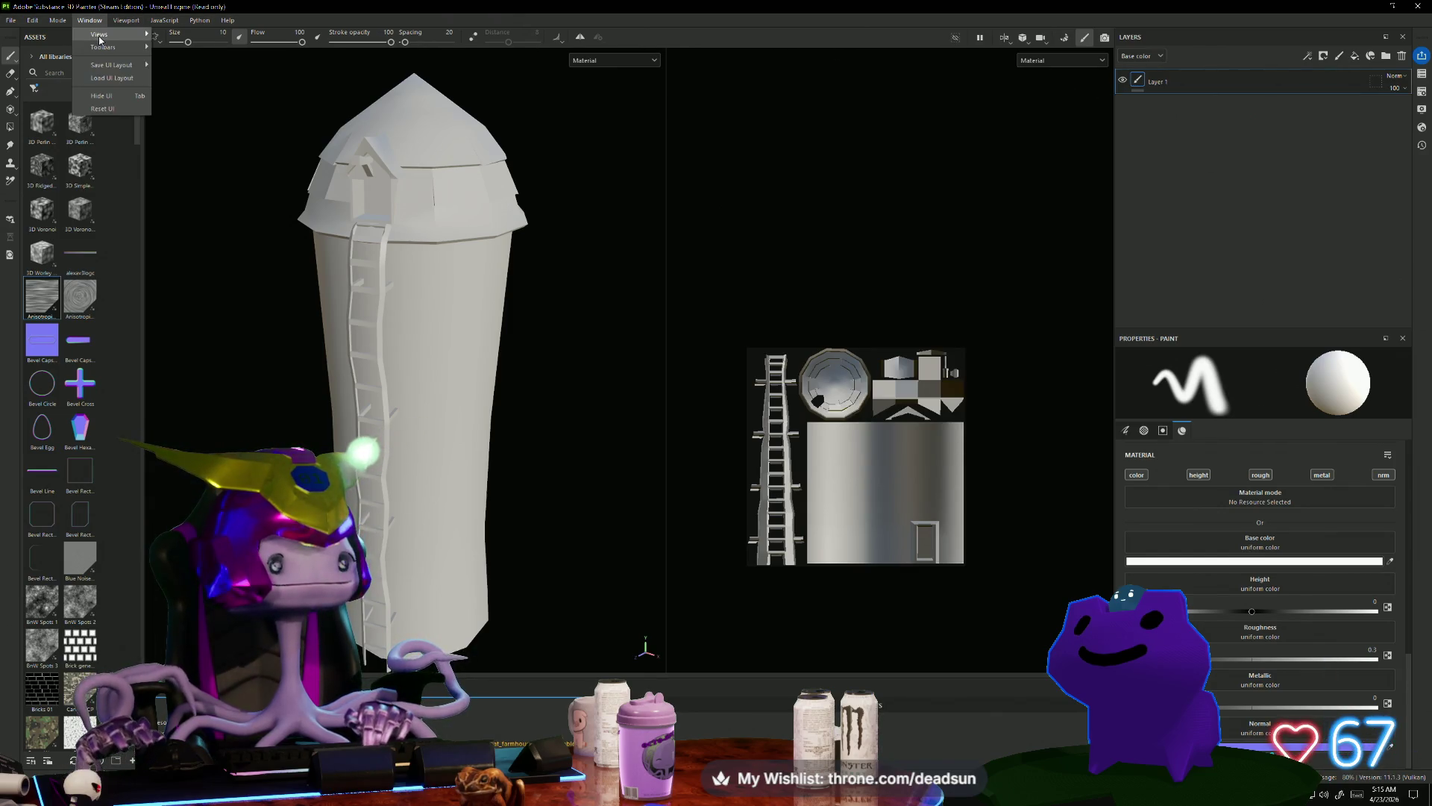
pyautogui.moveTo(154, 35)
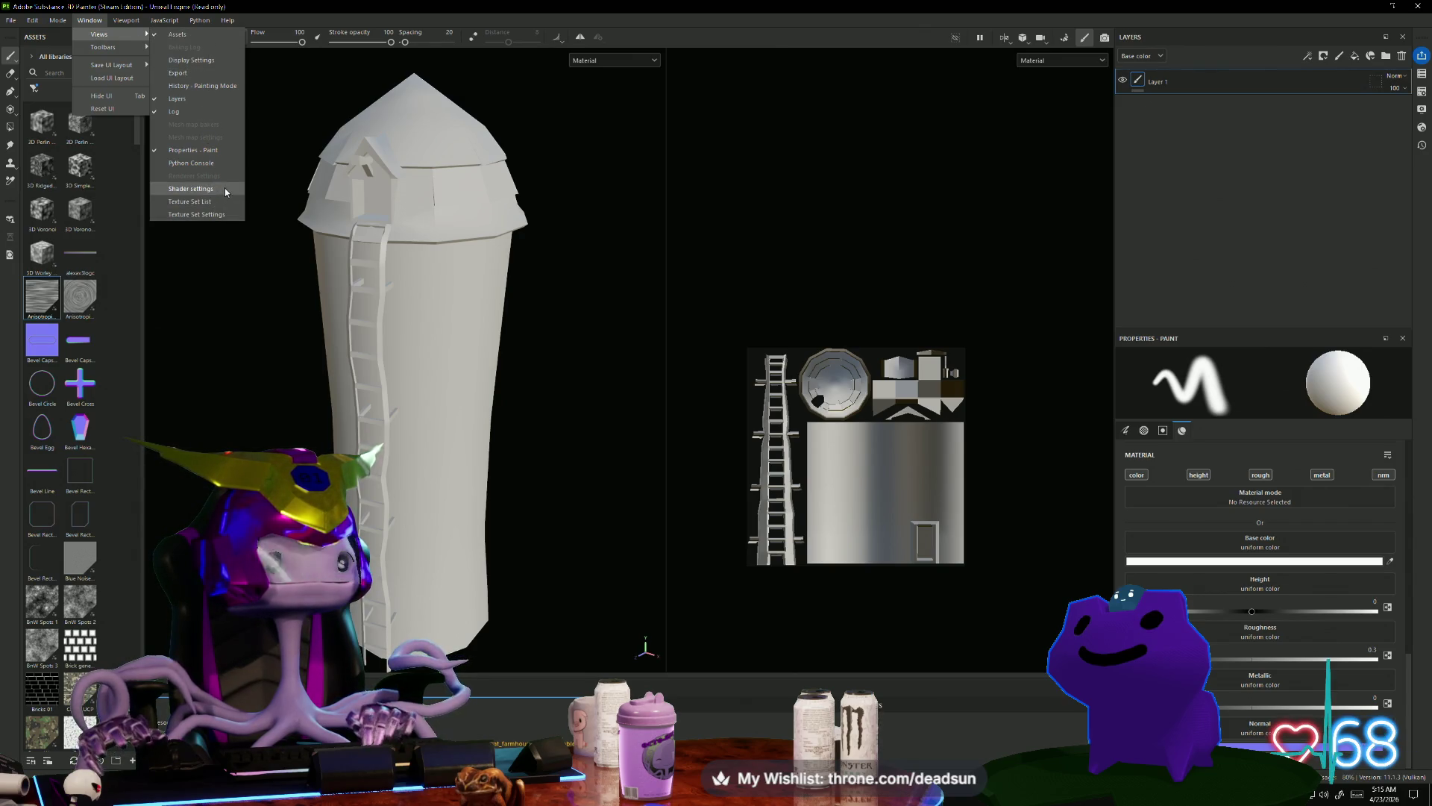
pyautogui.click(200, 189)
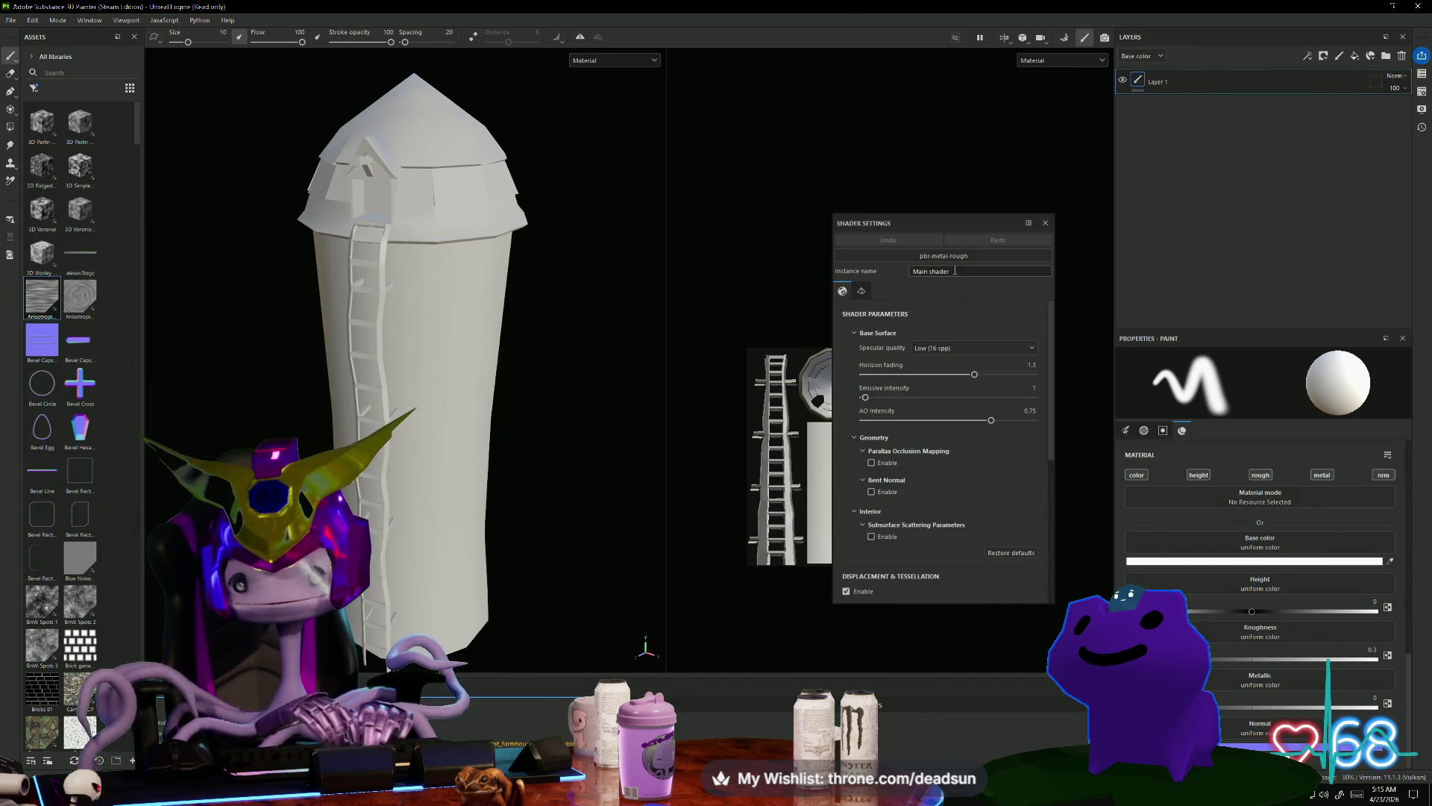
pyautogui.scroll(-3, 934, 414)
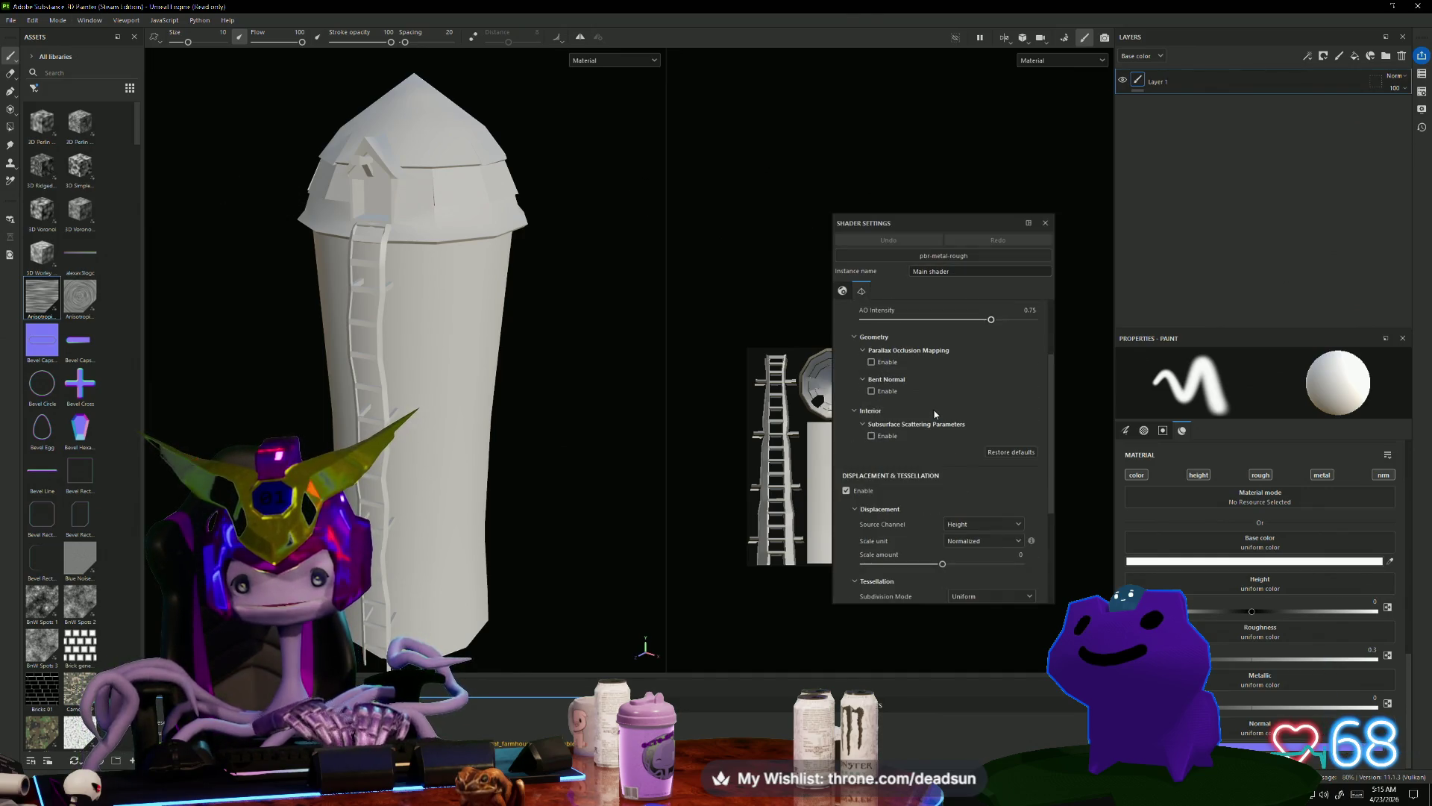
pyautogui.scroll(-3, 934, 414)
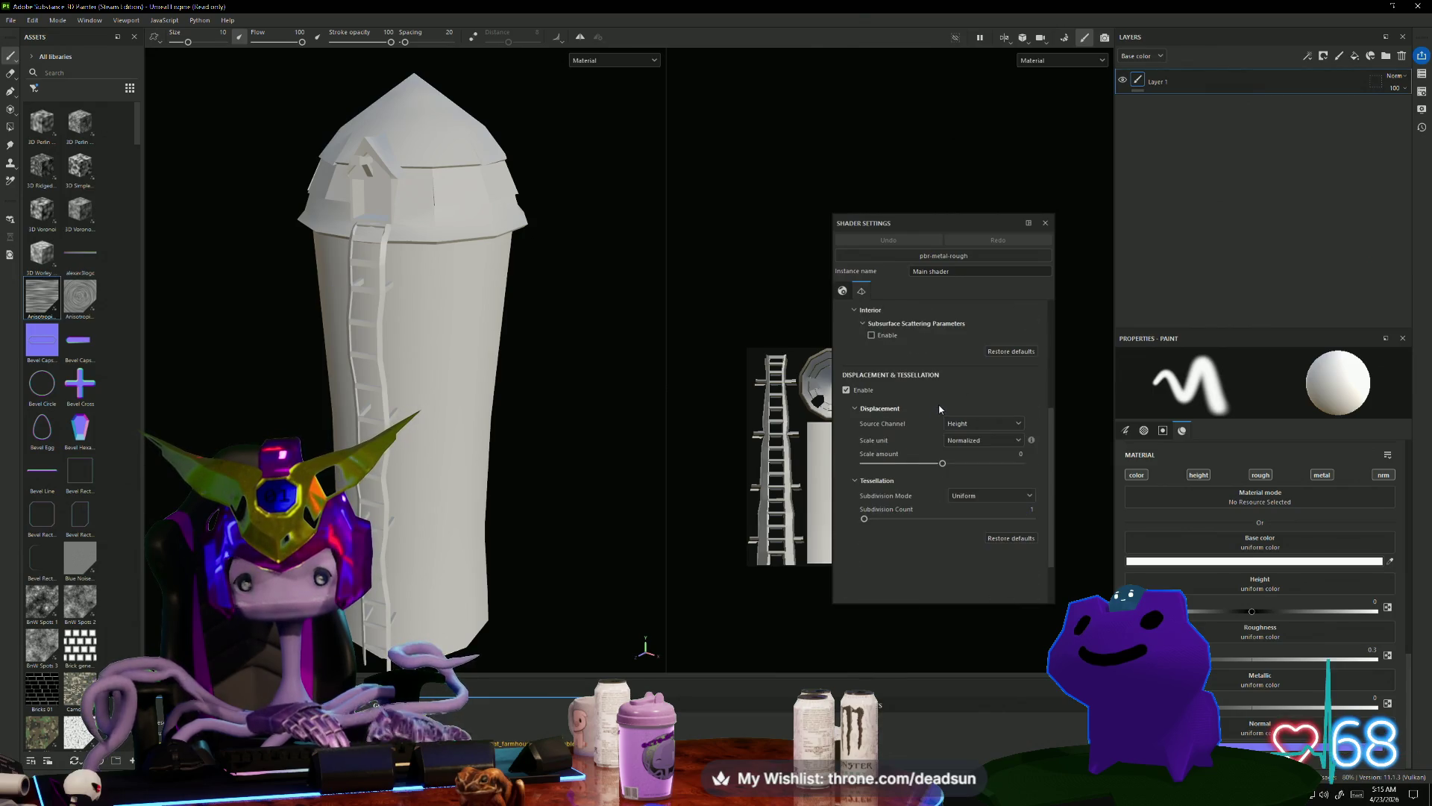
pyautogui.scroll(6, 939, 409)
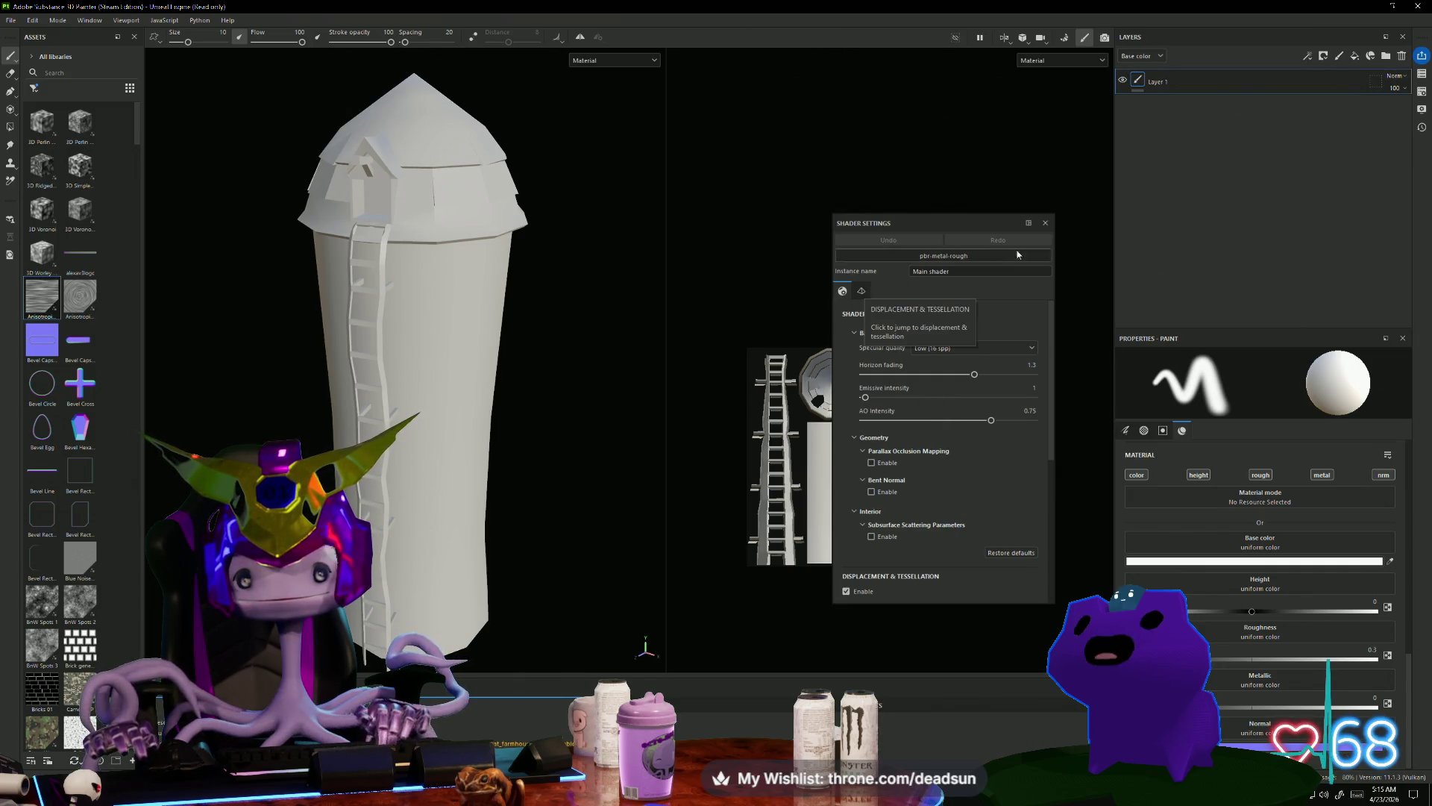
pyautogui.click(1044, 224)
pyautogui.click(128, 23)
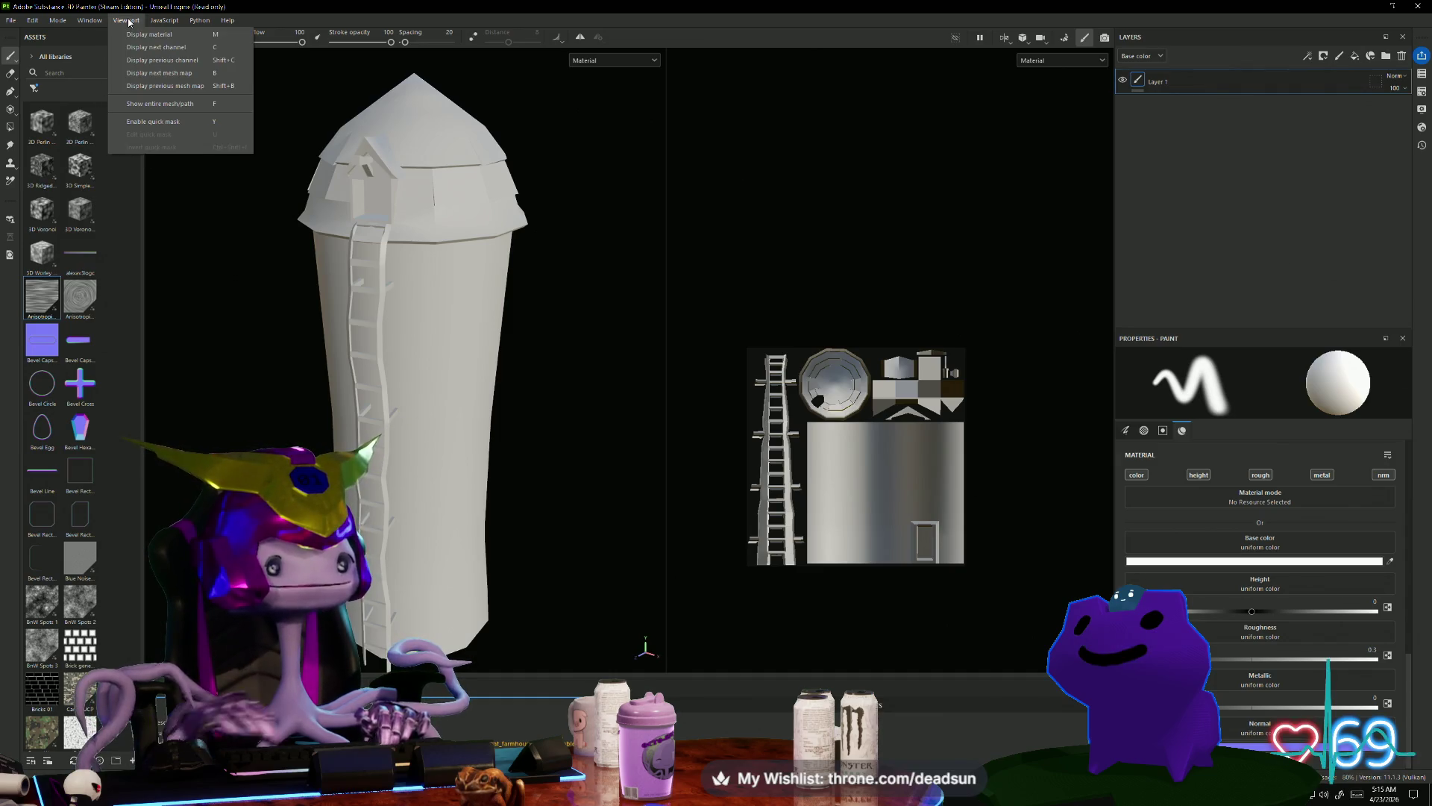
pyautogui.moveTo(88, 20)
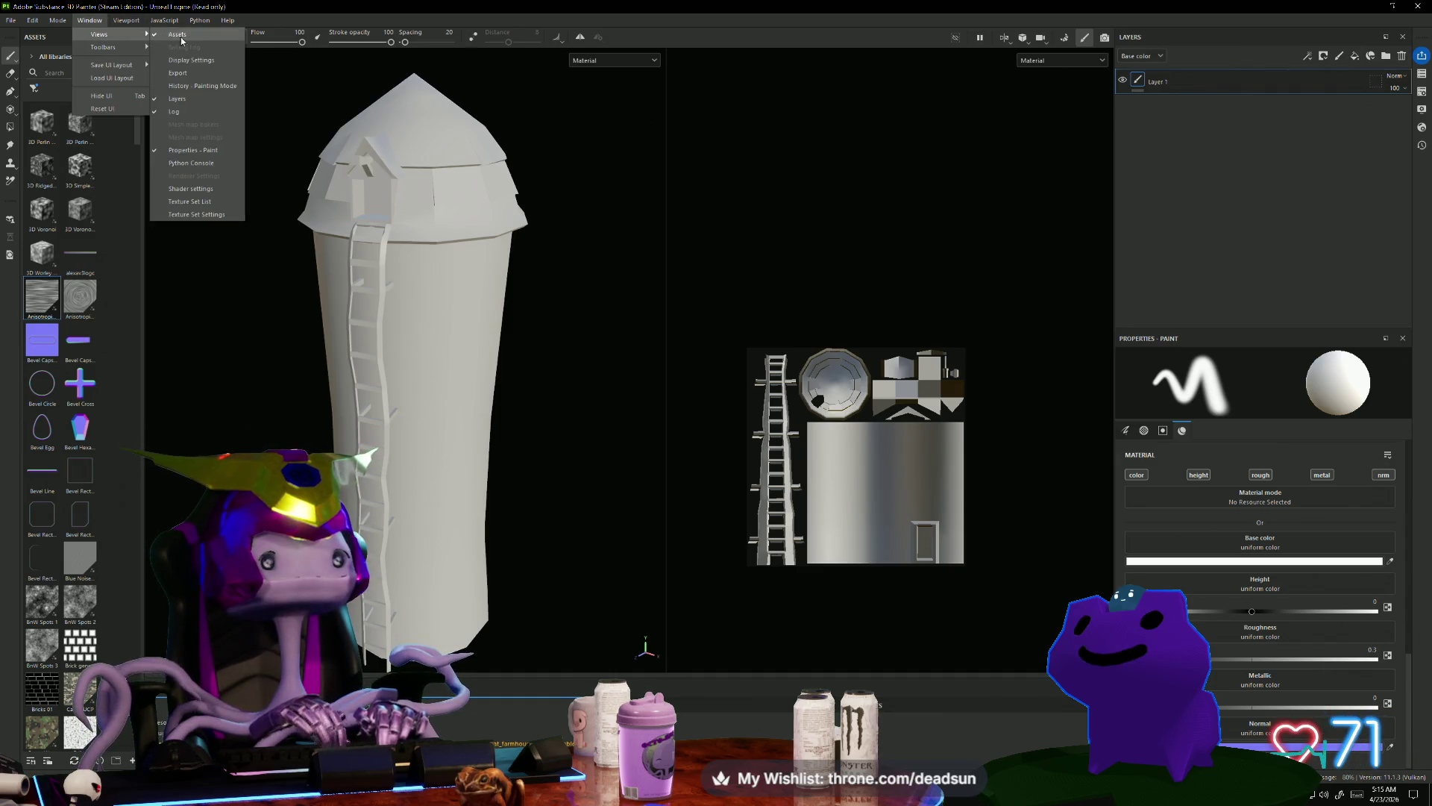
pyautogui.click(192, 189)
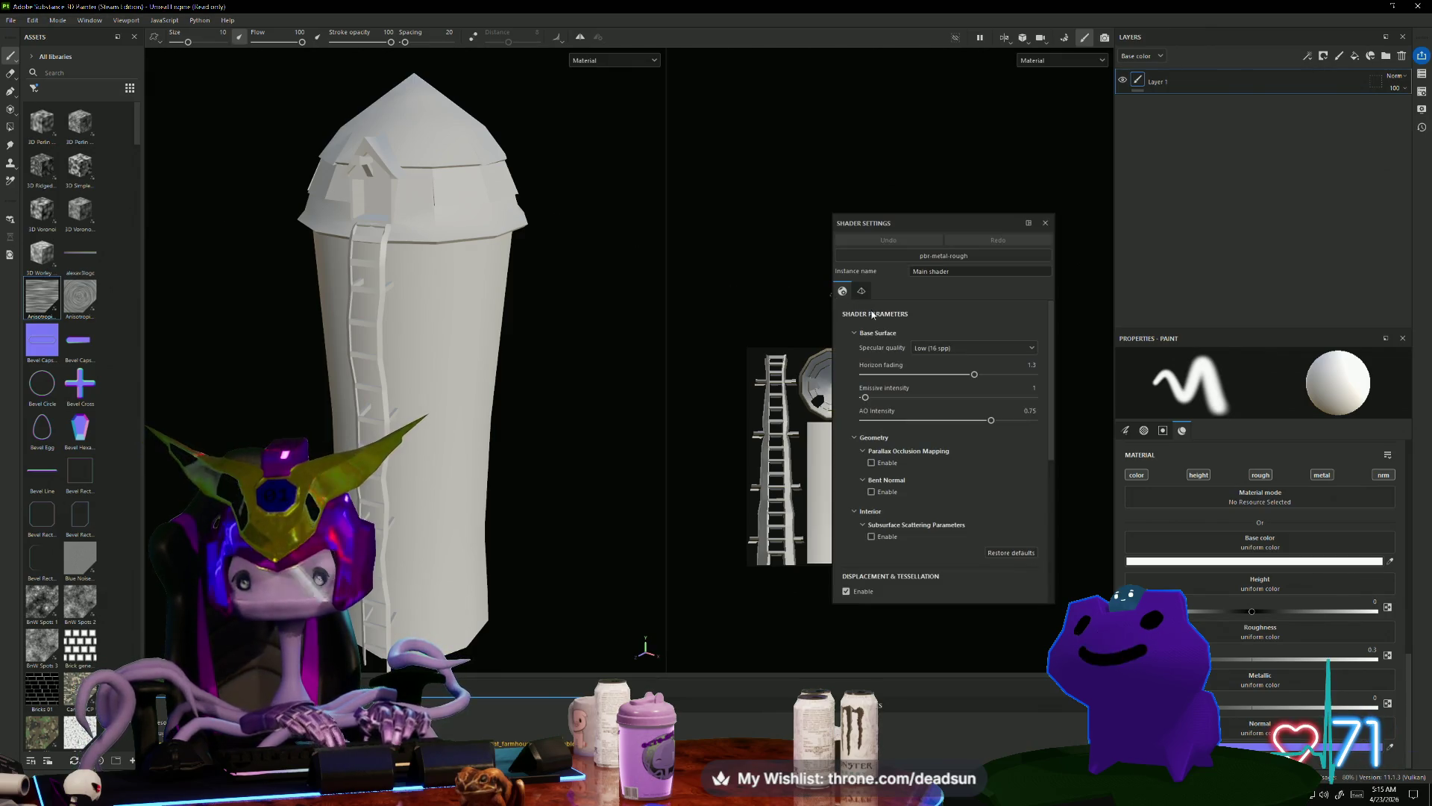
pyautogui.click(1045, 223)
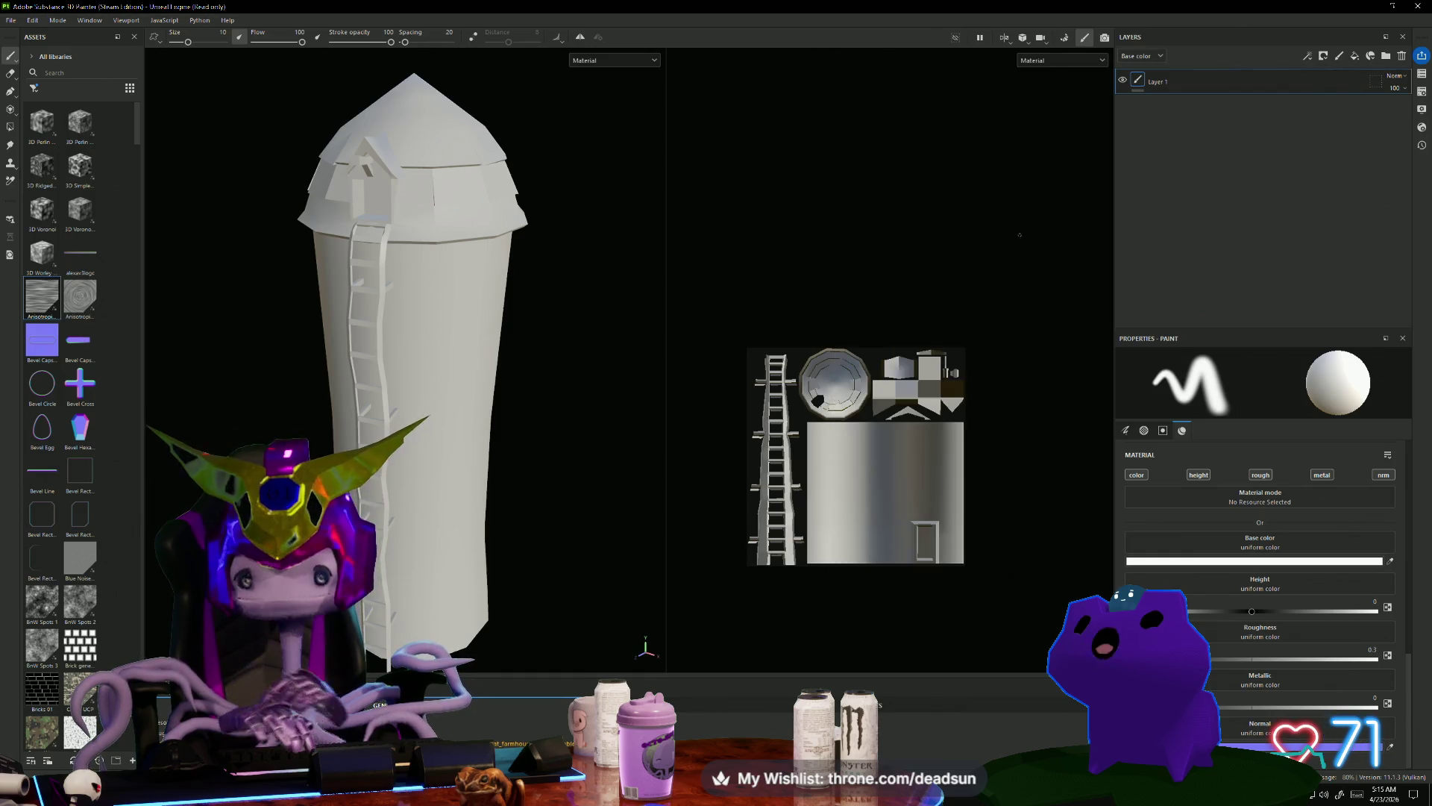
pyautogui.click(123, 20)
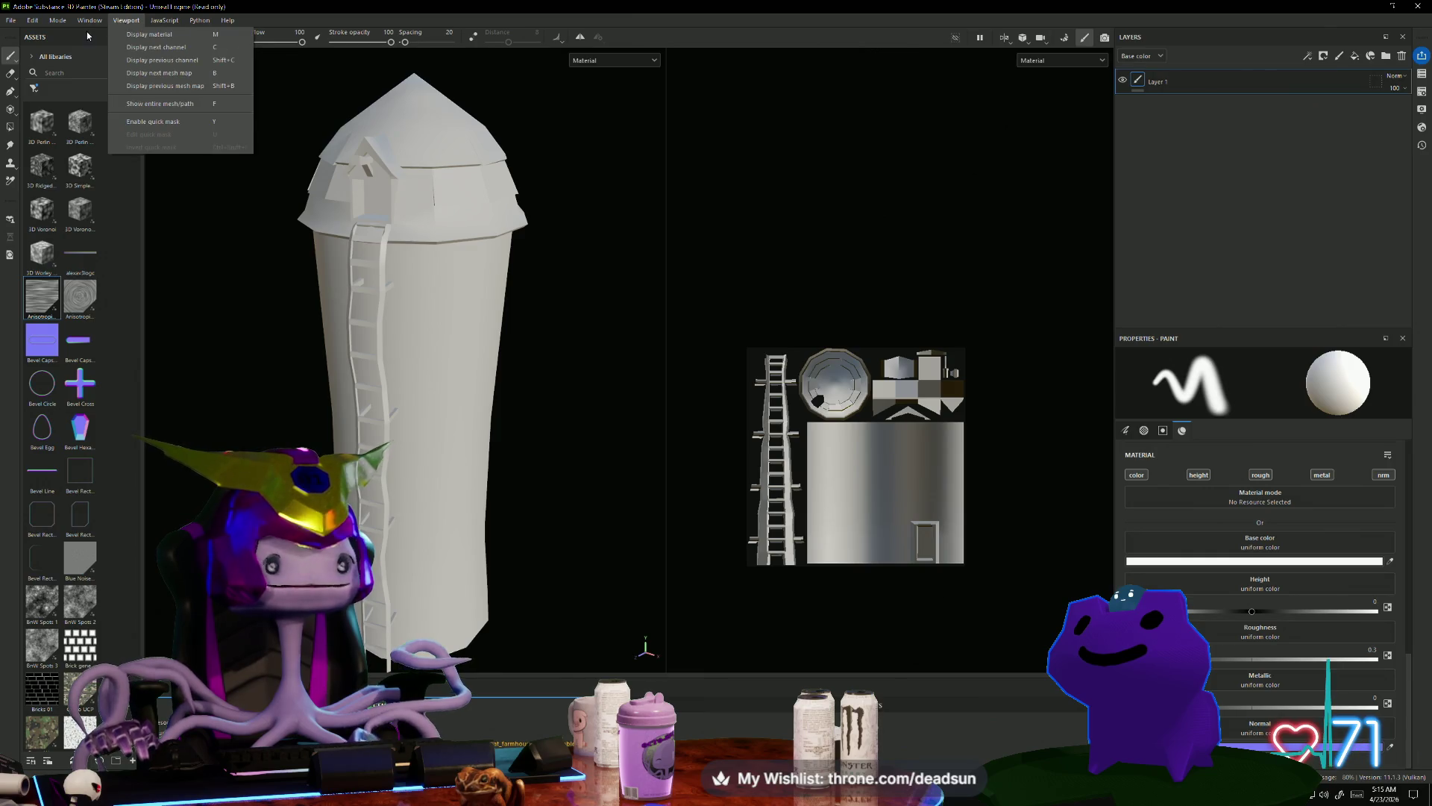
# Step: Add an Ambient occlusion channel to the silo texture set in Texture Set Settings, then close the panel
pyautogui.click(87, 36)
pyautogui.click(94, 21)
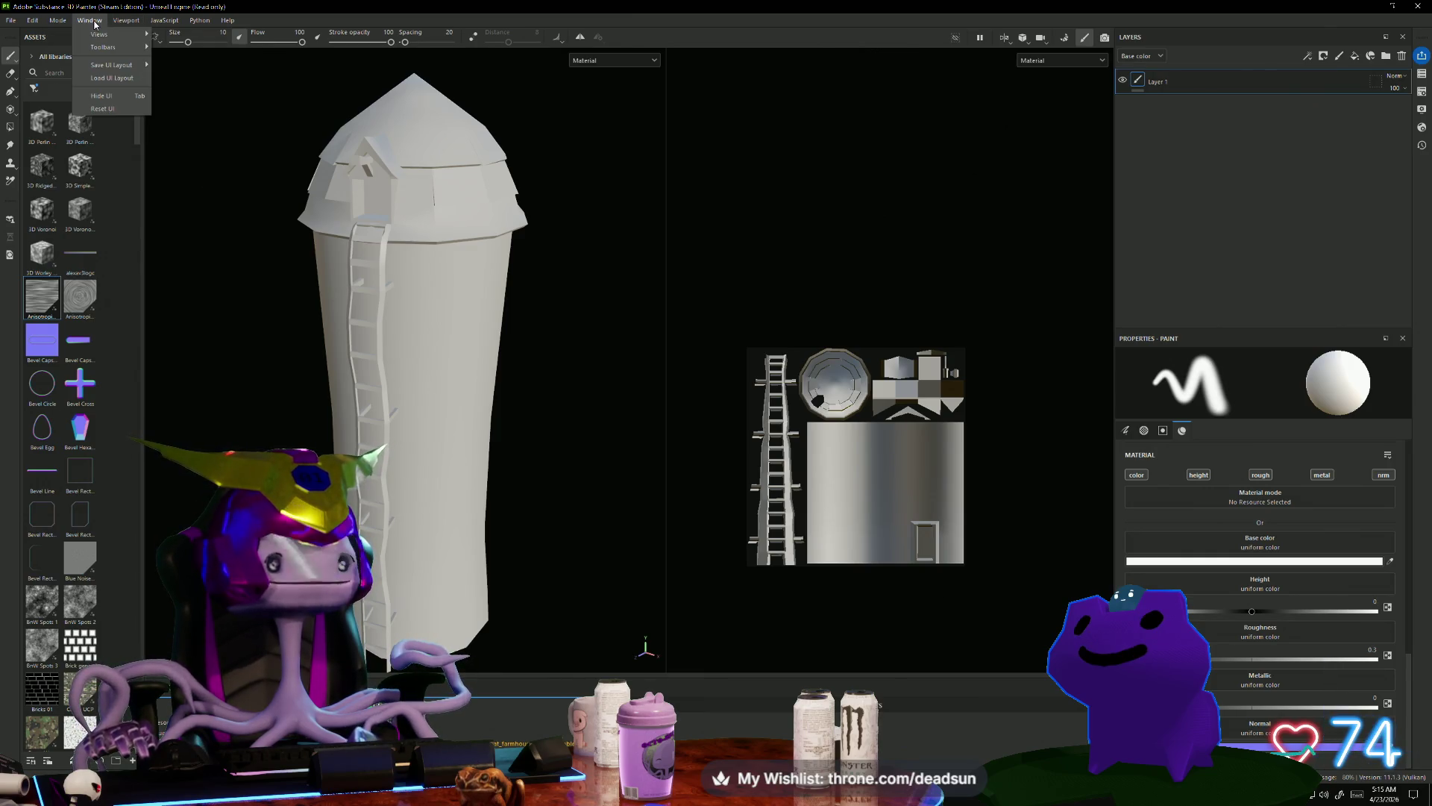
pyautogui.moveTo(102, 41)
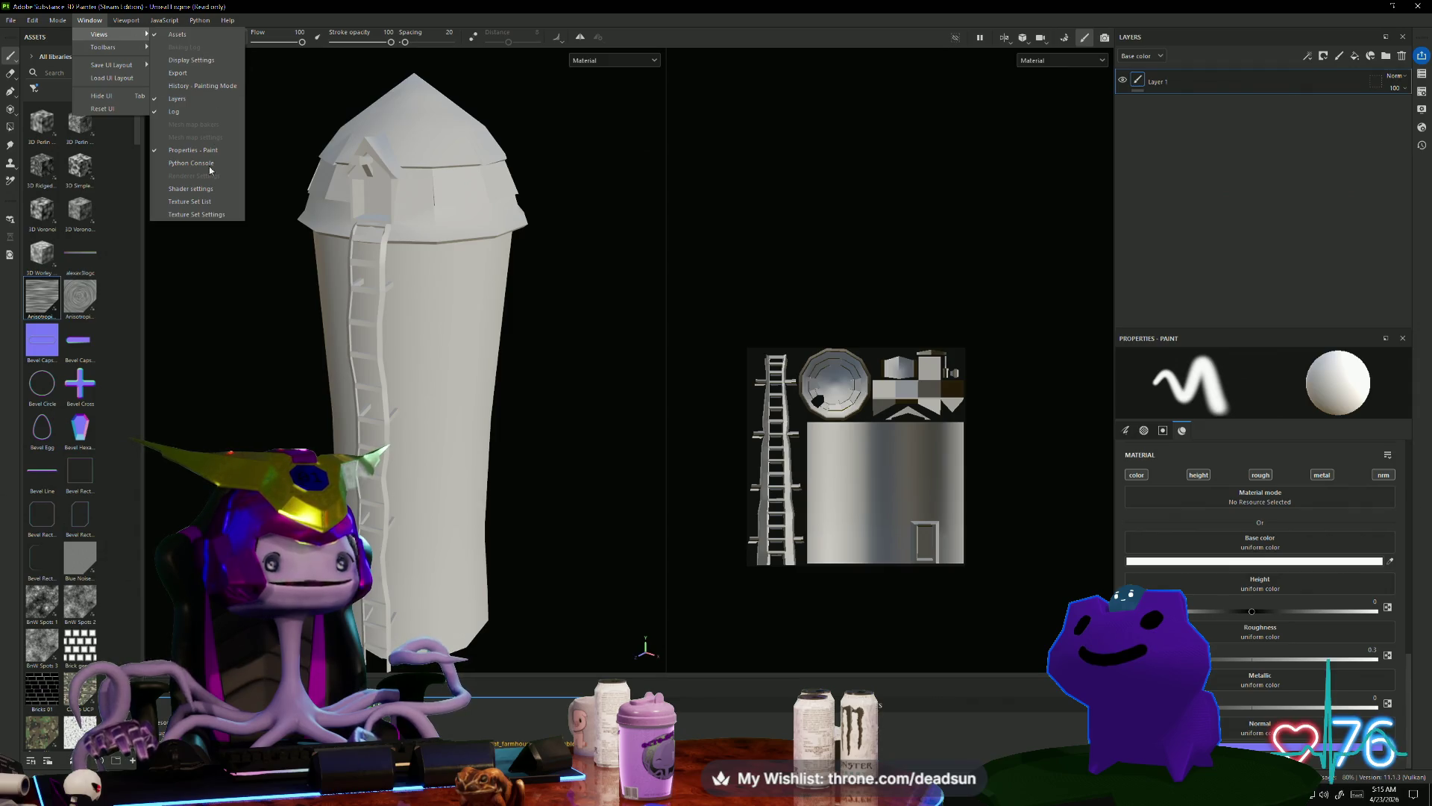
pyautogui.click(196, 214)
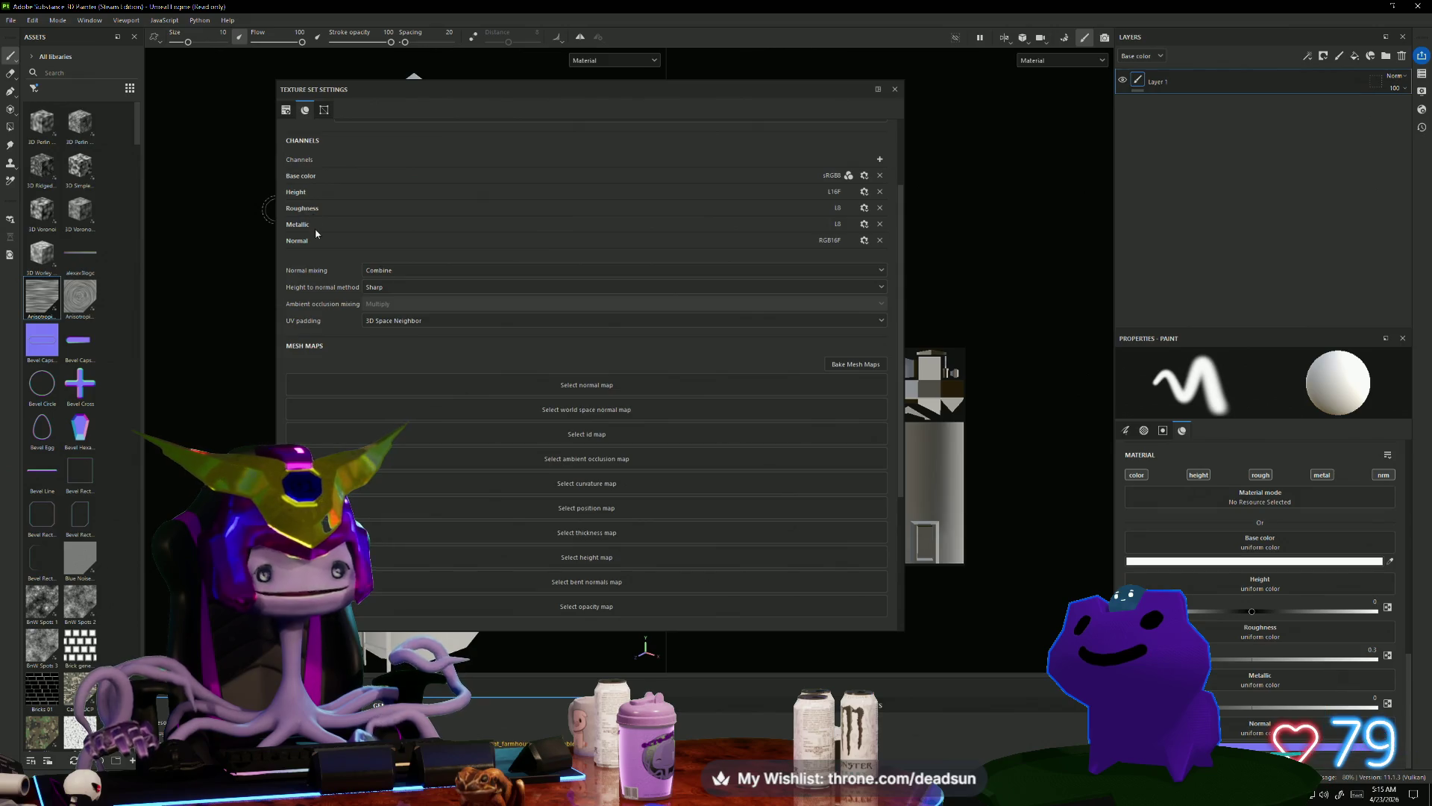
pyautogui.click(879, 159)
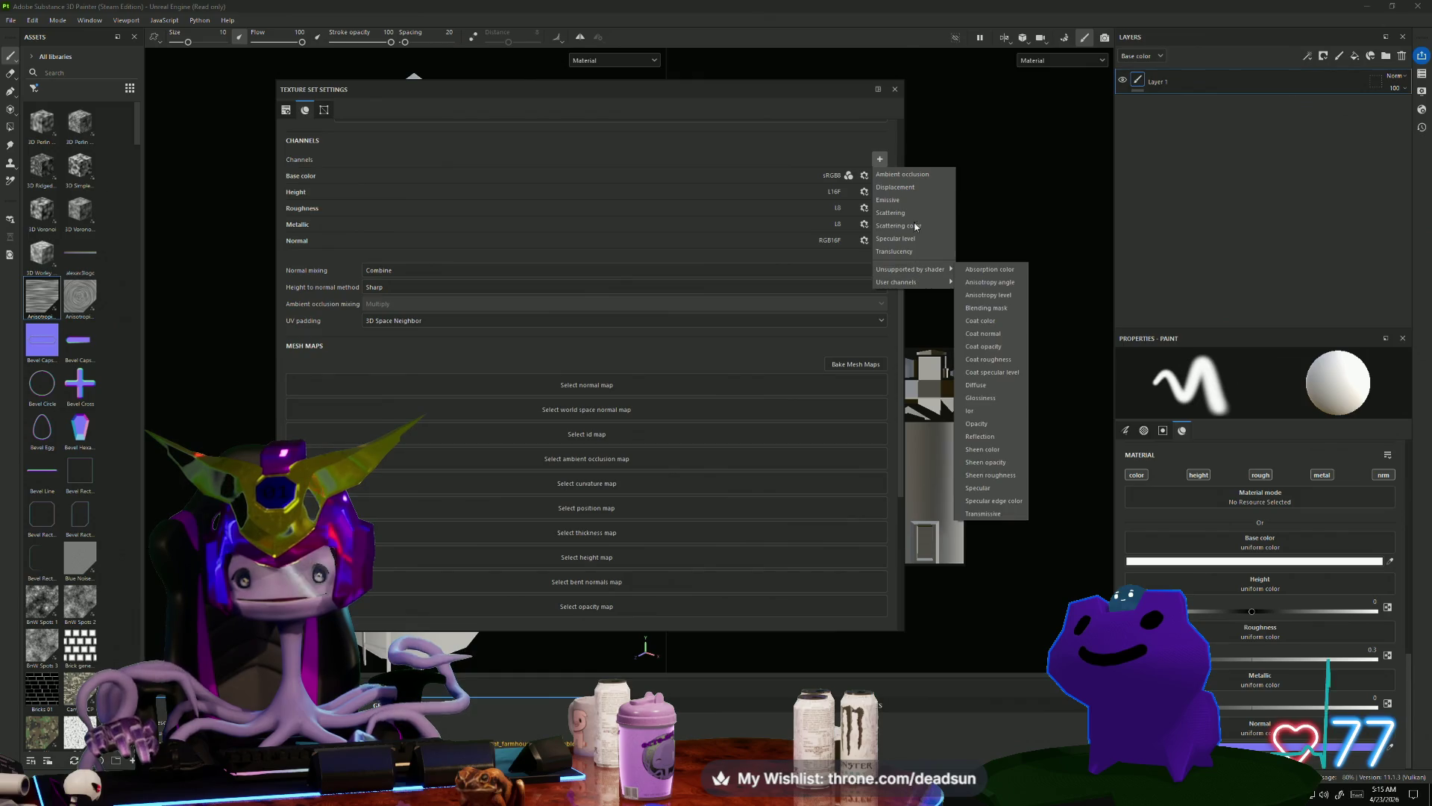
pyautogui.click(923, 177)
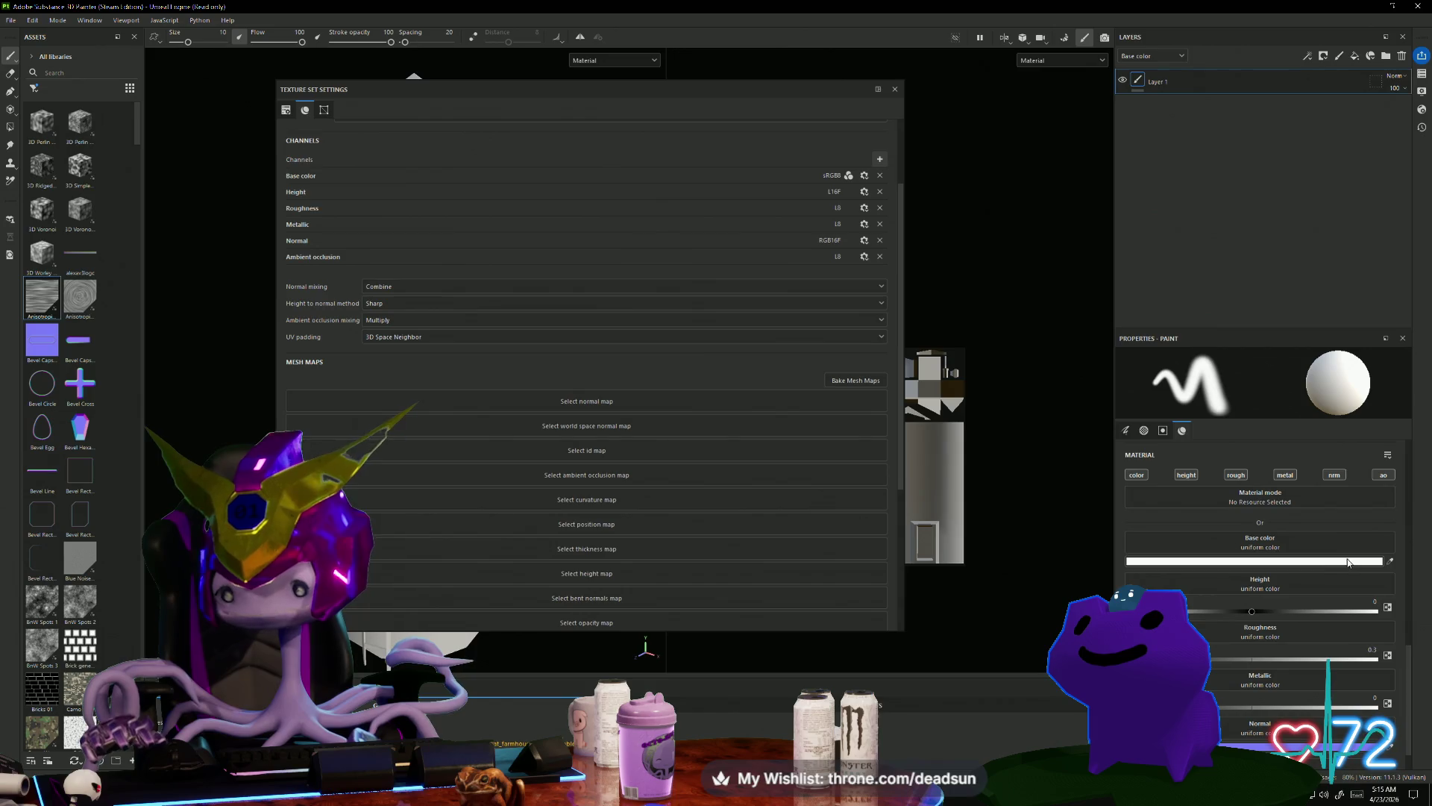
pyautogui.scroll(-1, 1347, 563)
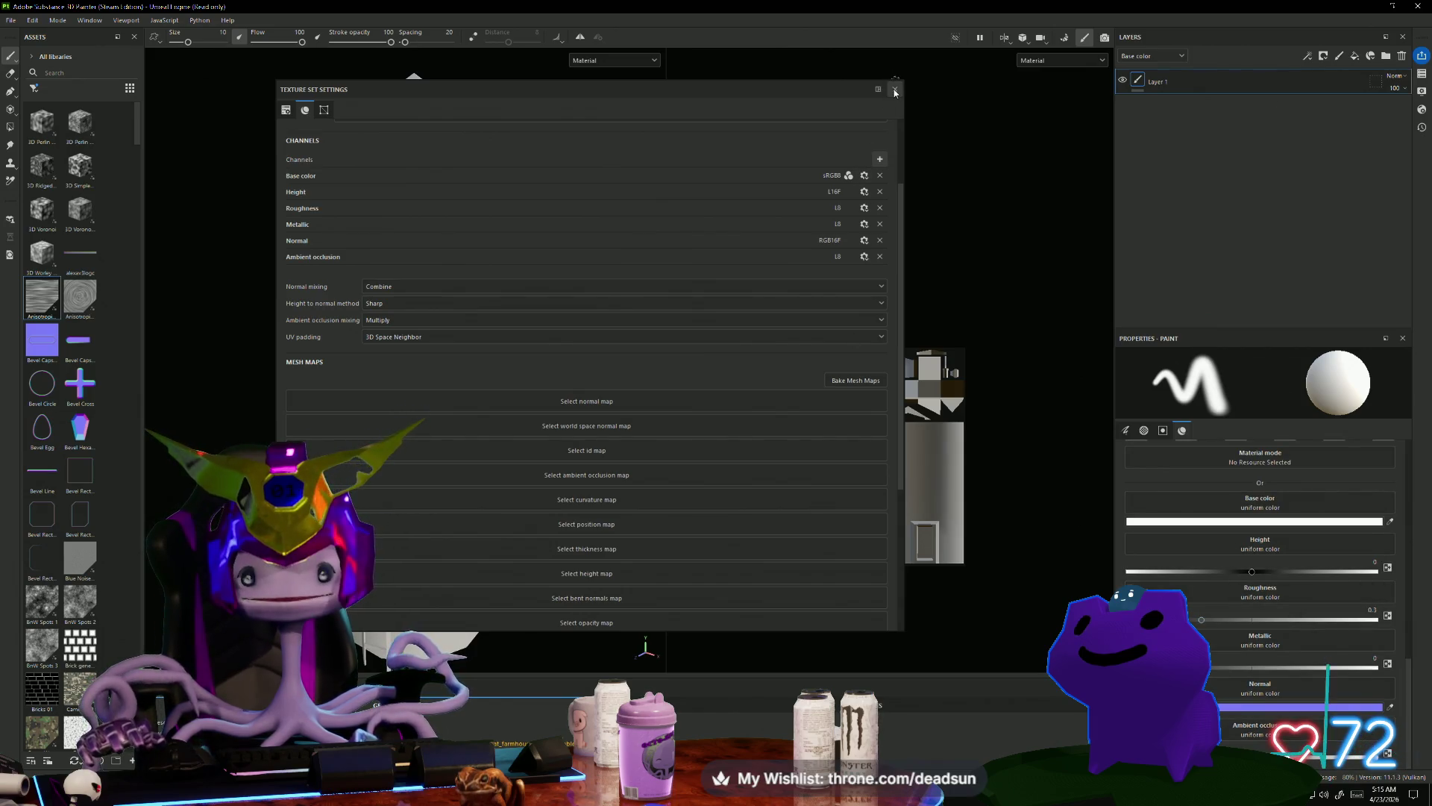
pyautogui.click(895, 90)
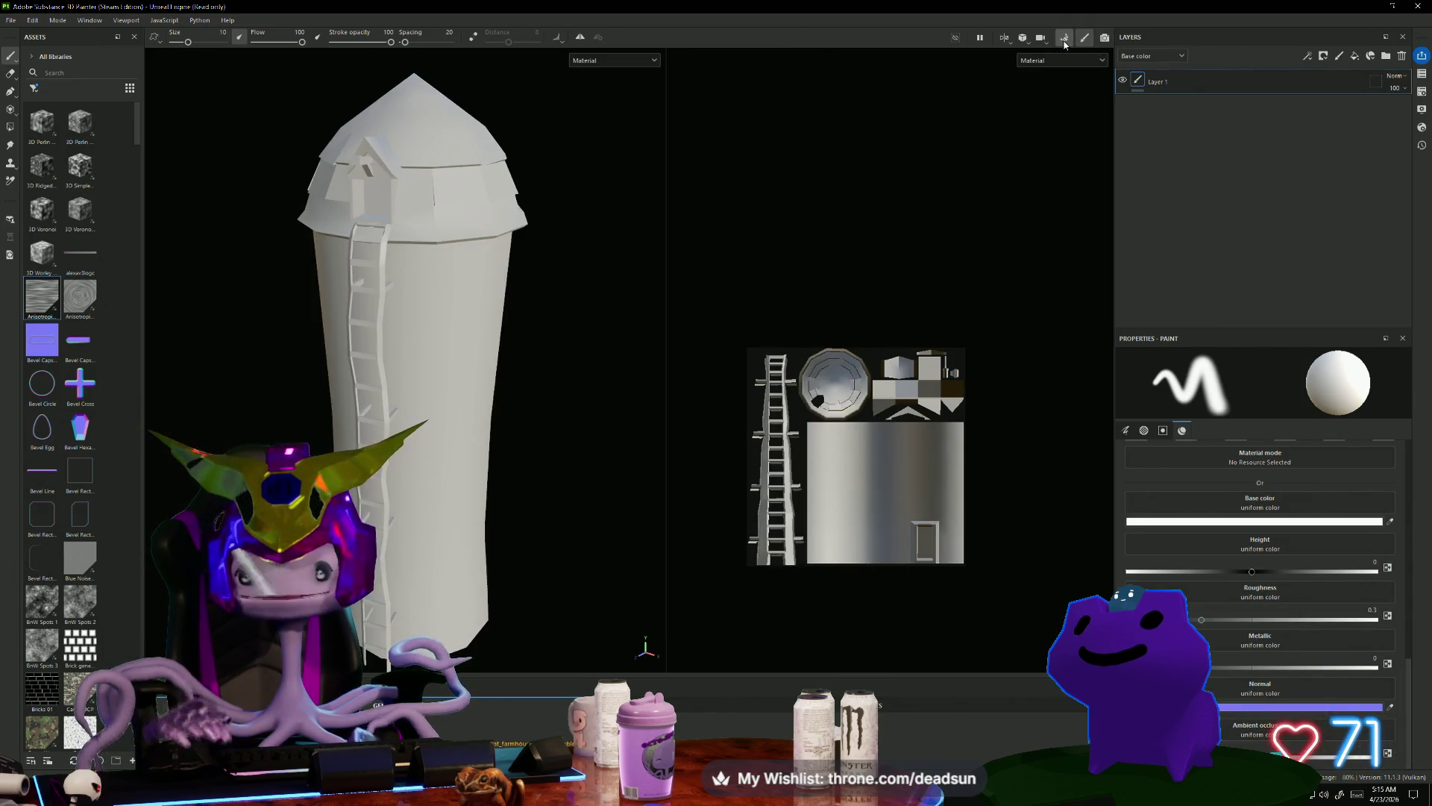
# Step: Bake the silo's mesh maps in Bake mode and return to painting mode
pyautogui.click(1064, 41)
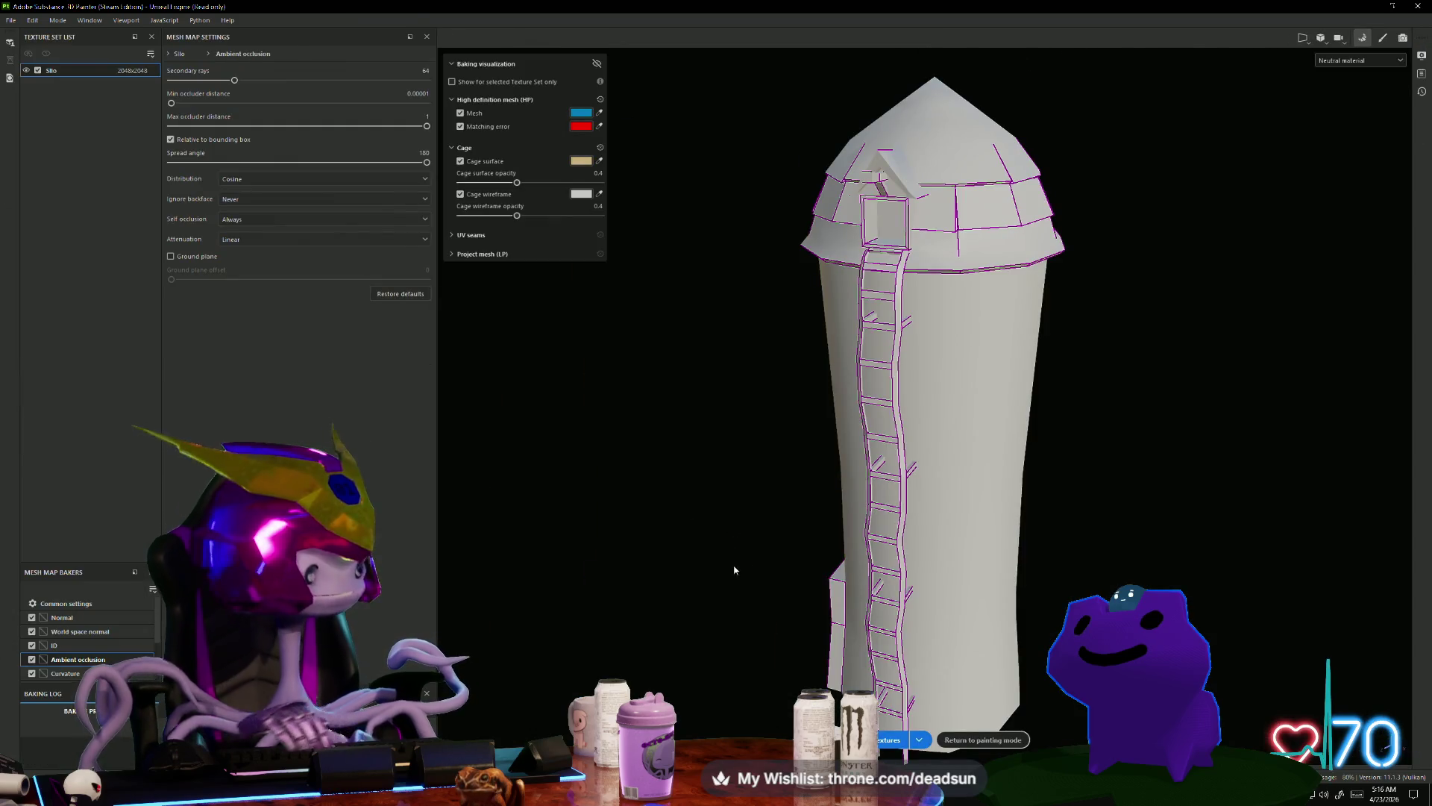
pyautogui.moveTo(738, 534)
pyautogui.keyDown('alt'); pyautogui.mouseDown()
pyautogui.moveTo(652, 457)
pyautogui.moveTo(656, 470)
pyautogui.moveTo(681, 447)
pyautogui.moveTo(659, 448)
pyautogui.mouseUp(); pyautogui.keyUp('alt')
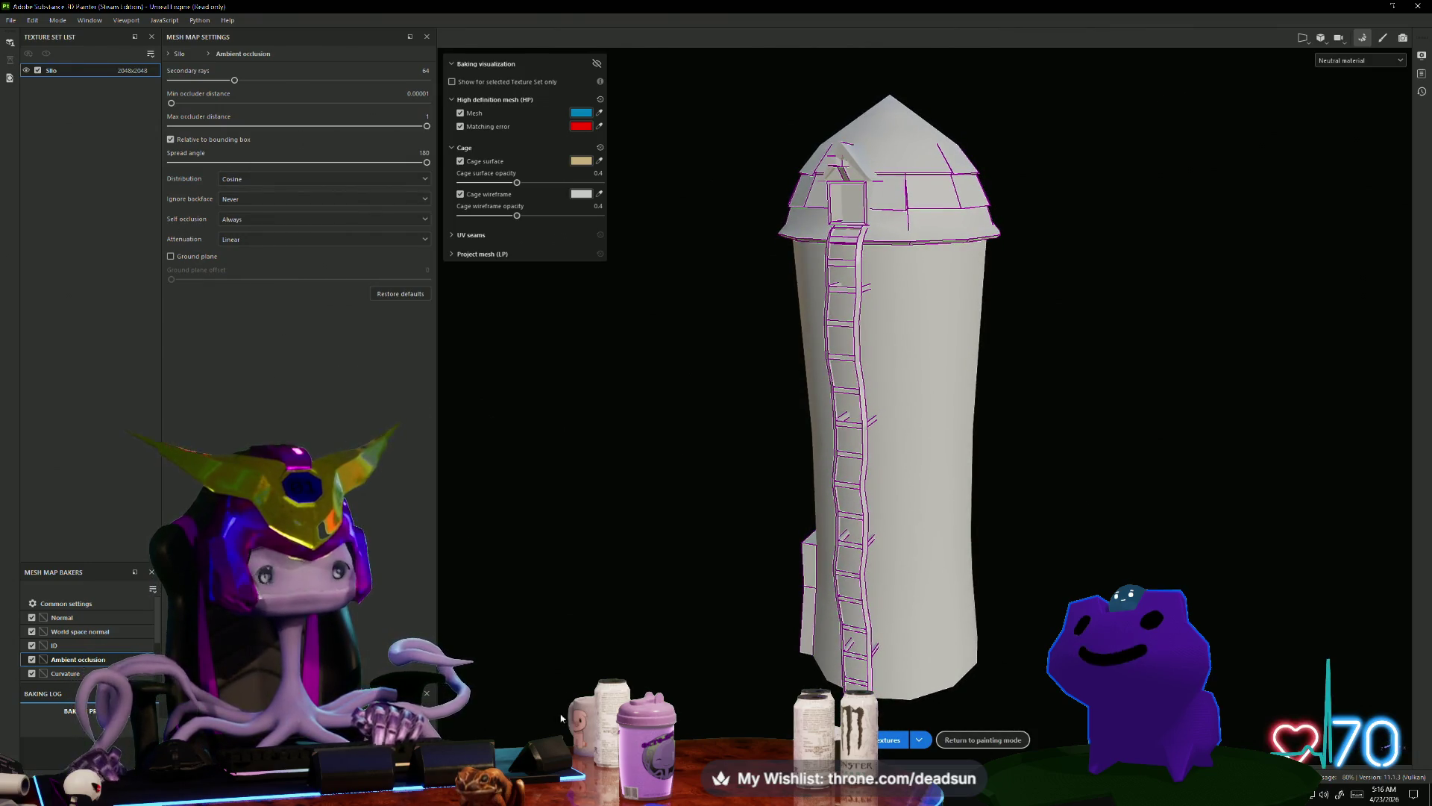
pyautogui.click(884, 740)
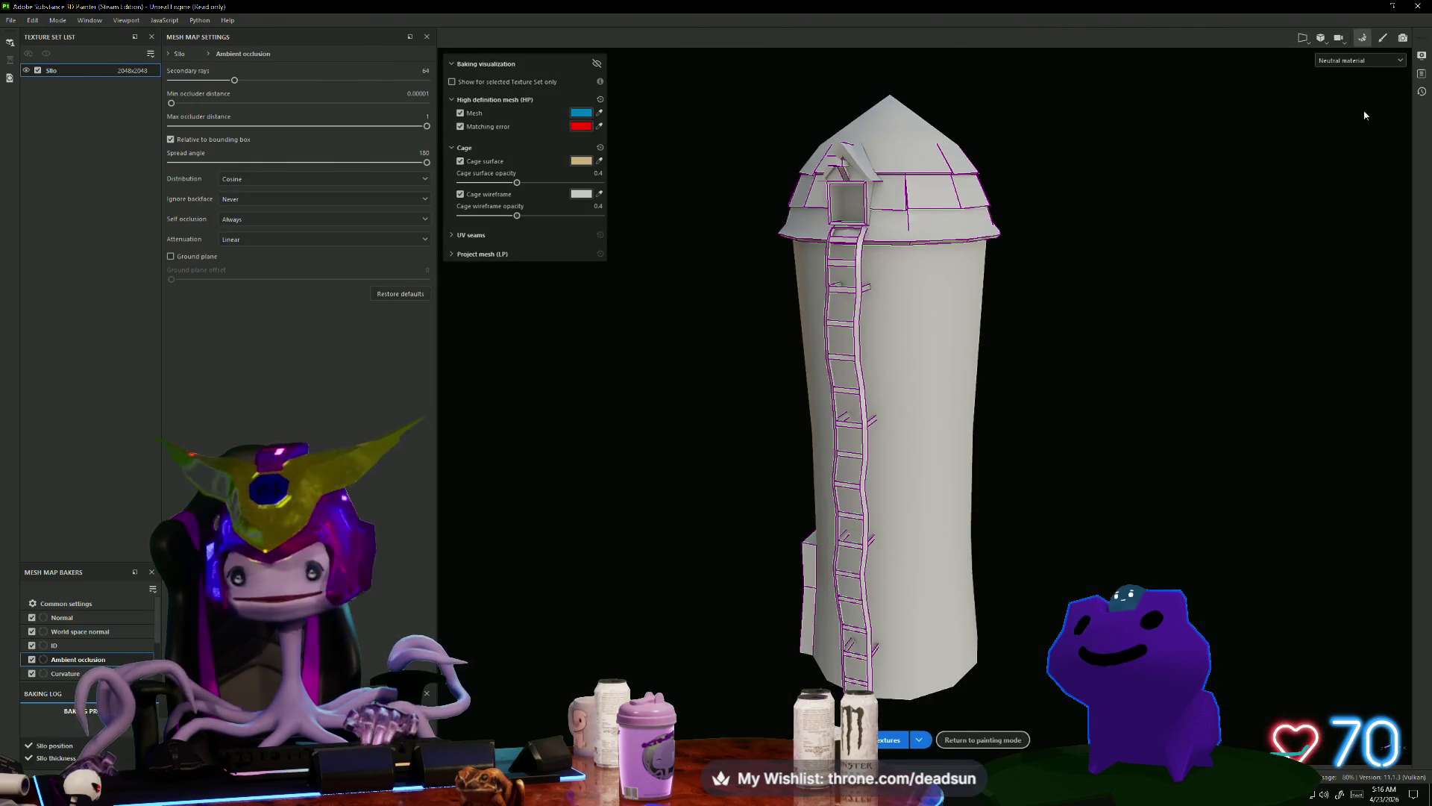
pyautogui.click(1383, 41)
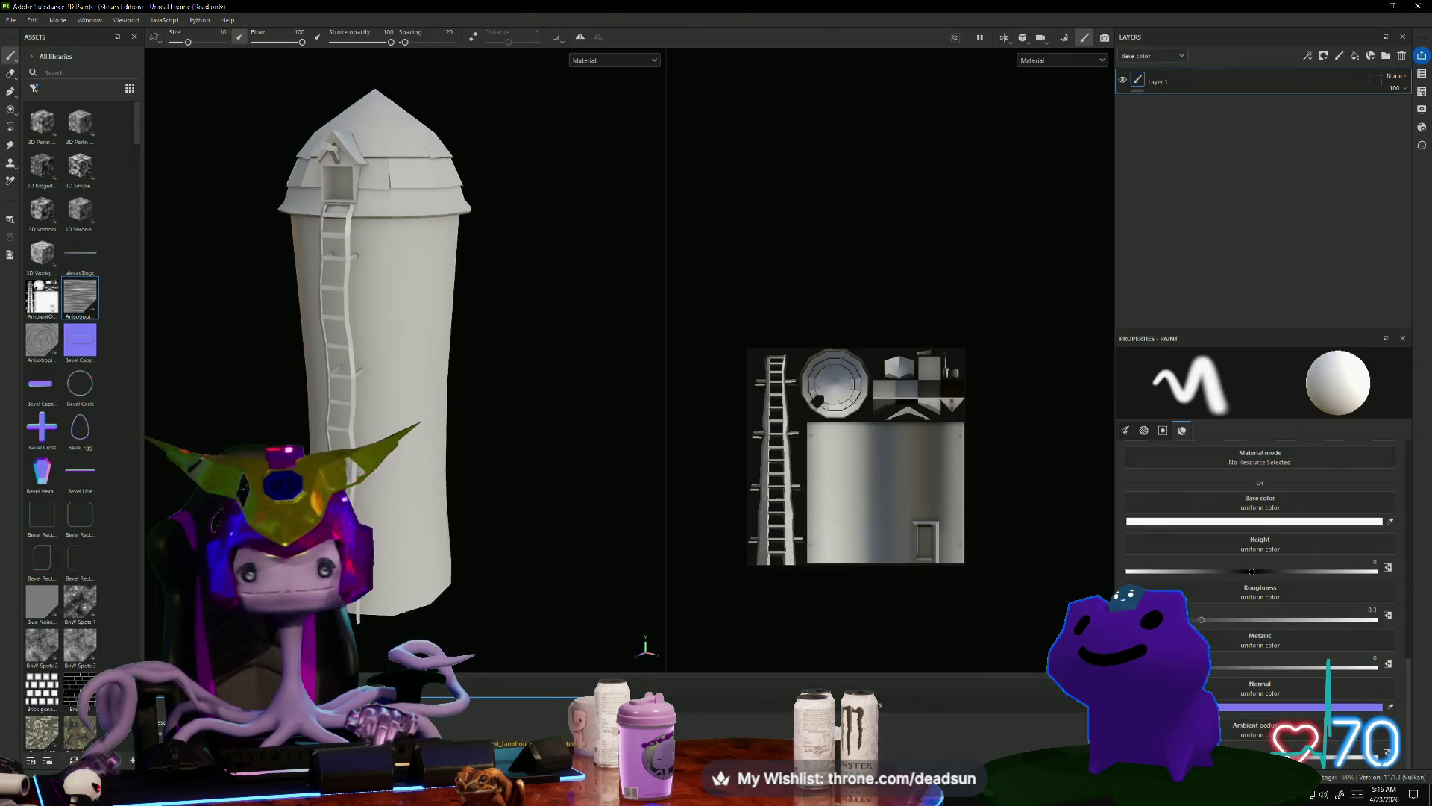
# Step: Widen the Assets panel to show more library thumbnails
pyautogui.scroll(-10, 64, 286)
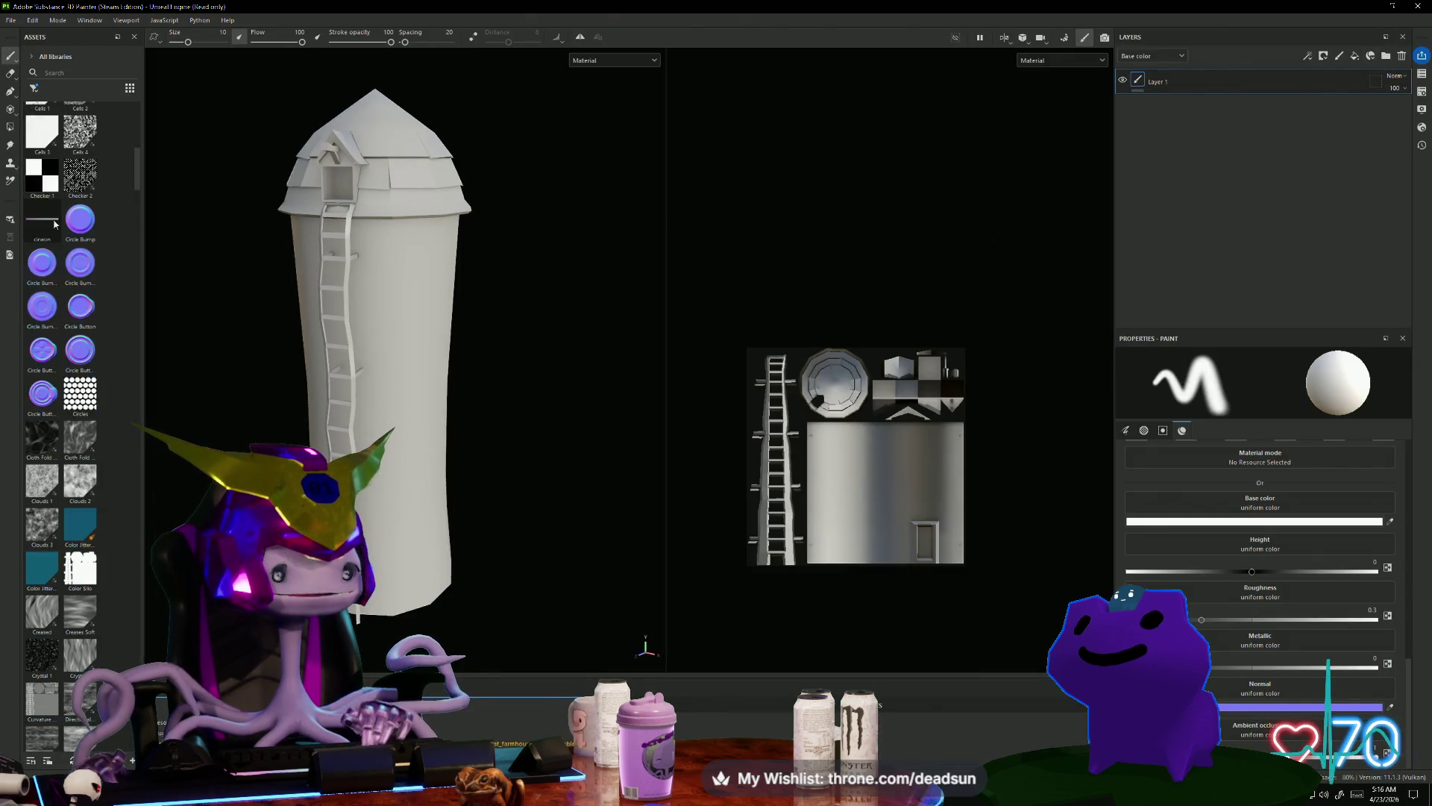
pyautogui.moveTo(145, 153); pyautogui.dragTo(289, 181)
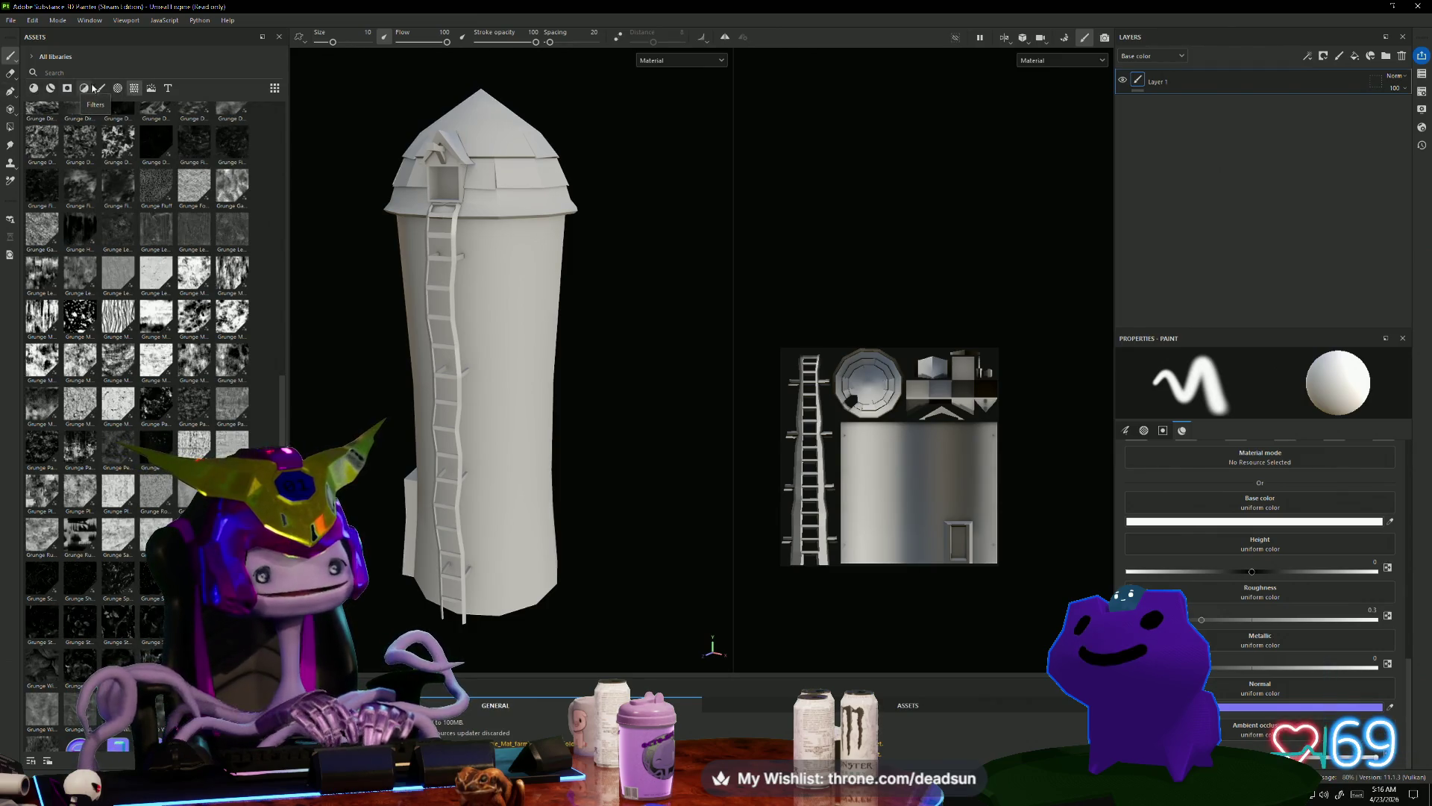
pyautogui.scroll(-10, 162, 273)
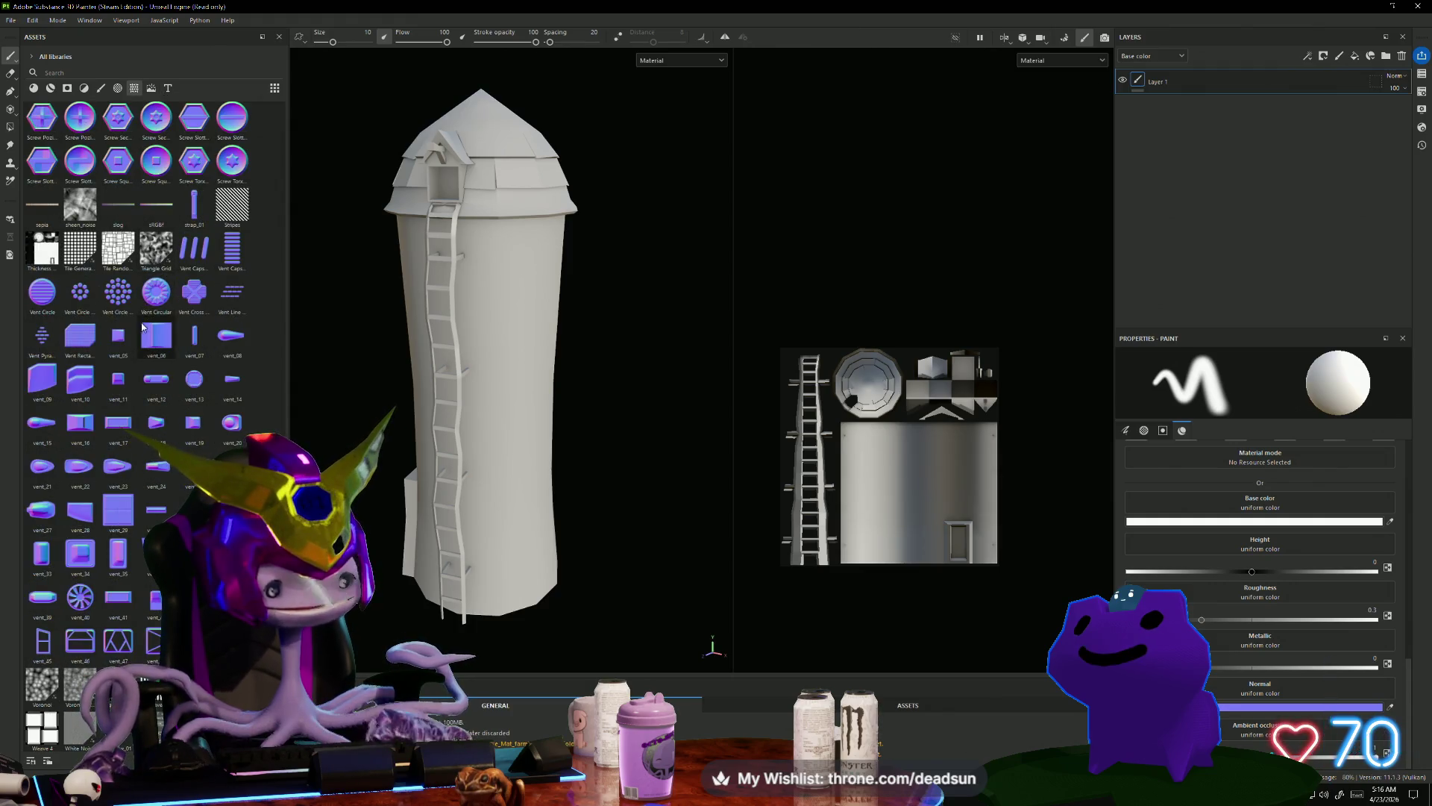
pyautogui.scroll(10, 142, 325)
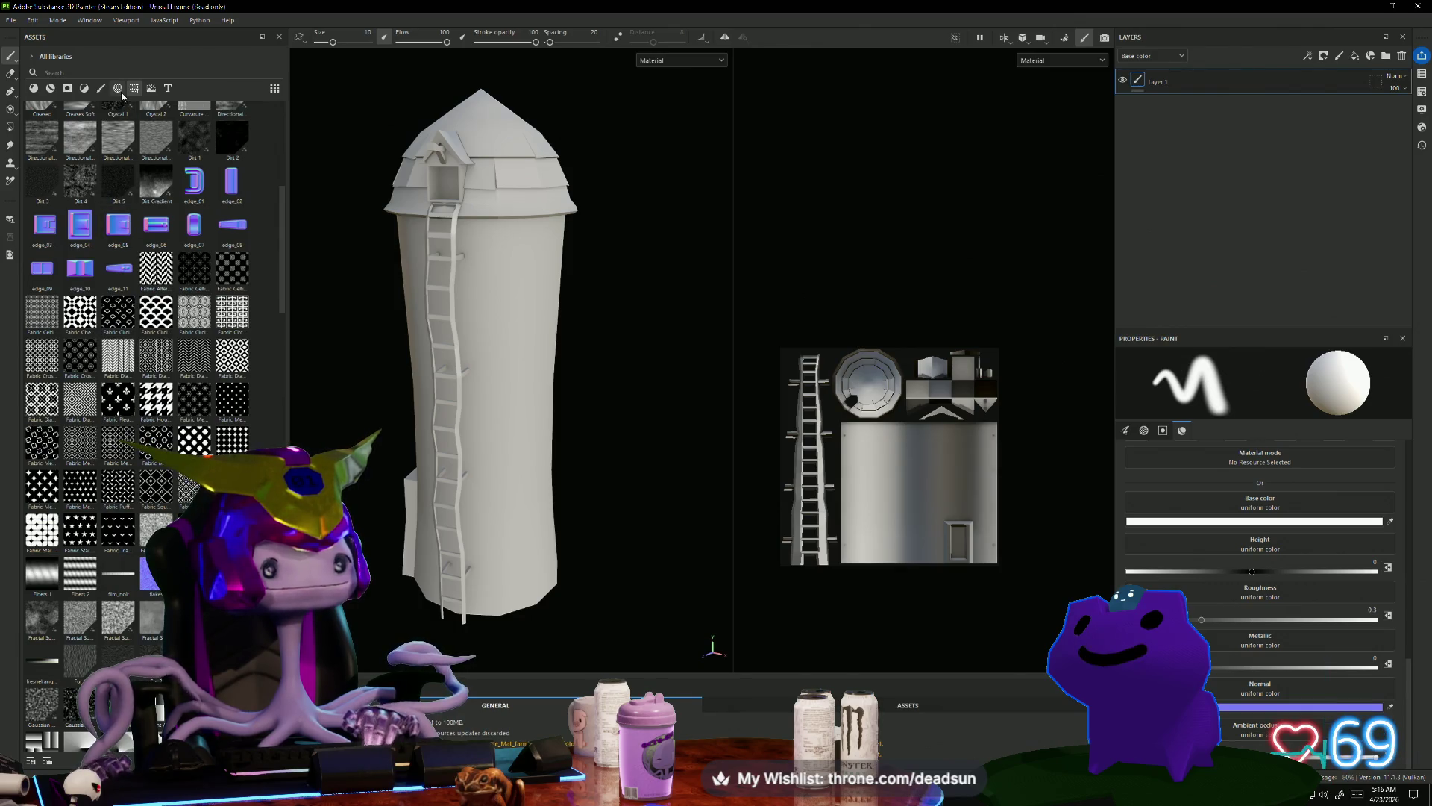
# Step: Browse the library's environment maps, alphas, filters, smart masks, materials and procedural textures
pyautogui.click(150, 90)
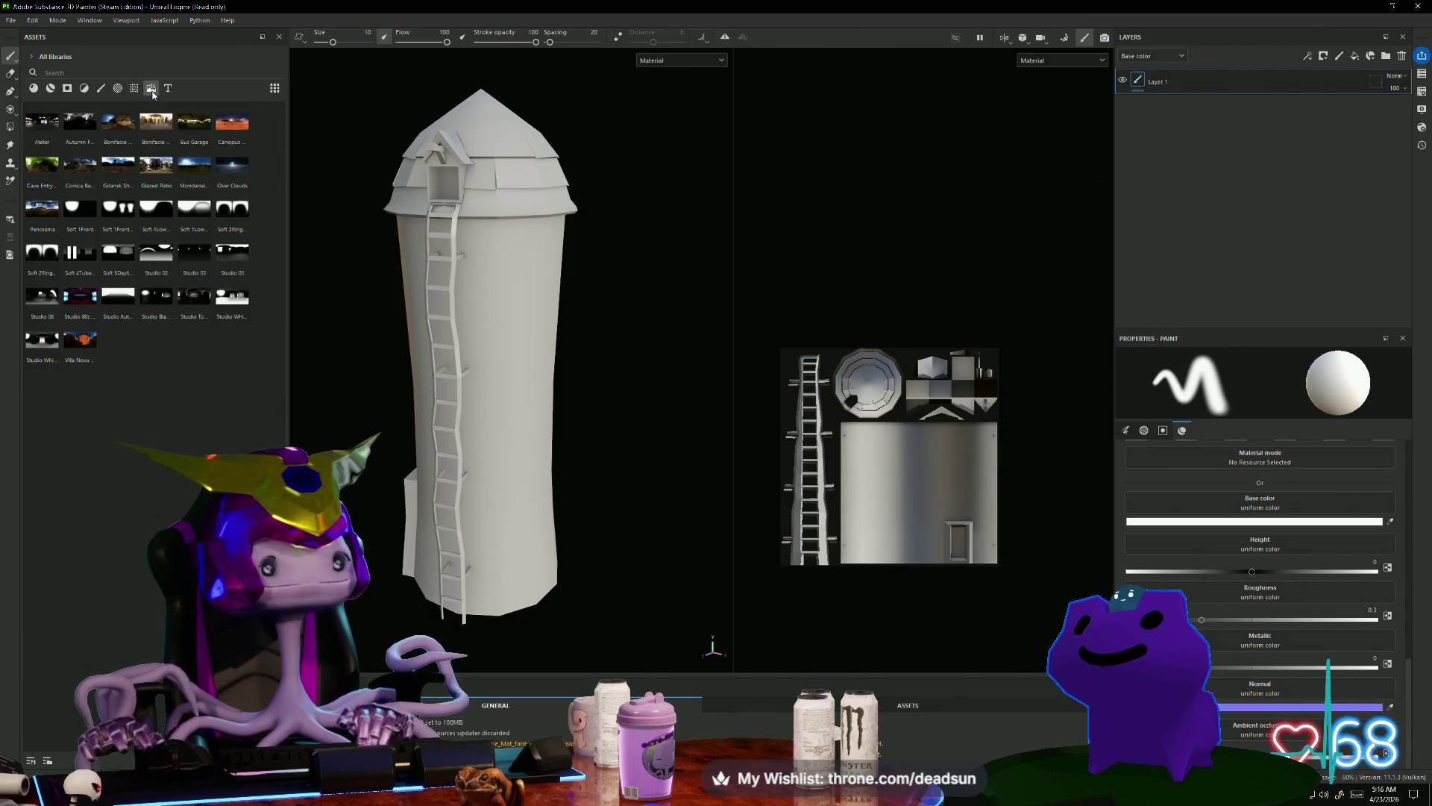
pyautogui.click(134, 89)
pyautogui.click(116, 90)
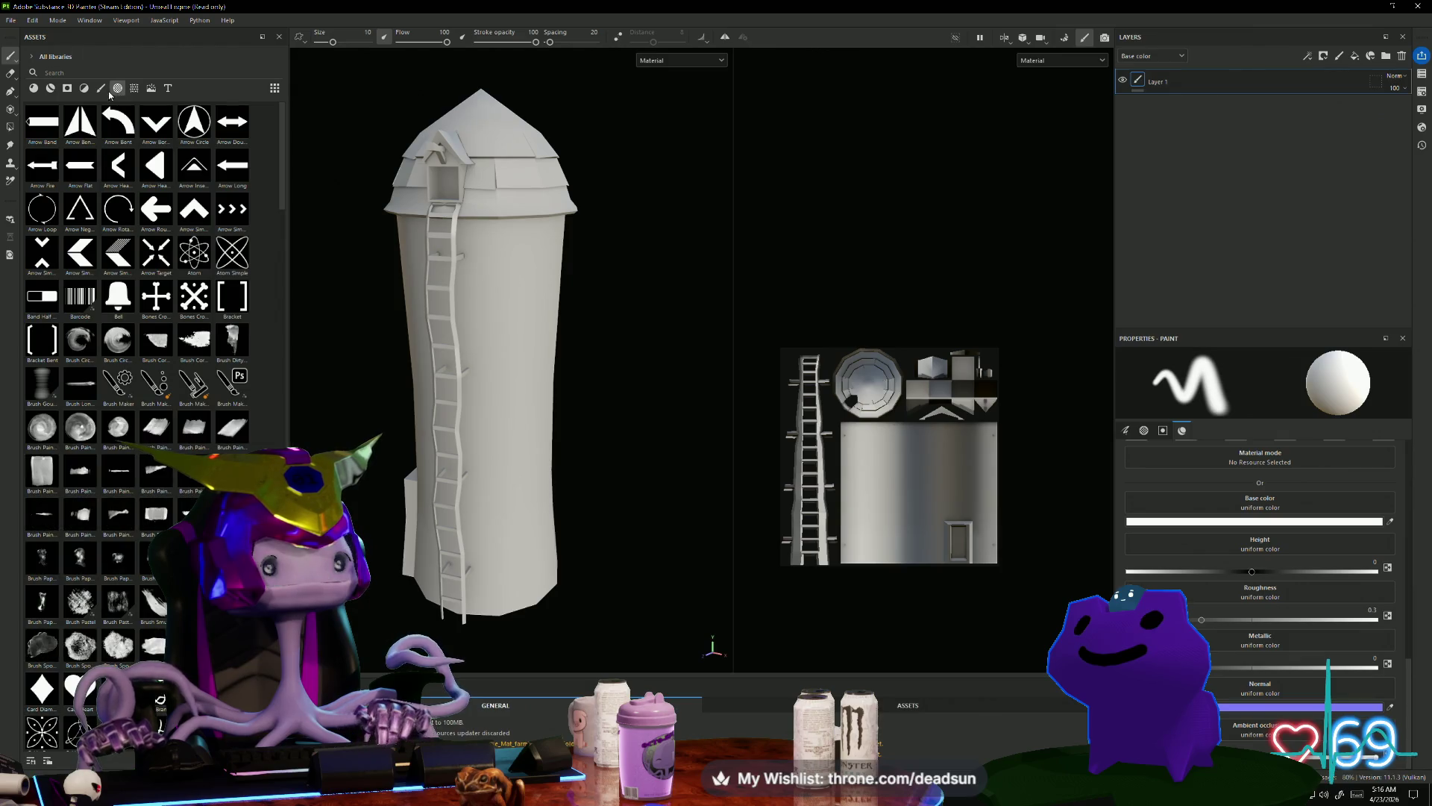
pyautogui.click(101, 89)
pyautogui.click(67, 89)
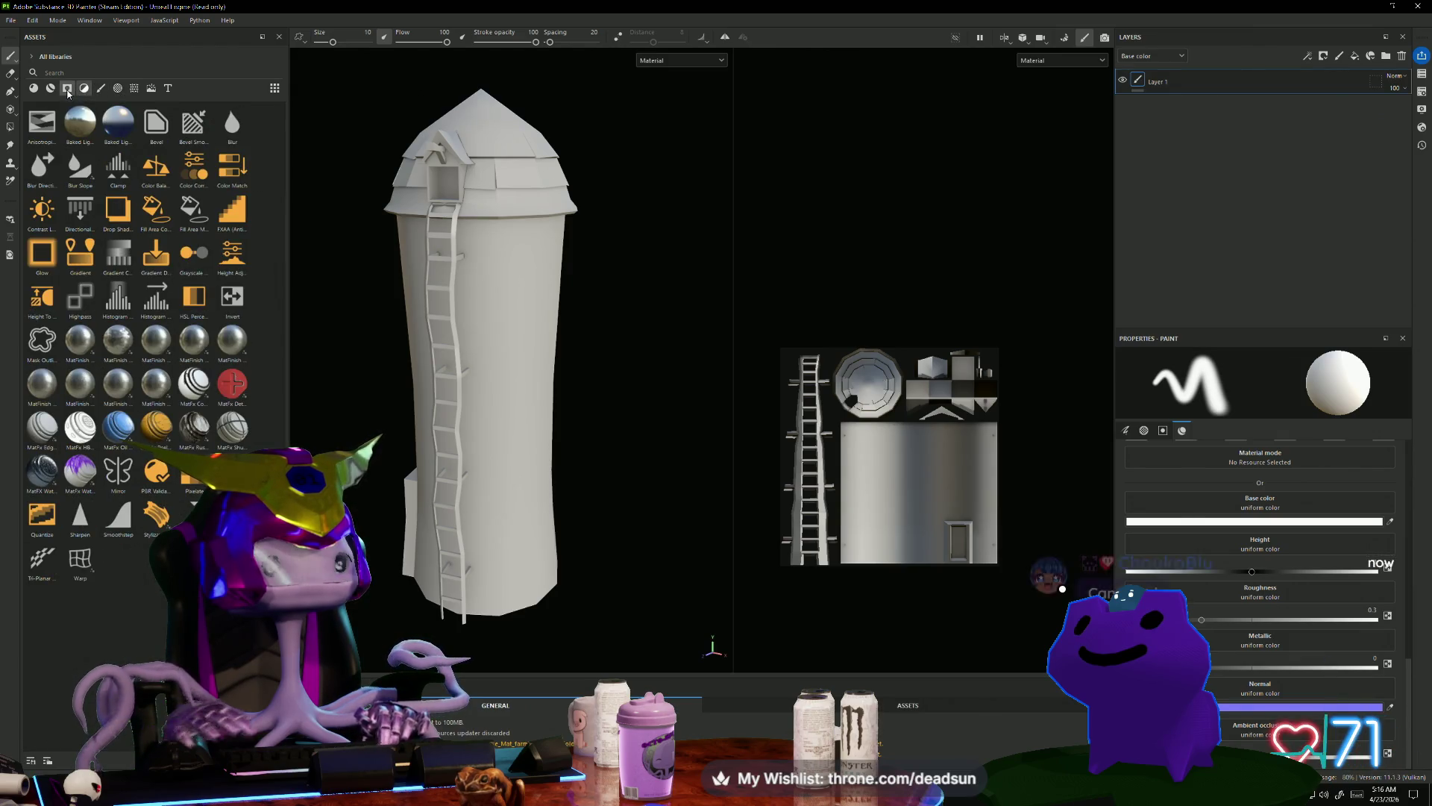
pyautogui.click(50, 89)
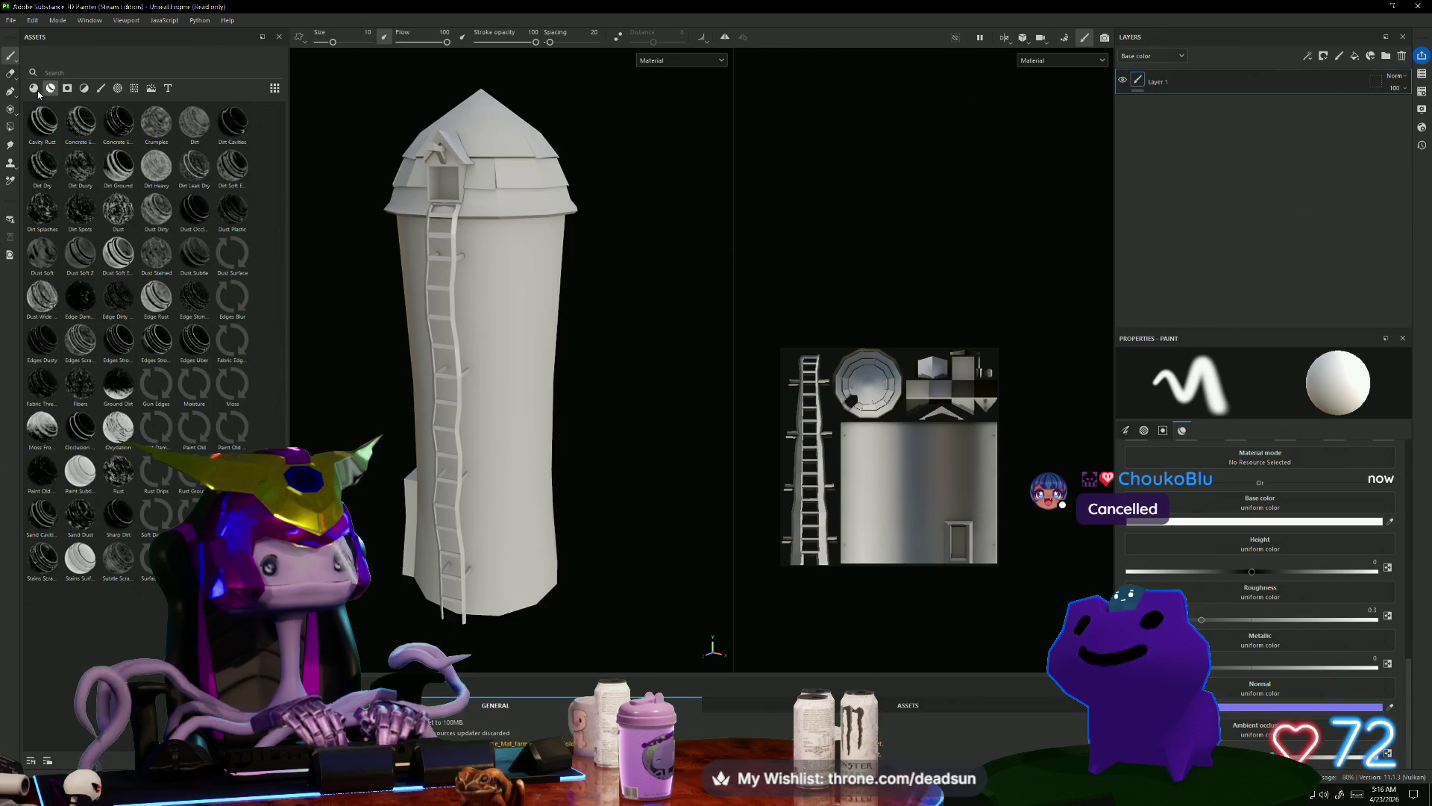
pyautogui.click(35, 89)
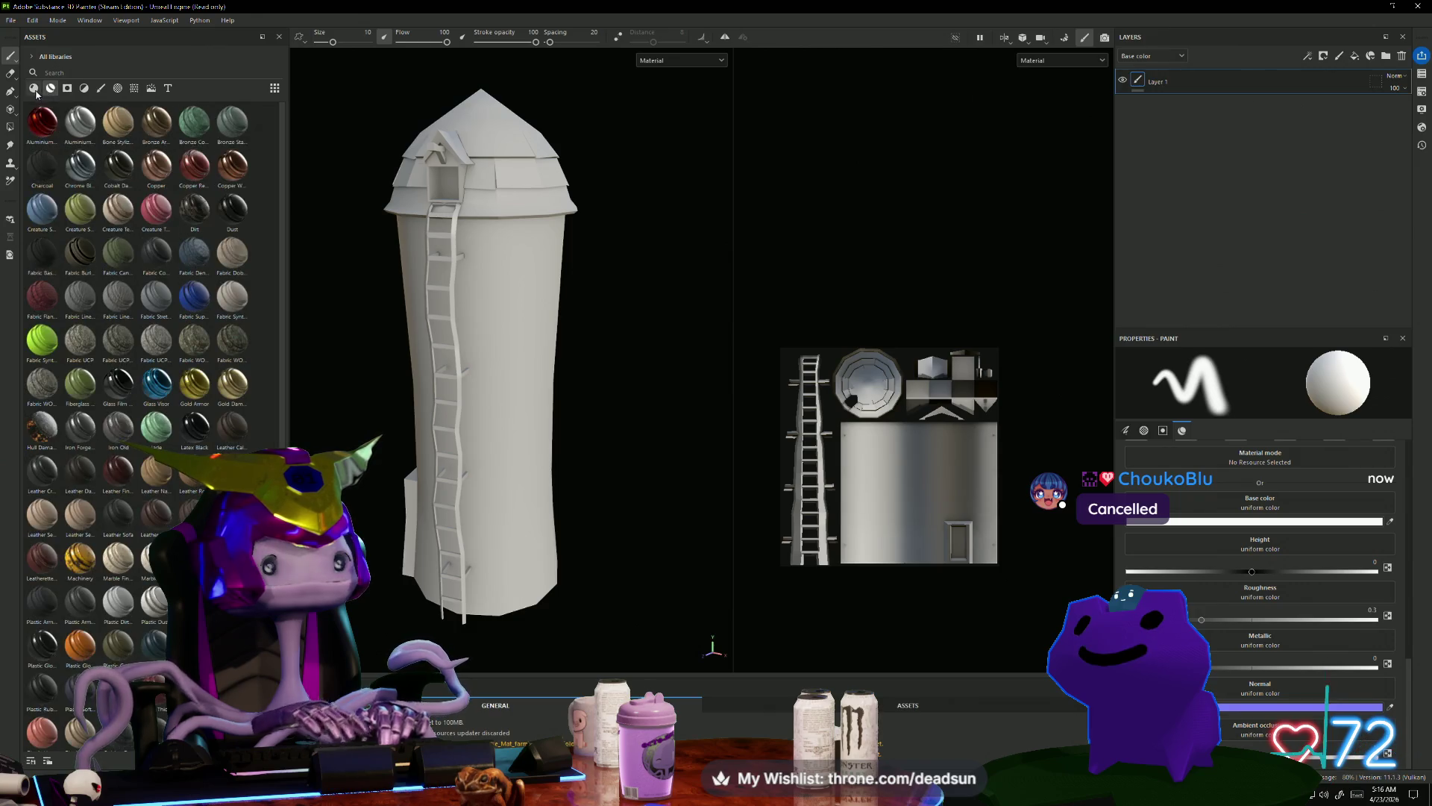
pyautogui.click(120, 90)
pyautogui.click(135, 89)
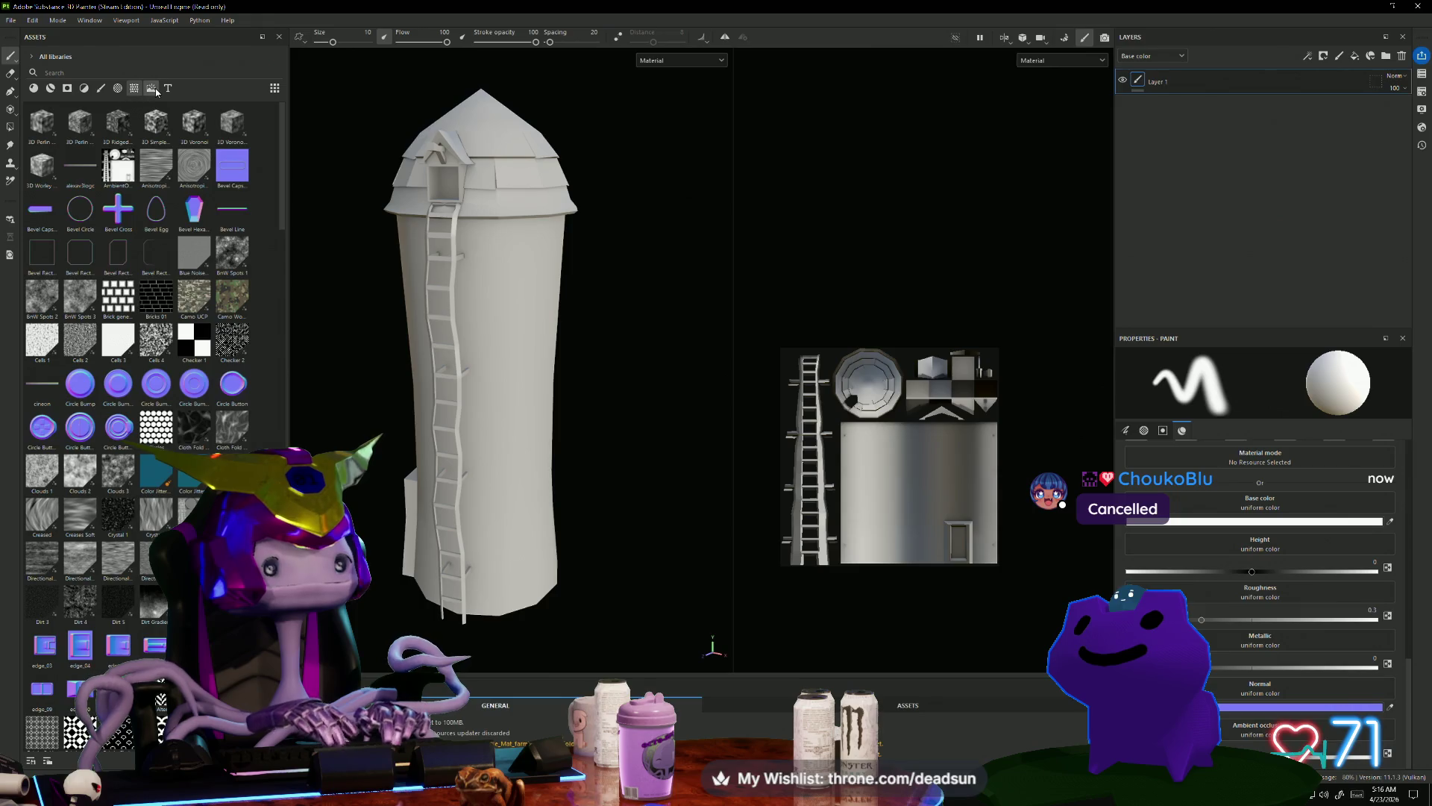
pyautogui.click(157, 92)
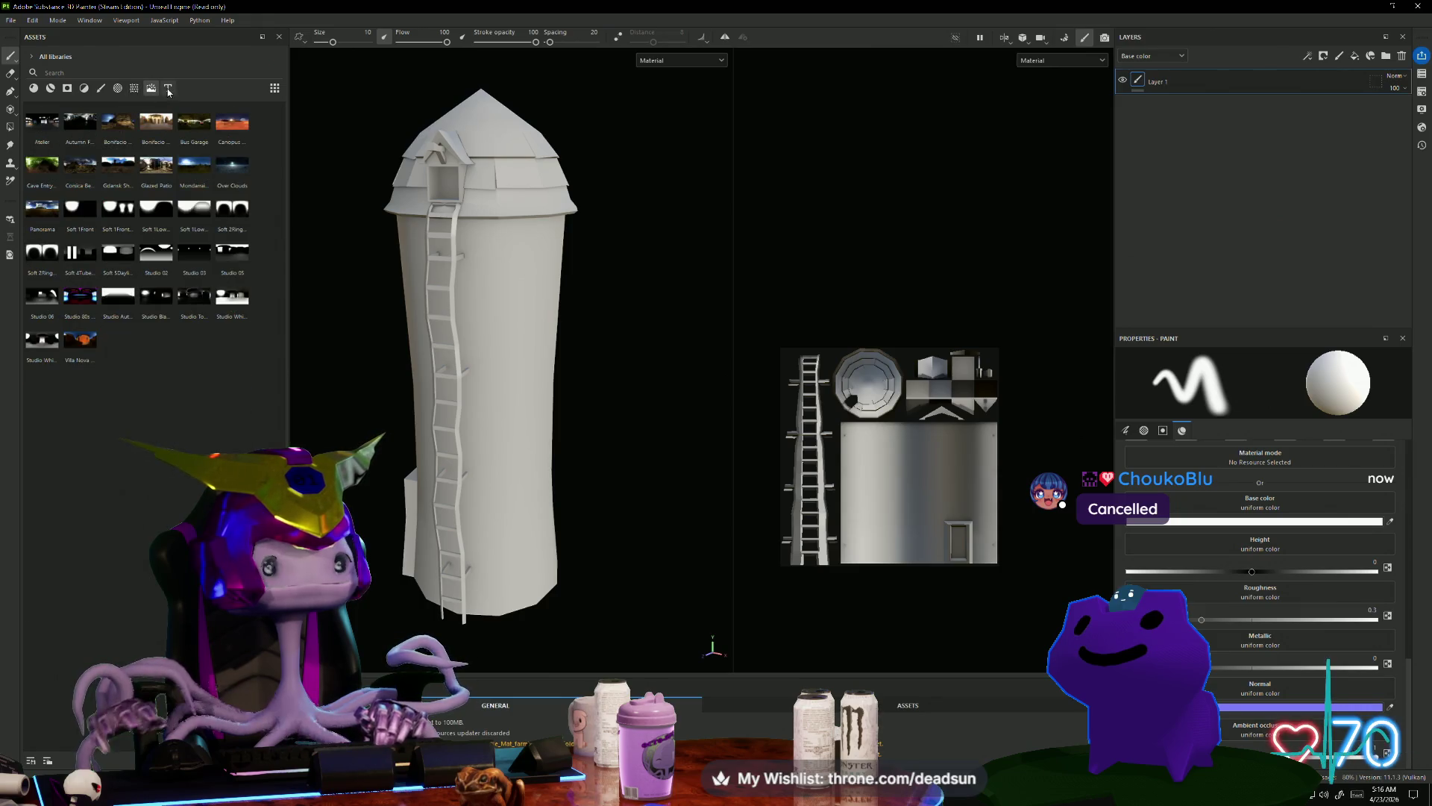
pyautogui.click(118, 88)
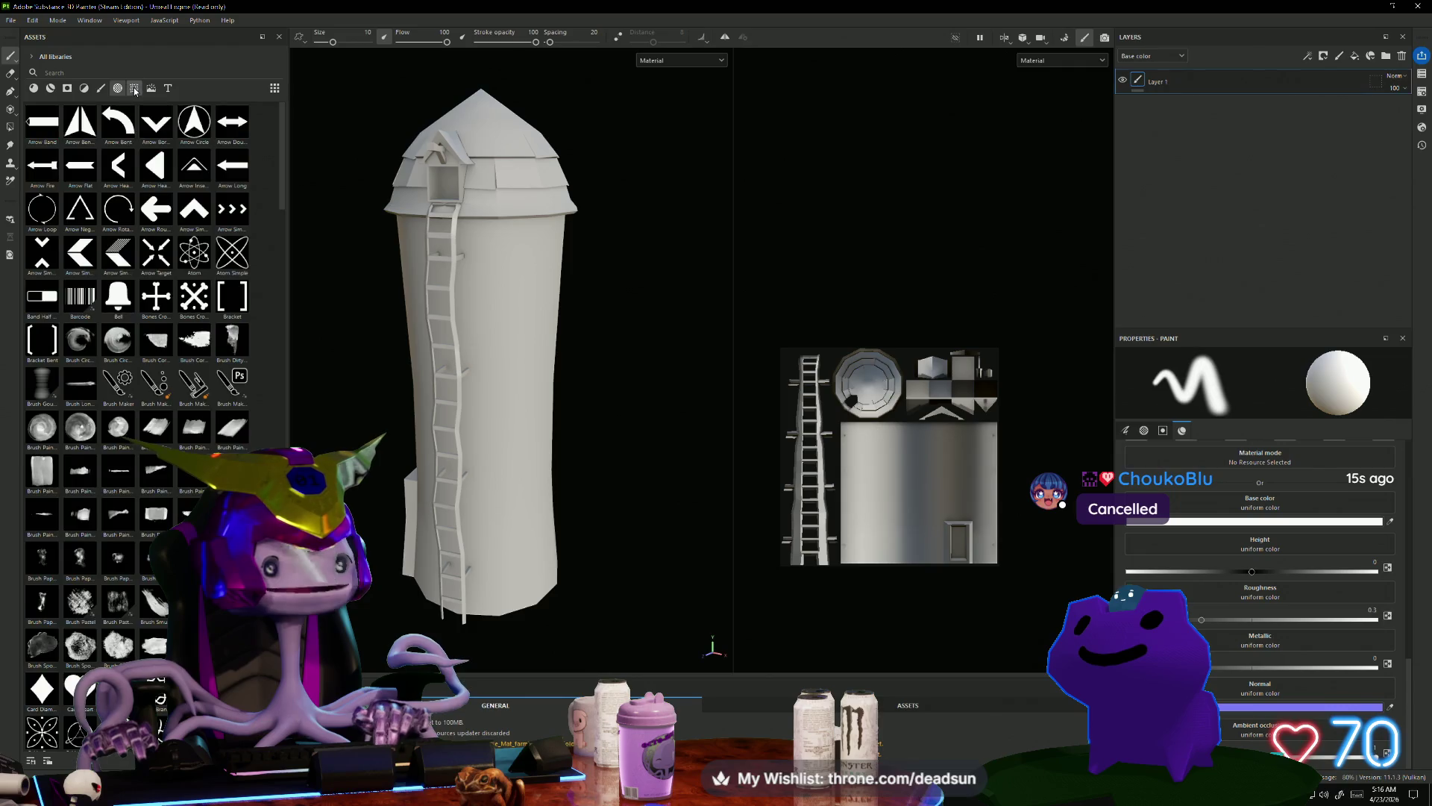
pyautogui.click(134, 88)
# Step: Drop the baked AmbientOcclusion map onto Layer 1 as an Ambient occlusion fill layer
pyautogui.moveTo(189, 185); pyautogui.dragTo(1174, 87)
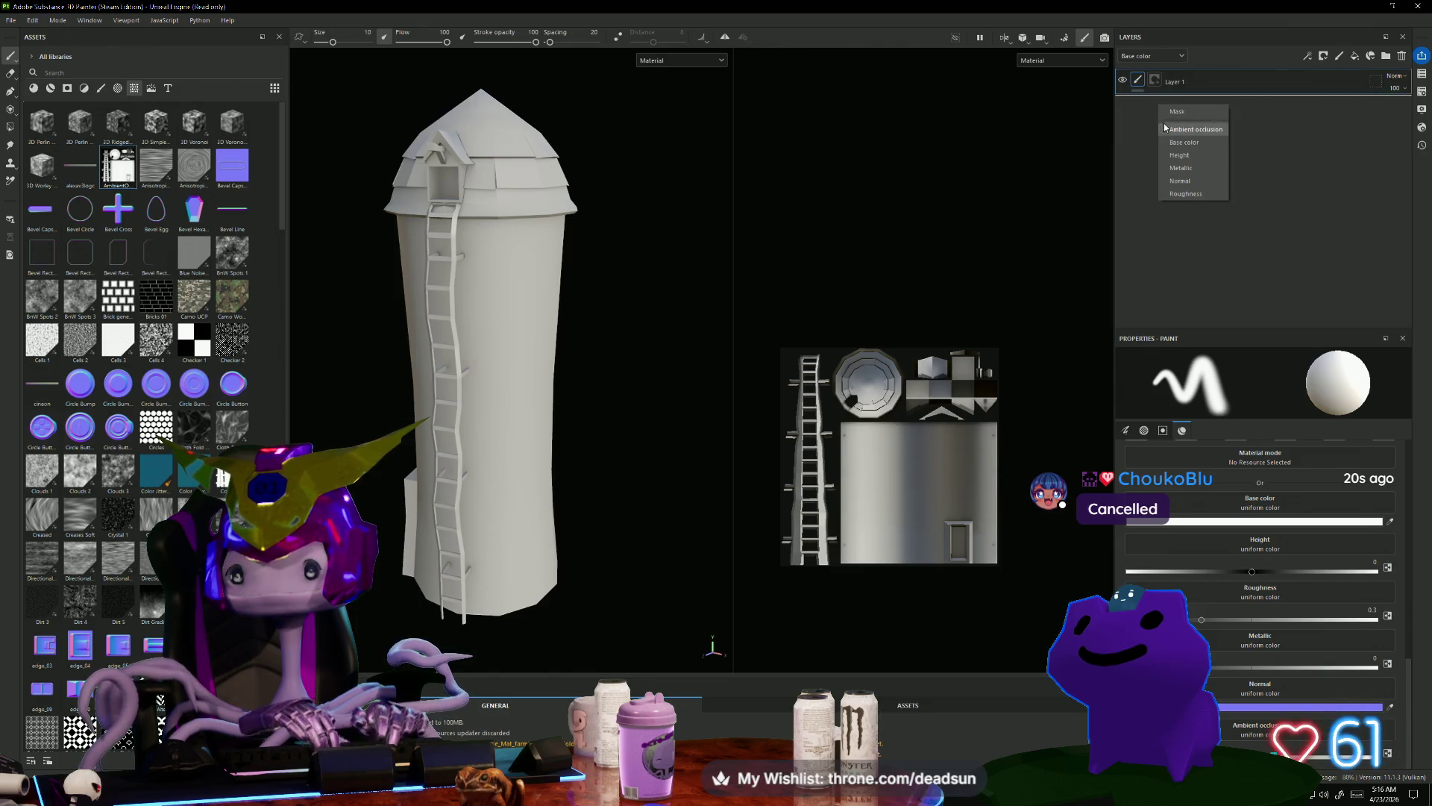
pyautogui.click(1199, 142)
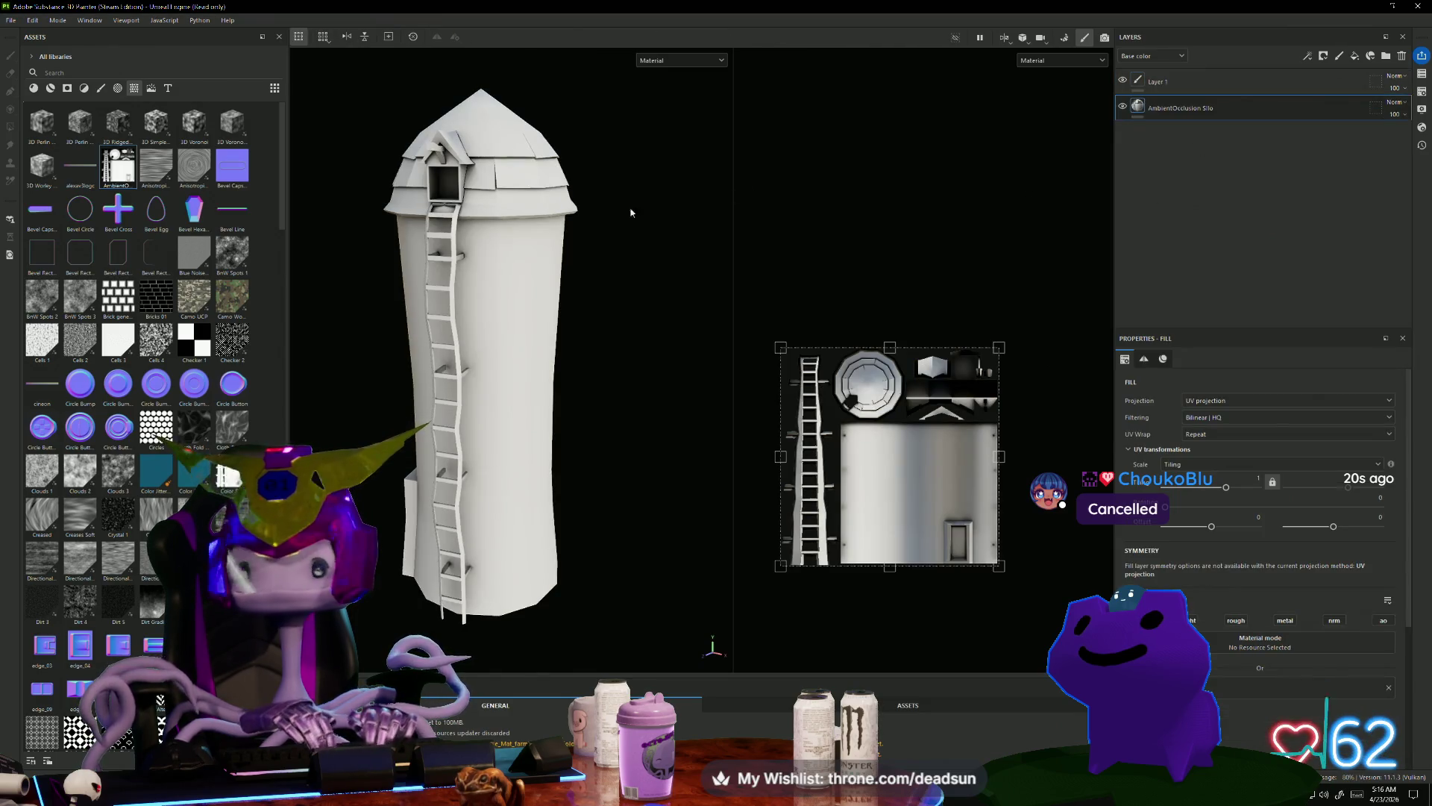
pyautogui.moveTo(601, 347)
pyautogui.keyDown('alt'); pyautogui.mouseDown()
pyautogui.moveTo(642, 374)
pyautogui.moveTo(630, 284)
pyautogui.moveTo(625, 346)
pyautogui.moveTo(605, 340)
pyautogui.mouseUp(); pyautogui.keyUp('alt')
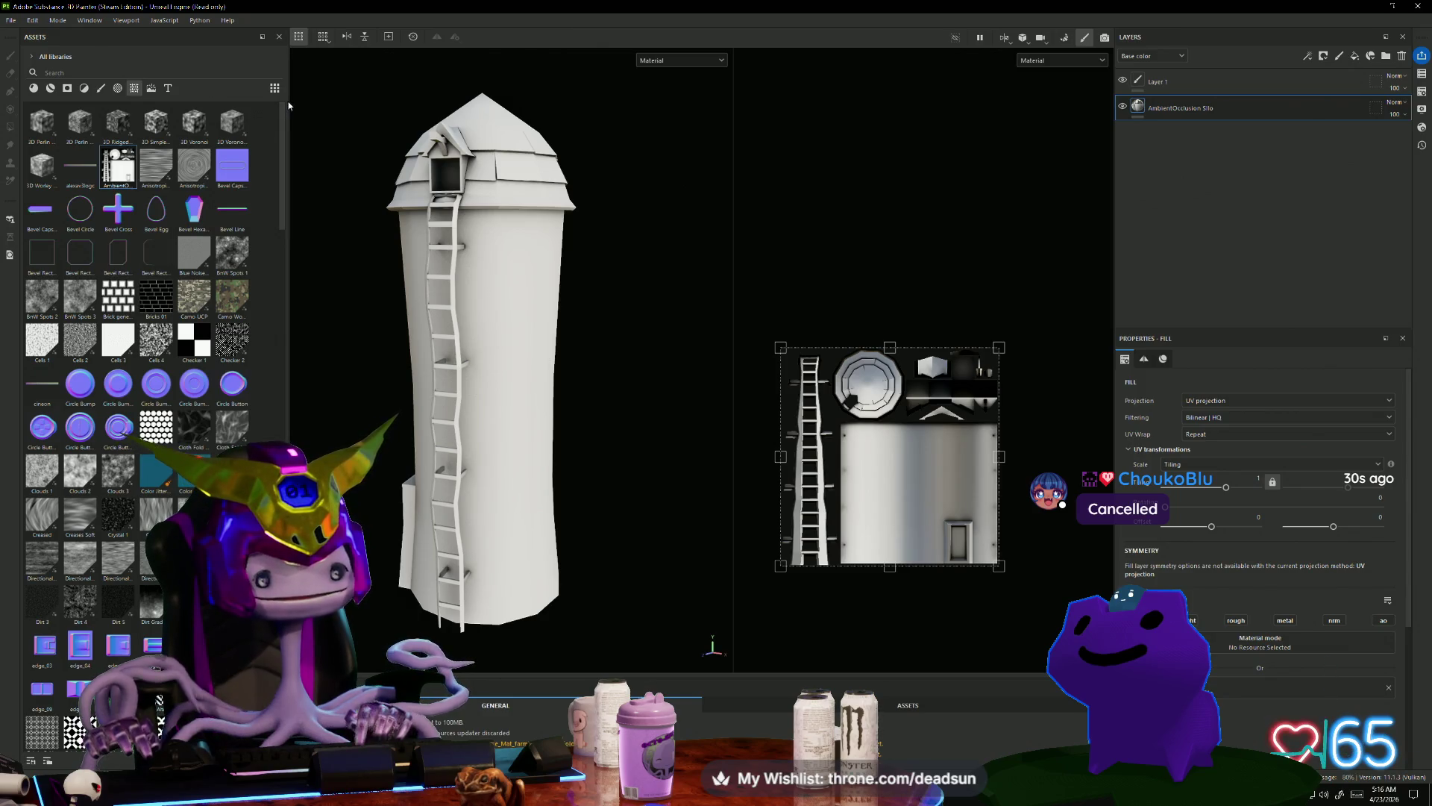
# Step: Narrow the asset library back down and view the silo from above
pyautogui.moveTo(289, 100); pyautogui.dragTo(150, 135)
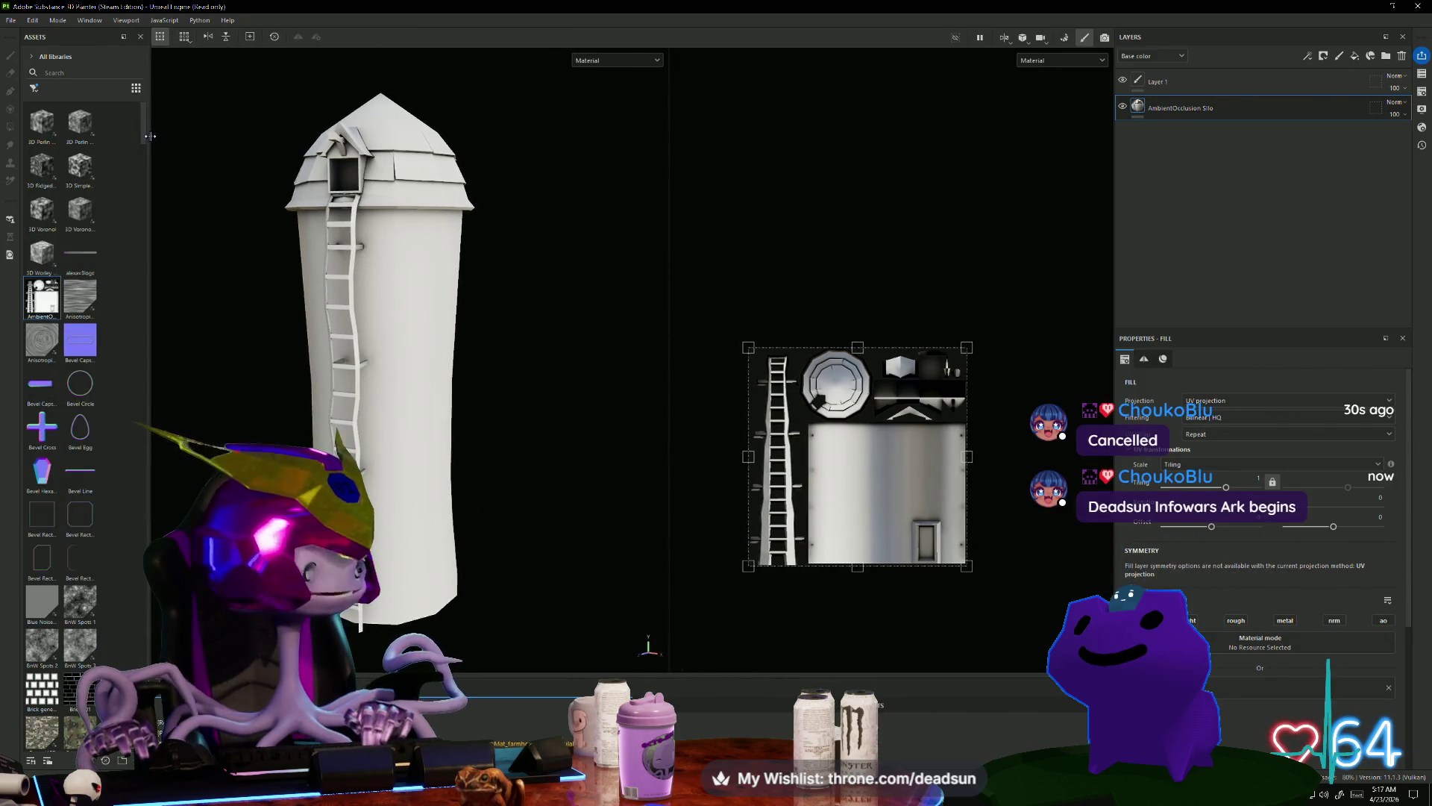
pyautogui.moveTo(286, 238)
pyautogui.keyDown('alt'); pyautogui.mouseDown()
pyautogui.moveTo(214, 298)
pyautogui.moveTo(198, 288)
pyautogui.moveTo(295, 341)
pyautogui.moveTo(224, 310)
pyautogui.moveTo(281, 316)
pyautogui.moveTo(455, 287)
pyautogui.moveTo(604, 294)
pyautogui.moveTo(271, 313)
pyautogui.moveTo(221, 422)
pyautogui.moveTo(176, 284)
pyautogui.moveTo(430, 312)
pyautogui.moveTo(306, 306)
pyautogui.moveTo(311, 324)
pyautogui.mouseUp(); pyautogui.keyUp('alt')
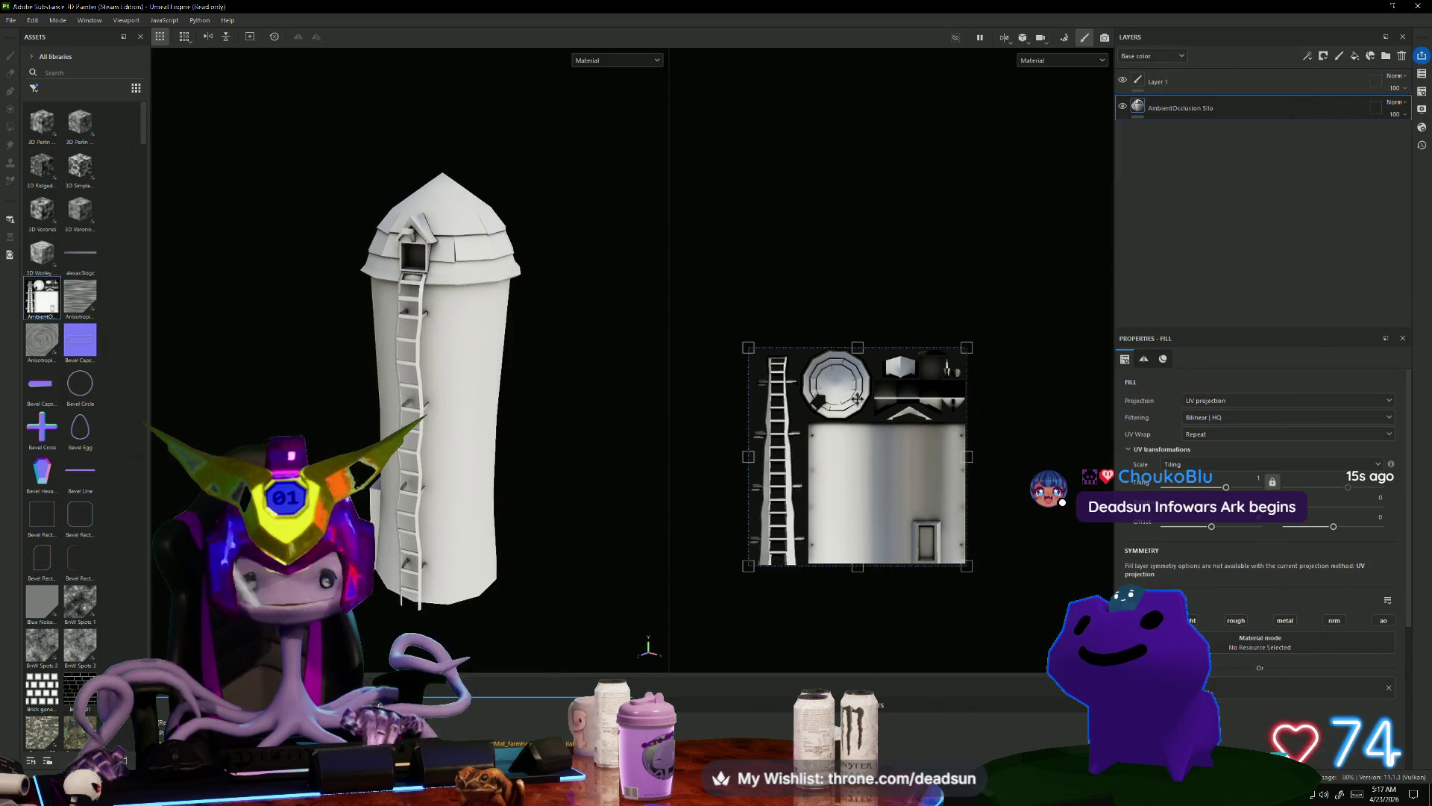
pyautogui.click(13, 21)
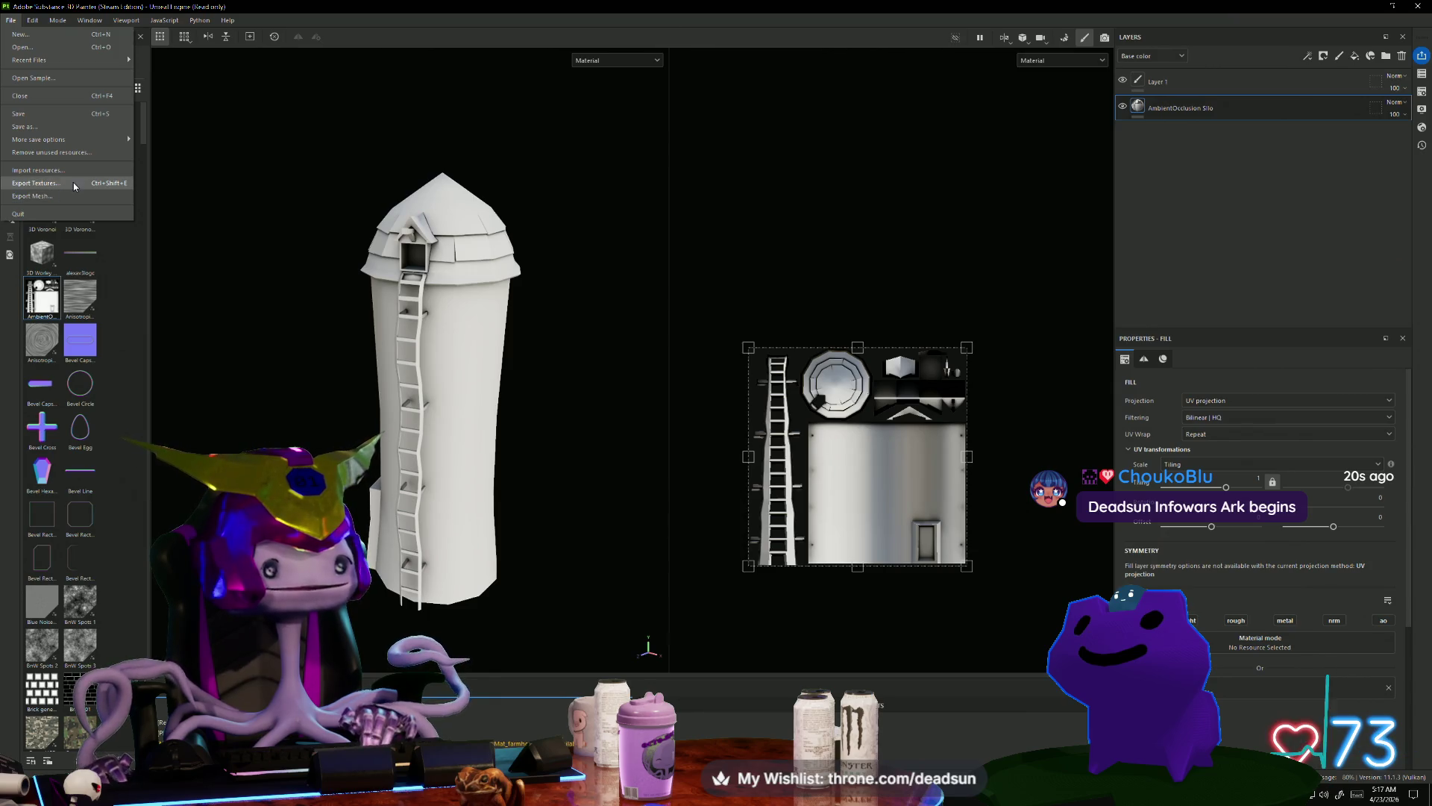
# Step: Export the silo's BaseColor, Emissive, Normal and OcclusionRoughnessMetallic PNGs and open the output folder
pyautogui.click(73, 183)
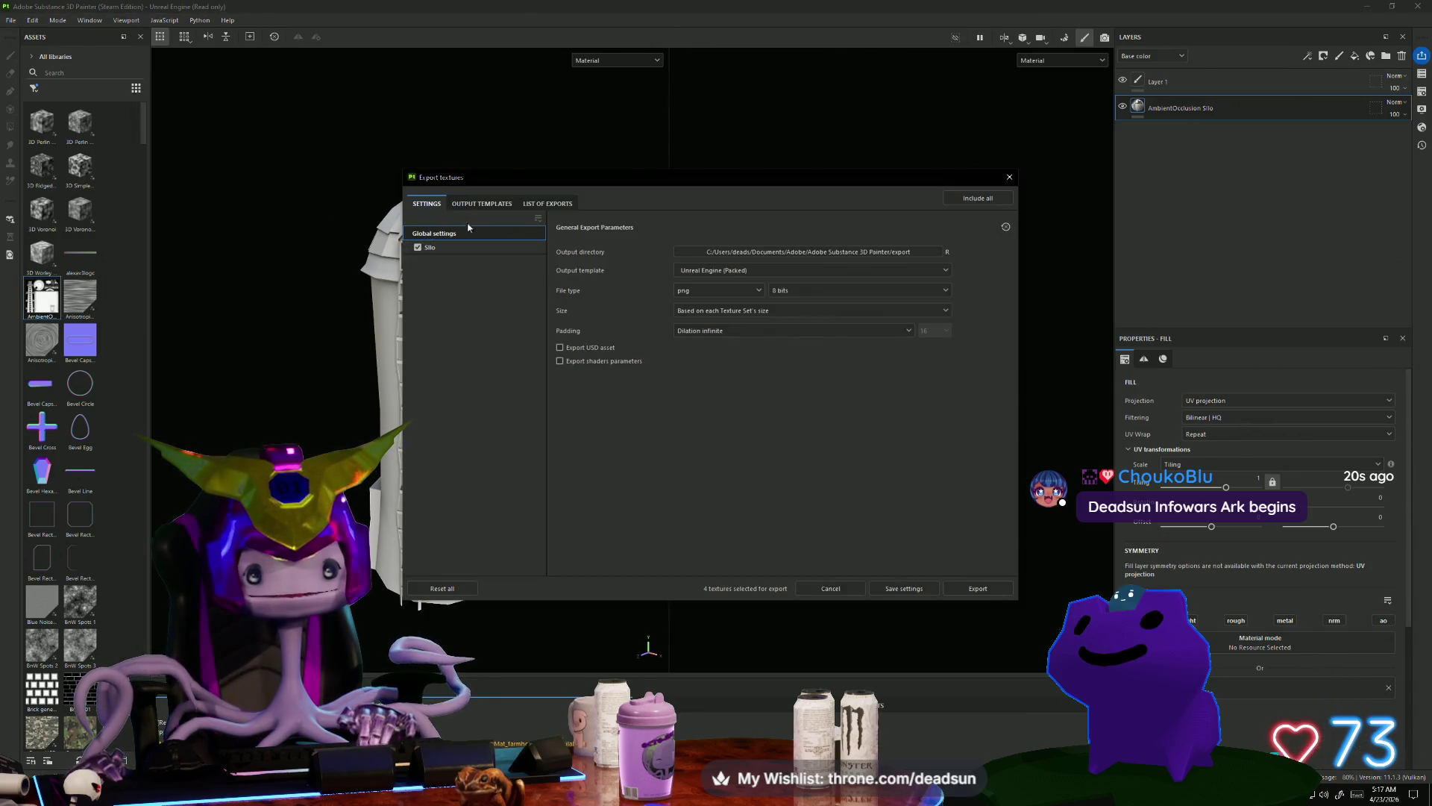
pyautogui.click(483, 204)
pyautogui.click(552, 203)
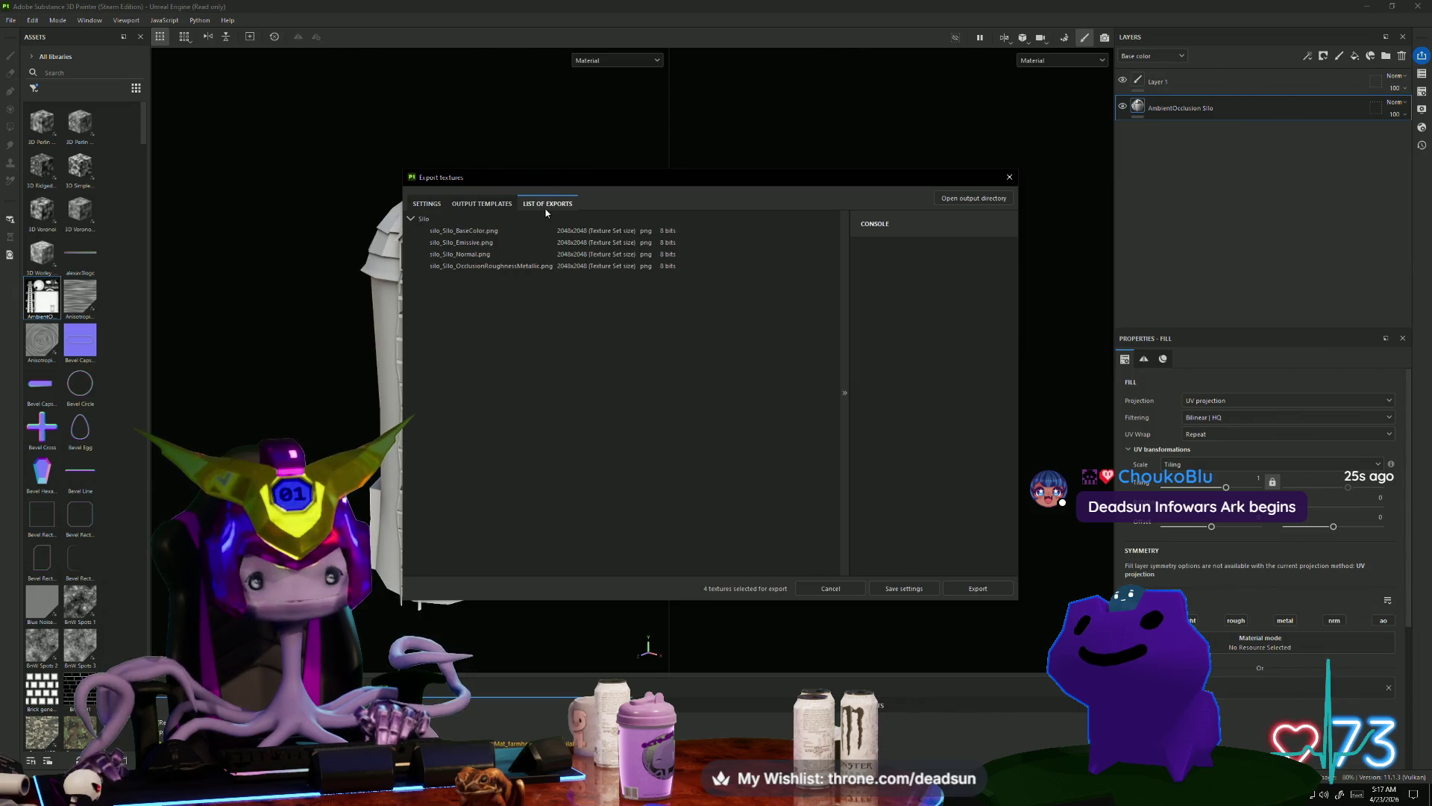
pyautogui.click(971, 589)
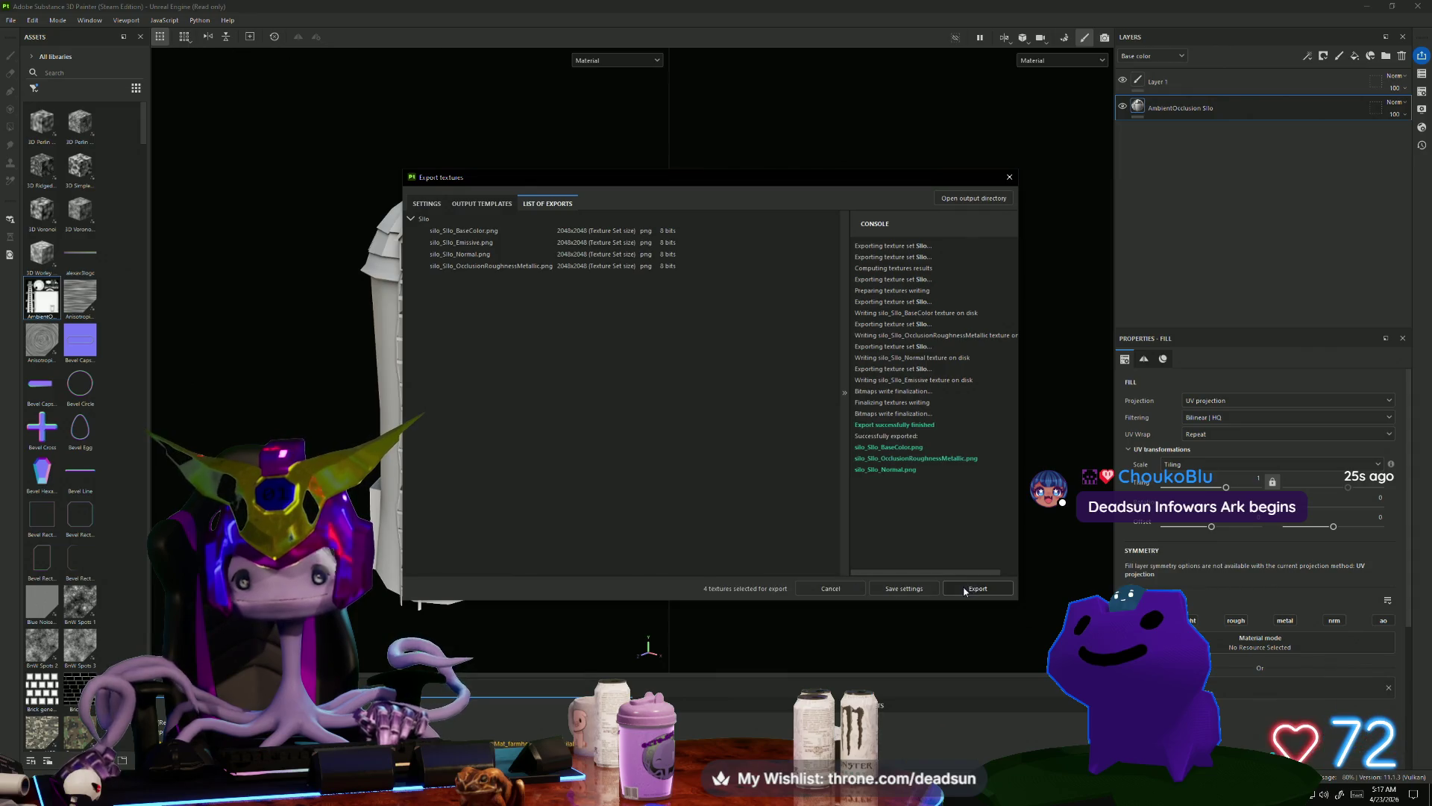
pyautogui.click(966, 197)
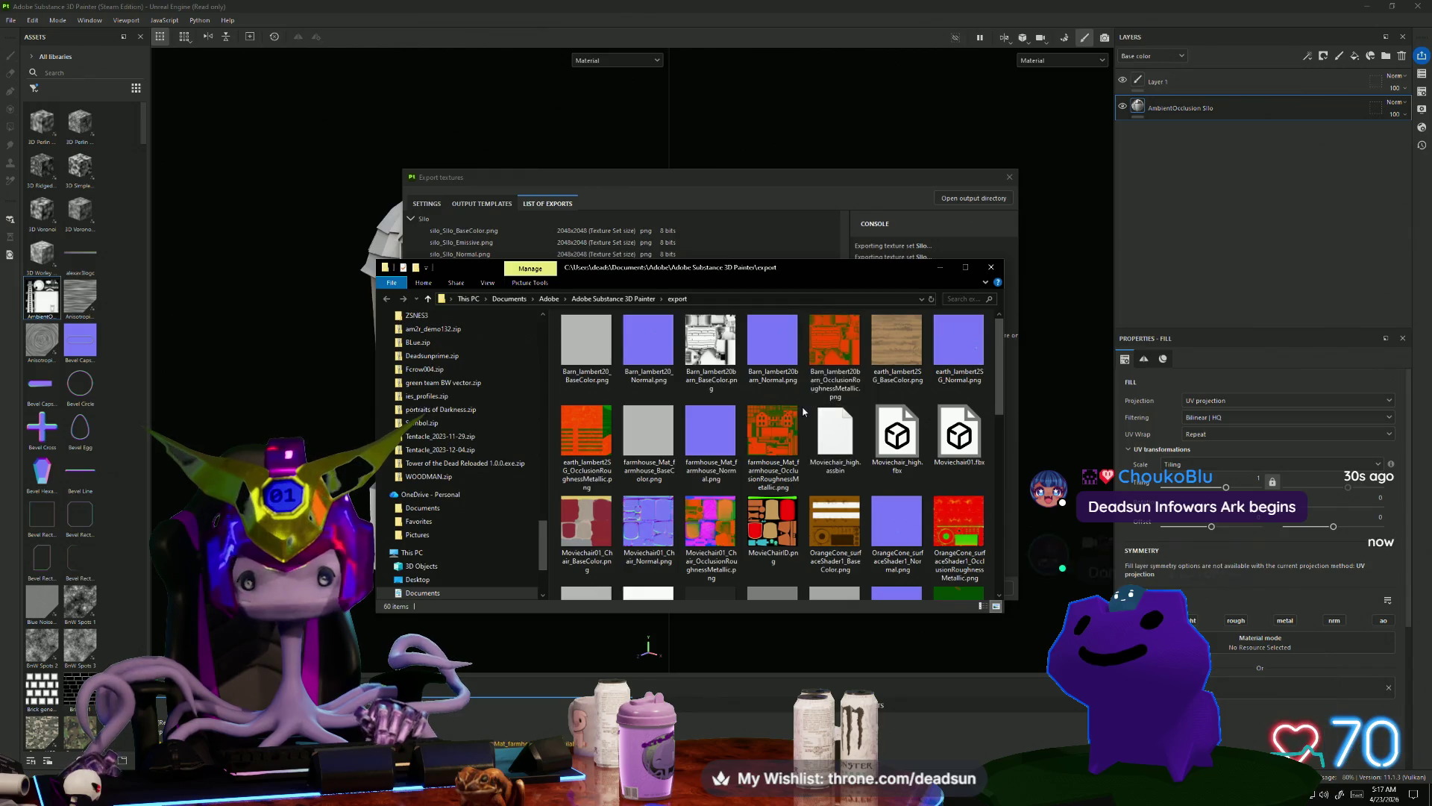
# Step: Sort the export folder by name so the silo_Silo textures come first
pyautogui.scroll(-5, 799, 414)
pyautogui.click(958, 384)
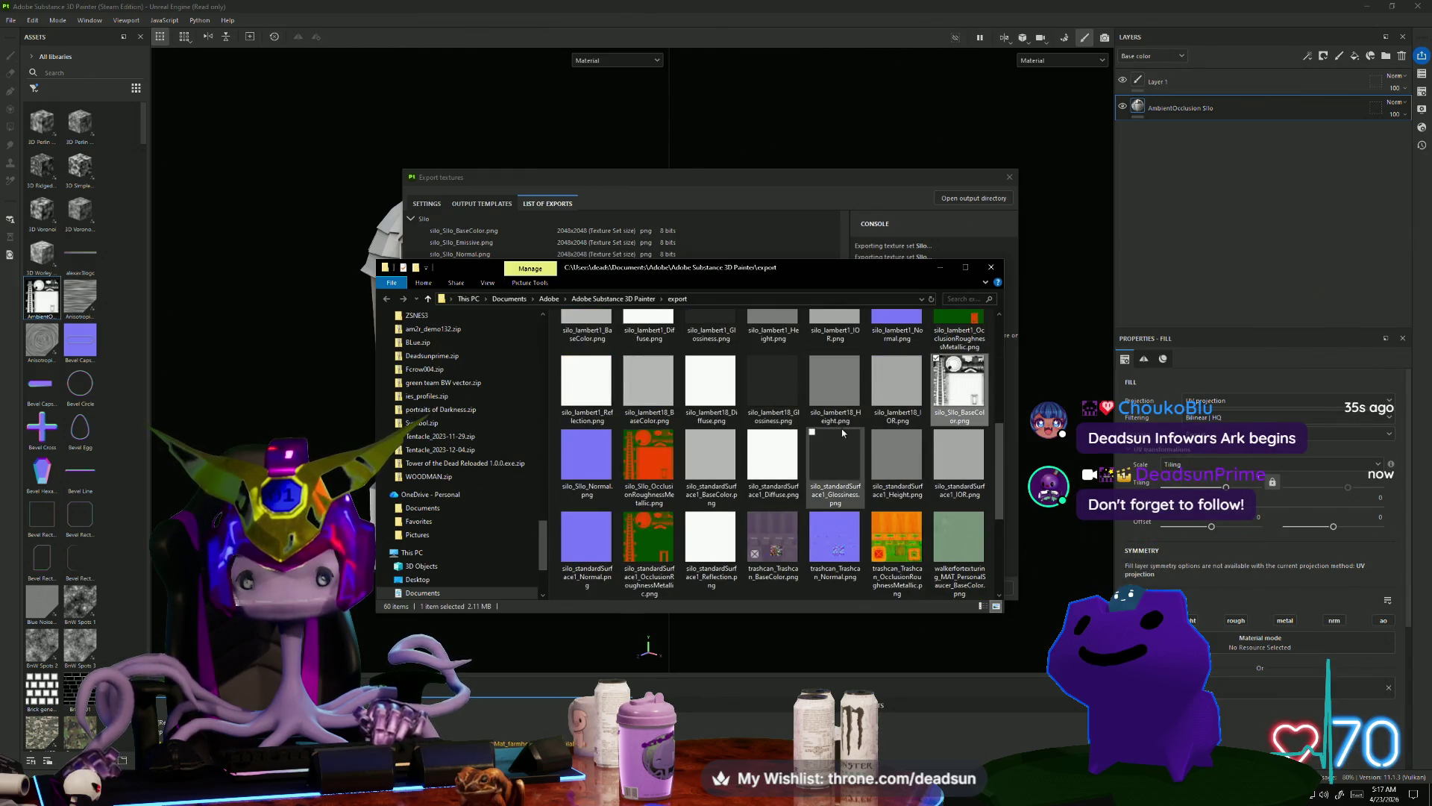
pyautogui.scroll(2, 790, 401)
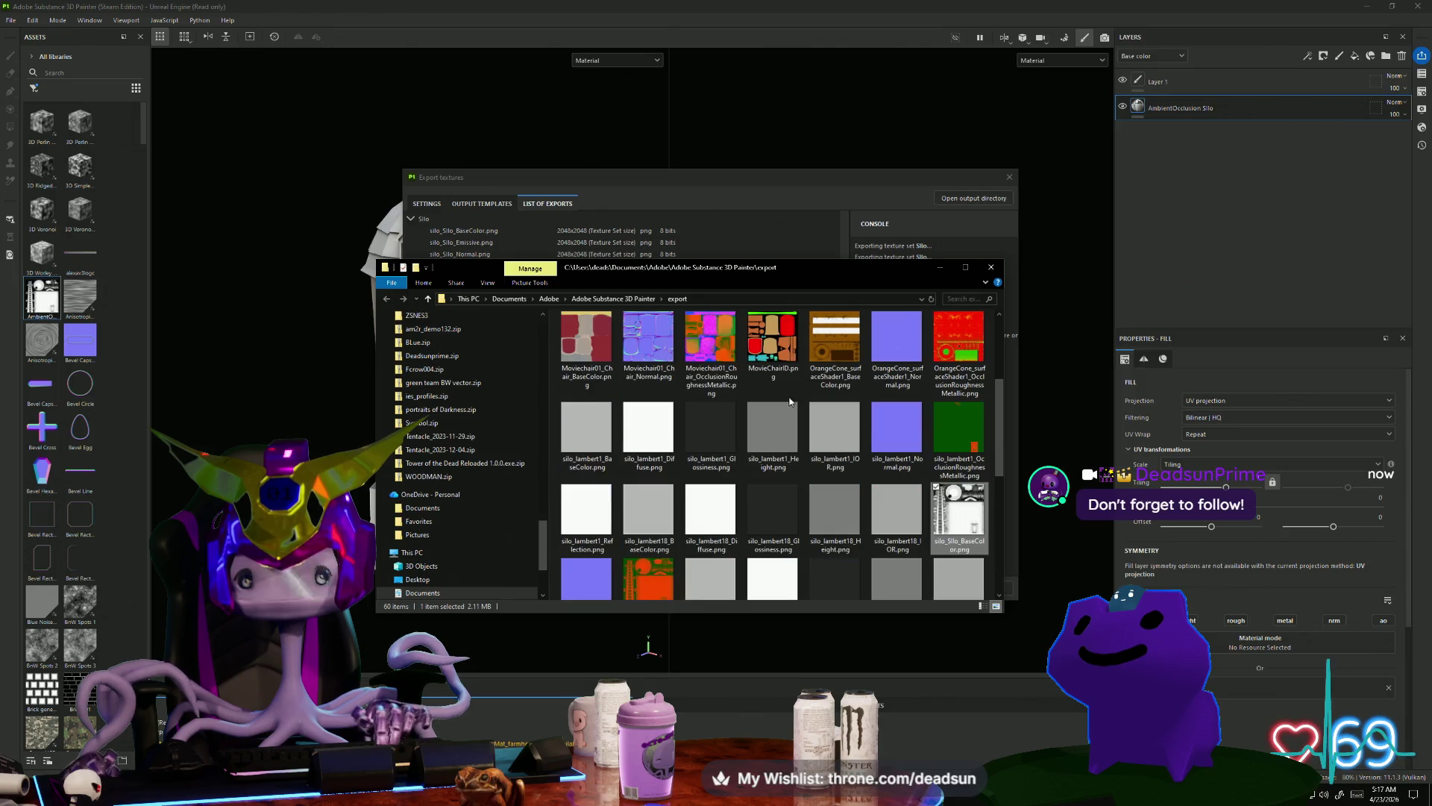
pyautogui.scroll(-5, 789, 401)
pyautogui.scroll(3, 790, 401)
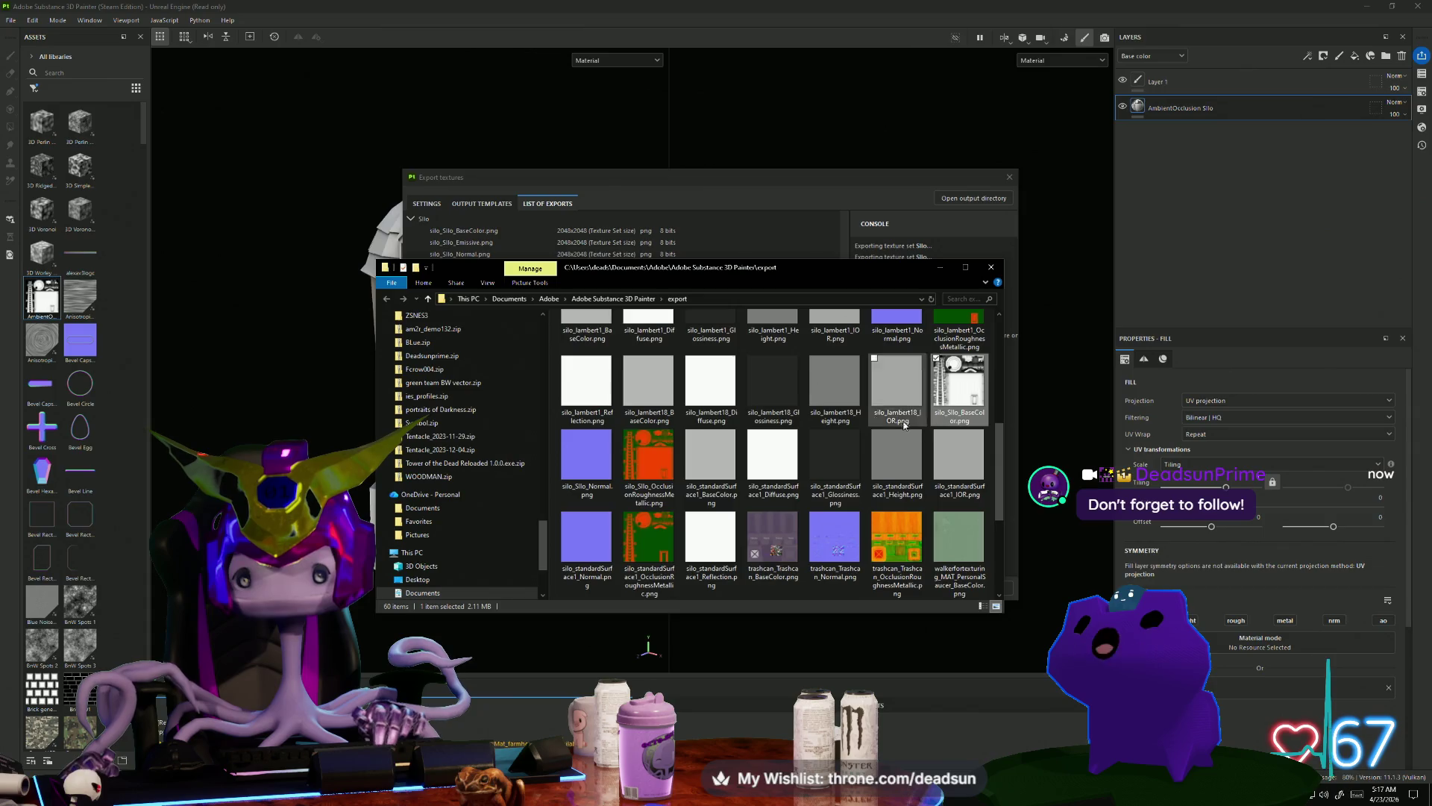
pyautogui.scroll(5, 858, 407)
pyautogui.scroll(-5, 820, 406)
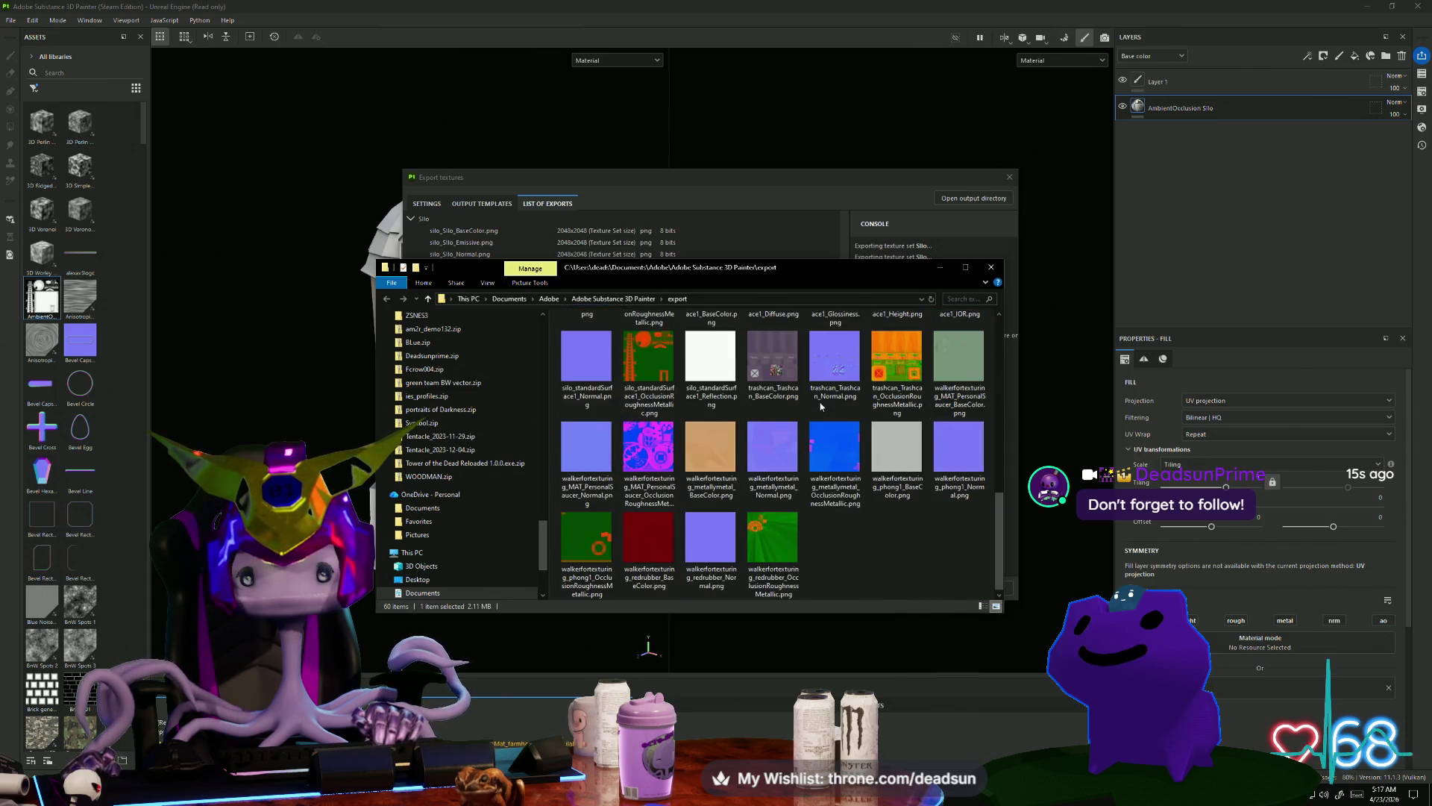
pyautogui.rightClick(856, 536)
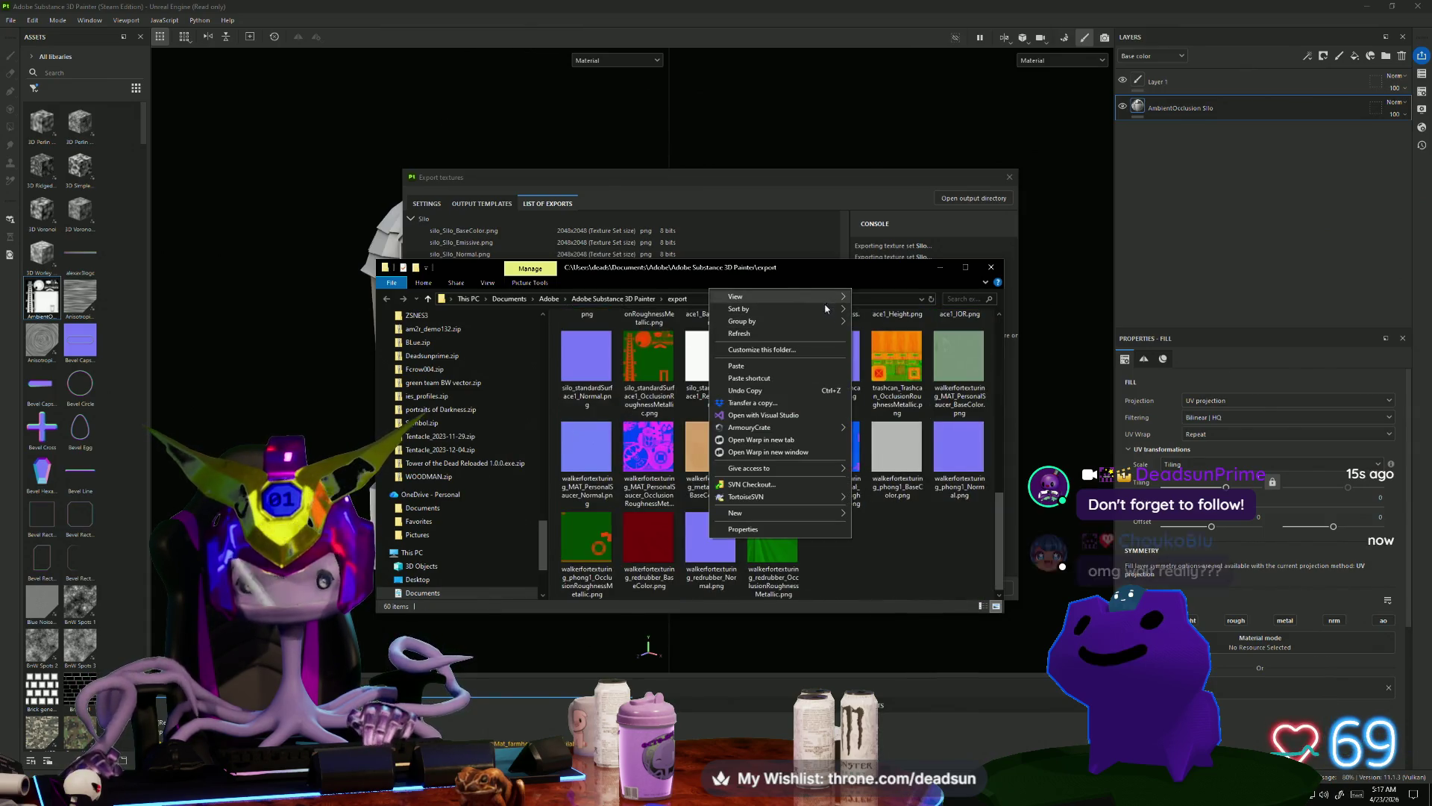
pyautogui.moveTo(821, 313)
pyautogui.click(875, 322)
pyautogui.click(604, 344)
# Step: Copy silo_Silo_BaseColor.png and minimize the Explorer window
pyautogui.rightClick(603, 342)
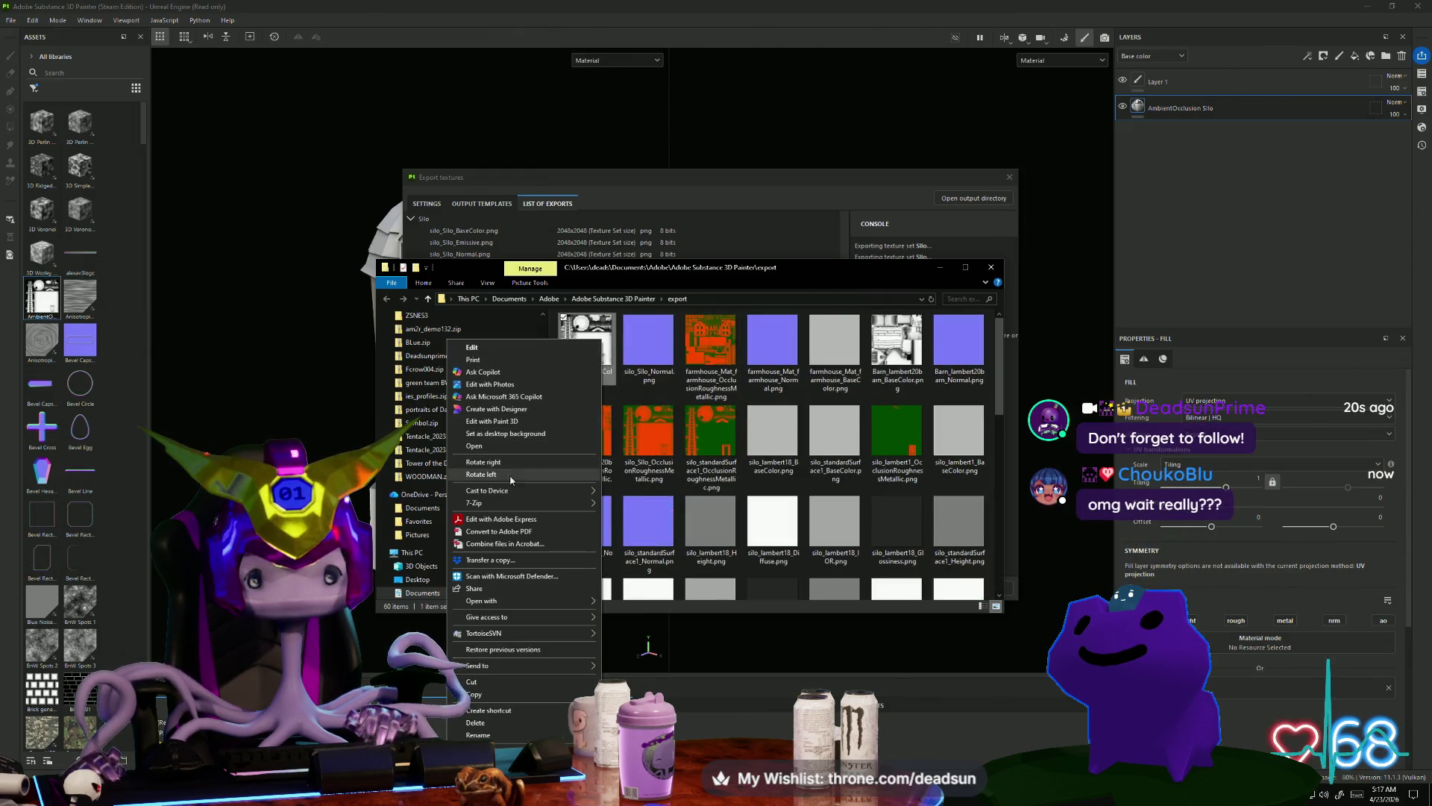
pyautogui.click(497, 696)
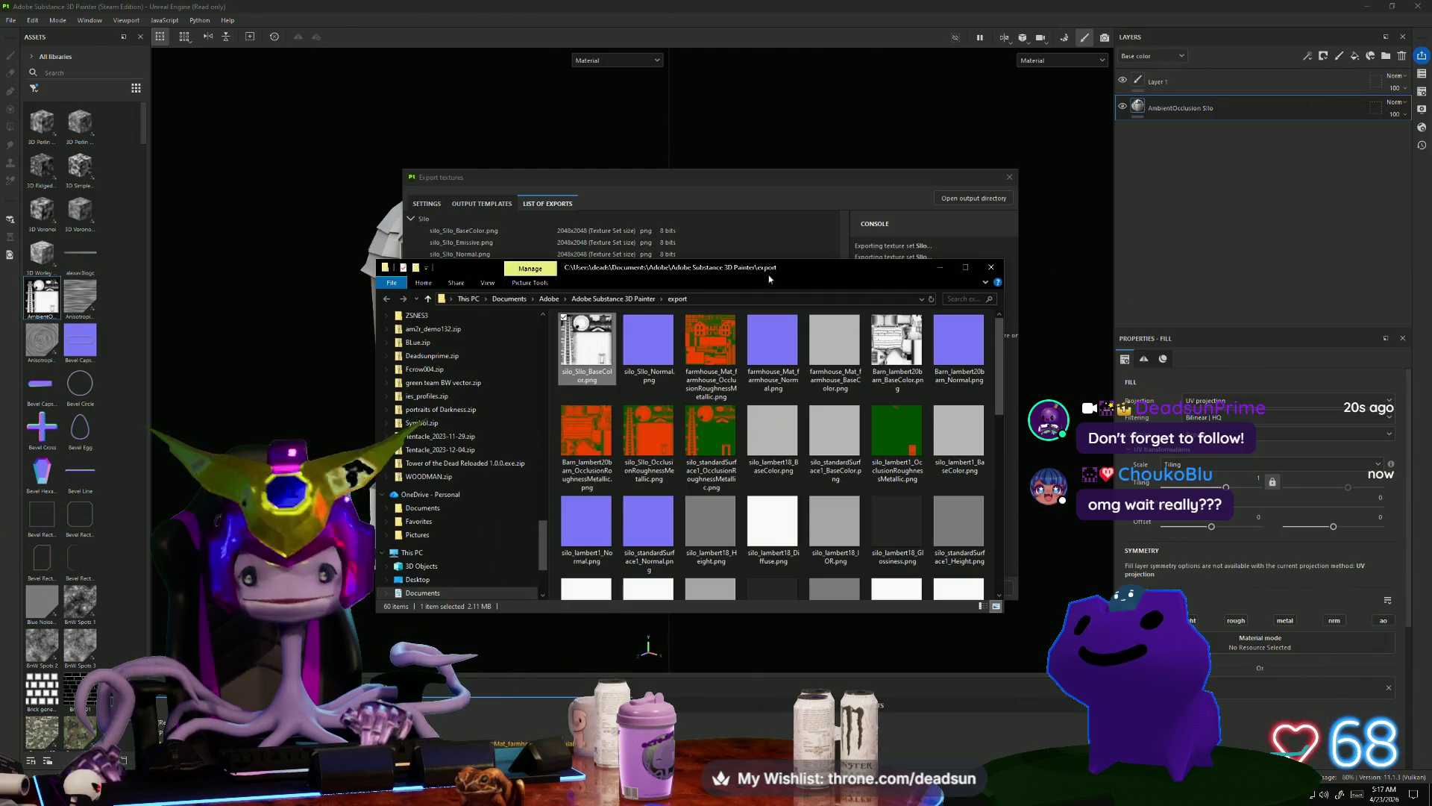
pyautogui.click(938, 269)
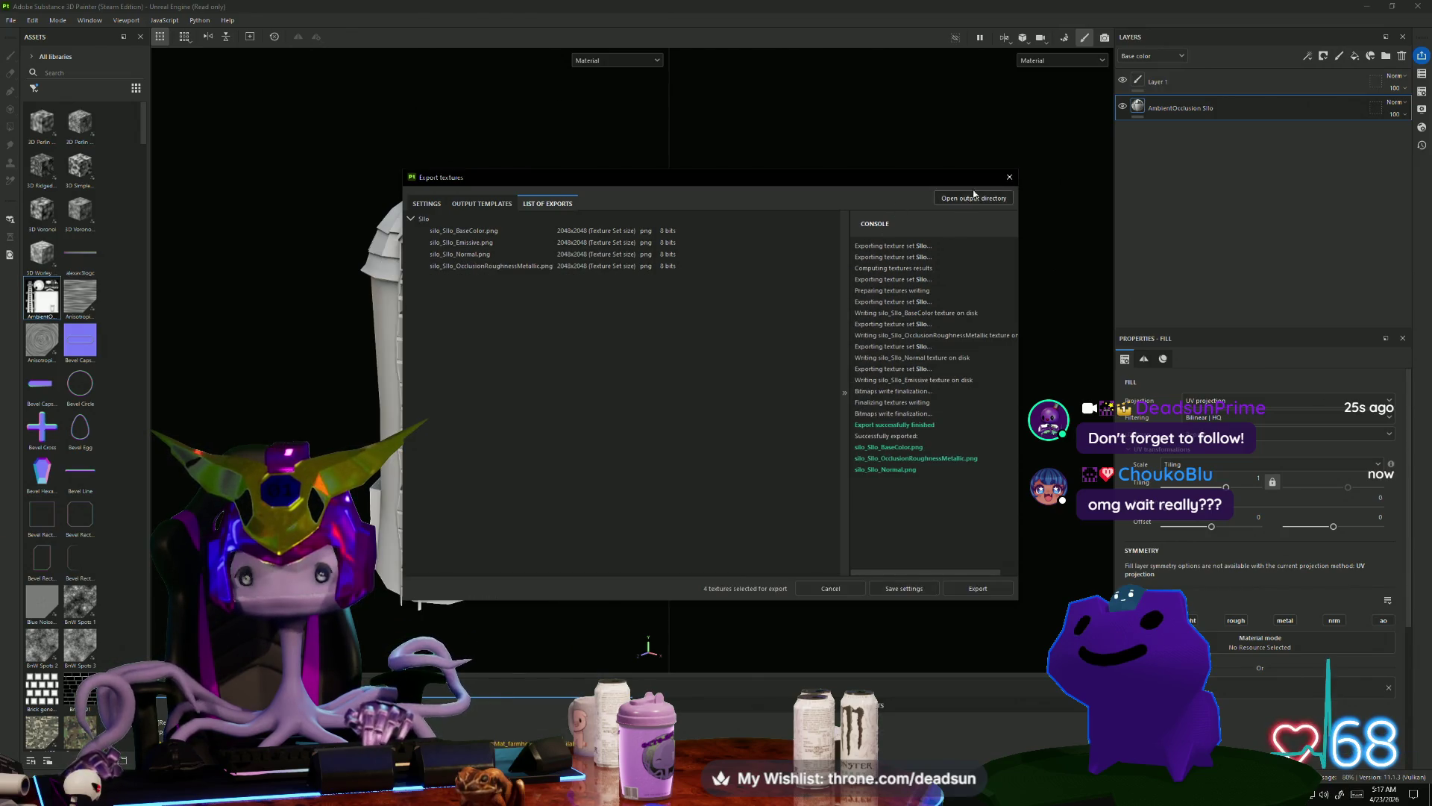
# Step: Paste silo_Silo_BaseColor.png onto the desktop and delete the old silo and farmhouse desktop files
pyautogui.click(1011, 177)
pyautogui.click(1367, 6)
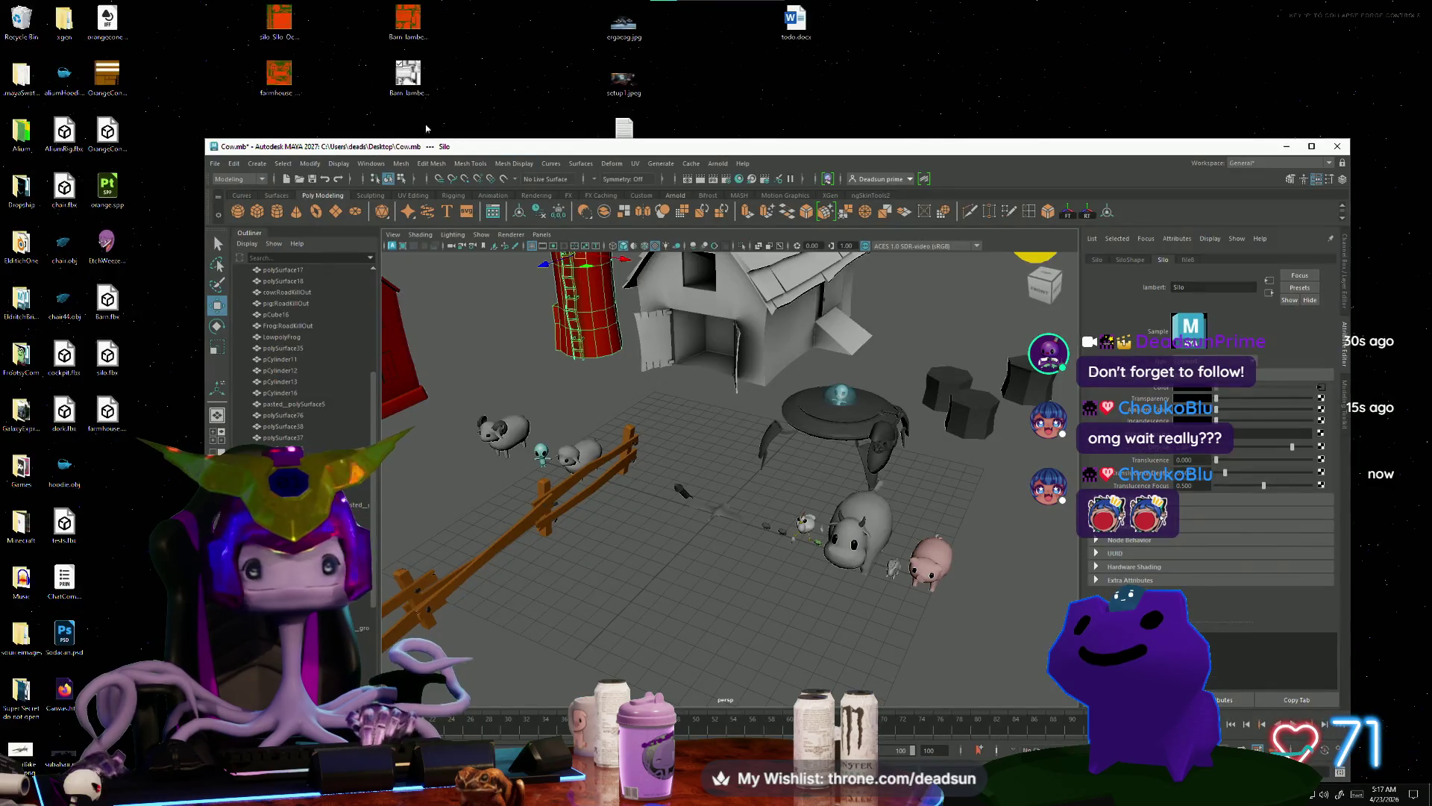
pyautogui.rightClick(192, 77)
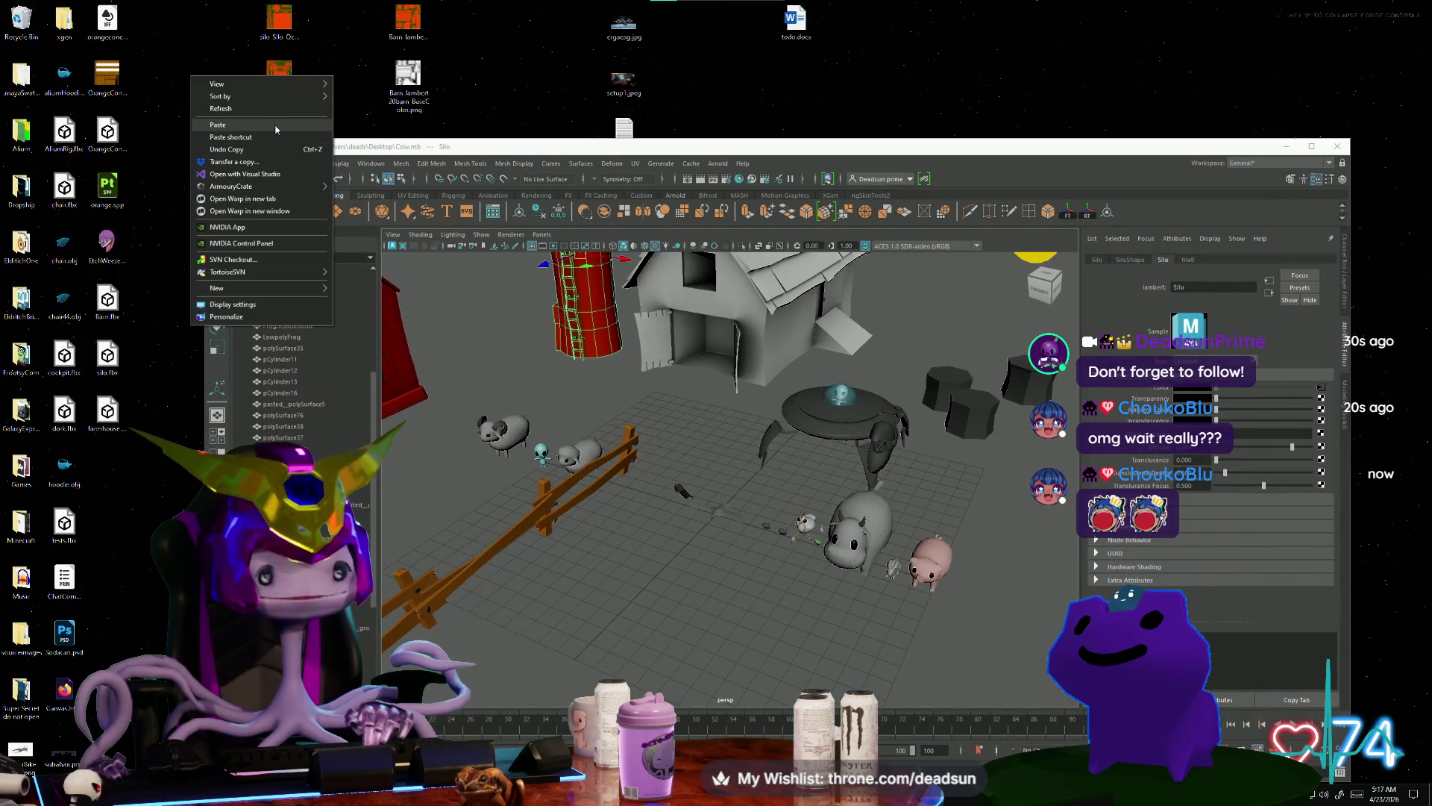
pyautogui.click(246, 125)
pyautogui.moveTo(339, 15); pyautogui.dragTo(511, 69)
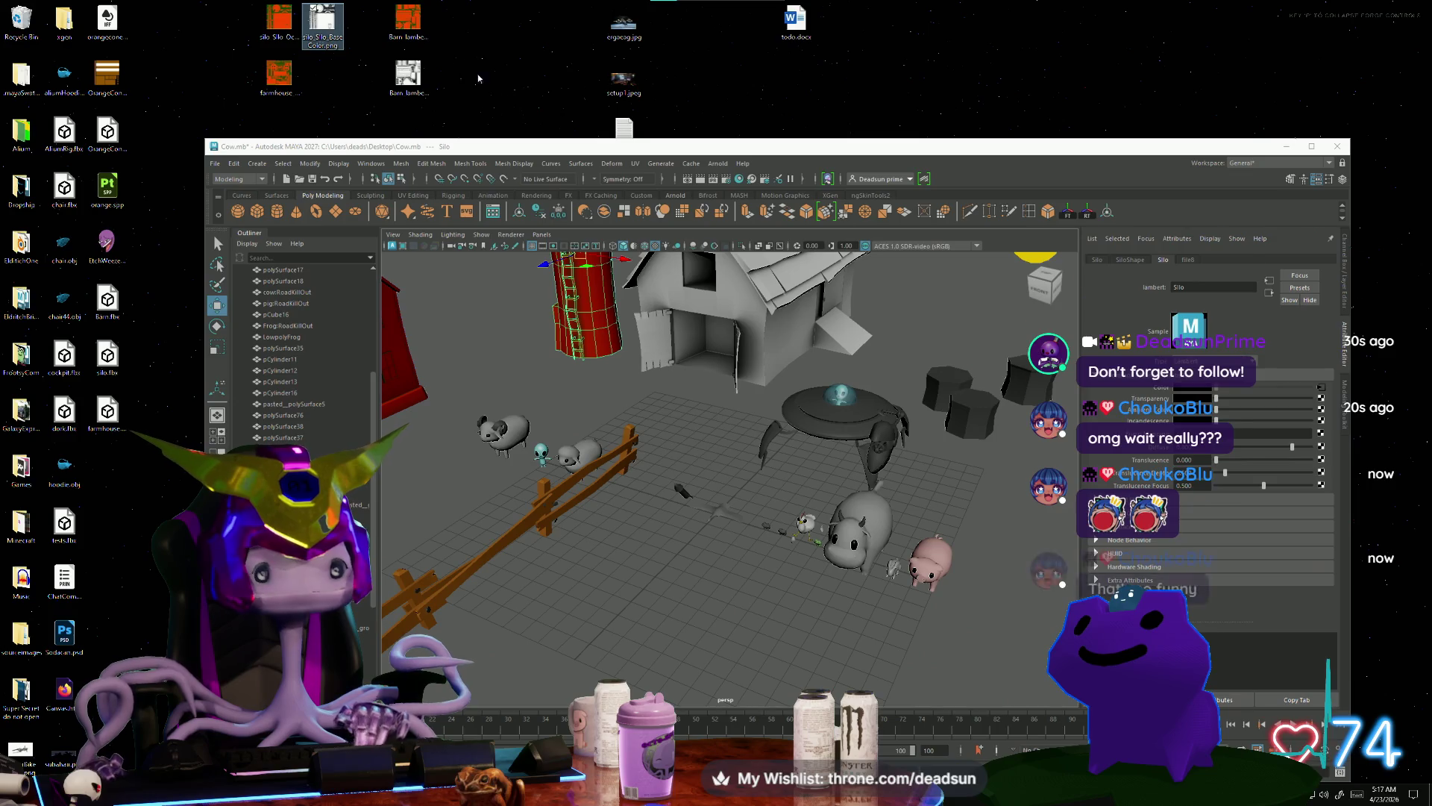
pyautogui.moveTo(246, 3); pyautogui.dragTo(333, 94)
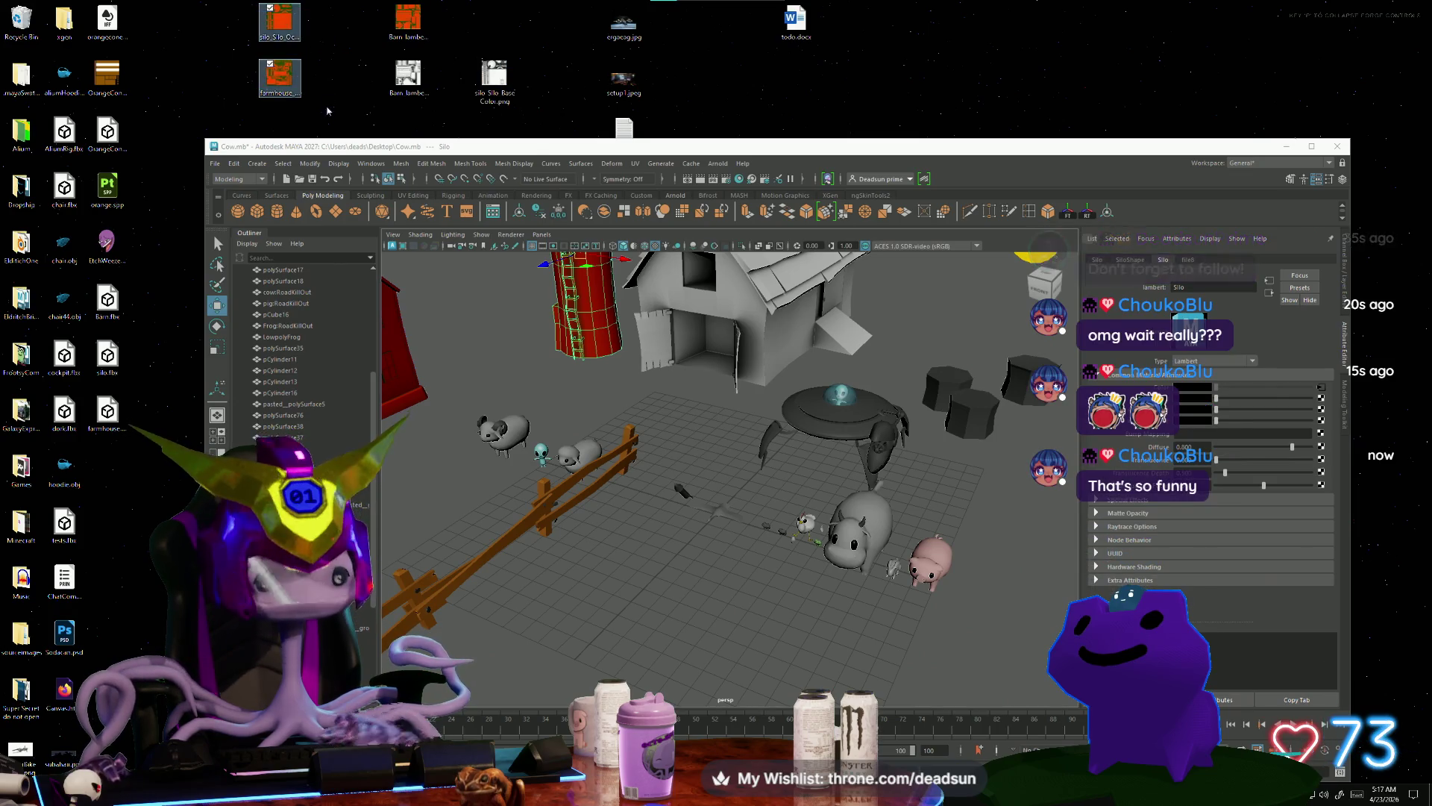
pyautogui.press('Delete')
pyautogui.press('Delete')
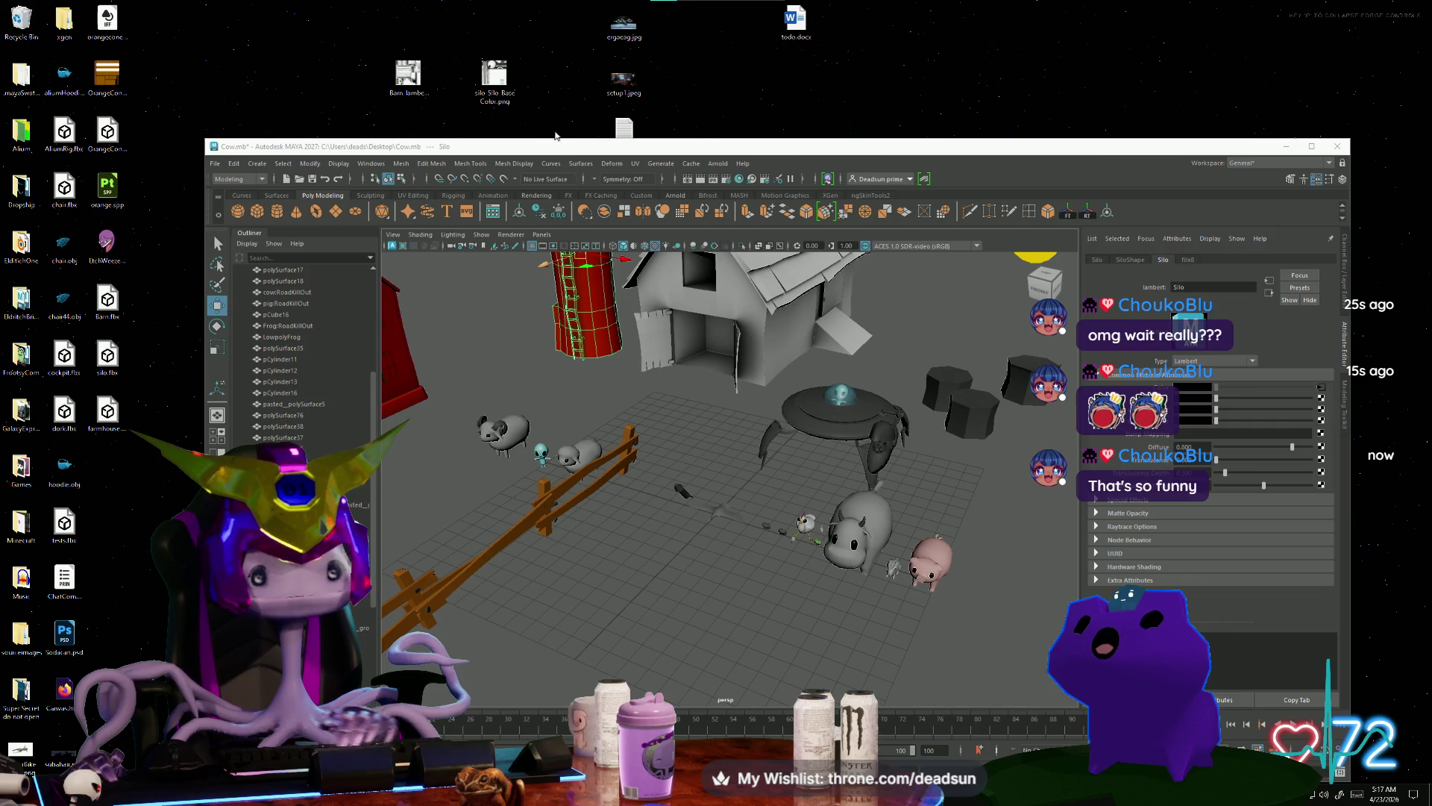
pyautogui.click(480, 73)
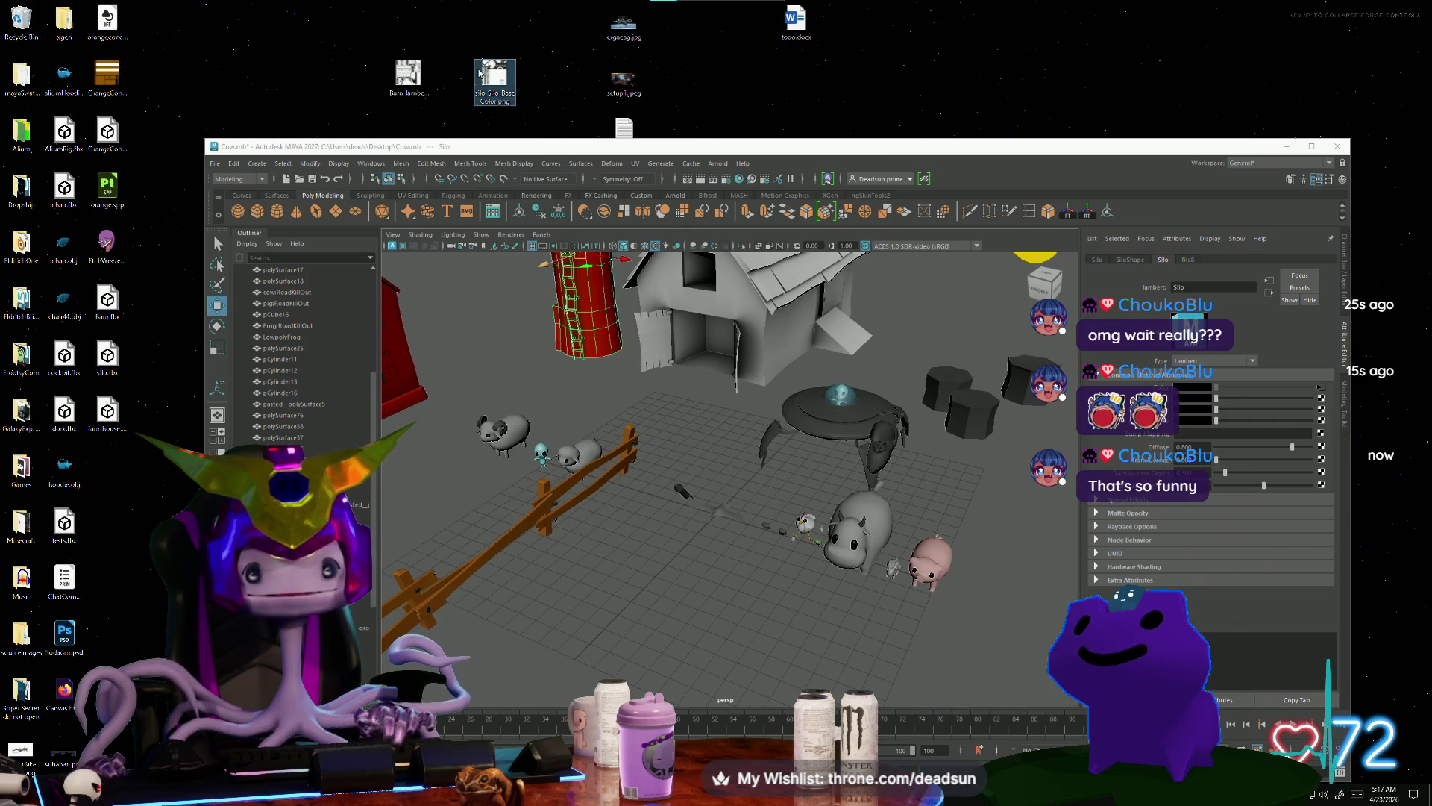
# Step: Load silo_Silo_BaseColor.png from the Desktop into the silo's file8 texture node in Maya
pyautogui.click(1321, 388)
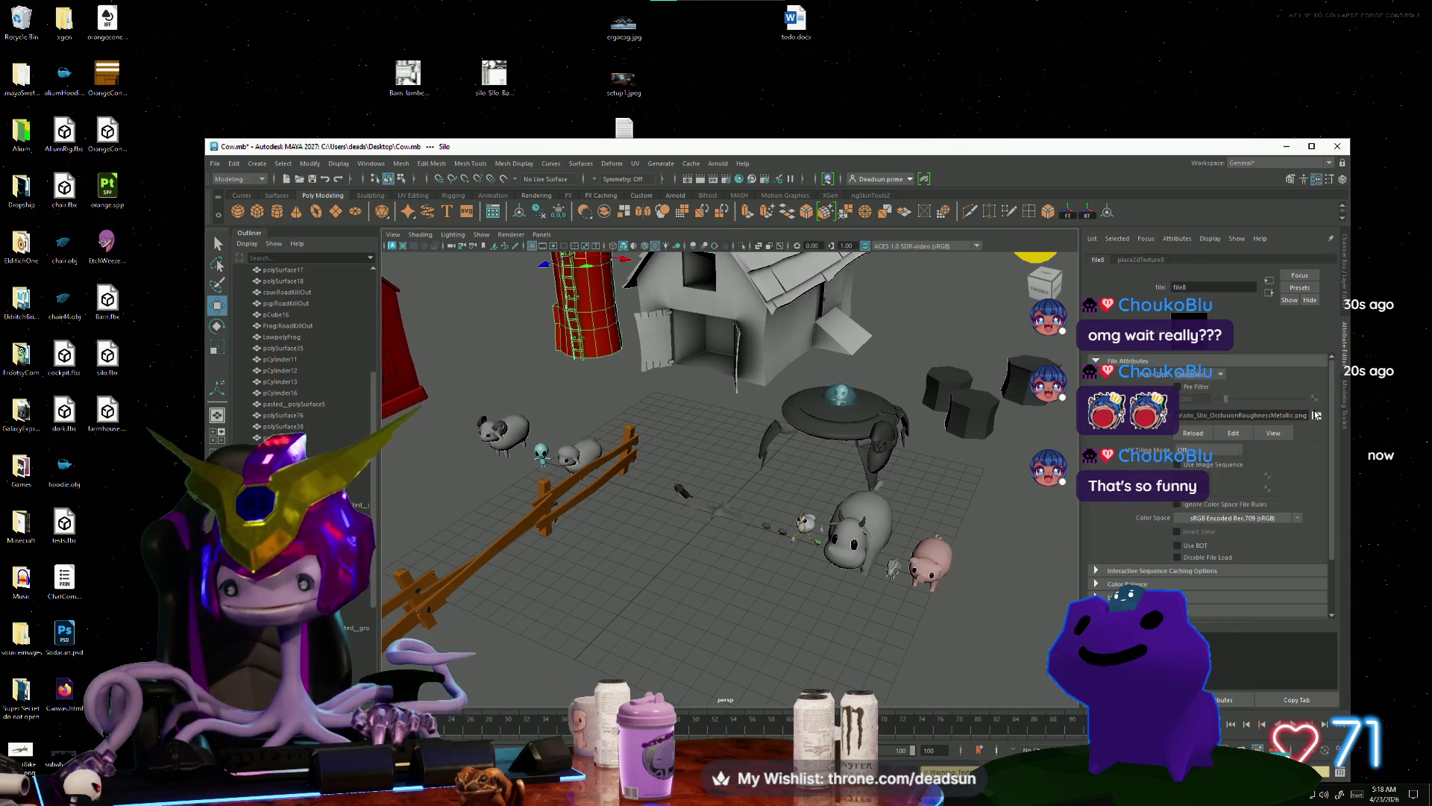
pyautogui.click(1317, 416)
pyautogui.click(139, 180)
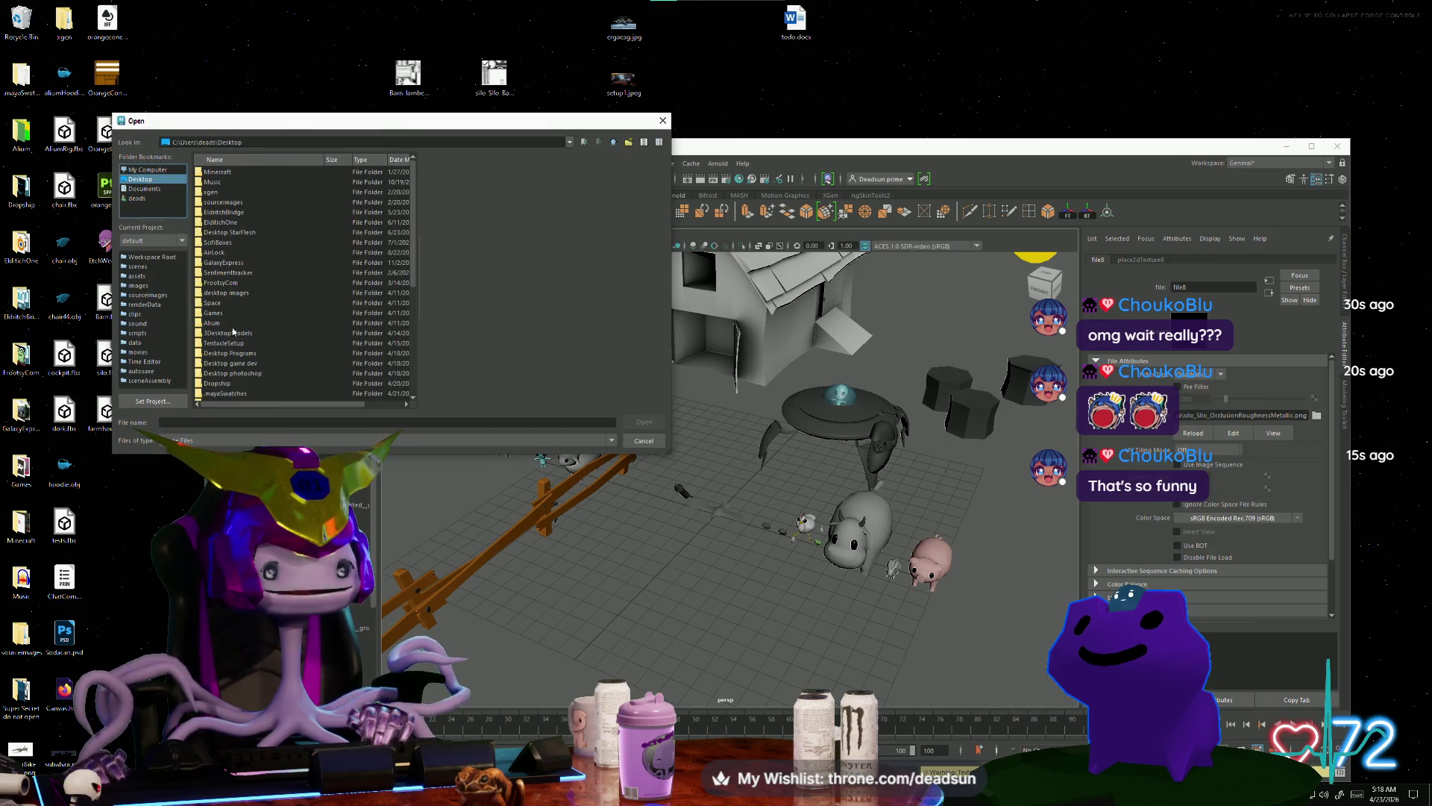
pyautogui.scroll(-6, 229, 326)
pyautogui.click(222, 383)
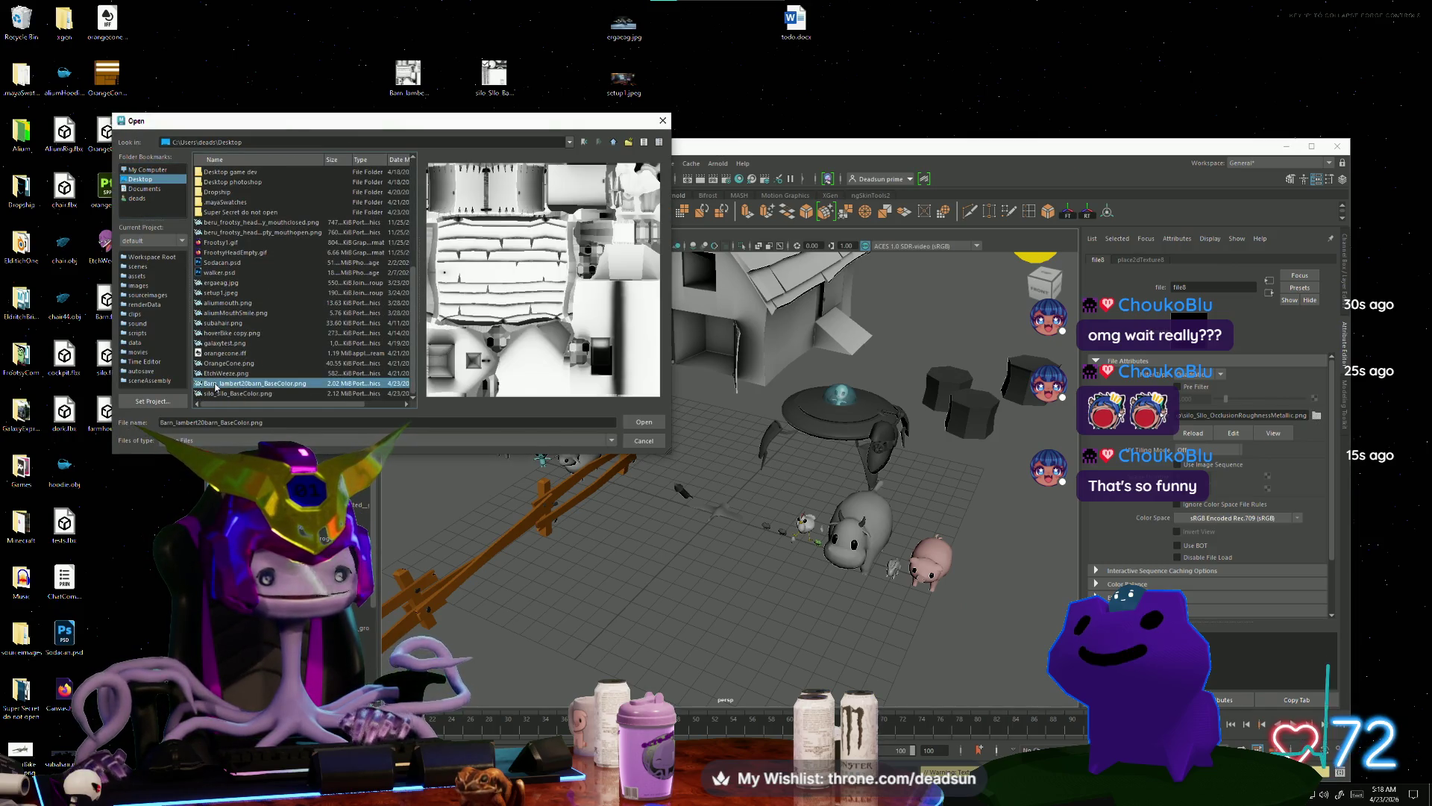
pyautogui.click(222, 393)
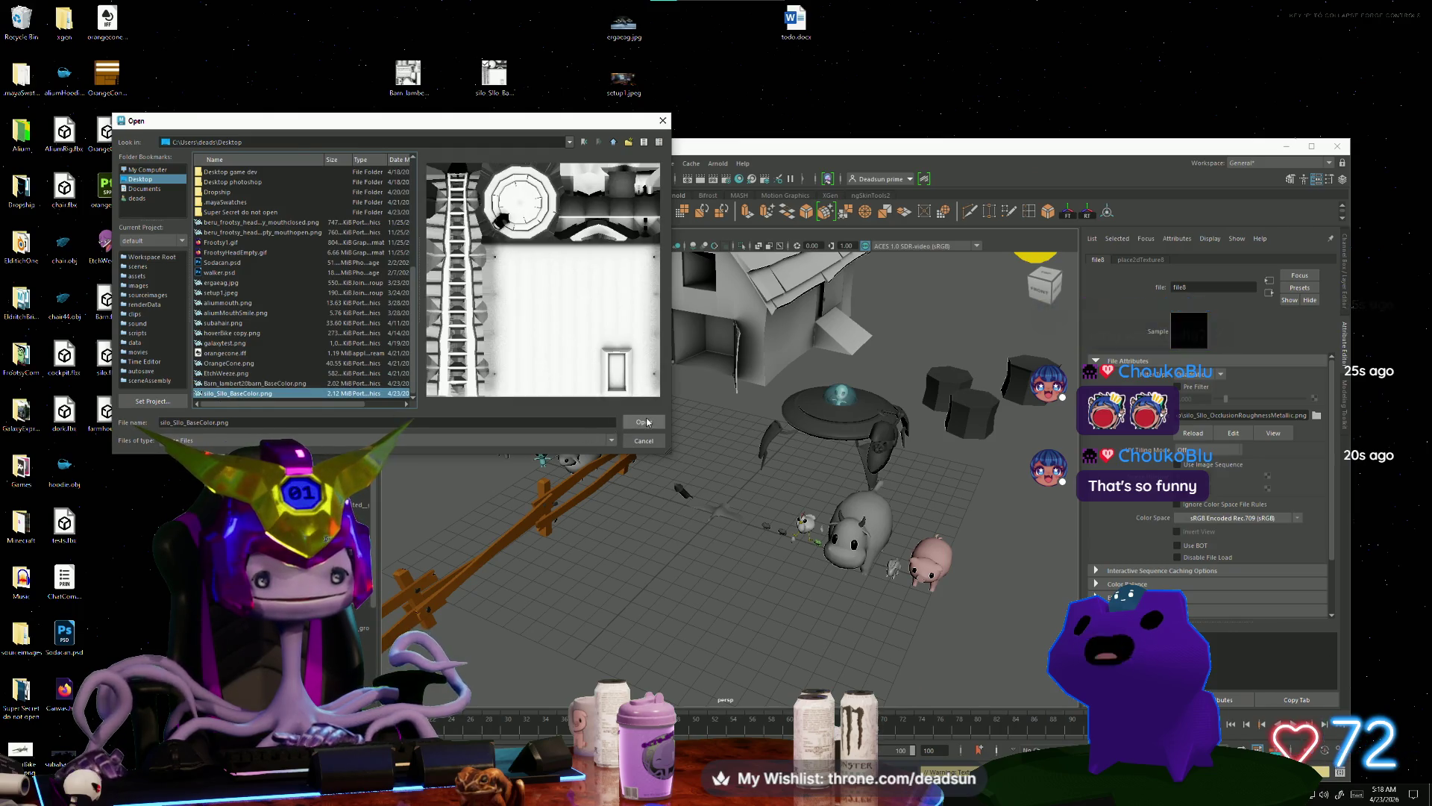
pyautogui.click(643, 422)
# Step: Frame and orbit the textured silo to check it, then select the farmhouse
pyautogui.press('f')
pyautogui.keyDown('alt'); pyautogui.moveTo(635, 468); pyautogui.dragTo(667, 352); pyautogui.keyUp('alt')
pyautogui.moveTo(666, 352); pyautogui.dragTo(693, 341, button='right')
pyautogui.click(605, 387)
pyautogui.moveTo(606, 388)
pyautogui.keyDown('alt'); pyautogui.mouseDown()
pyautogui.moveTo(642, 426)
pyautogui.moveTo(578, 441)
pyautogui.moveTo(685, 409)
pyautogui.moveTo(653, 433)
pyautogui.mouseUp(); pyautogui.keyUp('alt')
pyautogui.click(591, 455)
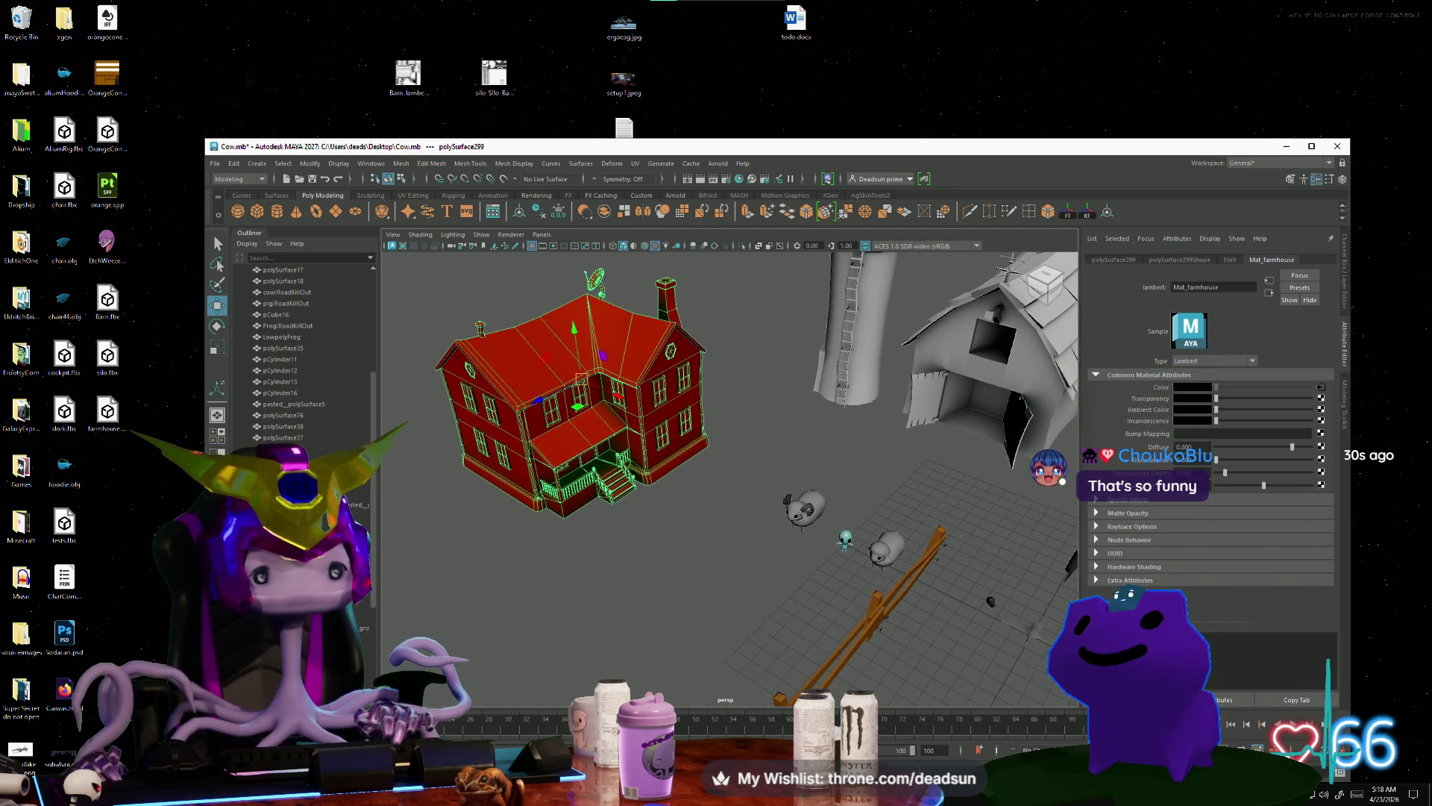
pyautogui.hotkey('alt', 'Tab')
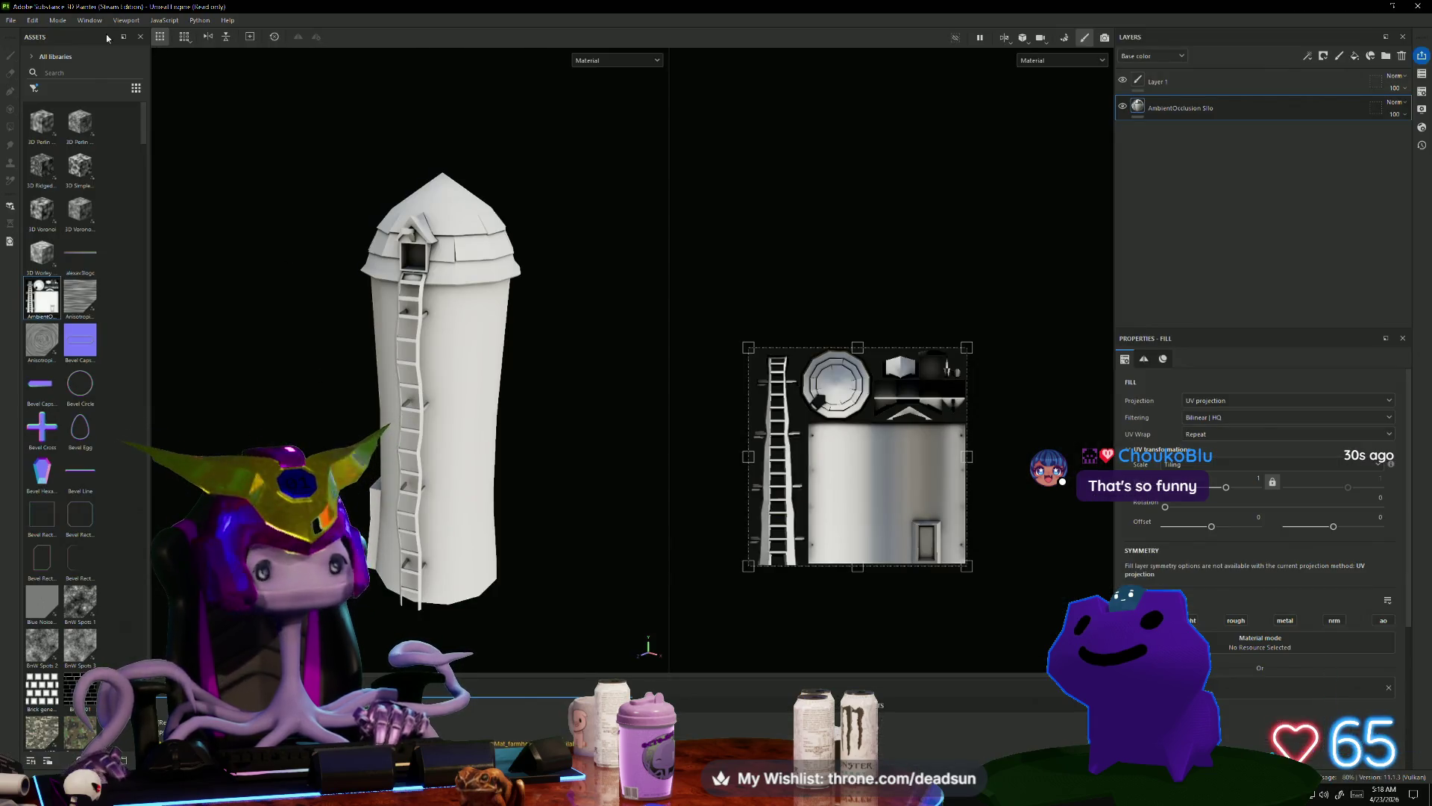
# Step: Create a new Painter project from farmhouse.fbx, discarding the unsaved silo changes
pyautogui.click(12, 21)
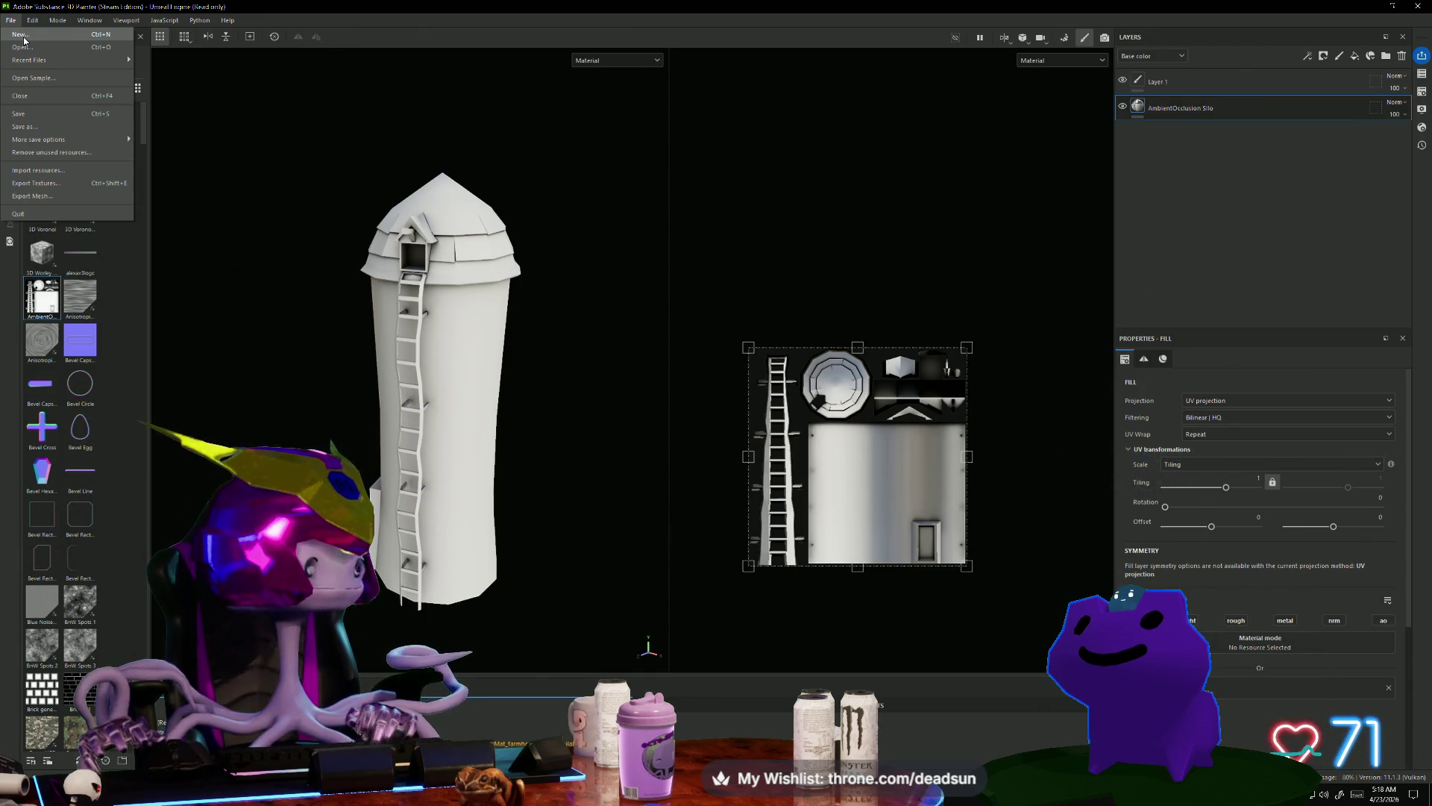
pyautogui.click(63, 33)
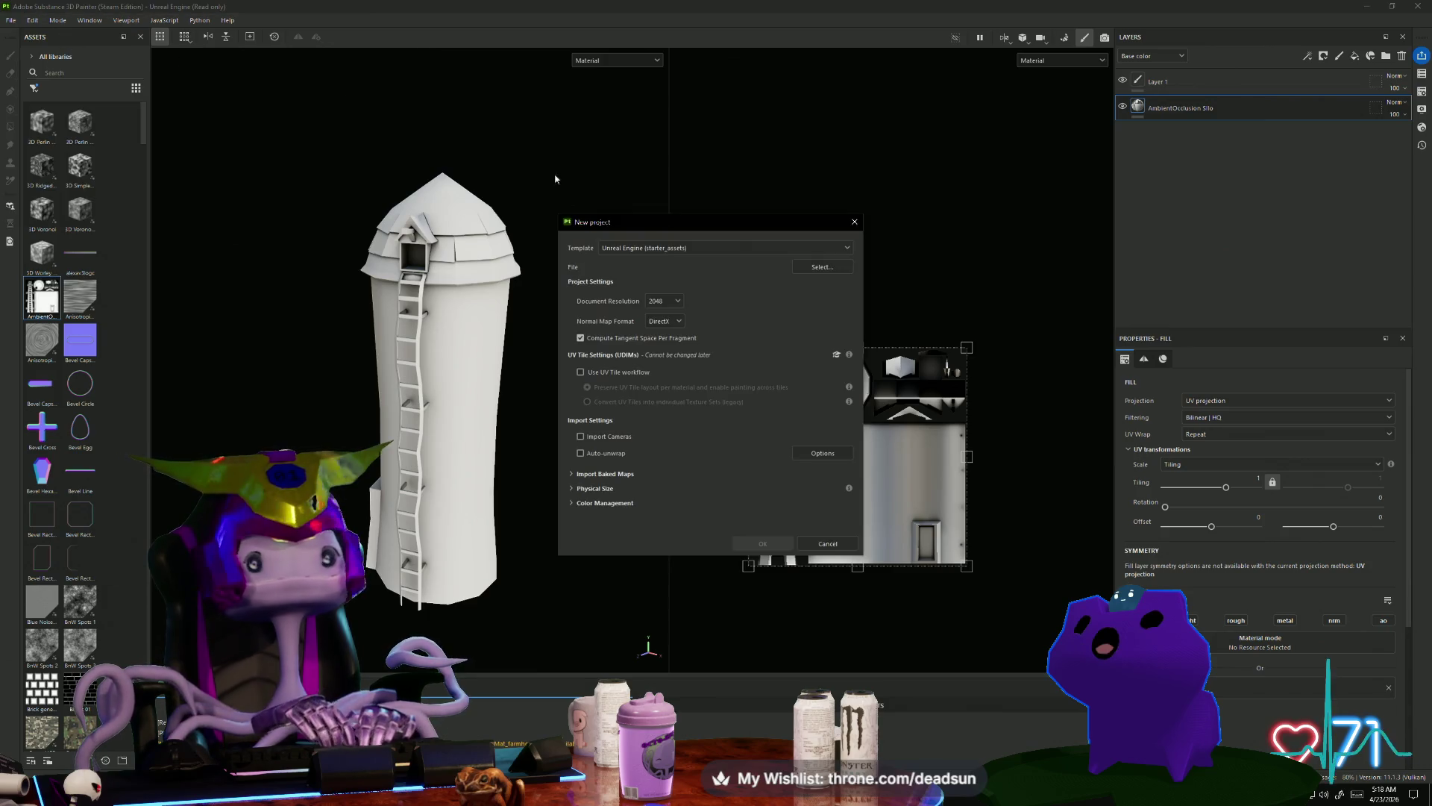
pyautogui.click(831, 268)
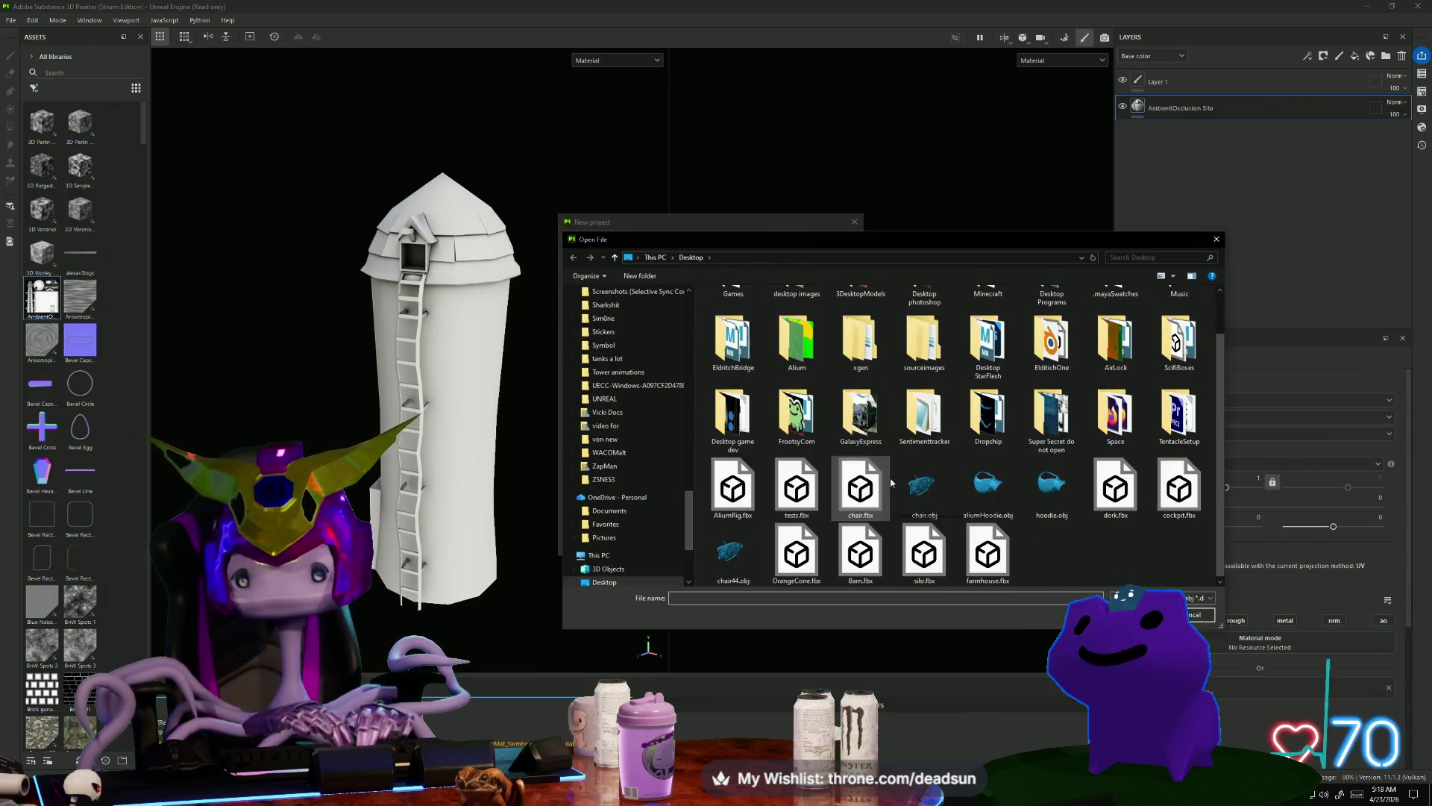
pyautogui.click(987, 556)
pyautogui.press('Return')
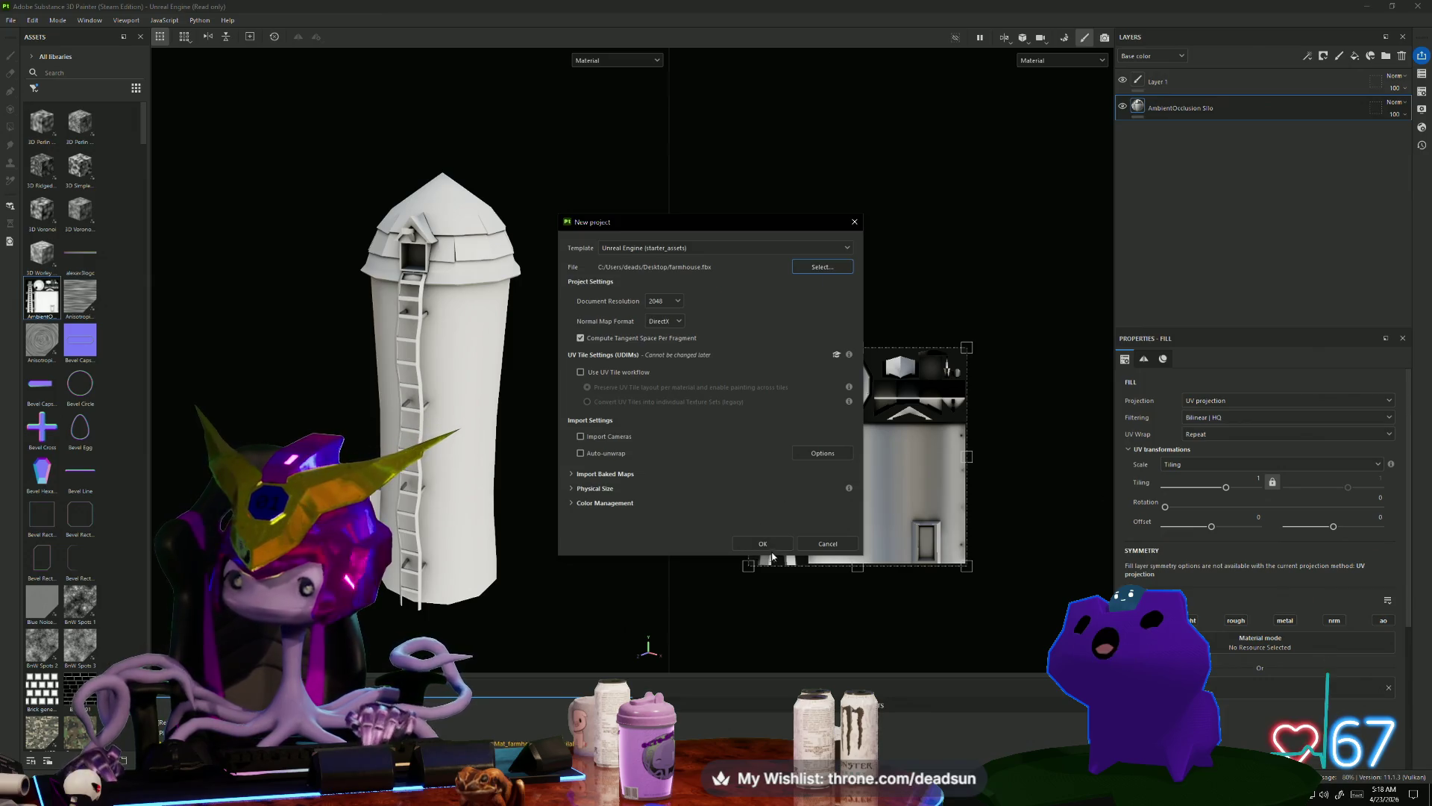
pyautogui.click(774, 546)
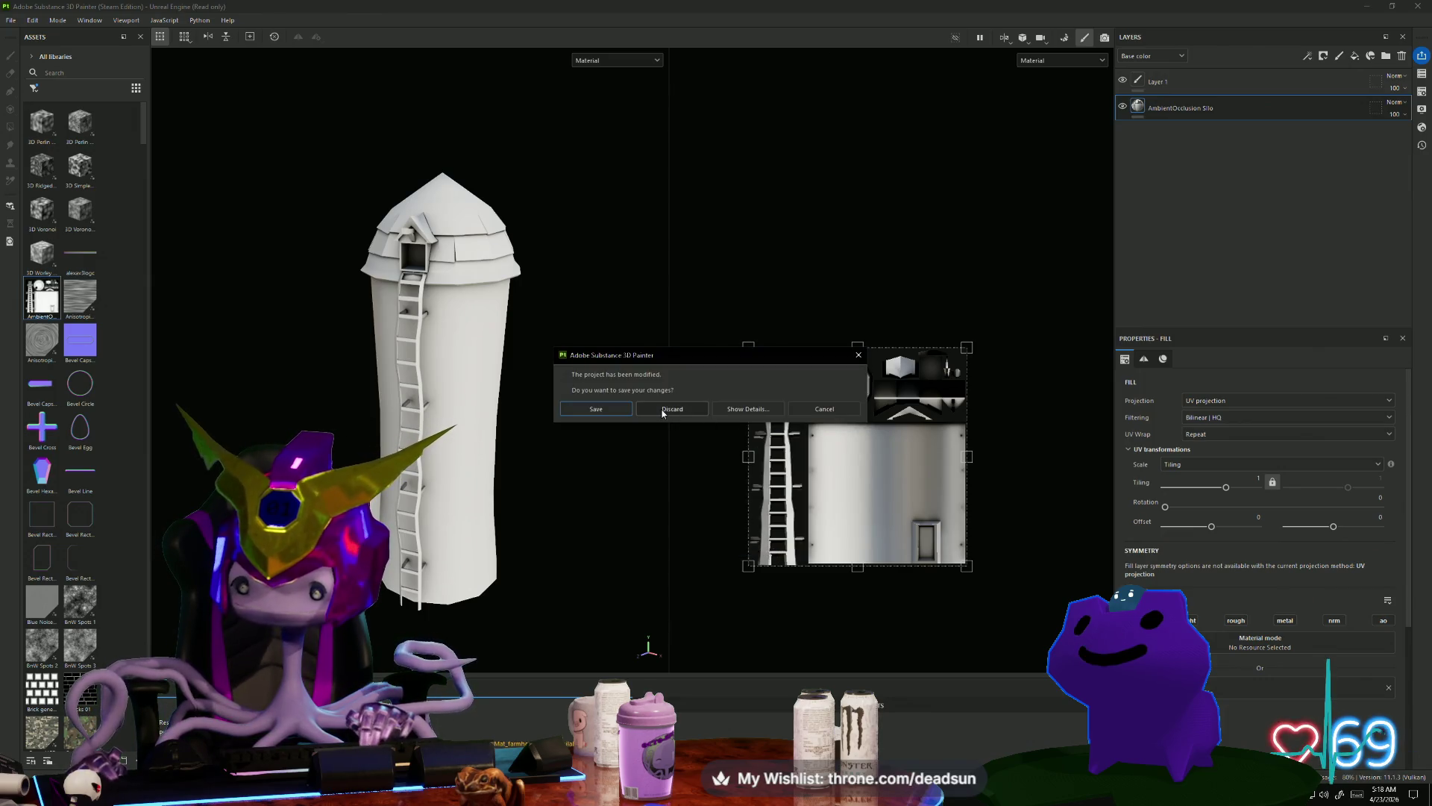
pyautogui.click(662, 410)
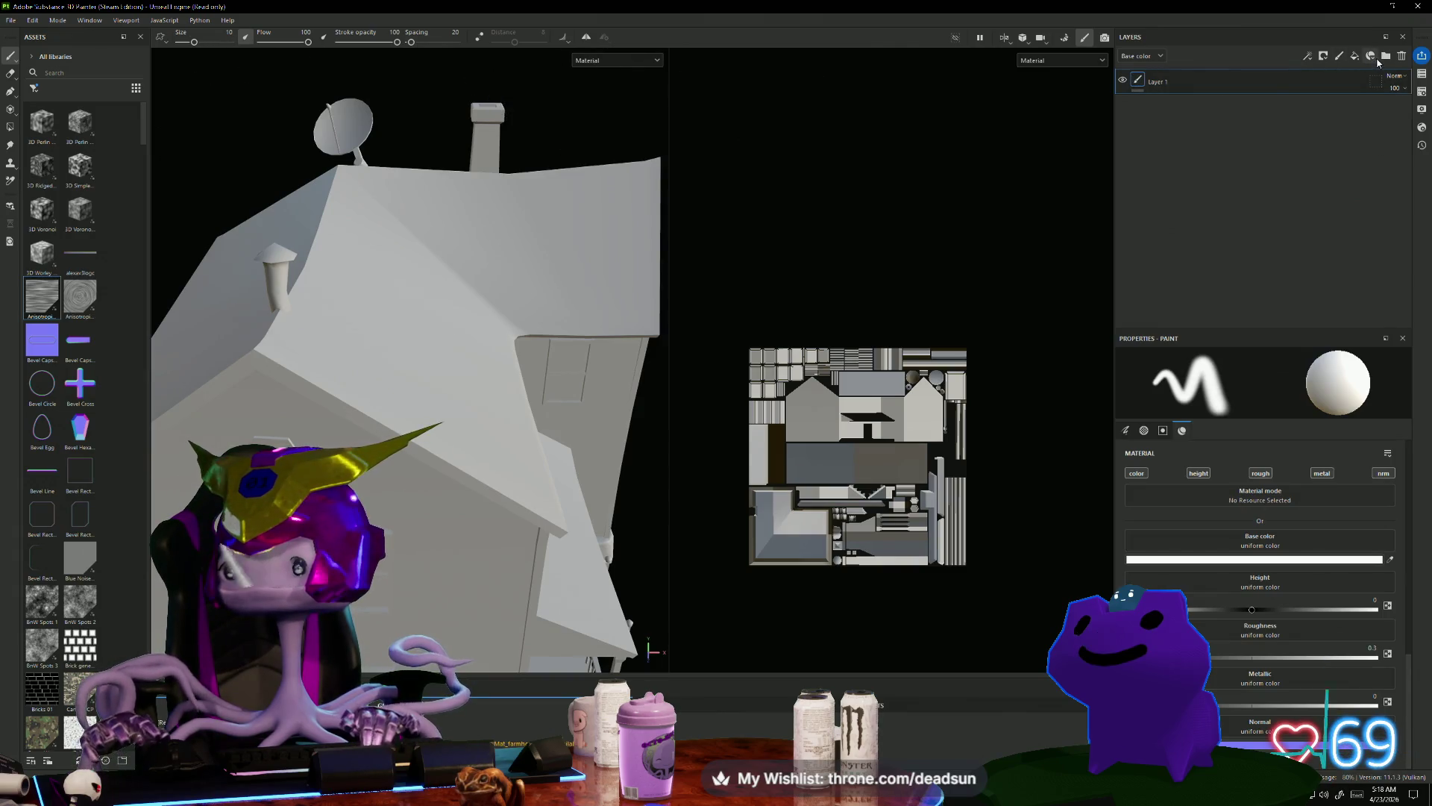
# Step: Bake the farmhouse's mesh maps in Bake mode and return to painting mode
pyautogui.click(1065, 38)
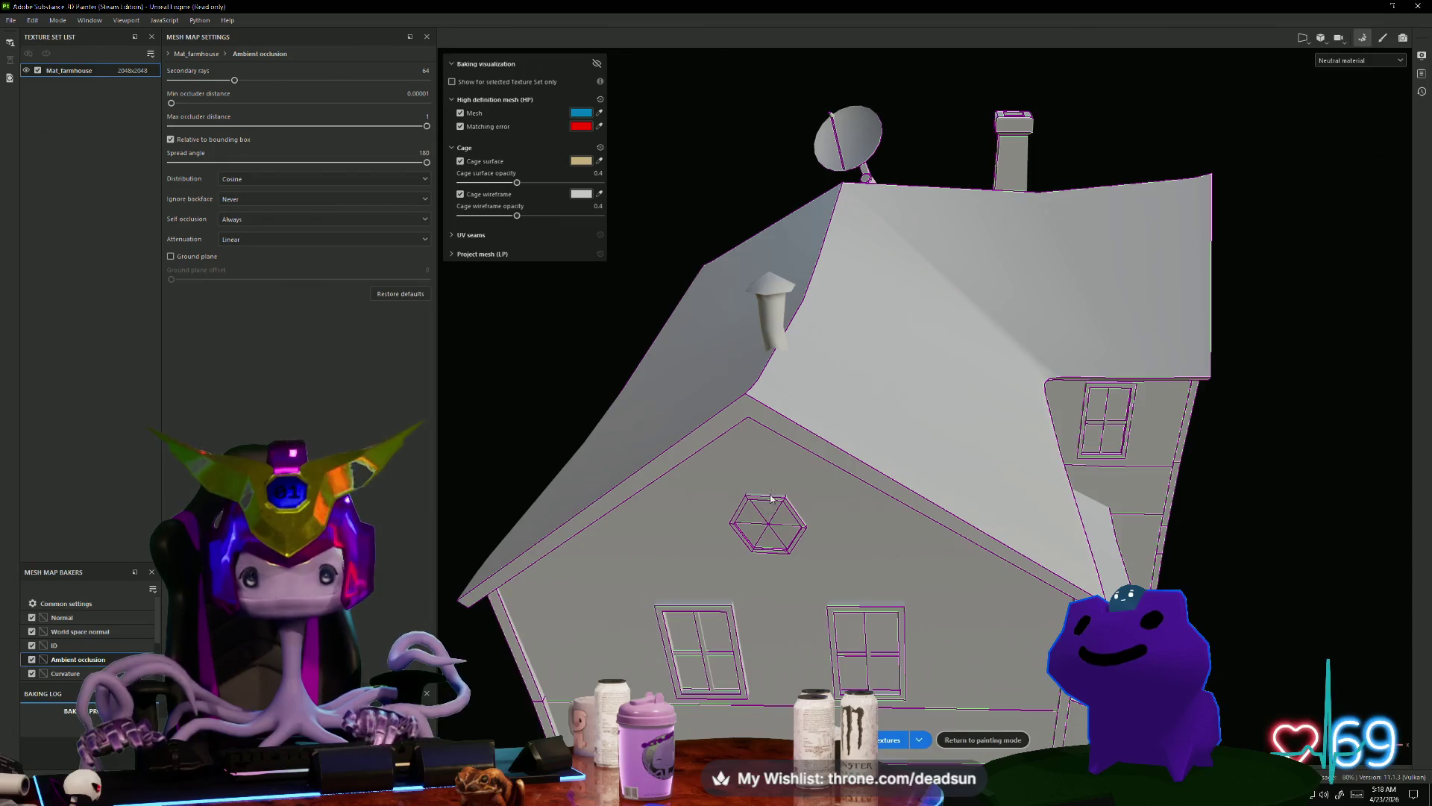
pyautogui.moveTo(1178, 515)
pyautogui.keyDown('alt'); pyautogui.mouseDown()
pyautogui.moveTo(949, 495)
pyautogui.moveTo(627, 310)
pyautogui.moveTo(616, 389)
pyautogui.mouseUp(); pyautogui.keyUp('alt')
pyautogui.keyDown('alt'); pyautogui.moveTo(616, 389); pyautogui.dragTo(589, 321, button='middle'); pyautogui.keyUp('alt')
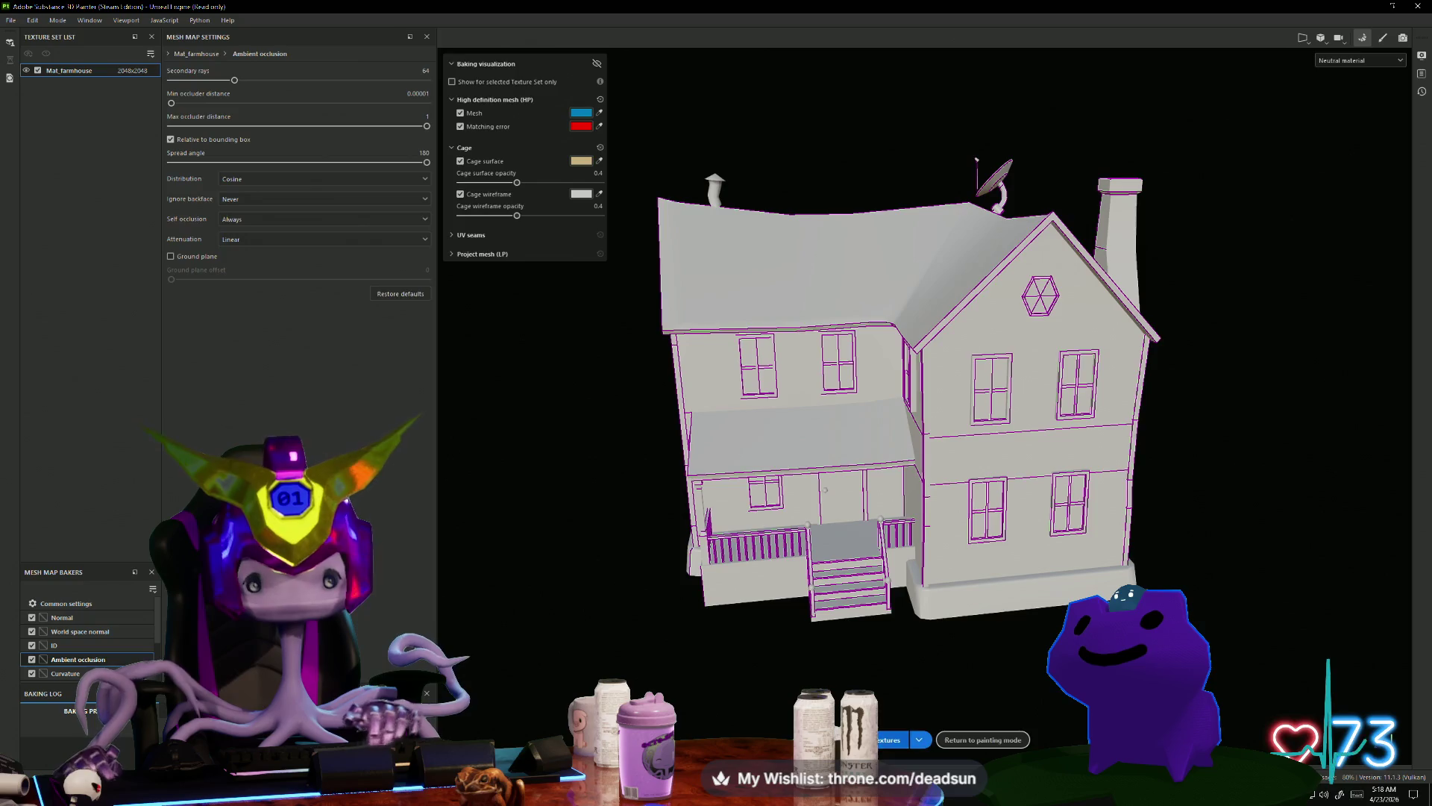
pyautogui.click(850, 739)
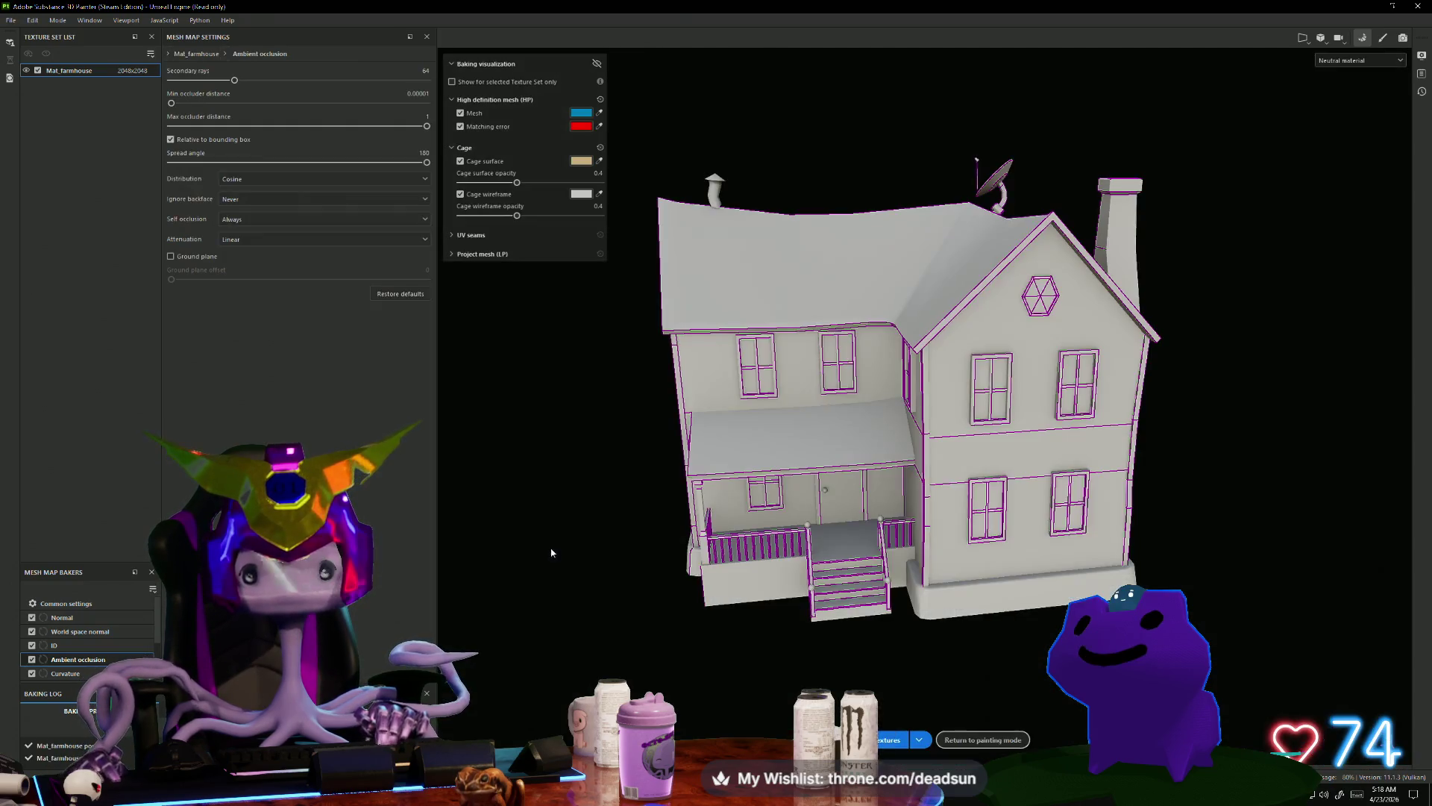
pyautogui.keyDown('alt'); pyautogui.moveTo(550, 550); pyautogui.dragTo(671, 589); pyautogui.keyUp('alt')
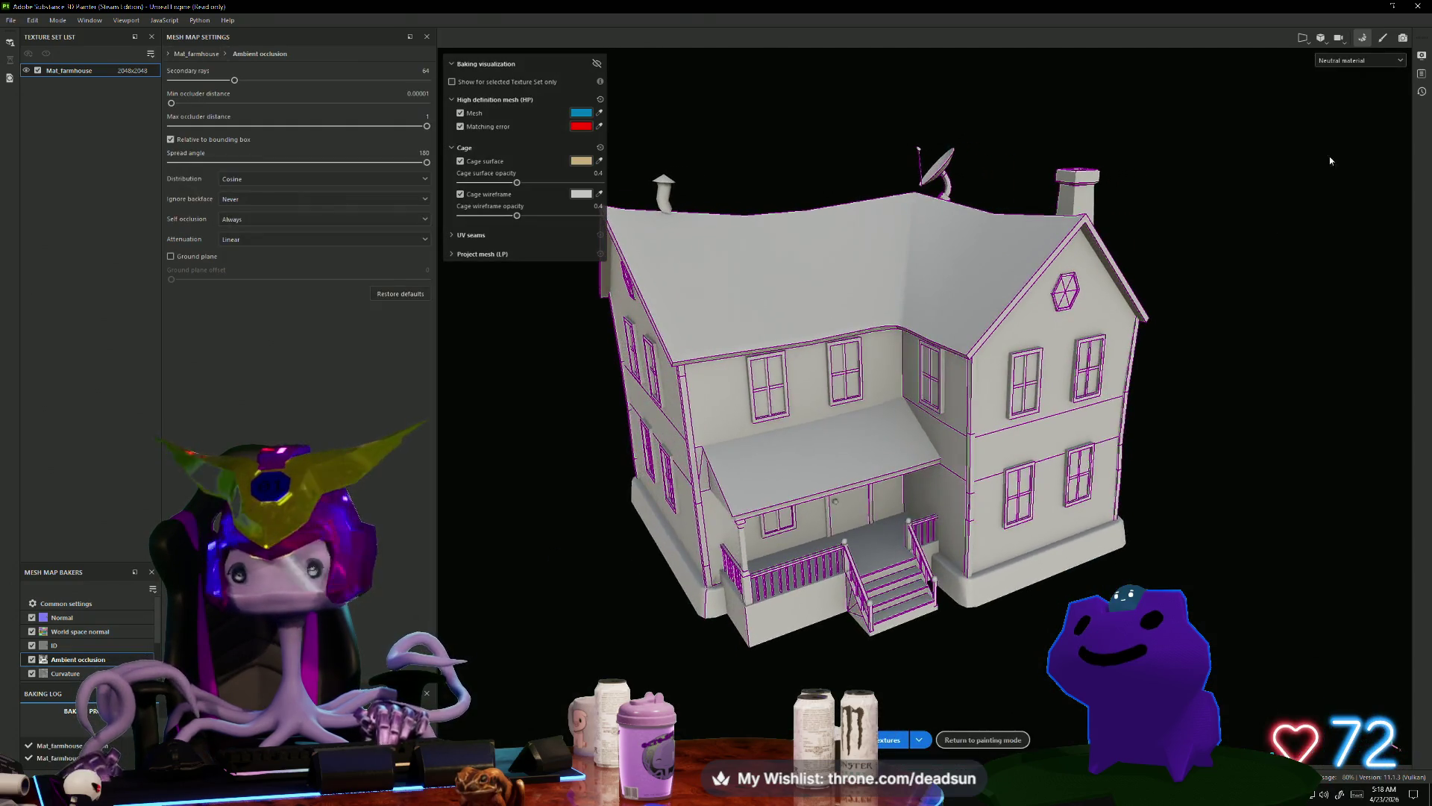
pyautogui.click(982, 739)
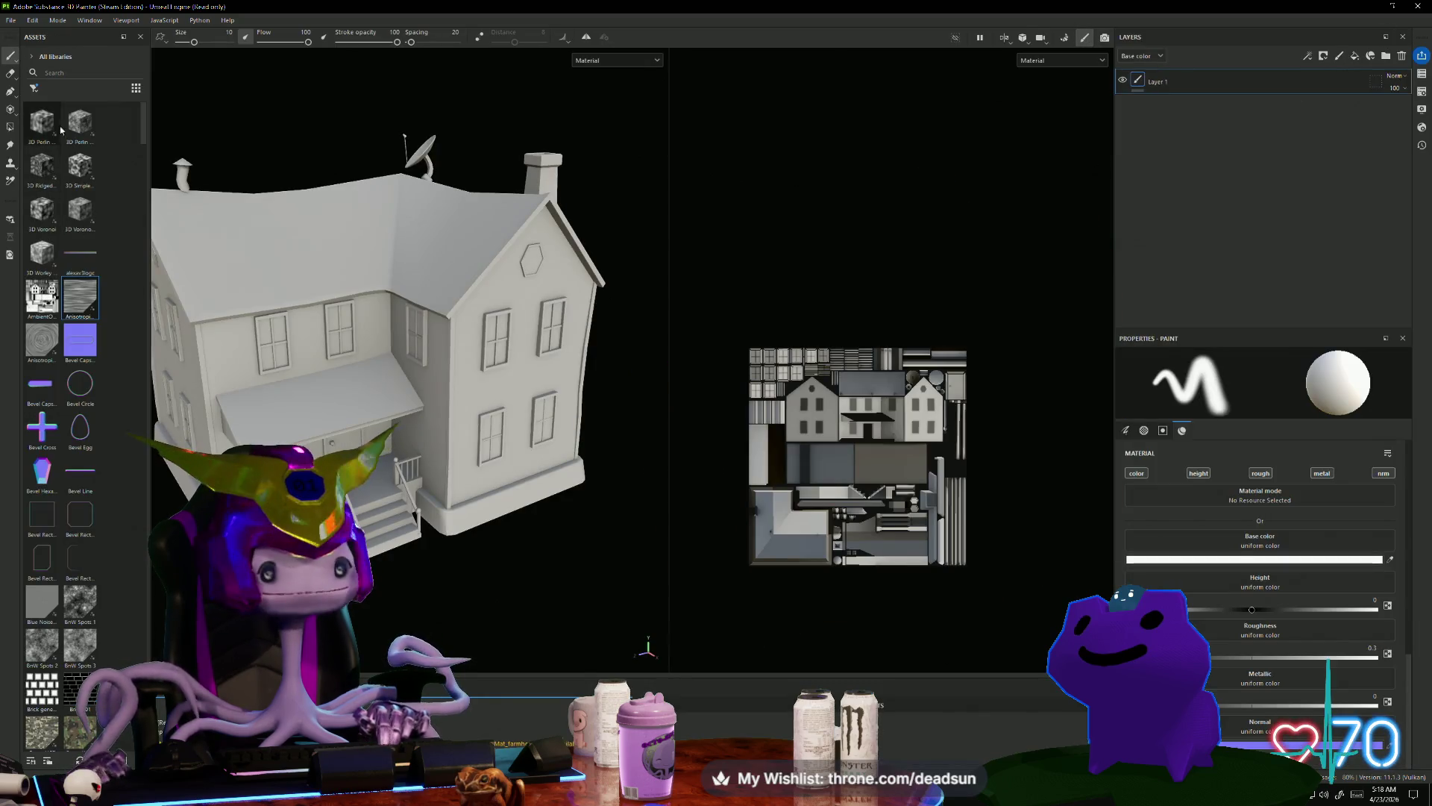
# Step: Widen the Assets panel and drop the baked AmbientOcclusion map onto the layers as Base color
pyautogui.moveTo(149, 111); pyautogui.dragTo(238, 130)
pyautogui.moveTo(155, 166)
pyautogui.mouseDown()
pyautogui.moveTo(1045, 128)
pyautogui.moveTo(1160, 74)
pyautogui.moveTo(1161, 153)
pyautogui.moveTo(1153, 145)
pyautogui.mouseUp()
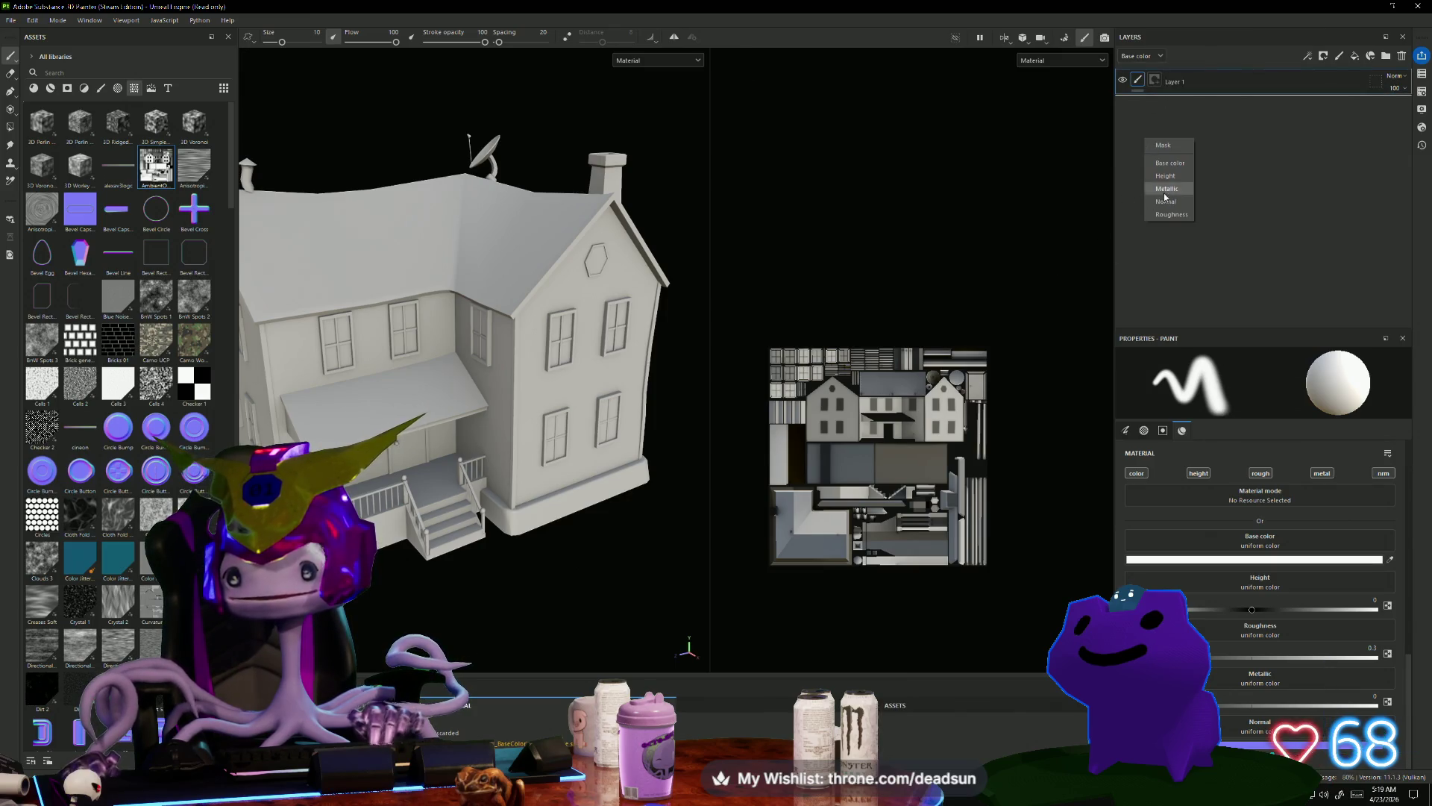
pyautogui.click(1171, 163)
# Step: Orbit and pan around the farmhouse to inspect the occlusion shading on its sides
pyautogui.scroll(-3, 399, 527)
pyautogui.moveTo(399, 526)
pyautogui.keyDown('alt'); pyautogui.mouseDown()
pyautogui.moveTo(421, 585)
pyautogui.moveTo(530, 564)
pyautogui.moveTo(641, 500)
pyautogui.mouseUp(); pyautogui.keyUp('alt')
pyautogui.keyDown('alt'); pyautogui.moveTo(642, 500); pyautogui.dragTo(438, 578, button='middle'); pyautogui.keyUp('alt')
pyautogui.moveTo(575, 600)
pyautogui.keyDown('alt'); pyautogui.mouseDown()
pyautogui.moveTo(451, 607)
pyautogui.moveTo(386, 562)
pyautogui.mouseUp(); pyautogui.keyUp('alt')
pyautogui.moveTo(416, 601)
pyautogui.keyDown('alt'); pyautogui.mouseDown()
pyautogui.moveTo(507, 599)
pyautogui.moveTo(448, 600)
pyautogui.moveTo(463, 630)
pyautogui.moveTo(440, 564)
pyautogui.mouseUp(); pyautogui.keyUp('alt')
pyautogui.scroll(5, 466, 618)
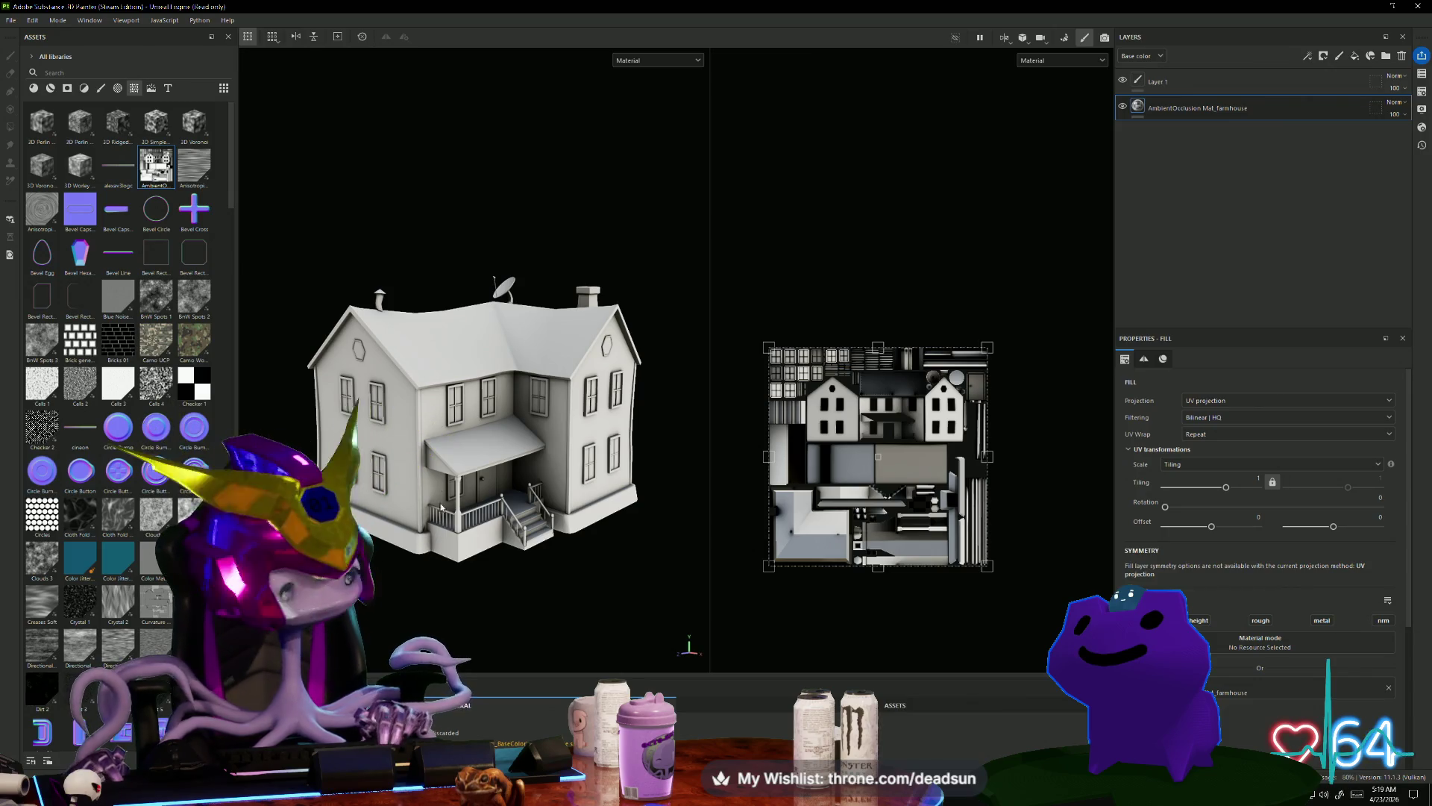
pyautogui.click(7, 23)
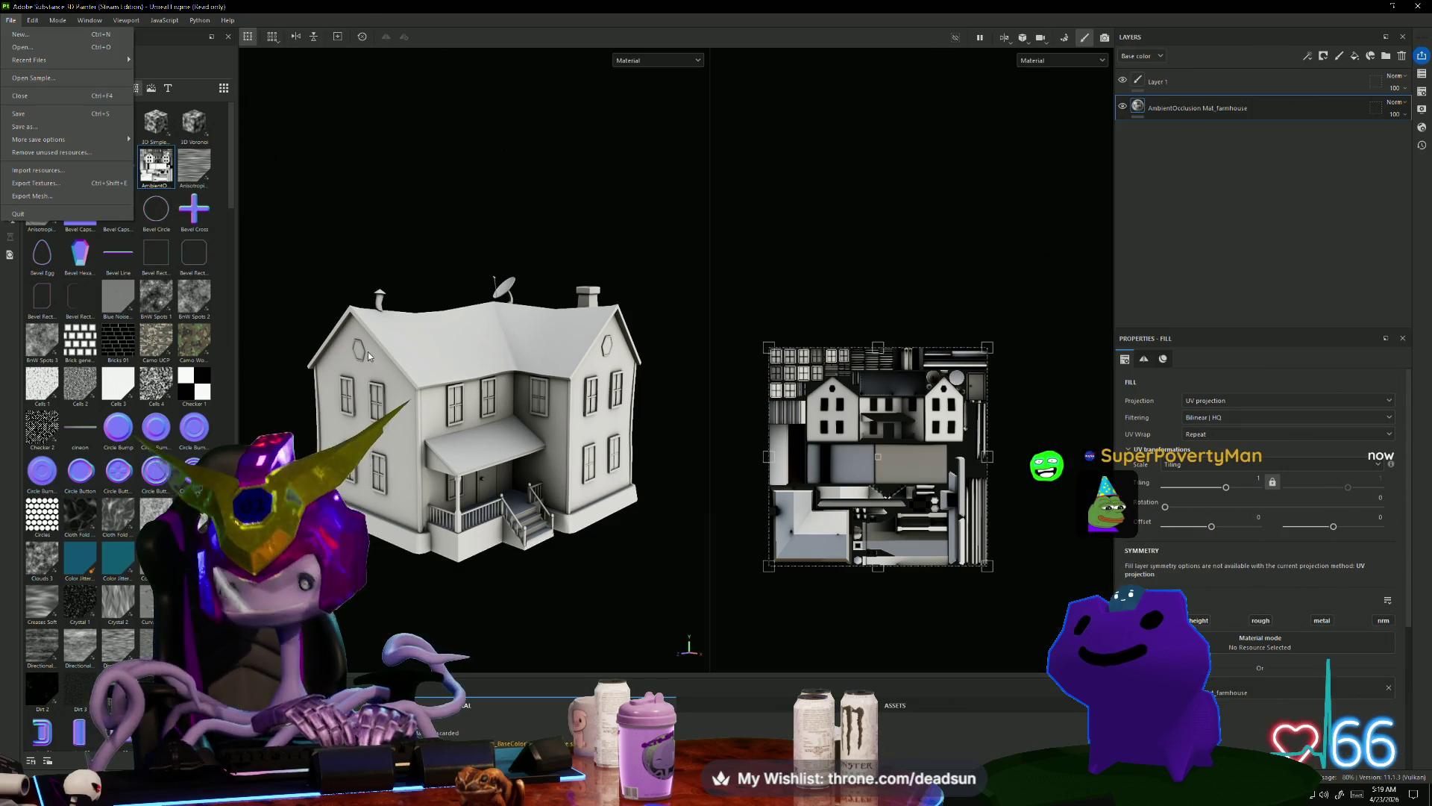
# Step: Export the farmhouse's BaseColor, Emissive, Normal and OcclusionRoughnessMetallic 2048x2048 PNGs and open the output folder
pyautogui.click(835, 450)
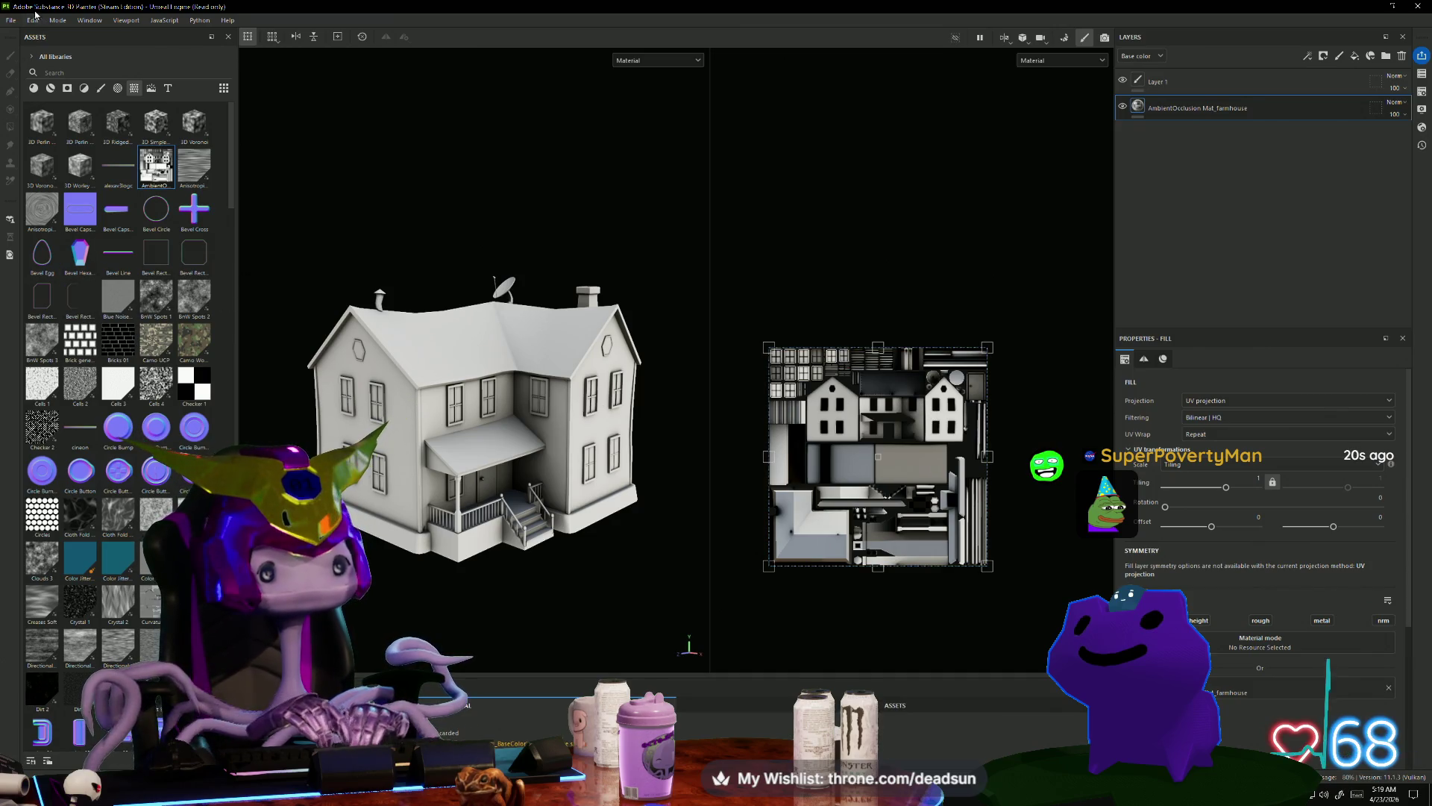
pyautogui.click(11, 20)
pyautogui.click(82, 189)
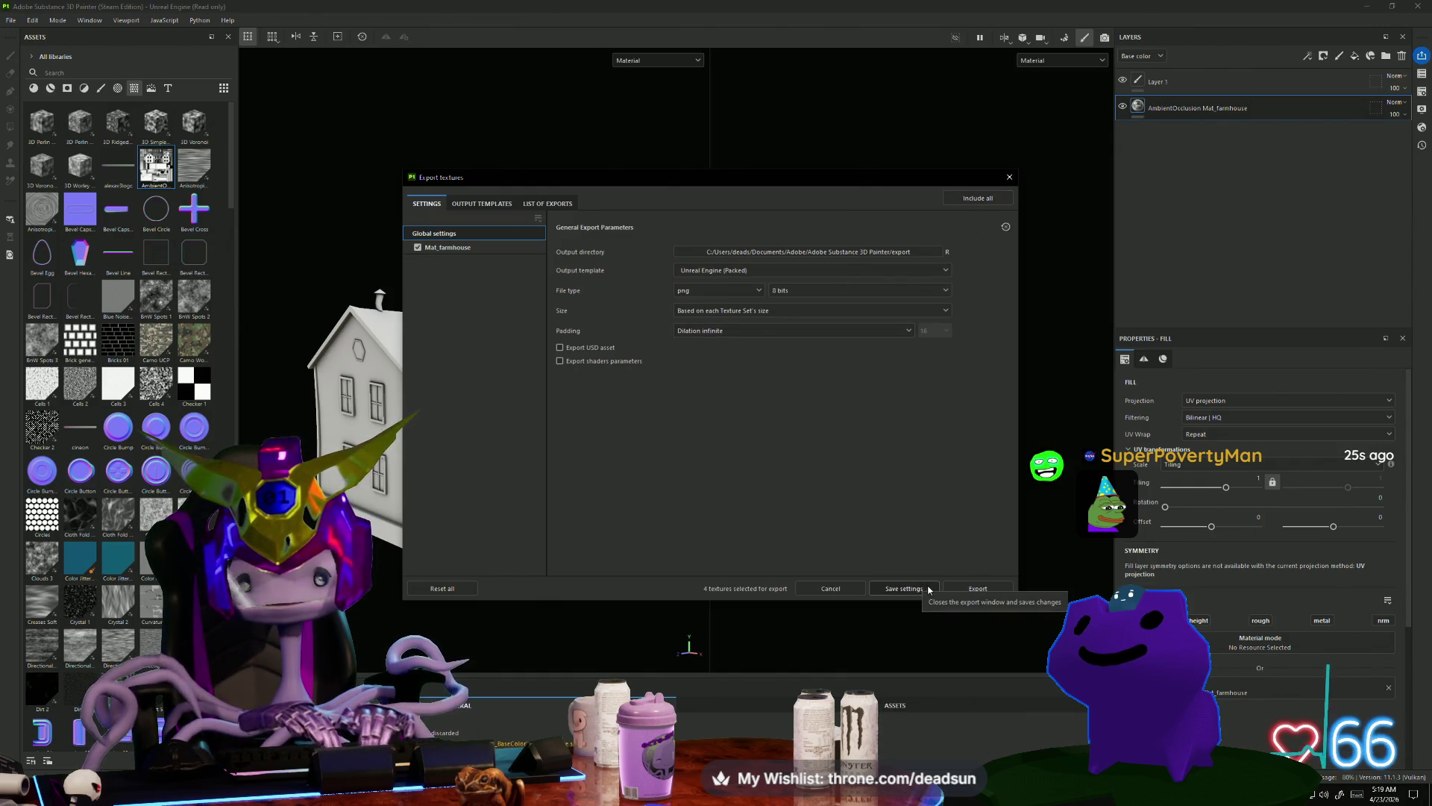
pyautogui.click(978, 589)
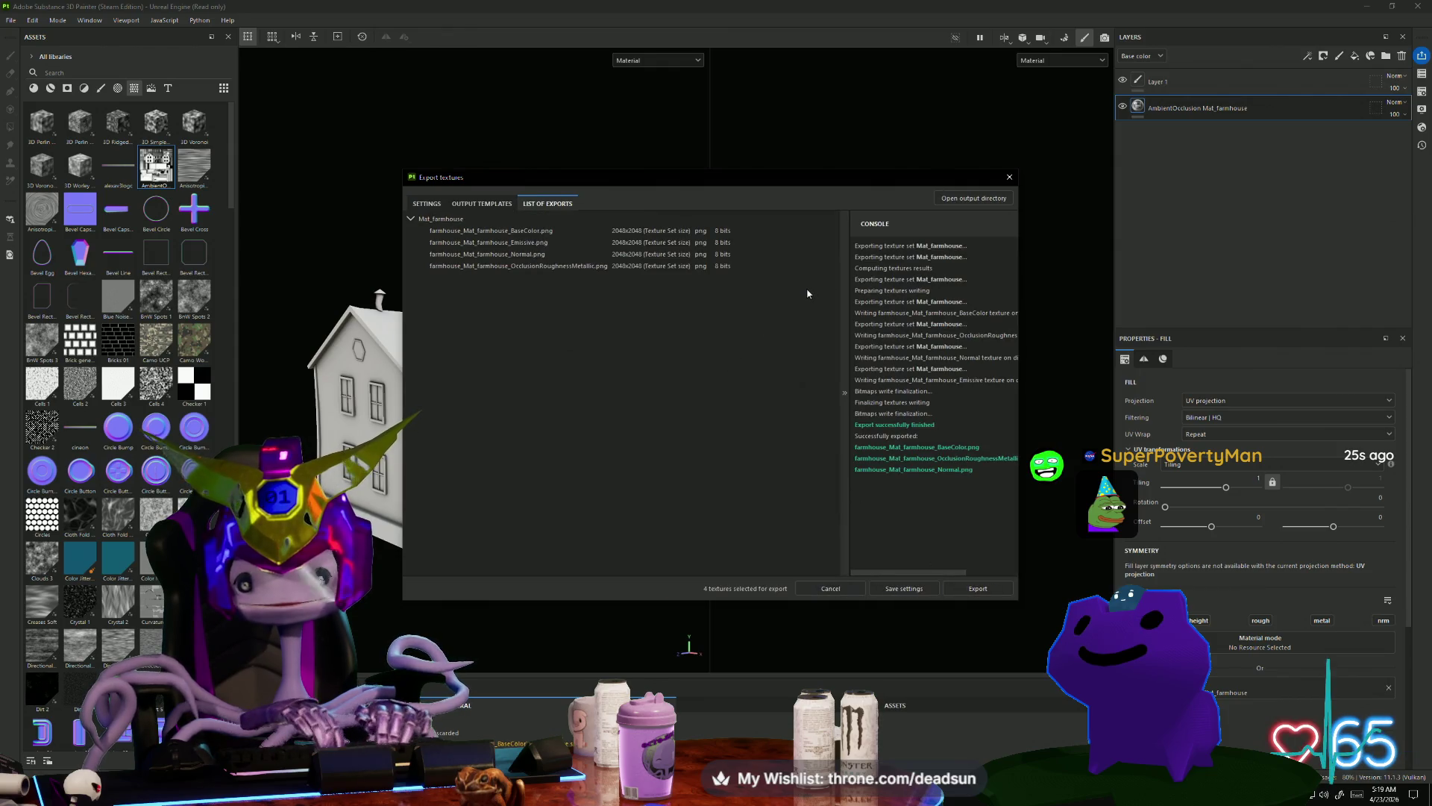
pyautogui.click(973, 593)
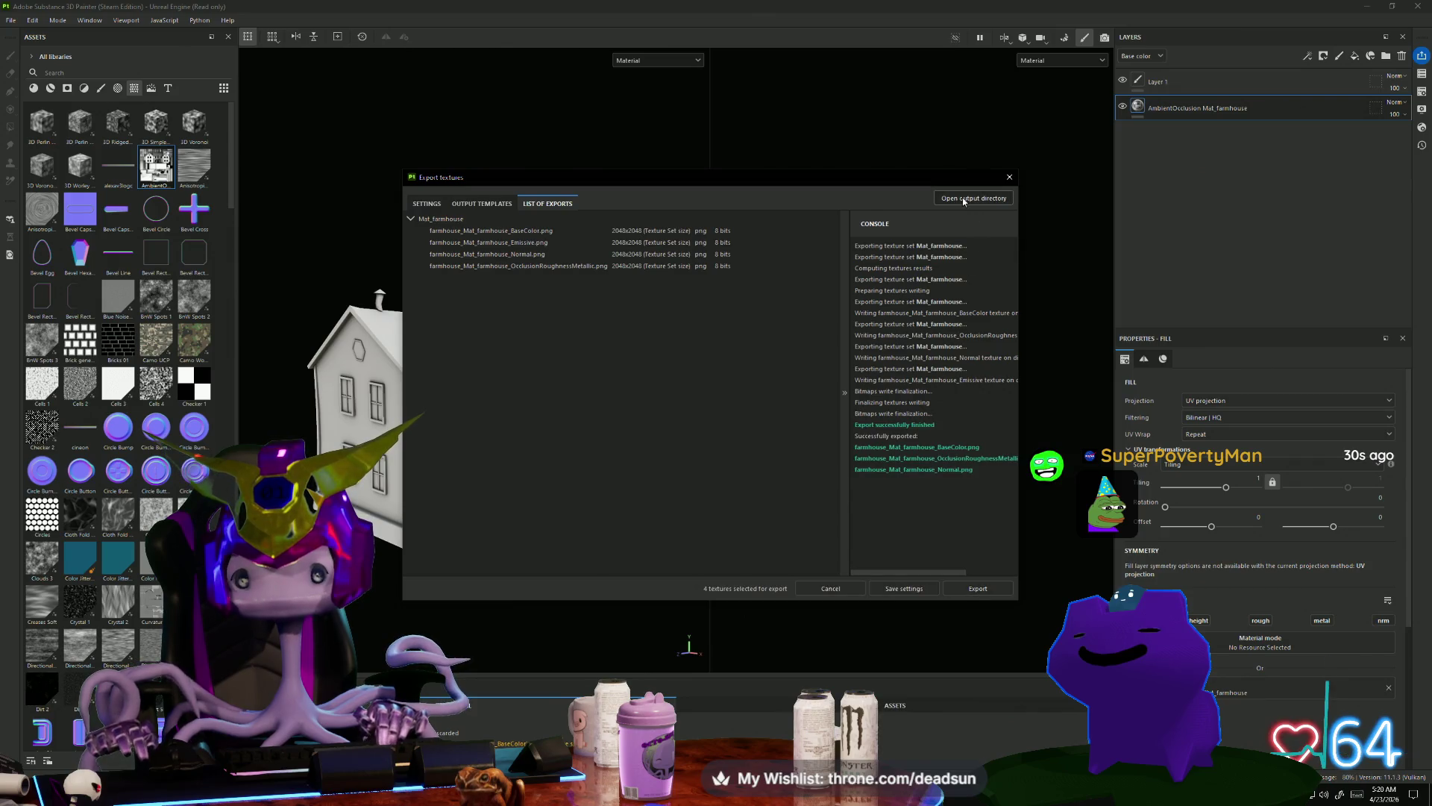
pyautogui.click(964, 200)
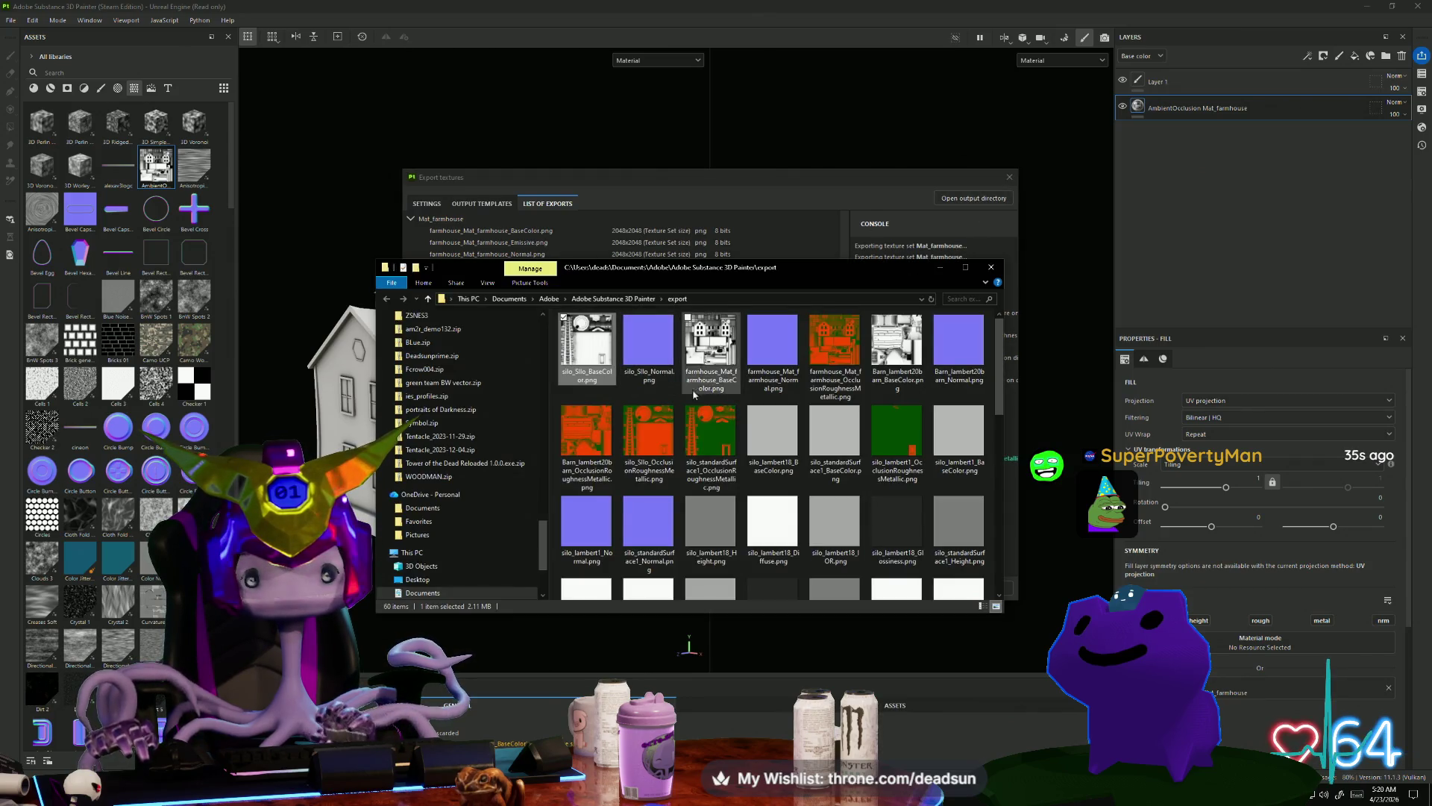
# Step: Sort the export folder's files by type, then by date
pyautogui.click(710, 347)
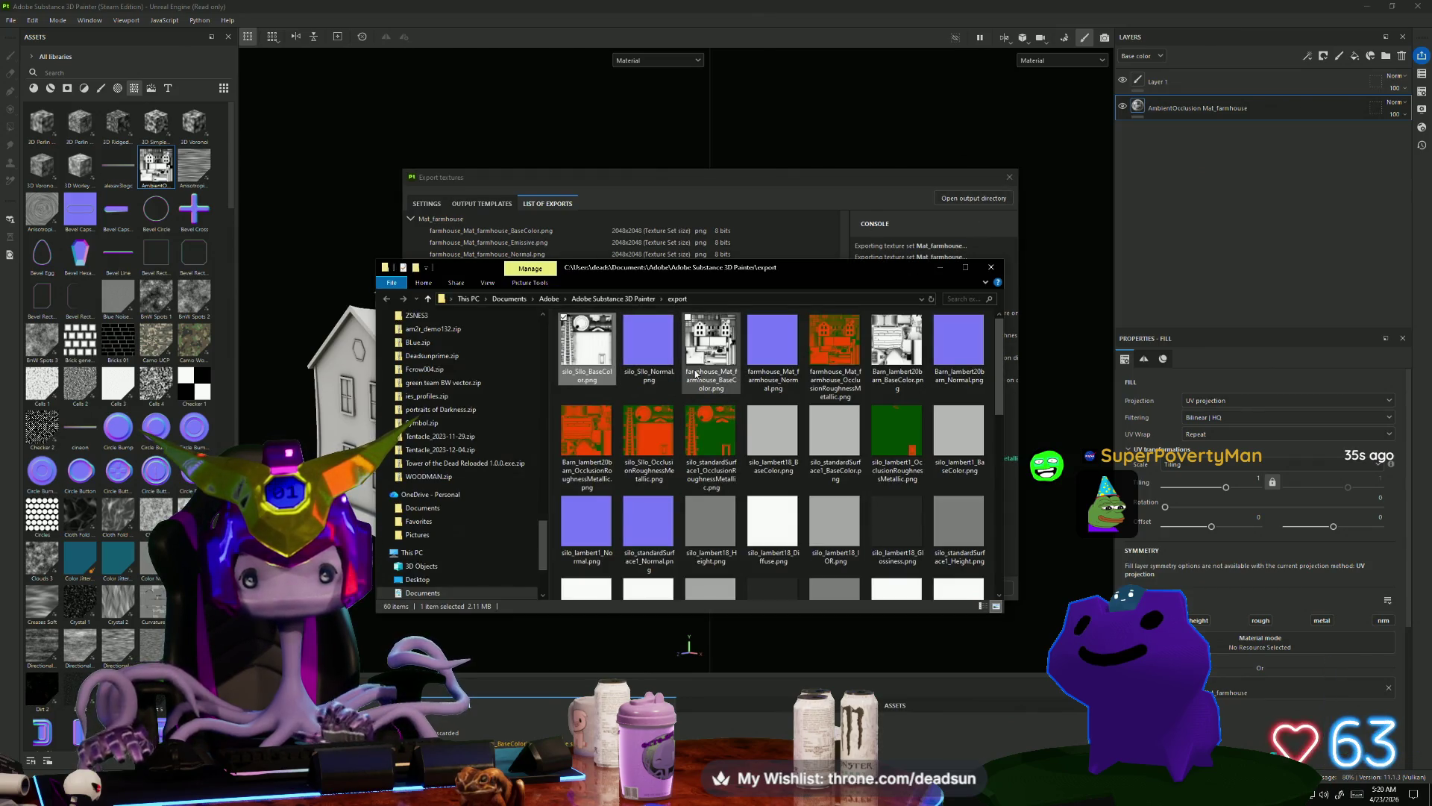
pyautogui.rightClick(655, 394)
pyautogui.moveTo(614, 419)
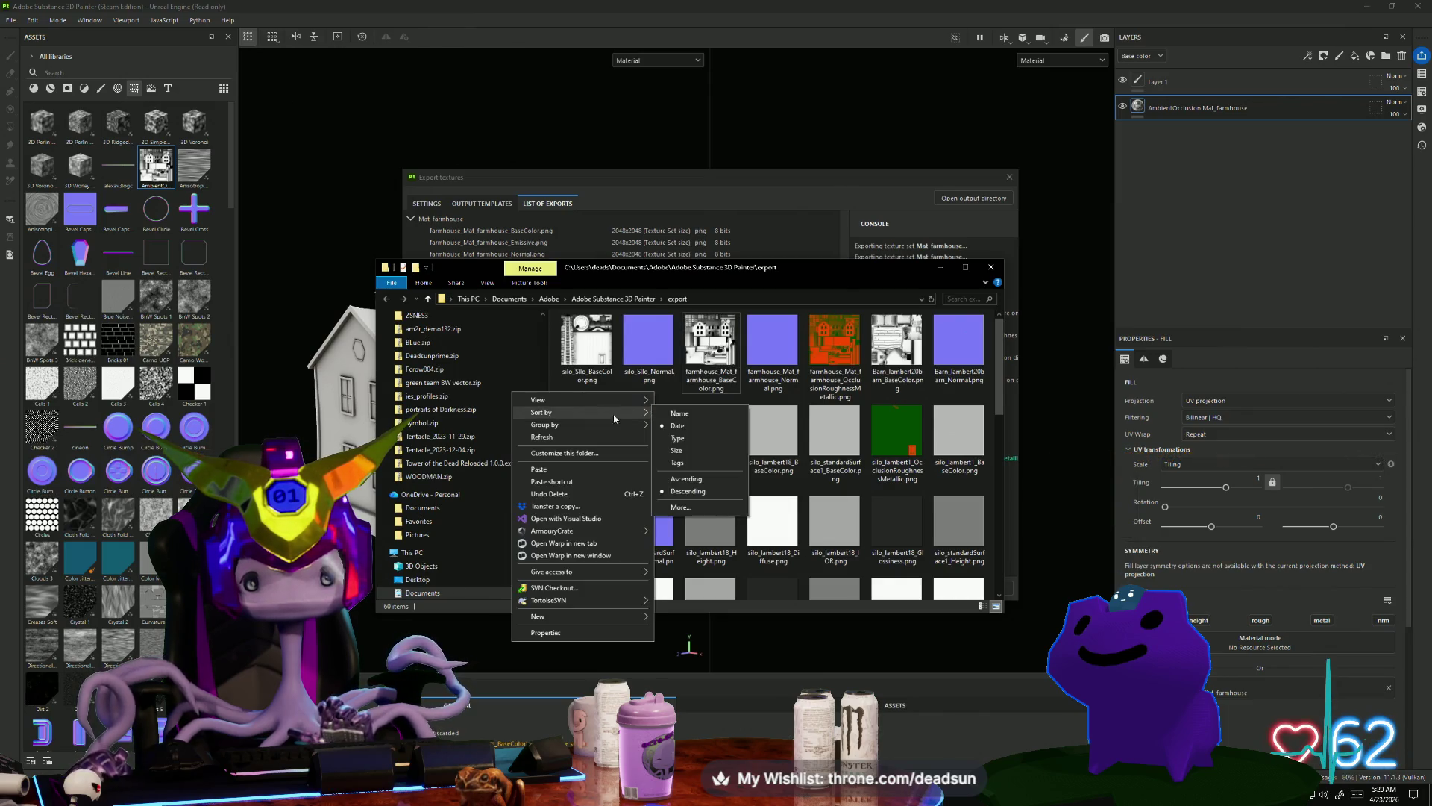
pyautogui.click(703, 444)
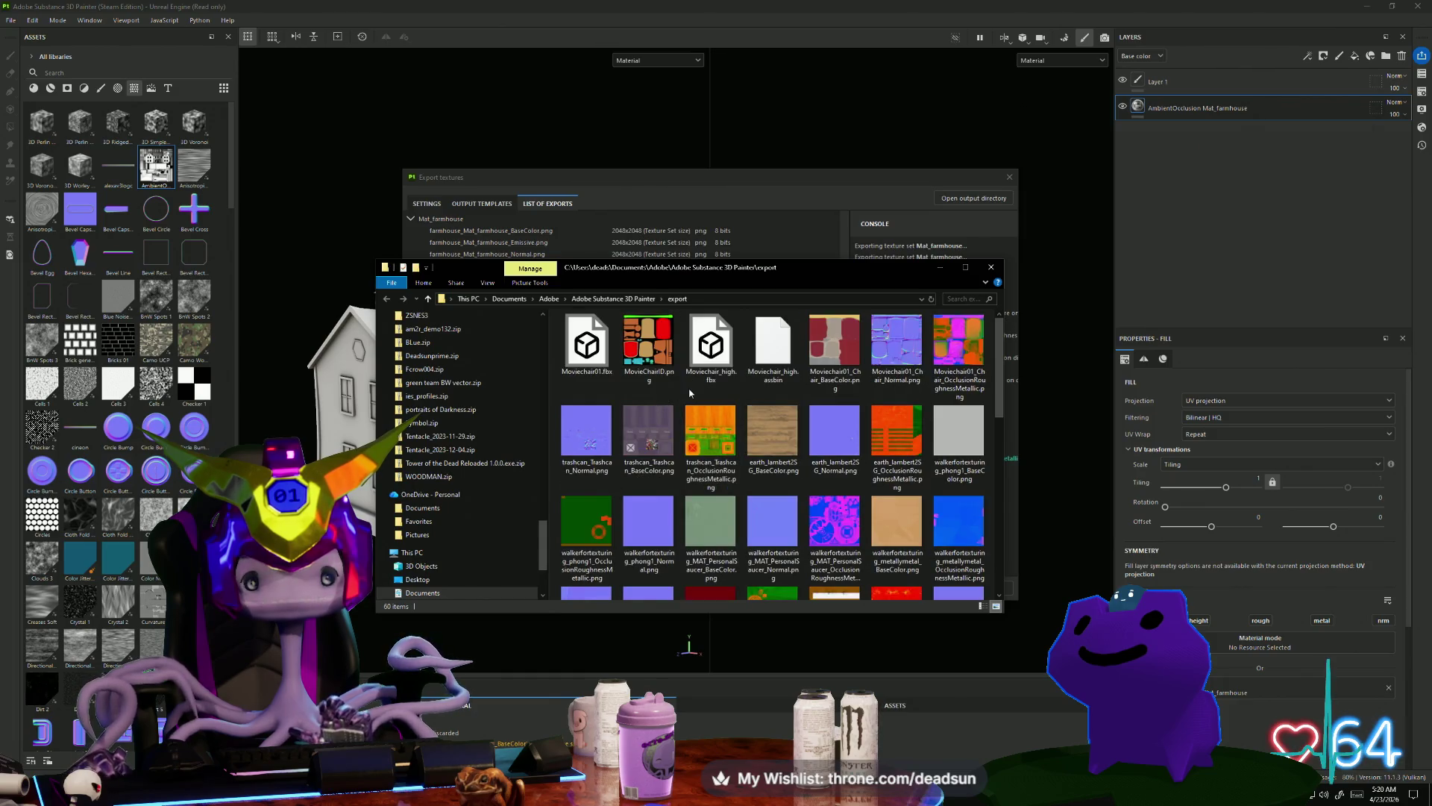
pyautogui.rightClick(684, 394)
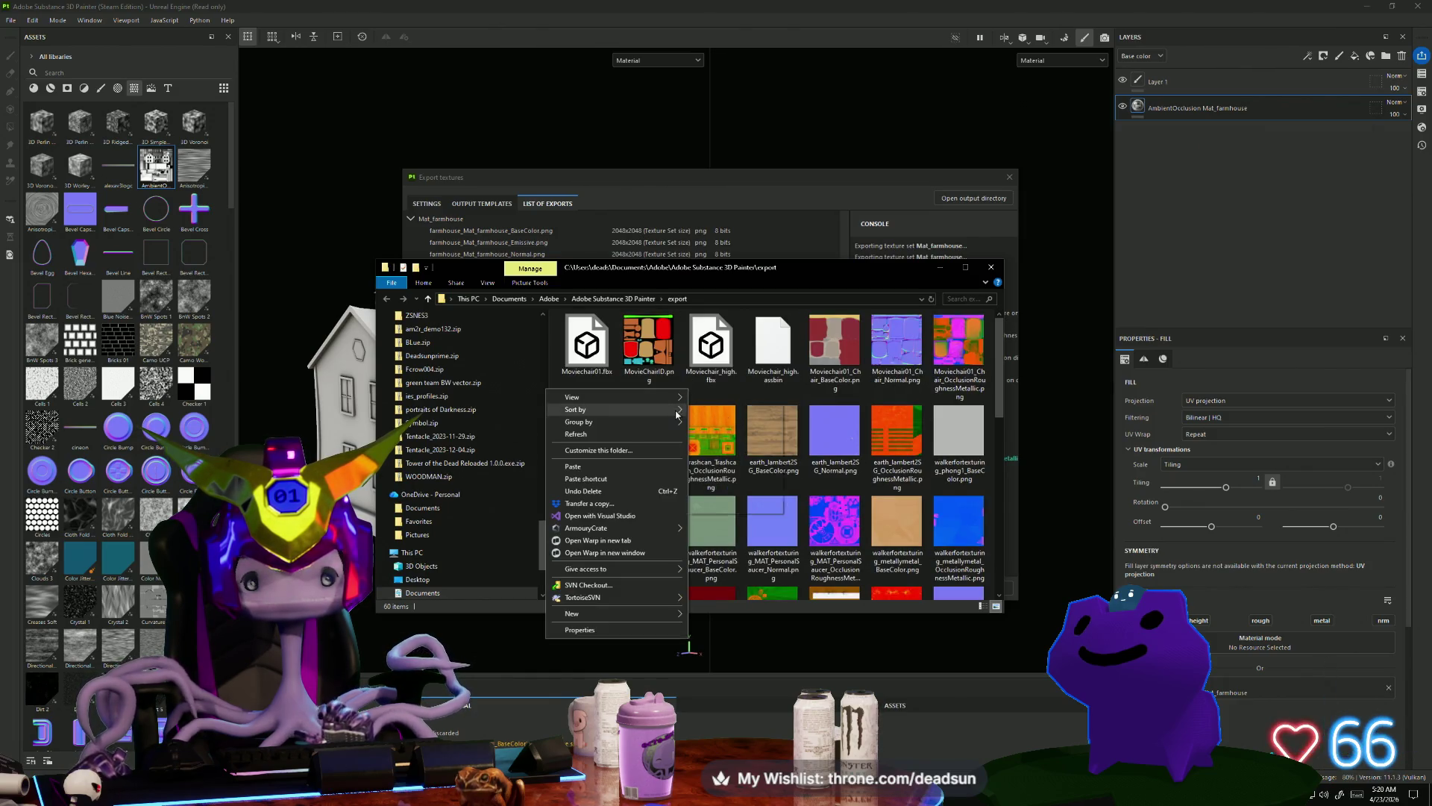
pyautogui.moveTo(677, 412)
pyautogui.click(723, 423)
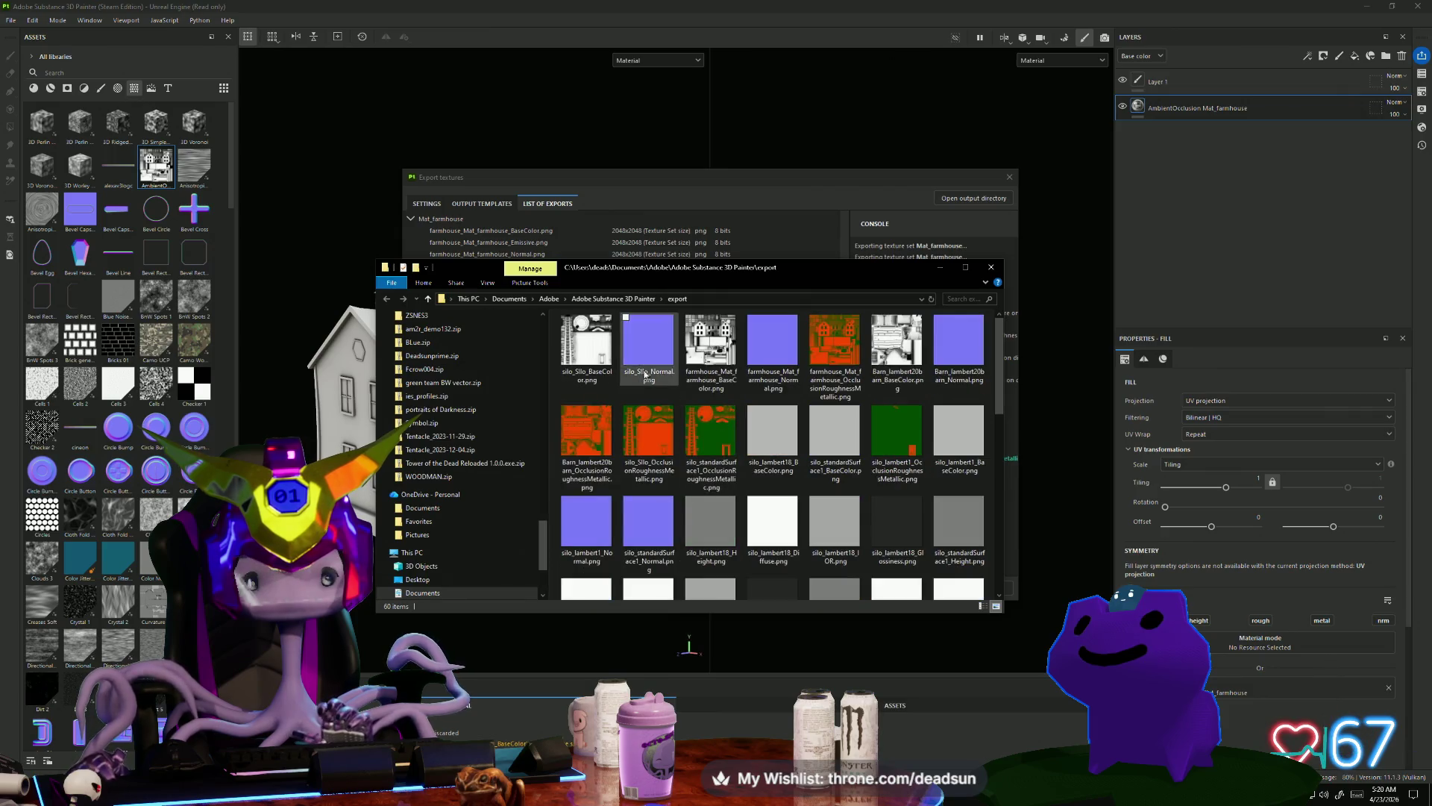
# Step: Copy farmhouse_Mat_farmhouse_BaseColor.png
pyautogui.click(721, 341)
pyautogui.rightClick(717, 338)
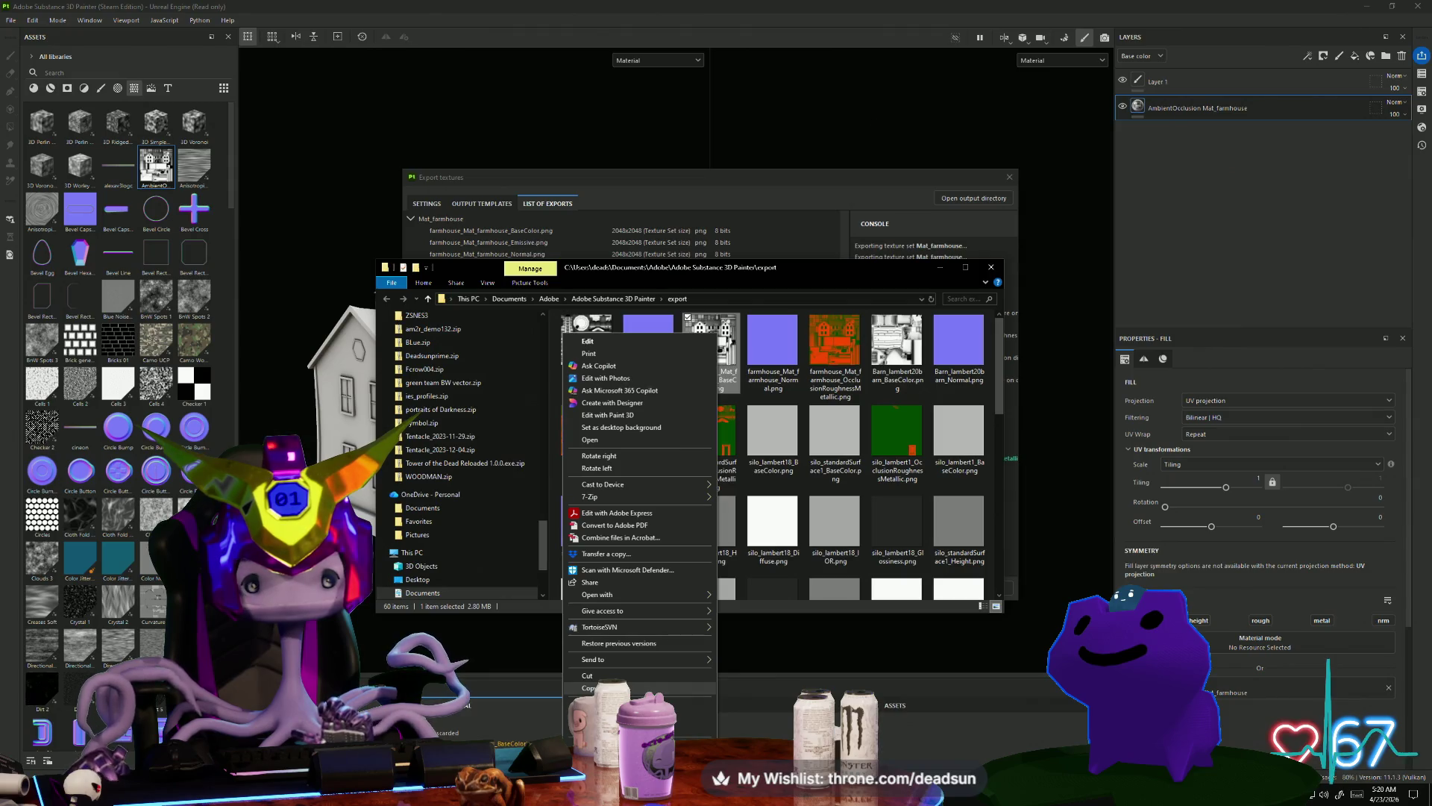
pyautogui.click(590, 687)
# Step: Close Explorer and the Export textures dialog, then minimize Substance Painter to reveal Maya
pyautogui.click(989, 268)
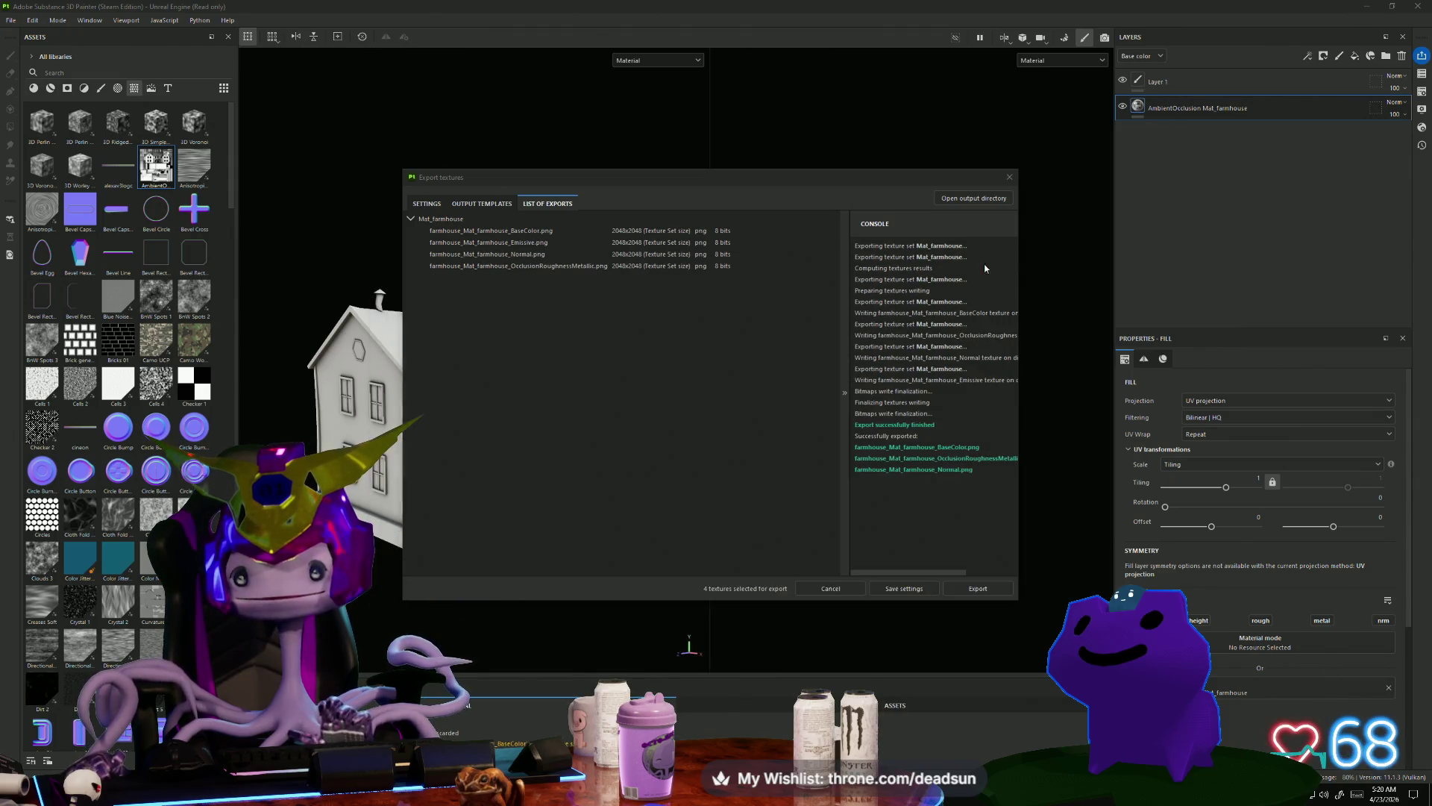
pyautogui.click(1009, 177)
pyautogui.moveTo(567, 537)
pyautogui.keyDown('alt'); pyautogui.mouseDown()
pyautogui.moveTo(585, 579)
pyautogui.moveTo(616, 585)
pyautogui.moveTo(535, 518)
pyautogui.moveTo(575, 566)
pyautogui.moveTo(547, 508)
pyautogui.moveTo(470, 489)
pyautogui.moveTo(464, 566)
pyautogui.moveTo(472, 477)
pyautogui.moveTo(566, 584)
pyautogui.moveTo(522, 620)
pyautogui.moveTo(579, 492)
pyautogui.moveTo(557, 528)
pyautogui.moveTo(495, 502)
pyautogui.moveTo(508, 555)
pyautogui.moveTo(560, 482)
pyautogui.moveTo(542, 556)
pyautogui.moveTo(467, 531)
pyautogui.moveTo(500, 513)
pyautogui.moveTo(521, 416)
pyautogui.moveTo(495, 527)
pyautogui.mouseUp(); pyautogui.keyUp('alt')
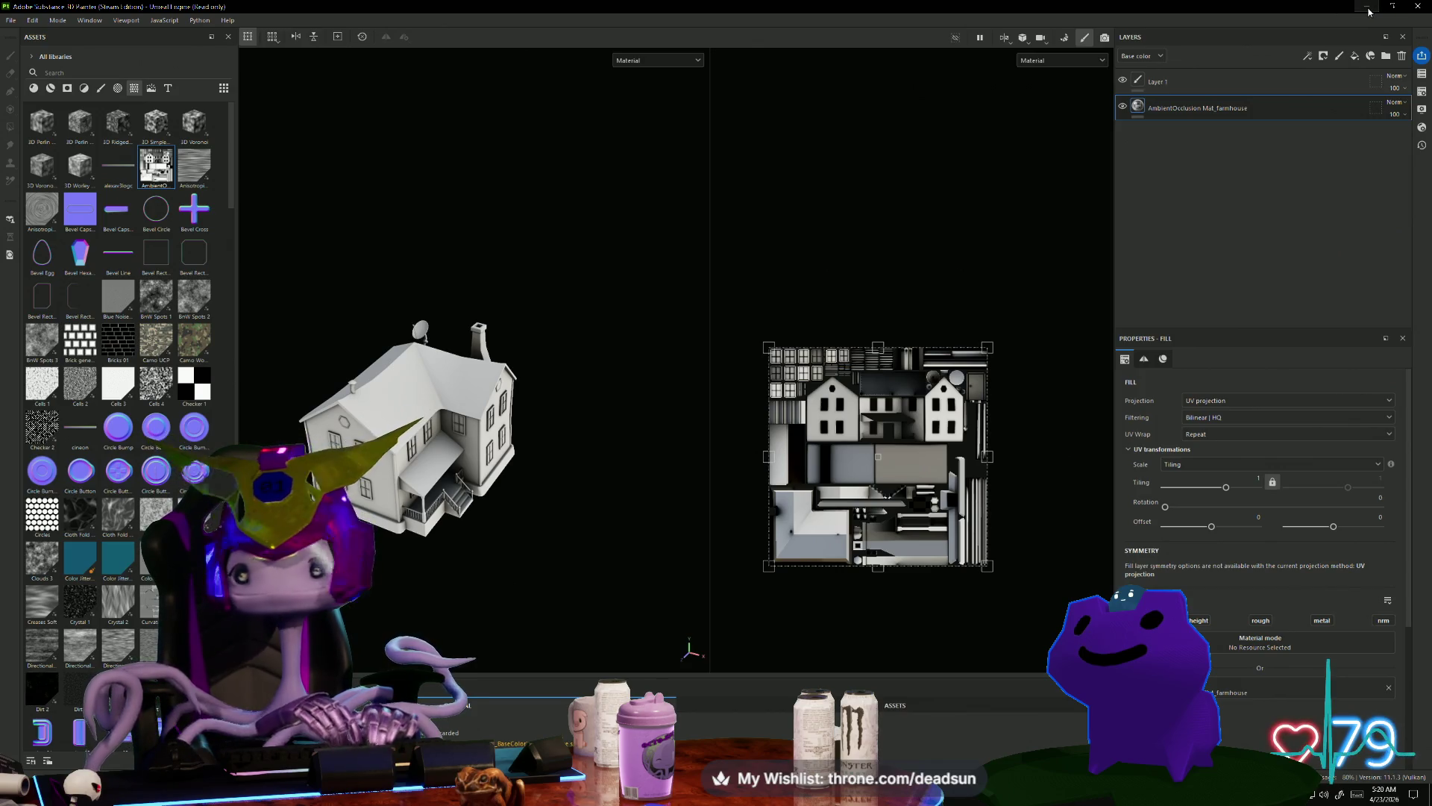
pyautogui.click(1369, 9)
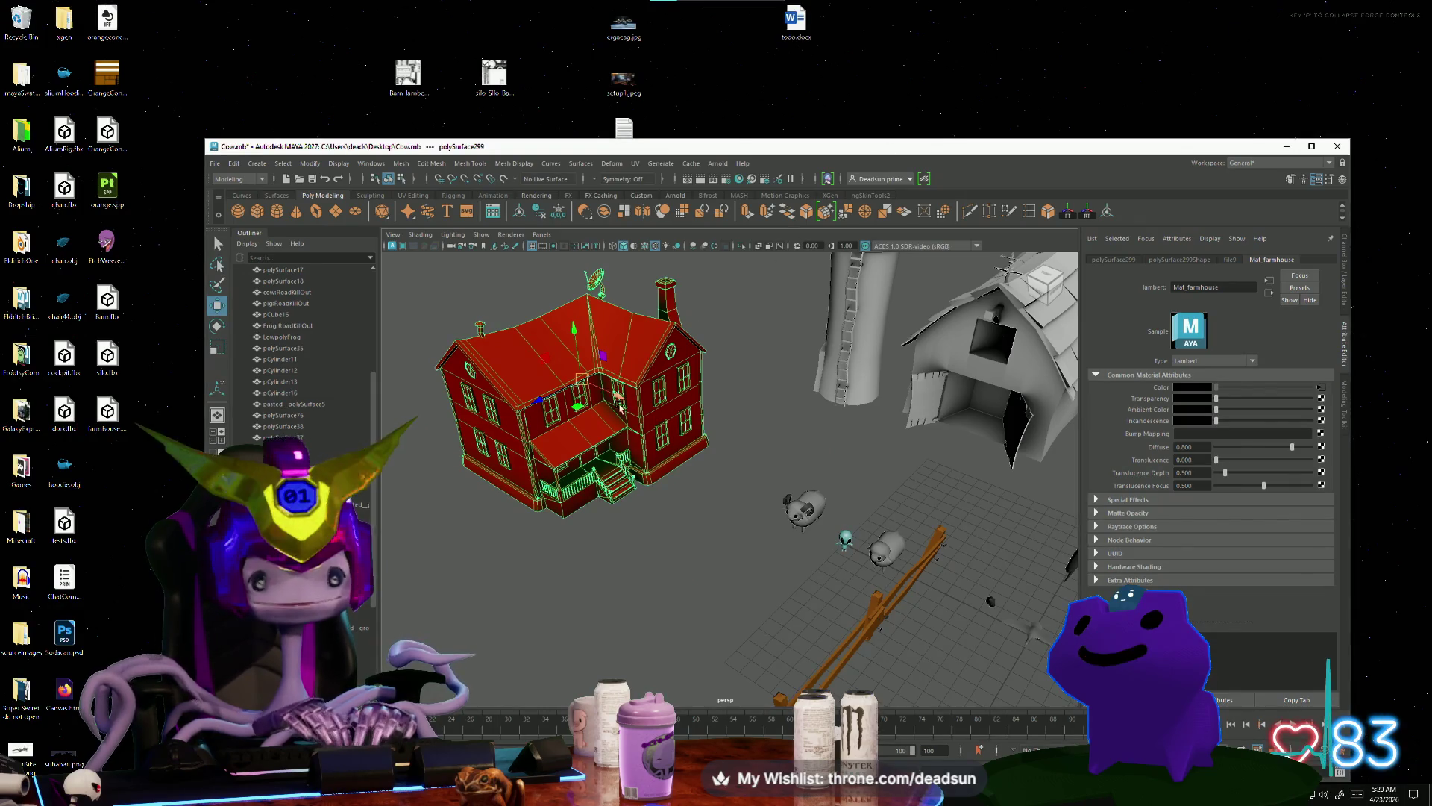
# Step: Paste the copied BaseColor texture onto the desktop
pyautogui.rightClick(290, 52)
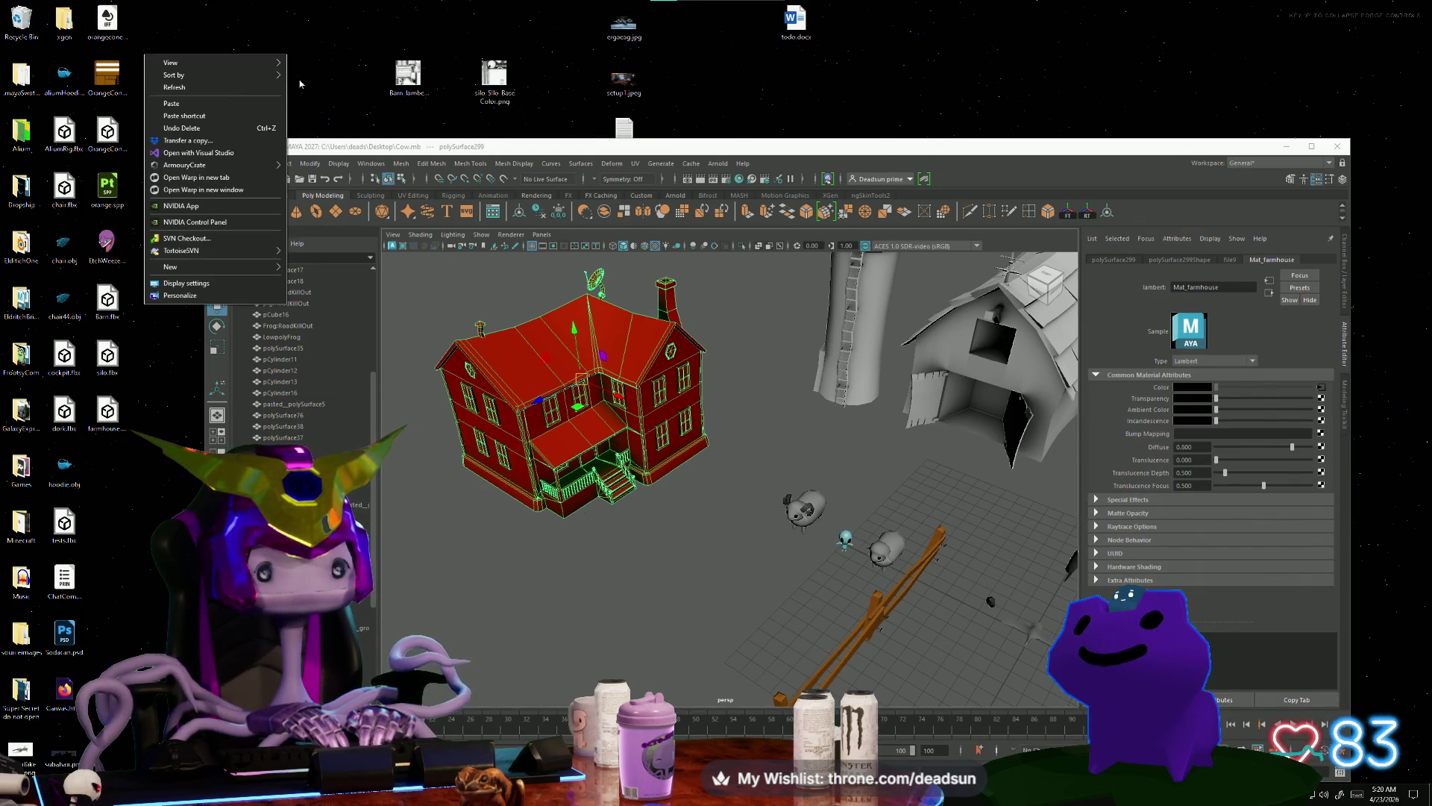
pyautogui.click(200, 113)
pyautogui.moveTo(294, 32); pyautogui.dragTo(371, 87)
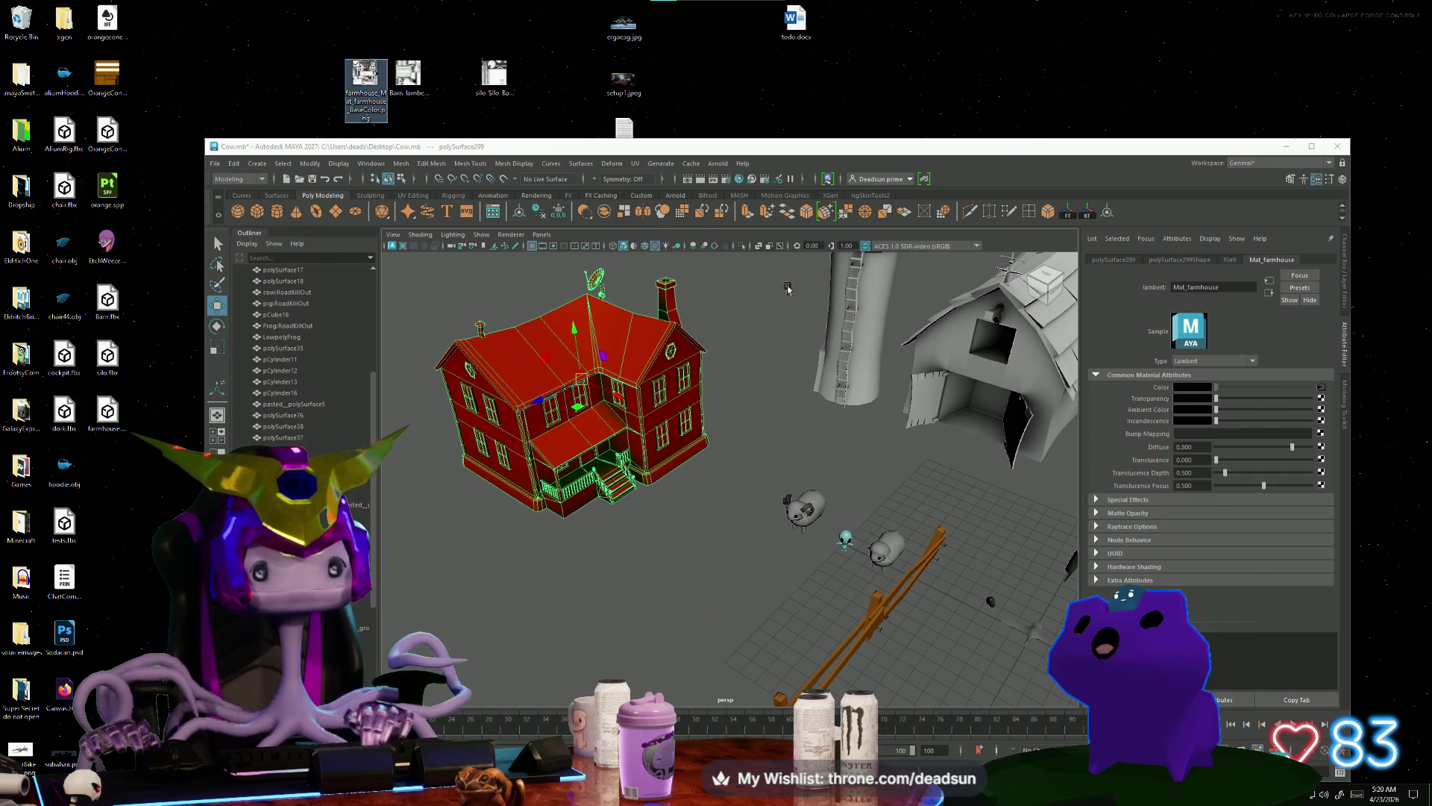
# Step: Load farmhouse_Mat_farmhouse_BaseColor.png from the Desktop into the farmhouse material's file node
pyautogui.click(1318, 389)
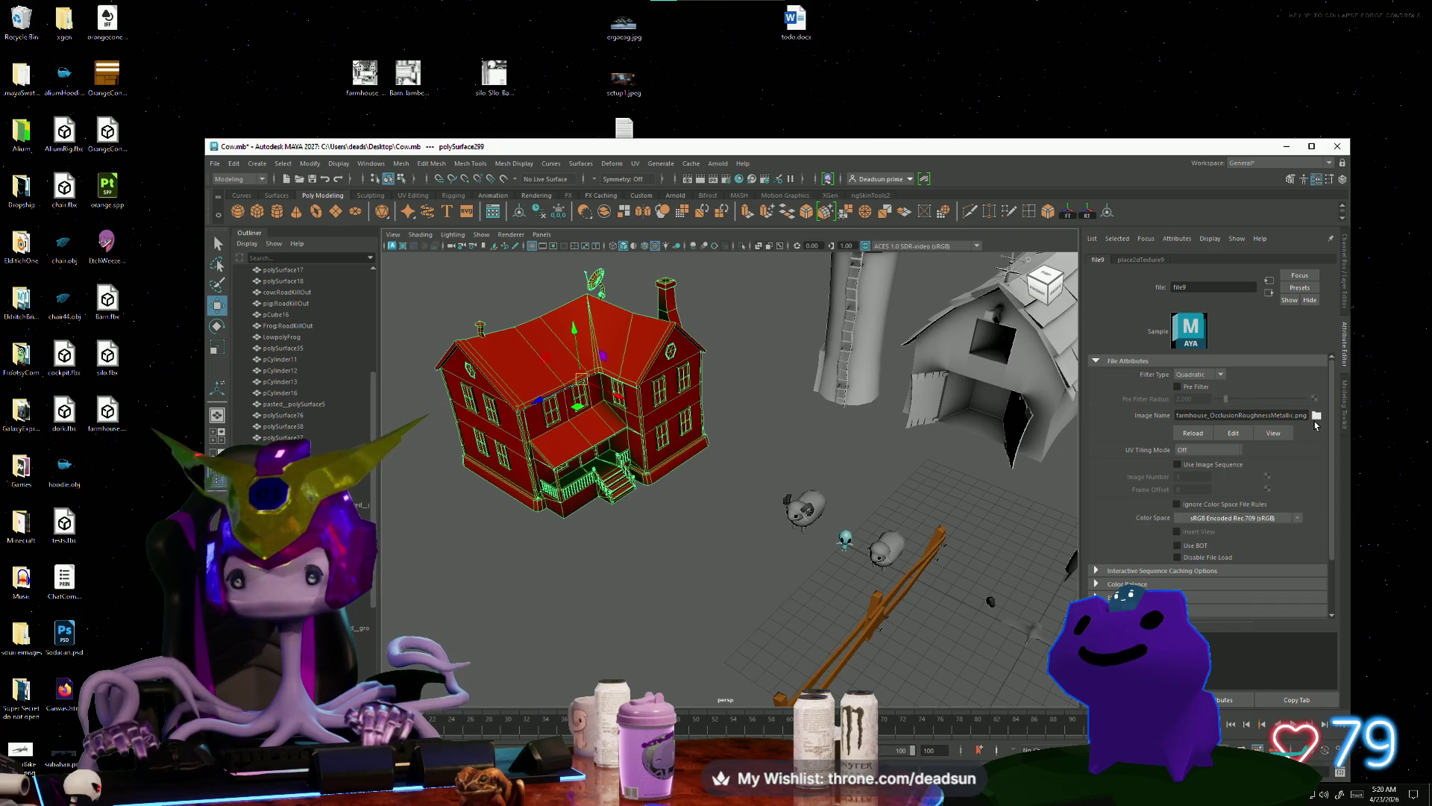
pyautogui.click(1316, 419)
pyautogui.click(142, 180)
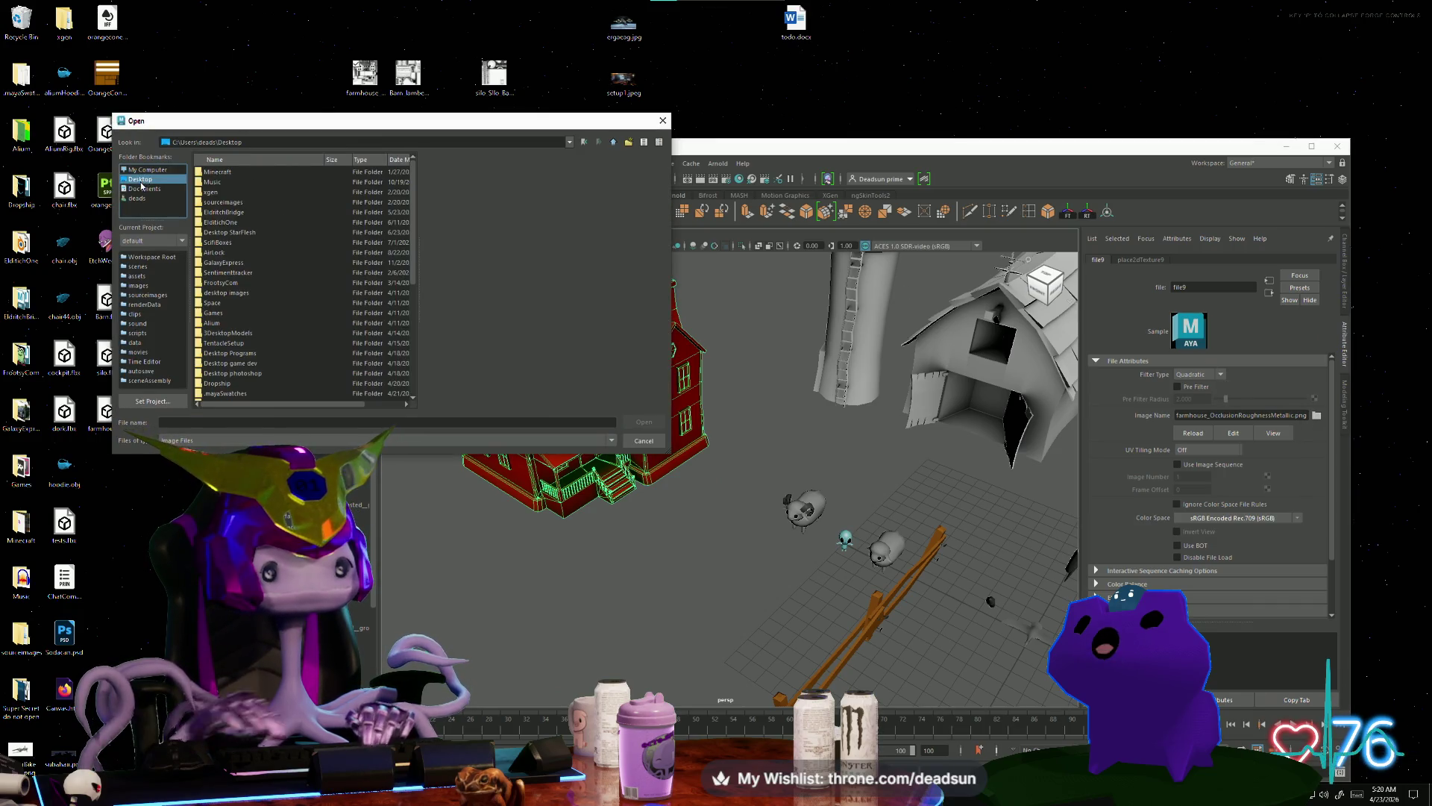
pyautogui.scroll(-7, 289, 350)
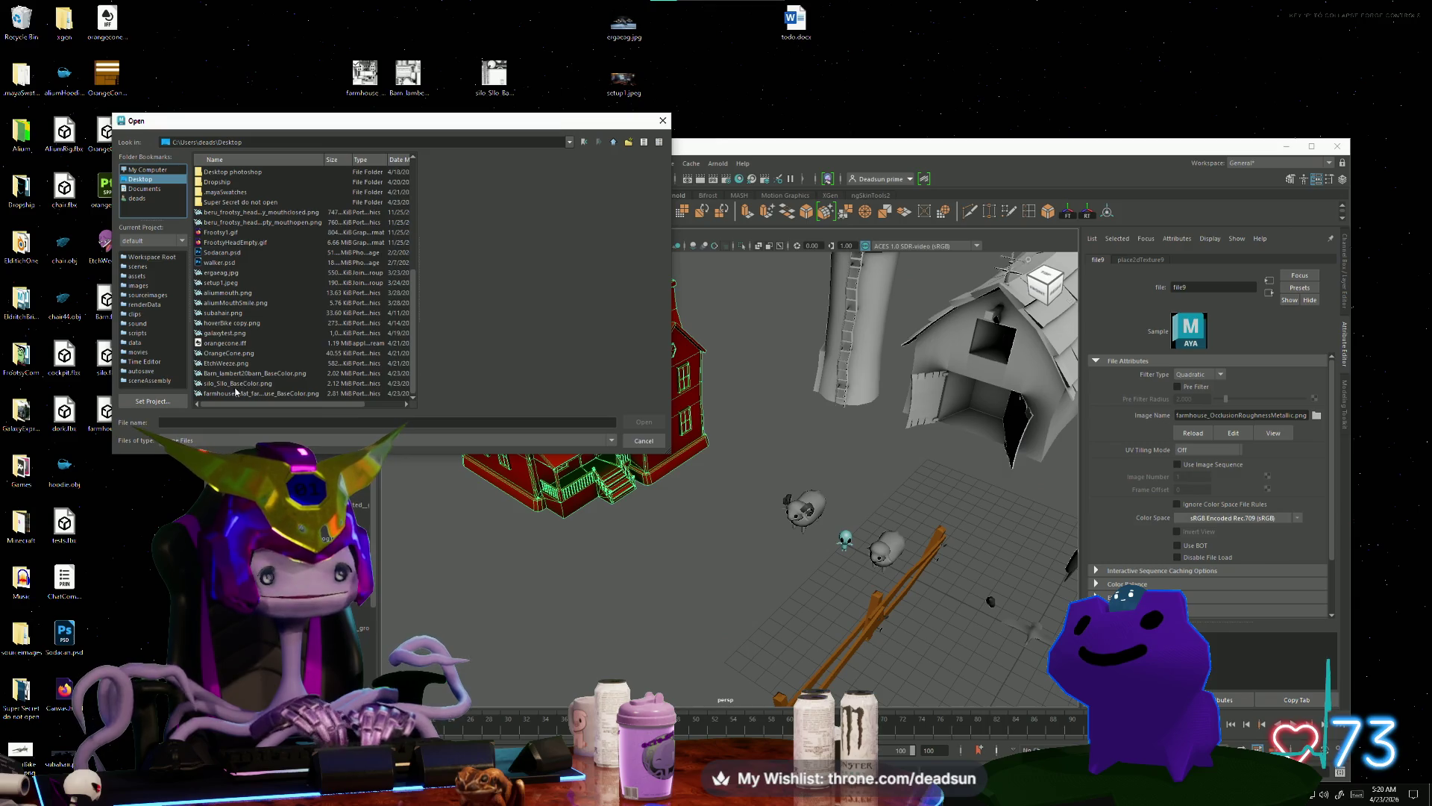
pyautogui.click(215, 314)
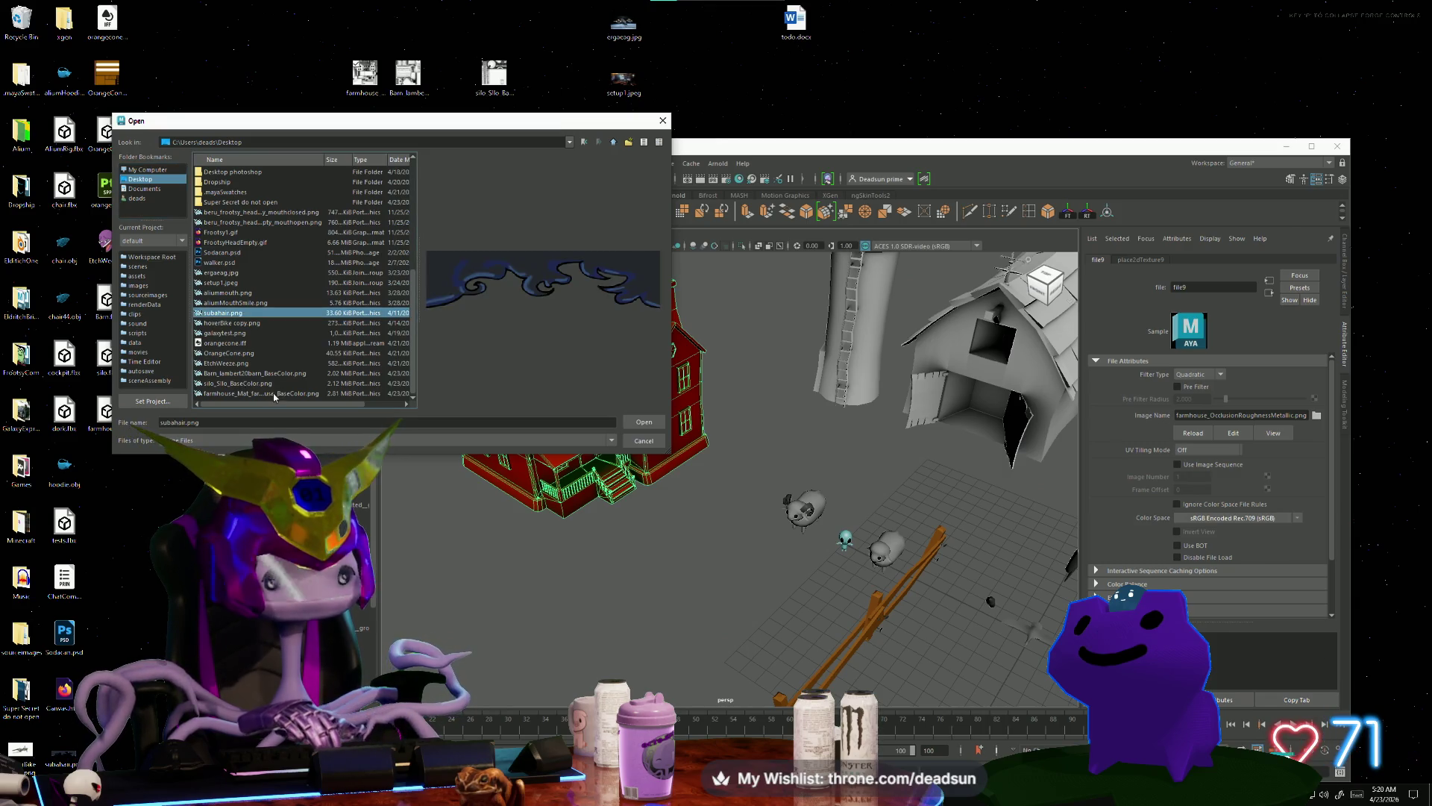
pyautogui.click(237, 383)
pyautogui.click(247, 396)
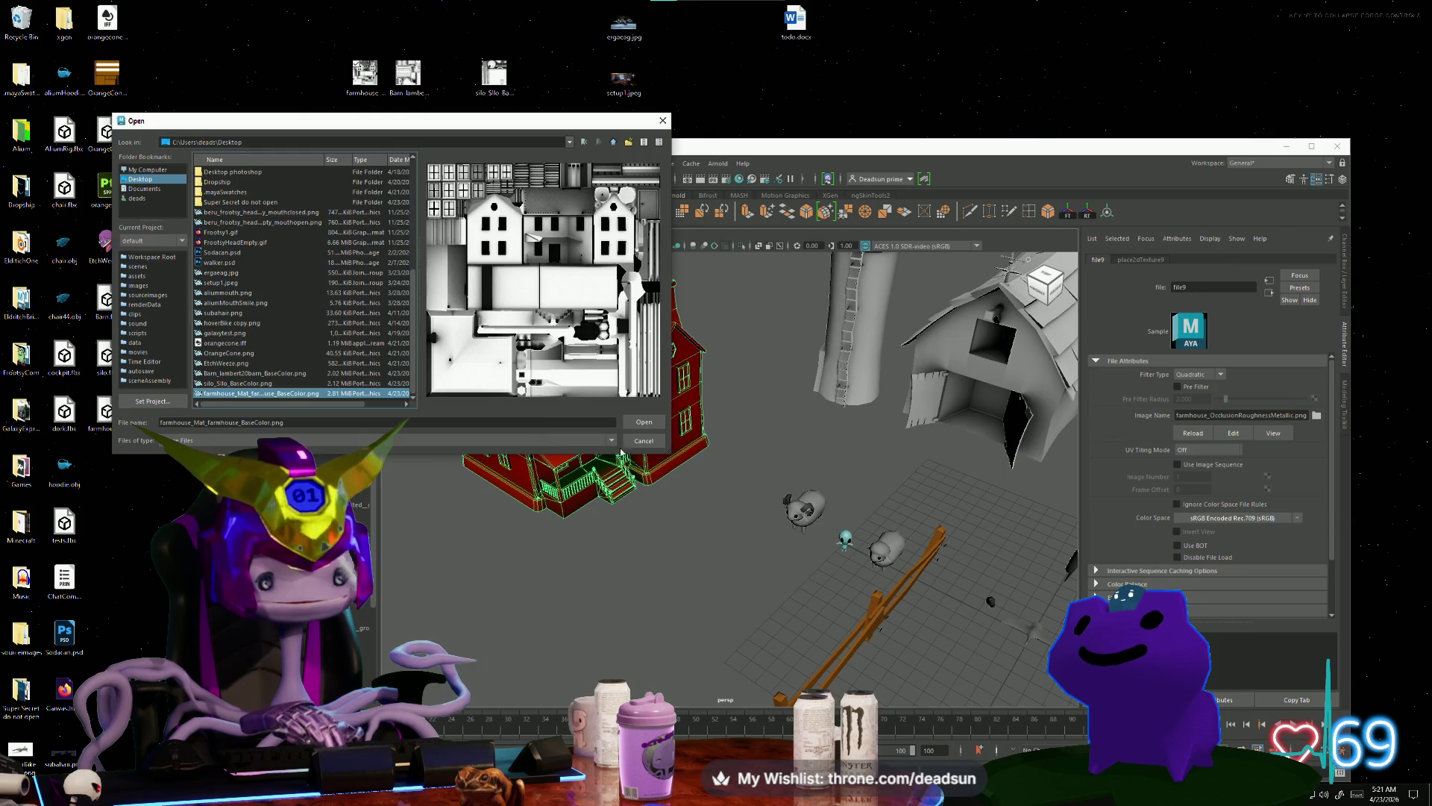
pyautogui.click(639, 423)
pyautogui.click(692, 537)
pyautogui.moveTo(693, 537)
pyautogui.keyDown('alt'); pyautogui.mouseDown()
pyautogui.moveTo(652, 499)
pyautogui.moveTo(649, 567)
pyautogui.mouseUp(); pyautogui.keyUp('alt')
pyautogui.scroll(-5, 678, 502)
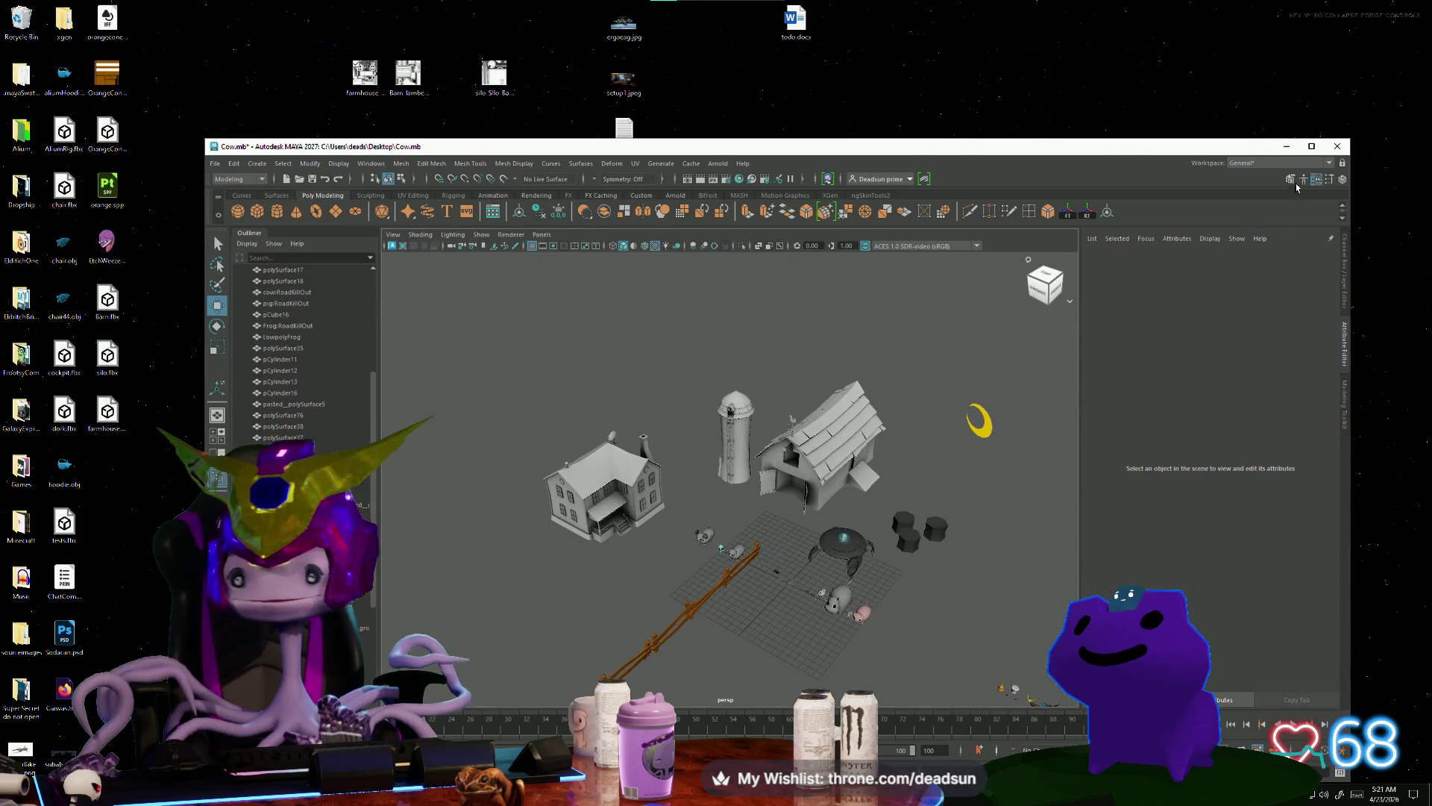
pyautogui.click(1312, 146)
pyautogui.scroll(5, 594, 515)
pyautogui.keyDown('alt'); pyautogui.moveTo(581, 507); pyautogui.dragTo(606, 519); pyautogui.keyUp('alt')
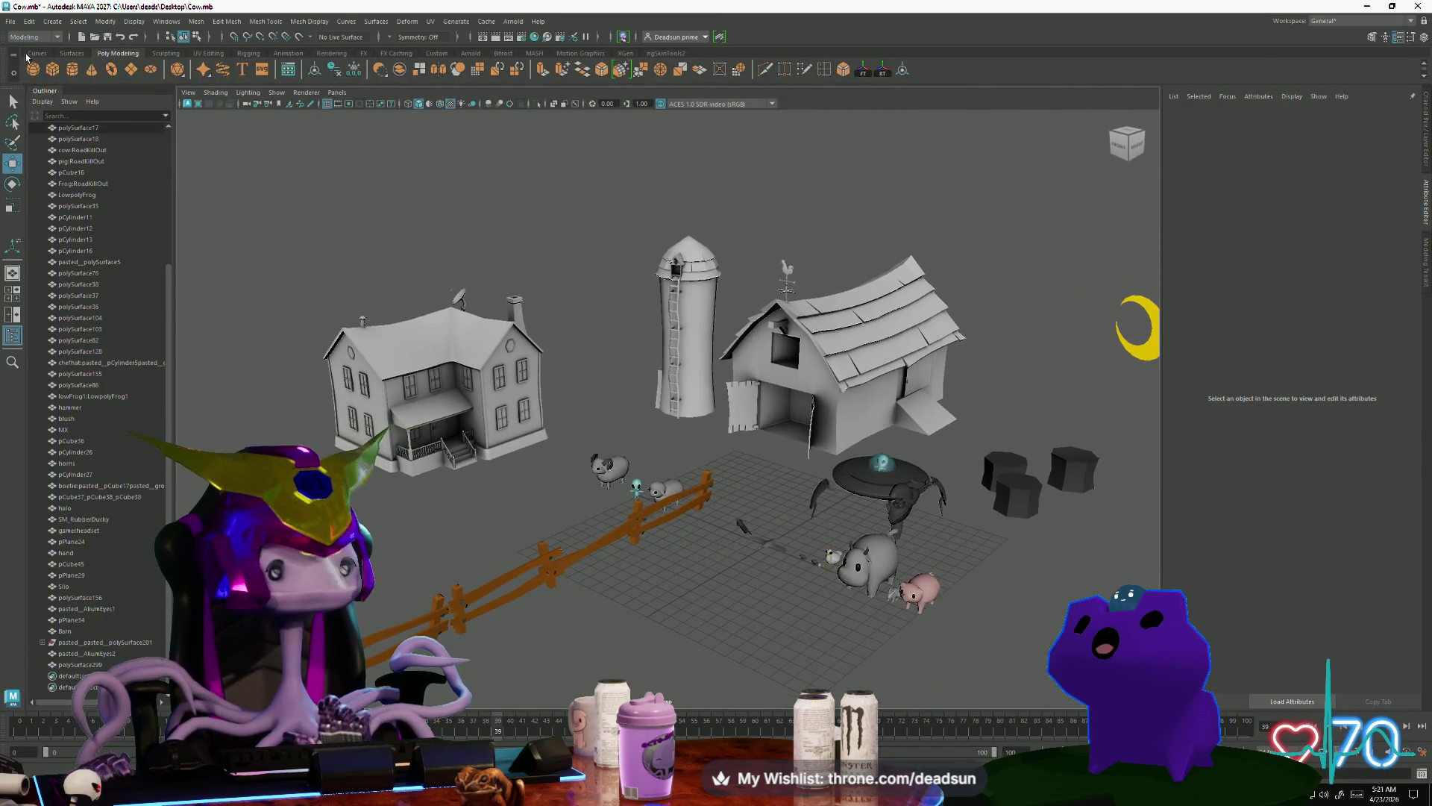
pyautogui.click(11, 22)
pyautogui.press('Escape')
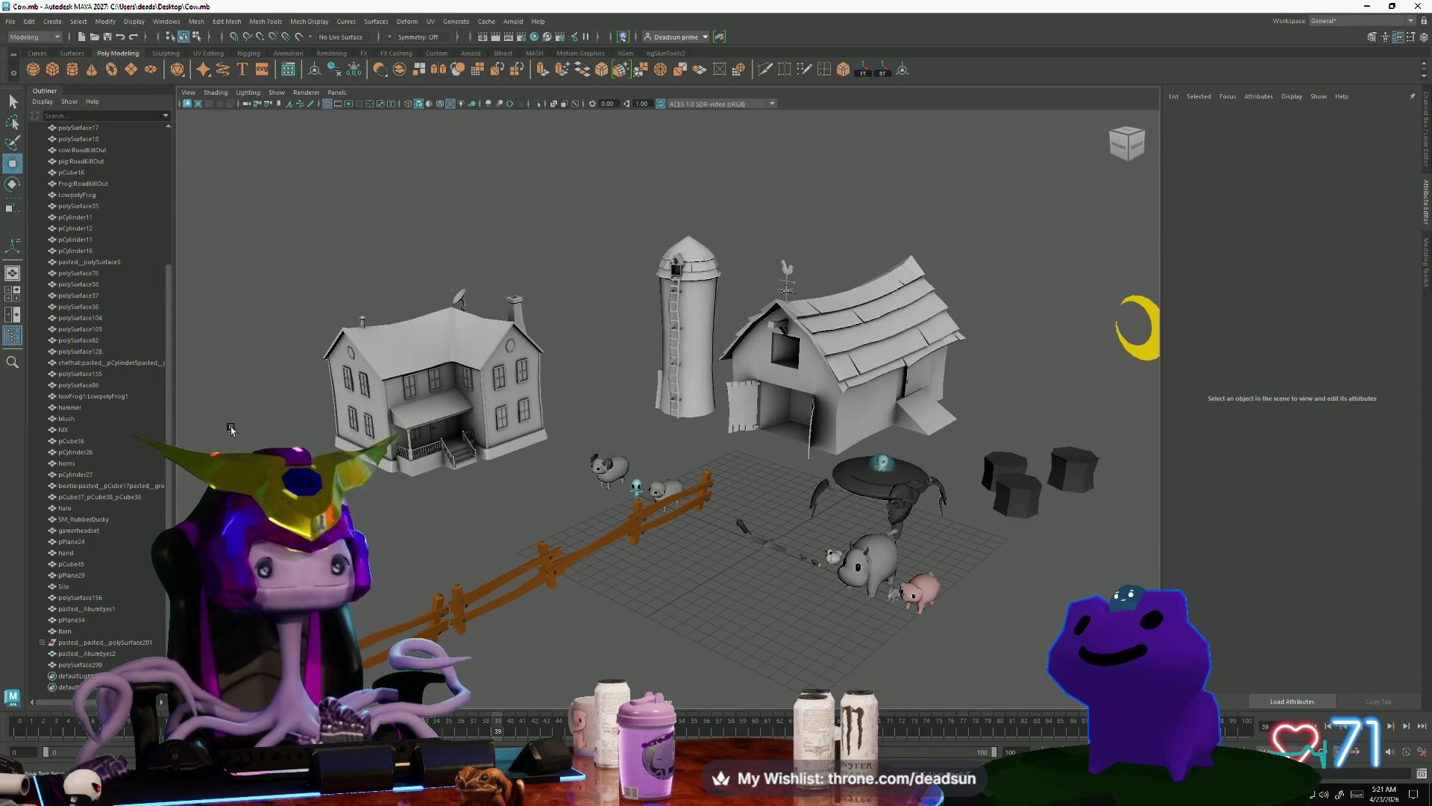
pyautogui.keyDown('alt'); pyautogui.moveTo(745, 447); pyautogui.dragTo(775, 440); pyautogui.keyUp('alt')
pyautogui.scroll(5, 493, 458)
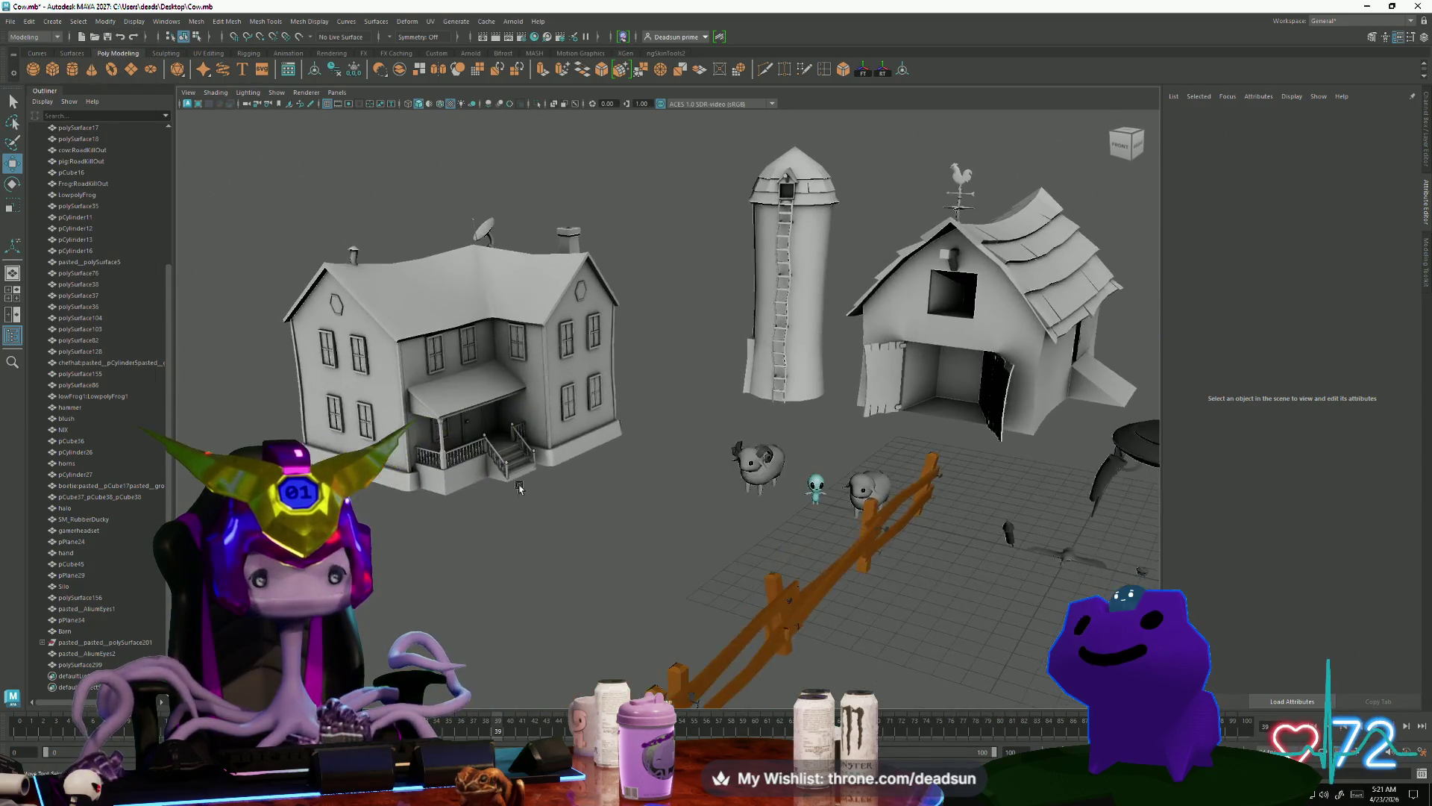
pyautogui.click(484, 463)
pyautogui.press('f')
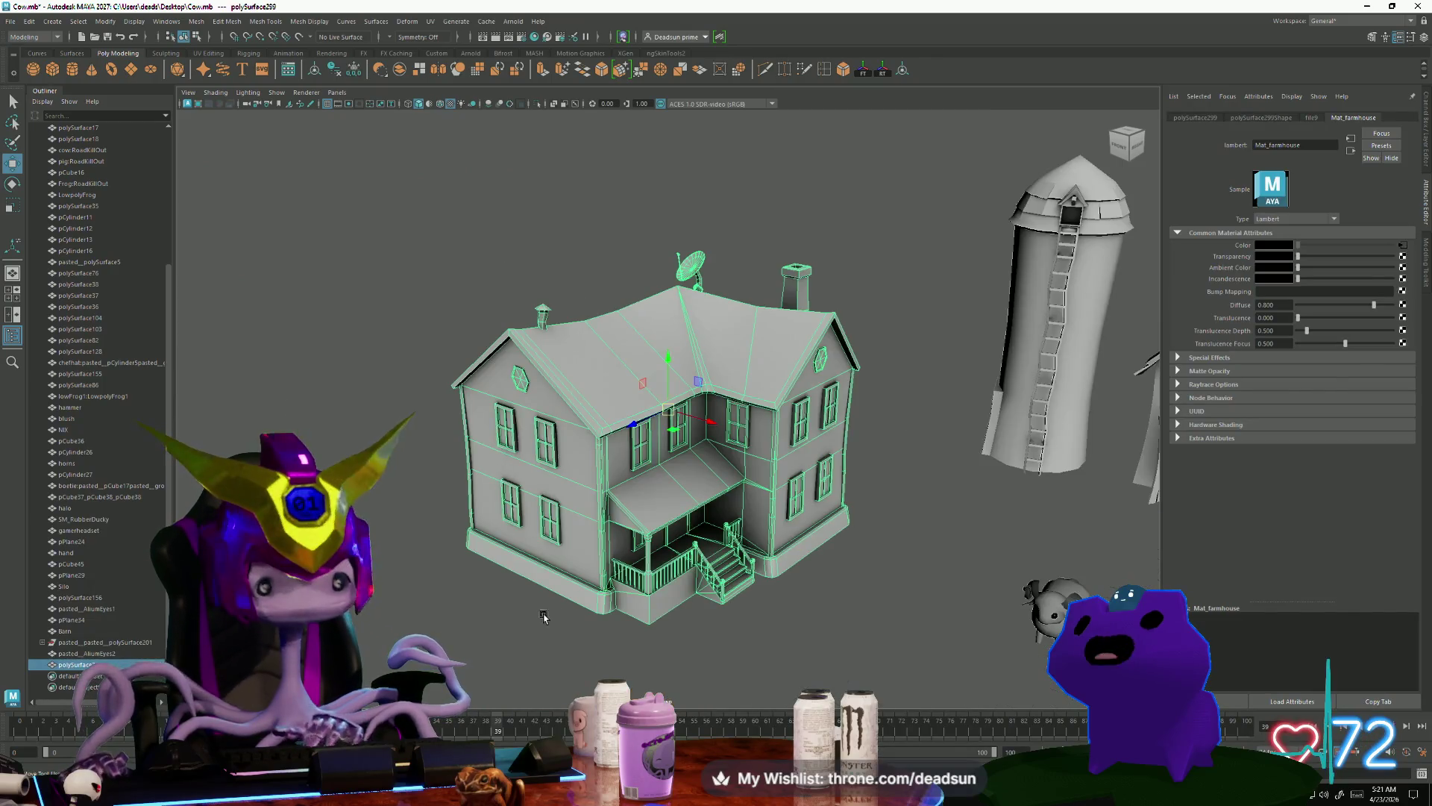
pyautogui.click(447, 523)
pyautogui.moveTo(448, 522)
pyautogui.keyDown('alt'); pyautogui.mouseDown()
pyautogui.moveTo(407, 586)
pyautogui.moveTo(684, 584)
pyautogui.moveTo(501, 587)
pyautogui.moveTo(729, 648)
pyautogui.moveTo(782, 611)
pyautogui.moveTo(896, 629)
pyautogui.mouseUp(); pyautogui.keyUp('alt')
pyautogui.moveTo(895, 629)
pyautogui.keyDown('alt'); pyautogui.mouseDown(button='right')
pyautogui.moveTo(531, 586)
pyautogui.moveTo(549, 593)
pyautogui.mouseUp(button='right'); pyautogui.keyUp('alt')
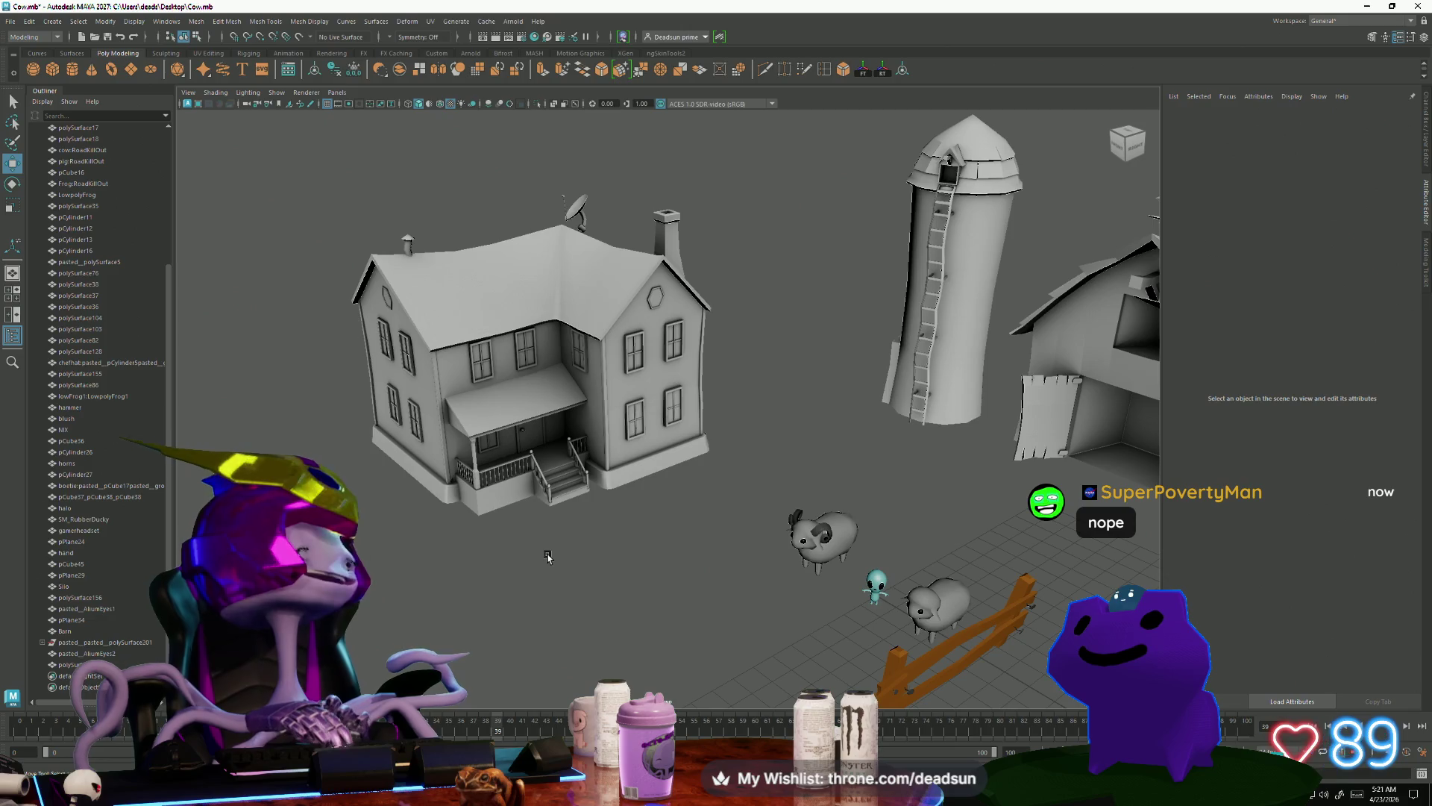
pyautogui.moveTo(567, 552)
pyautogui.keyDown('alt'); pyautogui.mouseDown()
pyautogui.moveTo(668, 584)
pyautogui.moveTo(603, 601)
pyautogui.moveTo(617, 522)
pyautogui.moveTo(499, 622)
pyautogui.moveTo(560, 640)
pyautogui.moveTo(529, 617)
pyautogui.moveTo(585, 592)
pyautogui.moveTo(562, 603)
pyautogui.moveTo(571, 545)
pyautogui.moveTo(556, 467)
pyautogui.moveTo(797, 554)
pyautogui.moveTo(608, 568)
pyautogui.moveTo(582, 515)
pyautogui.moveTo(575, 544)
pyautogui.moveTo(532, 556)
pyautogui.moveTo(533, 648)
pyautogui.moveTo(652, 691)
pyautogui.moveTo(497, 541)
pyautogui.mouseUp(); pyautogui.keyUp('alt')
pyautogui.scroll(3, 693, 706)
pyautogui.scroll(-3, 692, 705)
pyautogui.click(477, 418)
pyautogui.press('f')
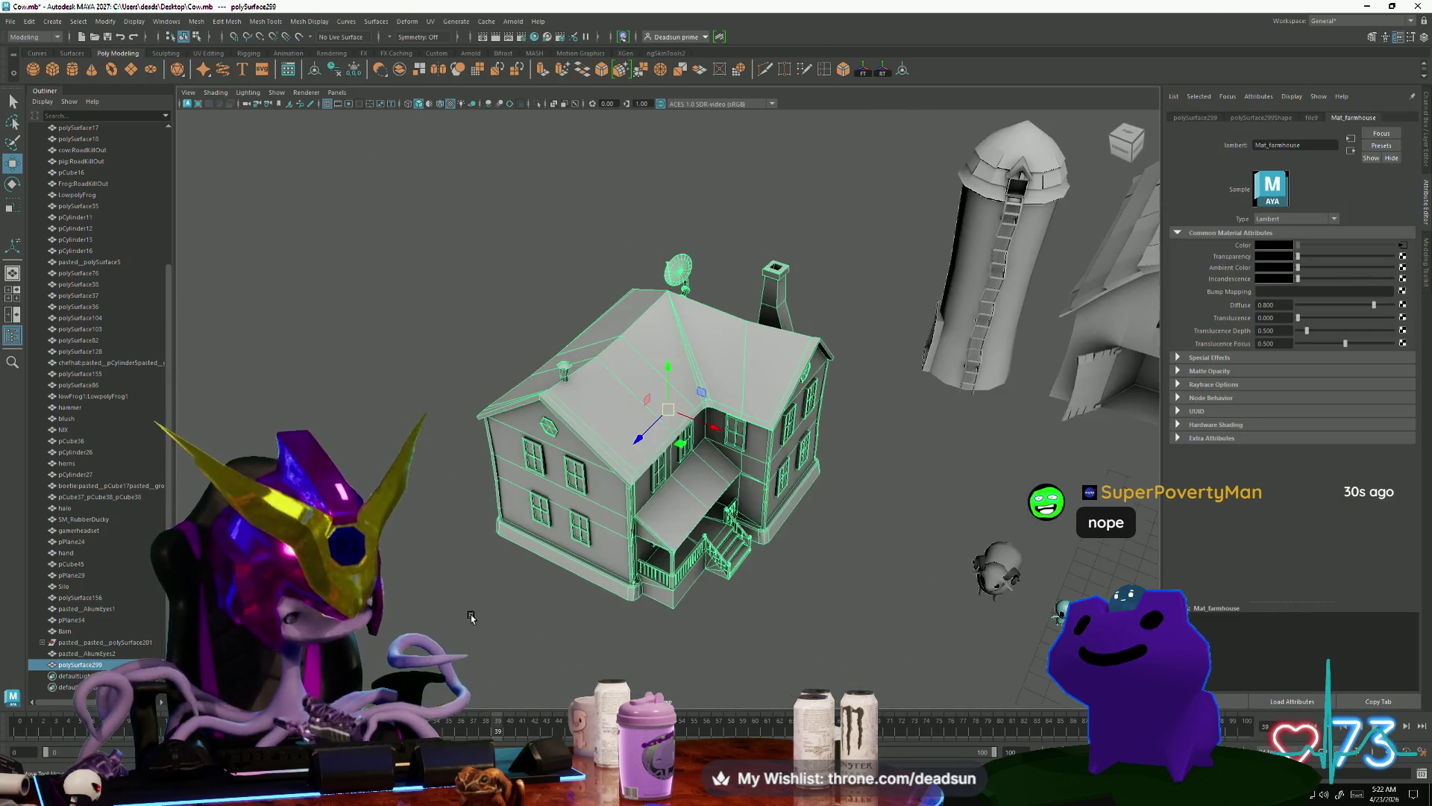
pyautogui.moveTo(471, 616)
pyautogui.keyDown('alt'); pyautogui.mouseDown()
pyautogui.moveTo(726, 663)
pyautogui.moveTo(790, 648)
pyautogui.moveTo(537, 653)
pyautogui.moveTo(555, 669)
pyautogui.moveTo(513, 699)
pyautogui.mouseUp(); pyautogui.keyUp('alt')
pyautogui.click(726, 663)
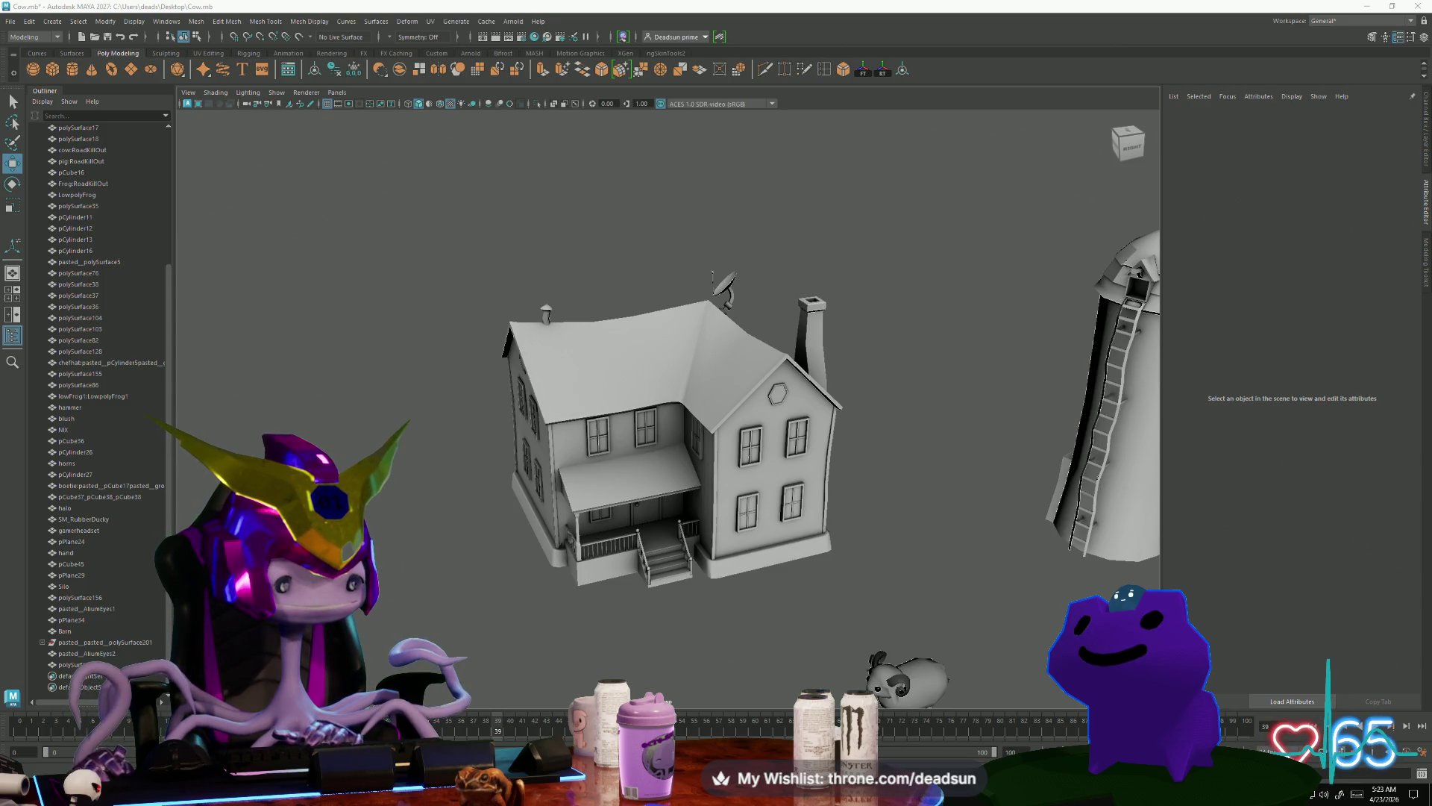
pyautogui.moveTo(506, 542)
pyautogui.keyDown('alt'); pyautogui.mouseDown()
pyautogui.moveTo(565, 582)
pyautogui.moveTo(520, 582)
pyautogui.moveTo(556, 607)
pyautogui.moveTo(462, 584)
pyautogui.moveTo(569, 615)
pyautogui.moveTo(784, 638)
pyautogui.mouseUp(); pyautogui.keyUp('alt')
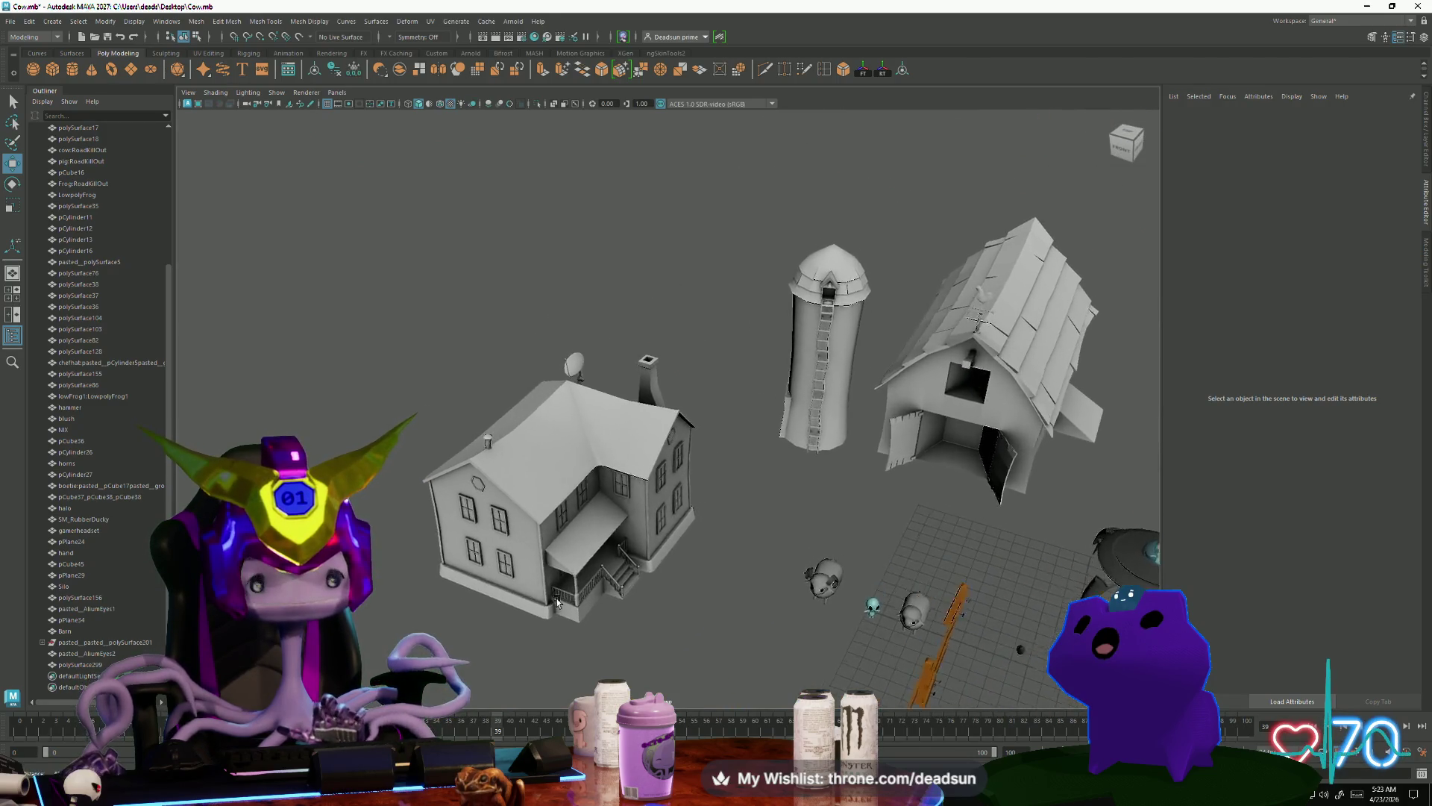
pyautogui.keyDown('alt'); pyautogui.moveTo(783, 638); pyautogui.dragTo(893, 652, button='right'); pyautogui.keyUp('alt')
pyautogui.keyDown('alt'); pyautogui.moveTo(893, 651); pyautogui.dragTo(623, 640); pyautogui.keyUp('alt')
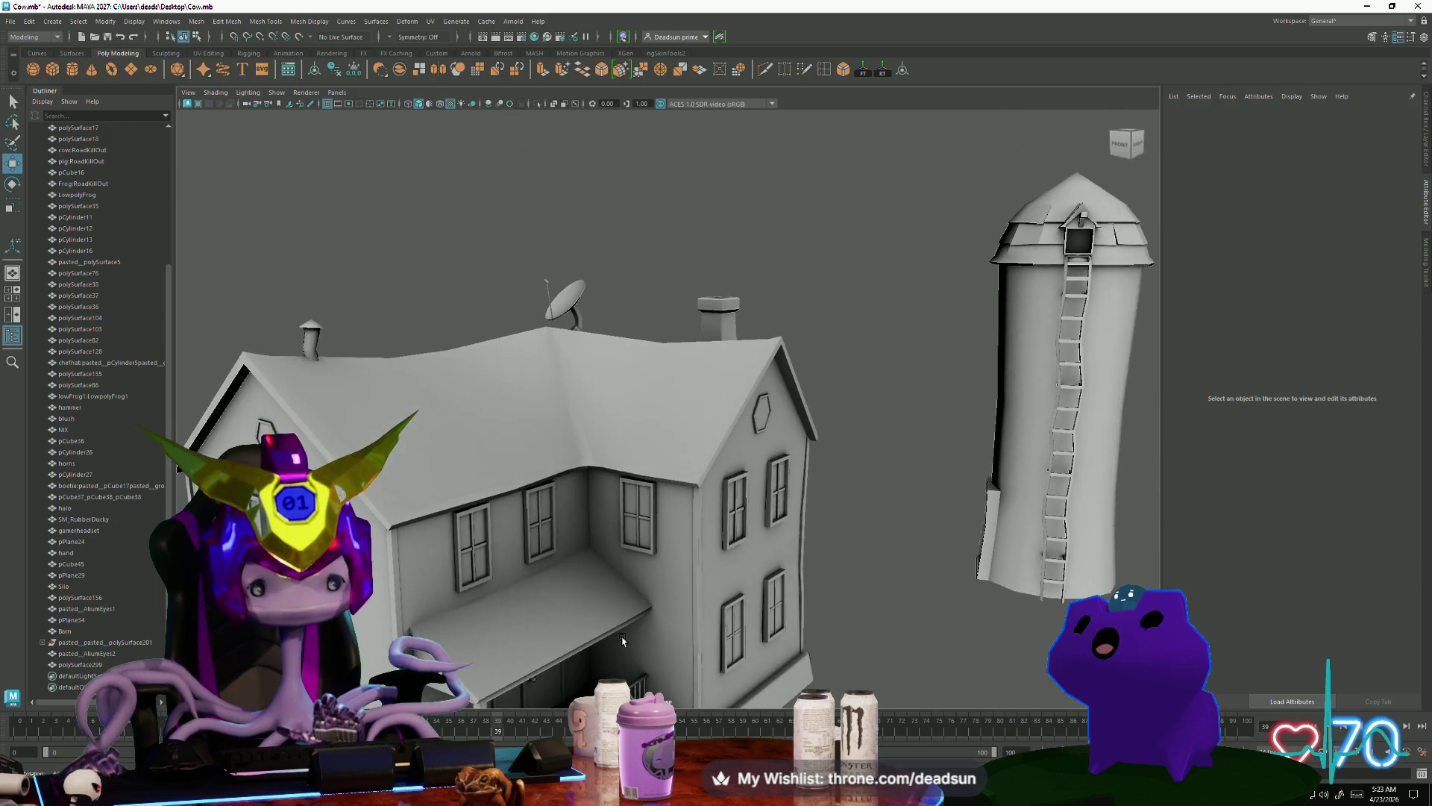
pyautogui.click(453, 479)
pyautogui.keyDown('alt'); pyautogui.moveTo(376, 476); pyautogui.dragTo(373, 508); pyautogui.keyUp('alt')
pyautogui.keyDown('alt'); pyautogui.moveTo(373, 507); pyautogui.dragTo(362, 606, button='right'); pyautogui.keyUp('alt')
pyautogui.moveTo(468, 384); pyautogui.dragTo(469, 413, button='right')
pyautogui.click(500, 404)
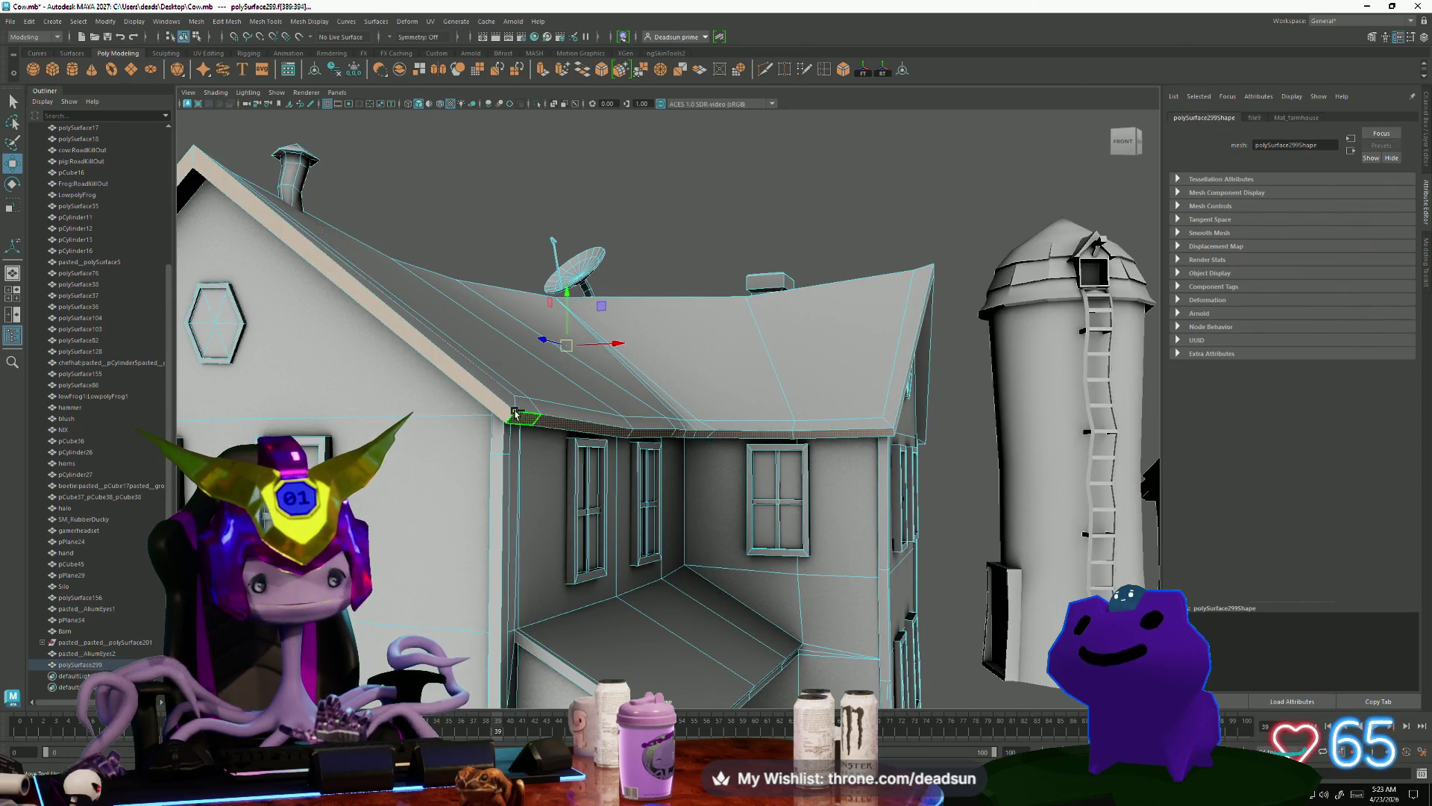
pyautogui.keyDown('alt'); pyautogui.moveTo(514, 408); pyautogui.dragTo(478, 448, button='right'); pyautogui.keyUp('alt')
pyautogui.moveTo(477, 447)
pyautogui.keyDown('alt'); pyautogui.mouseDown()
pyautogui.moveTo(438, 537)
pyautogui.moveTo(634, 605)
pyautogui.mouseUp(); pyautogui.keyUp('alt')
pyautogui.moveTo(634, 605)
pyautogui.keyDown('alt'); pyautogui.mouseDown(button='right')
pyautogui.moveTo(762, 640)
pyautogui.moveTo(672, 522)
pyautogui.mouseUp(button='right'); pyautogui.keyUp('alt')
pyautogui.keyDown('alt'); pyautogui.moveTo(671, 522); pyautogui.dragTo(582, 303); pyautogui.keyUp('alt')
pyautogui.click(583, 303)
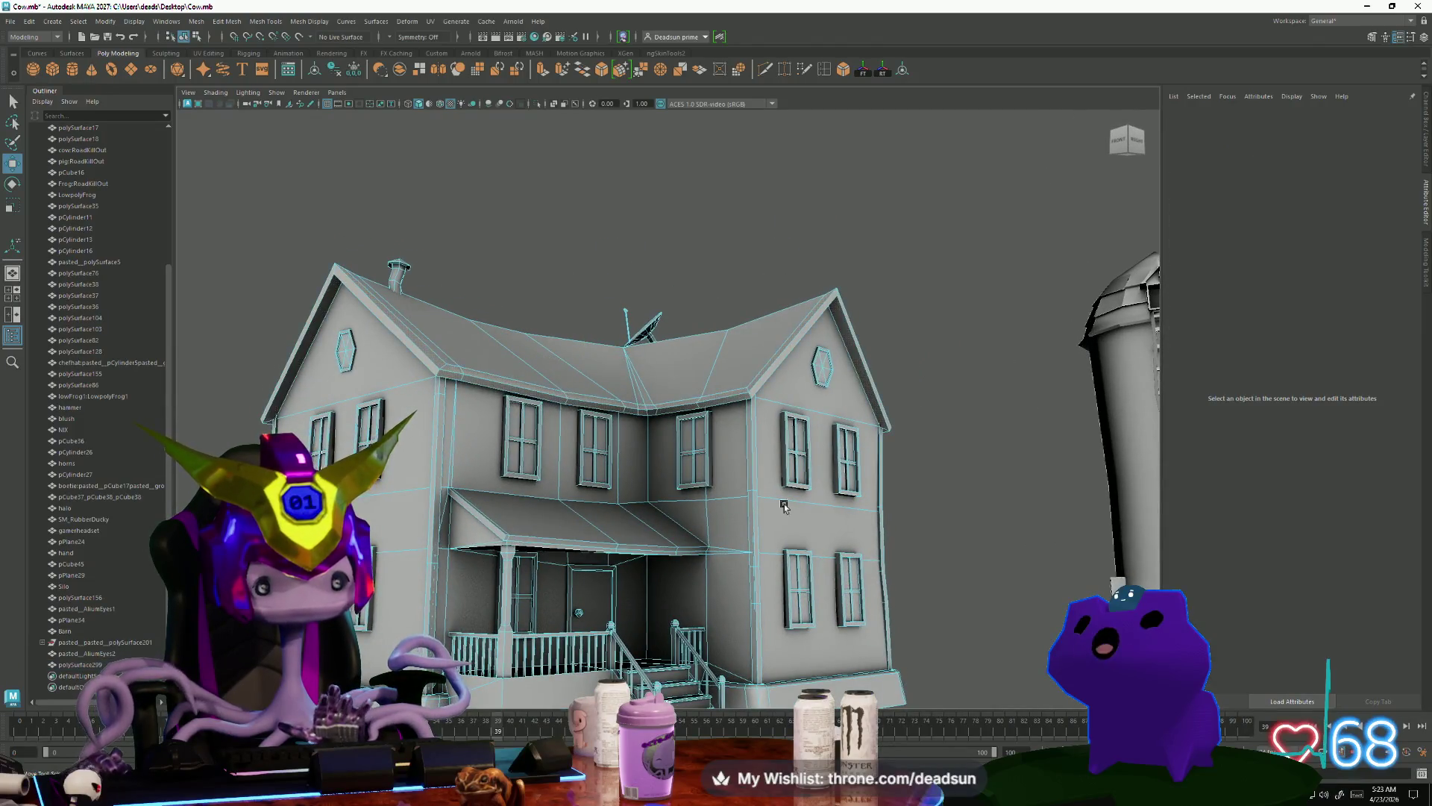
pyautogui.keyDown('alt'); pyautogui.moveTo(582, 303); pyautogui.dragTo(567, 336, button='right'); pyautogui.keyUp('alt')
pyautogui.moveTo(567, 336)
pyautogui.keyDown('alt'); pyautogui.mouseDown()
pyautogui.moveTo(685, 574)
pyautogui.moveTo(628, 452)
pyautogui.mouseUp(); pyautogui.keyUp('alt')
pyautogui.moveTo(627, 452); pyautogui.dragTo(671, 514, button='right')
pyautogui.click(675, 439)
pyautogui.moveTo(857, 419)
pyautogui.keyDown('alt'); pyautogui.mouseDown()
pyautogui.moveTo(786, 582)
pyautogui.moveTo(703, 601)
pyautogui.moveTo(538, 591)
pyautogui.mouseUp(); pyautogui.keyUp('alt')
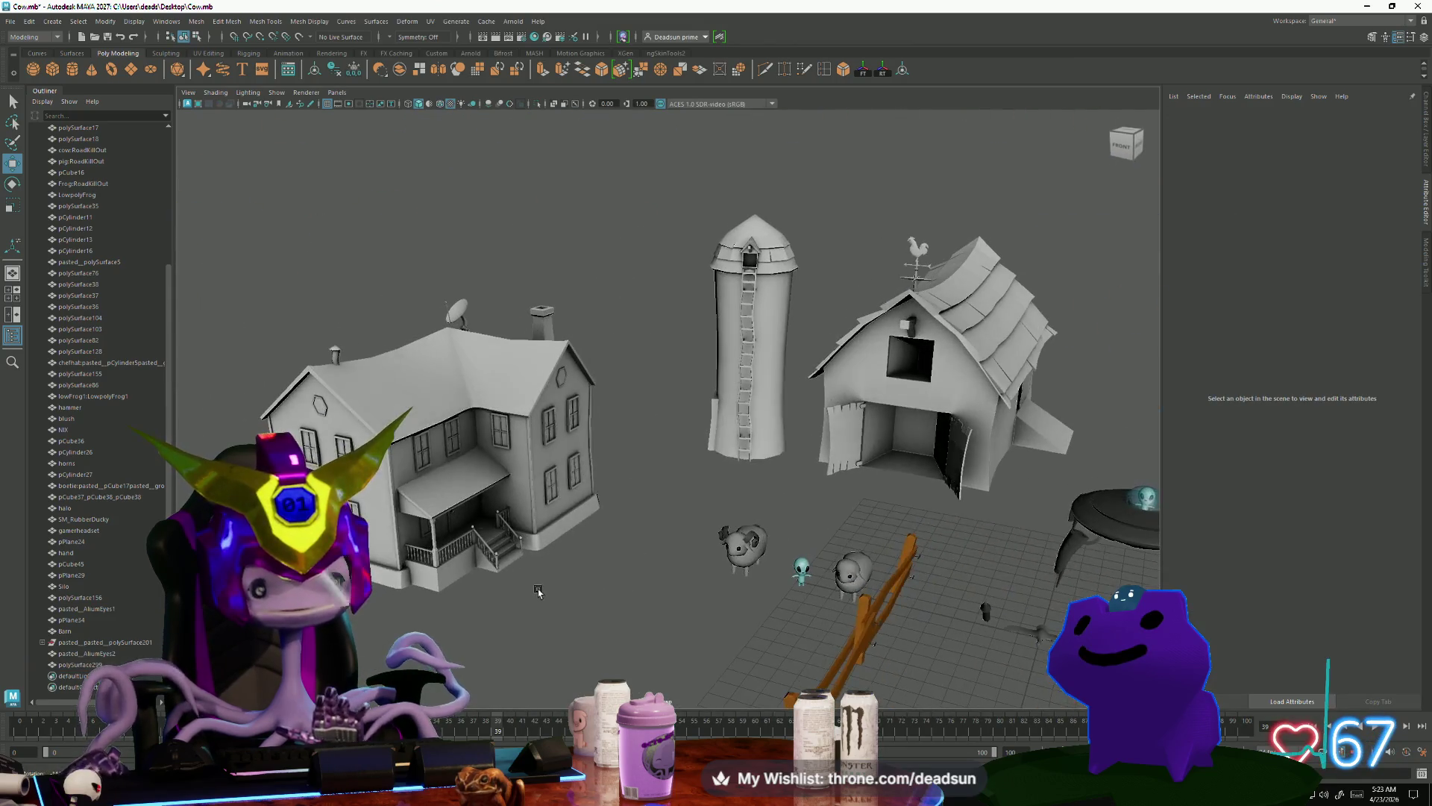
# Step: Orbit and zoom around the farm to a top-down view of the farmhouse
pyautogui.click(737, 458)
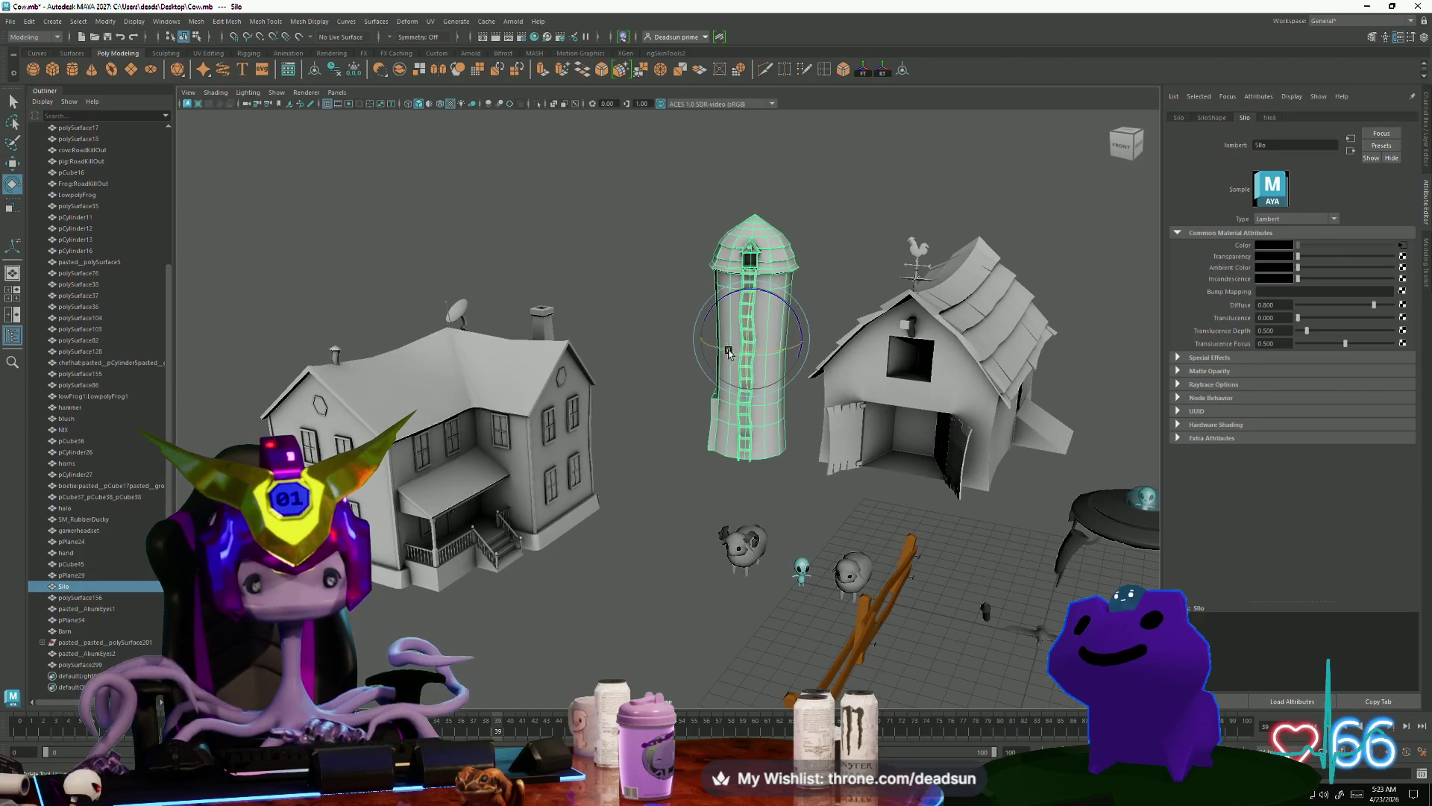
pyautogui.click(798, 388)
pyautogui.moveTo(798, 388)
pyautogui.keyDown('alt'); pyautogui.mouseDown()
pyautogui.moveTo(716, 447)
pyautogui.moveTo(608, 582)
pyautogui.moveTo(723, 612)
pyautogui.moveTo(629, 557)
pyautogui.mouseUp(); pyautogui.keyUp('alt')
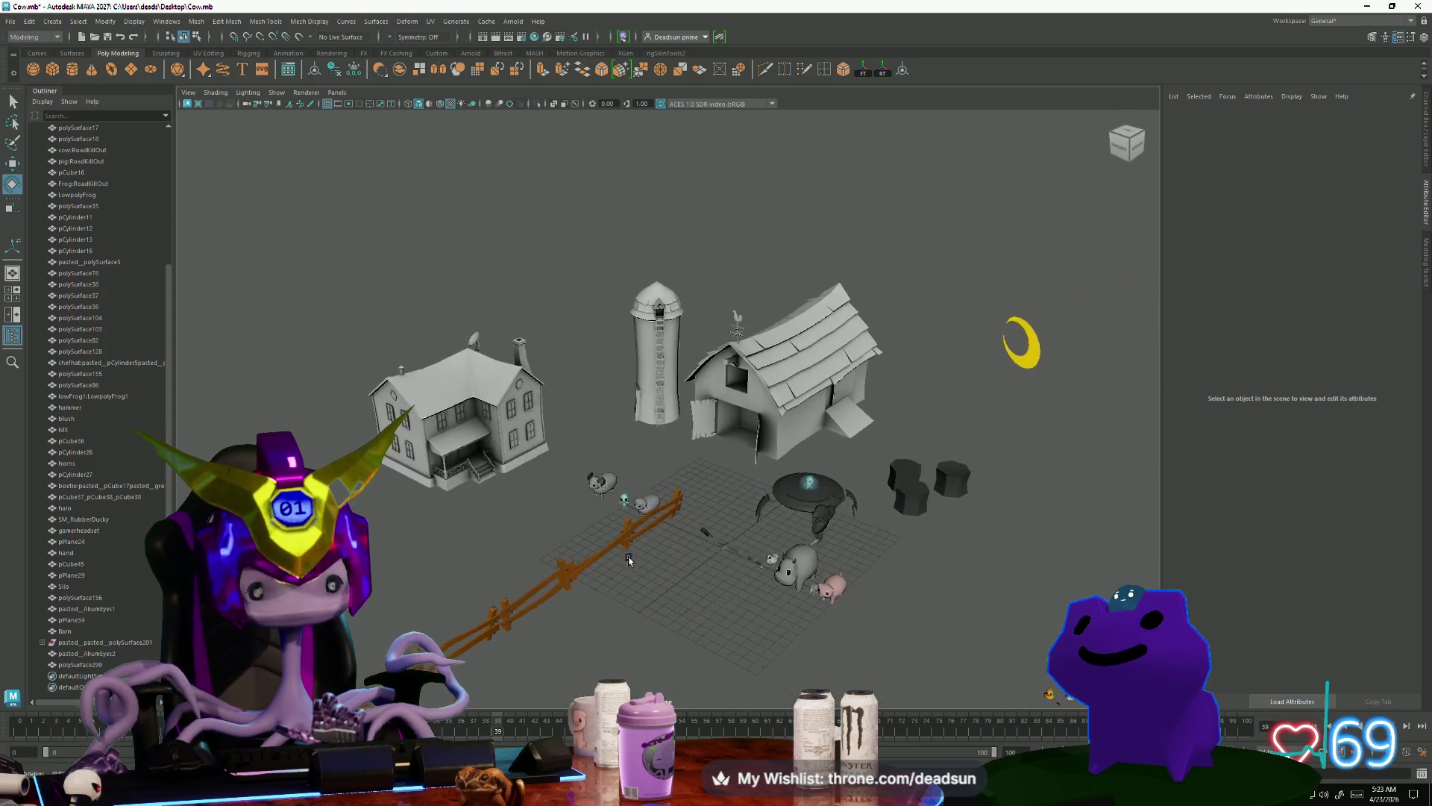
pyautogui.click(680, 384)
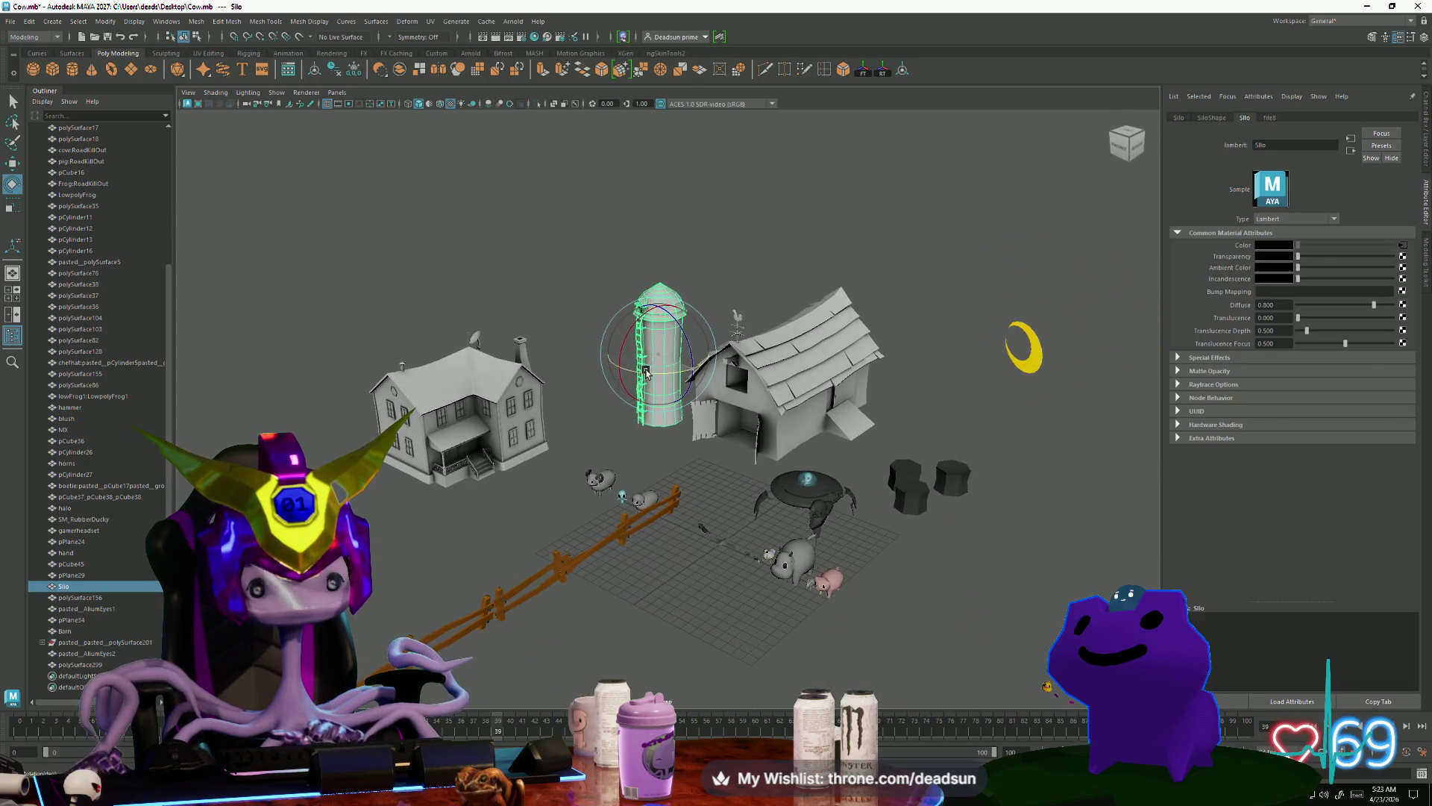
pyautogui.click(694, 463)
pyautogui.moveTo(694, 463)
pyautogui.keyDown('alt'); pyautogui.mouseDown()
pyautogui.moveTo(716, 552)
pyautogui.moveTo(674, 602)
pyautogui.moveTo(592, 601)
pyautogui.mouseUp(); pyautogui.keyUp('alt')
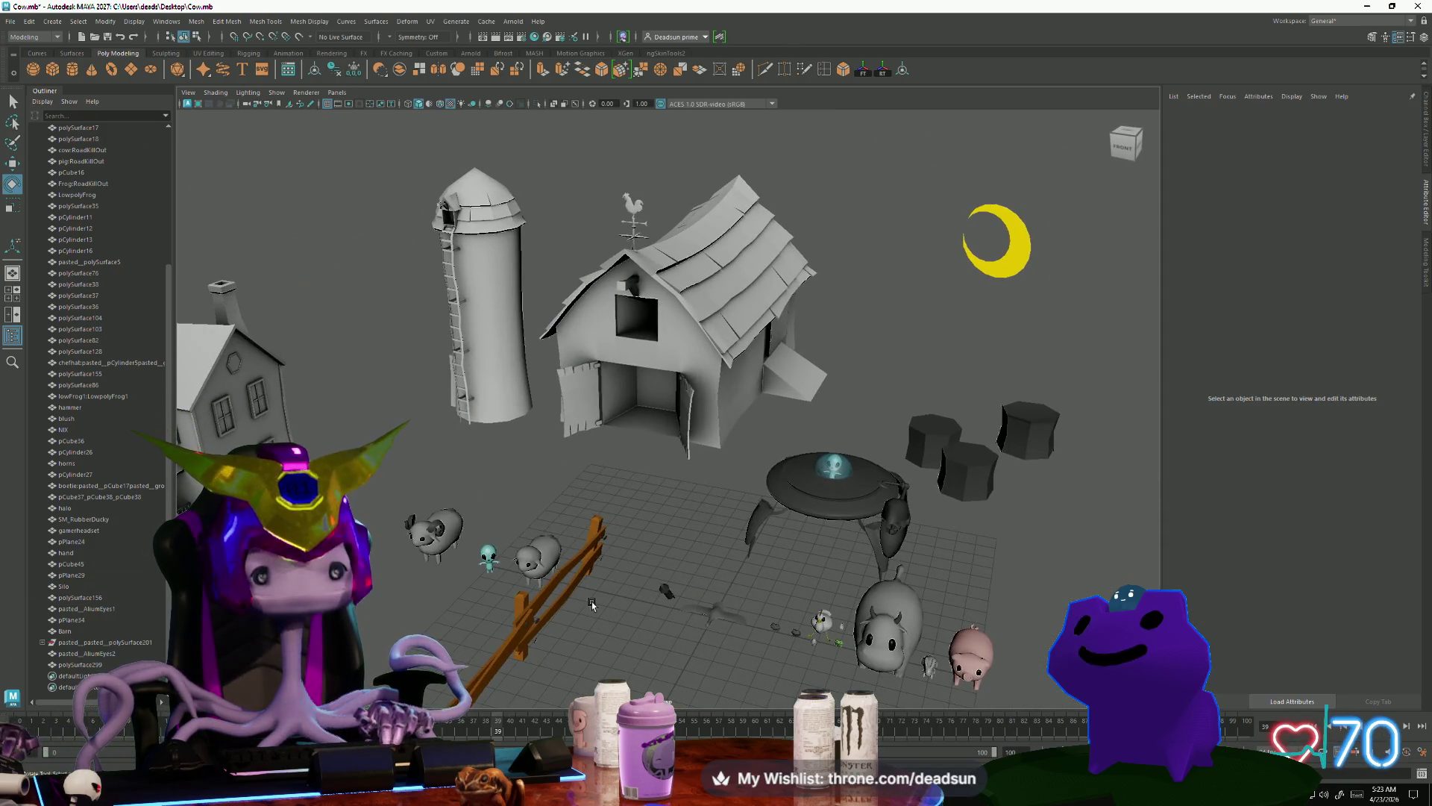
pyautogui.keyDown('alt'); pyautogui.moveTo(592, 601); pyautogui.dragTo(365, 514, button='right'); pyautogui.keyUp('alt')
pyautogui.moveTo(365, 514)
pyautogui.keyDown('alt'); pyautogui.mouseDown()
pyautogui.moveTo(371, 560)
pyautogui.moveTo(422, 469)
pyautogui.mouseUp(); pyautogui.keyUp('alt')
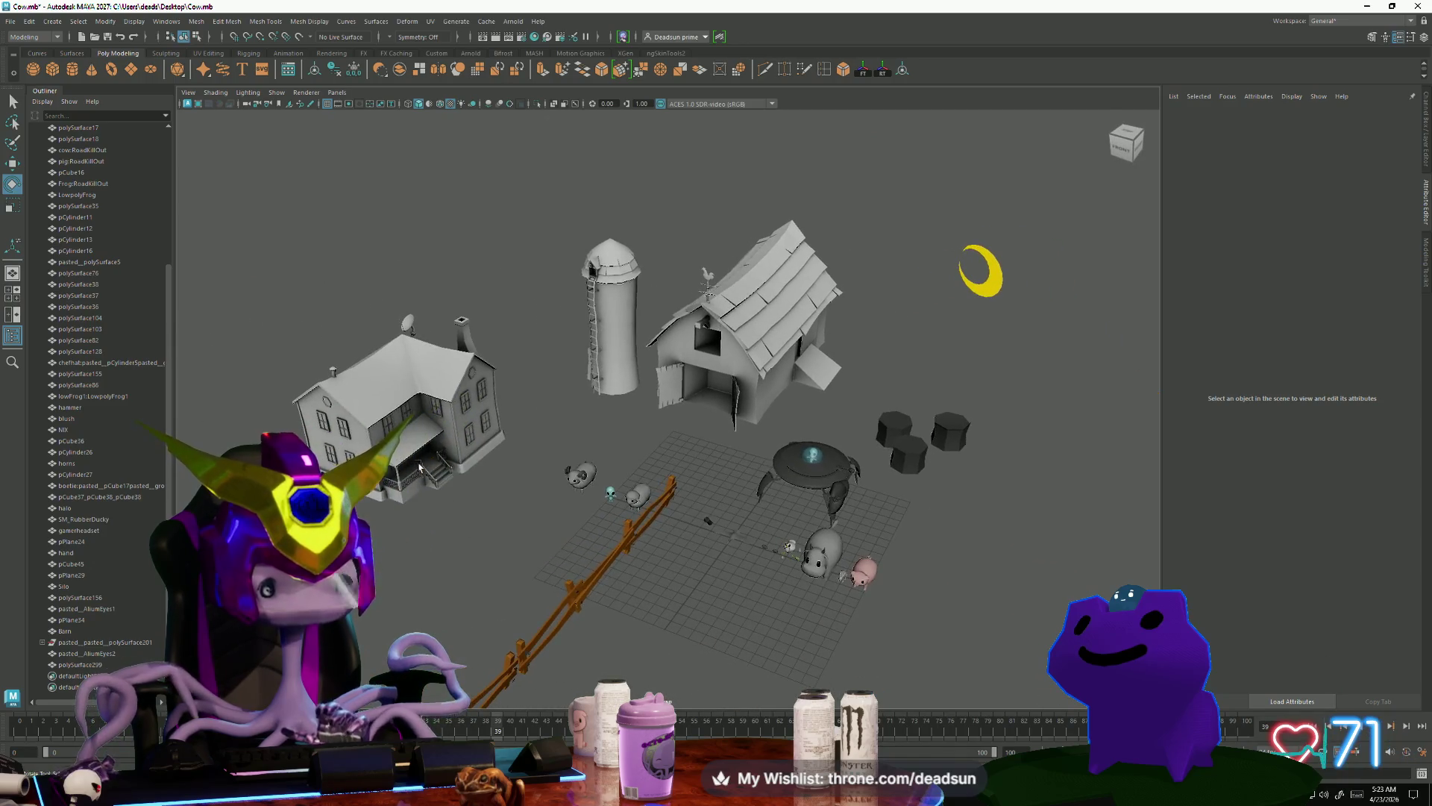
pyautogui.click(422, 469)
pyautogui.click(413, 537)
pyautogui.scroll(-5, 462, 543)
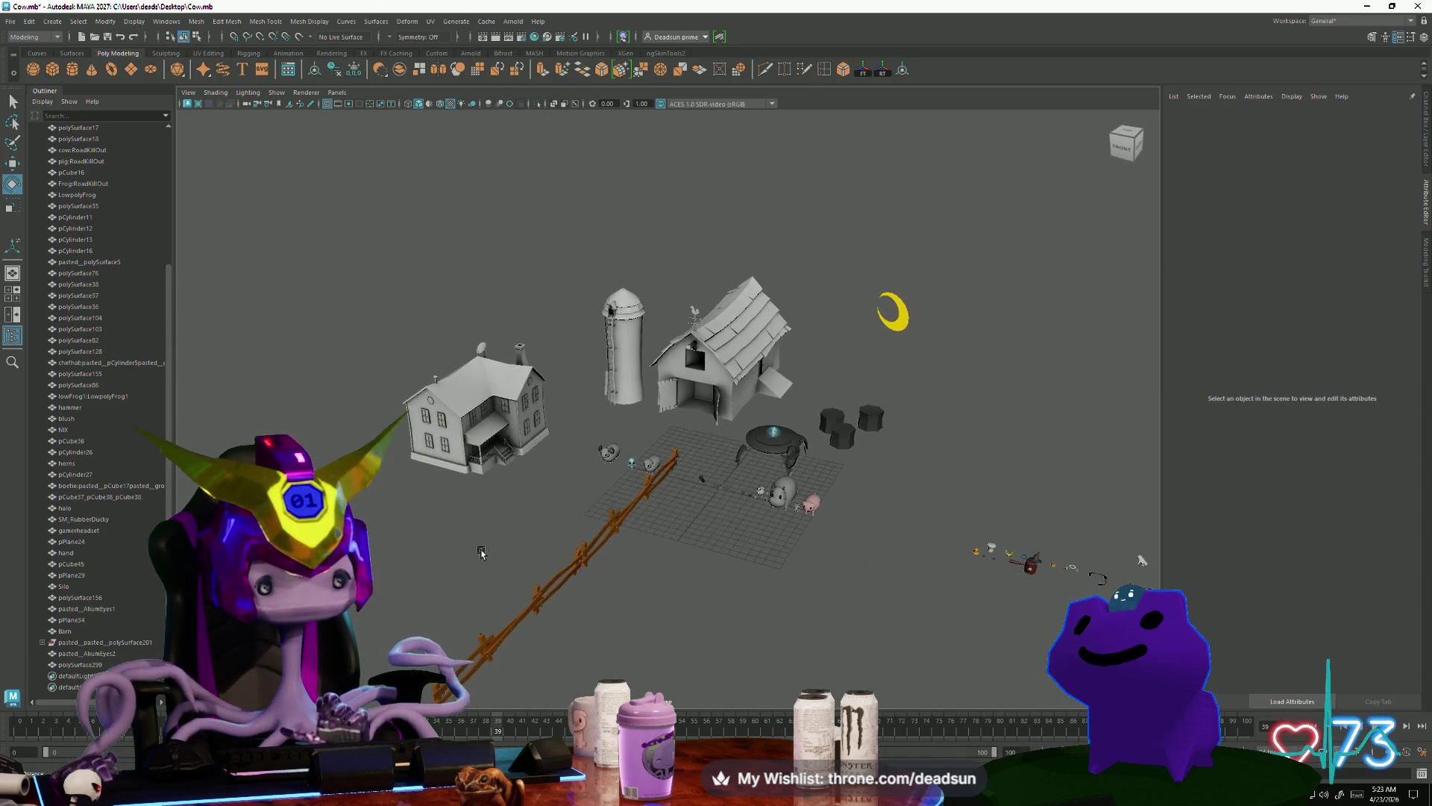
pyautogui.moveTo(549, 574)
pyautogui.keyDown('alt'); pyautogui.mouseDown()
pyautogui.moveTo(621, 651)
pyautogui.moveTo(634, 614)
pyautogui.moveTo(701, 552)
pyautogui.moveTo(643, 583)
pyautogui.moveTo(625, 664)
pyautogui.moveTo(627, 638)
pyautogui.moveTo(657, 649)
pyautogui.moveTo(627, 567)
pyautogui.moveTo(461, 557)
pyautogui.moveTo(479, 548)
pyautogui.mouseUp(); pyautogui.keyUp('alt')
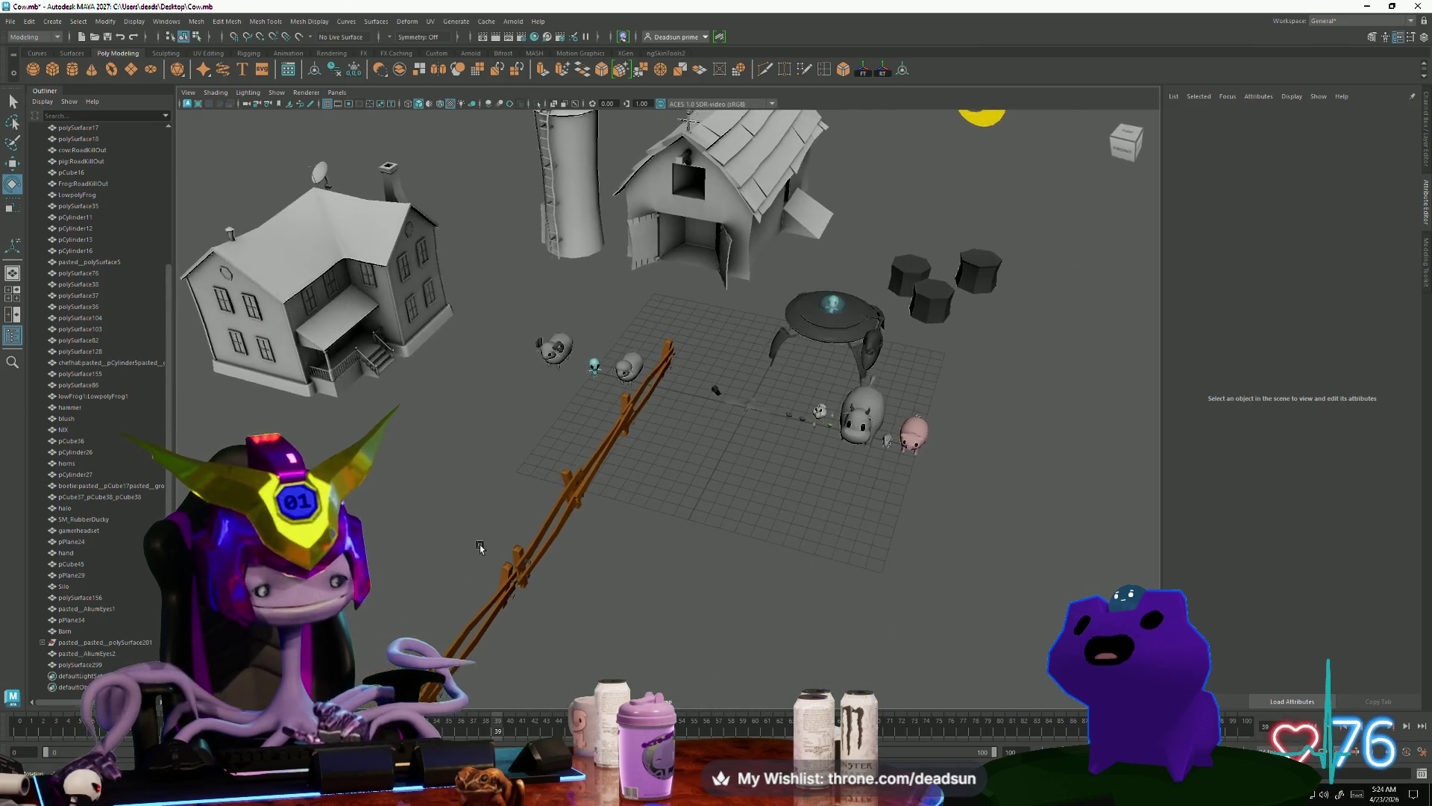
# Step: Turn the farmhouse slightly with the rotate manipulator's ring
pyautogui.click(418, 349)
pyautogui.moveTo(347, 288); pyautogui.dragTo(317, 290)
pyautogui.click(522, 187)
pyautogui.moveTo(522, 186)
pyautogui.keyDown('alt'); pyautogui.mouseDown()
pyautogui.moveTo(567, 194)
pyautogui.moveTo(507, 247)
pyautogui.moveTo(443, 352)
pyautogui.moveTo(419, 325)
pyautogui.mouseUp(); pyautogui.keyUp('alt')
pyautogui.click(443, 351)
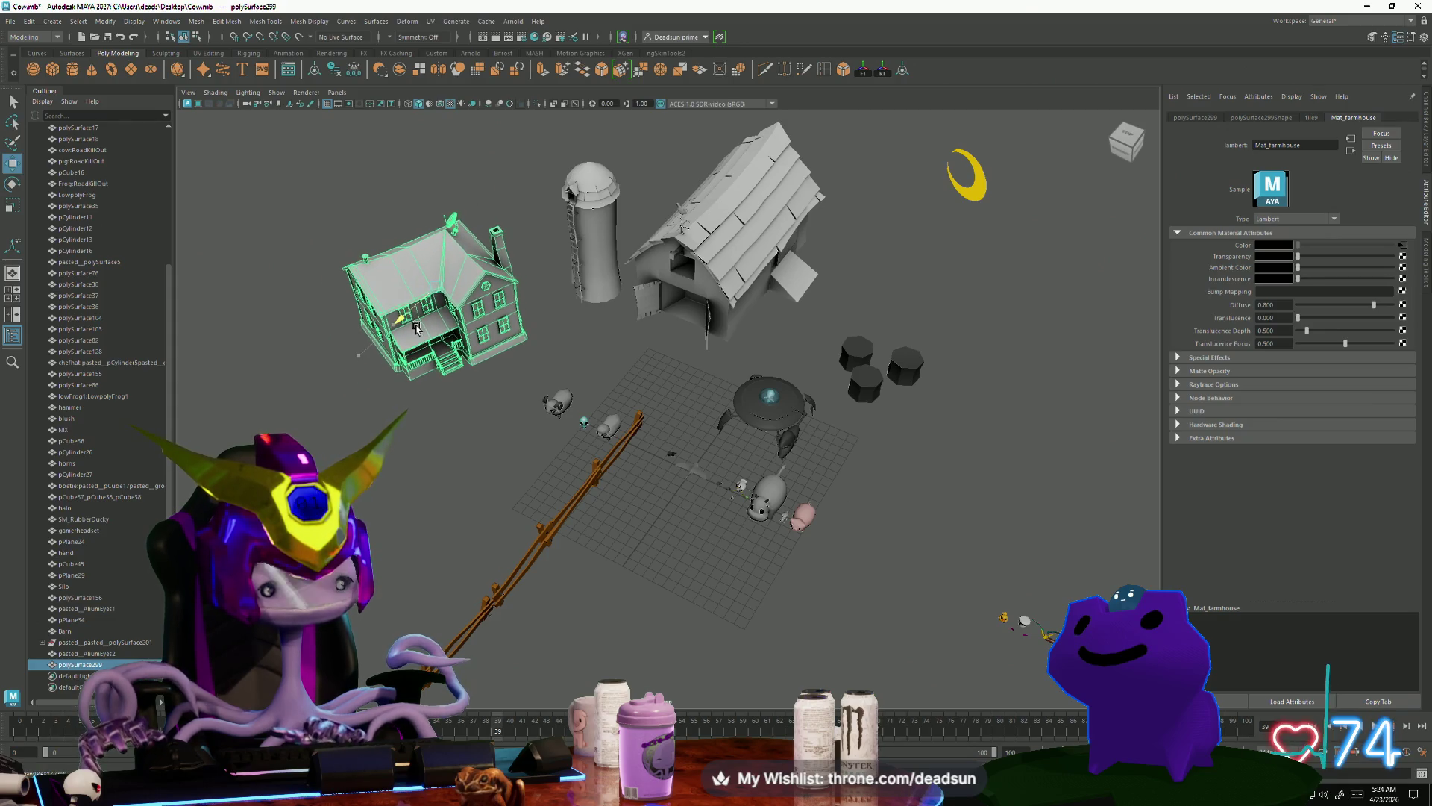
# Step: Rotate the barn with the manipulator, then undo the barn and farmhouse rotations
pyautogui.click(694, 278)
pyautogui.moveTo(740, 253); pyautogui.dragTo(719, 263)
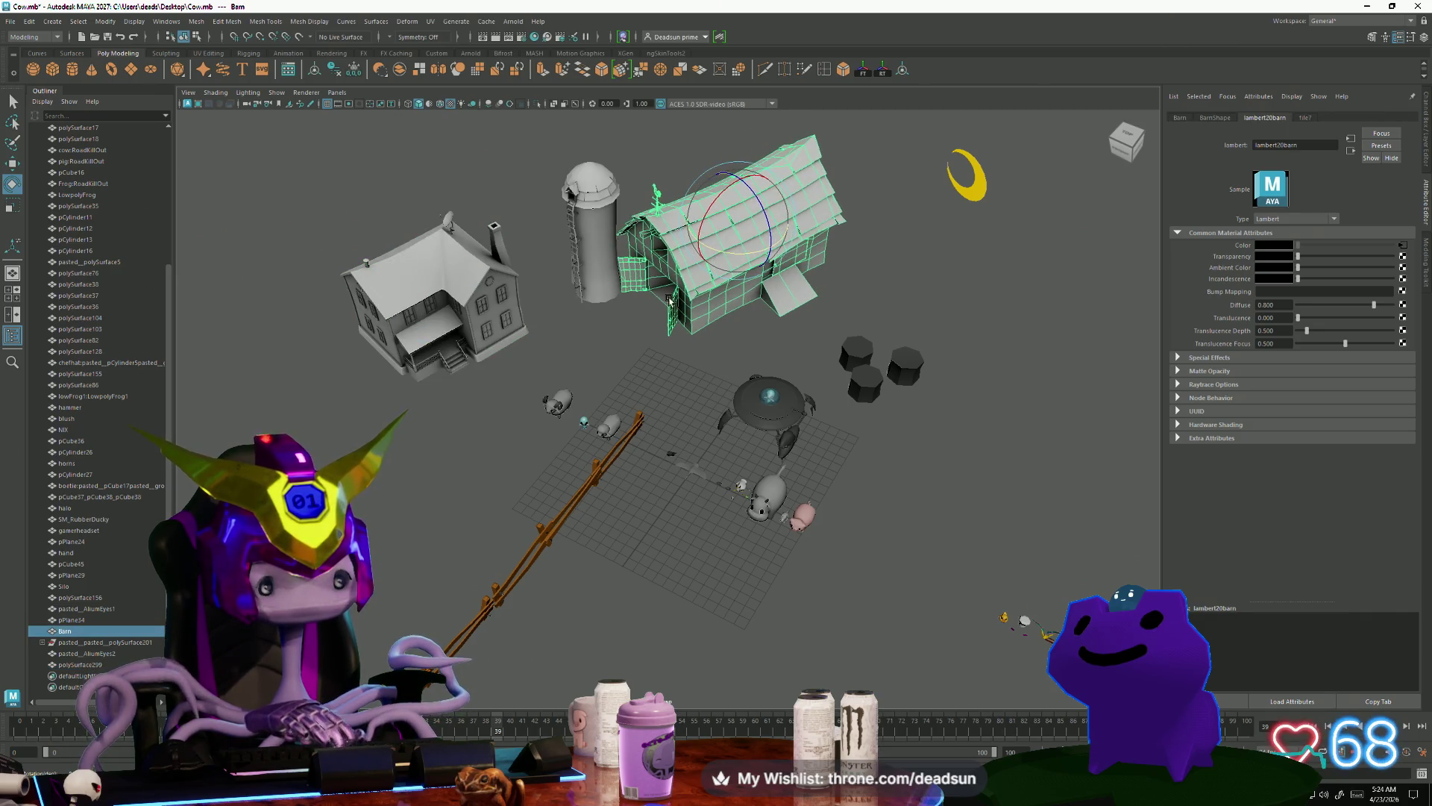
pyautogui.click(601, 288)
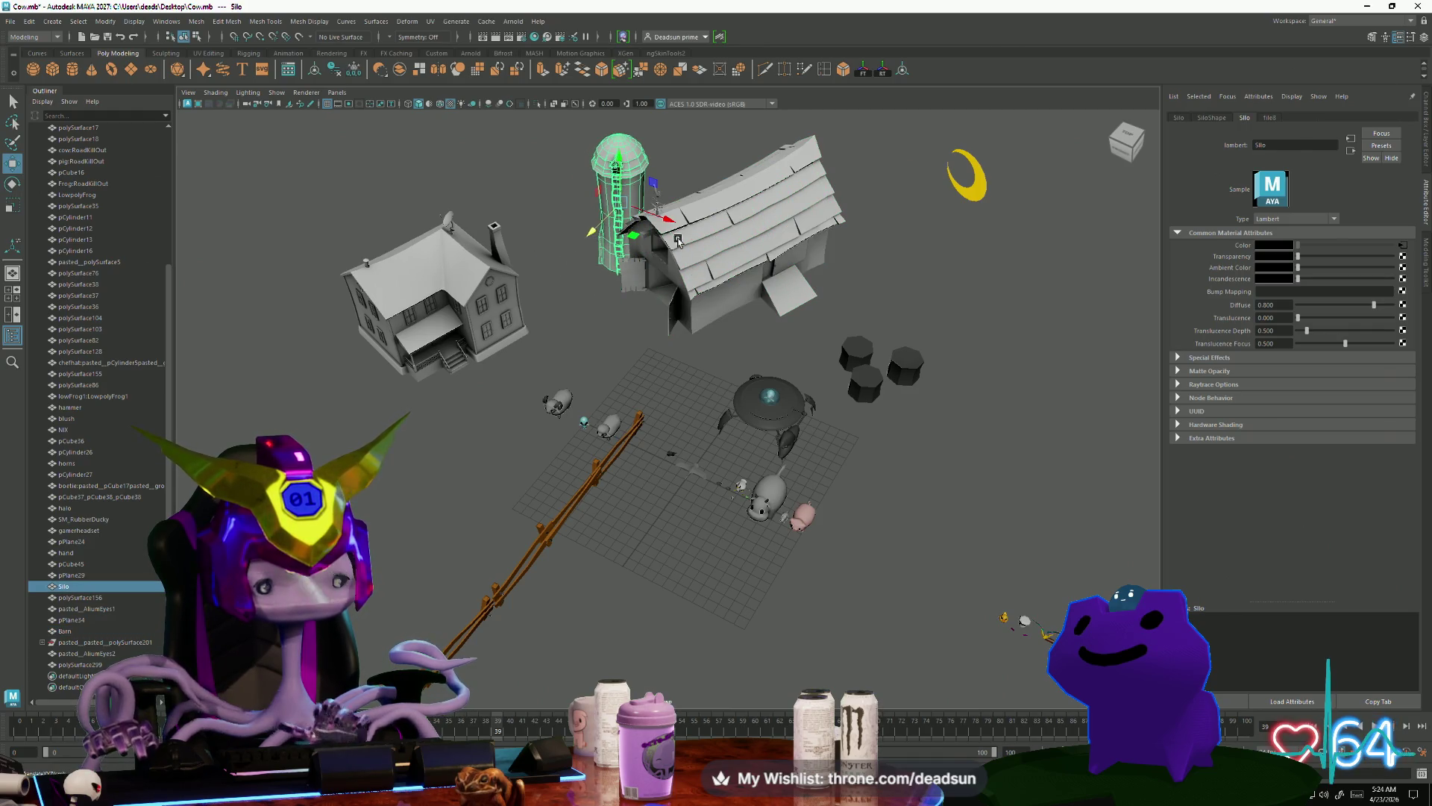
pyautogui.hotkey('ctrl', 'z')
pyautogui.hotkey('ctrl', 'z')
pyautogui.hotkey('ctrl', 'z')
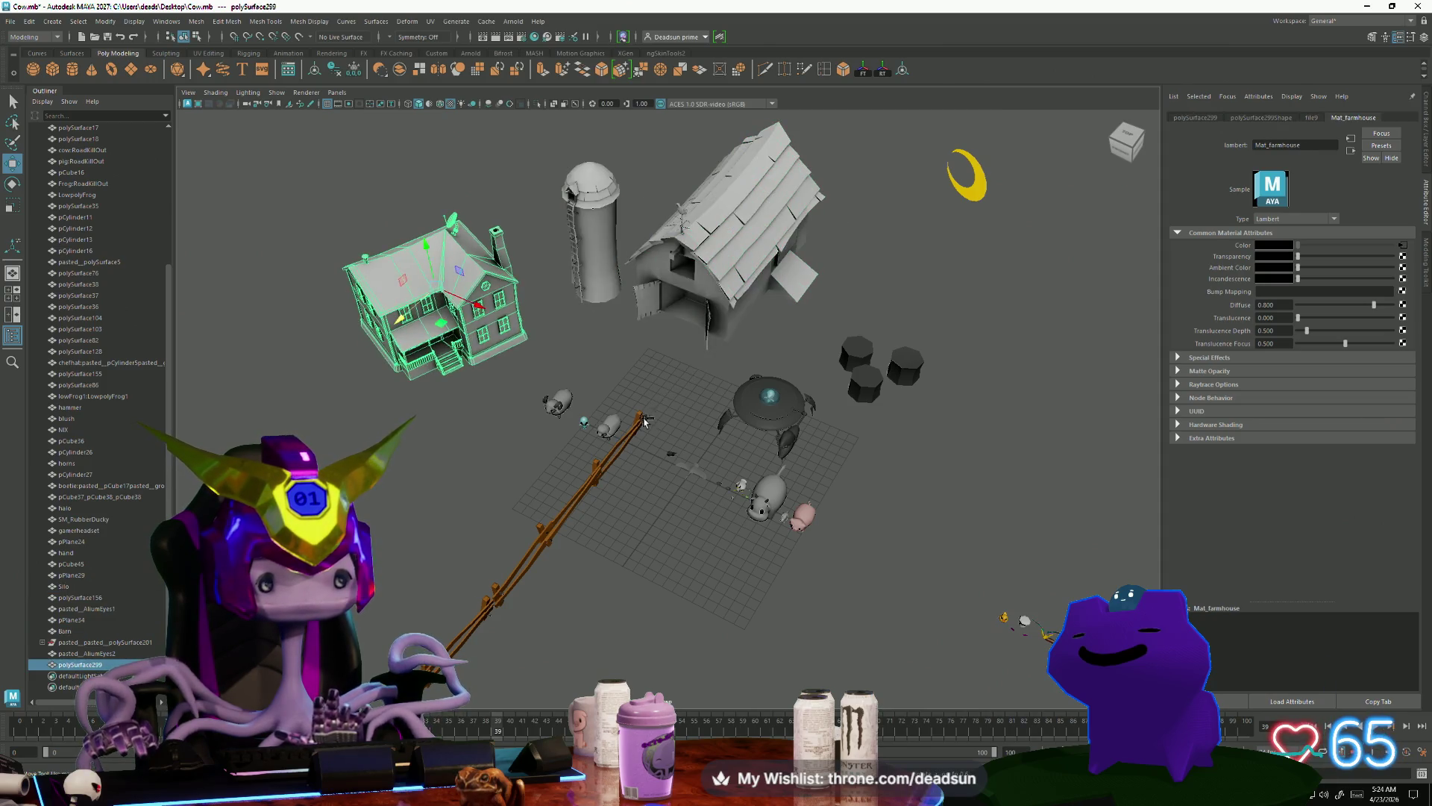
pyautogui.click(655, 508)
# Step: Frame the farmhouse from the front and undo one more change
pyautogui.moveTo(699, 595)
pyautogui.keyDown('alt'); pyautogui.mouseDown()
pyautogui.moveTo(607, 572)
pyautogui.moveTo(653, 599)
pyautogui.moveTo(637, 585)
pyautogui.moveTo(629, 608)
pyautogui.moveTo(597, 577)
pyautogui.moveTo(659, 544)
pyautogui.moveTo(594, 570)
pyautogui.moveTo(678, 537)
pyautogui.mouseUp(); pyautogui.keyUp('alt')
pyautogui.click(80, 664)
pyautogui.press('f')
pyautogui.click(649, 619)
pyautogui.moveTo(649, 619)
pyautogui.keyDown('alt'); pyautogui.mouseDown()
pyautogui.moveTo(601, 643)
pyautogui.moveTo(661, 579)
pyautogui.mouseUp(); pyautogui.keyUp('alt')
pyautogui.hotkey('ctrl', 'z')
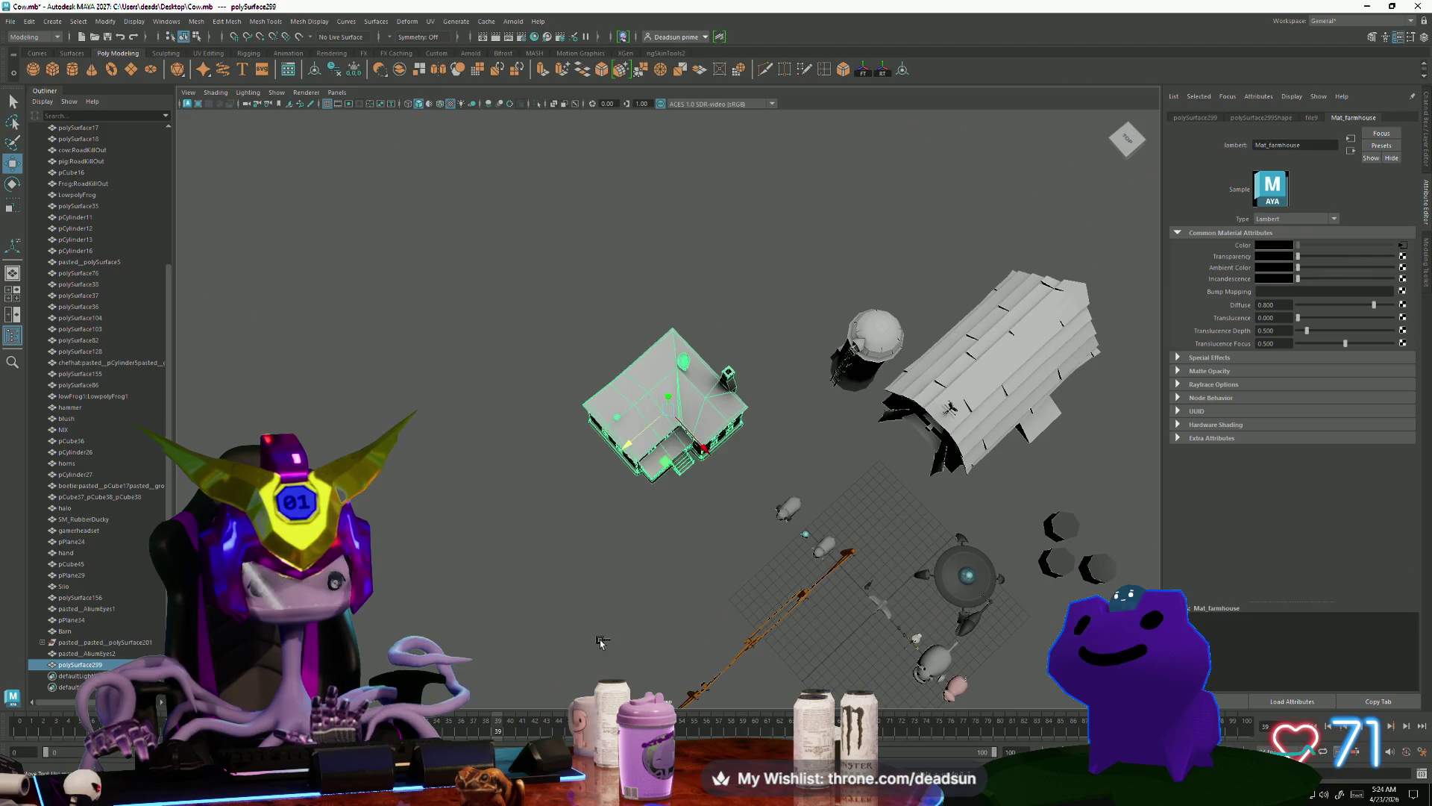
pyautogui.click(601, 643)
pyautogui.keyDown('alt'); pyautogui.moveTo(662, 579); pyautogui.dragTo(735, 520, button='right'); pyautogui.keyUp('alt')
pyautogui.click(735, 521)
pyautogui.moveTo(734, 521)
pyautogui.keyDown('alt'); pyautogui.mouseDown()
pyautogui.moveTo(818, 654)
pyautogui.moveTo(640, 667)
pyautogui.moveTo(834, 663)
pyautogui.moveTo(505, 559)
pyautogui.moveTo(678, 591)
pyautogui.moveTo(656, 604)
pyautogui.moveTo(882, 569)
pyautogui.moveTo(877, 581)
pyautogui.moveTo(703, 569)
pyautogui.mouseUp(); pyautogui.keyUp('alt')
pyautogui.click(791, 612)
pyautogui.scroll(10, 704, 569)
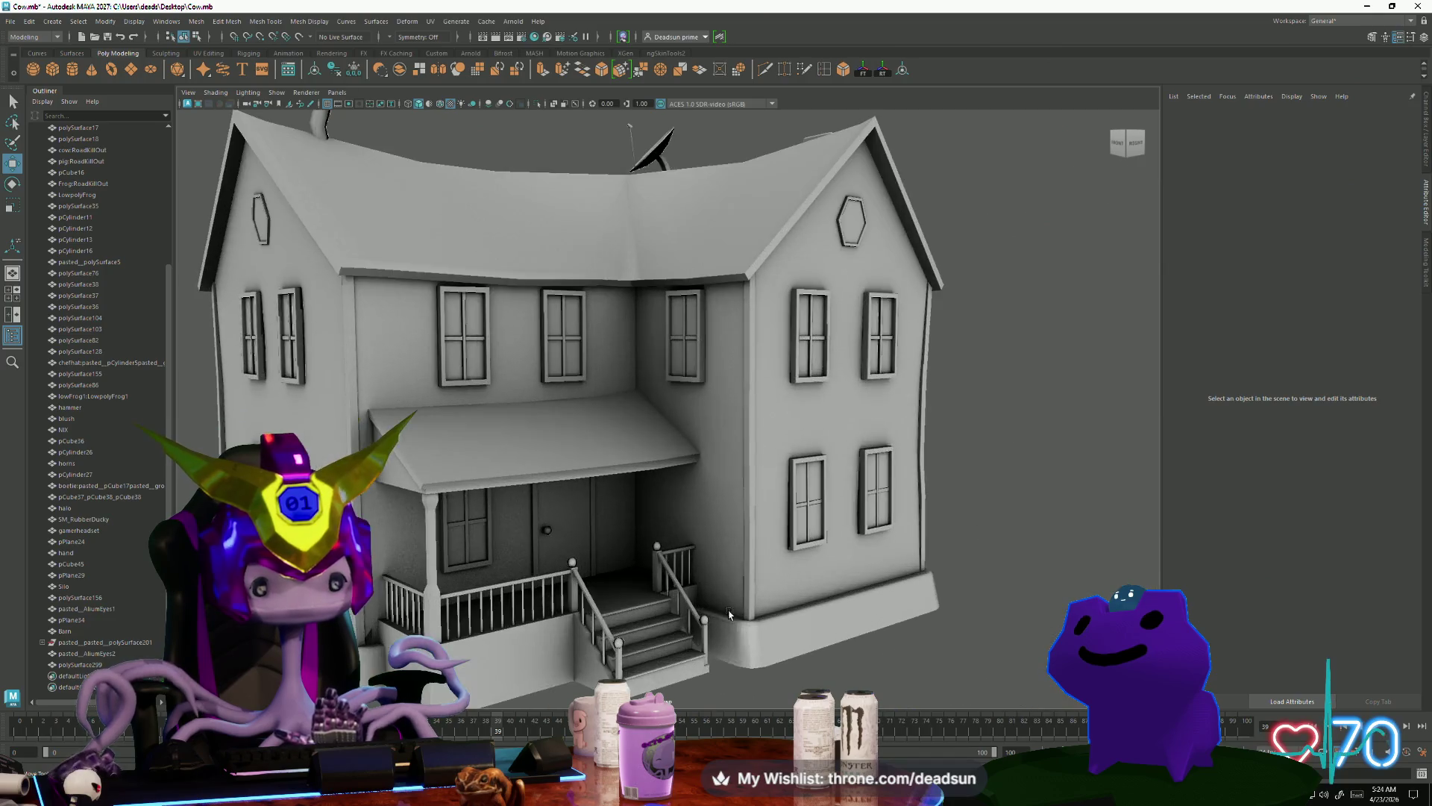
pyautogui.moveTo(909, 630)
pyautogui.keyDown('alt'); pyautogui.mouseDown()
pyautogui.moveTo(815, 605)
pyautogui.moveTo(808, 553)
pyautogui.moveTo(777, 566)
pyautogui.moveTo(615, 552)
pyautogui.mouseUp(); pyautogui.keyUp('alt')
pyautogui.scroll(-10, 614, 552)
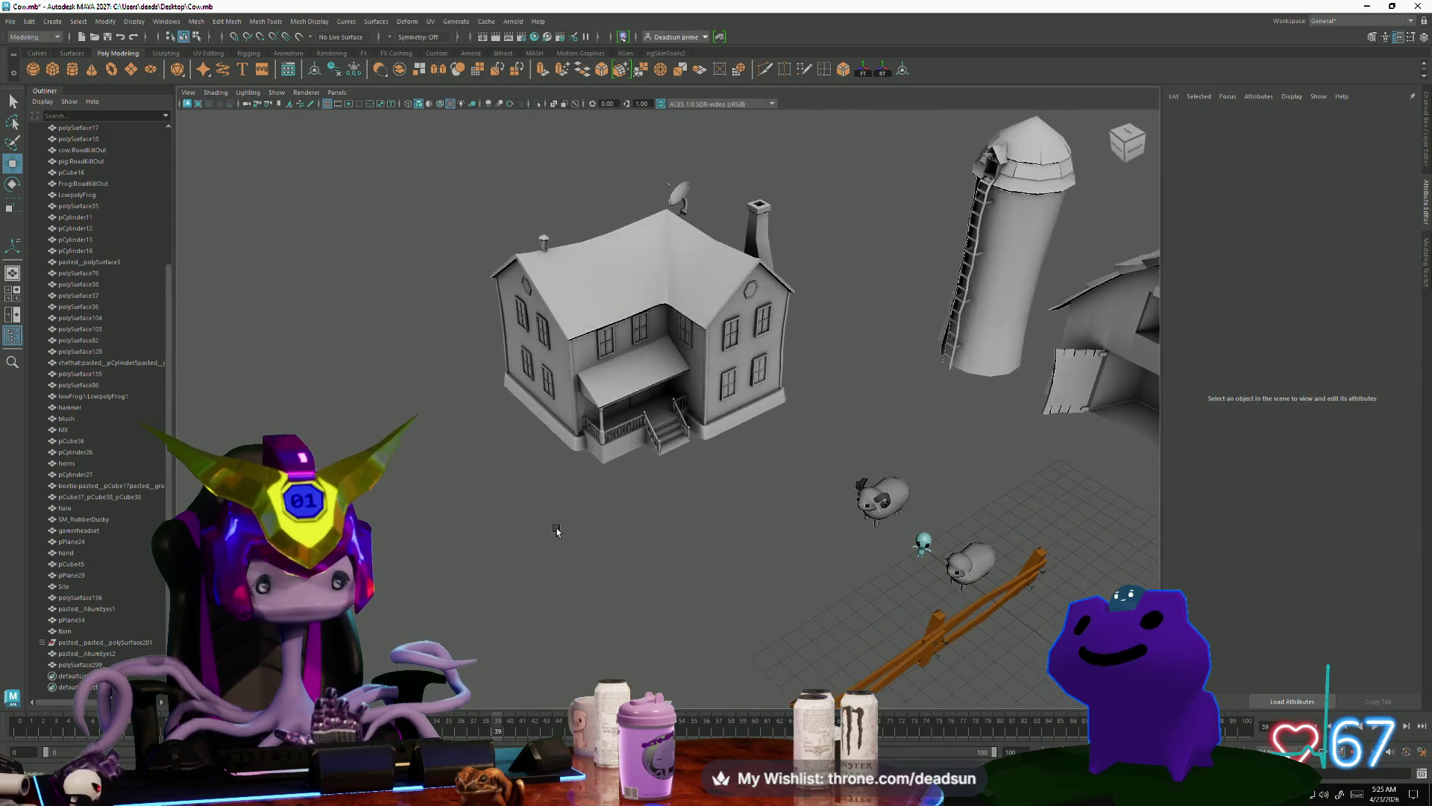
pyautogui.scroll(5, 745, 569)
pyautogui.moveTo(745, 569)
pyautogui.keyDown('alt'); pyautogui.mouseDown()
pyautogui.moveTo(629, 643)
pyautogui.moveTo(676, 624)
pyautogui.mouseUp(); pyautogui.keyUp('alt')
pyautogui.click(523, 373)
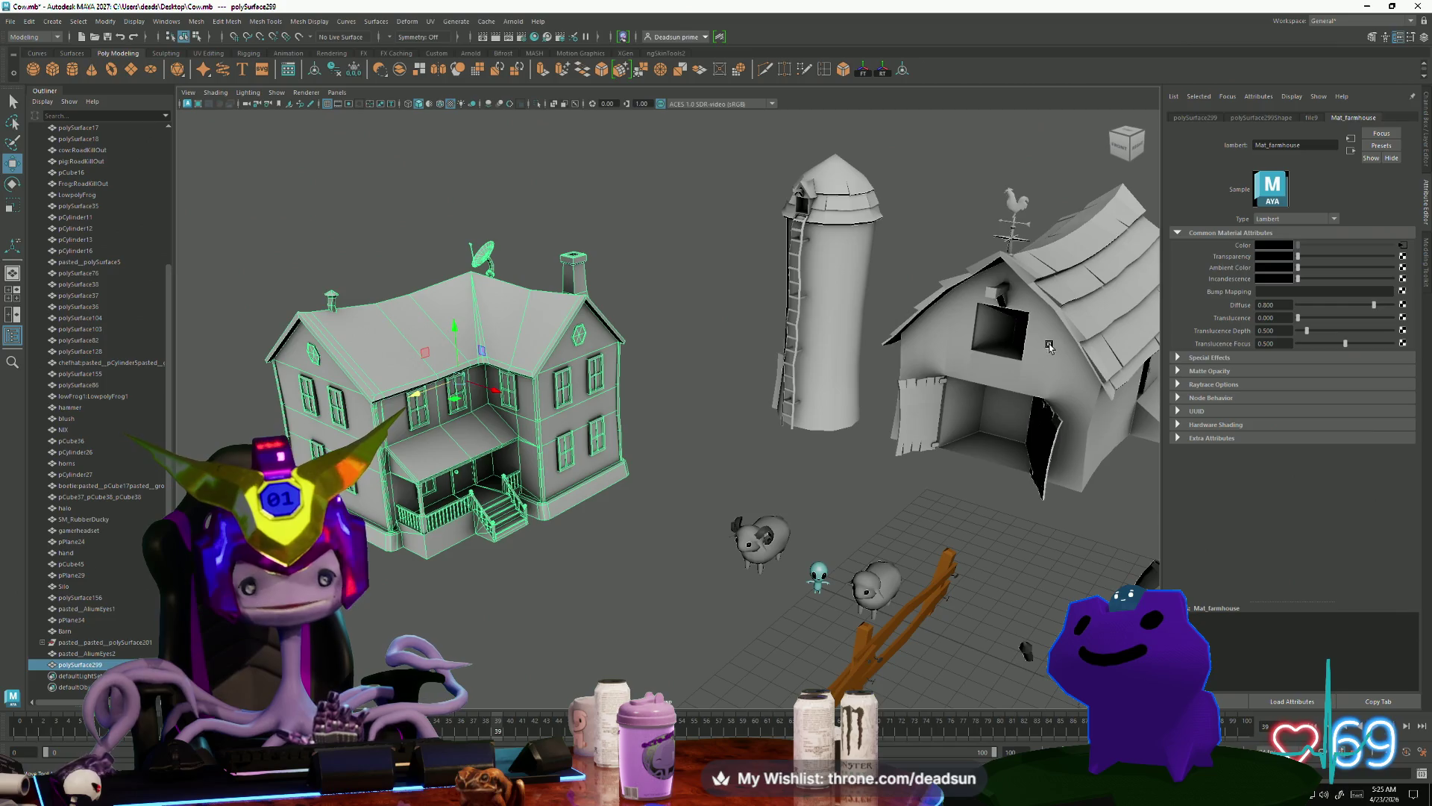
pyautogui.click(723, 497)
pyautogui.moveTo(724, 498)
pyautogui.keyDown('alt'); pyautogui.mouseDown()
pyautogui.moveTo(833, 597)
pyautogui.moveTo(749, 586)
pyautogui.moveTo(757, 611)
pyautogui.moveTo(687, 585)
pyautogui.moveTo(761, 587)
pyautogui.moveTo(648, 569)
pyautogui.moveTo(661, 572)
pyautogui.mouseUp(); pyautogui.keyUp('alt')
pyautogui.keyDown('alt'); pyautogui.moveTo(678, 603); pyautogui.dragTo(910, 659, button='middle'); pyautogui.keyUp('alt')
pyautogui.moveTo(752, 663)
pyautogui.keyDown('alt'); pyautogui.mouseDown()
pyautogui.moveTo(763, 683)
pyautogui.moveTo(765, 661)
pyautogui.moveTo(574, 568)
pyautogui.mouseUp(); pyautogui.keyUp('alt')
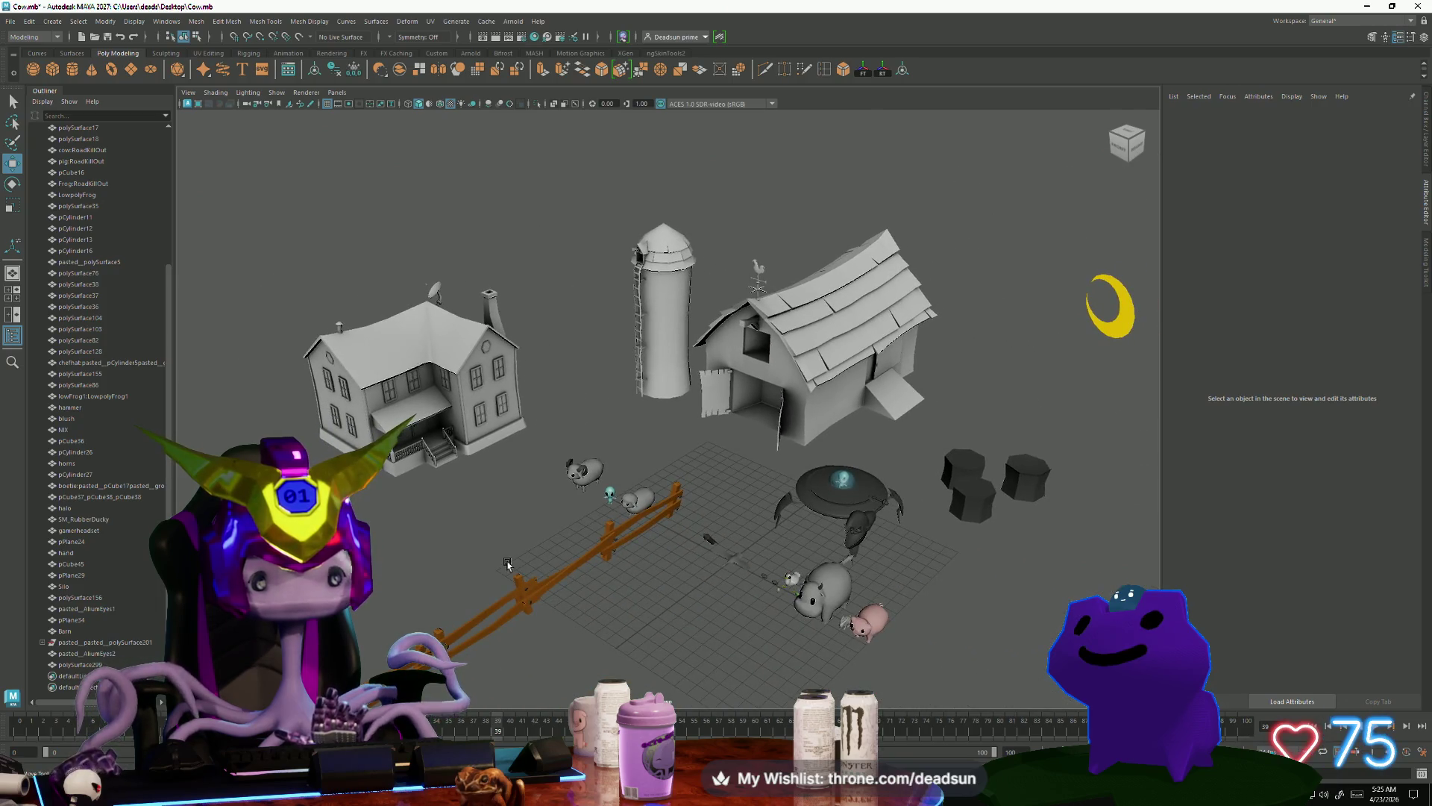
pyautogui.keyDown('alt'); pyautogui.moveTo(439, 552); pyautogui.dragTo(505, 606); pyautogui.keyUp('alt')
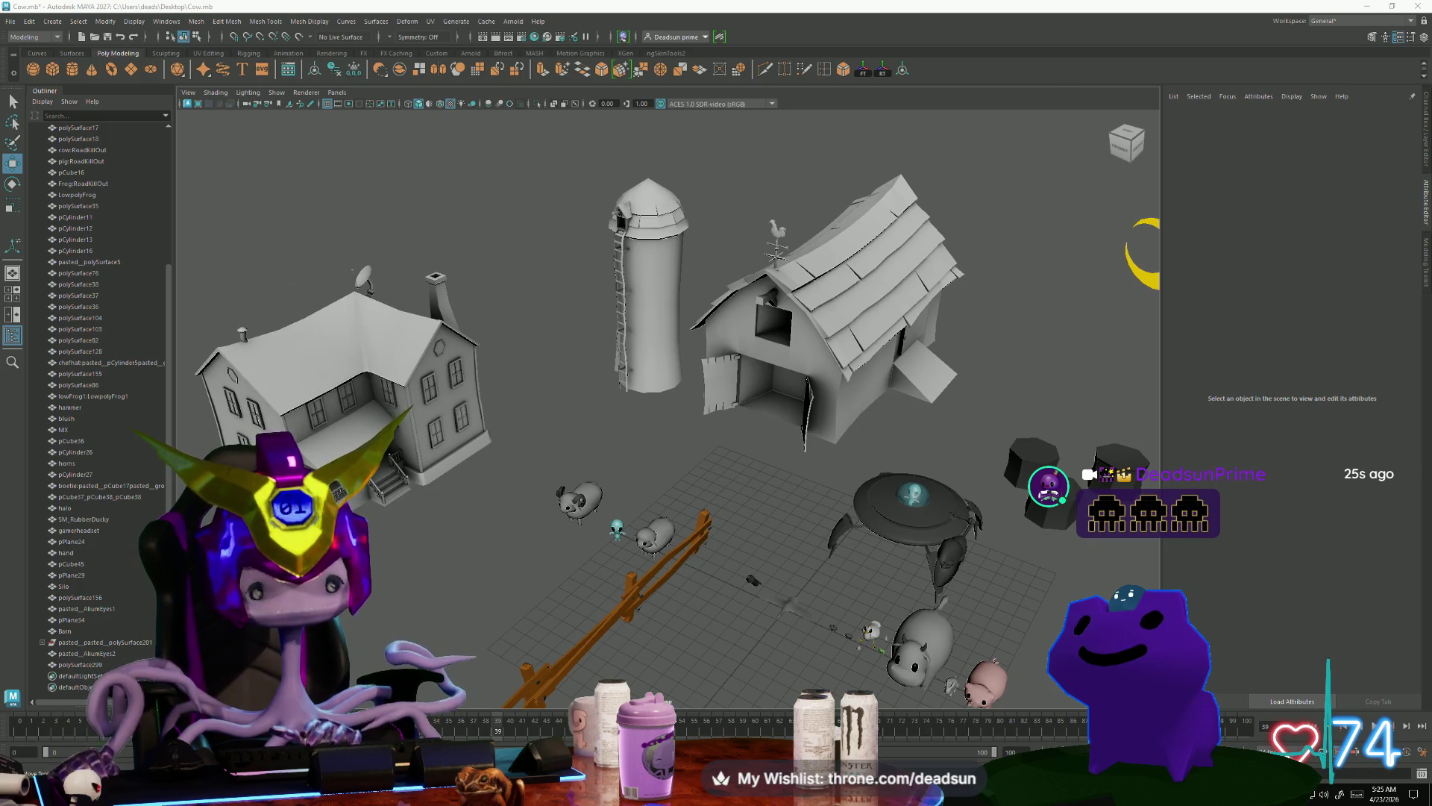
pyautogui.moveTo(601, 401)
pyautogui.keyDown('alt'); pyautogui.mouseDown()
pyautogui.moveTo(647, 479)
pyautogui.moveTo(723, 493)
pyautogui.moveTo(685, 498)
pyautogui.moveTo(729, 480)
pyautogui.moveTo(642, 505)
pyautogui.mouseUp(); pyautogui.keyUp('alt')
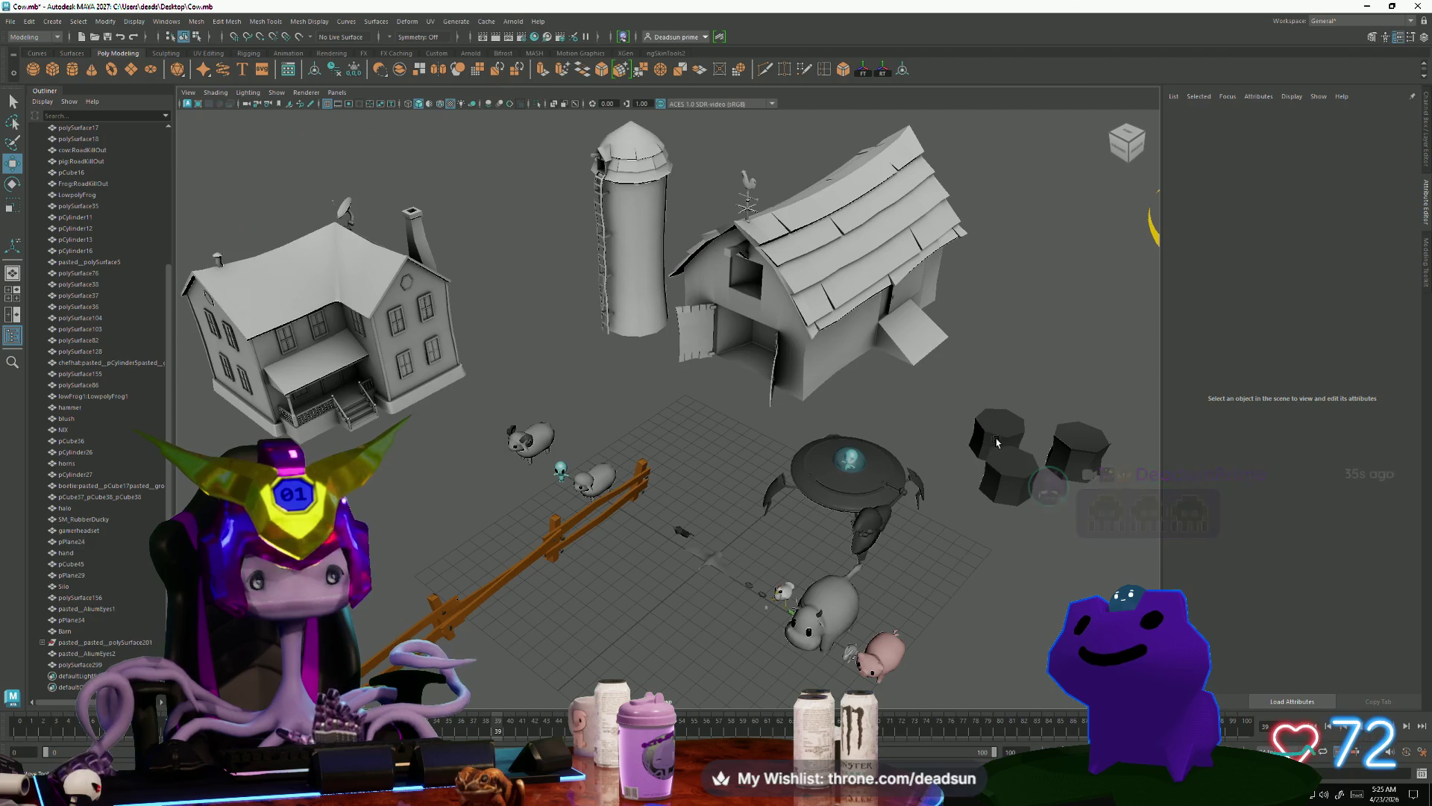
pyautogui.click(996, 437)
pyautogui.press('f')
pyautogui.scroll(-10, 553, 579)
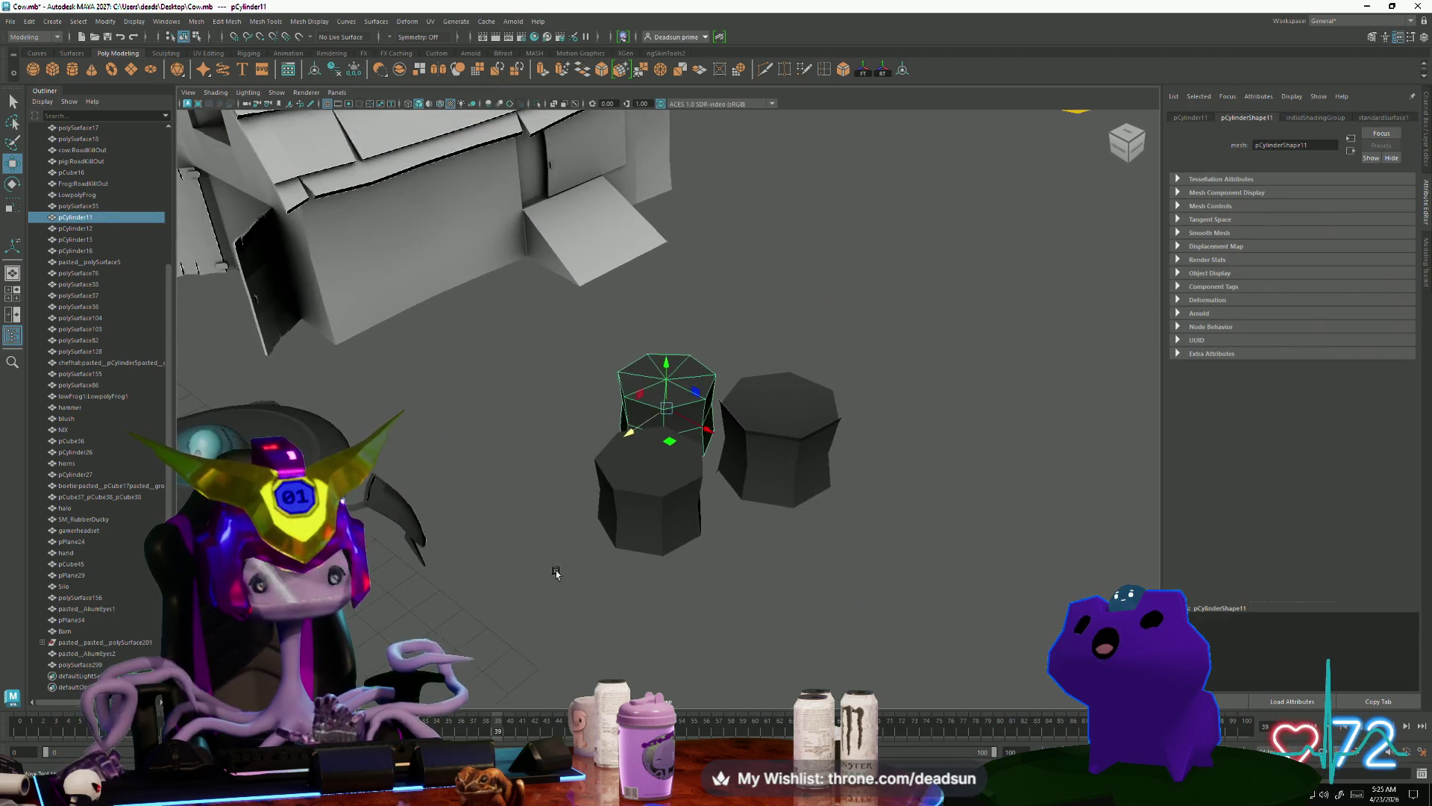
pyautogui.keyDown('alt'); pyautogui.moveTo(481, 521); pyautogui.dragTo(467, 515); pyautogui.keyUp('alt')
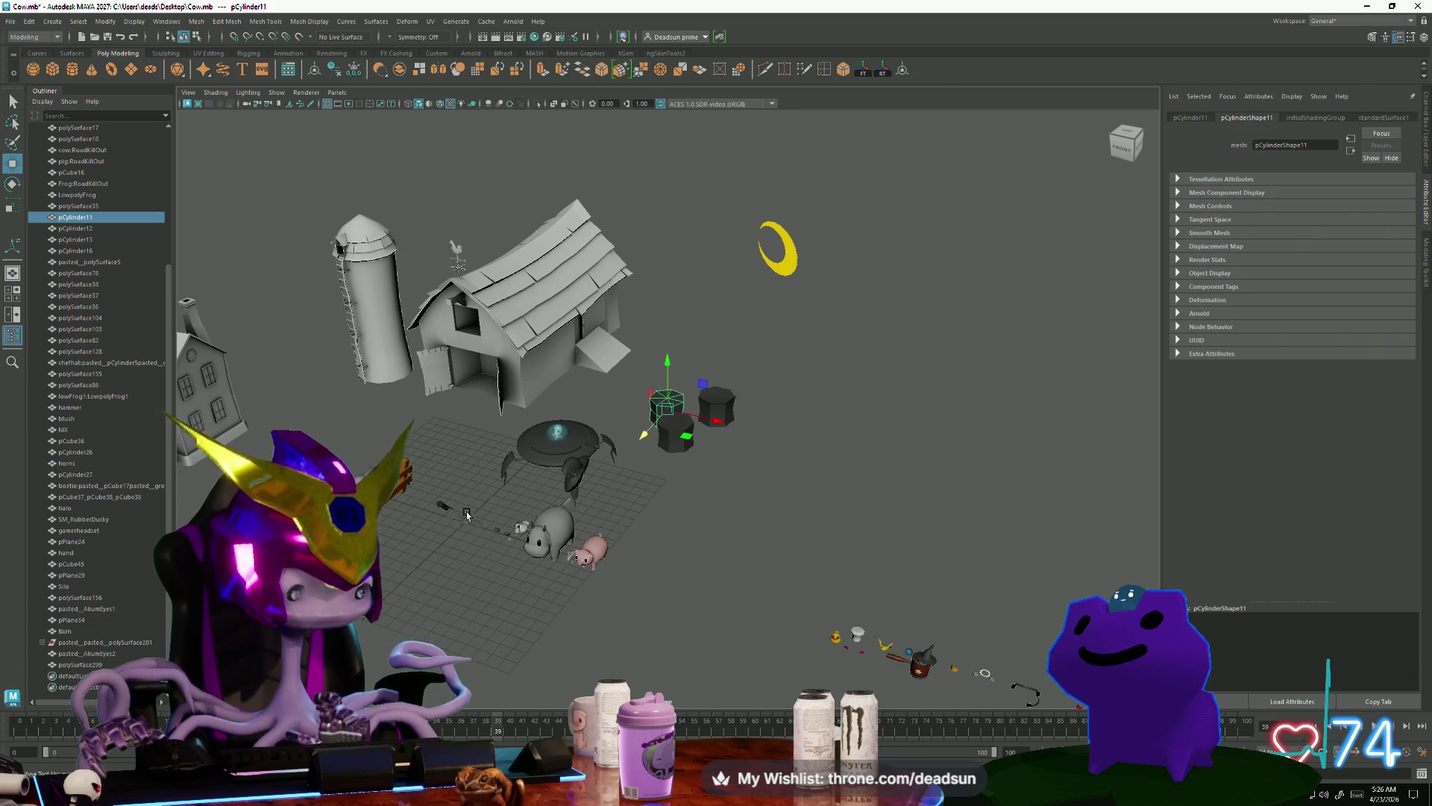
pyautogui.keyDown('alt'); pyautogui.moveTo(357, 468); pyautogui.dragTo(594, 430); pyautogui.keyUp('alt')
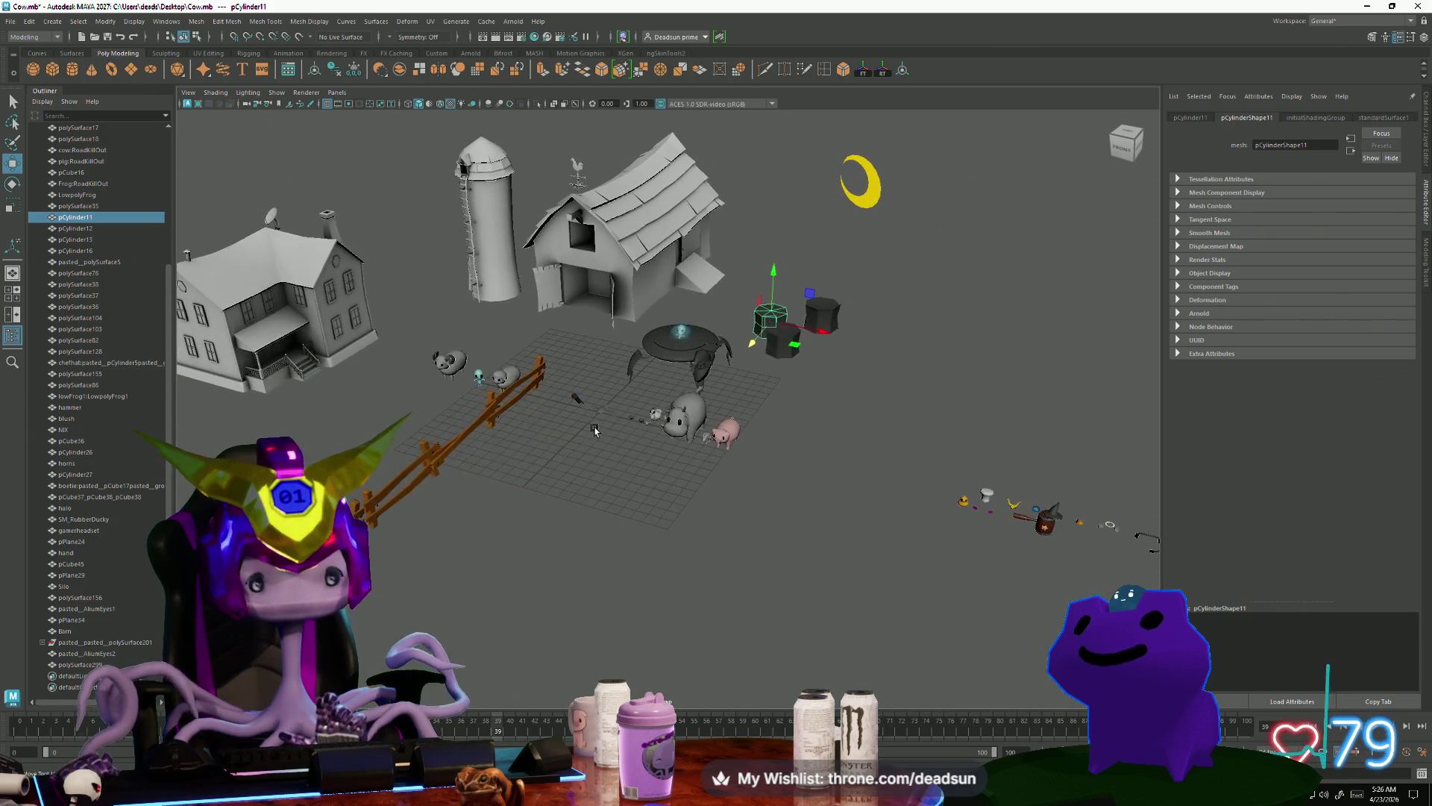
pyautogui.click(685, 410)
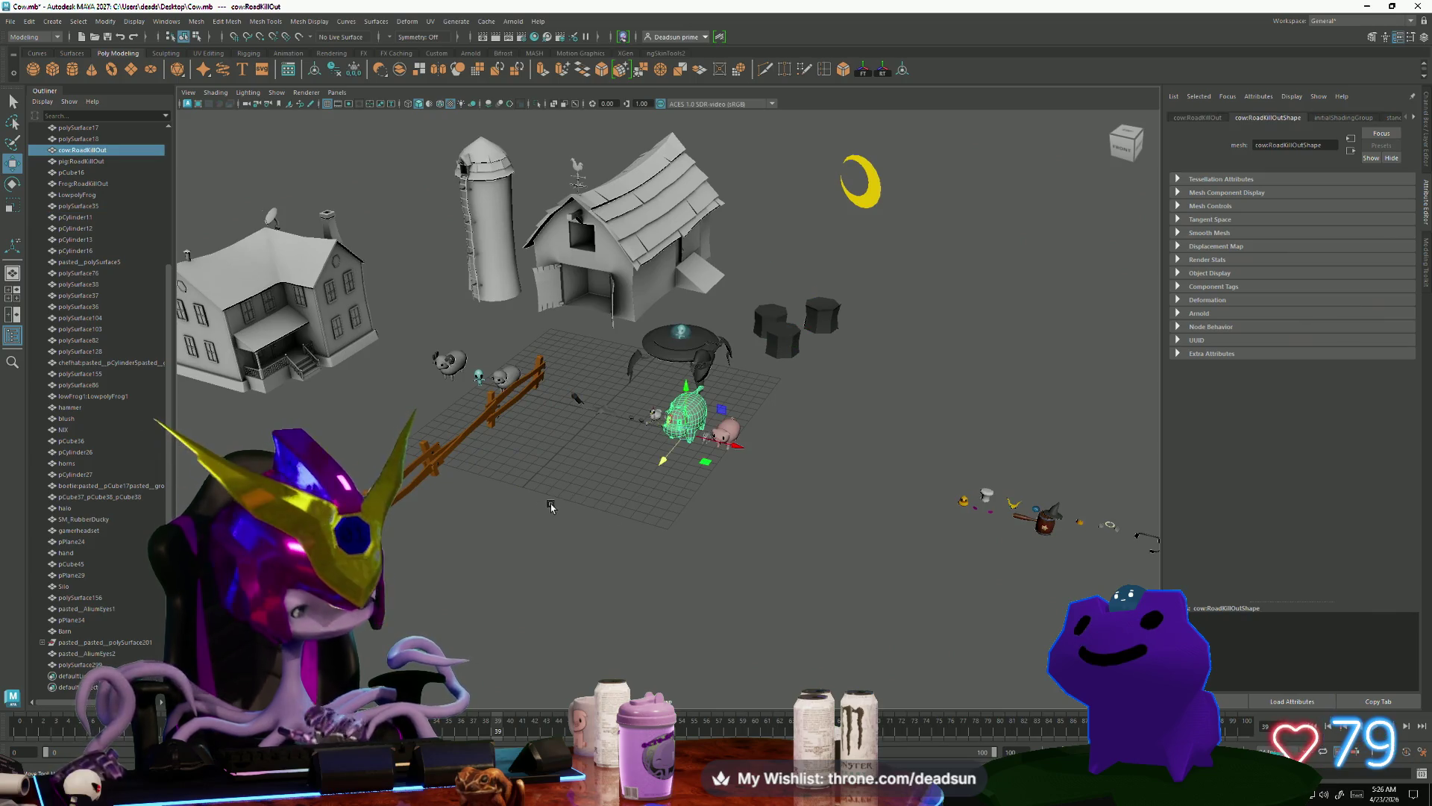
# Step: Frame the cow, slide it left along X, and reselect it
pyautogui.press('f')
pyautogui.scroll(-3, 570, 507)
pyautogui.moveTo(570, 507)
pyautogui.keyDown('alt'); pyautogui.mouseDown()
pyautogui.moveTo(549, 467)
pyautogui.moveTo(547, 507)
pyautogui.moveTo(543, 465)
pyautogui.moveTo(543, 484)
pyautogui.mouseUp(); pyautogui.keyUp('alt')
pyautogui.moveTo(707, 475)
pyautogui.mouseDown()
pyautogui.moveTo(745, 472)
pyautogui.moveTo(407, 445)
pyautogui.mouseUp()
pyautogui.moveTo(395, 539)
pyautogui.keyDown('alt'); pyautogui.mouseDown()
pyautogui.moveTo(497, 511)
pyautogui.moveTo(530, 534)
pyautogui.mouseUp(); pyautogui.keyUp('alt')
pyautogui.click(529, 534)
pyautogui.click(589, 410)
# Step: Export the selected cow to the Desktop as the FBX file Cow
pyautogui.click(7, 21)
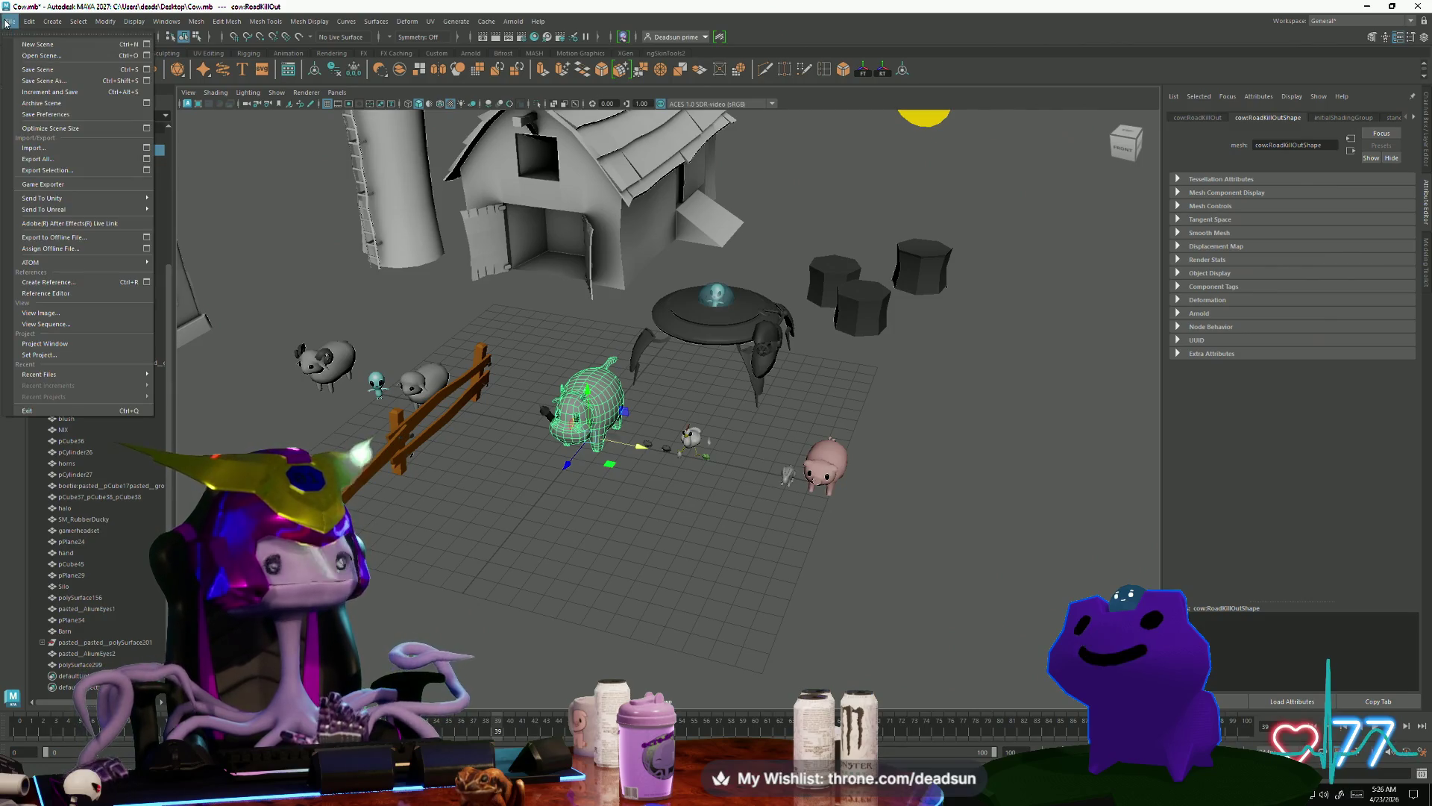
pyautogui.click(74, 174)
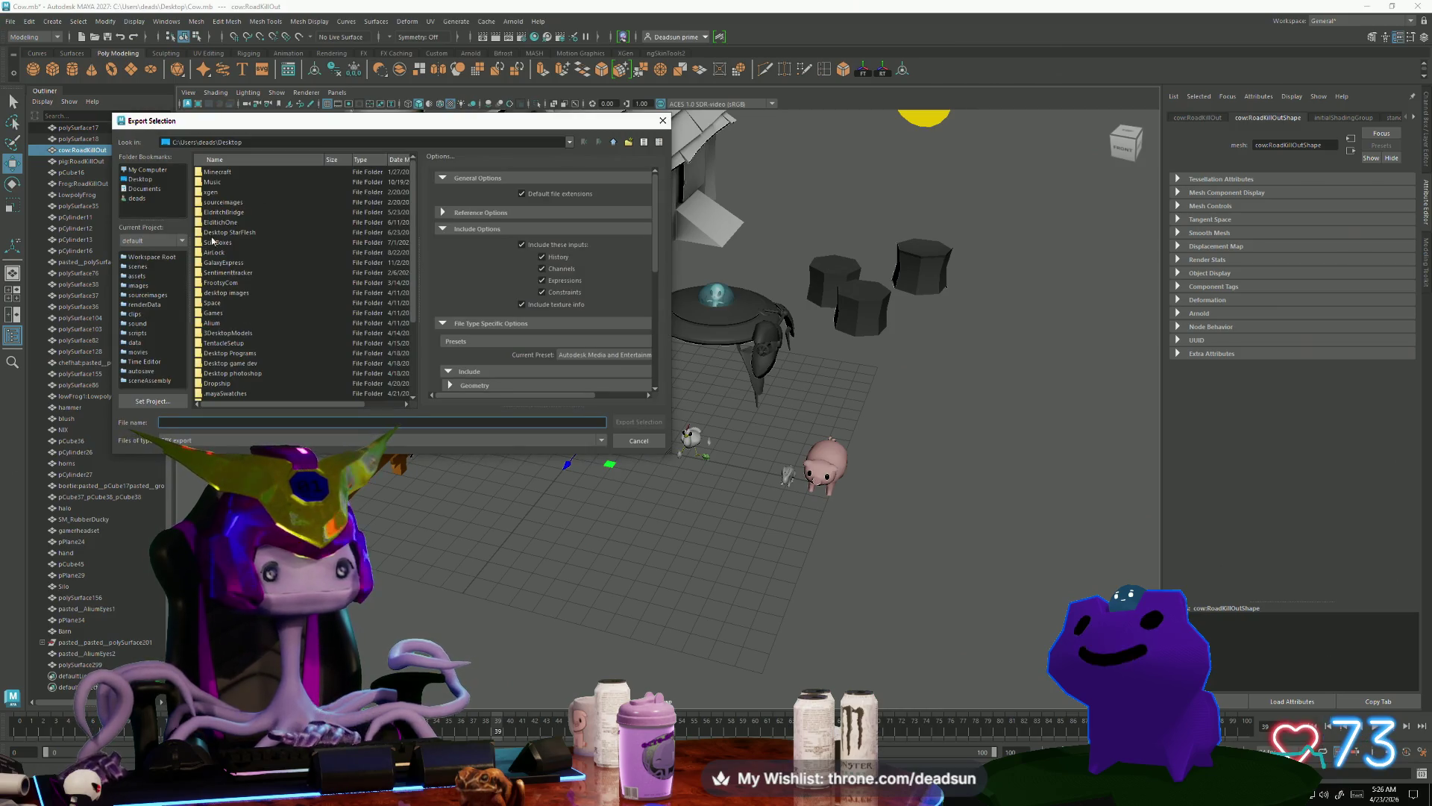
pyautogui.click(149, 180)
pyautogui.scroll(-3, 280, 379)
pyautogui.click(244, 422)
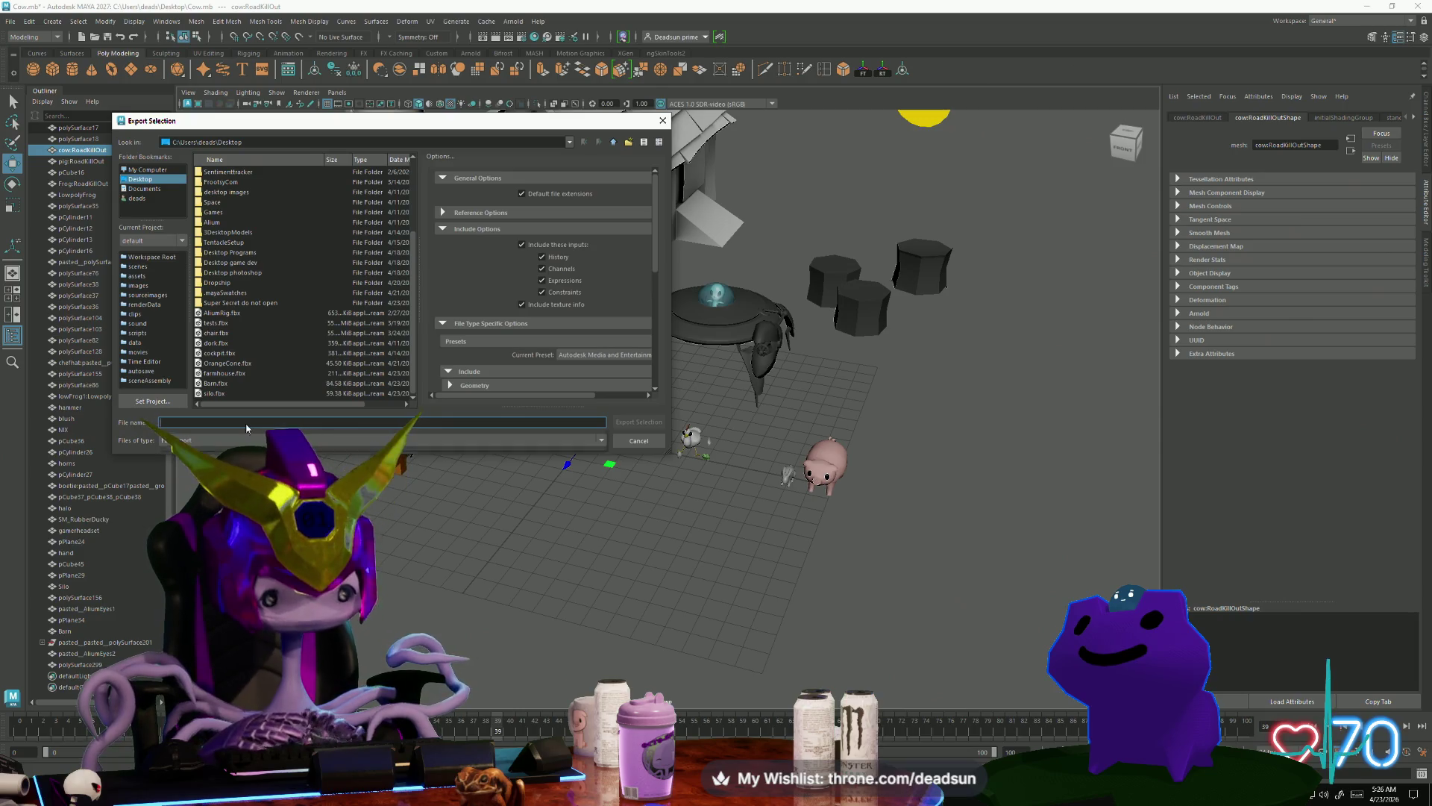
pyautogui.write('Cow')
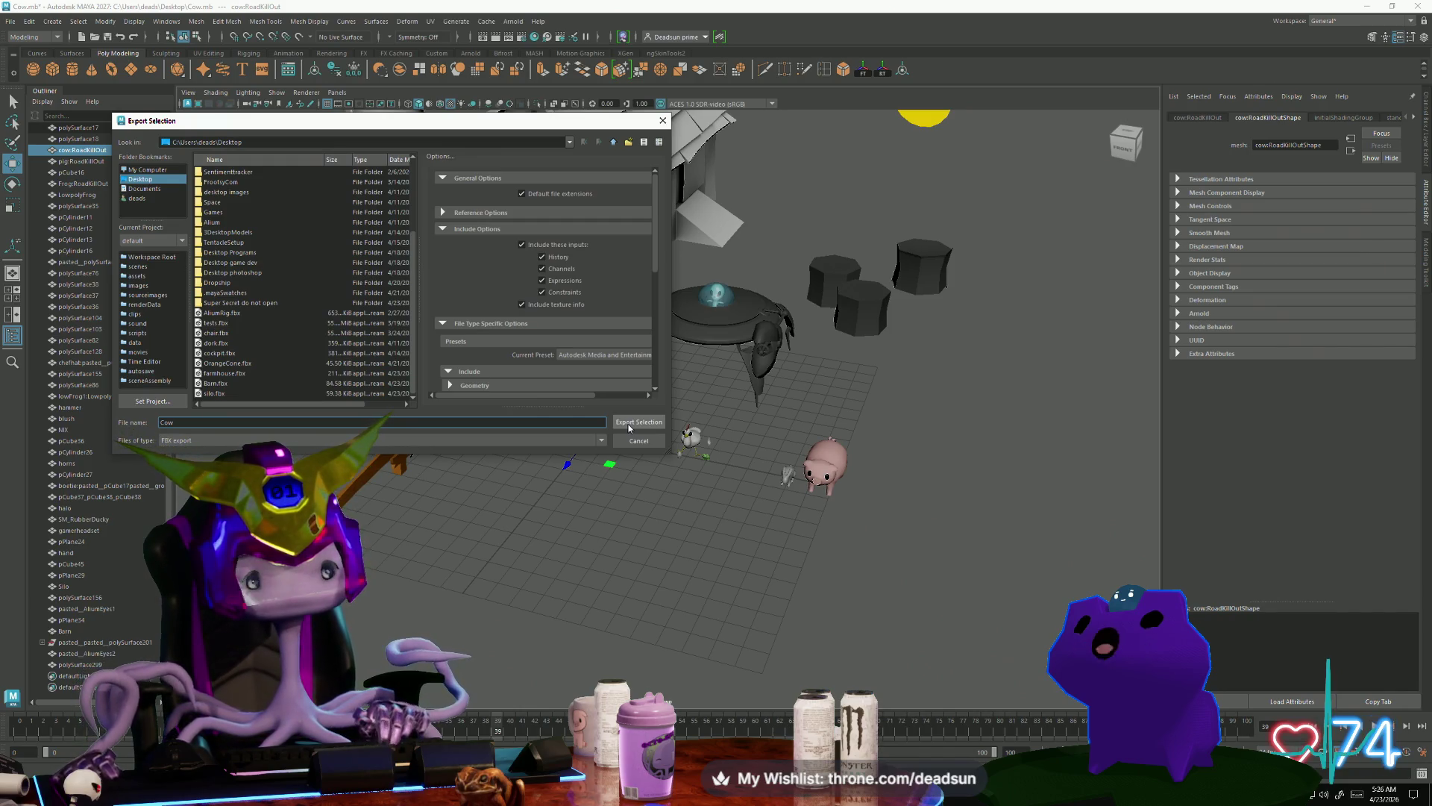
pyautogui.click(638, 422)
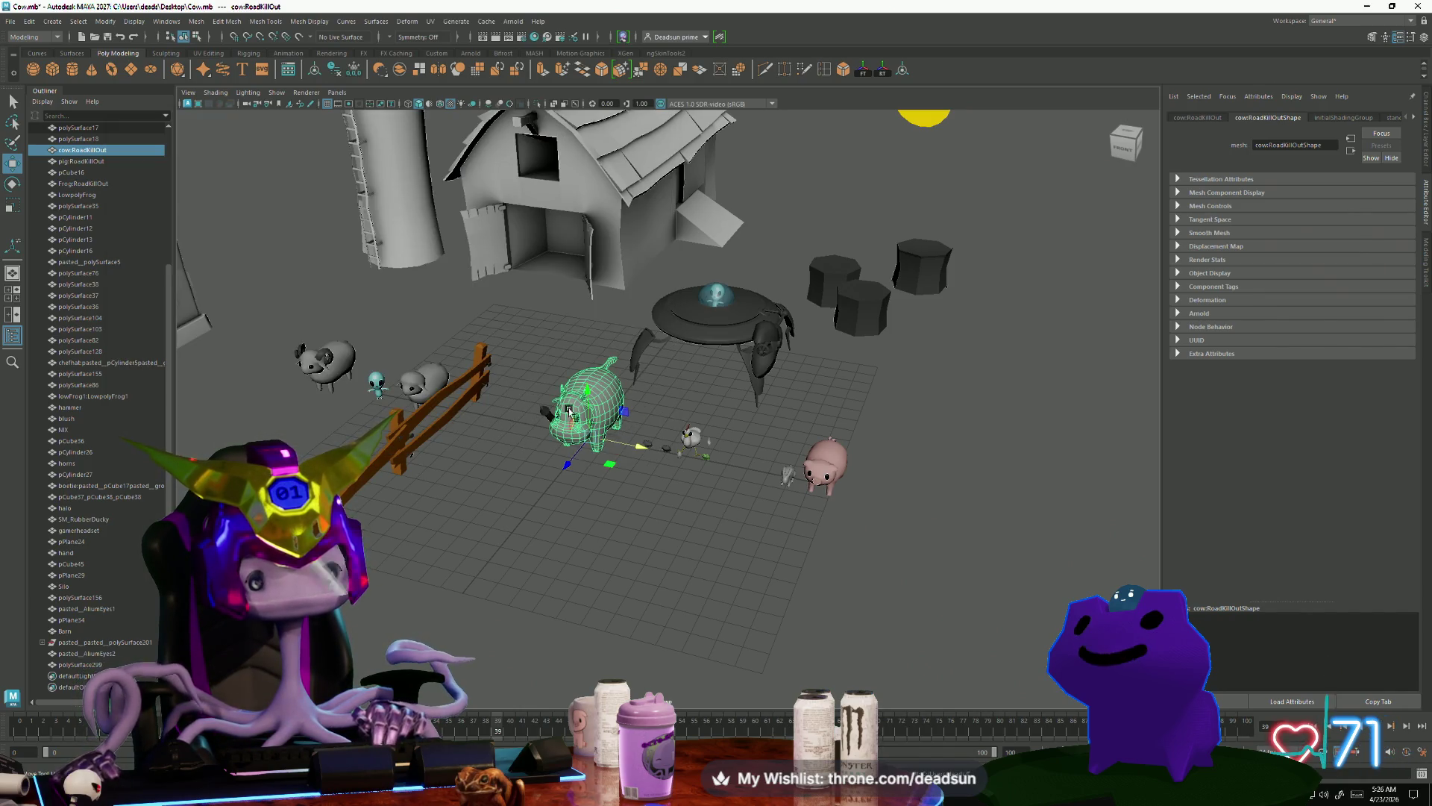
# Step: In the Outliner, rename the cow to Cow and polySurface299 to FarmHouse
pyautogui.keyDown('alt'); pyautogui.moveTo(488, 461); pyautogui.dragTo(490, 452); pyautogui.keyUp('alt')
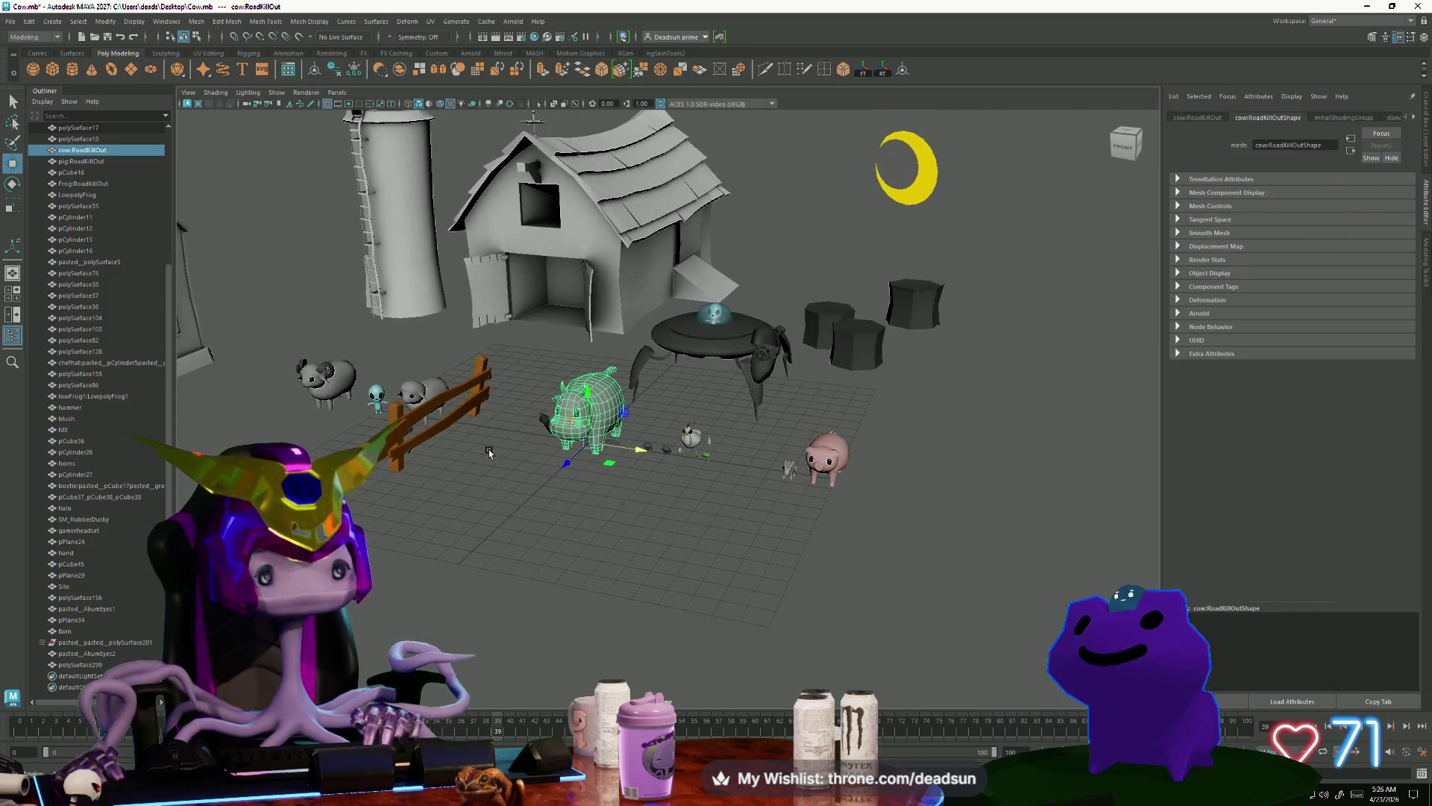
pyautogui.doubleClick(80, 150)
pyautogui.write('Cow')
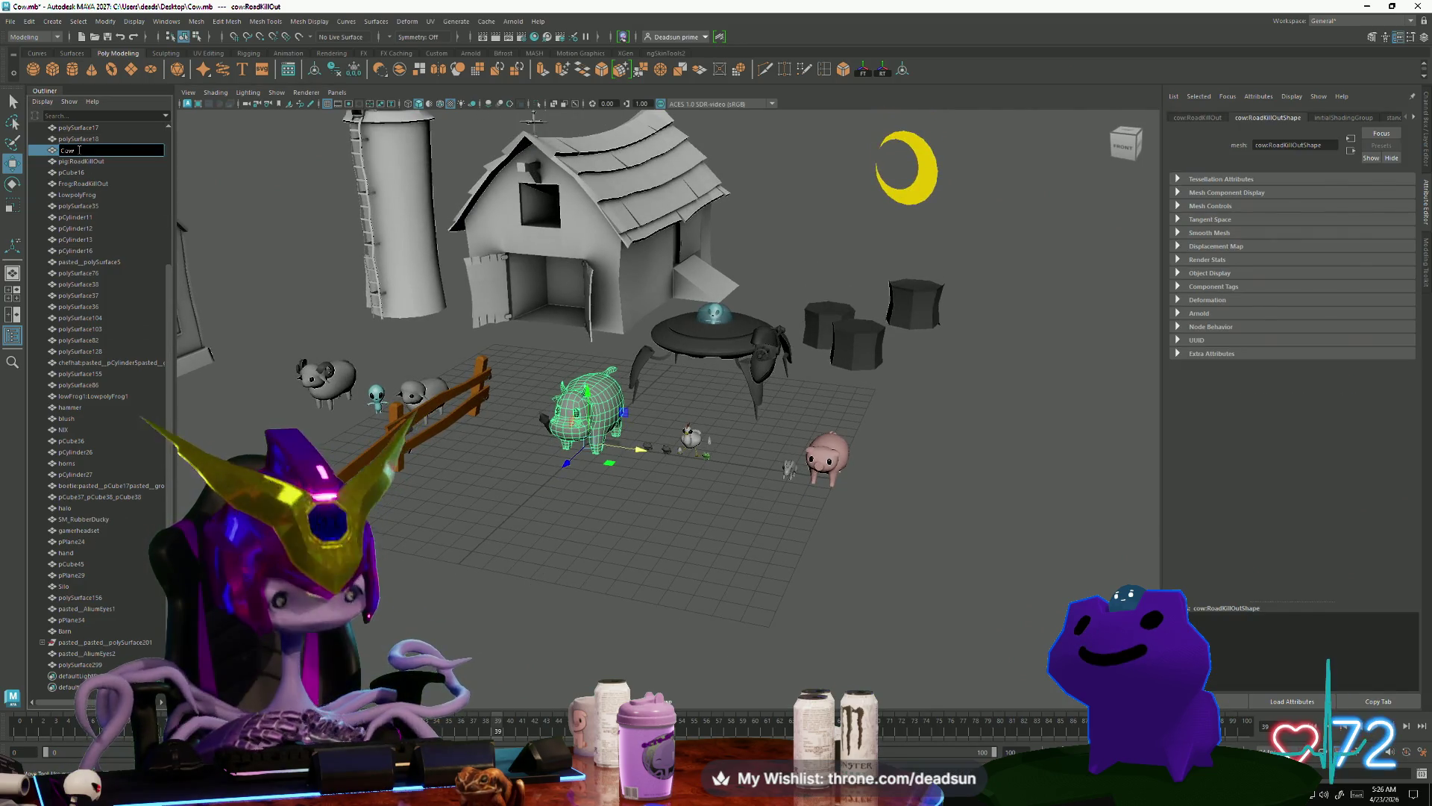
pyautogui.press('Return')
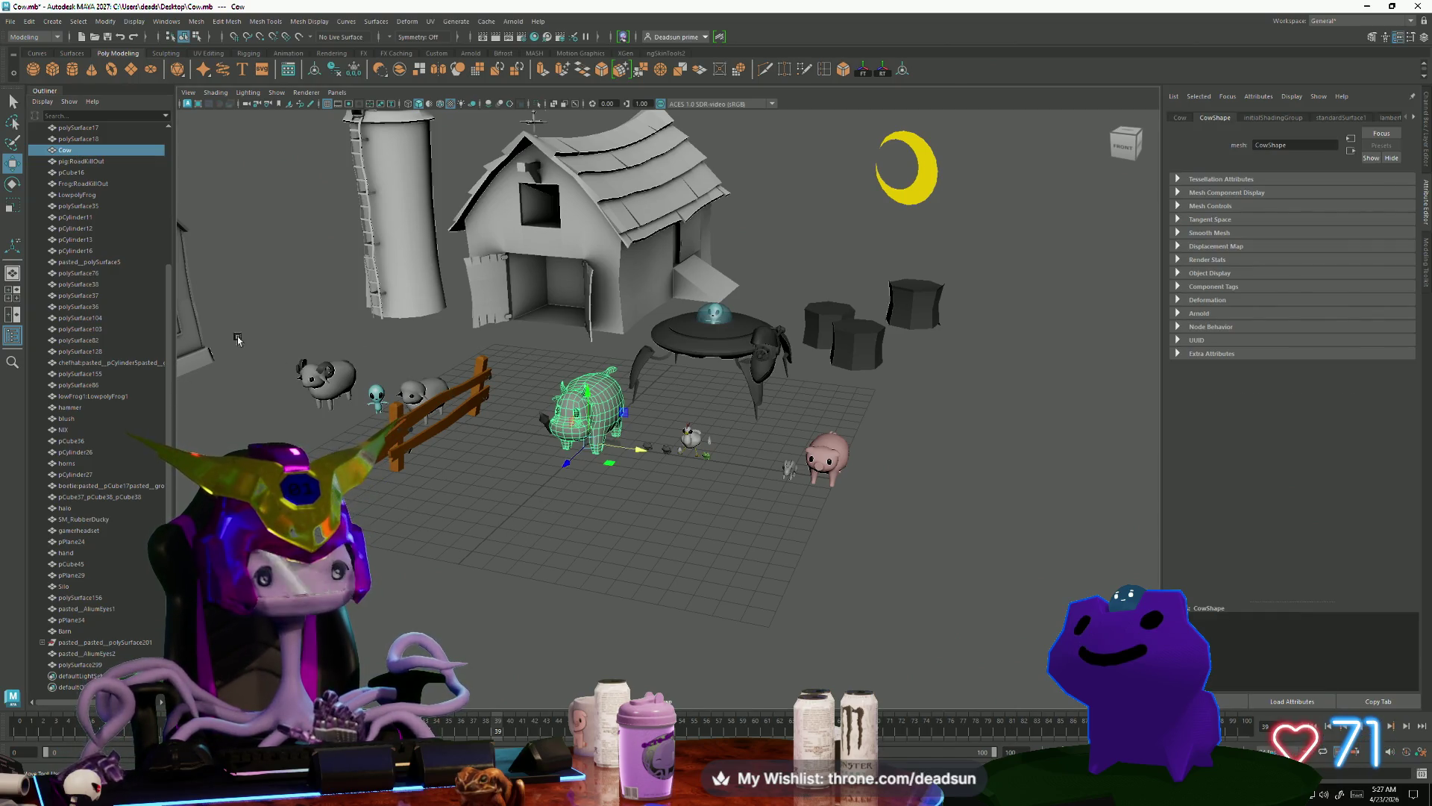
pyautogui.click(203, 343)
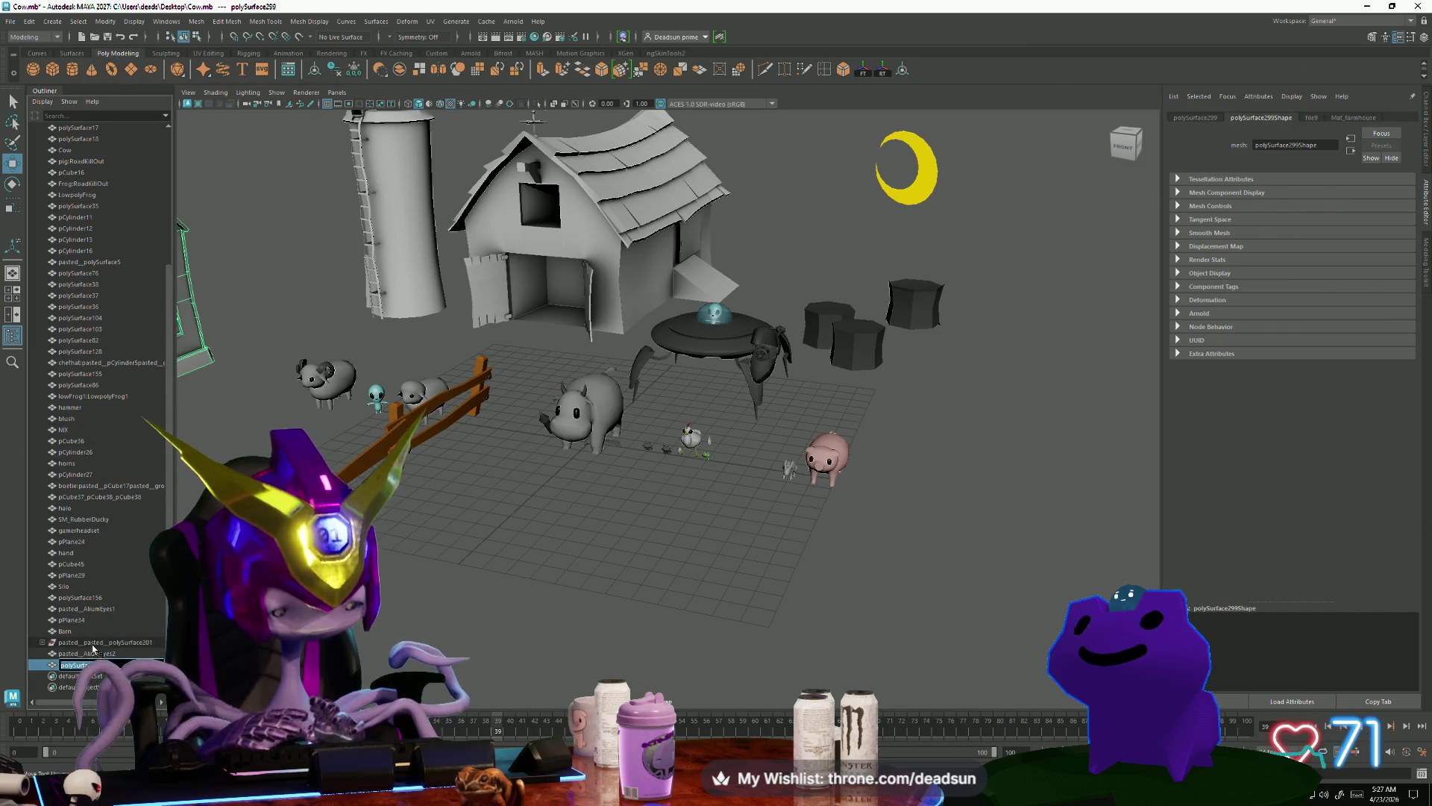
pyautogui.write('farm')
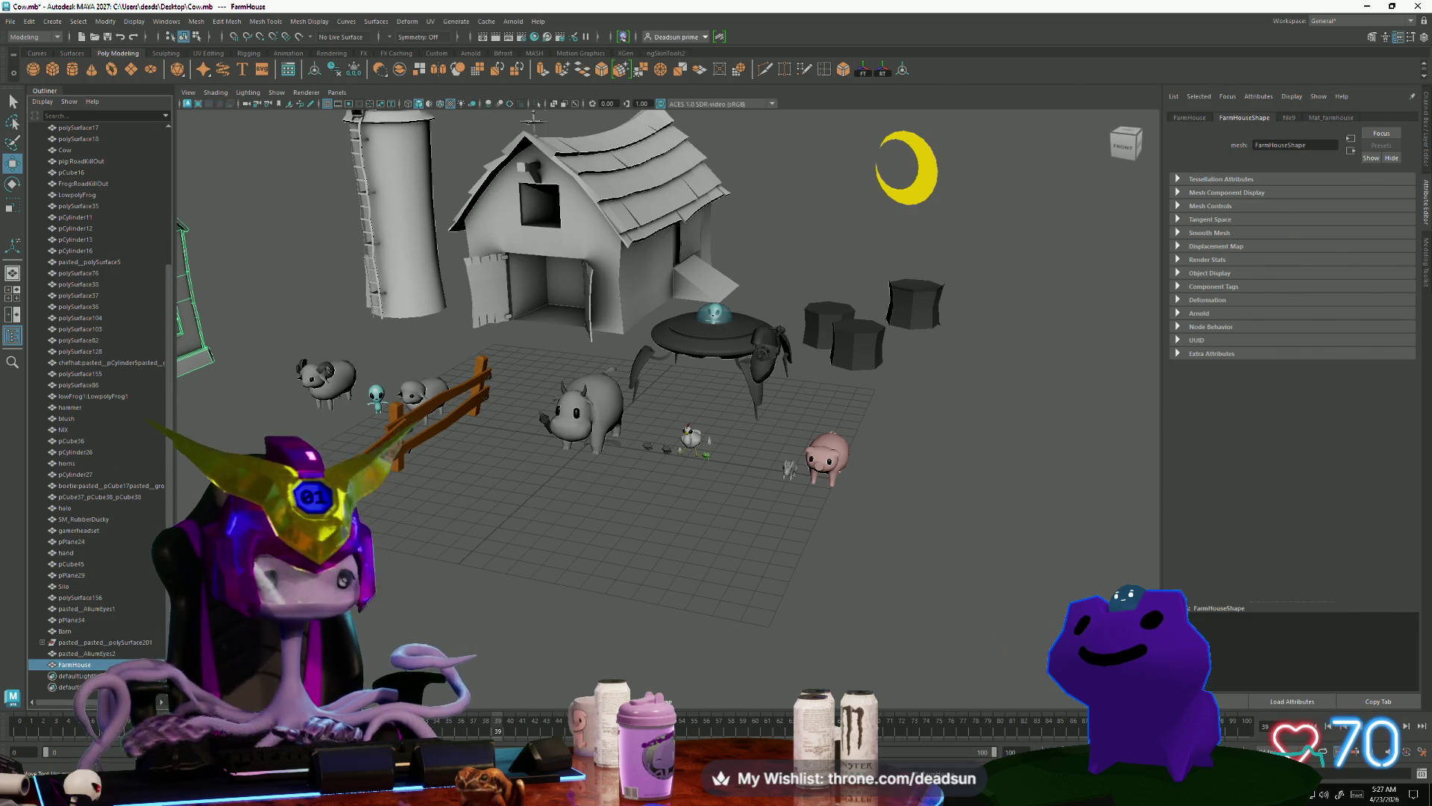
# Step: Select the Barn, silo, UFO table and cow in turn, inspecting the cow from underneath
pyautogui.click(99, 630)
pyautogui.click(400, 223)
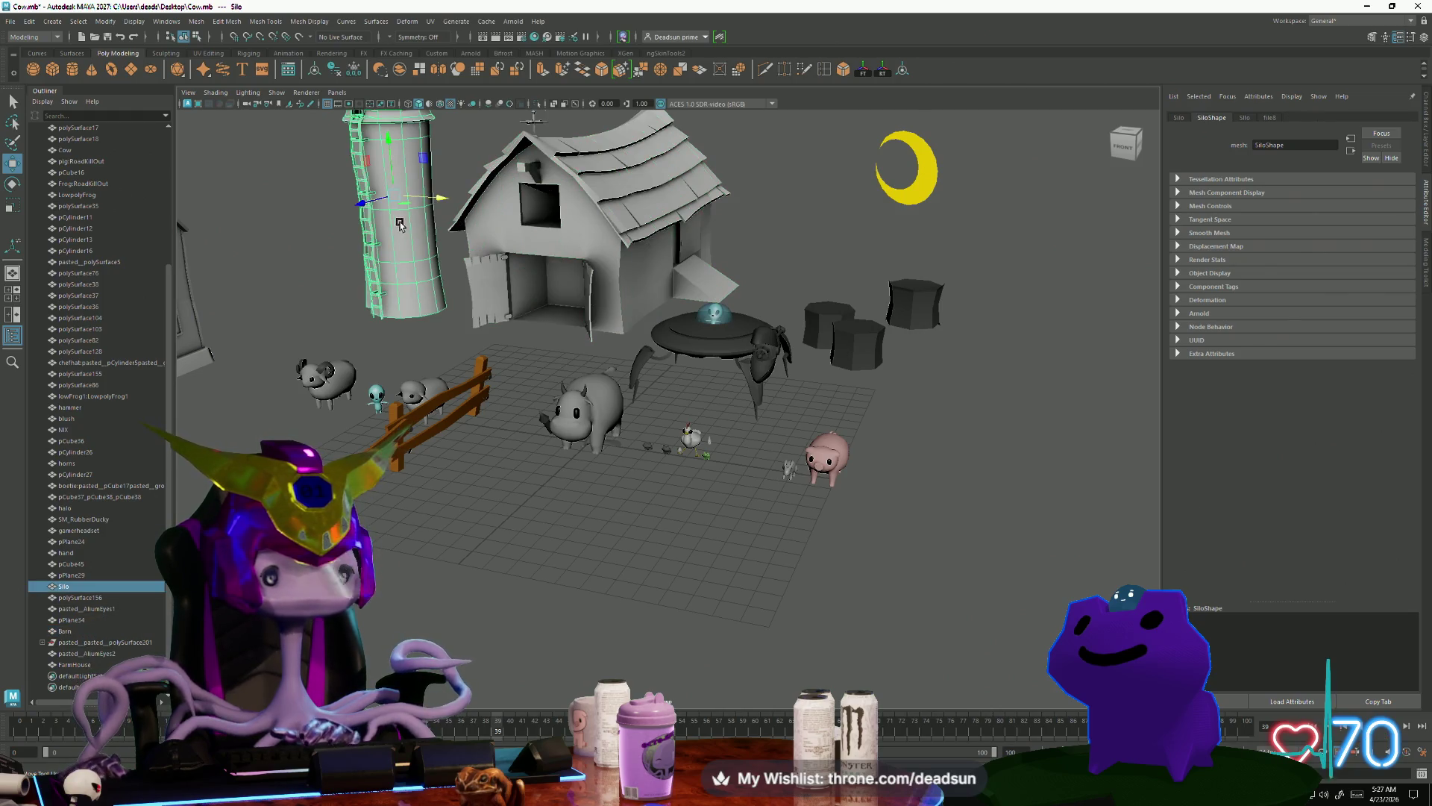
pyautogui.click(713, 332)
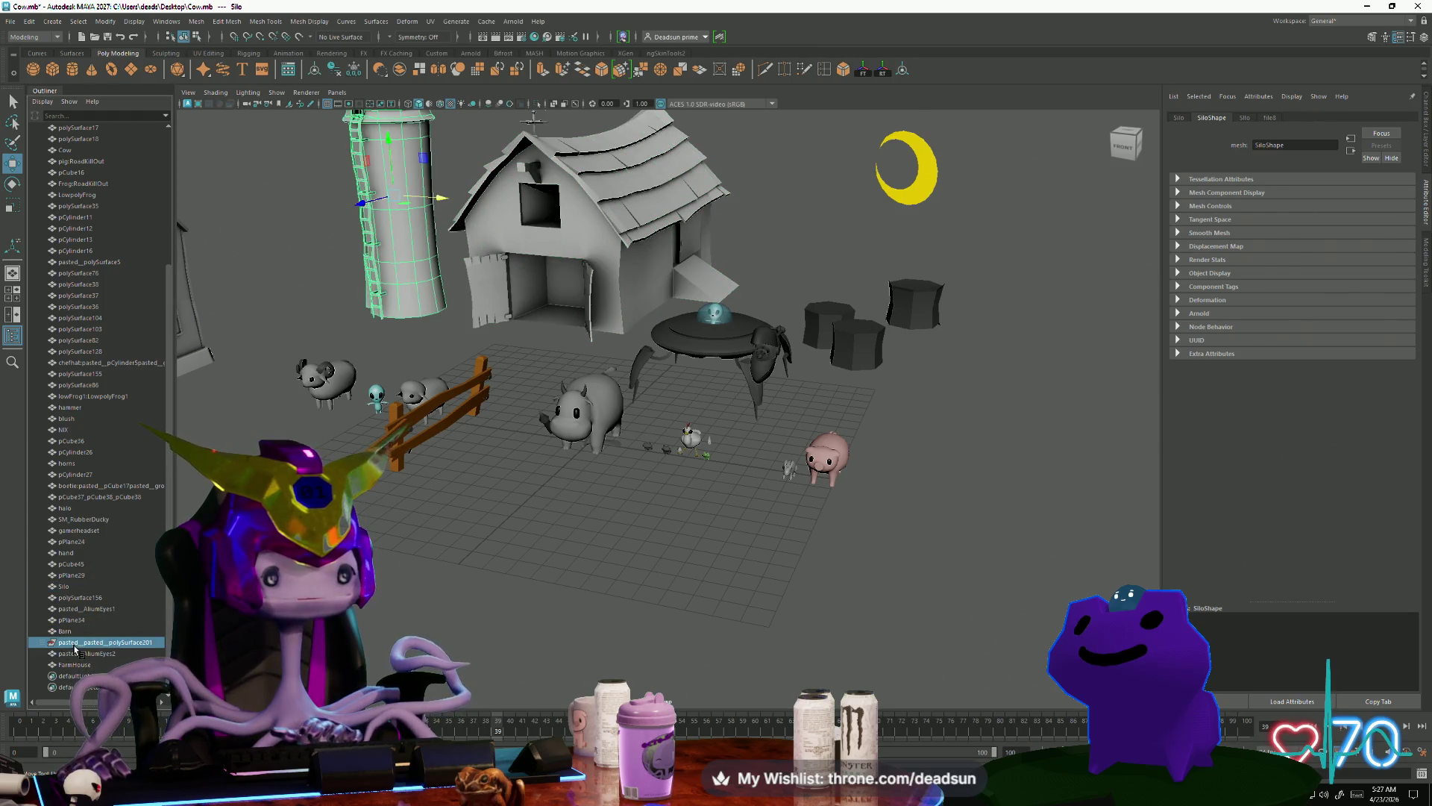
pyautogui.click(585, 406)
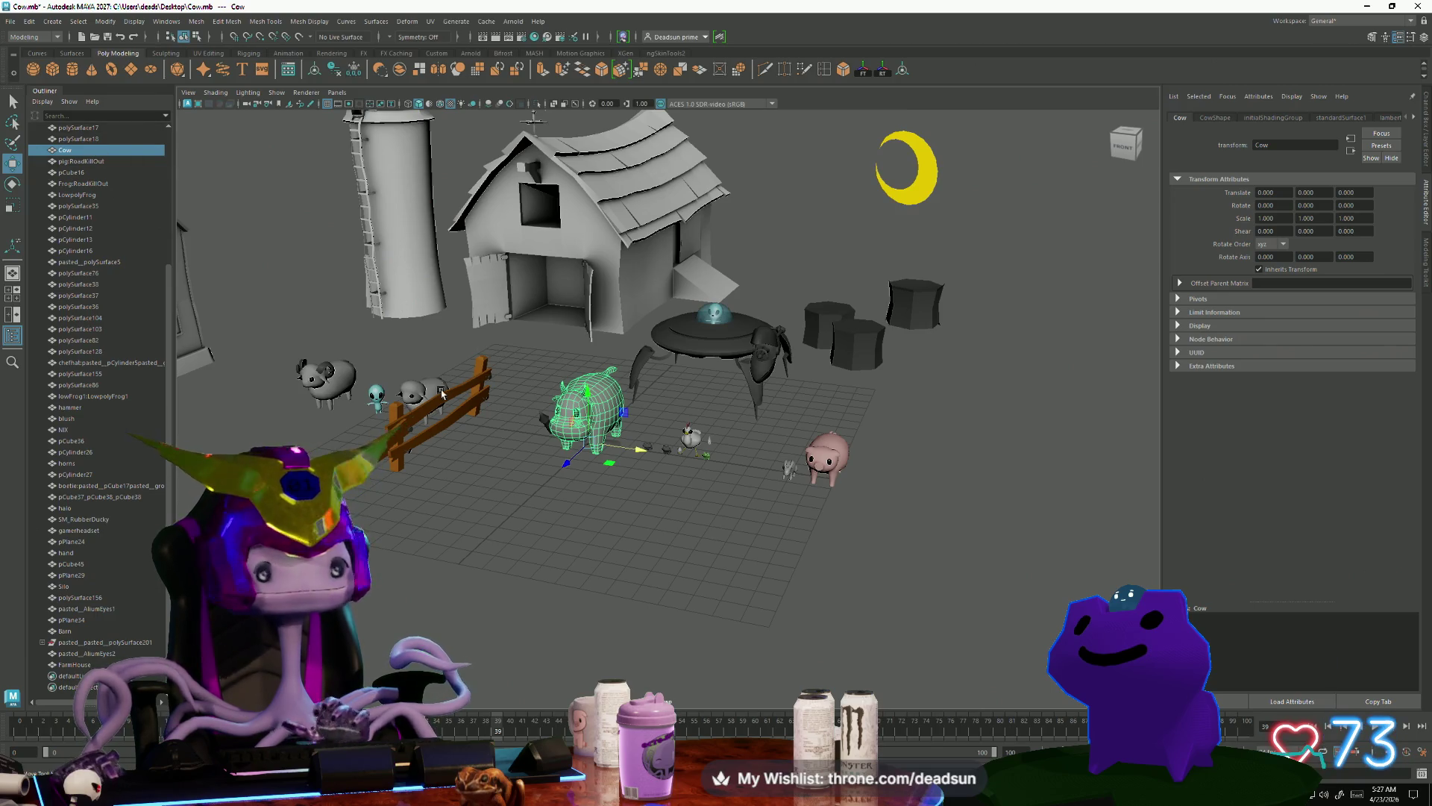
pyautogui.moveTo(479, 423)
pyautogui.keyDown('alt'); pyautogui.mouseDown()
pyautogui.moveTo(597, 402)
pyautogui.moveTo(567, 410)
pyautogui.mouseUp(); pyautogui.keyUp('alt')
pyautogui.scroll(5, 567, 410)
pyautogui.moveTo(448, 537)
pyautogui.keyDown('alt'); pyautogui.mouseDown()
pyautogui.moveTo(403, 470)
pyautogui.moveTo(445, 583)
pyautogui.moveTo(430, 507)
pyautogui.moveTo(526, 506)
pyautogui.moveTo(493, 537)
pyautogui.moveTo(559, 485)
pyautogui.moveTo(514, 541)
pyautogui.moveTo(426, 561)
pyautogui.moveTo(313, 447)
pyautogui.mouseUp(); pyautogui.keyUp('alt')
pyautogui.scroll(-5, 445, 584)
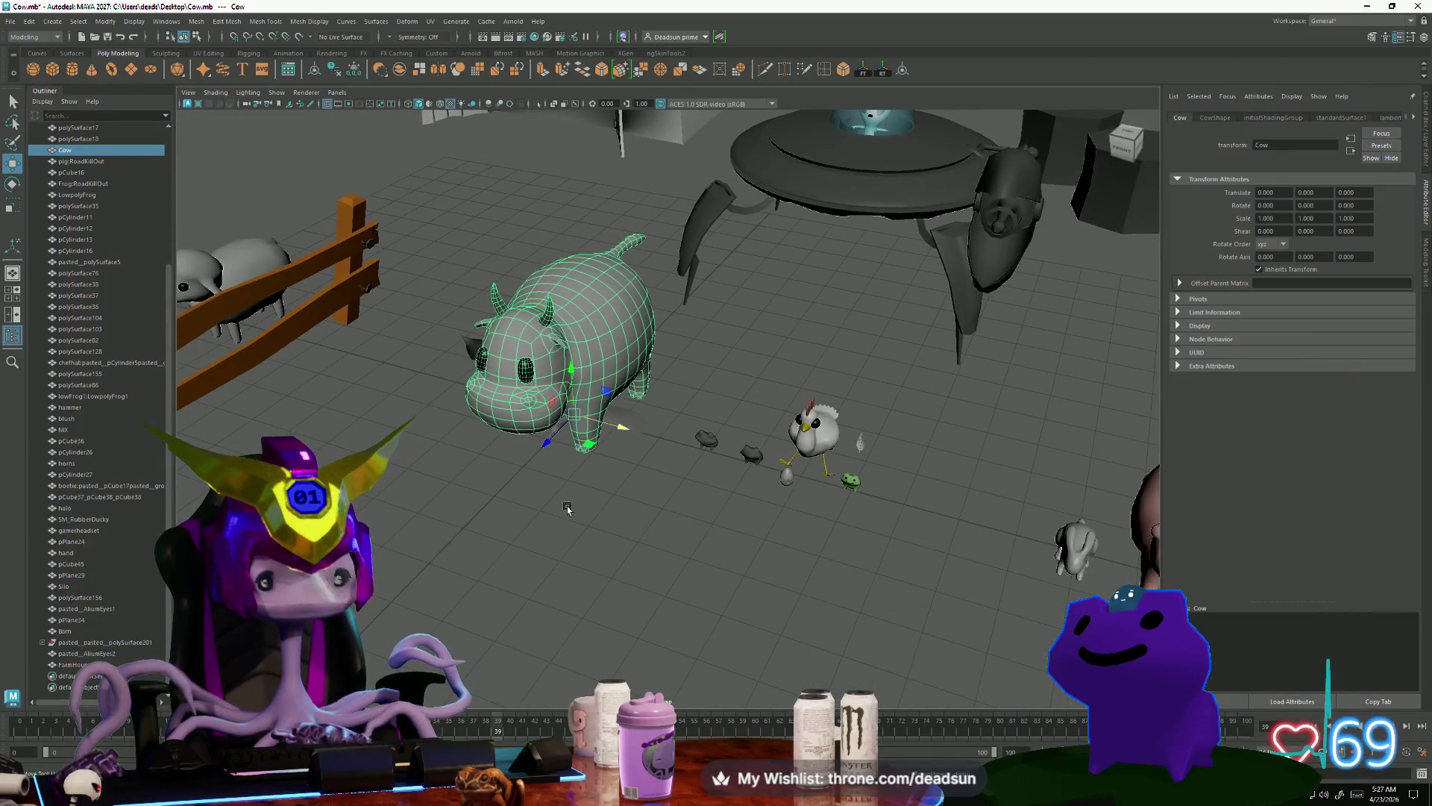
pyautogui.click(430, 507)
pyautogui.click(584, 431)
pyautogui.click(605, 521)
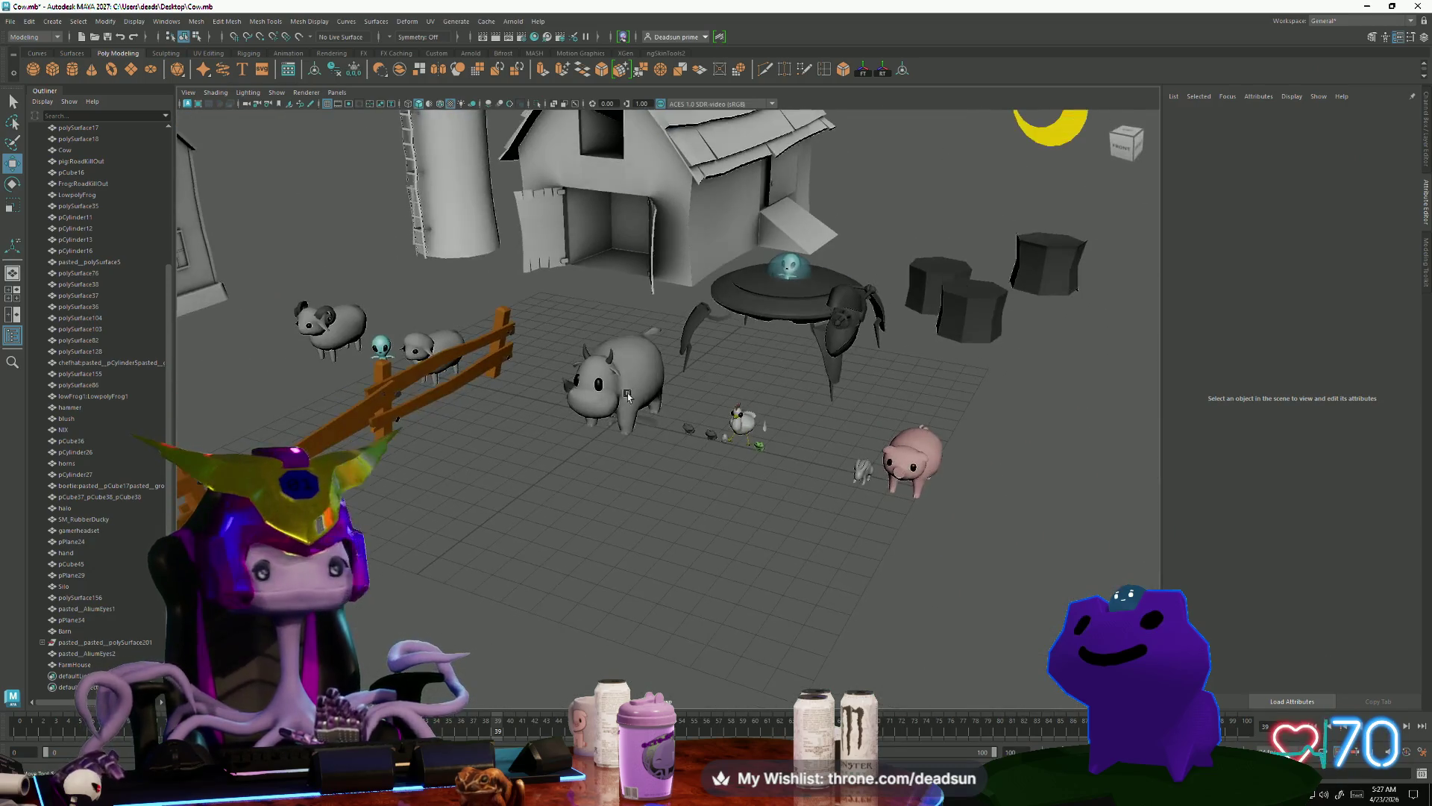
pyautogui.click(65, 150)
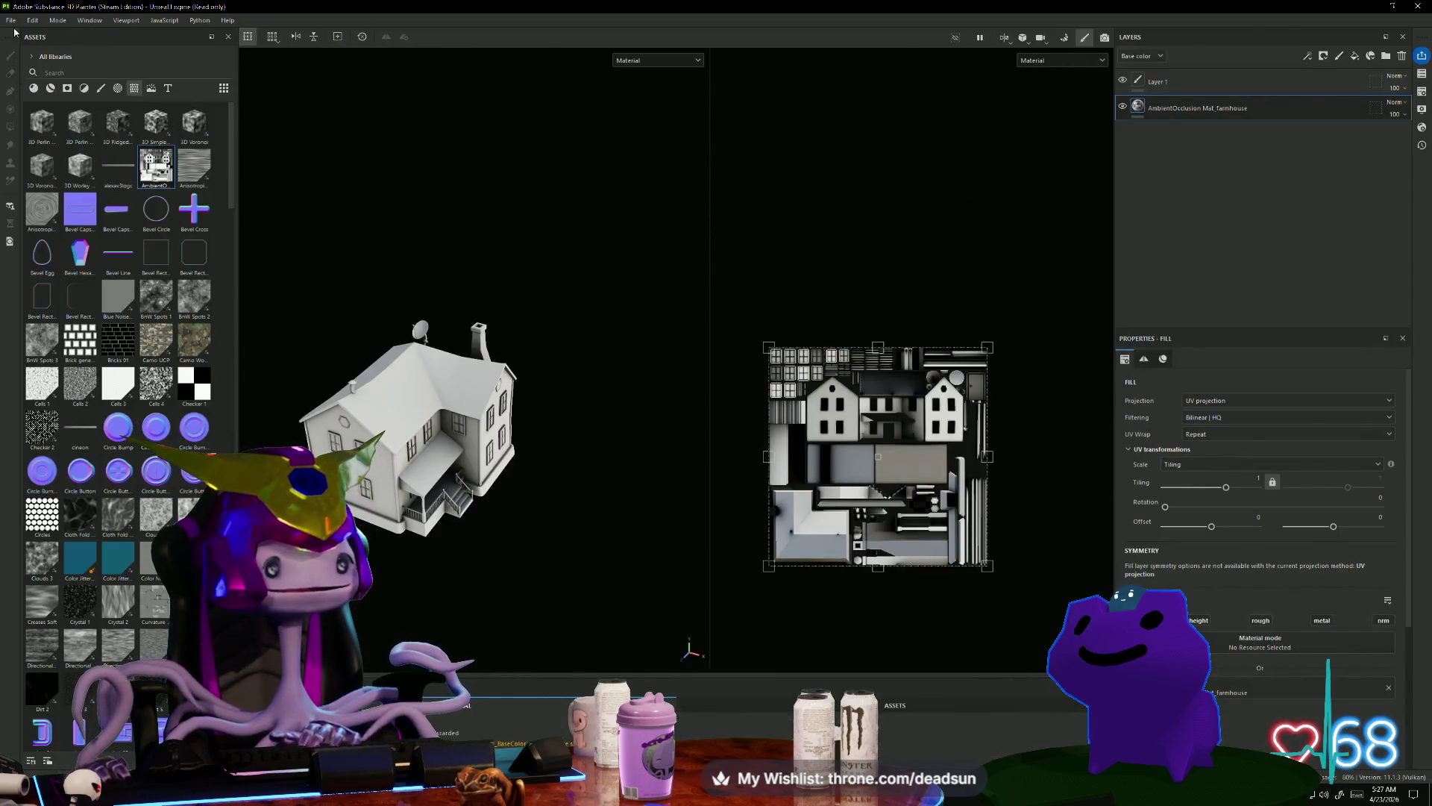
pyautogui.click(11, 20)
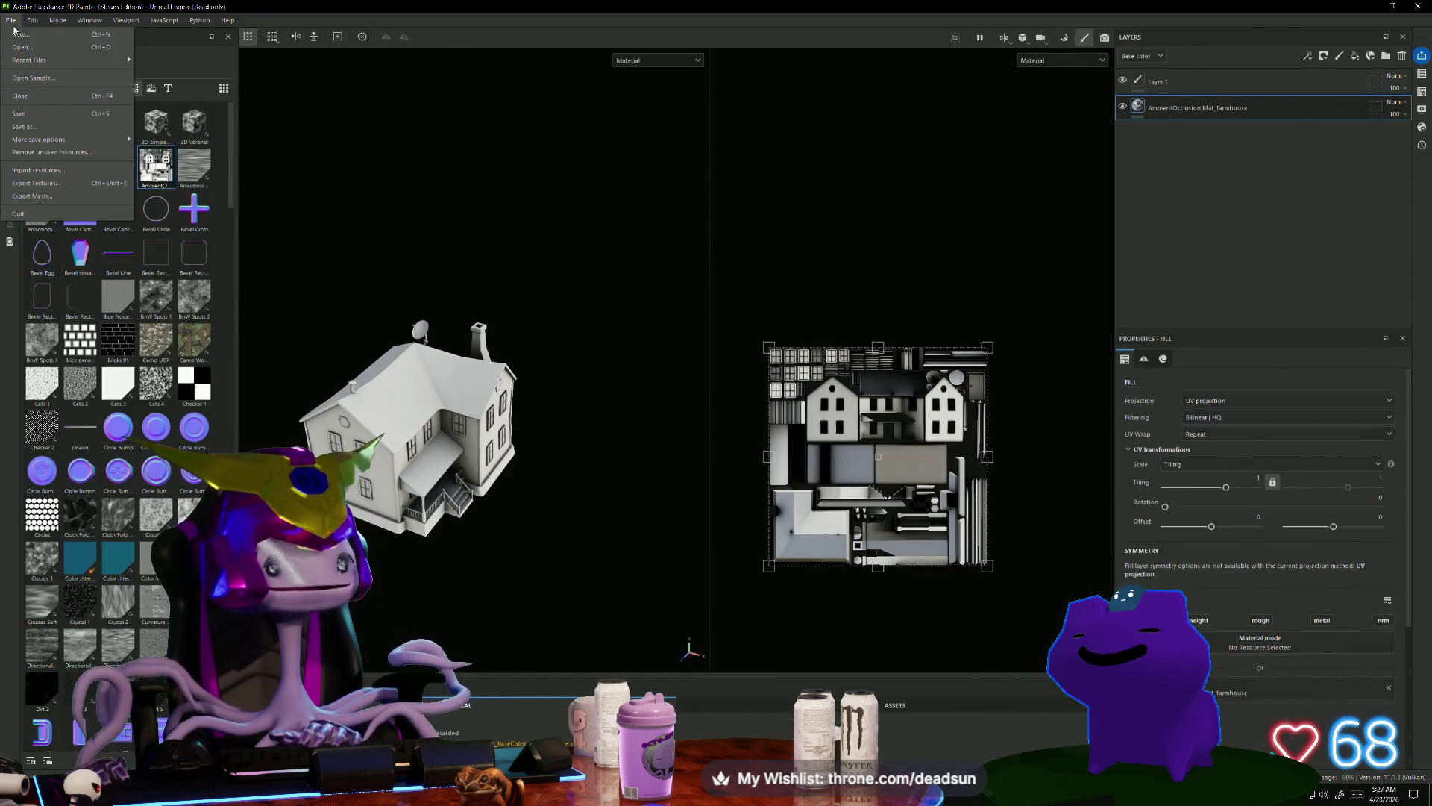
# Step: Create a new Painter project using Desktop/Cow.fbx as the mesh
pyautogui.click(22, 35)
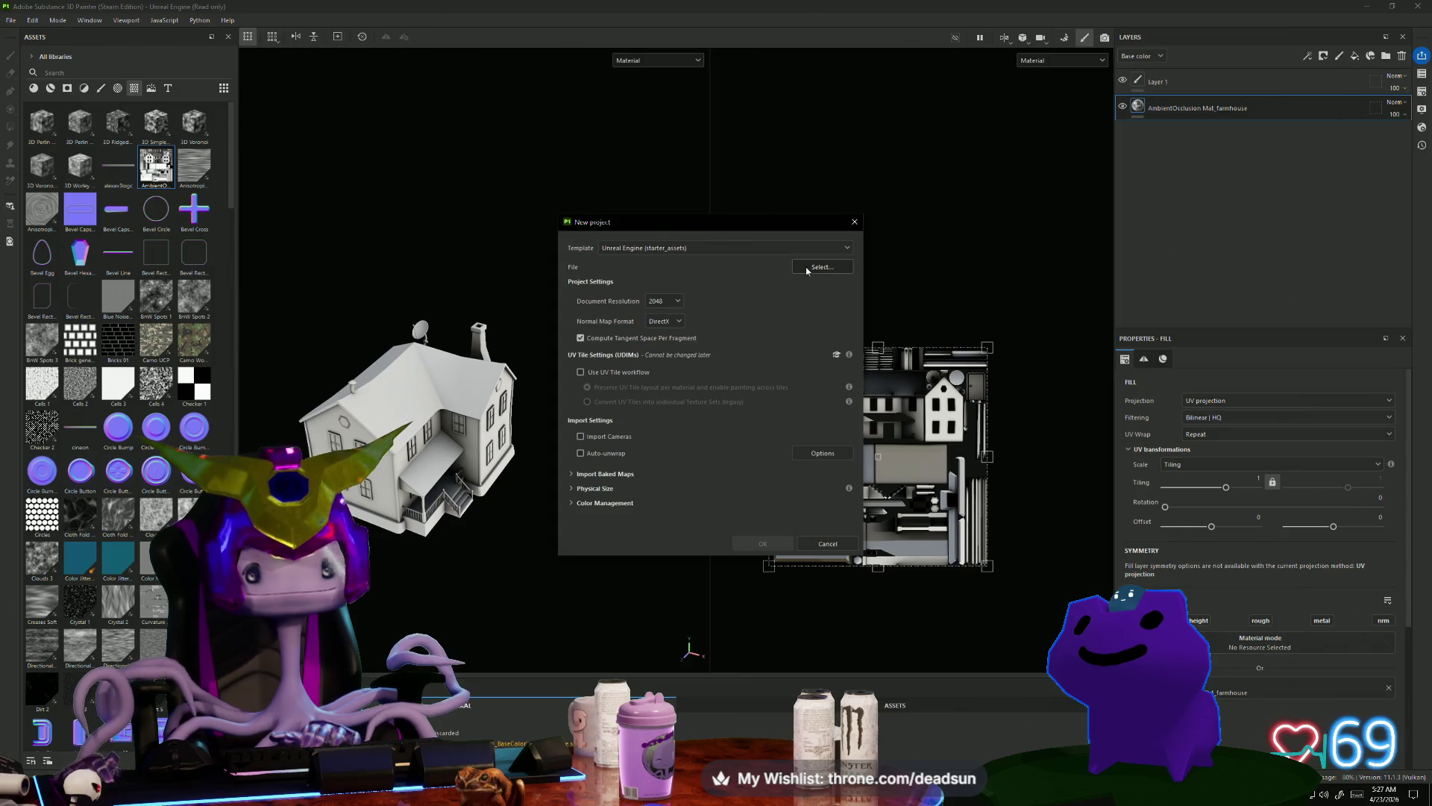
pyautogui.click(802, 271)
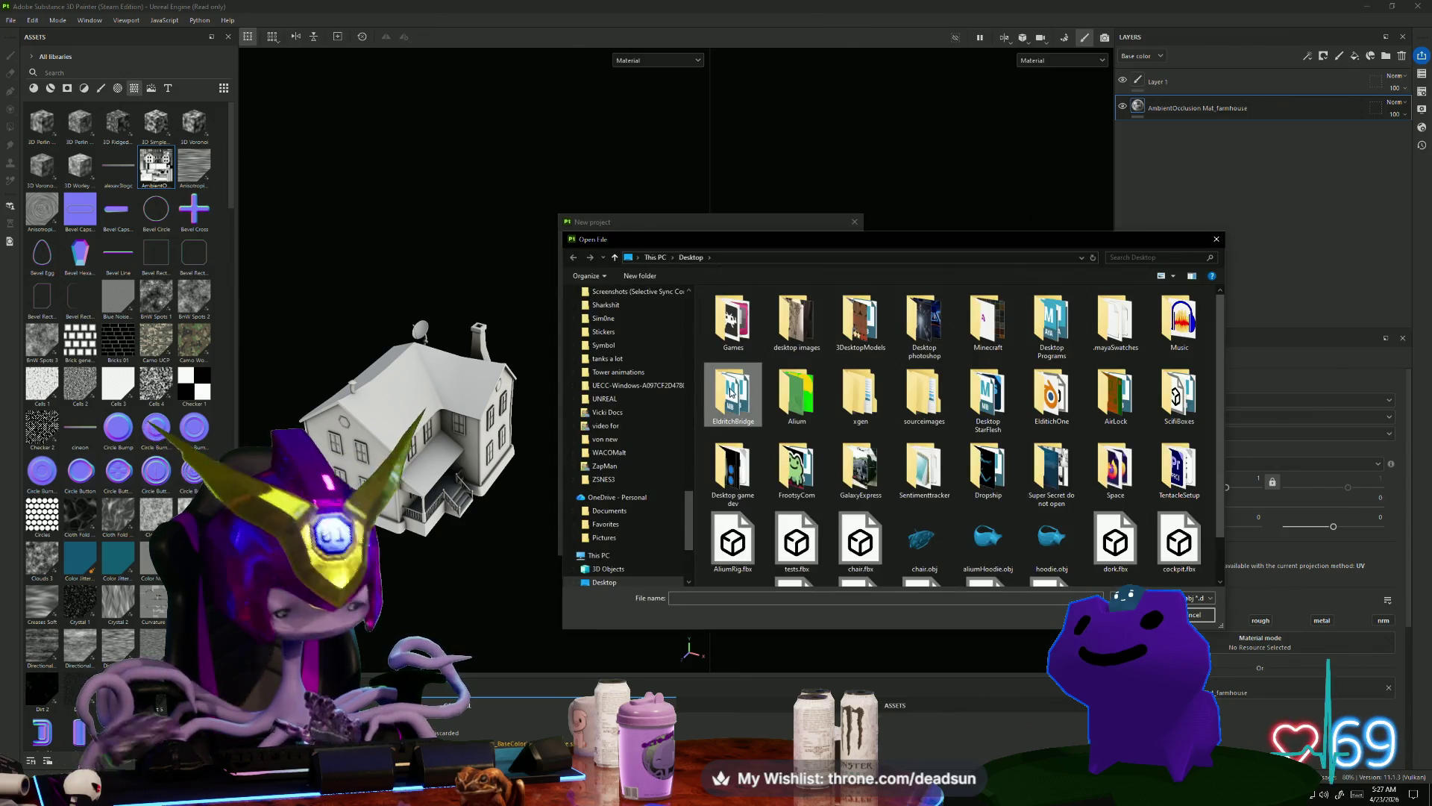
pyautogui.scroll(-1, 731, 394)
pyautogui.click(1052, 556)
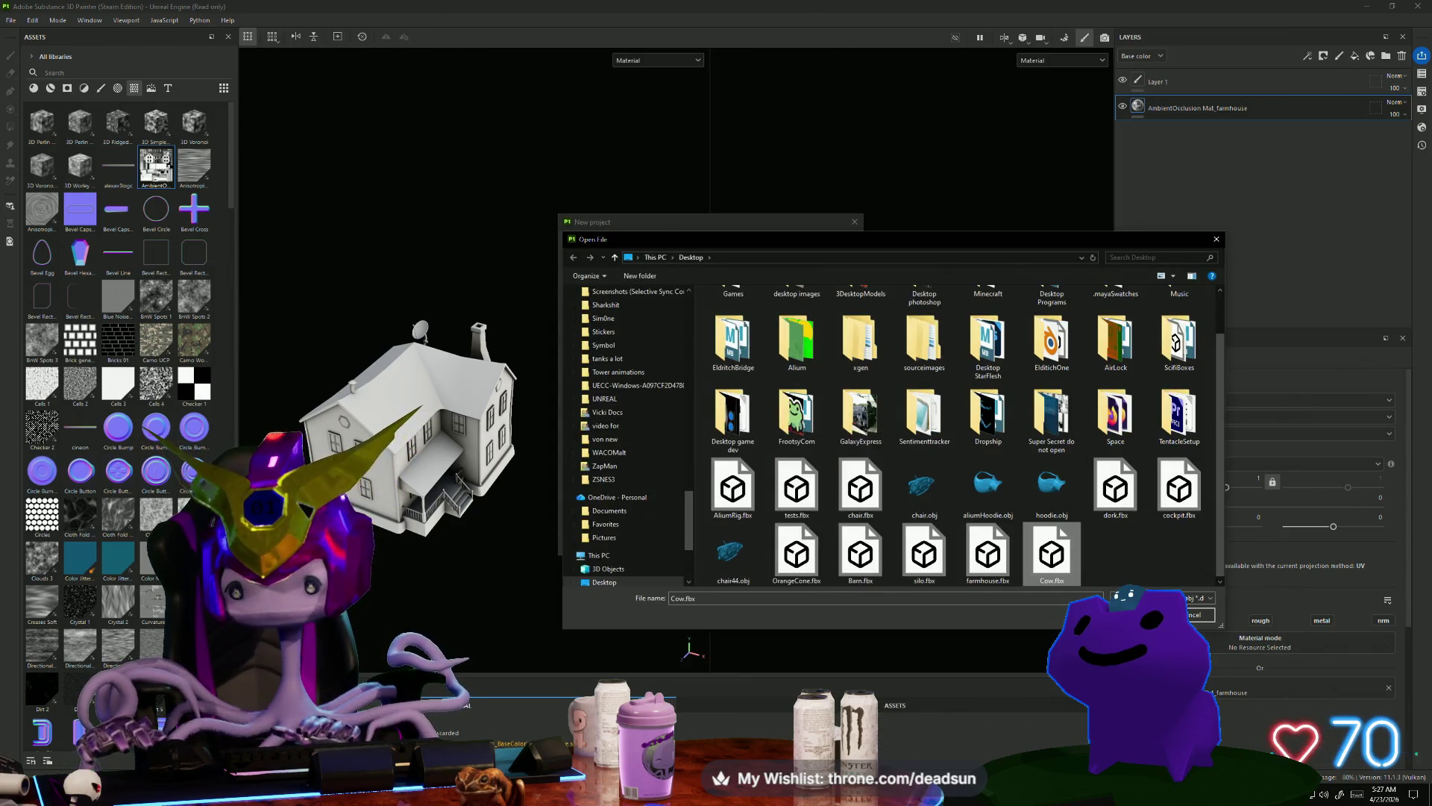
pyautogui.click(1141, 613)
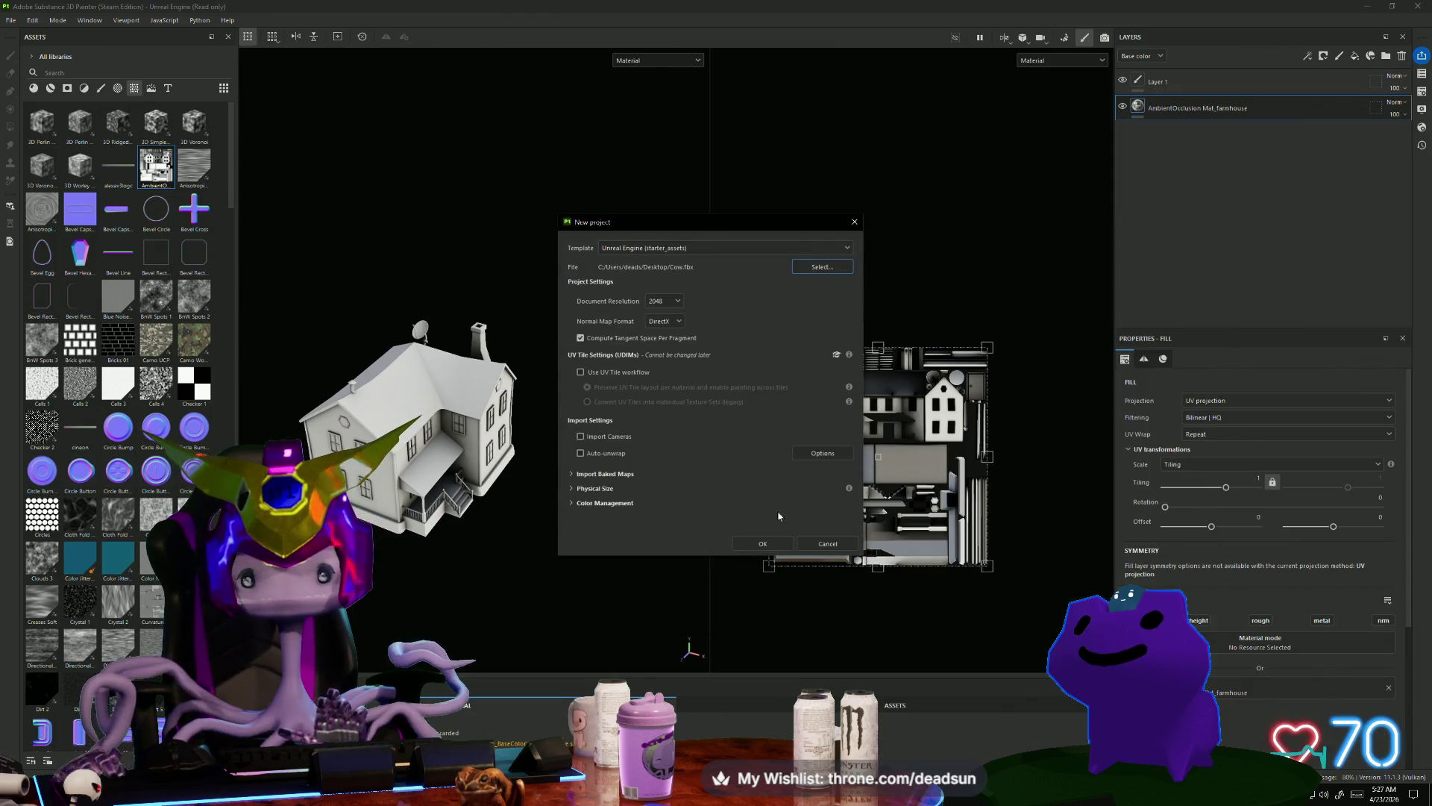
pyautogui.click(763, 544)
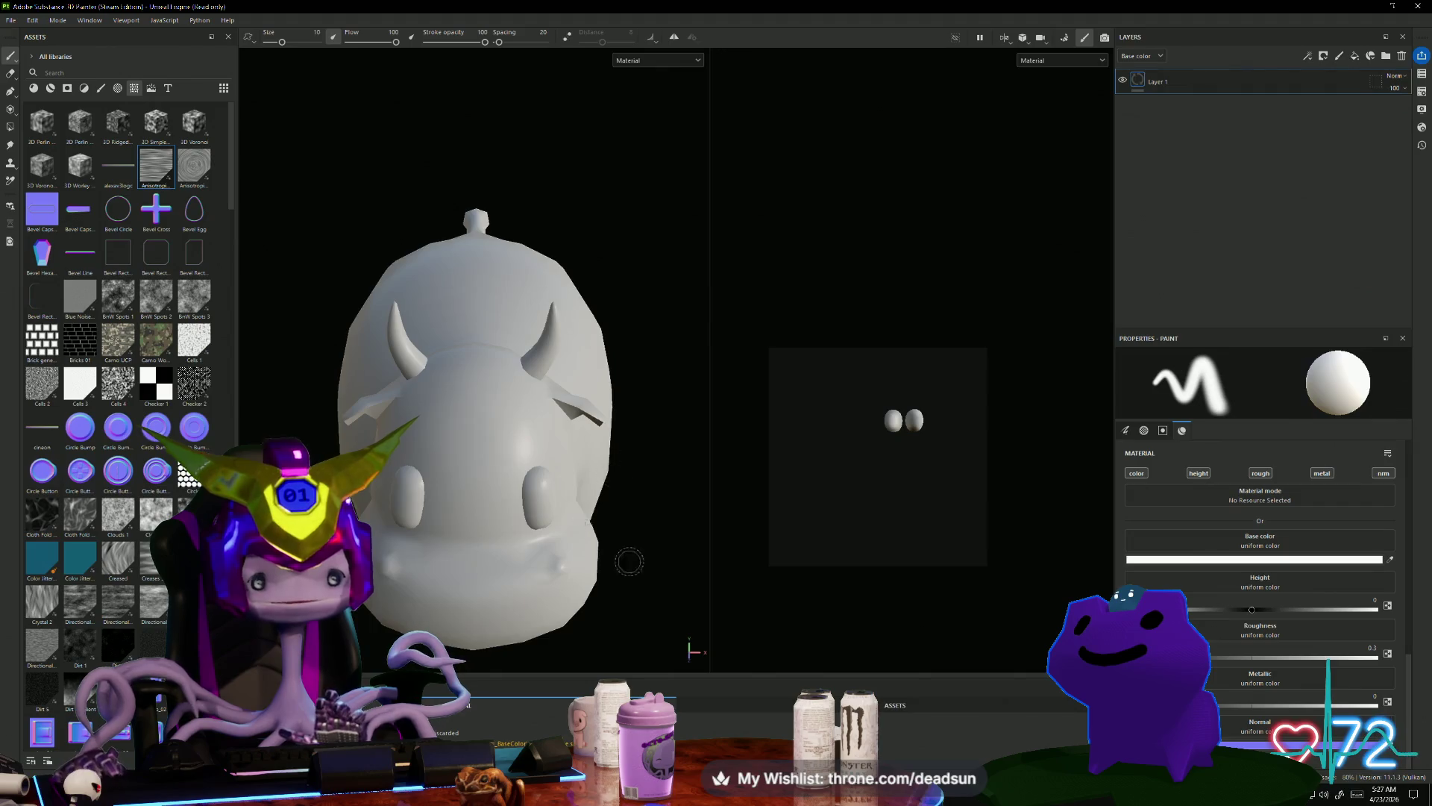
pyautogui.moveTo(629, 561)
pyautogui.keyDown('alt'); pyautogui.mouseDown()
pyautogui.moveTo(440, 545)
pyautogui.moveTo(662, 543)
pyautogui.moveTo(588, 562)
pyautogui.moveTo(748, 639)
pyautogui.moveTo(869, 582)
pyautogui.moveTo(770, 563)
pyautogui.moveTo(450, 575)
pyautogui.moveTo(812, 261)
pyautogui.mouseUp(); pyautogui.keyUp('alt')
# Step: Bake all the cow's mesh maps in Baking mode, inspect them, and return to painting
pyautogui.hotkey('ctrl', 'shift', 'b')
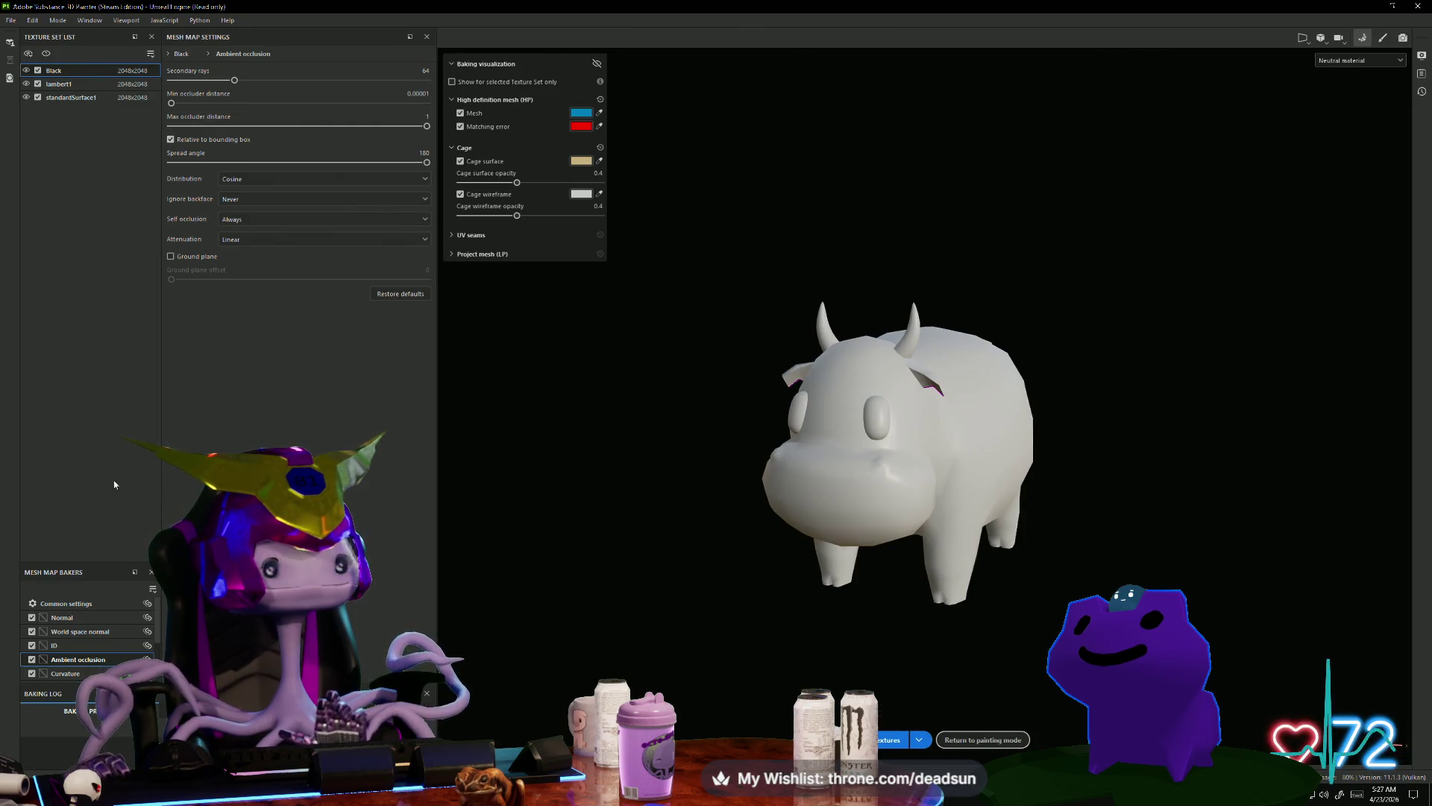
pyautogui.click(881, 739)
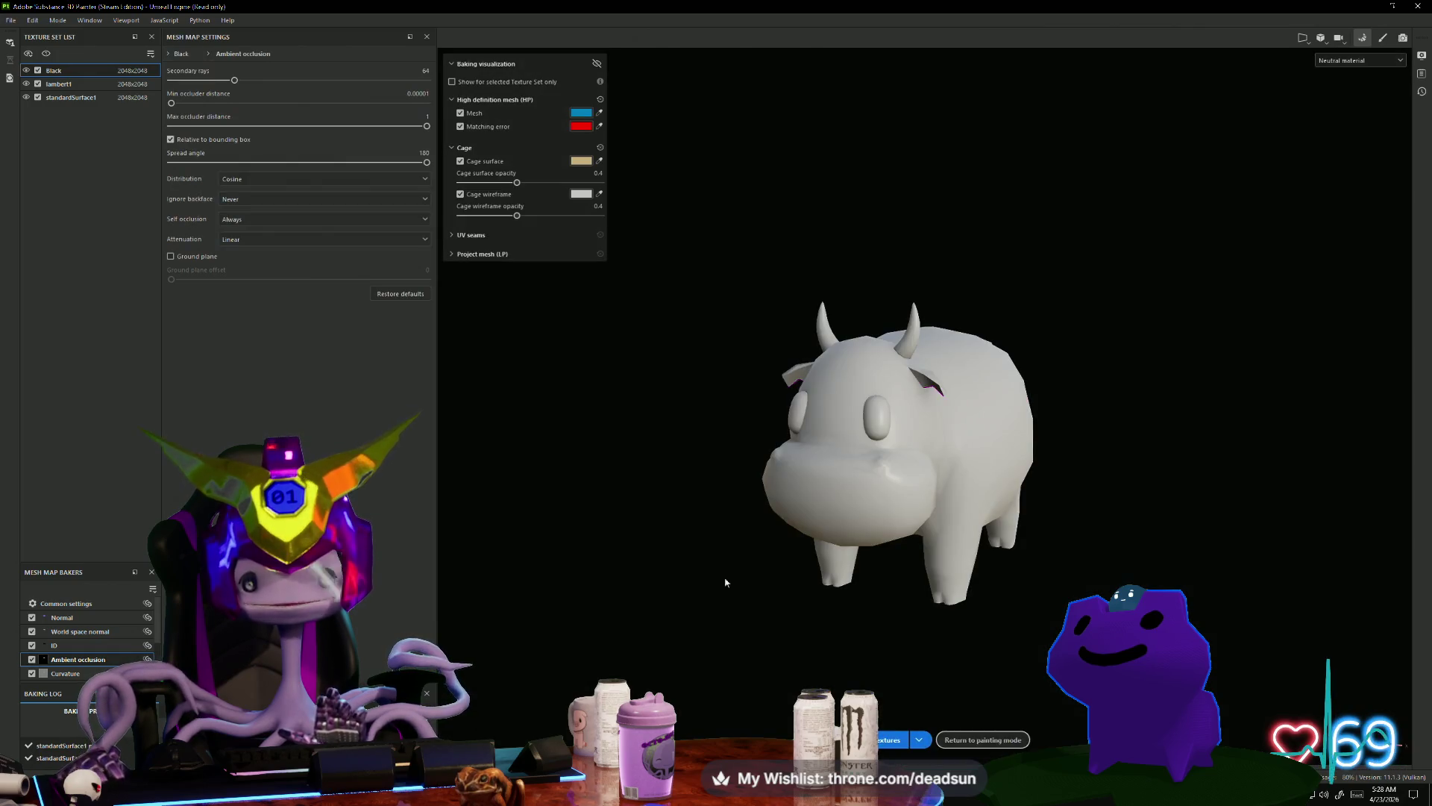
pyautogui.moveTo(726, 582)
pyautogui.keyDown('alt'); pyautogui.mouseDown()
pyautogui.moveTo(528, 537)
pyautogui.moveTo(796, 423)
pyautogui.mouseUp(); pyautogui.keyUp('alt')
pyautogui.click(1362, 39)
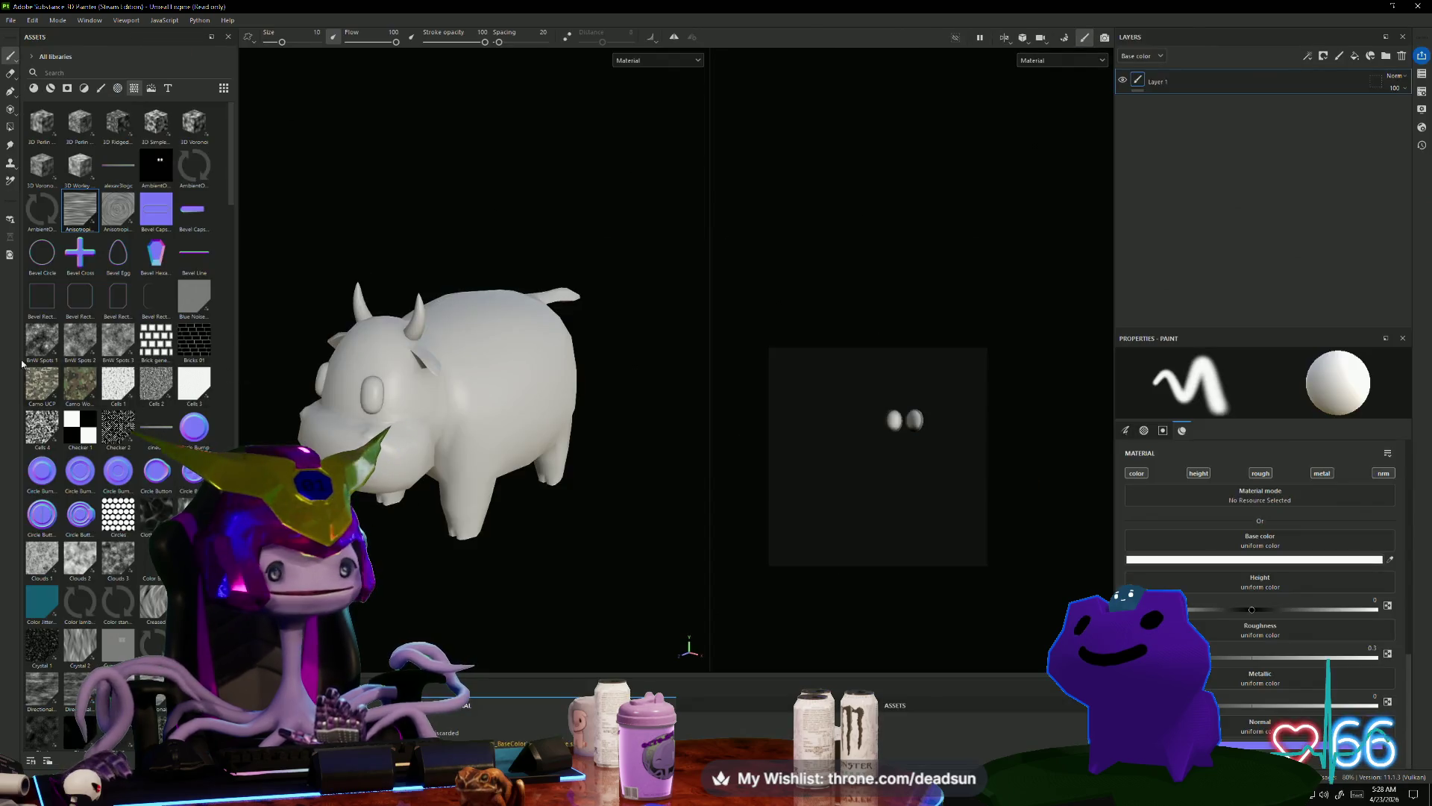
pyautogui.moveTo(197, 165)
pyautogui.mouseDown()
pyautogui.moveTo(1023, 168)
pyautogui.moveTo(1139, 123)
pyautogui.moveTo(1133, 111)
pyautogui.mouseUp()
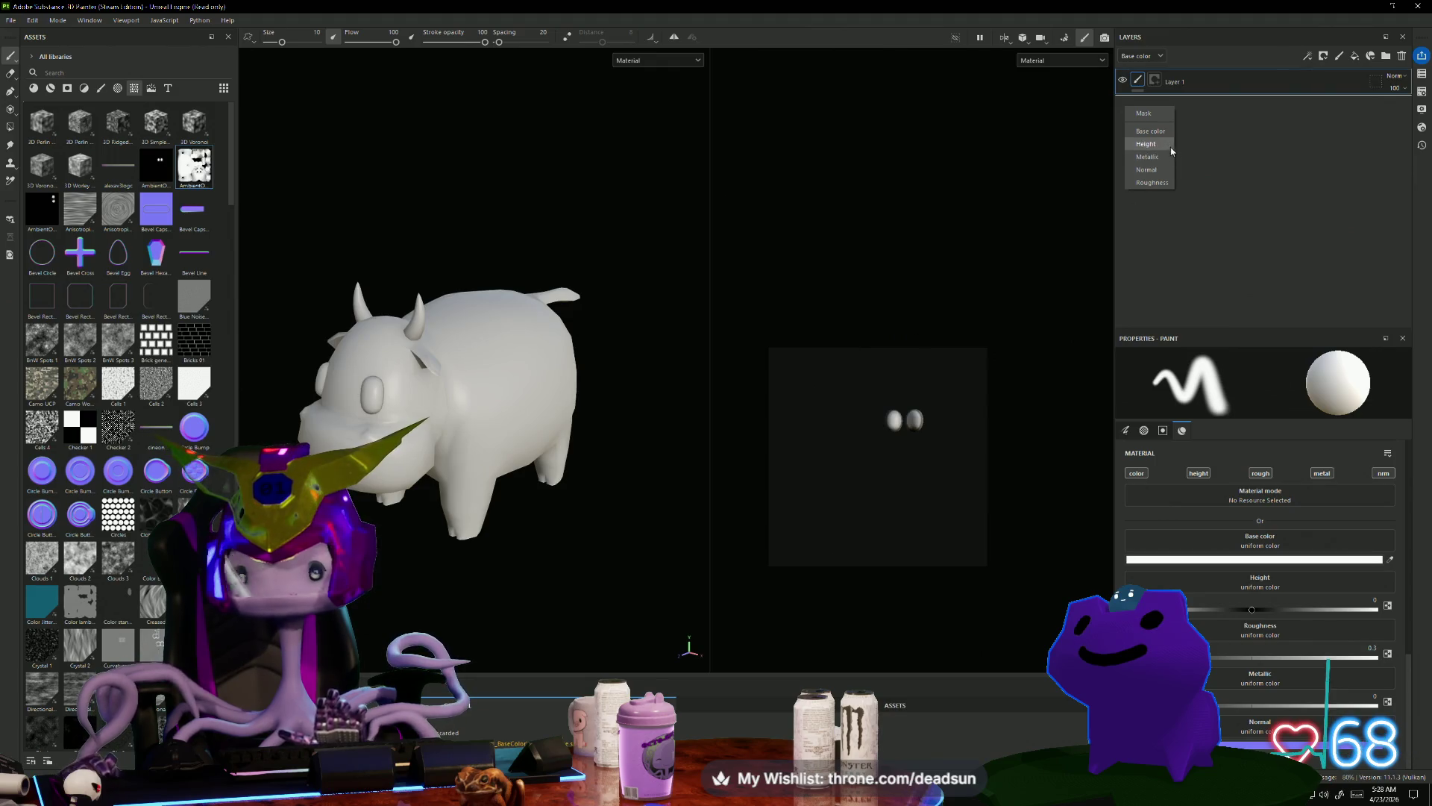
pyautogui.click(1151, 132)
pyautogui.moveTo(634, 462)
pyautogui.keyDown('alt'); pyautogui.mouseDown()
pyautogui.moveTo(537, 579)
pyautogui.moveTo(624, 534)
pyautogui.moveTo(470, 578)
pyautogui.moveTo(494, 572)
pyautogui.mouseUp(); pyautogui.keyUp('alt')
pyautogui.keyDown('alt'); pyautogui.moveTo(390, 595); pyautogui.dragTo(385, 623, button='right'); pyautogui.keyUp('alt')
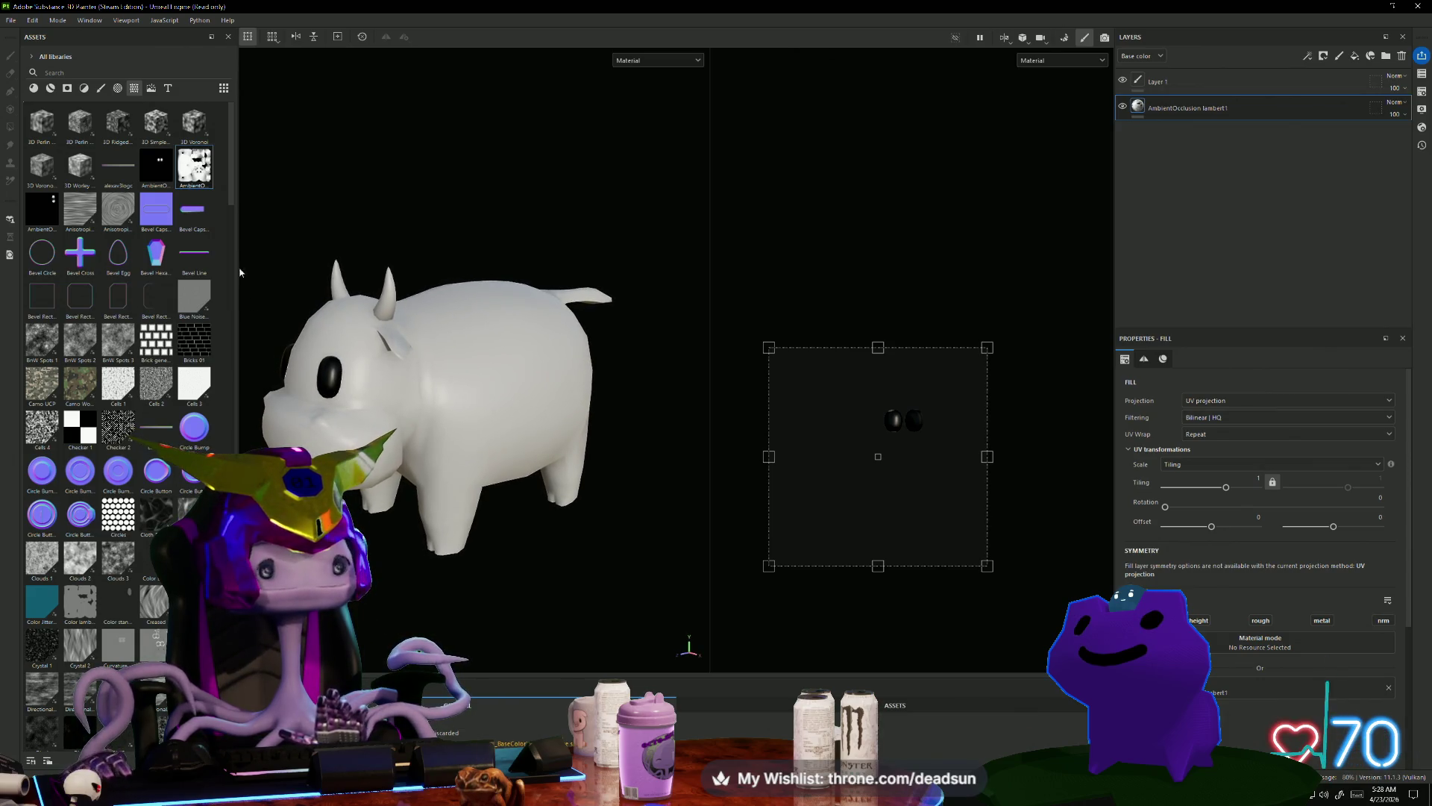
pyautogui.moveTo(488, 257)
pyautogui.keyDown('alt'); pyautogui.mouseDown()
pyautogui.moveTo(485, 137)
pyautogui.moveTo(473, 182)
pyautogui.moveTo(645, 318)
pyautogui.moveTo(661, 137)
pyautogui.moveTo(636, 157)
pyautogui.moveTo(623, 373)
pyautogui.moveTo(630, 647)
pyautogui.moveTo(614, 623)
pyautogui.mouseUp(); pyautogui.keyUp('alt')
pyautogui.moveTo(197, 165)
pyautogui.mouseDown()
pyautogui.moveTo(1043, 210)
pyautogui.moveTo(1173, 186)
pyautogui.moveTo(264, 147)
pyautogui.moveTo(173, 170)
pyautogui.mouseUp()
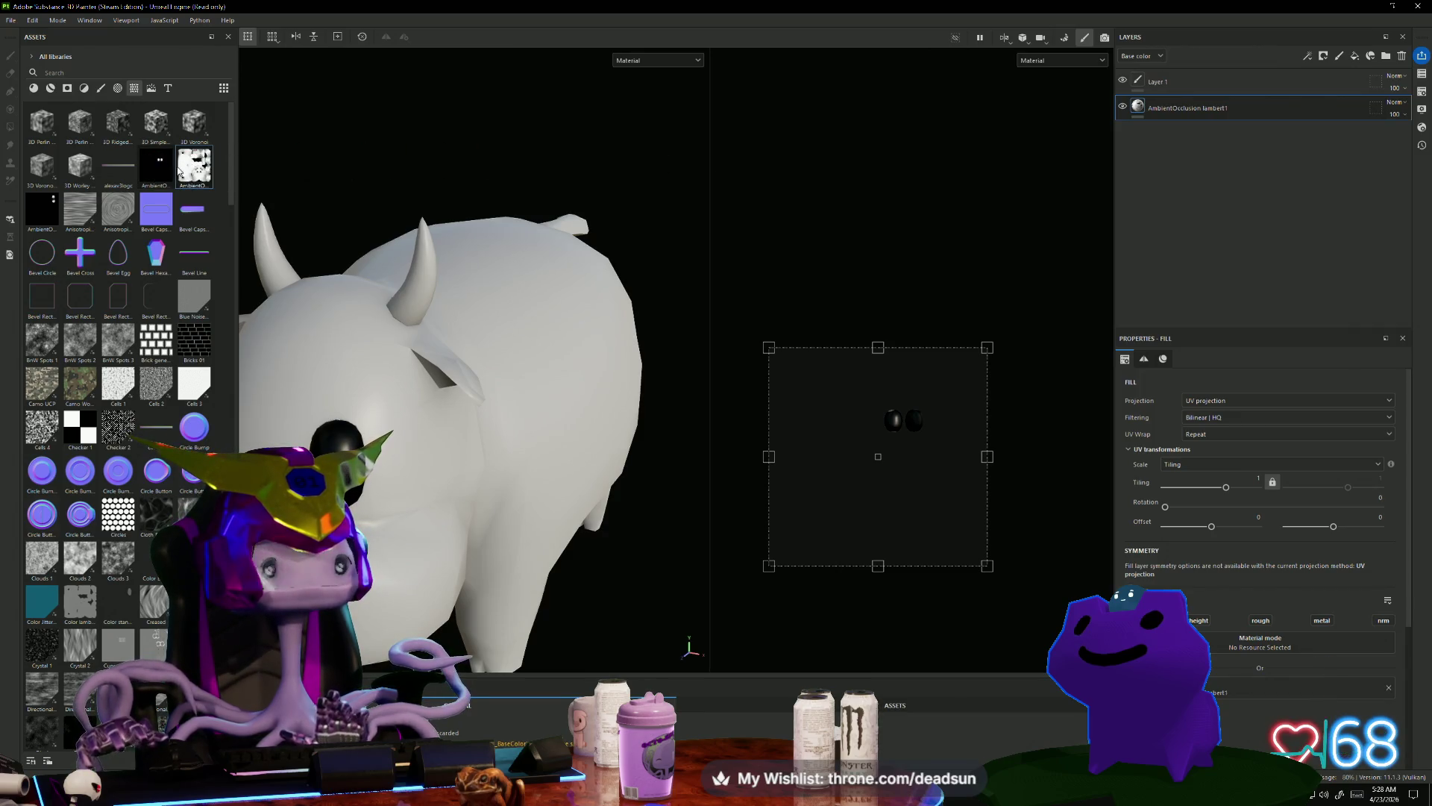
pyautogui.scroll(-5, 351, 390)
pyautogui.moveTo(351, 391)
pyautogui.keyDown('alt'); pyautogui.mouseDown()
pyautogui.moveTo(559, 419)
pyautogui.moveTo(283, 414)
pyautogui.moveTo(313, 410)
pyautogui.mouseUp(); pyautogui.keyUp('alt')
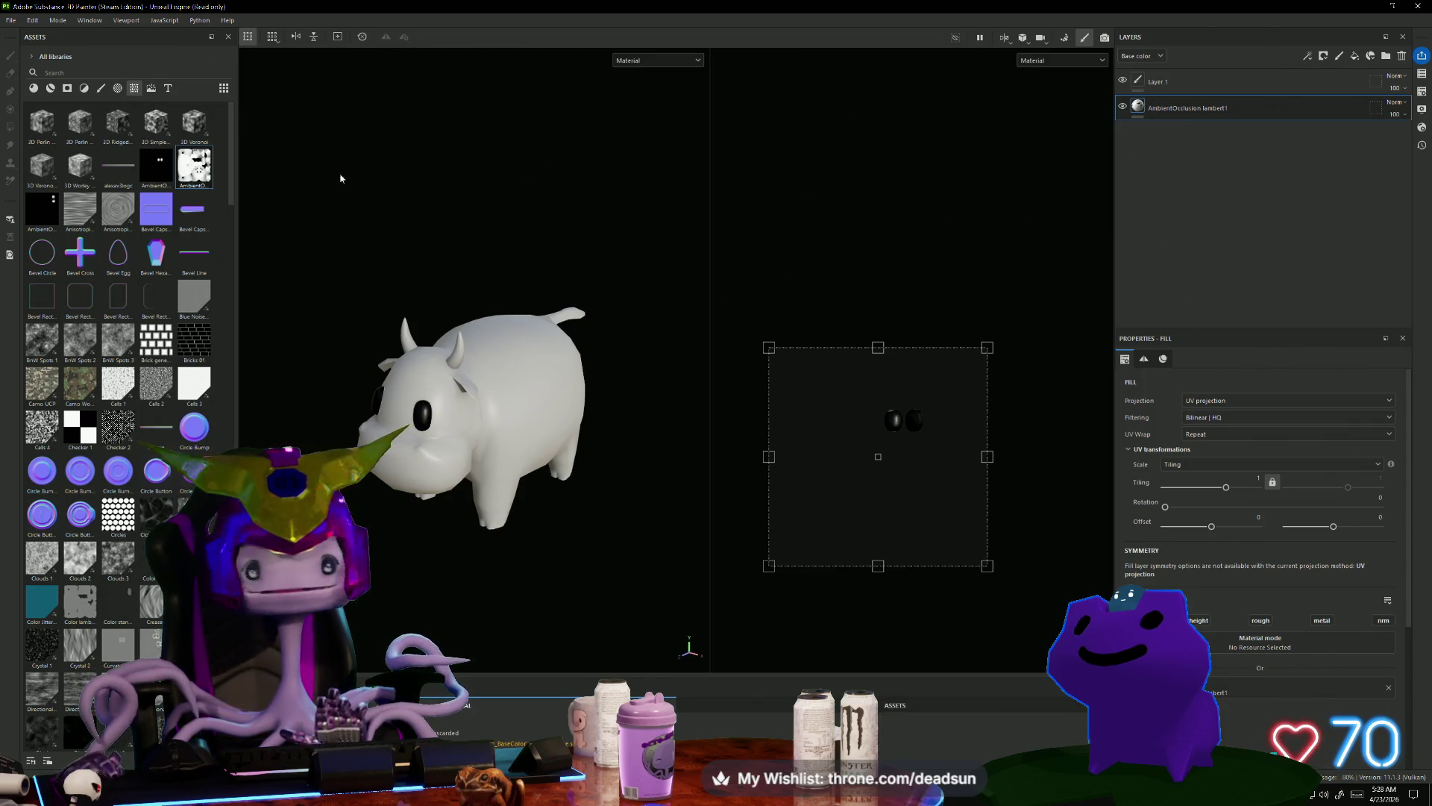
pyautogui.moveTo(204, 169)
pyautogui.mouseDown()
pyautogui.moveTo(344, 281)
pyautogui.moveTo(530, 379)
pyautogui.mouseUp()
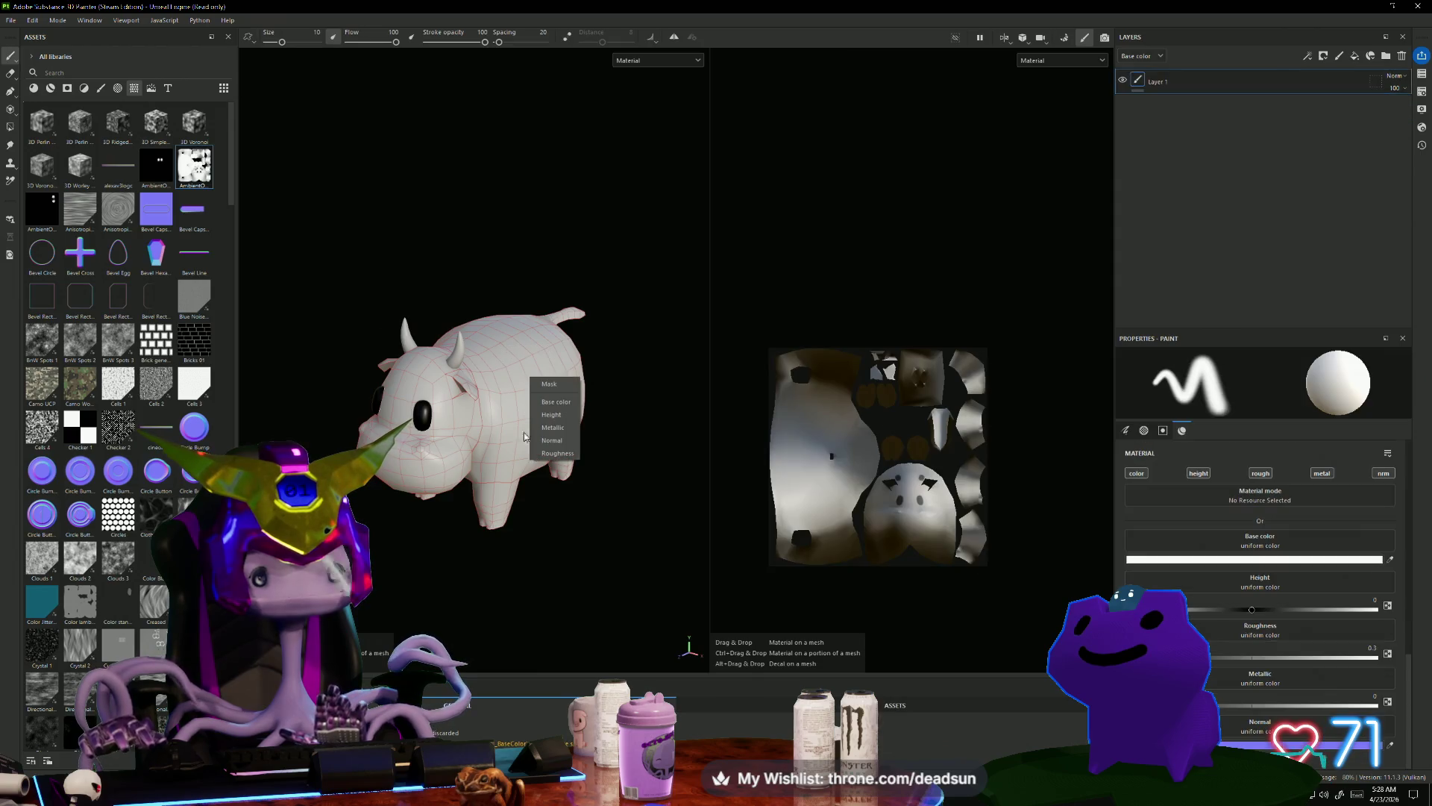
pyautogui.click(567, 402)
pyautogui.moveTo(550, 502)
pyautogui.keyDown('alt'); pyautogui.mouseDown(button='right')
pyautogui.moveTo(657, 596)
pyautogui.moveTo(525, 237)
pyautogui.mouseUp(button='right'); pyautogui.keyUp('alt')
pyautogui.hotkey('ctrl', 'z')
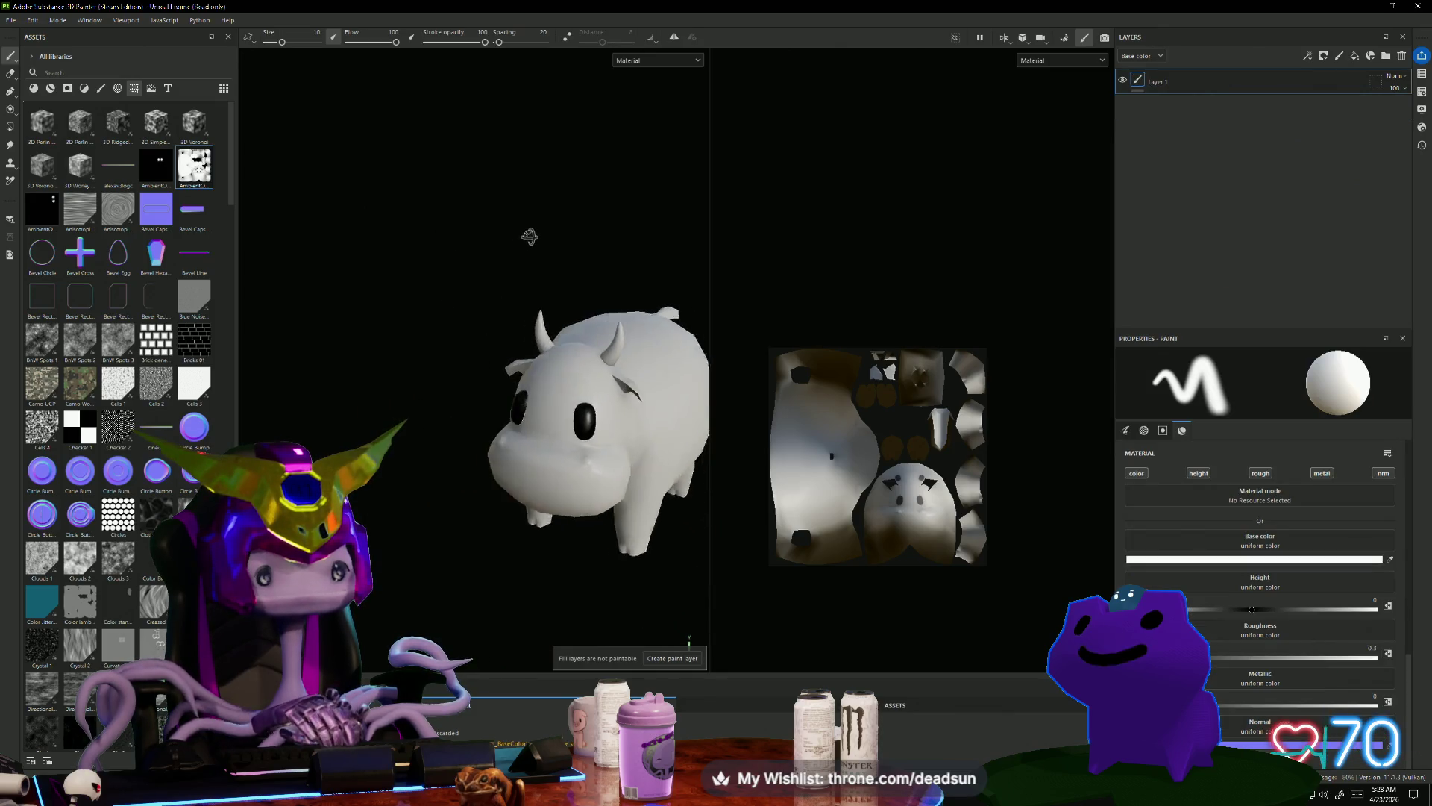
pyautogui.keyDown('alt'); pyautogui.moveTo(524, 238); pyautogui.dragTo(529, 244); pyautogui.keyUp('alt')
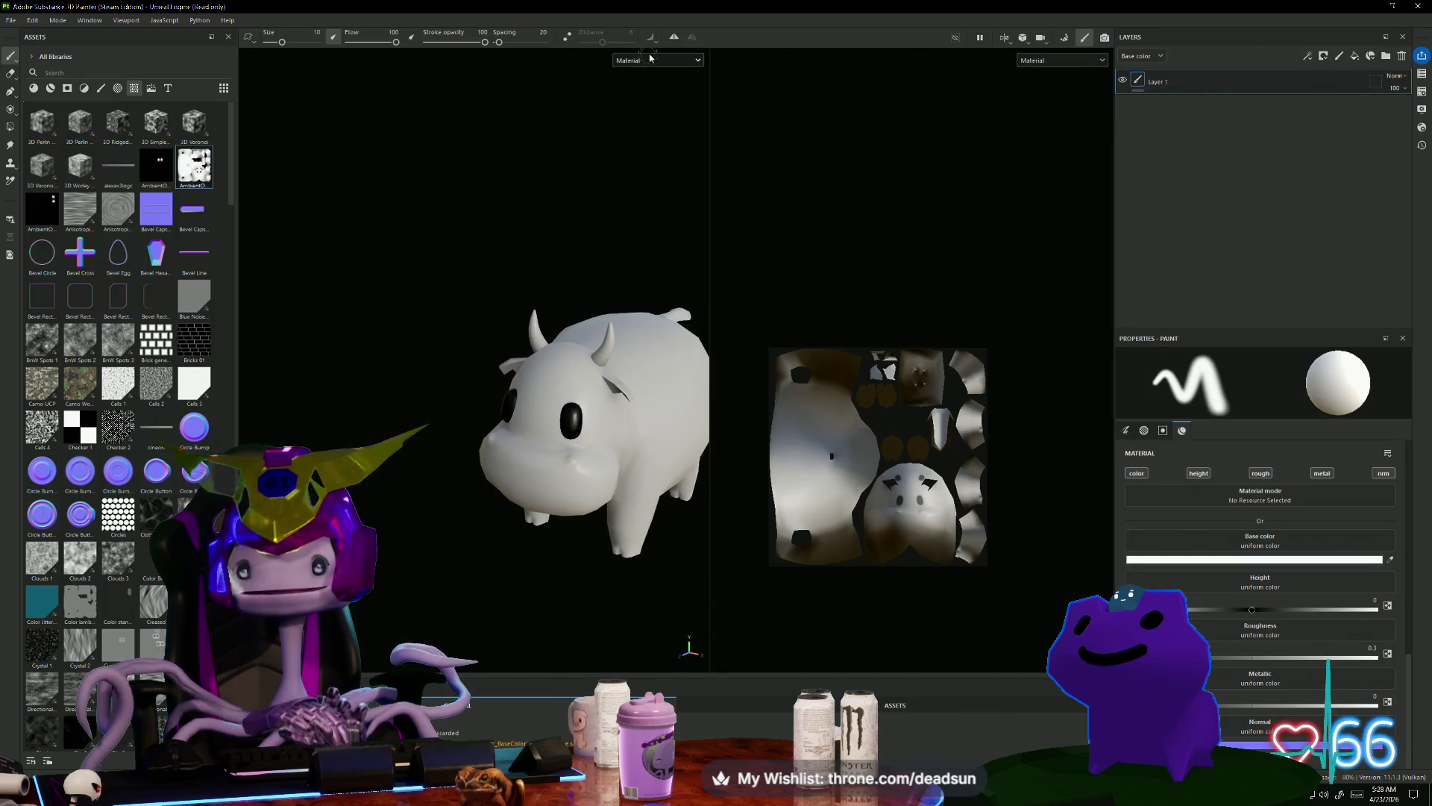